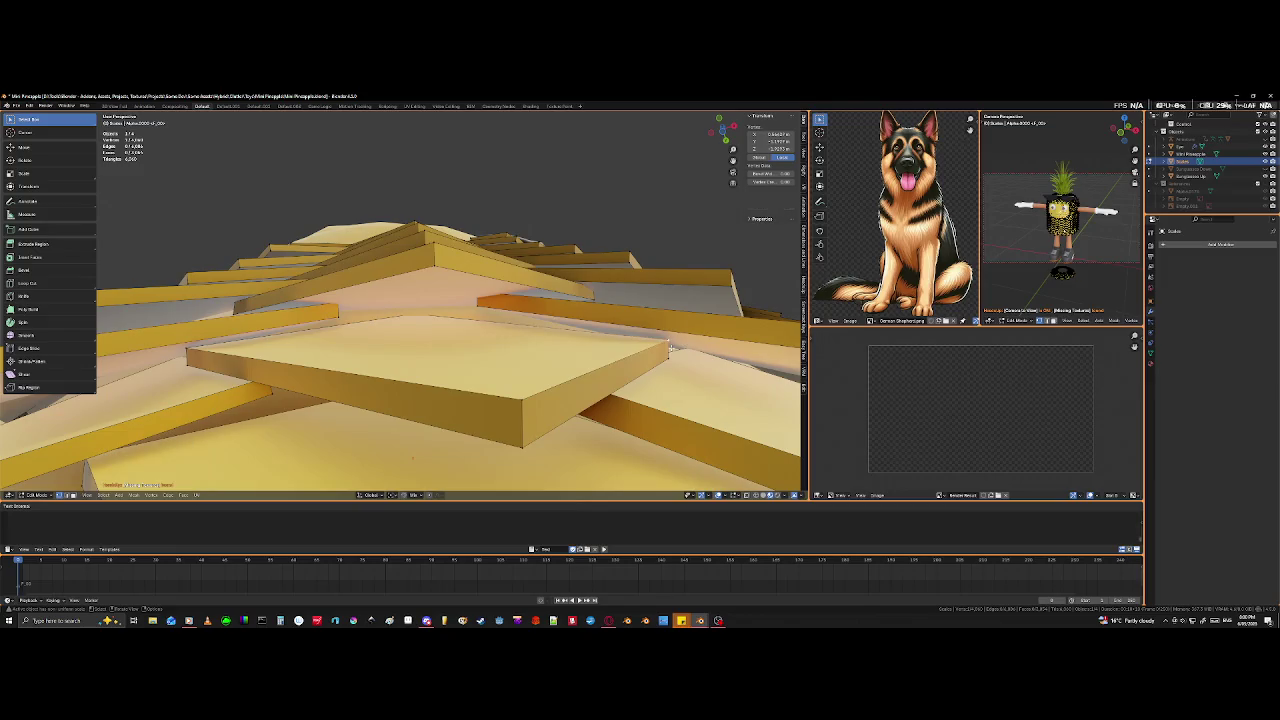
- From a low angle, move the selected bottom vertices of the scale covering to a new position
scroll(670, 350, "up", 2)
scroll(672, 362, "up", 2)
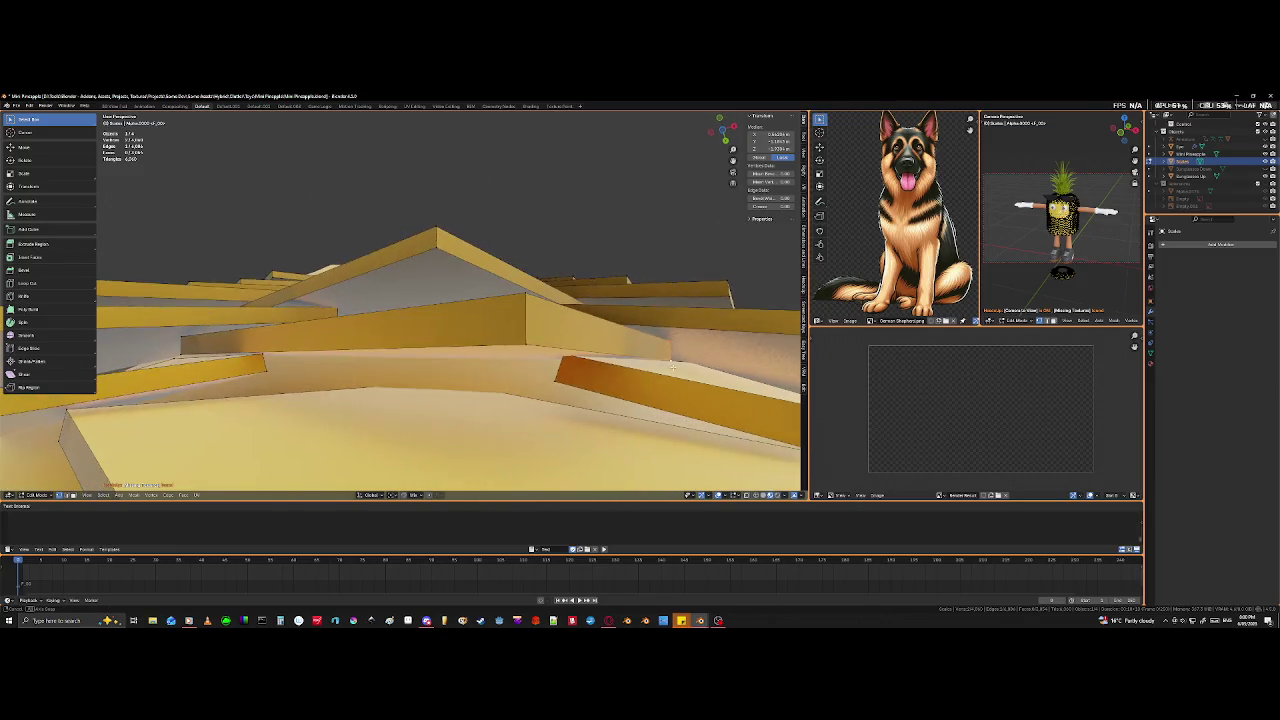
scroll(672, 366, "down", 2)
scroll(665, 372, "down", 2)
scroll(655, 378, "down", 1)
mouse_move(655, 378)
middle_mouse_down()
mouse_move(630, 340)
mouse_move(537, 413)
mouse_move(442, 221)
middle_mouse_up()
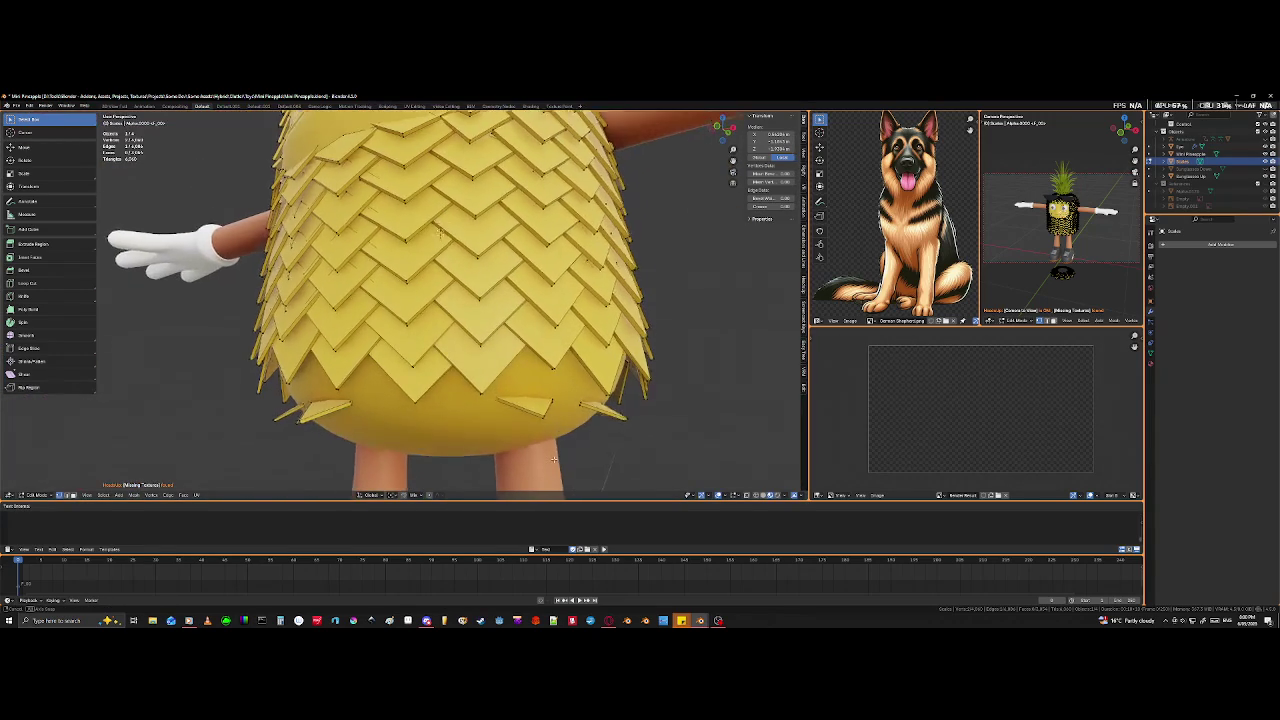
mouse_move(442, 221)
middle_mouse_down()
mouse_move(443, 430)
mouse_move(461, 414)
middle_mouse_up()
key("shift")
key("g")
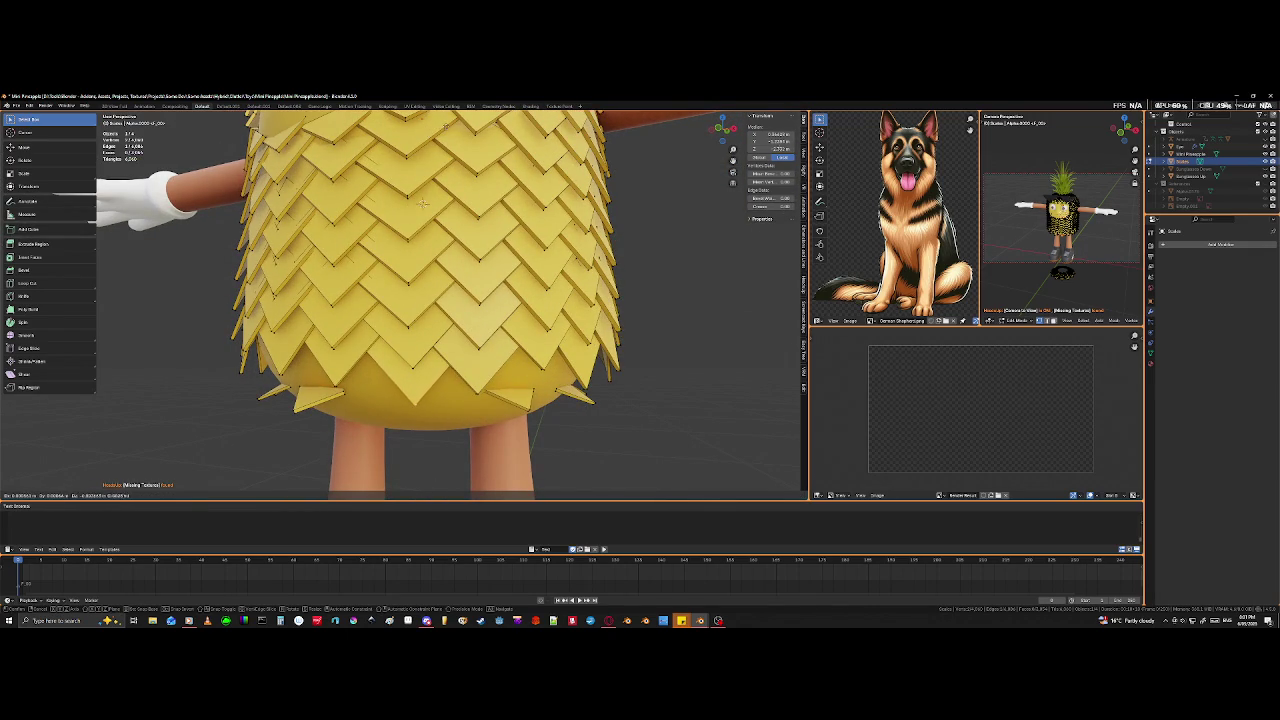
left_click(553, 412)
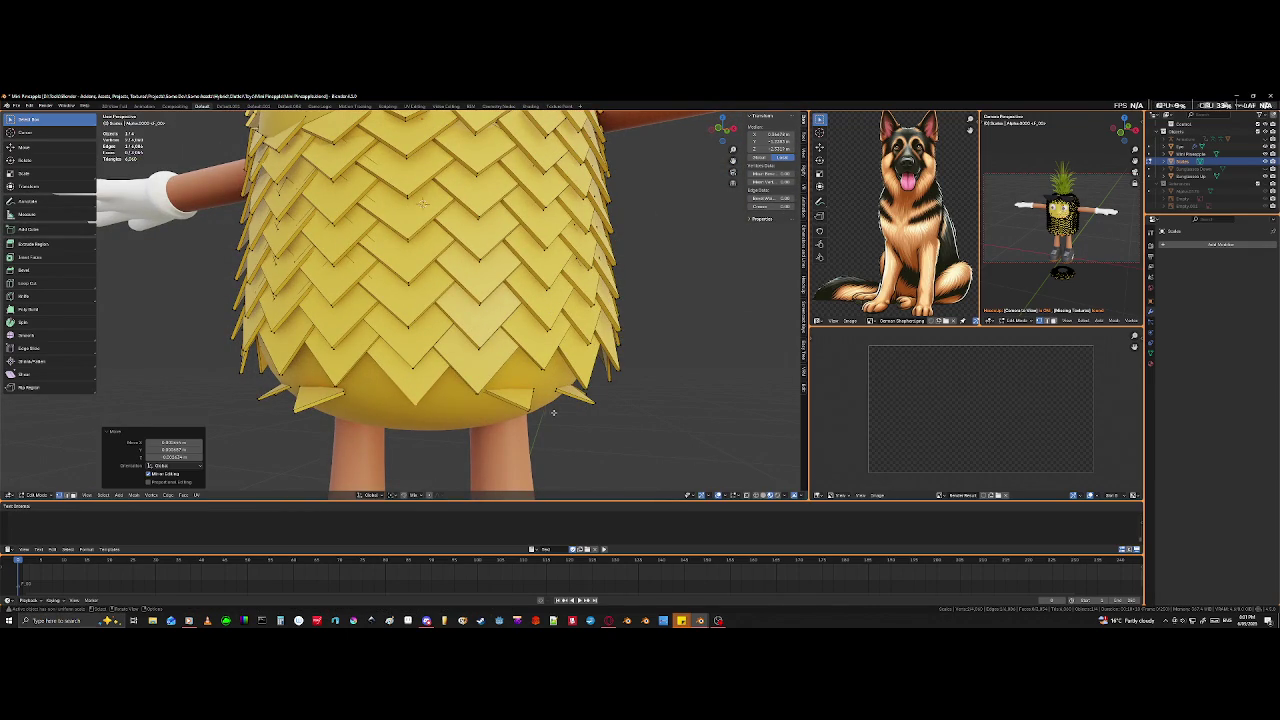
- Even out the selected vertices with LoopTools Relax, then clear the selection
mouse_move(525, 419)
middle_mouse_down()
mouse_move(516, 386)
mouse_move(615, 416)
mouse_move(440, 350)
middle_mouse_up()
scroll(615, 416, "down", 5)
right_click(440, 350)
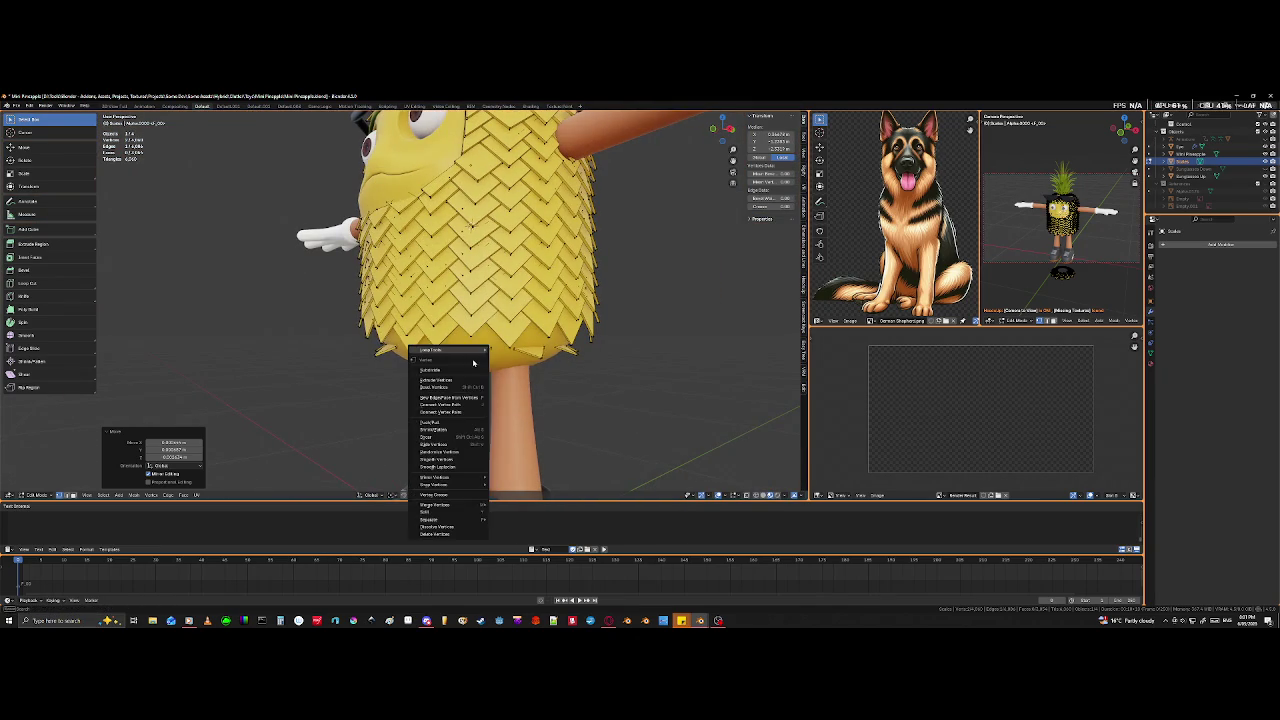
left_click(507, 380)
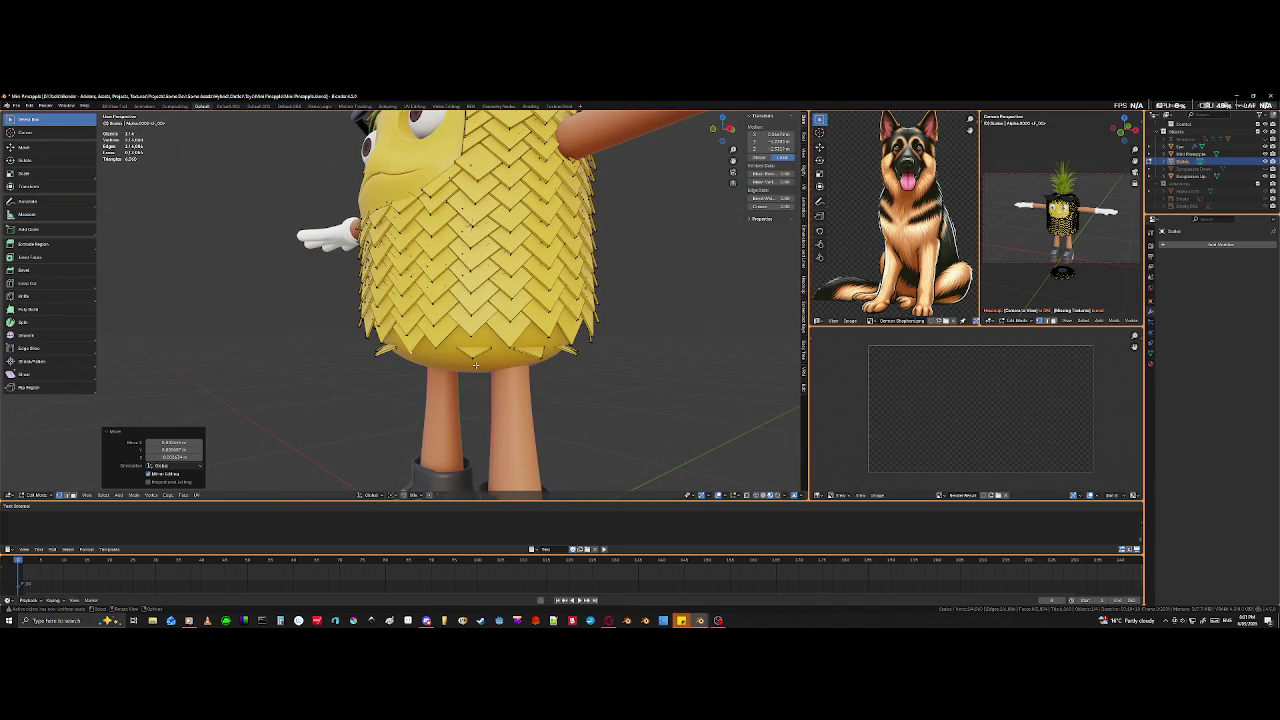
key("alt+a")
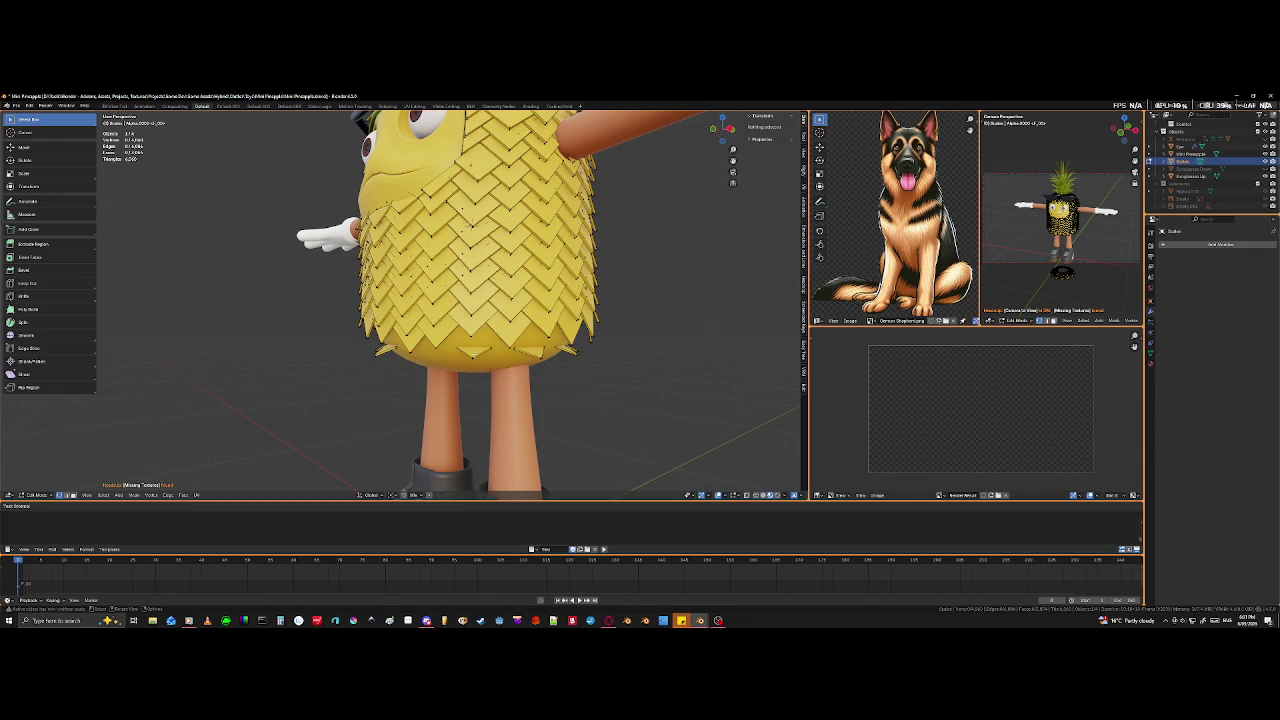
- Select one whole bottom scale tile with L, then move and rotate it
key("l")
scroll(535, 161, "up", 2)
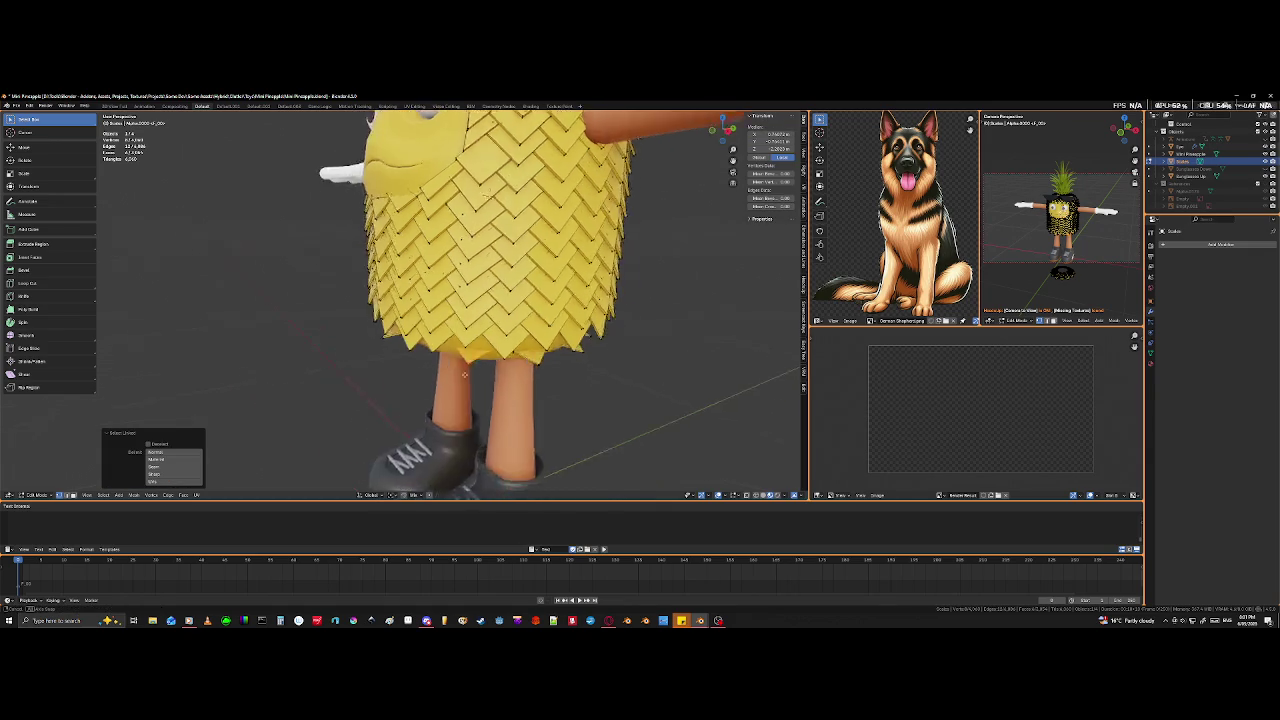
scroll(535, 161, "up", 2)
scroll(535, 161, "up", 2)
scroll(535, 161, "up", 1)
scroll(535, 161, "up", 1)
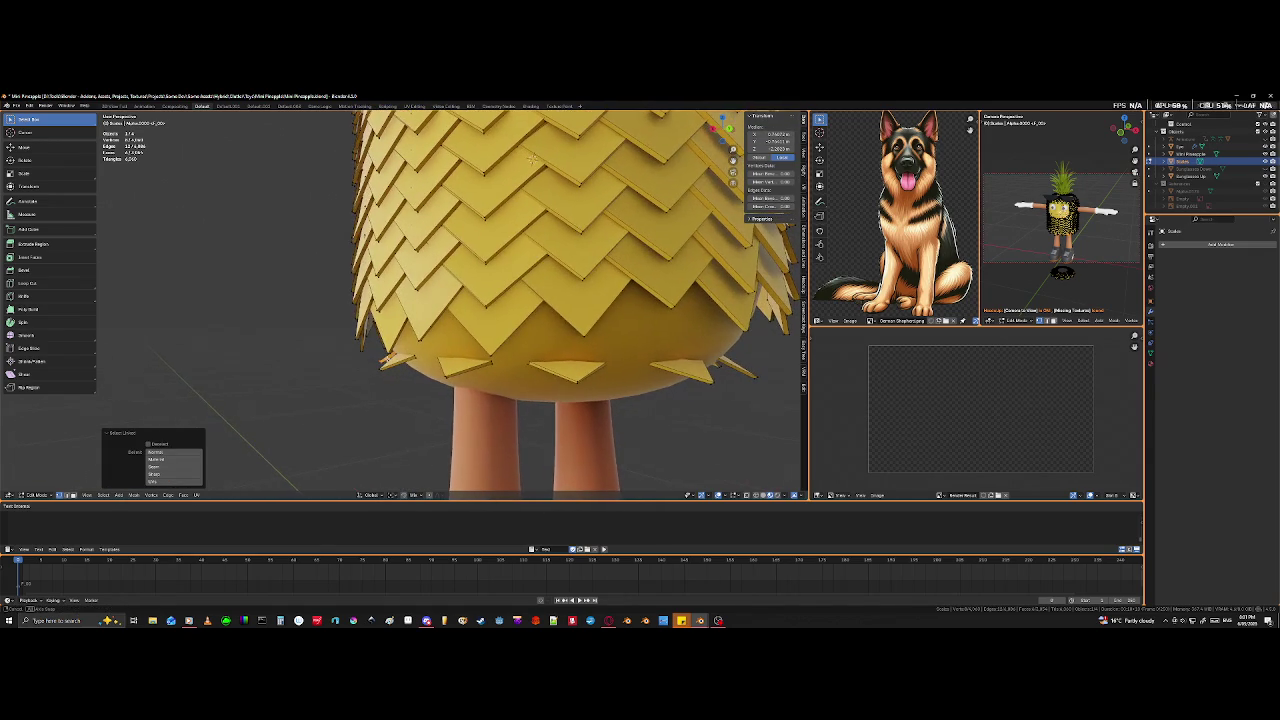
key("g")
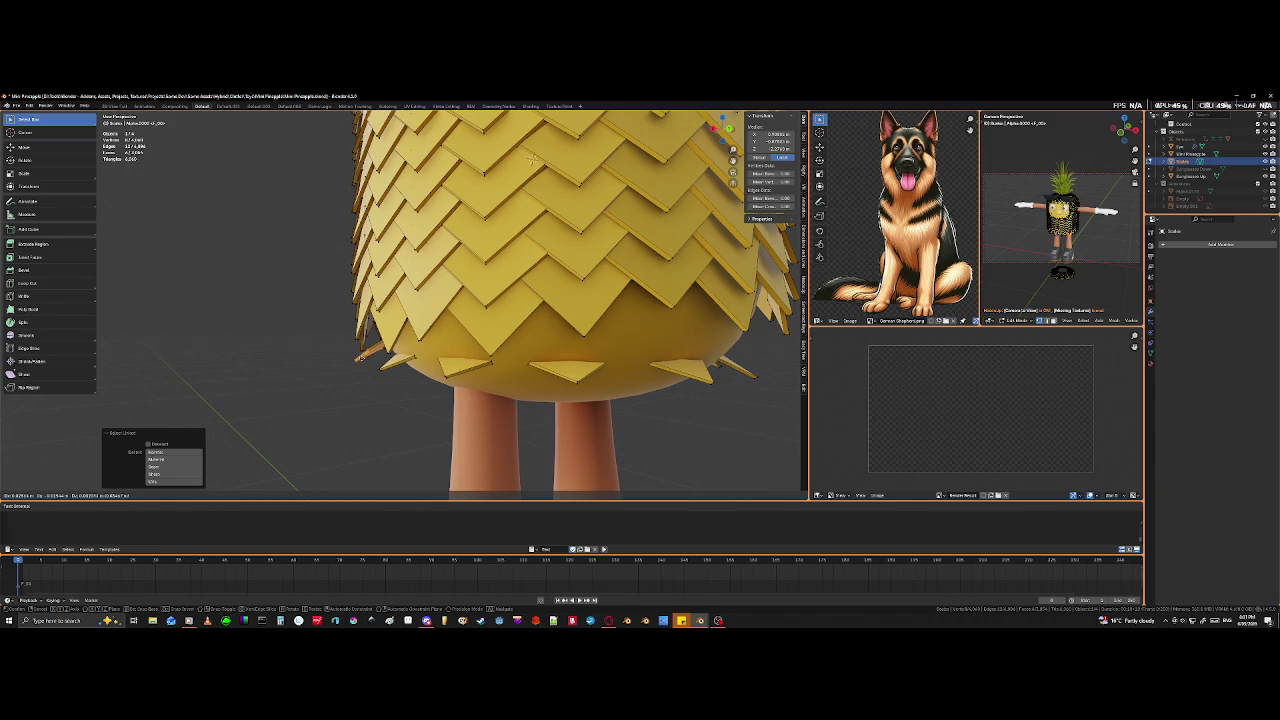
left_click(370, 358)
middle_click_drag(370, 360, 382, 383)
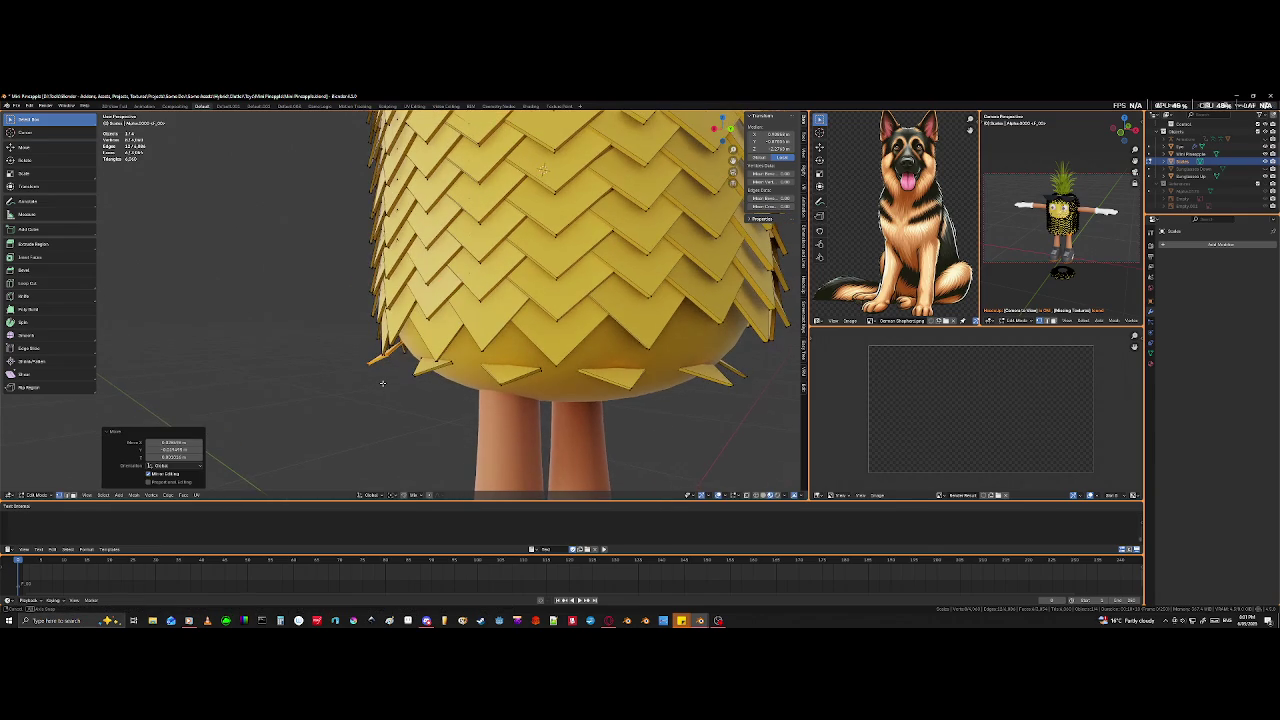
key("r")
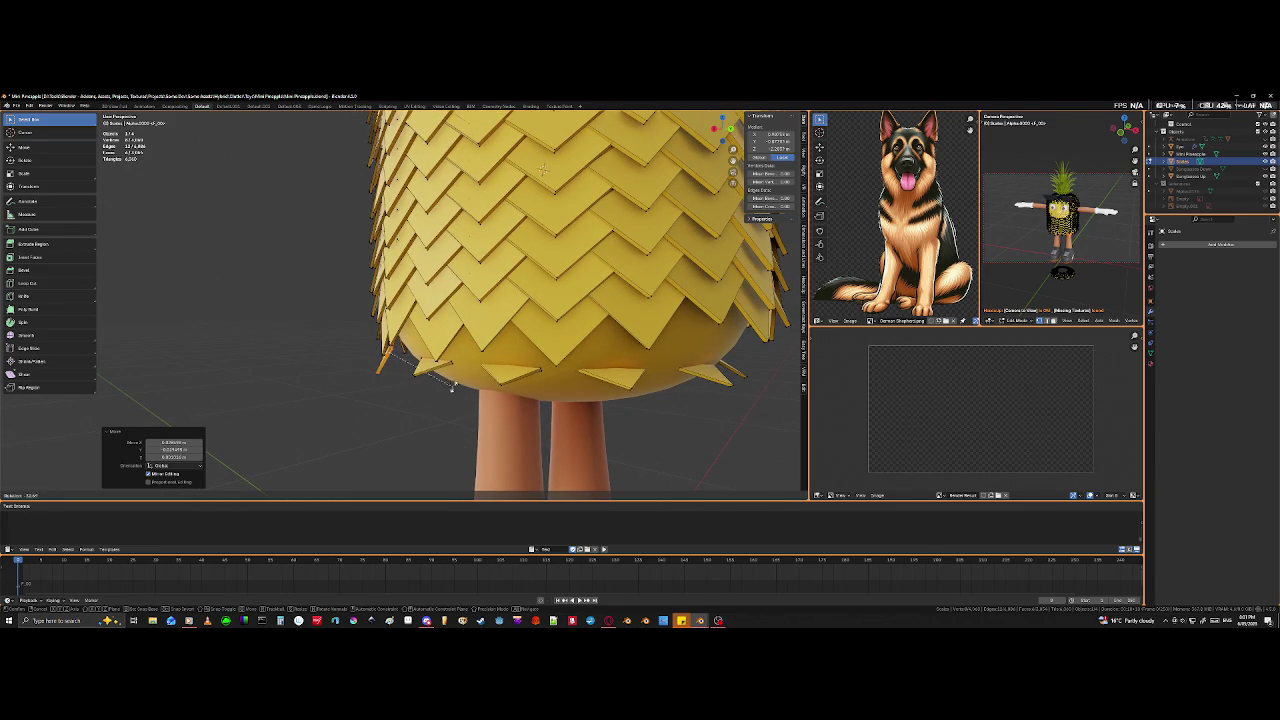
left_click(389, 394)
- Rotate the tile further, place it over the underside gap, and enable X-ray
mouse_move(389, 394)
middle_mouse_down()
mouse_move(545, 404)
mouse_move(419, 126)
middle_mouse_up()
scroll(545, 404, "up", 3)
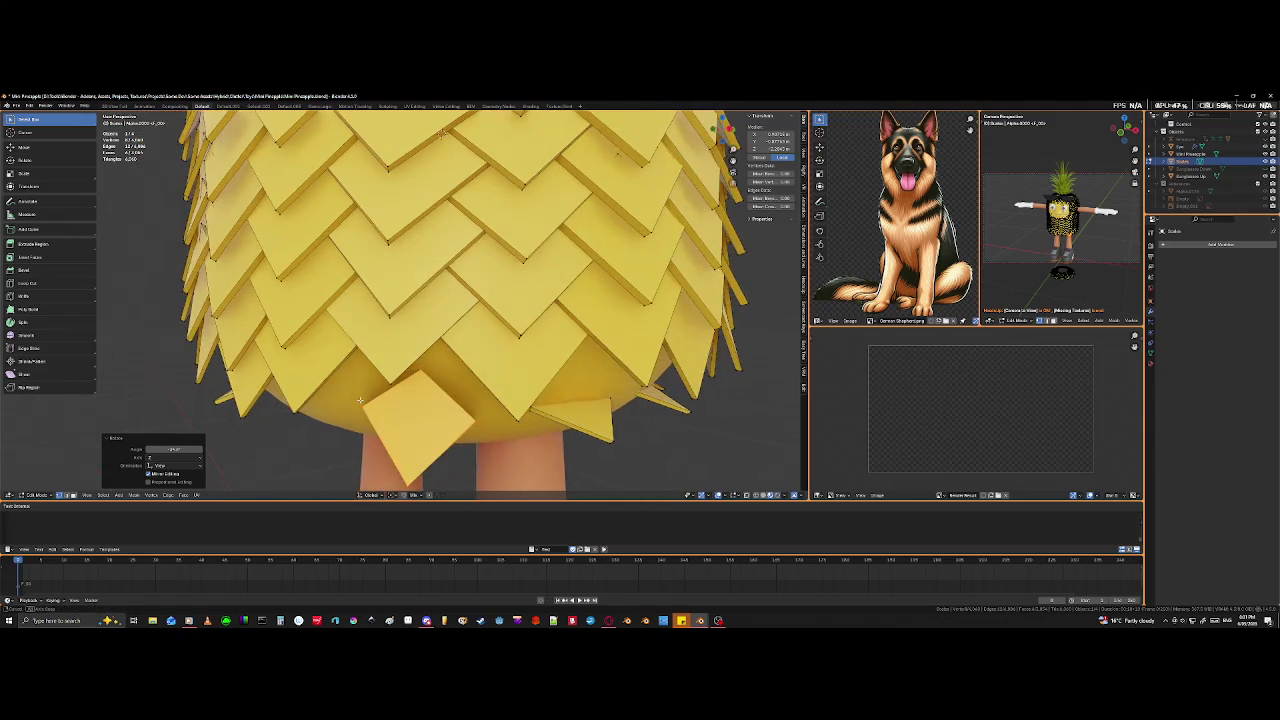
key("r")
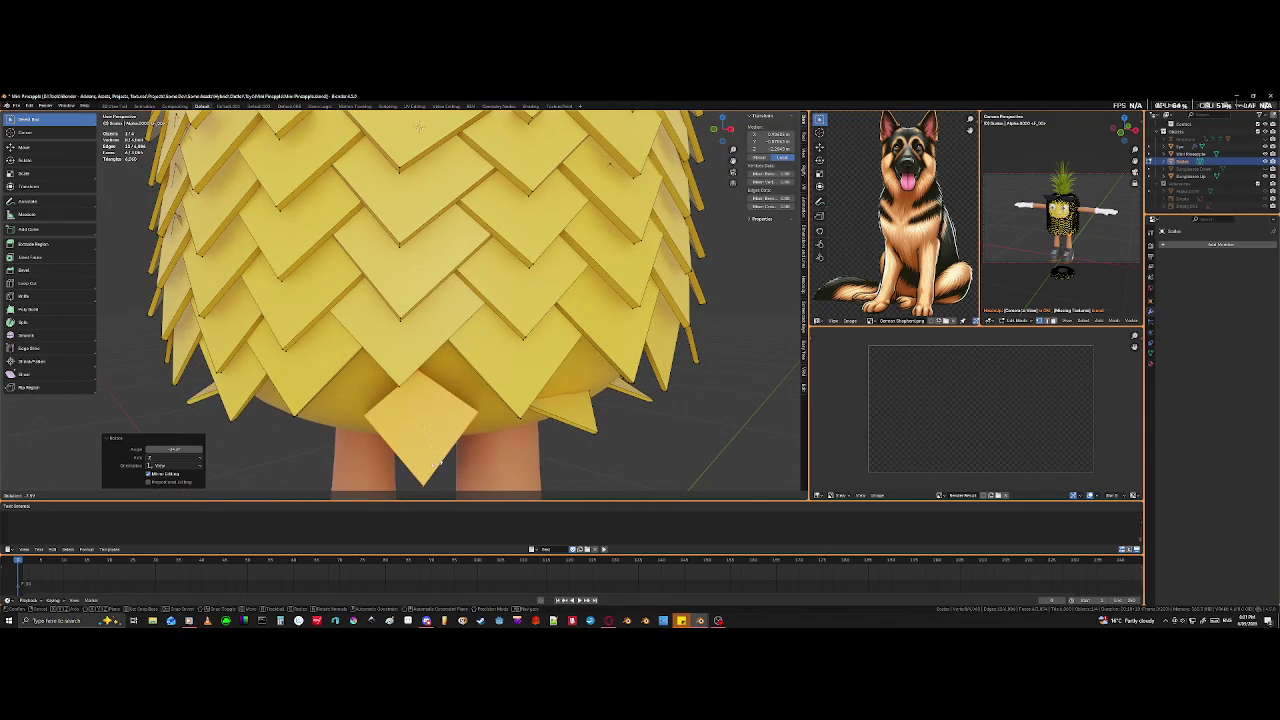
left_click(440, 466)
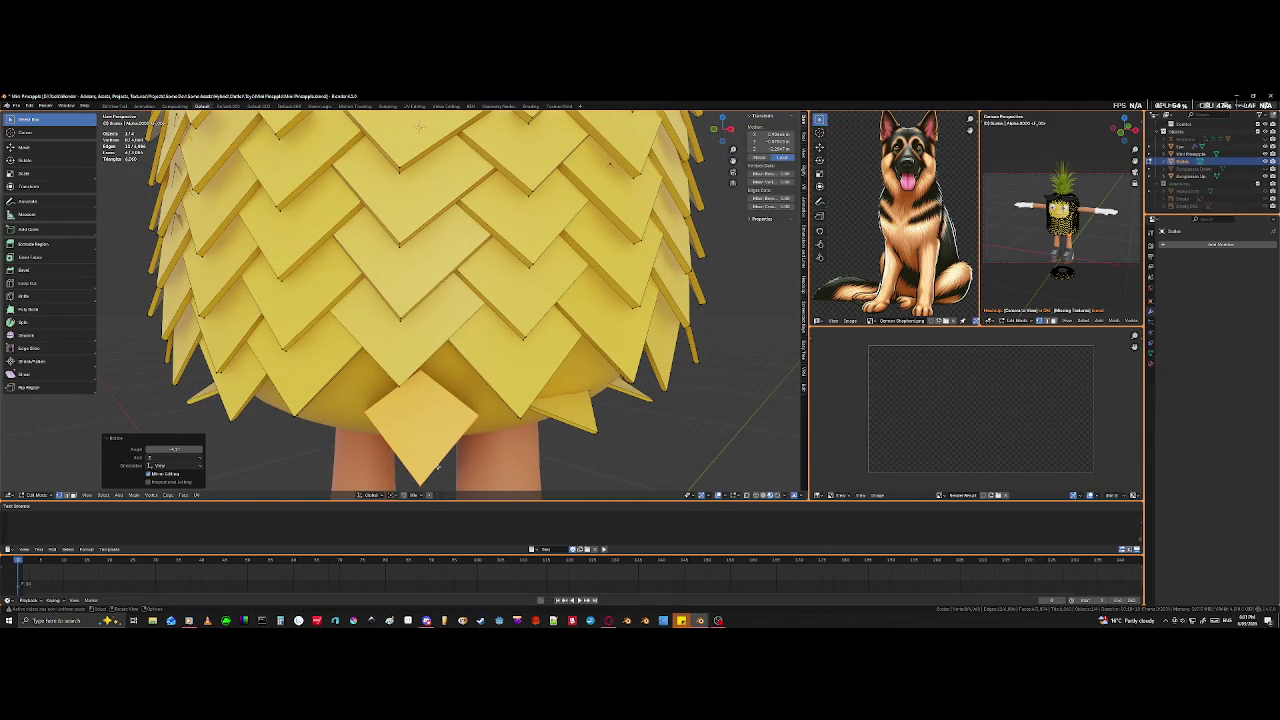
key("g")
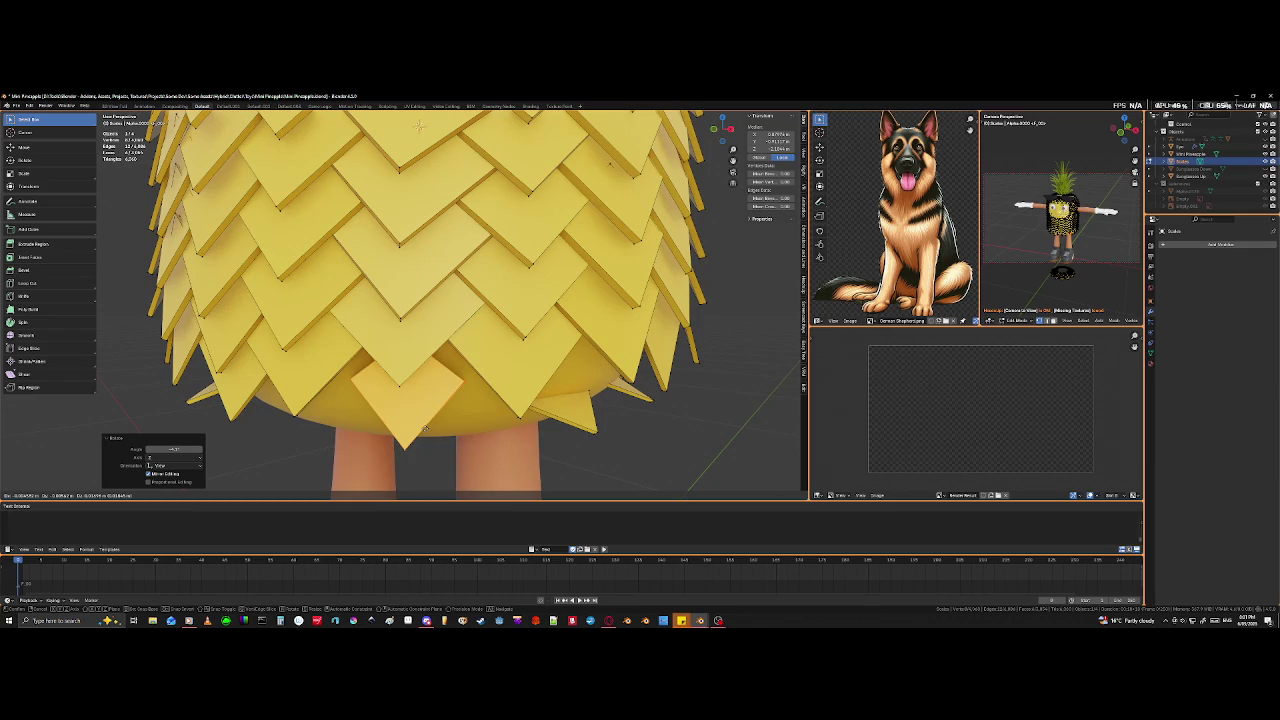
left_click(453, 381)
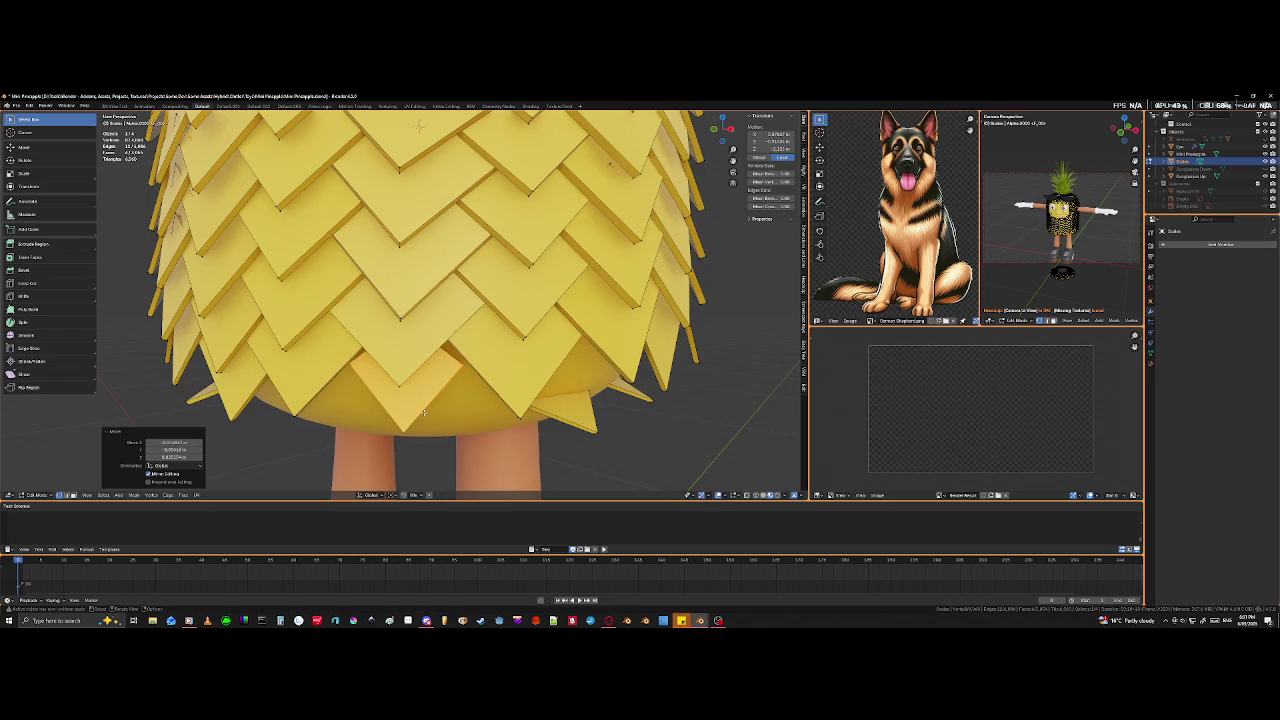
key("alt+z")
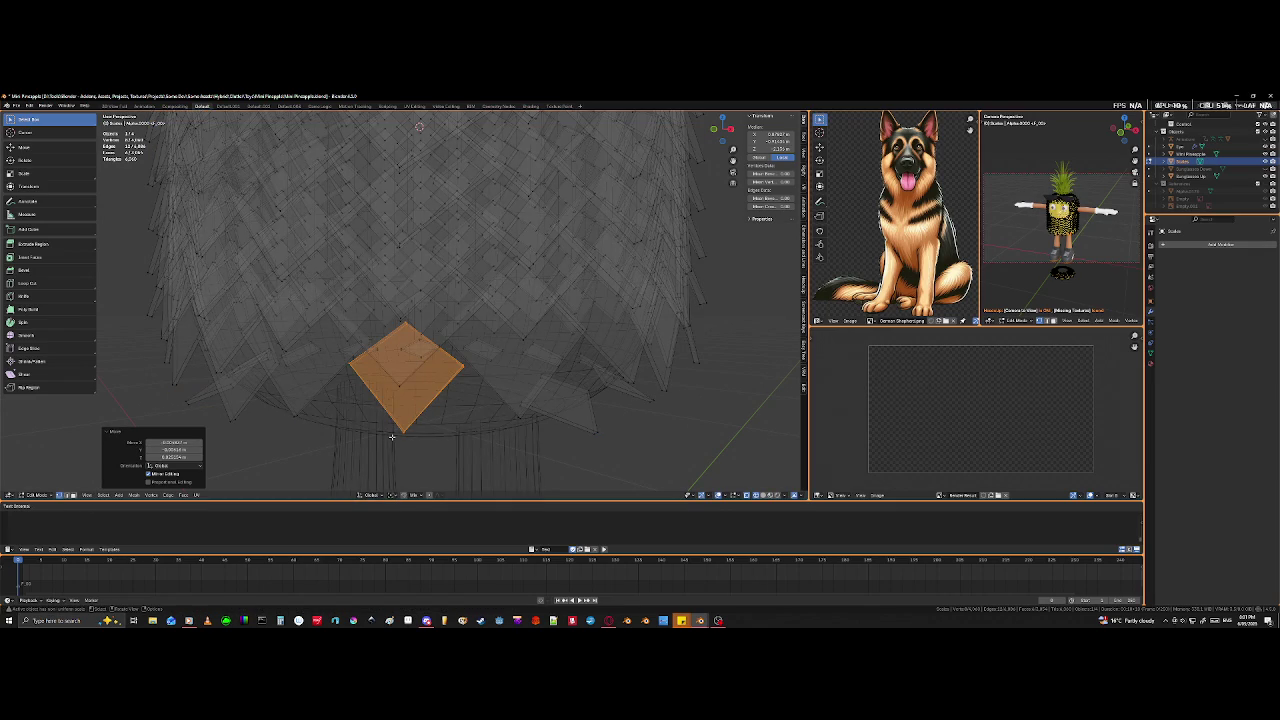
- Raise the selected tile piece slightly along the Z axis
left_click(400, 436)
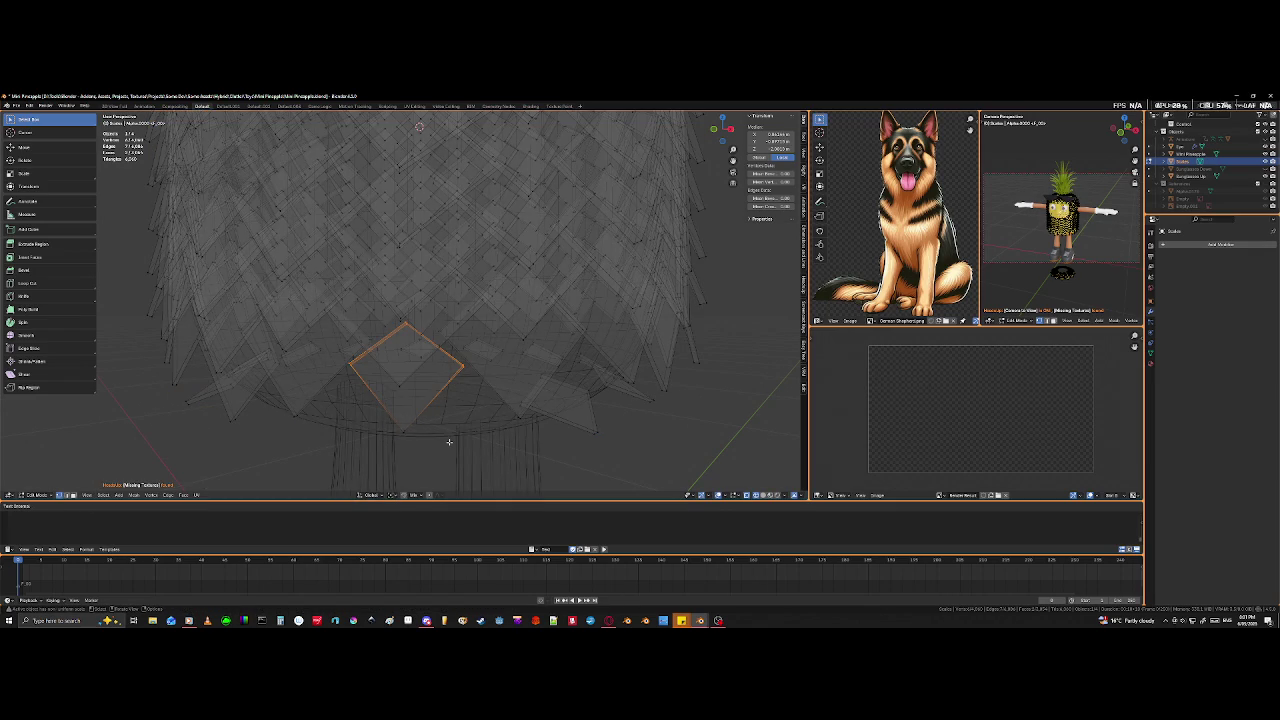
key("g")
key("z")
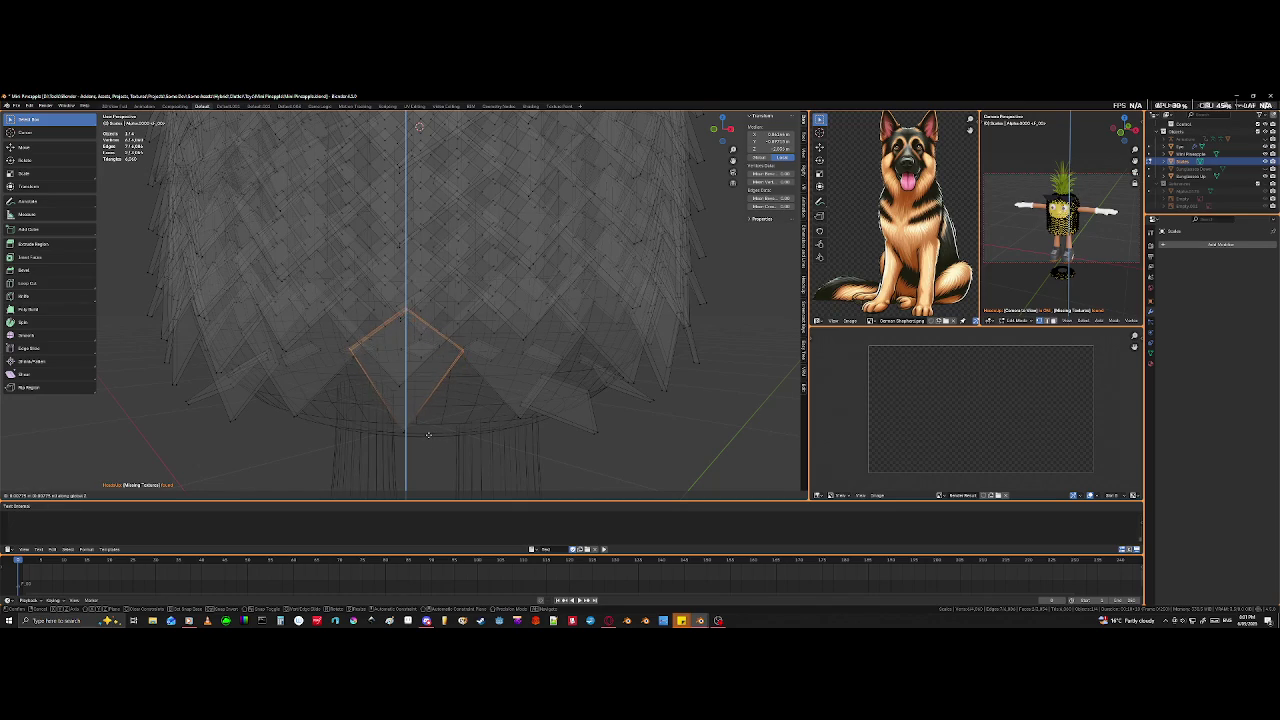
left_click(413, 412)
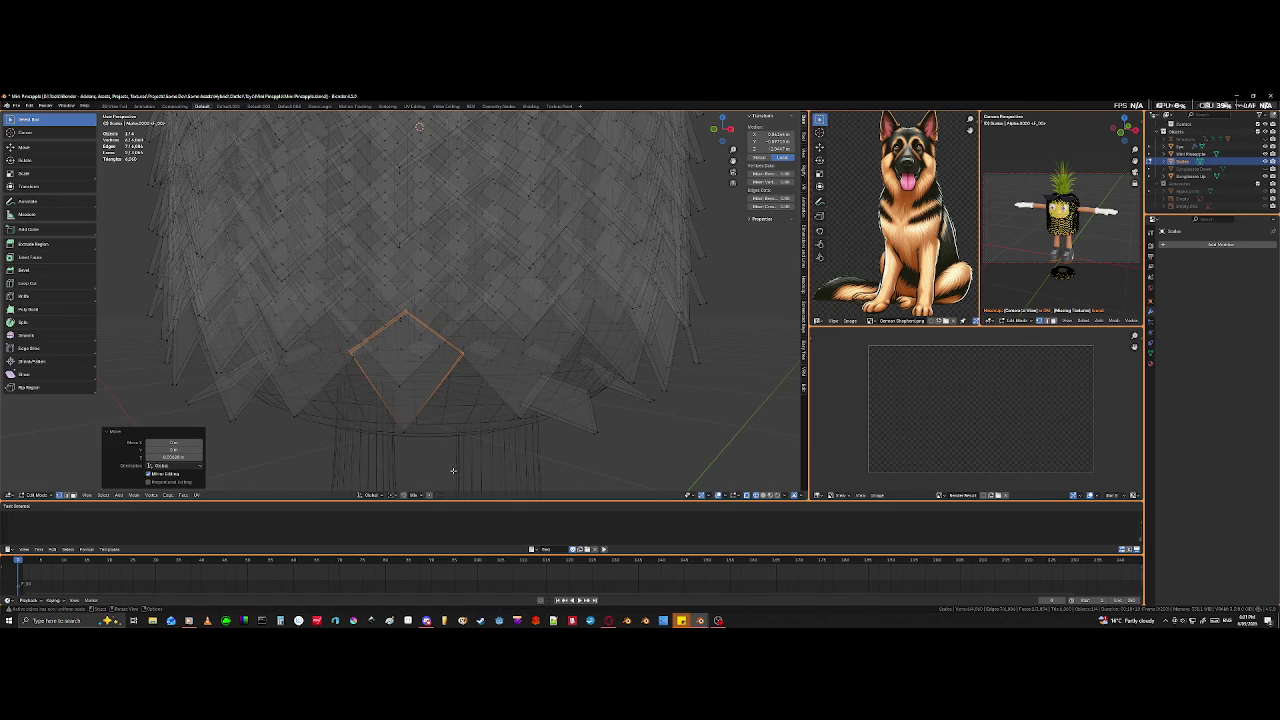
- Trim the selection with circle select down to one vertex and reposition that vertex
key("c")
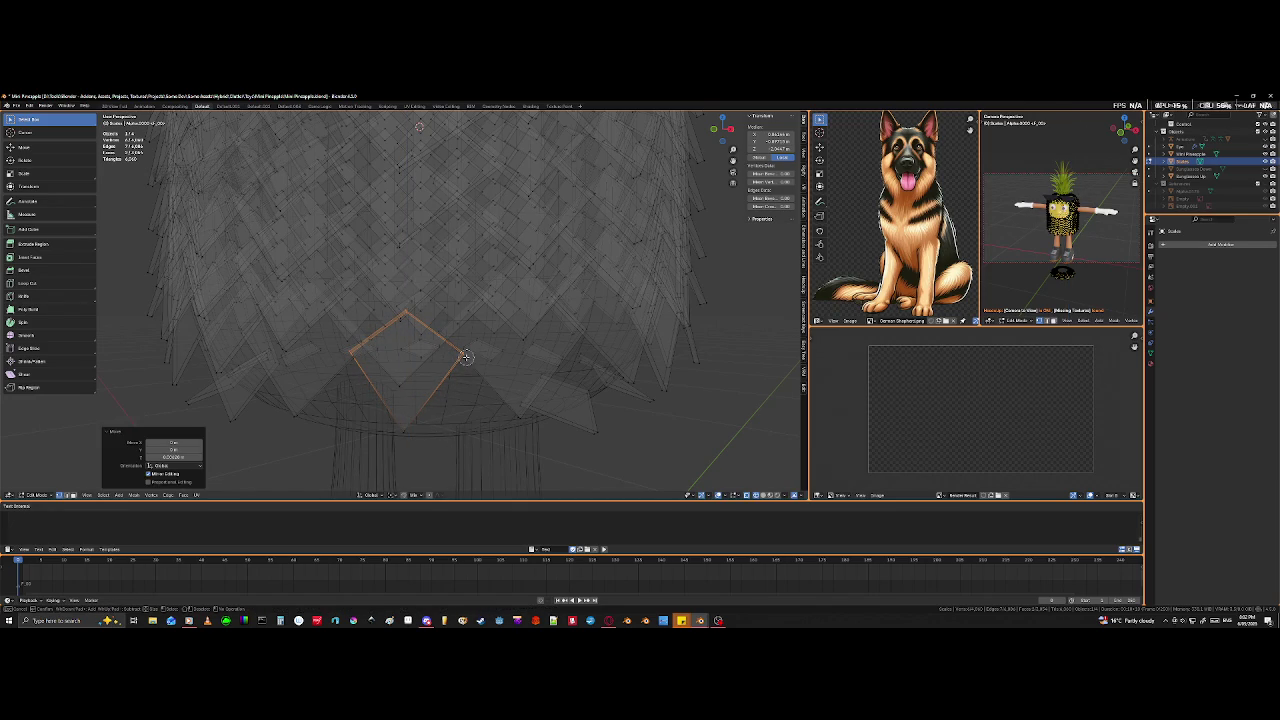
middle_click(411, 312)
middle_click_drag(464, 356, 446, 398)
key("Escape")
key("g")
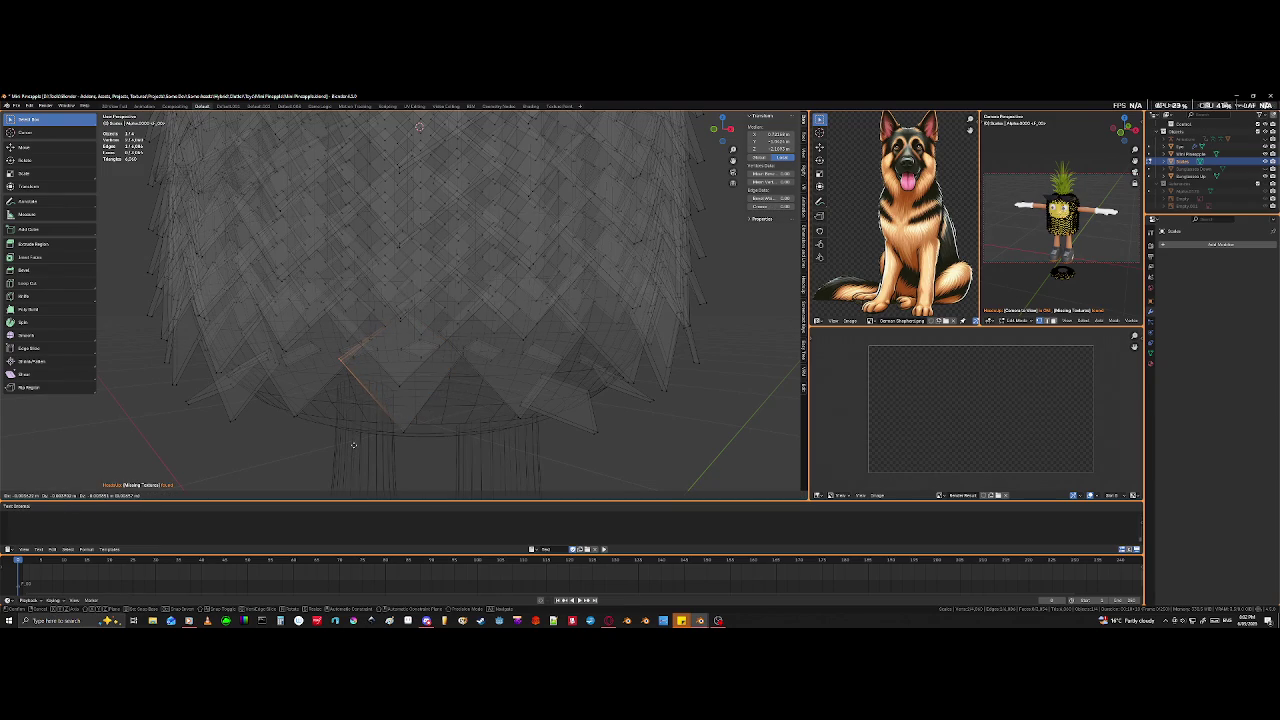
left_click(352, 446)
middle_click_drag(394, 428, 456, 398)
key("ctrl+z")
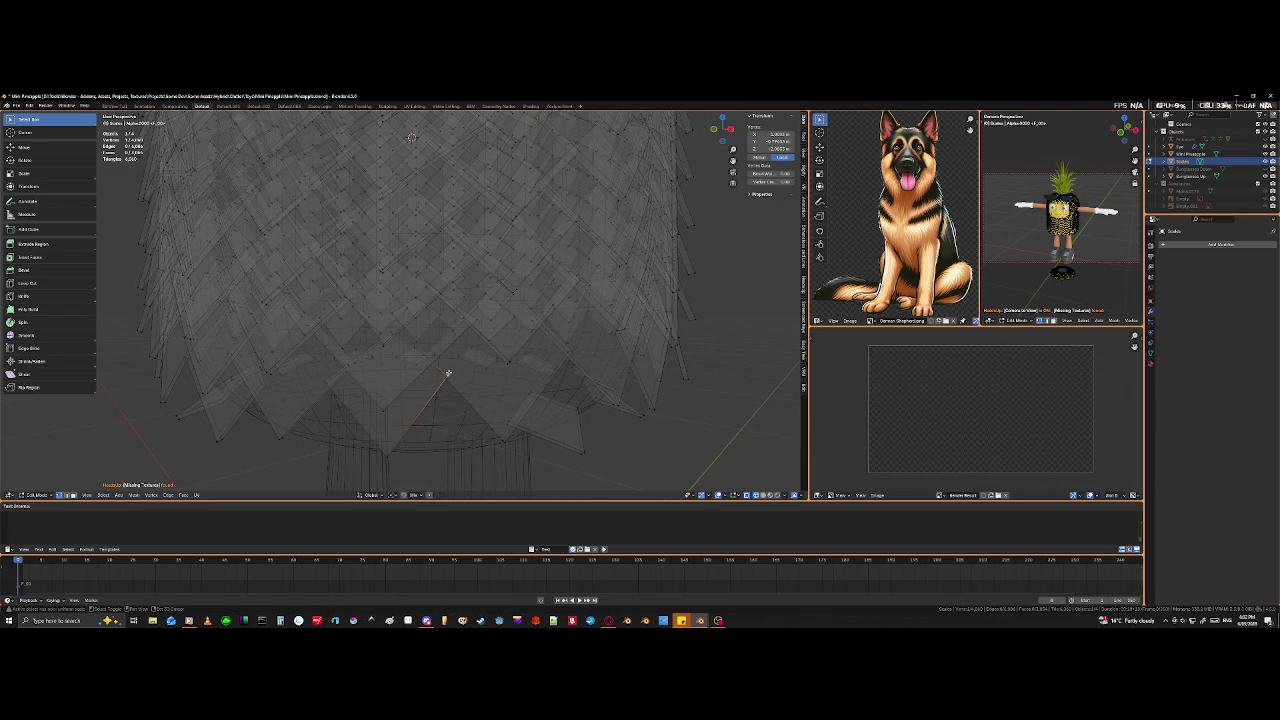
key("g")
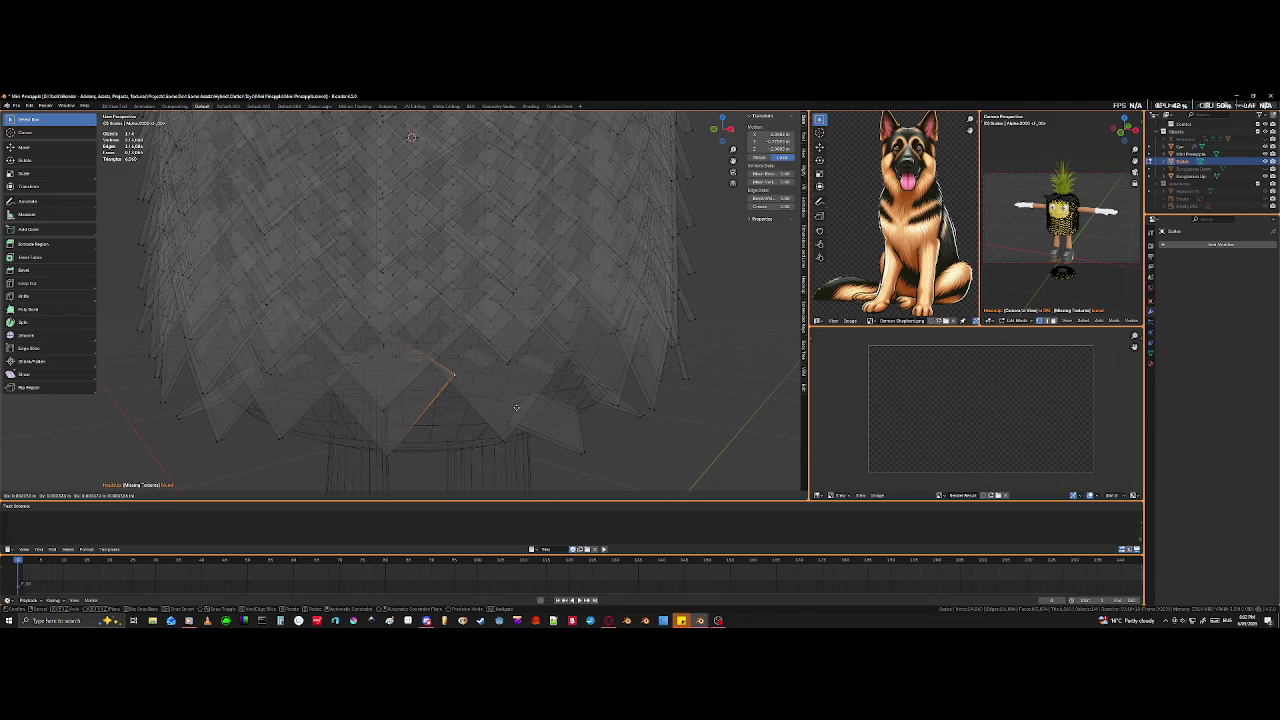
left_click(516, 407)
- Select a vertex and edge at the tip of a lower scale tile
left_click(388, 330)
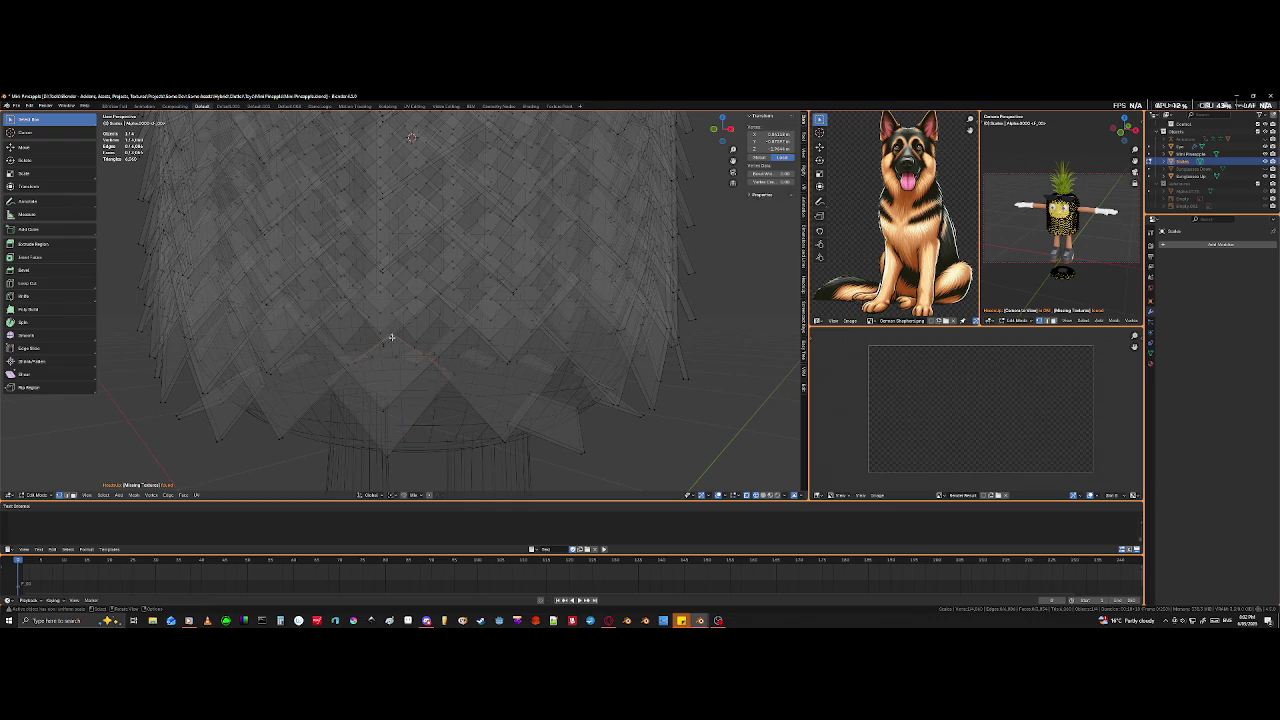
left_click(383, 324, "shift")
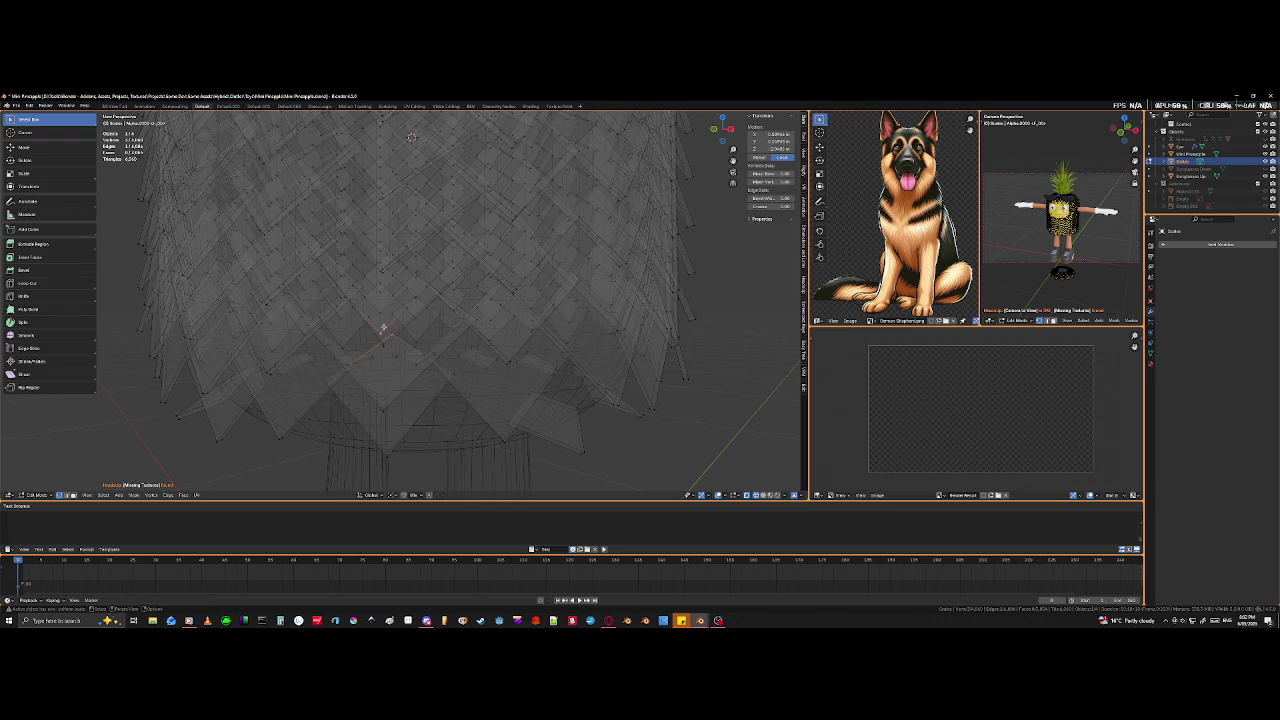
left_click(381, 332)
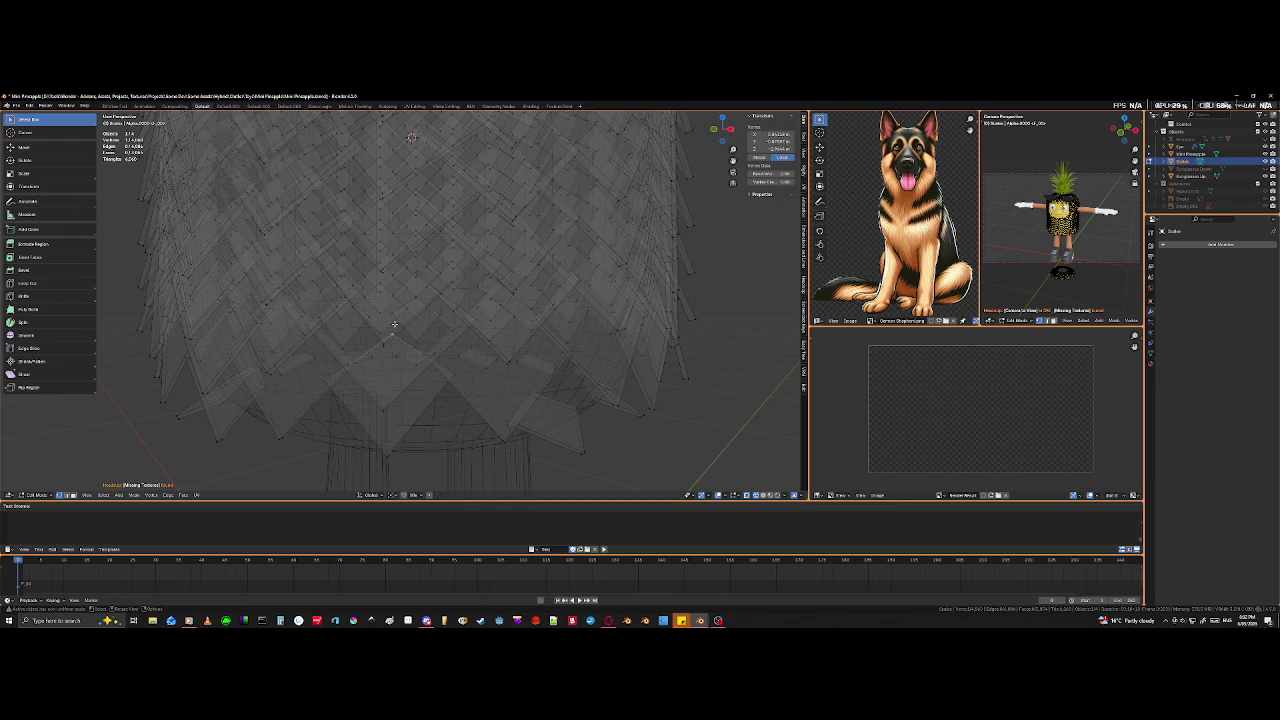
left_click(390, 331, "shift")
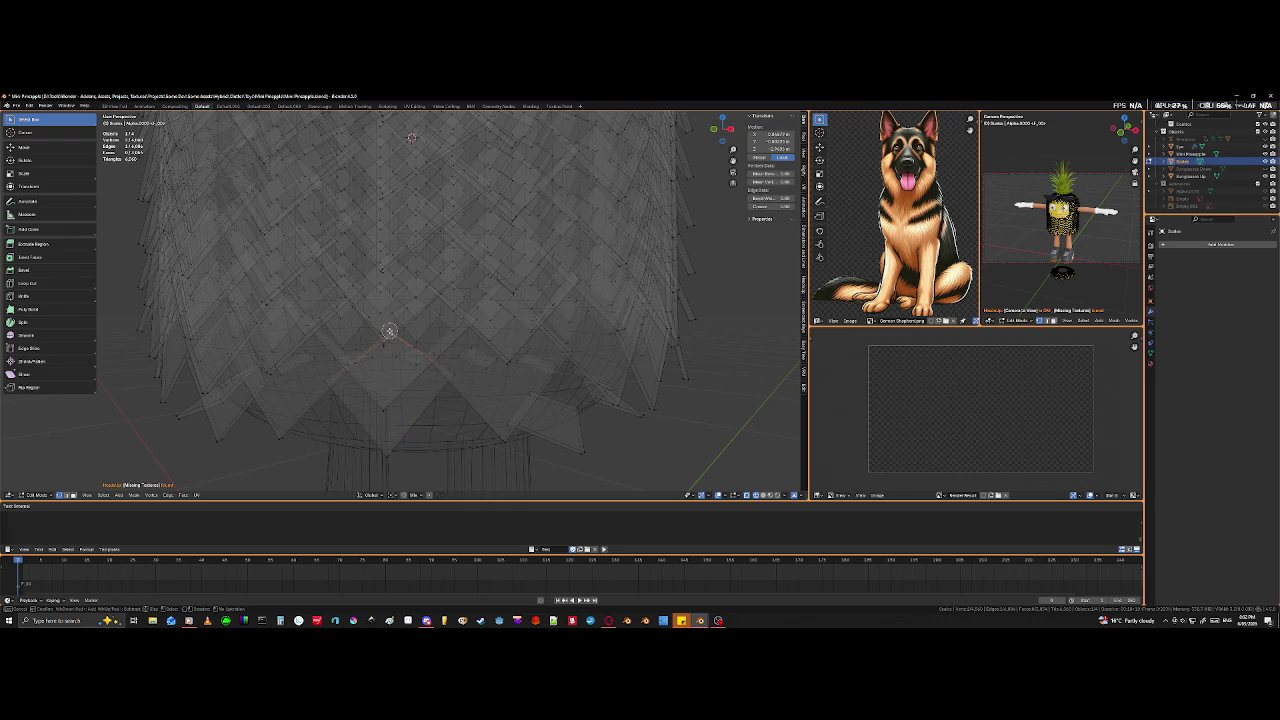
- Nudge the lower tile's tip vertex twice to refine where it sits on the body
key("g")
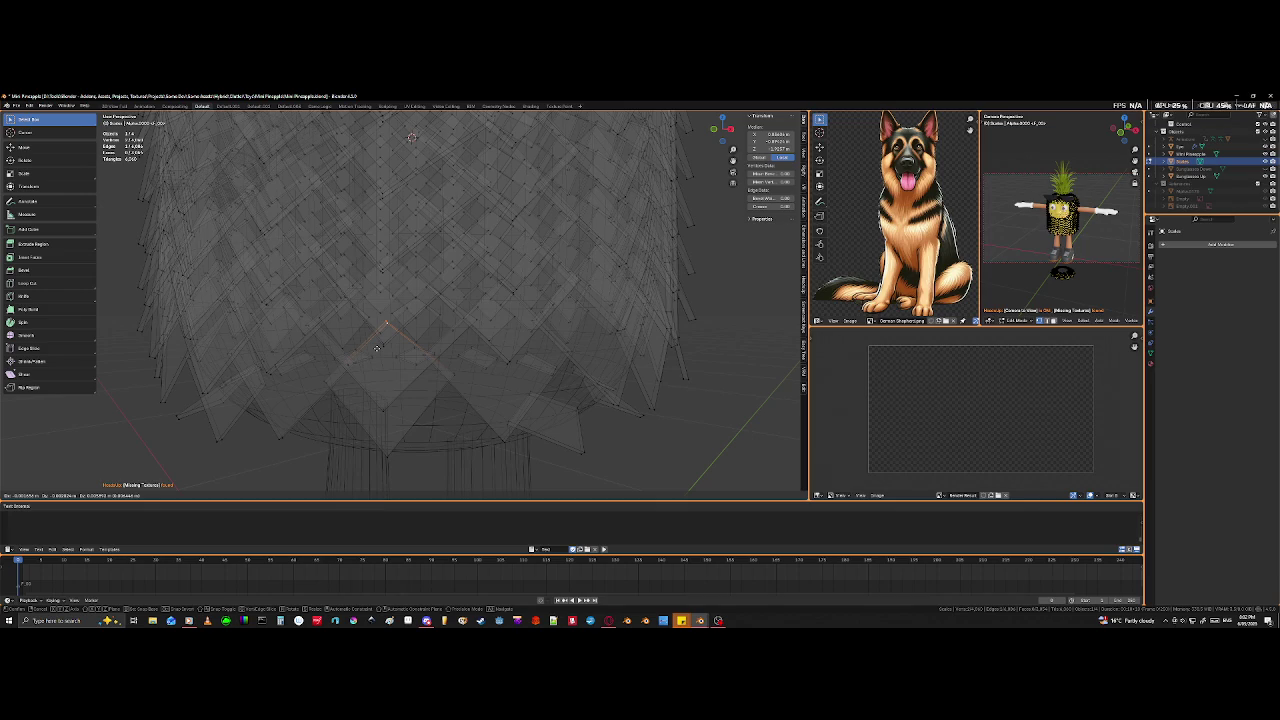
left_click(377, 384)
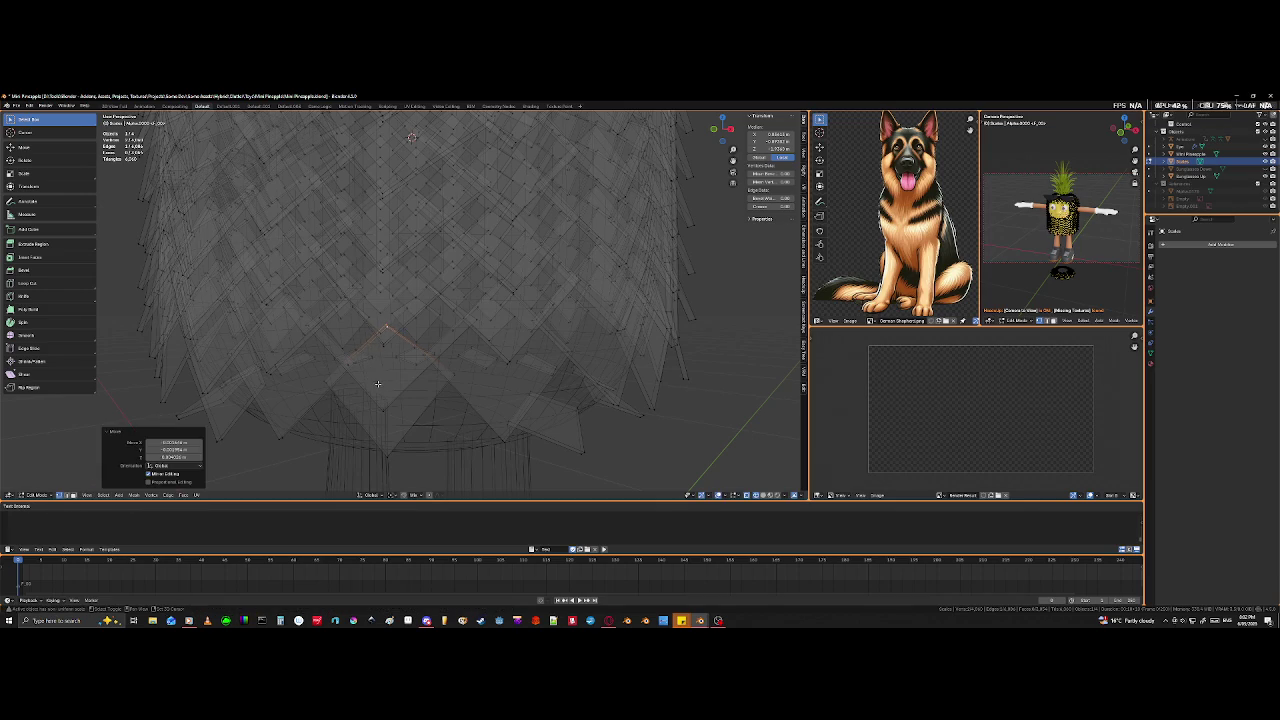
key("g")
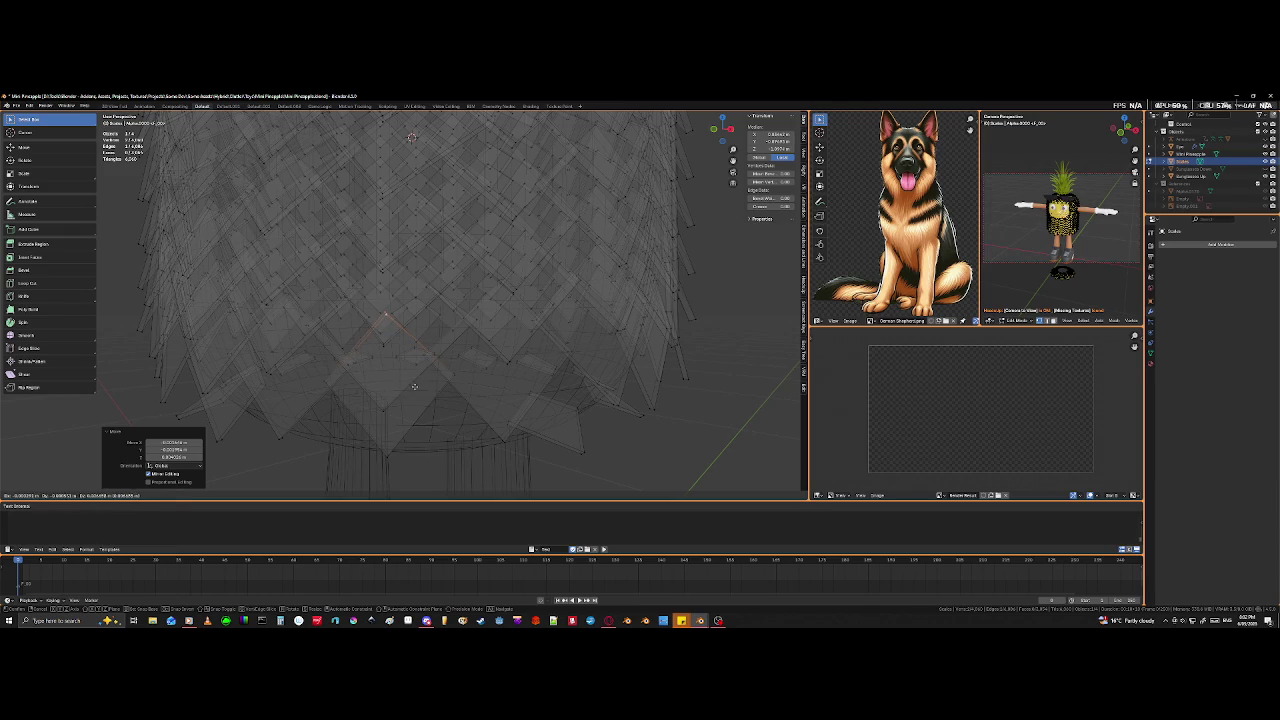
left_click(444, 455)
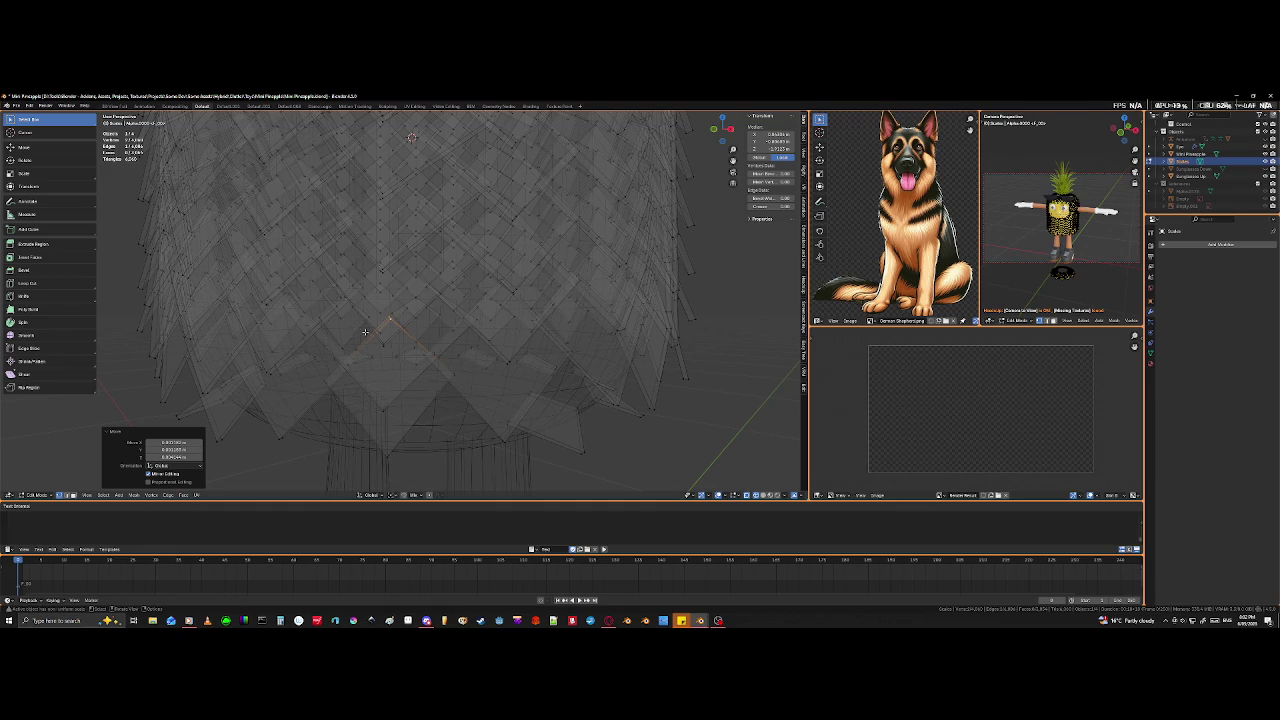
scroll(453, 420, "down", 2)
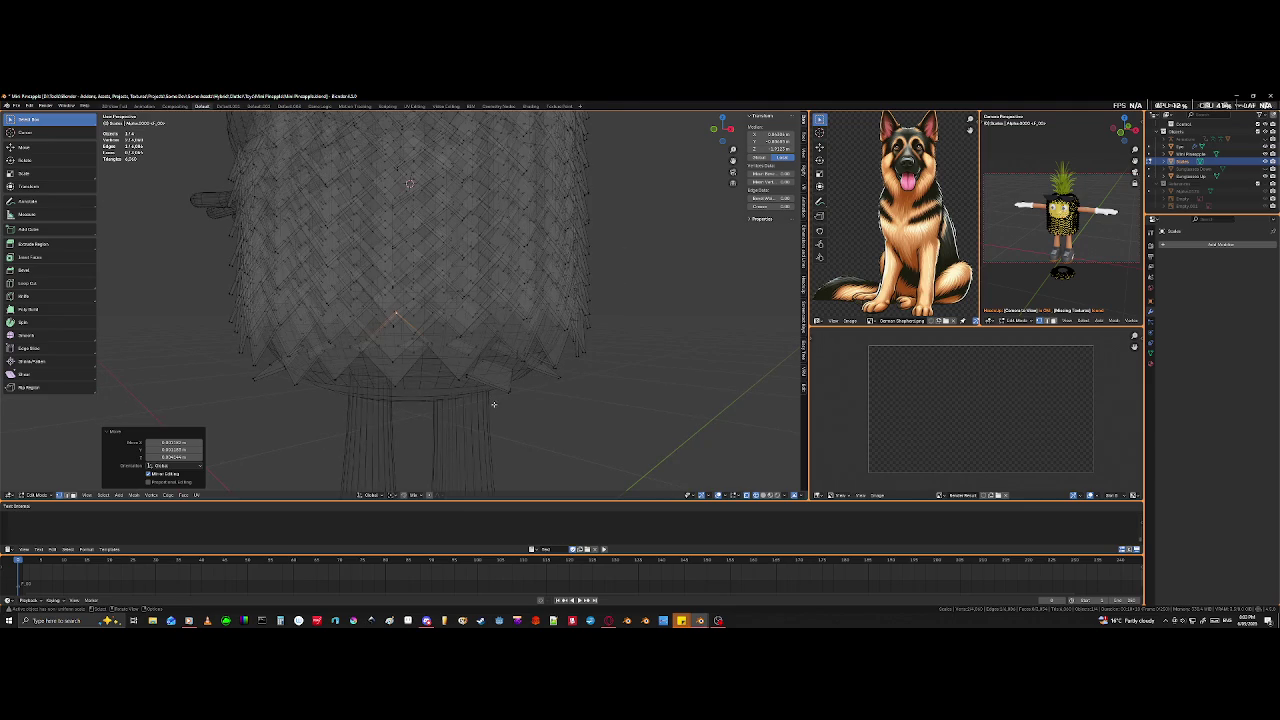
- Switch to Material Preview from below and move one underside scale tile
middle_click_drag(489, 402, 498, 347)
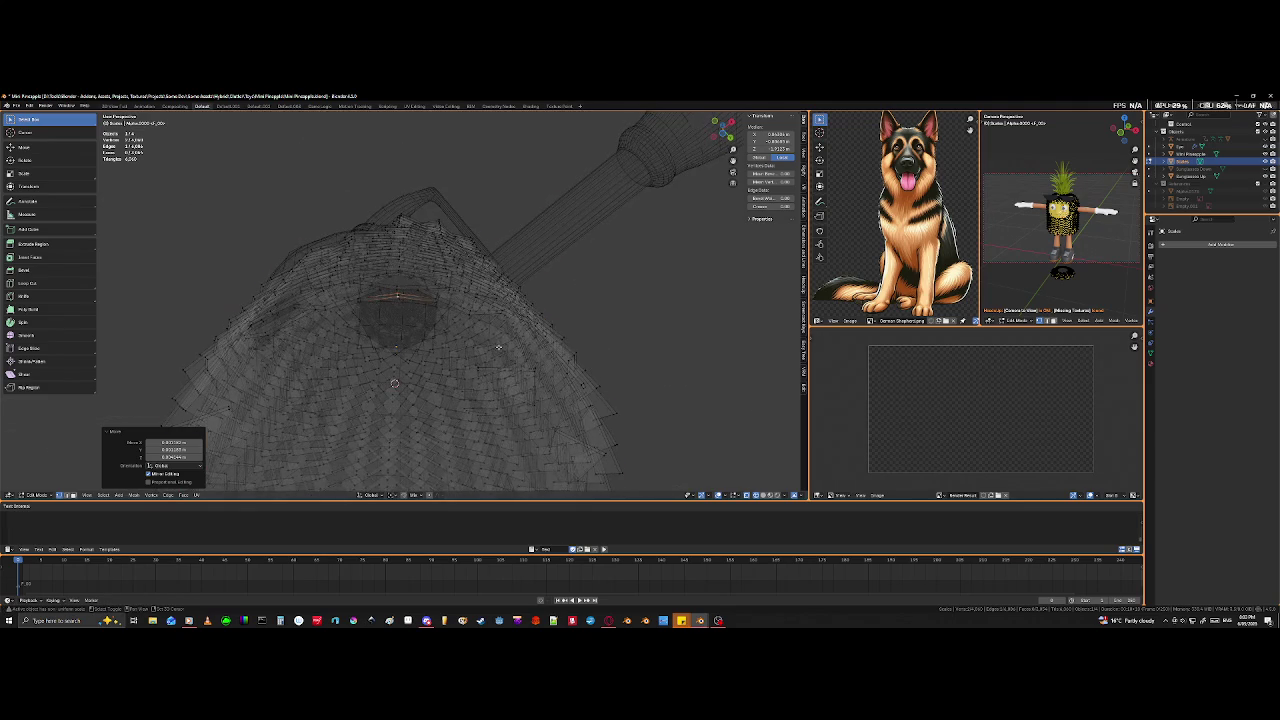
key("shift+z")
mouse_move(498, 347)
middle_mouse_down()
mouse_move(450, 374)
mouse_move(502, 396)
mouse_move(422, 361)
middle_mouse_up()
key("alt+a")
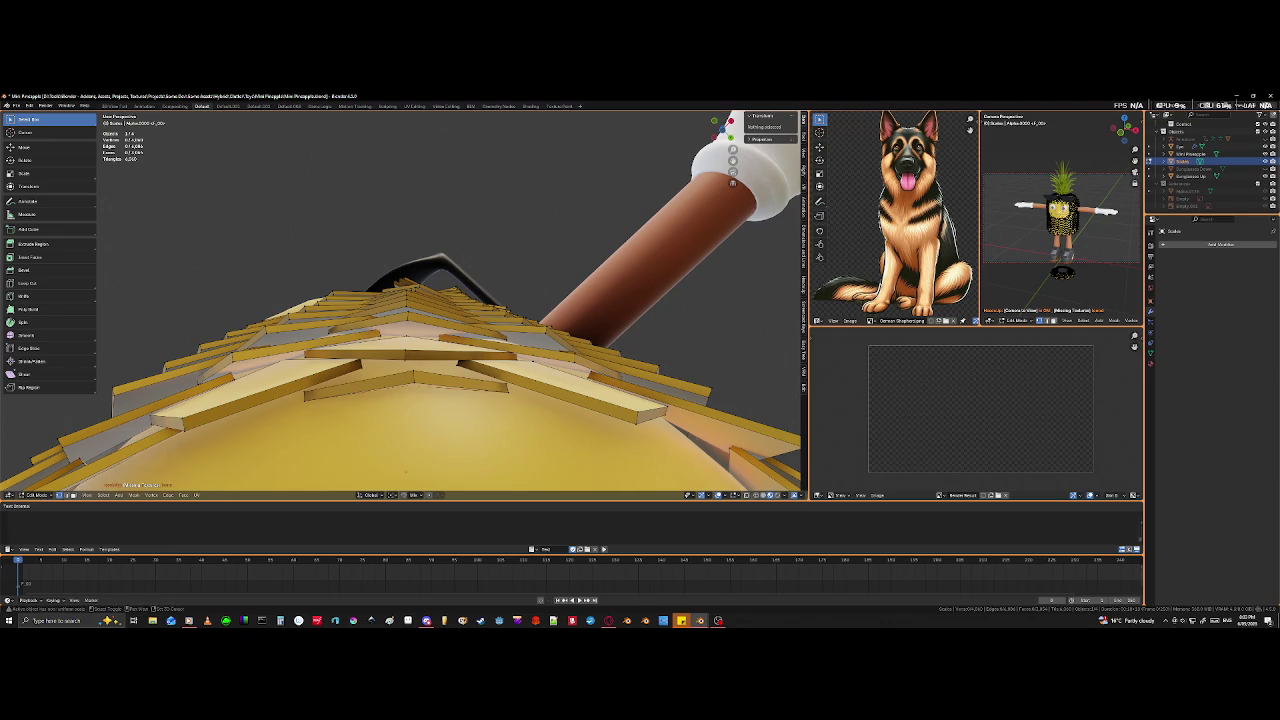
left_click(413, 382)
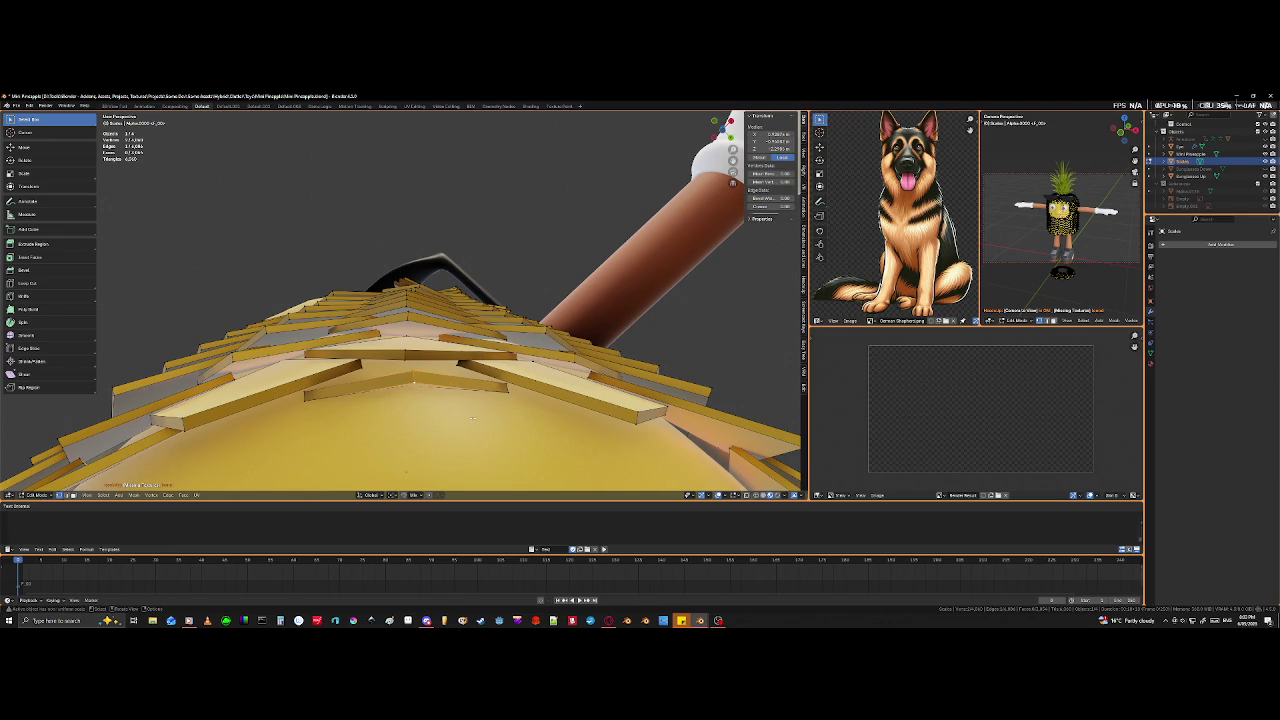
key("g")
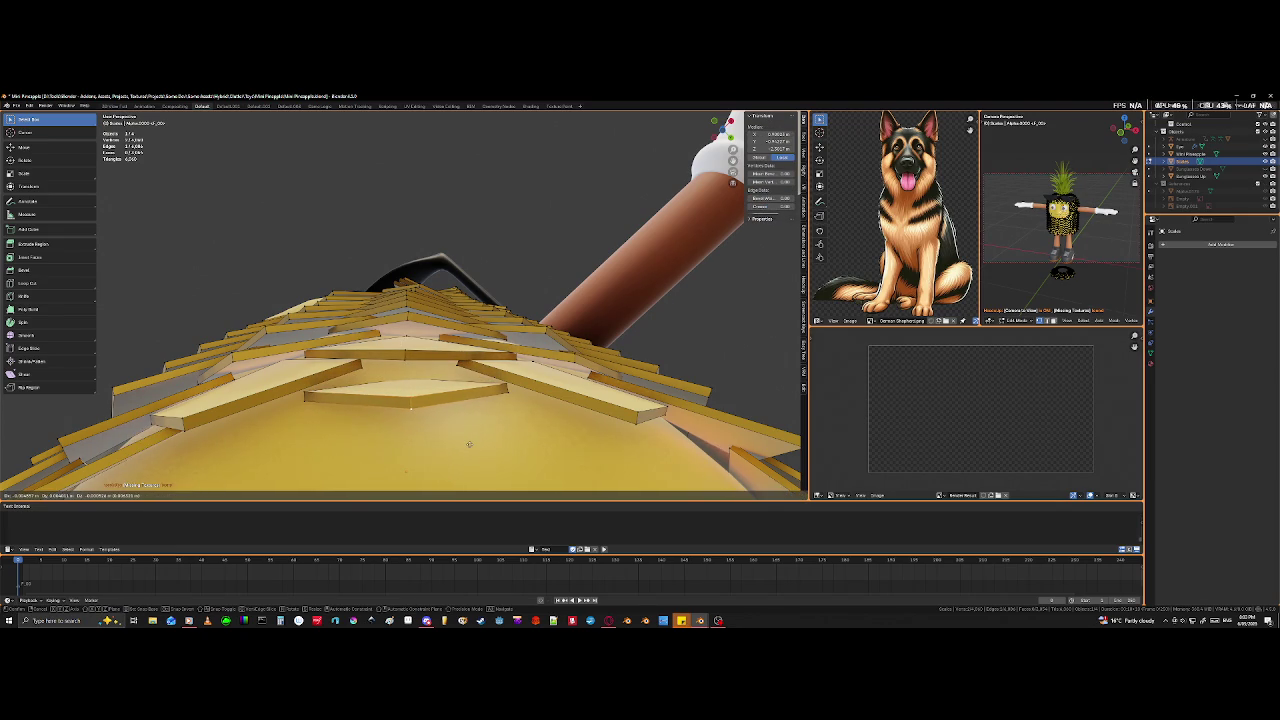
left_click(469, 444)
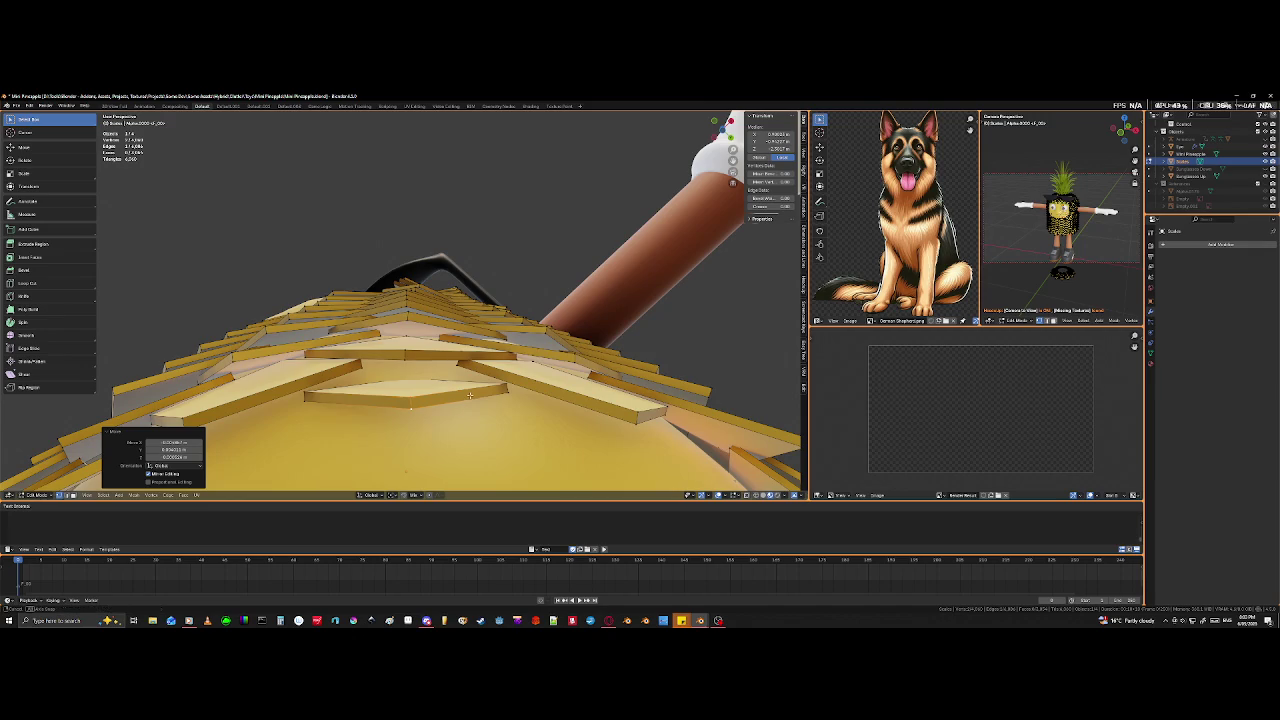
- Rotate another underside scale tile and move it into place
middle_click_drag(469, 395, 549, 400)
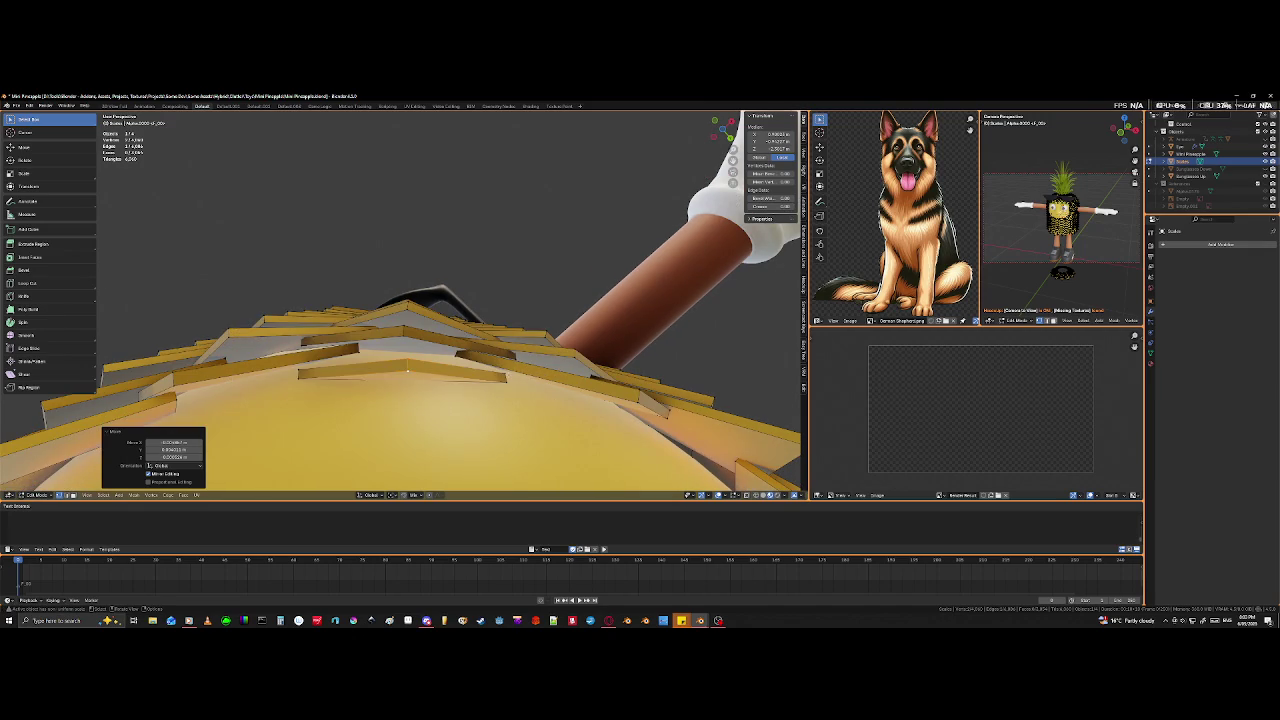
left_click(407, 371)
key("r")
left_click(535, 425)
key("g")
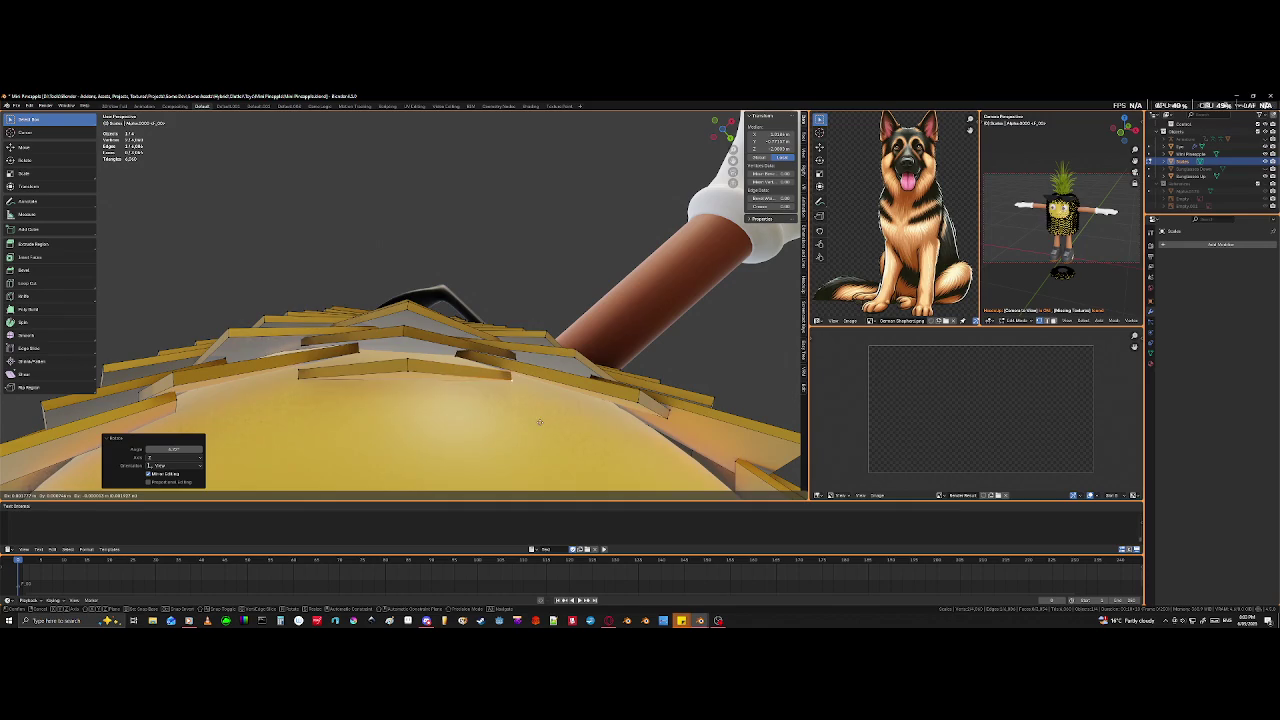
left_click(543, 424)
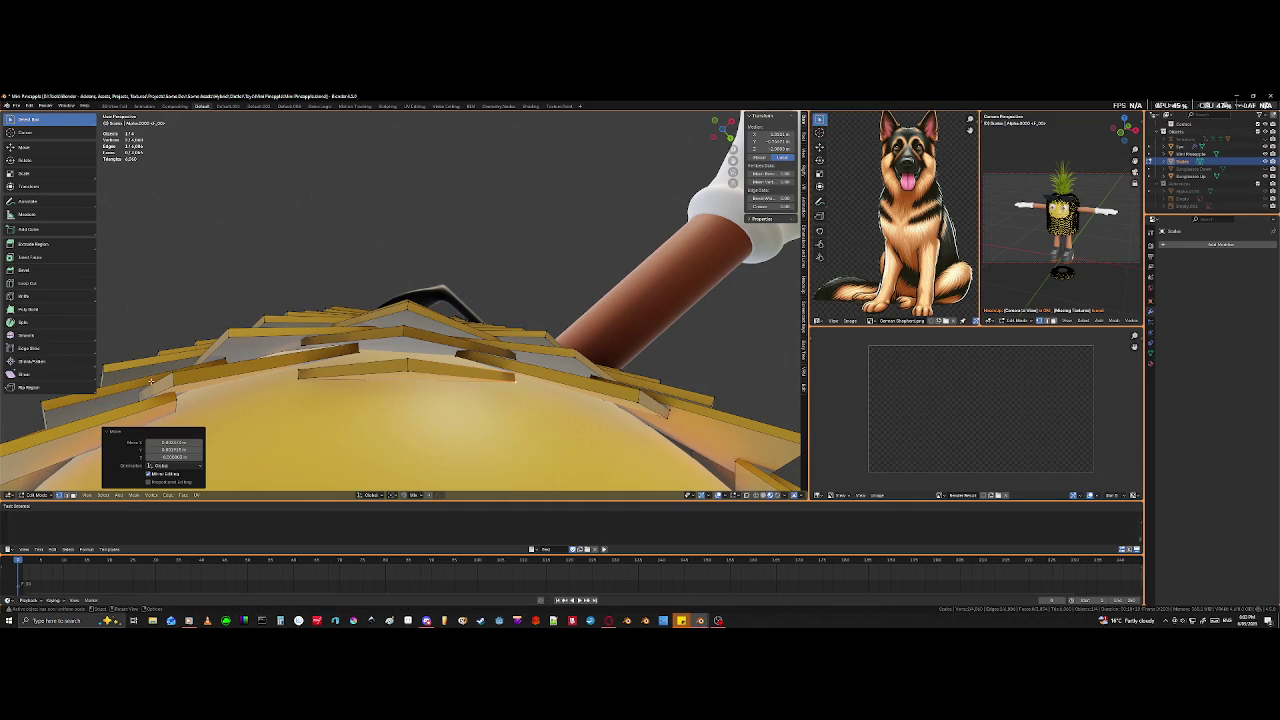
- Move two more underside scale tiles into their new positions
left_click(328, 426)
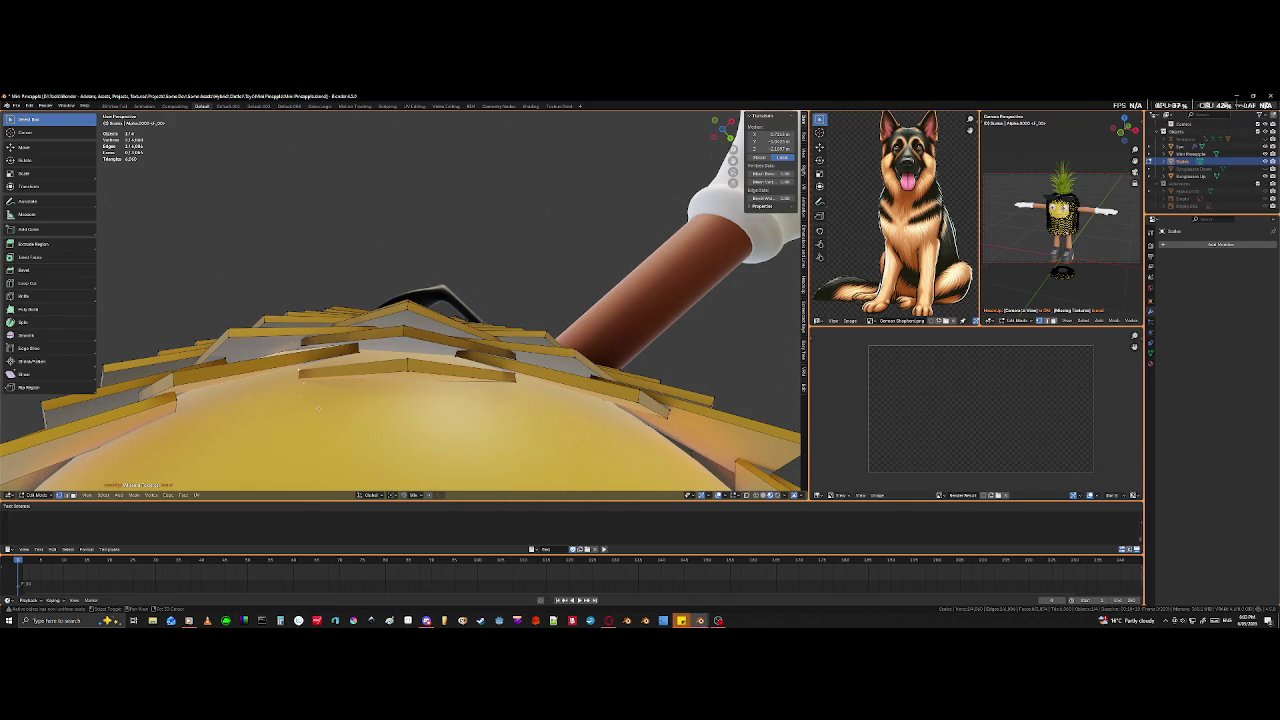
key("g")
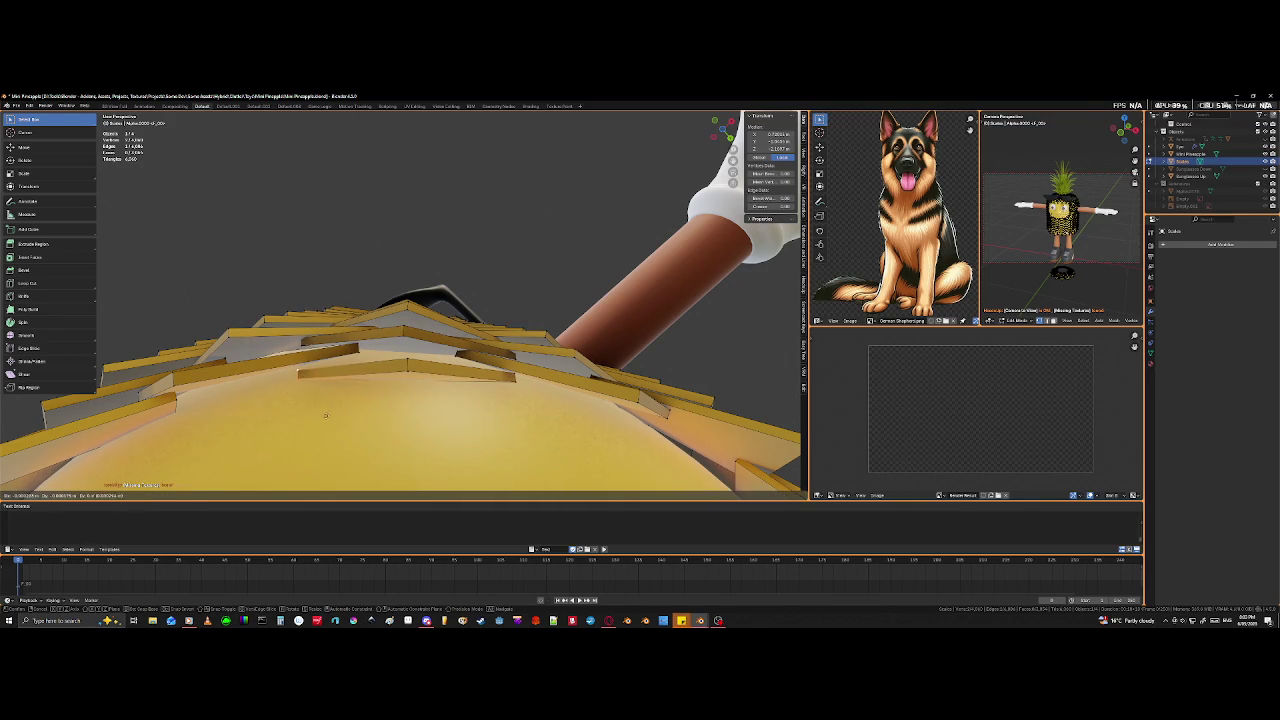
left_click(328, 365)
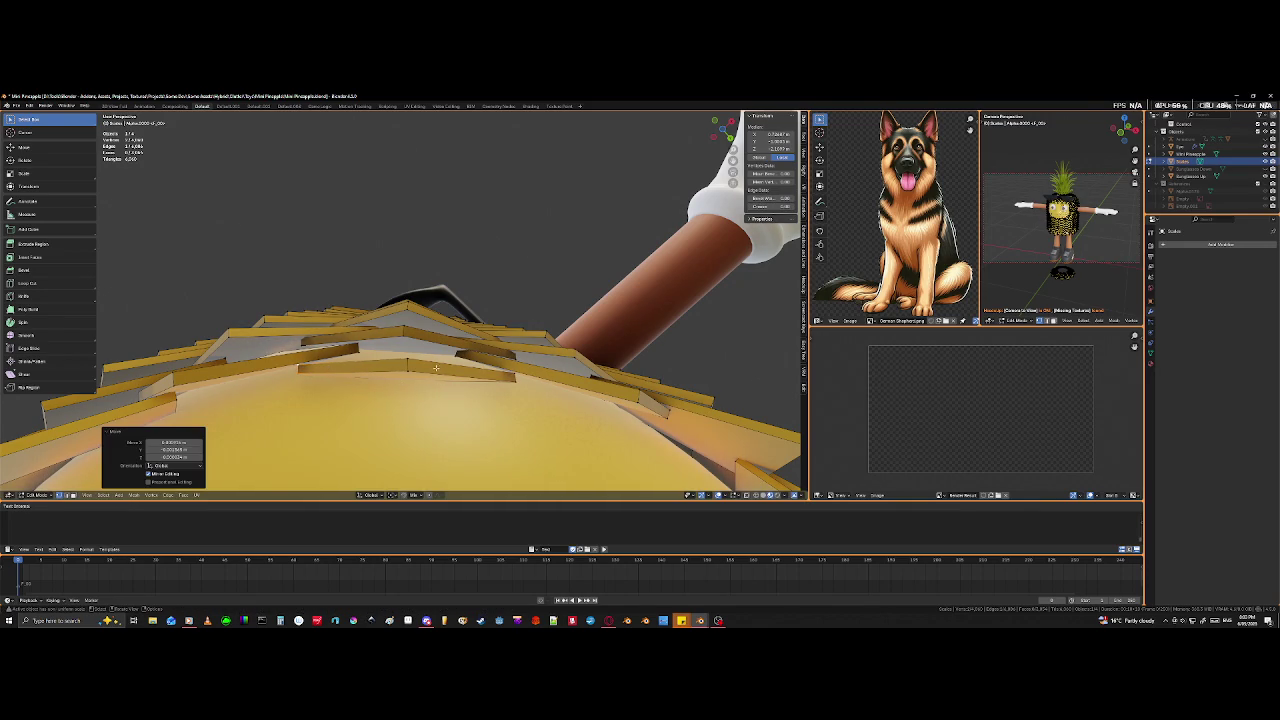
left_click(432, 398)
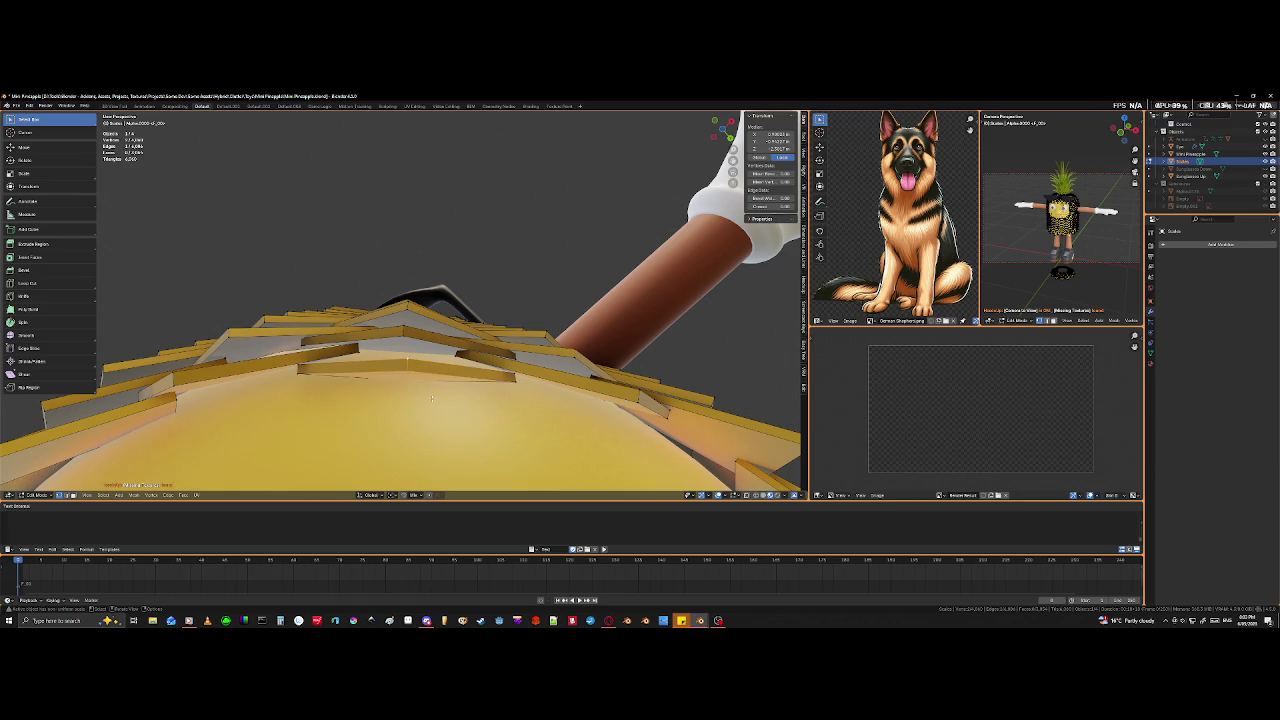
key("g")
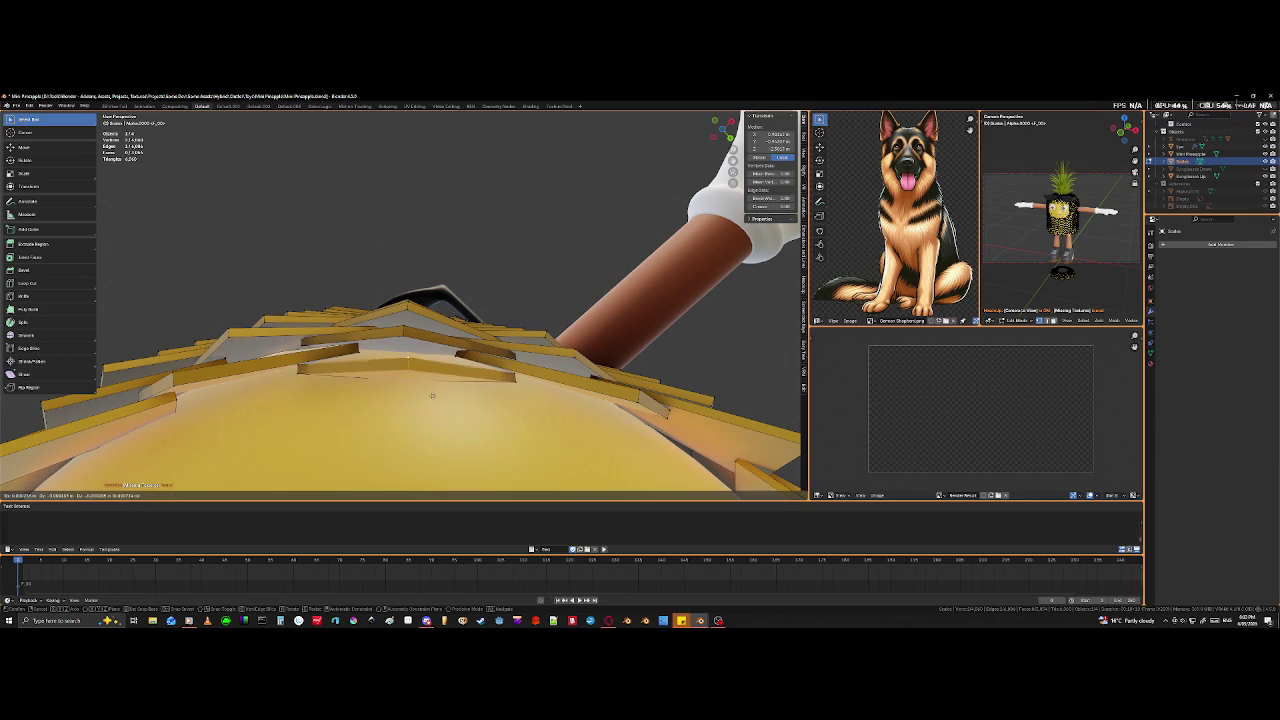
left_click(428, 404)
- Bring the body's underside into view and select the small triangular scale beneath it
middle_click_drag(425, 400, 424, 372)
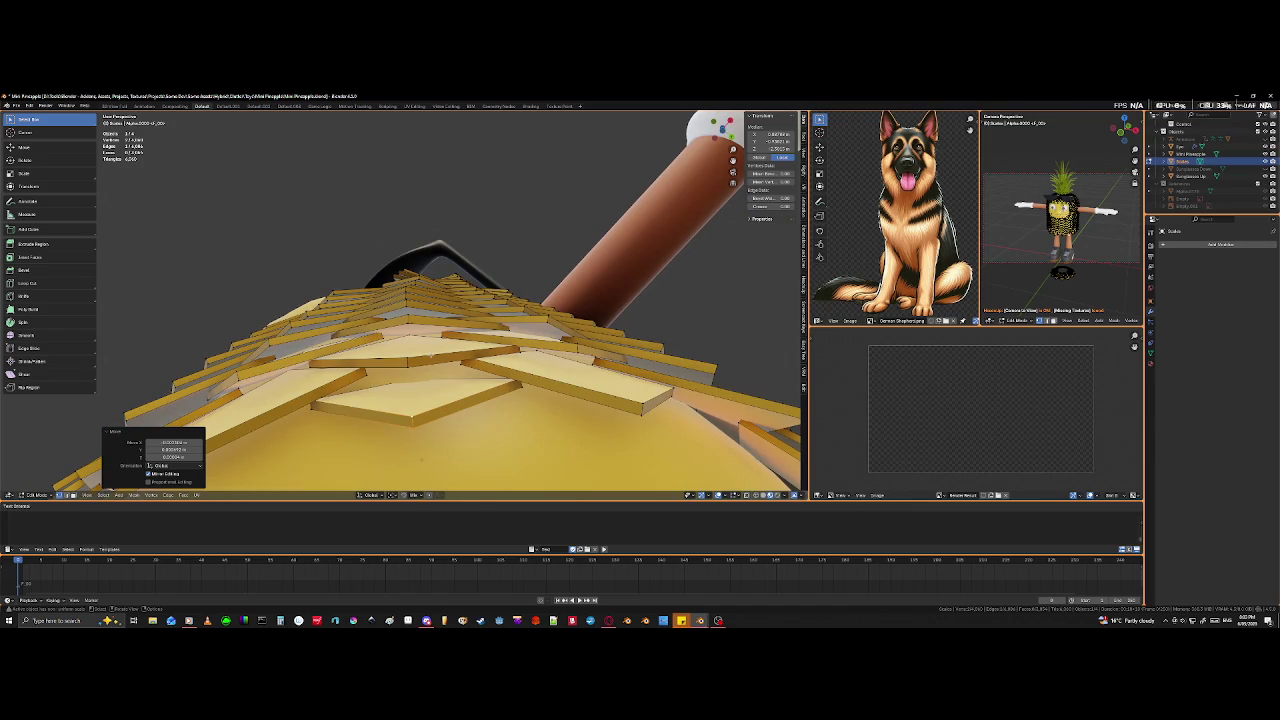
middle_click_drag(432, 368, 434, 362)
scroll(434, 362, "up", 3)
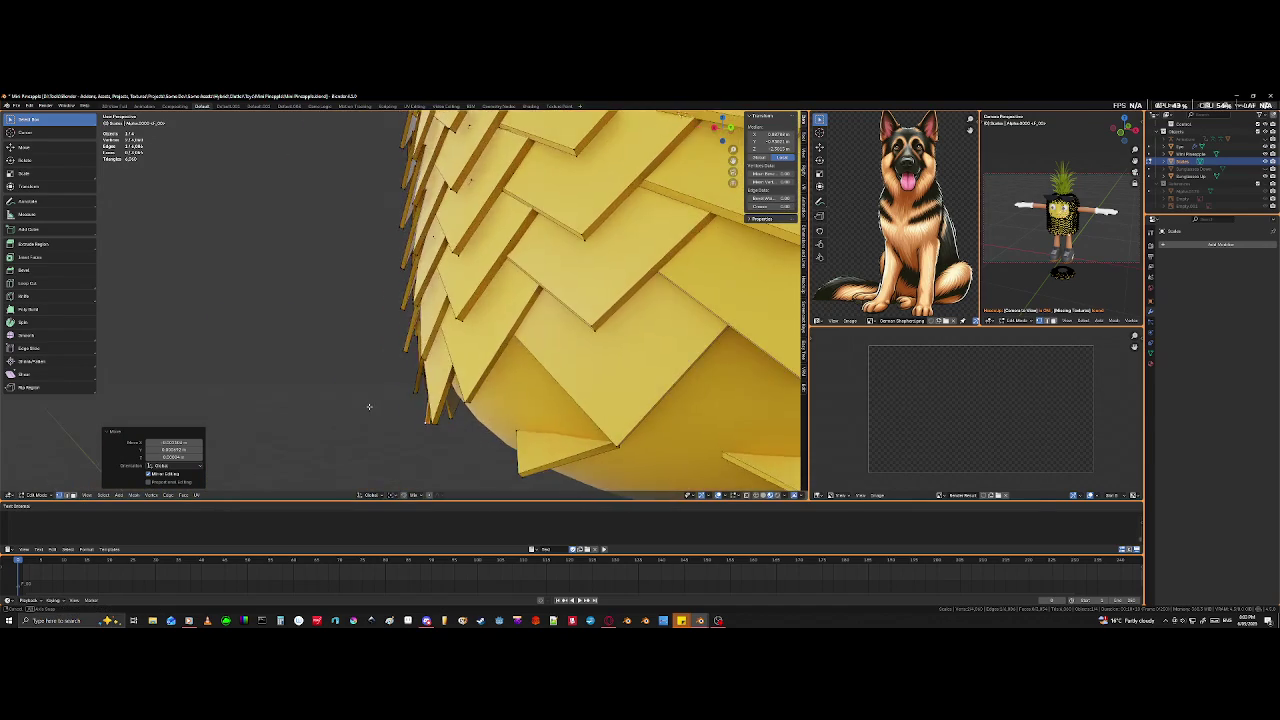
scroll(440, 380, "down", 3)
mouse_move(480, 420)
middle_mouse_down()
mouse_move(507, 456)
mouse_move(465, 448)
middle_mouse_up()
left_click(385, 410)
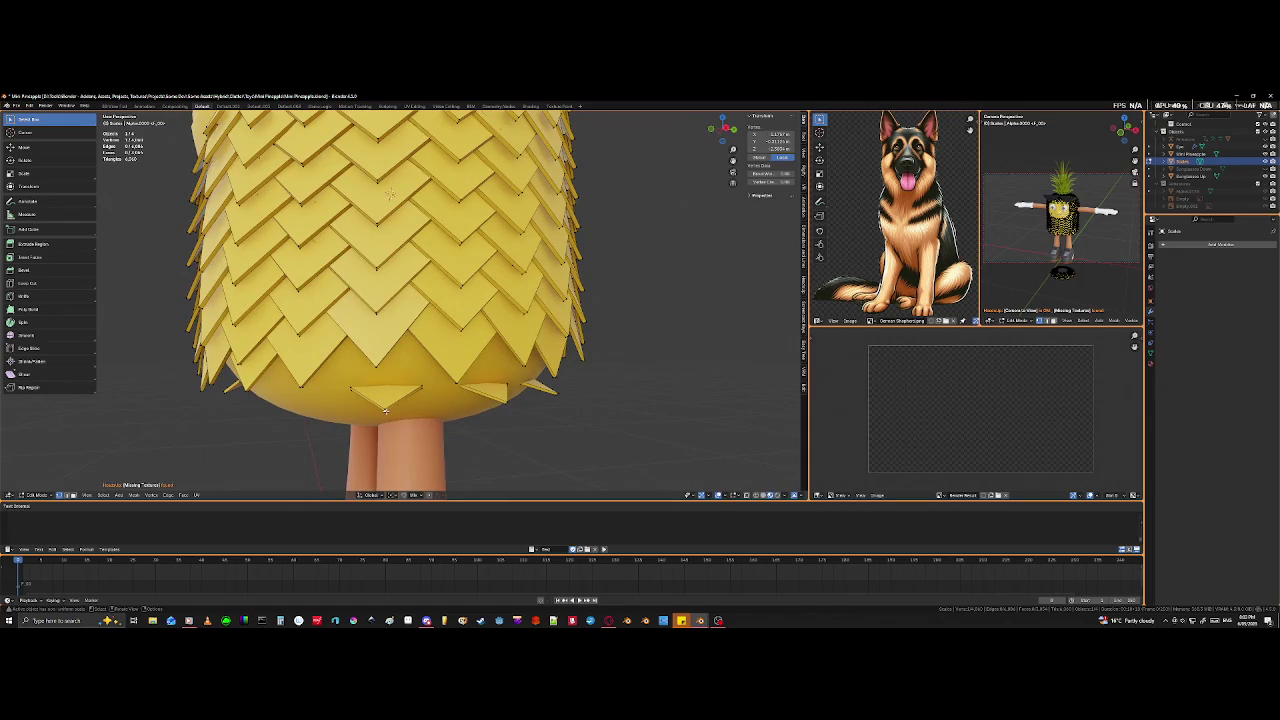
- Select the whole triangle scale with L, rotate it twice and move it up the dome
key("l")
scroll(477, 419, "up", 3)
mouse_move(477, 419)
middle_mouse_down()
mouse_move(381, 443)
mouse_move(500, 457)
middle_mouse_up()
key("r")
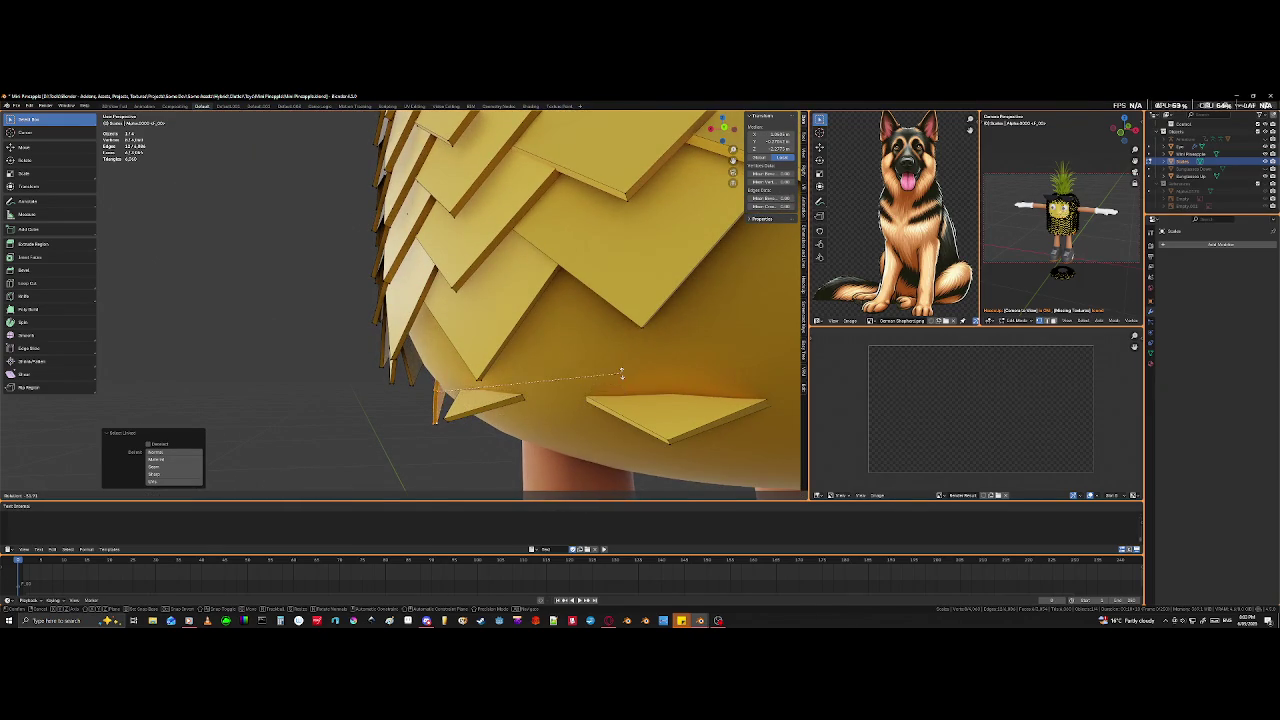
left_click(620, 371)
middle_click_drag(478, 368, 556, 326)
key("r")
left_click(456, 402)
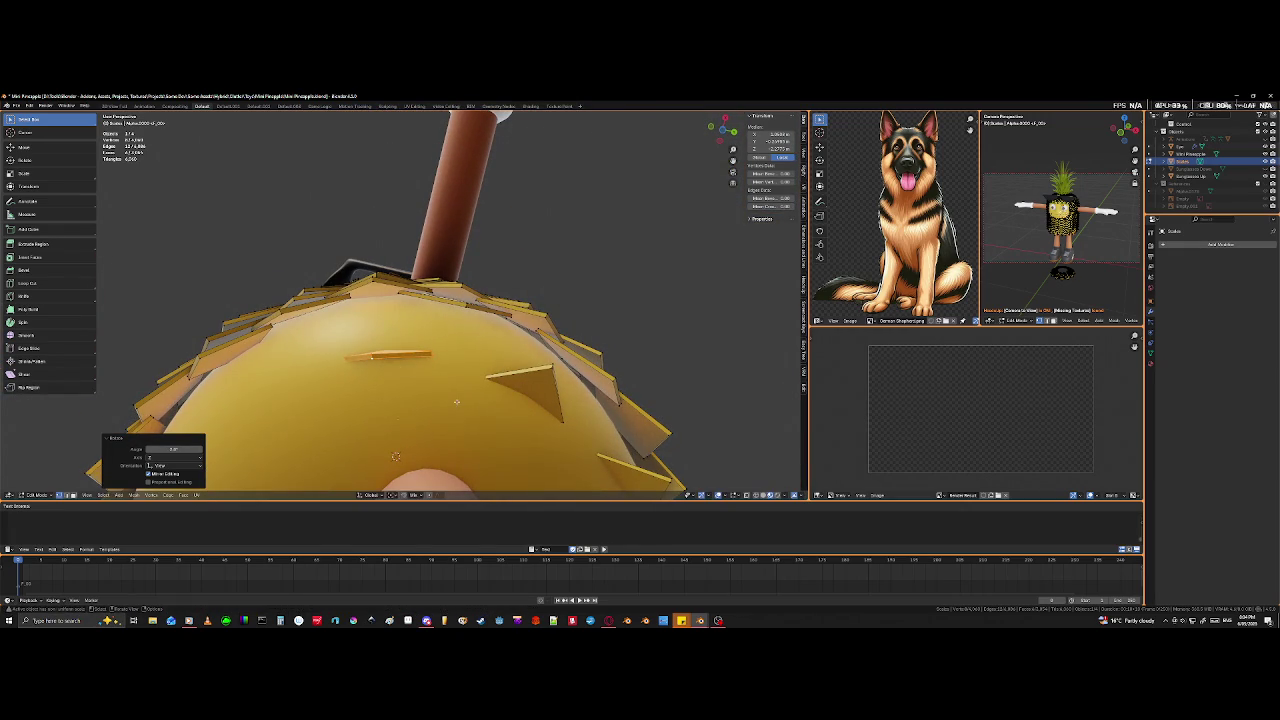
key("g")
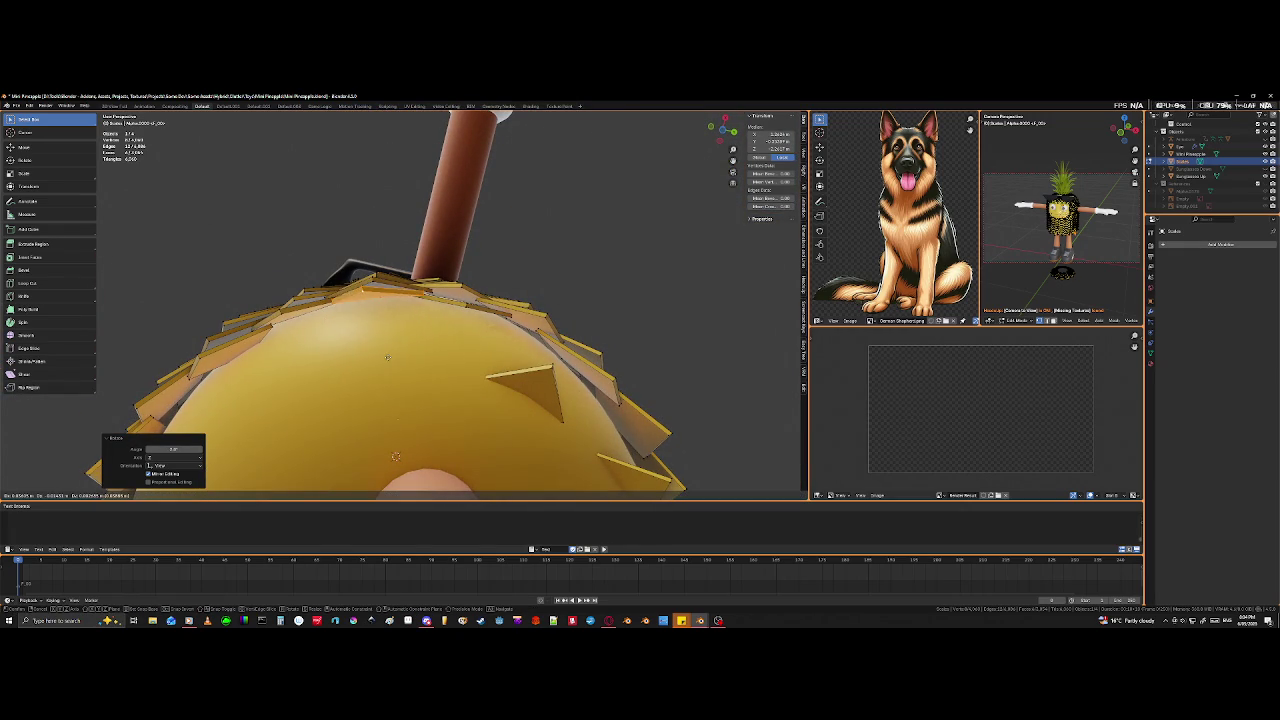
left_click(395, 457)
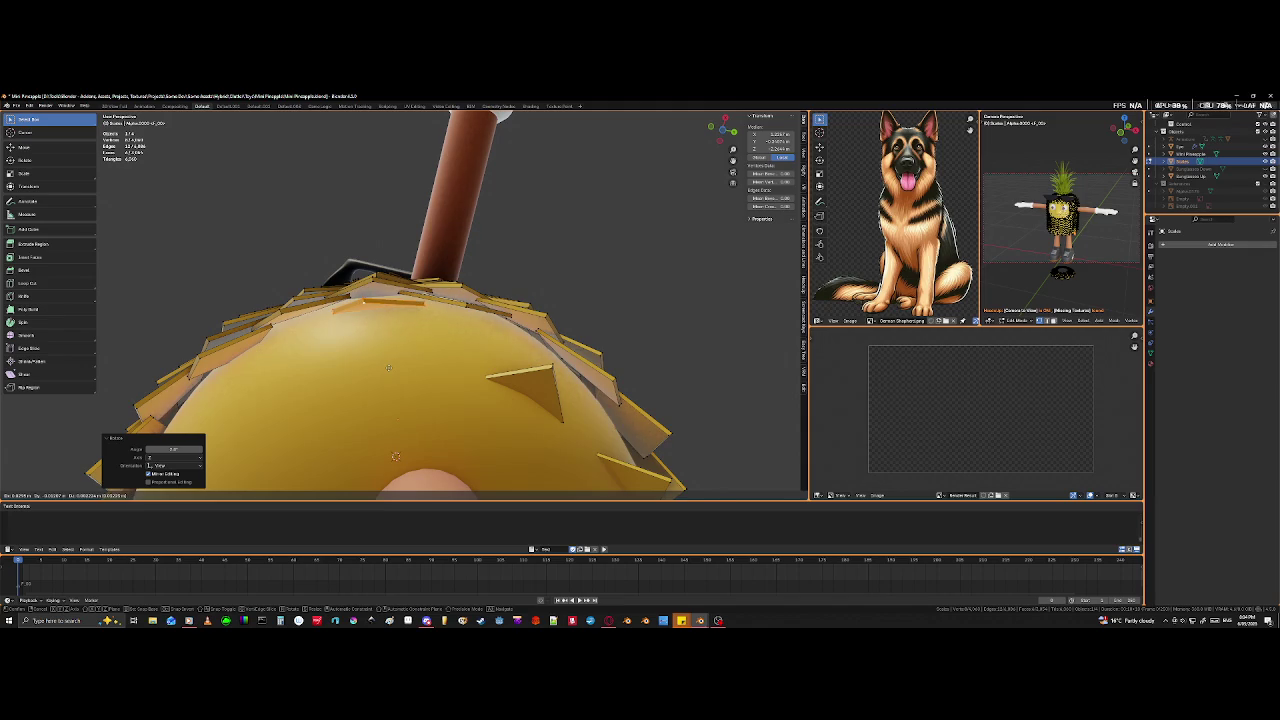
- Rotate the scale slightly, tuck it into the gap under the lowest row, and enable X-ray
mouse_move(395, 457)
middle_mouse_down()
mouse_move(404, 415)
mouse_move(391, 456)
middle_mouse_up()
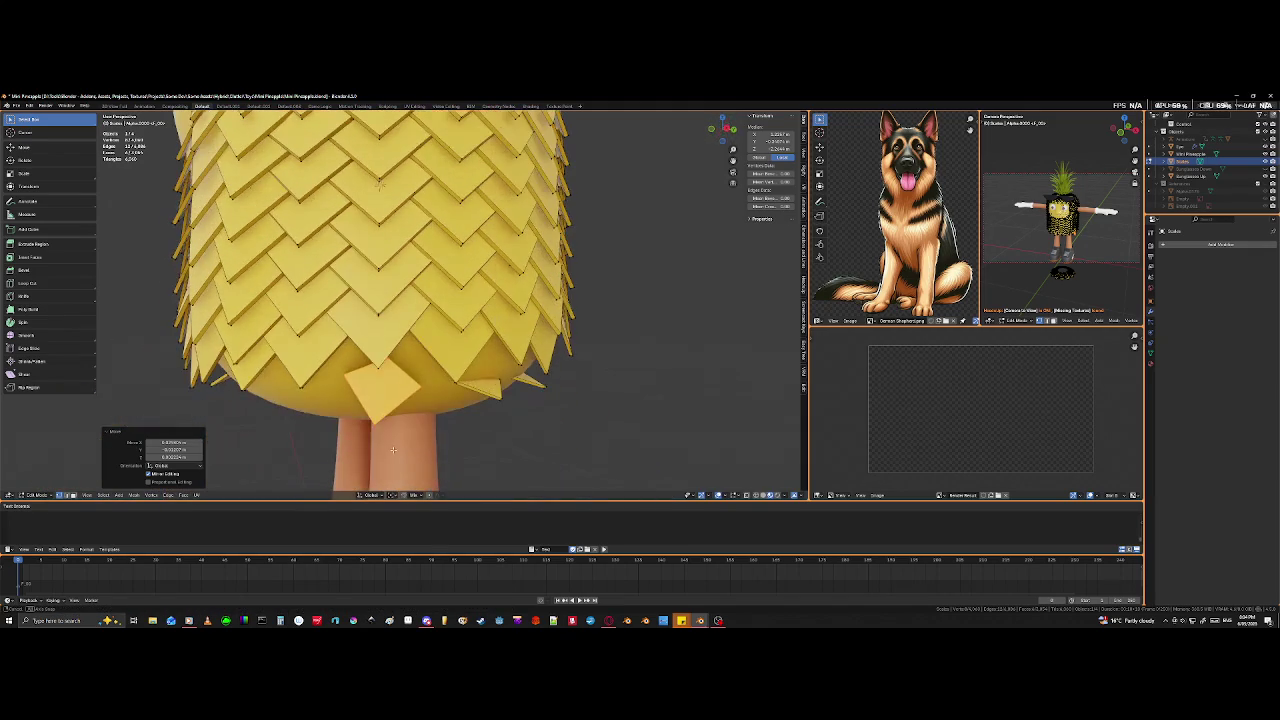
key("r")
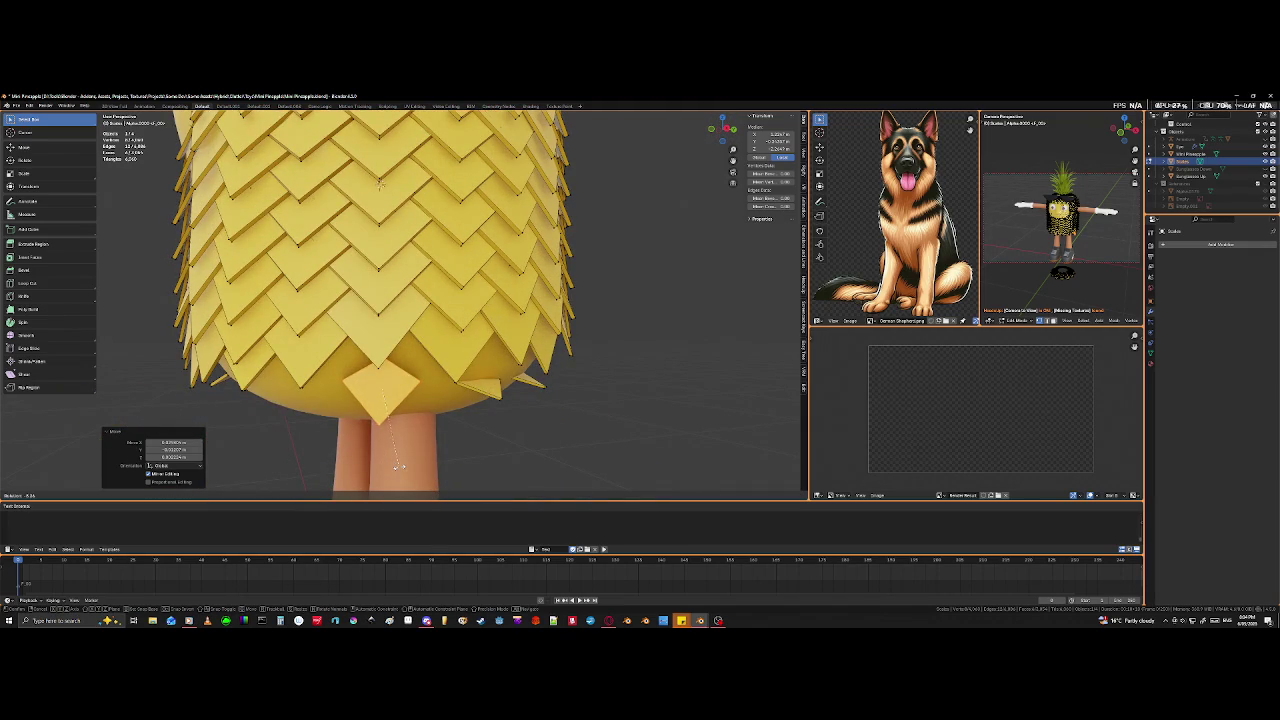
left_click(399, 467)
scroll(399, 467, "up", 2)
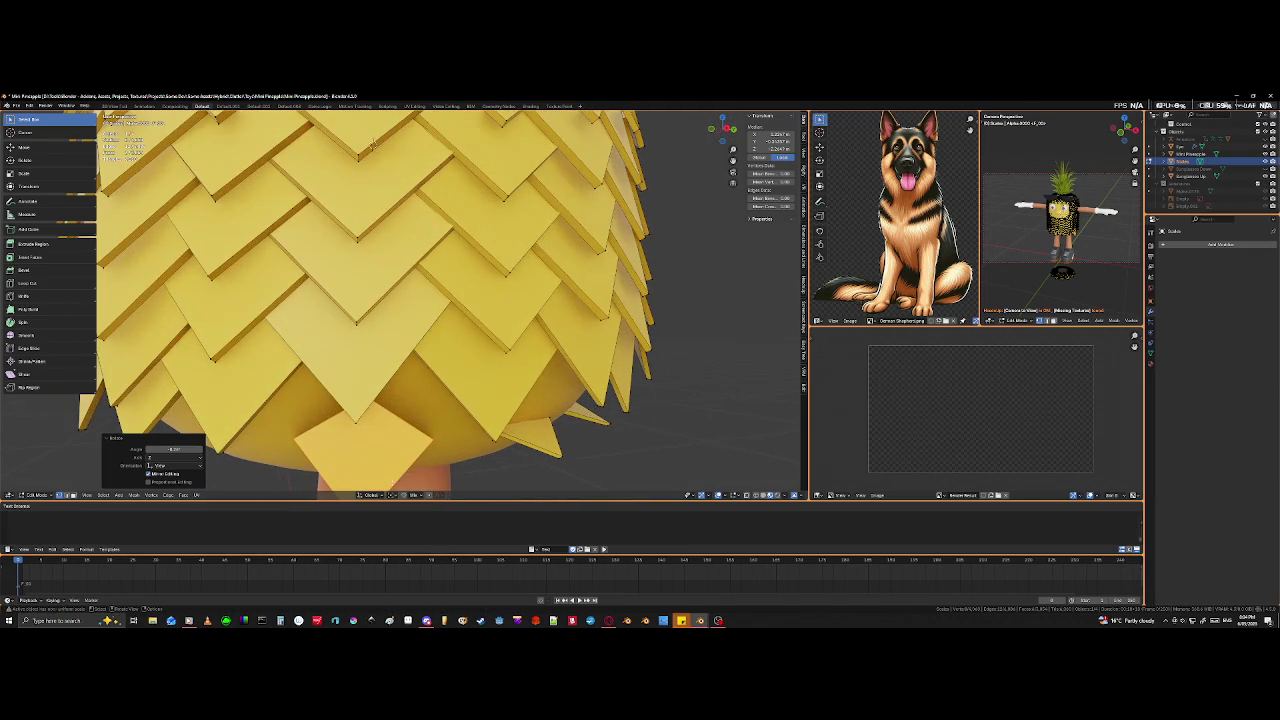
scroll(386, 405, "up", 2)
middle_click_drag(386, 405, 388, 368, "shift")
key("g")
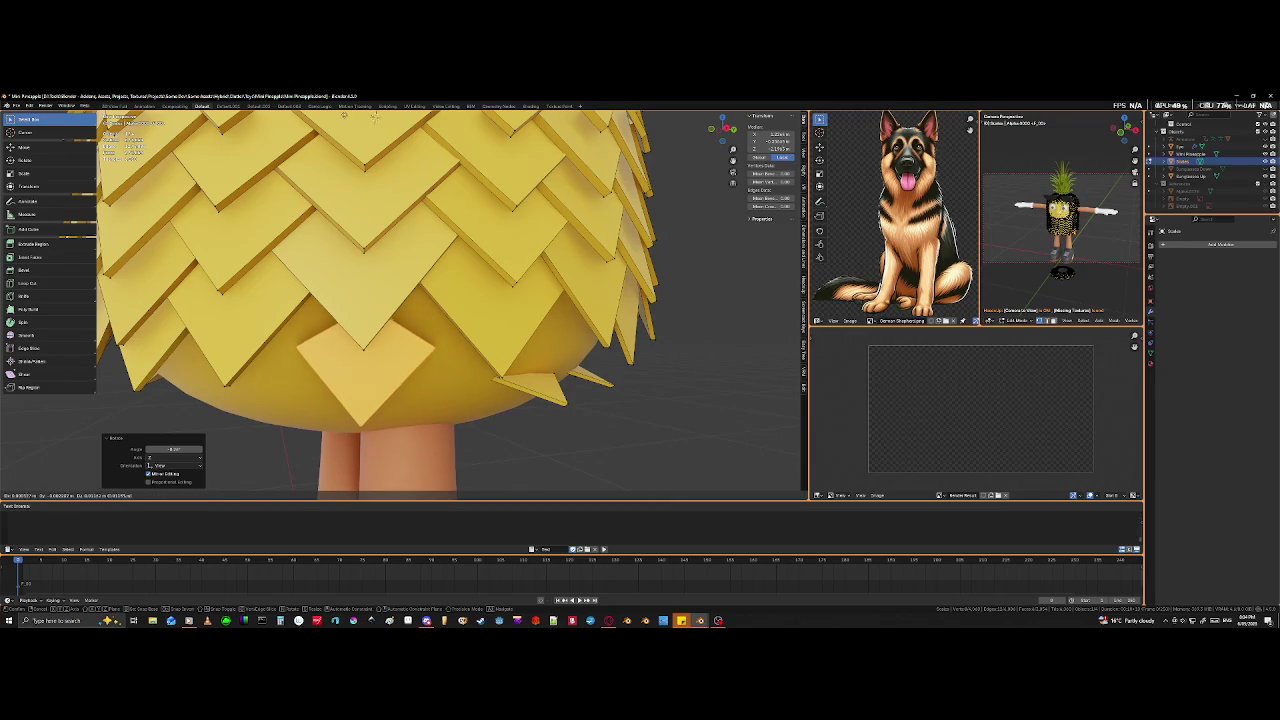
left_click(354, 360)
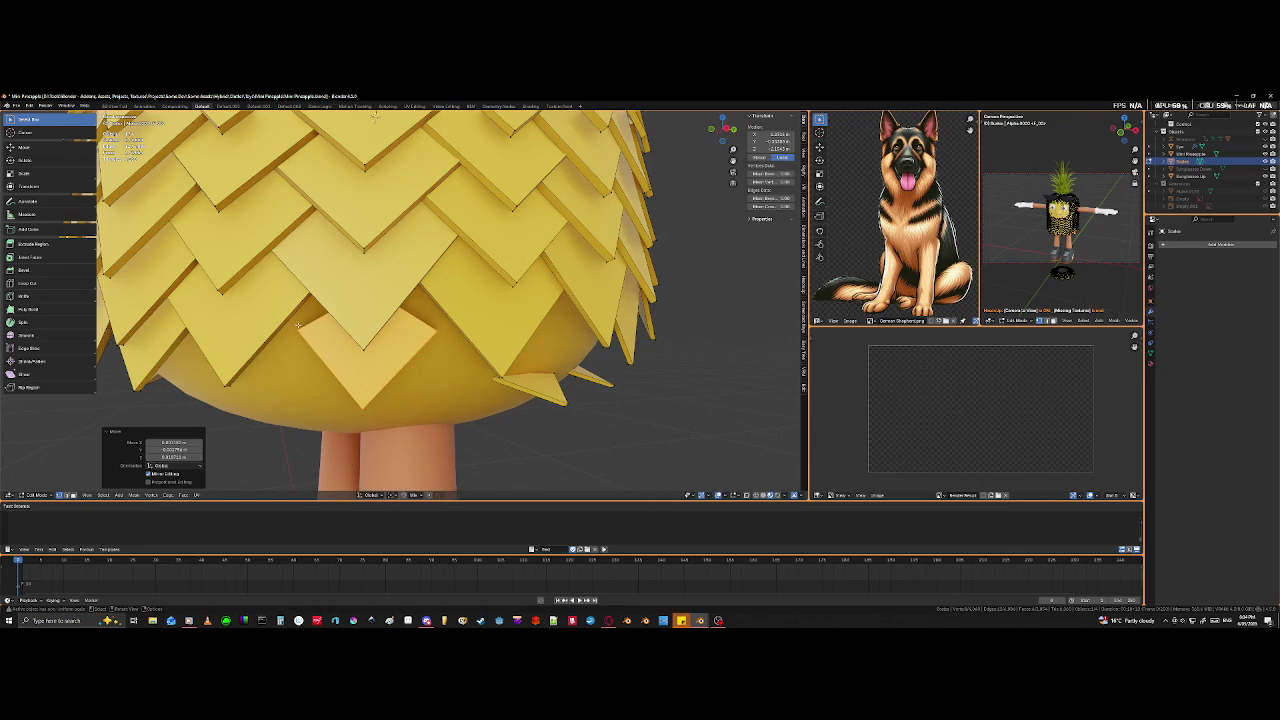
key("alt+z")
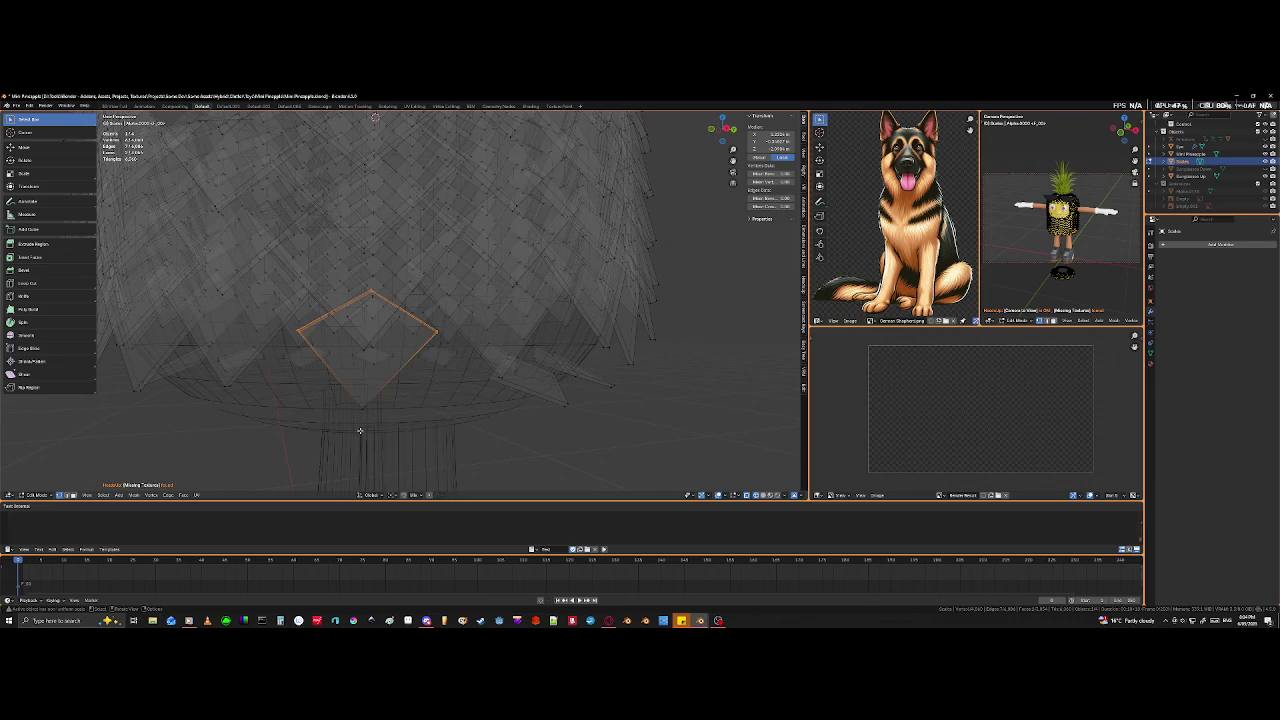
- Shift the patch scale's face up-left and its upper-right edges up-right
key("g")
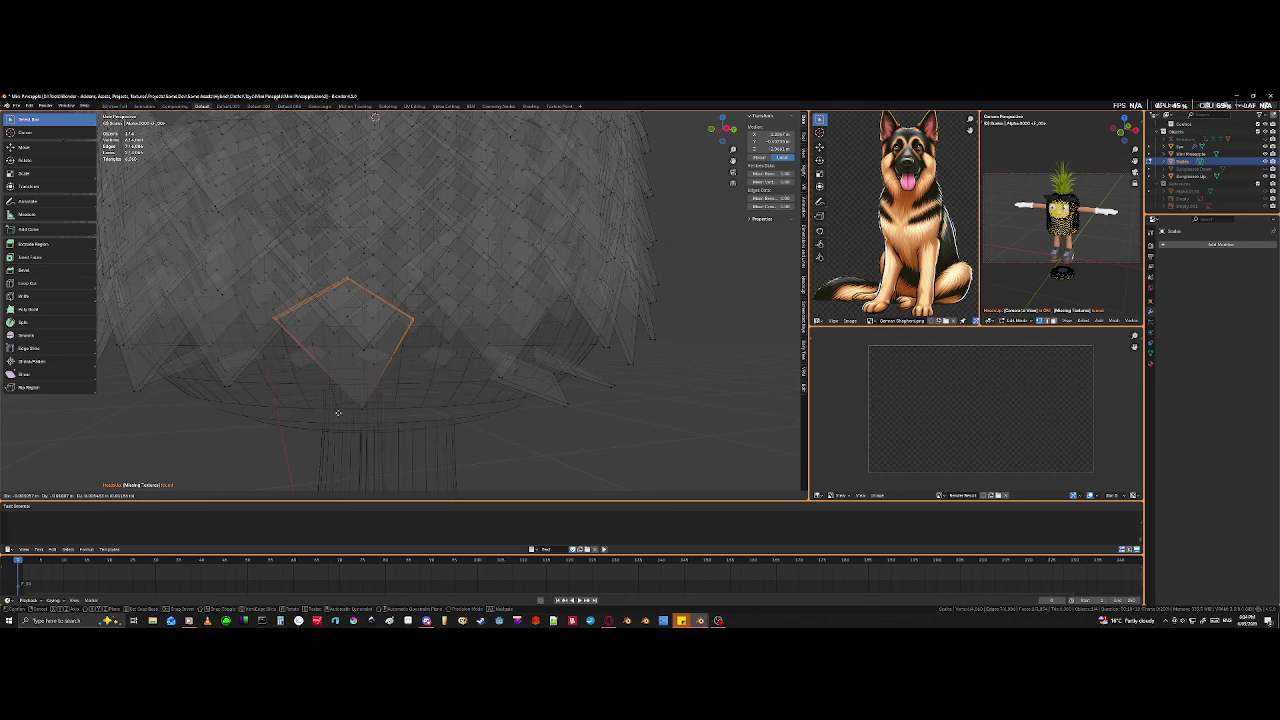
left_click(338, 412)
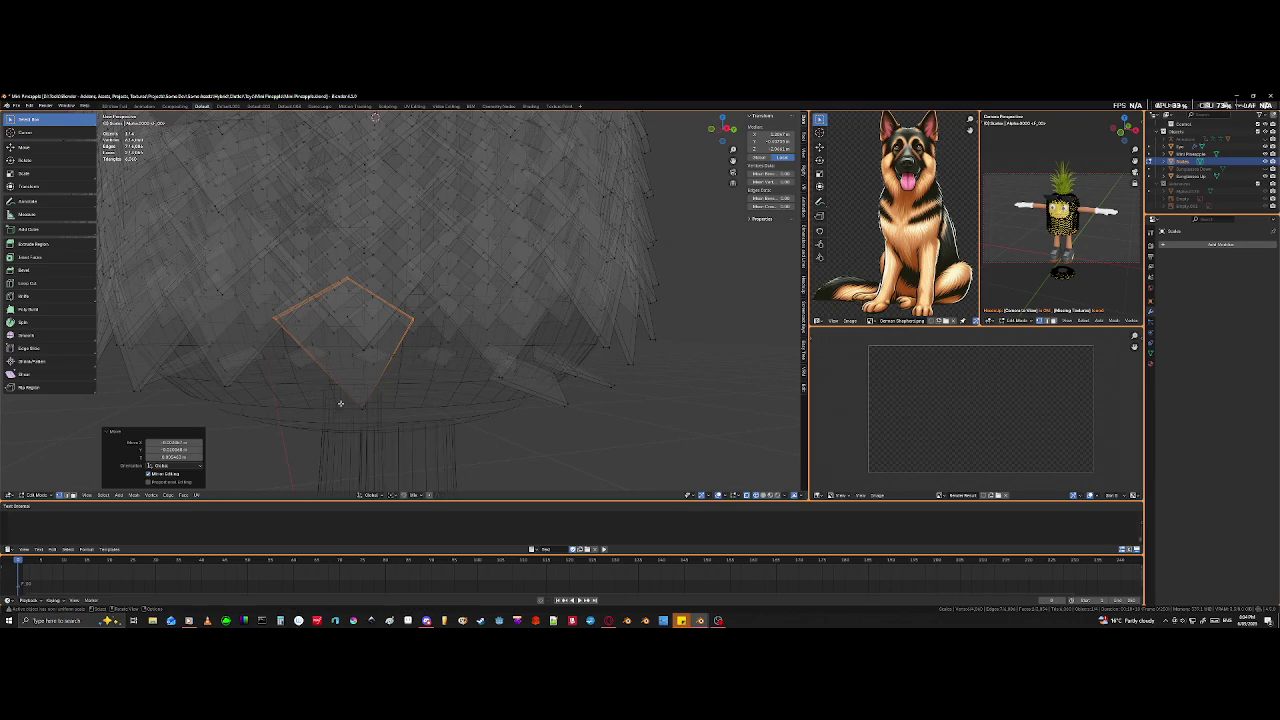
left_click(276, 318, "shift")
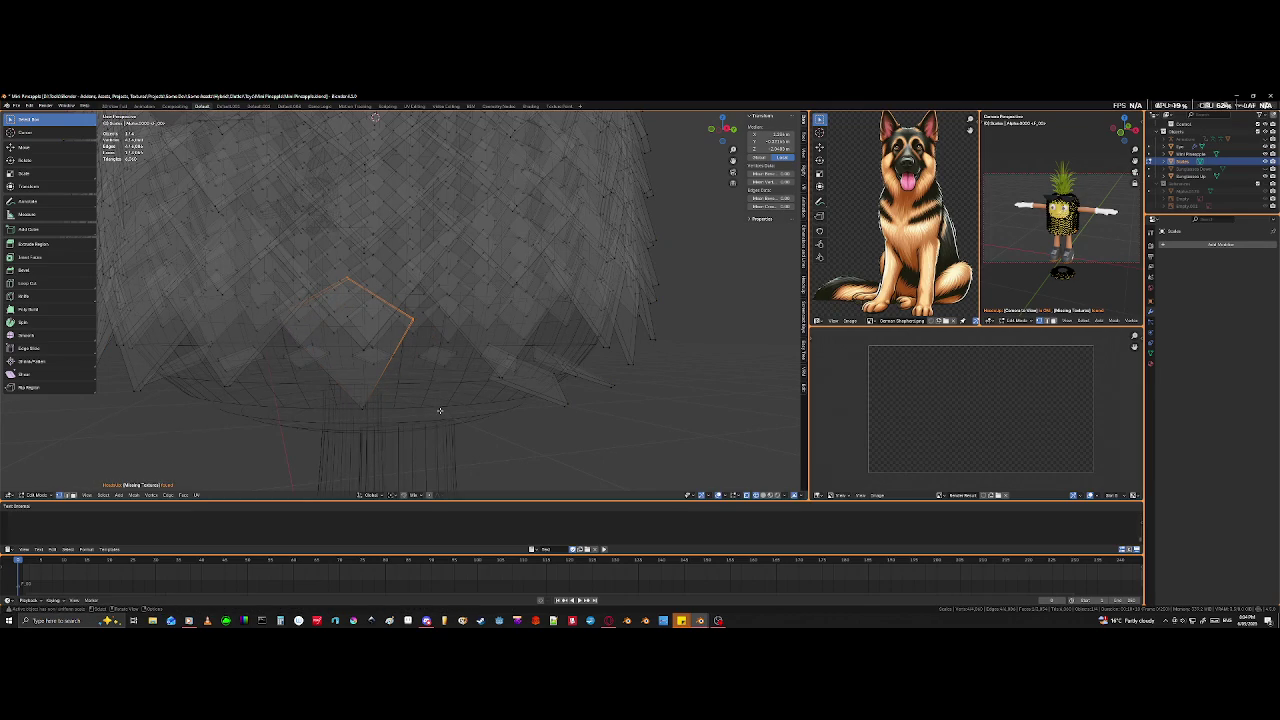
key("g")
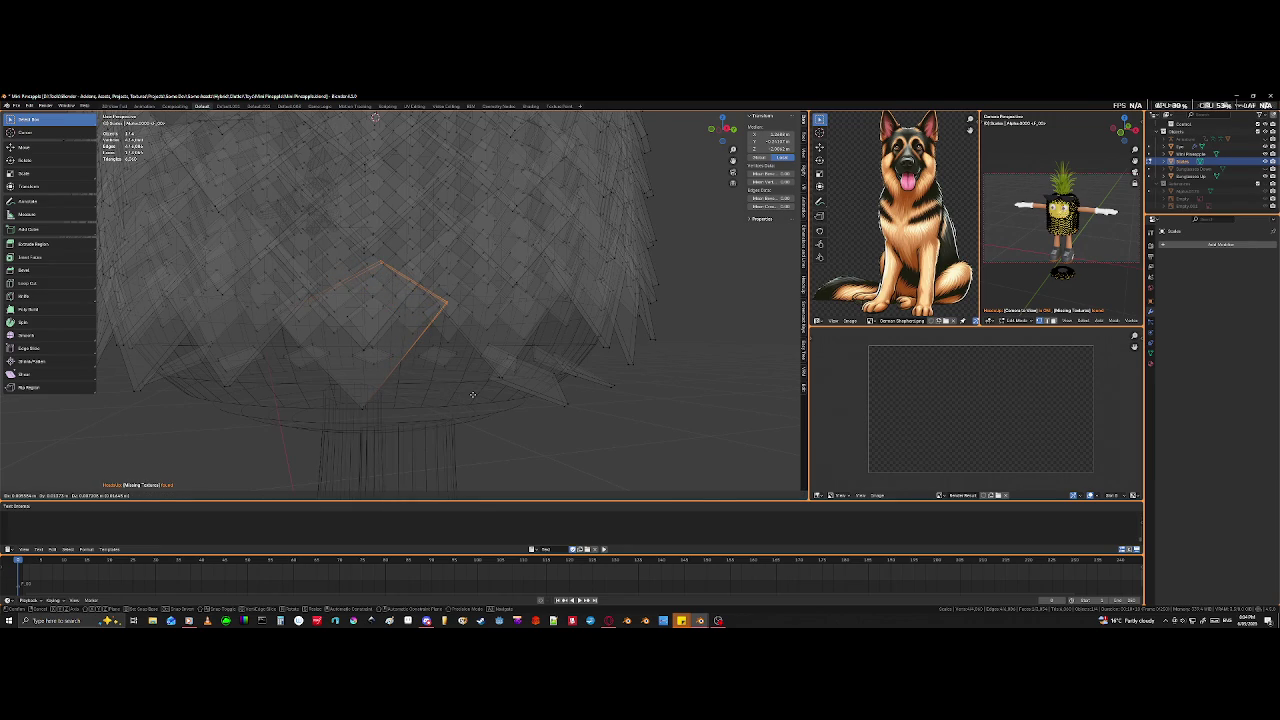
left_click(464, 392)
- Move another edge of the patch scale up-left, then turn X-ray off
left_click(438, 308)
key("g")
left_click(493, 411)
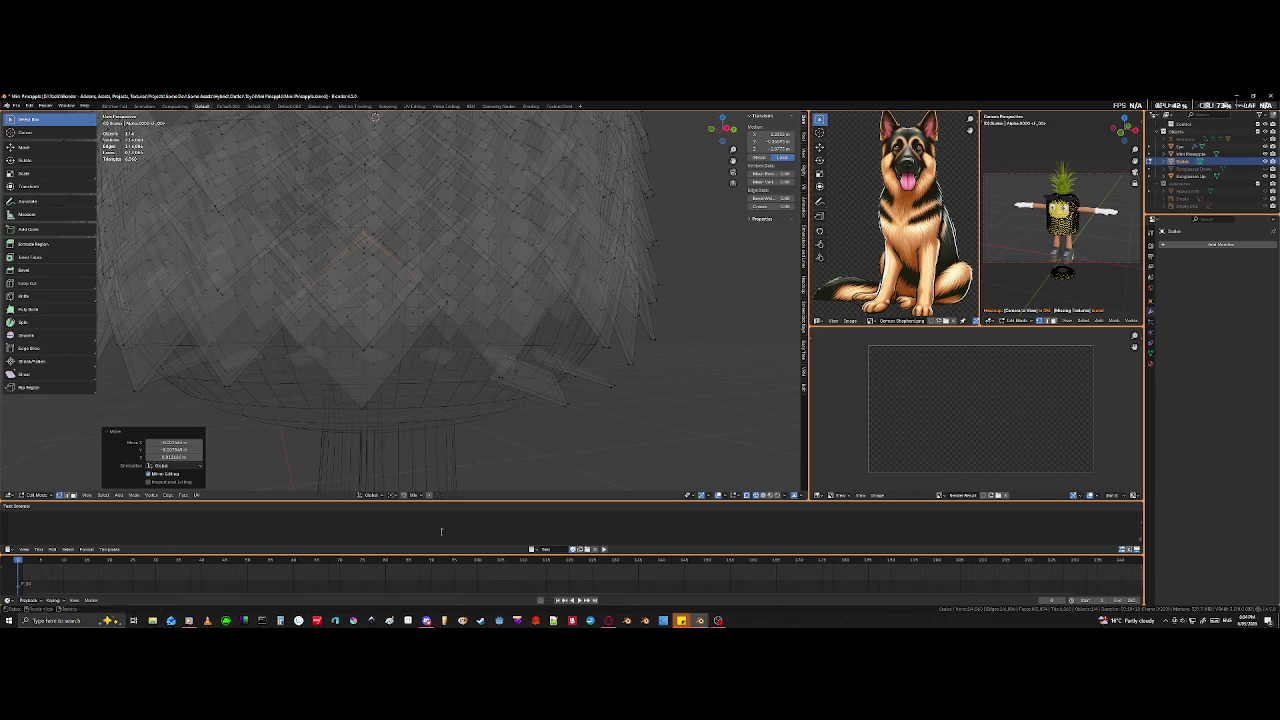
scroll(484, 406, "down", 1)
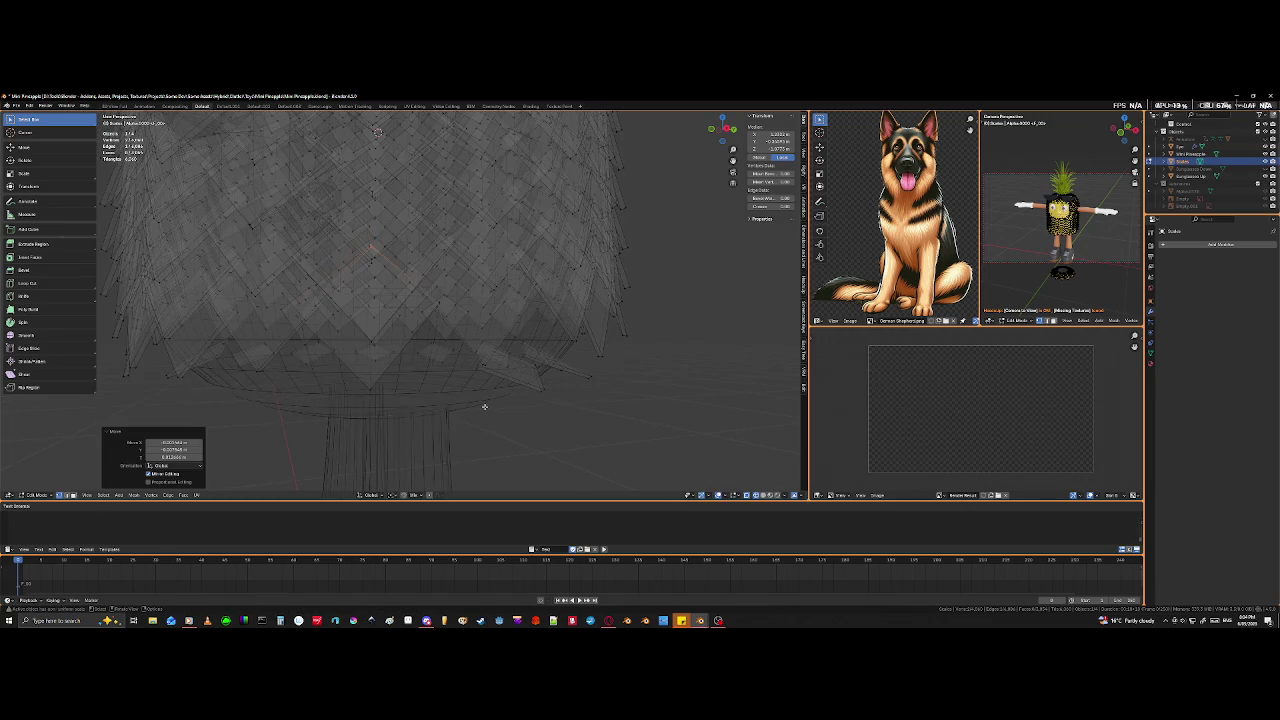
key("alt+z")
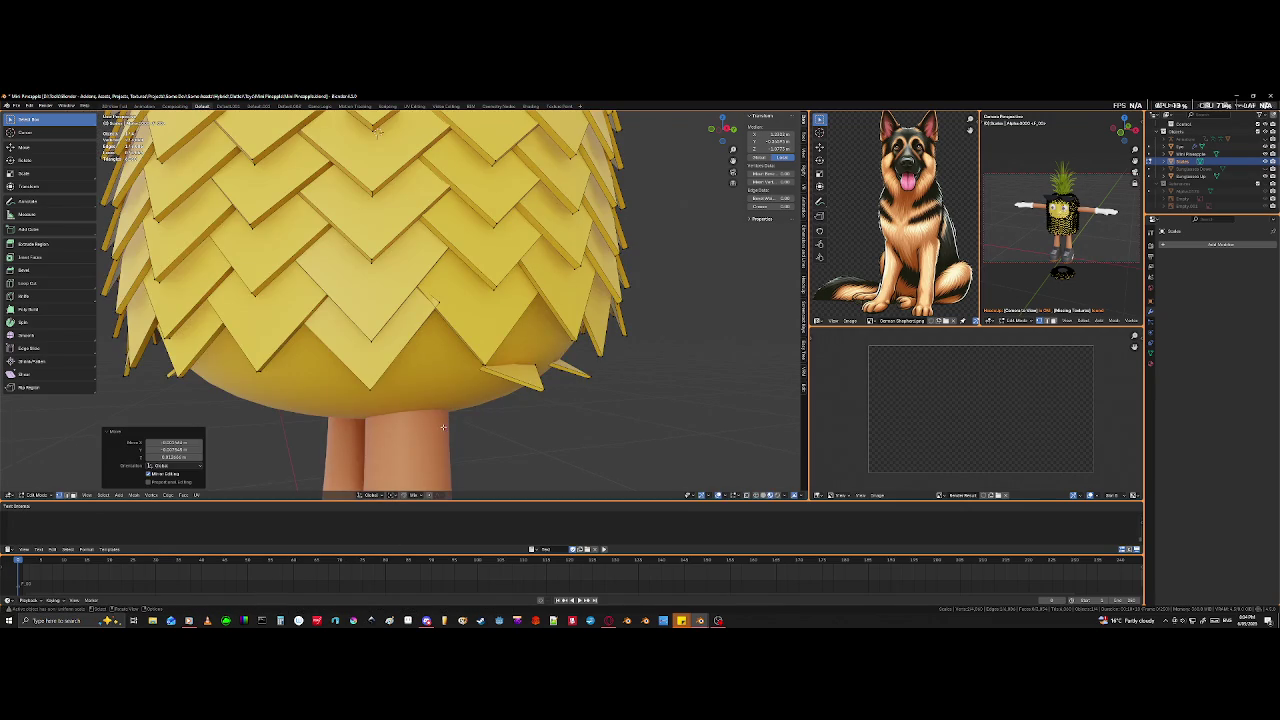
mouse_move(448, 419)
middle_mouse_down()
mouse_move(450, 348)
mouse_move(461, 351)
mouse_move(357, 262)
middle_mouse_up()
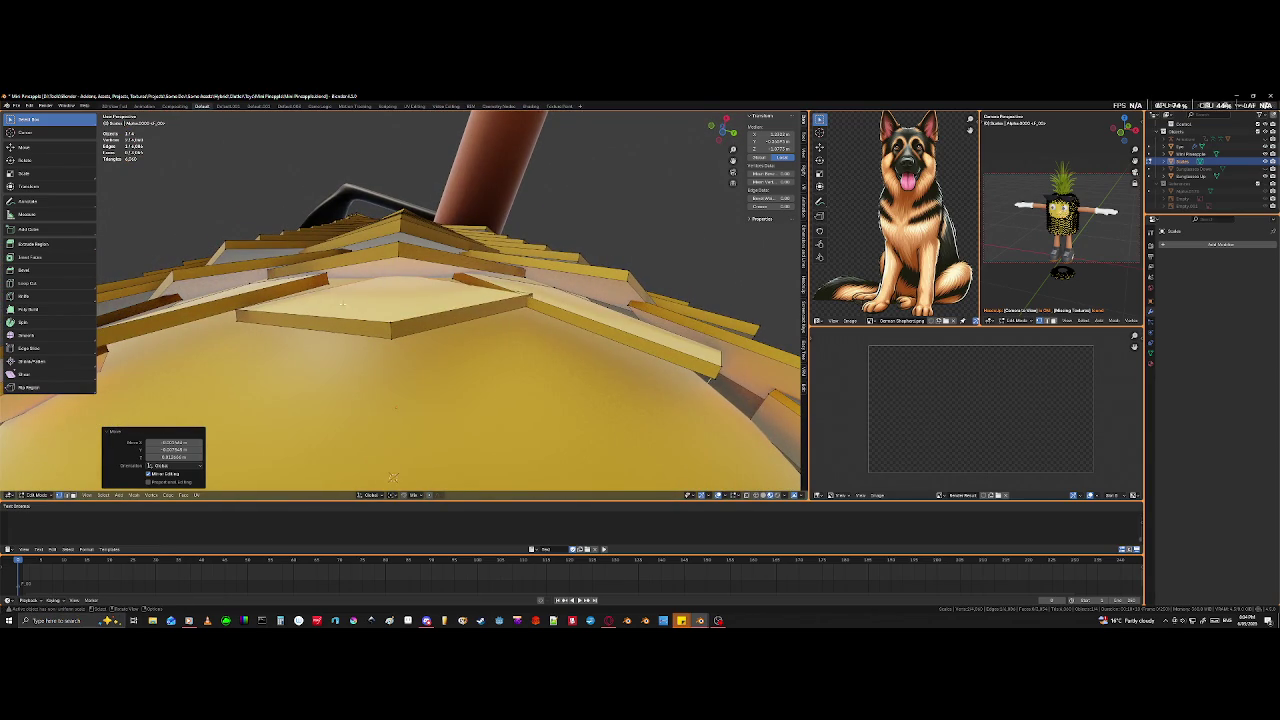
- Select a top tile's edge near the stem, rotate it and move it flatter
left_click(396, 342)
left_click(396, 342, "shift")
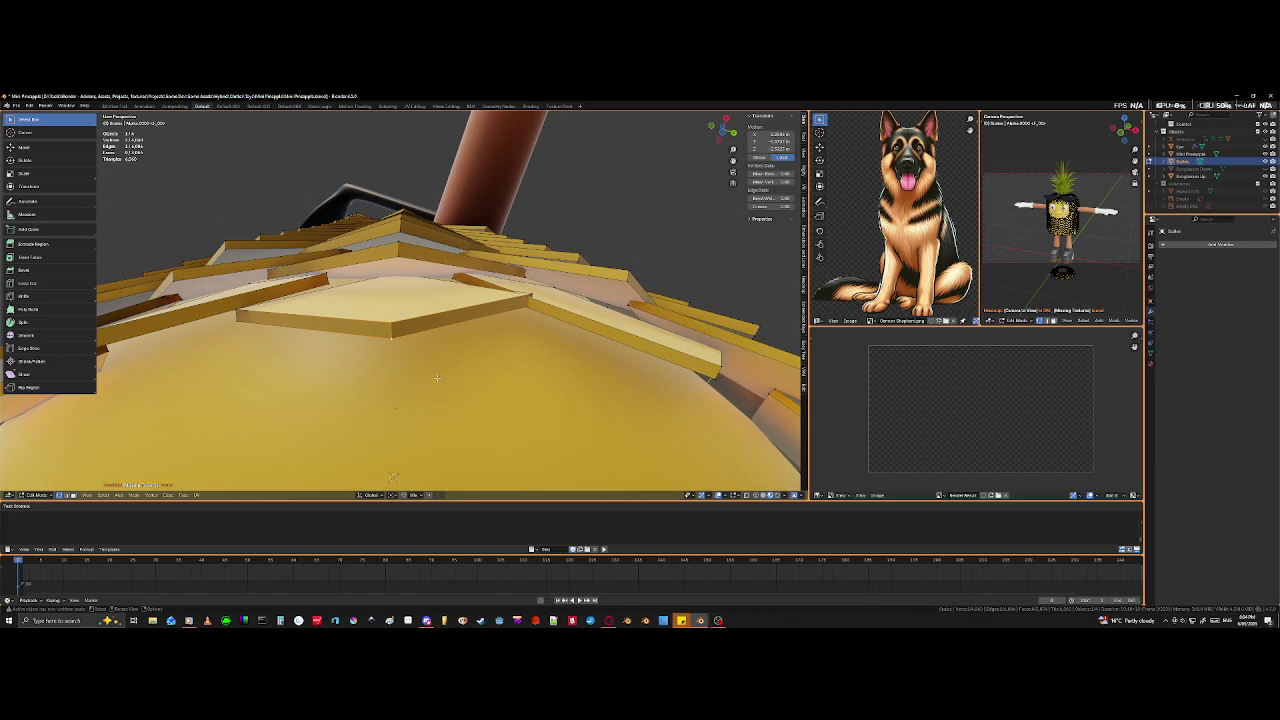
key("r")
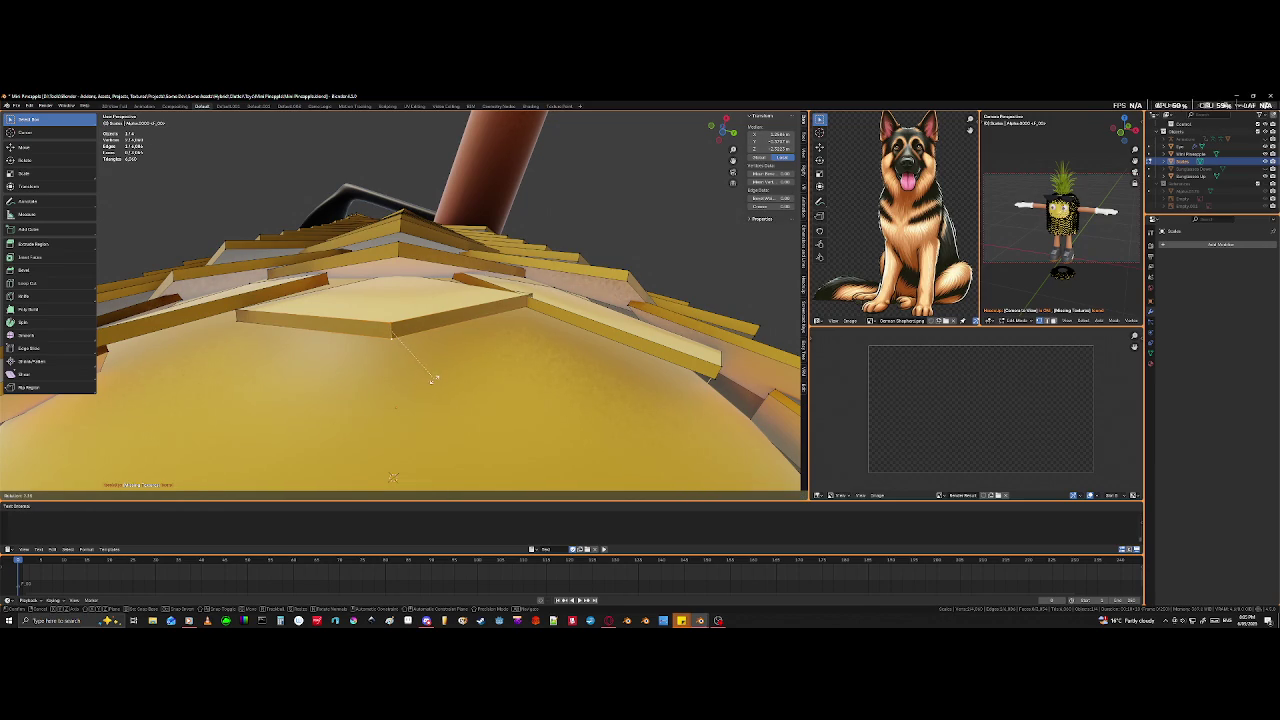
left_click(431, 383)
key("g")
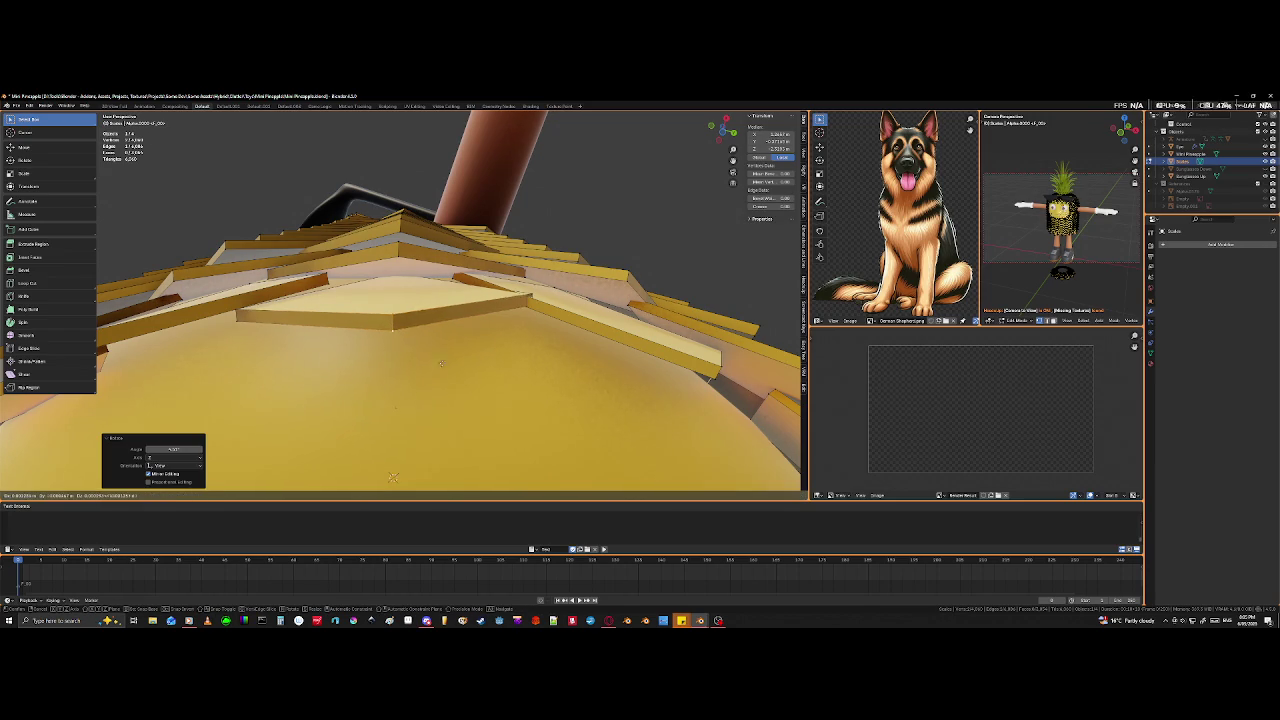
left_click(435, 361)
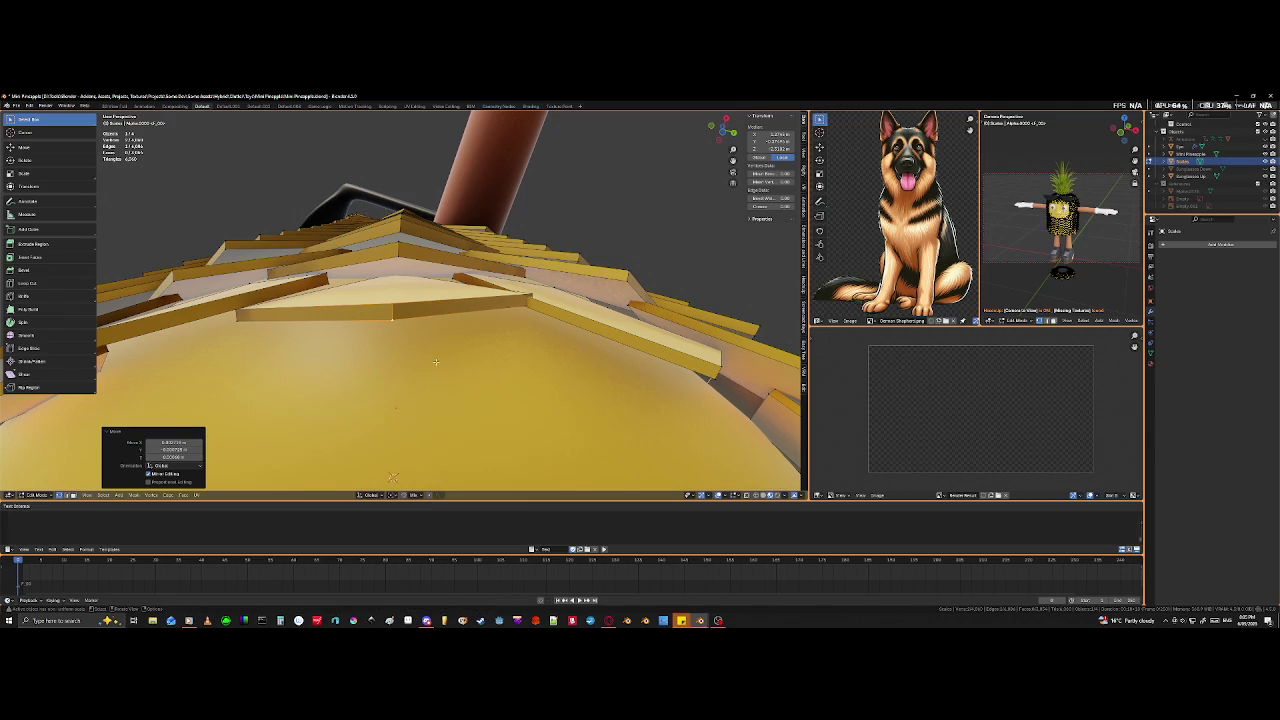
- Select another top tile edge, checking it in see-through view, and move it into place
left_click(532, 296)
key("shift+z")
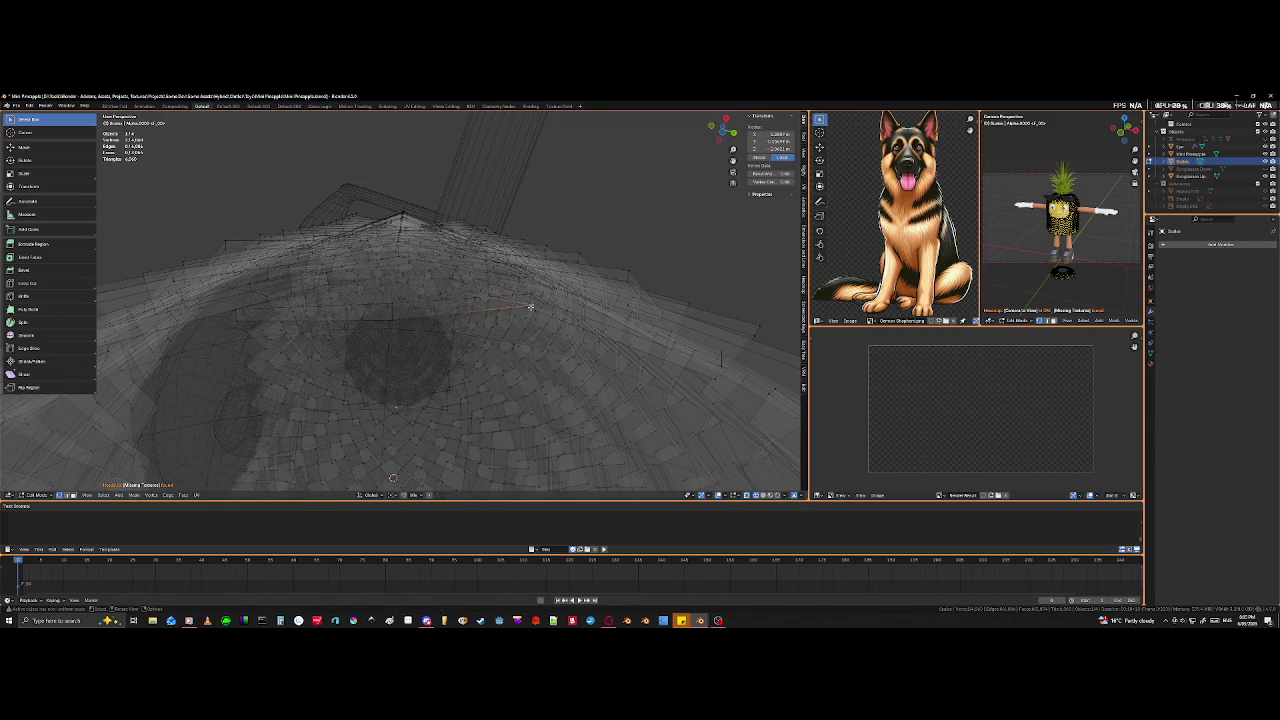
middle_click_drag(530, 306, 610, 316)
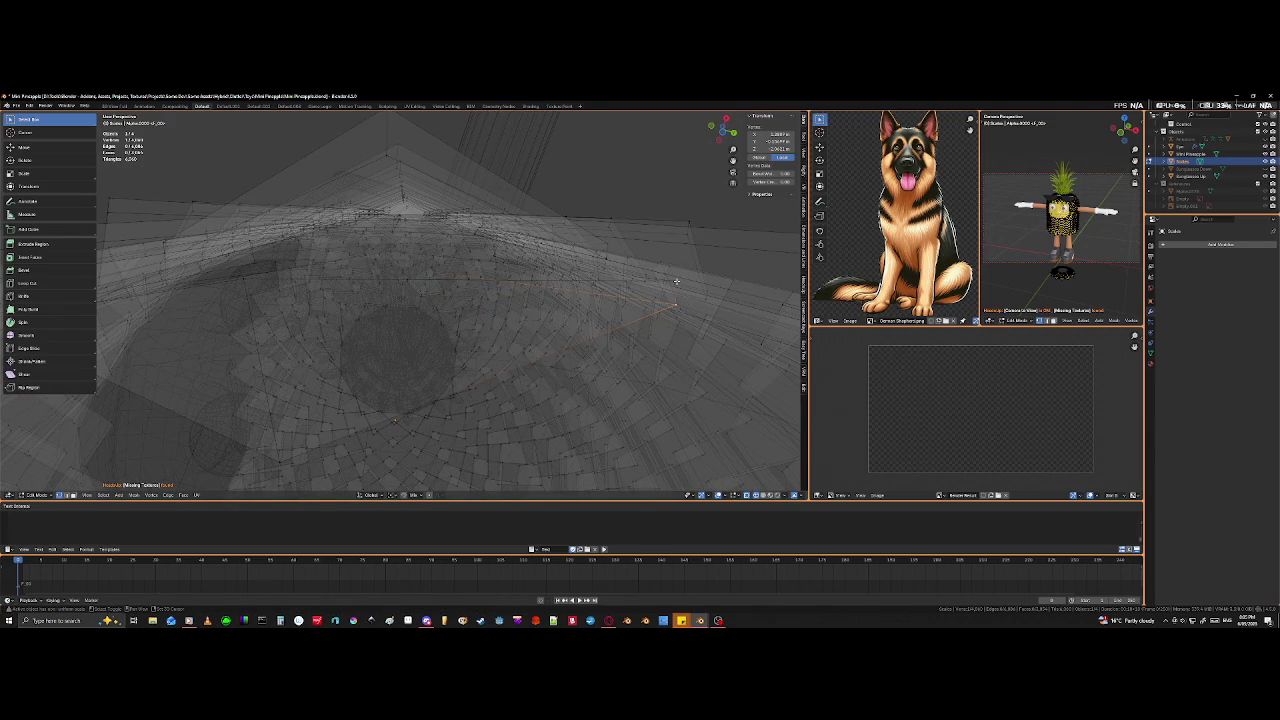
key("shift+z")
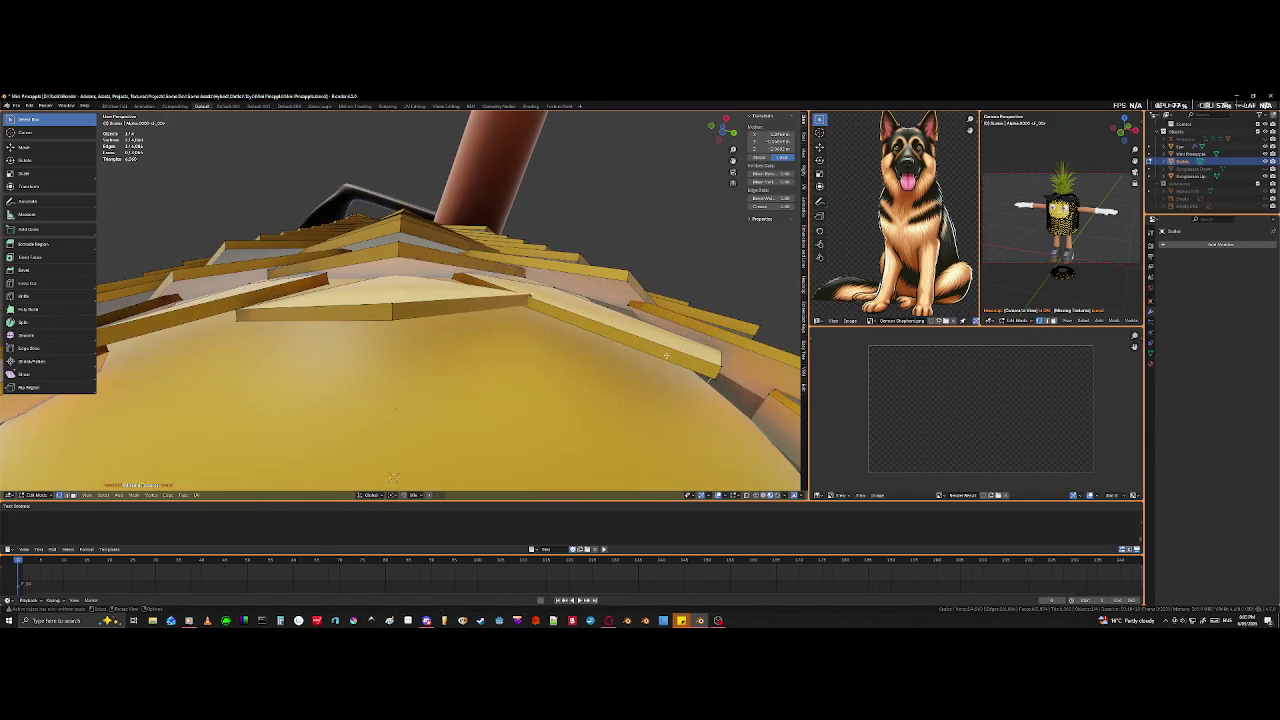
middle_click_drag(682, 346, 659, 343)
key("g")
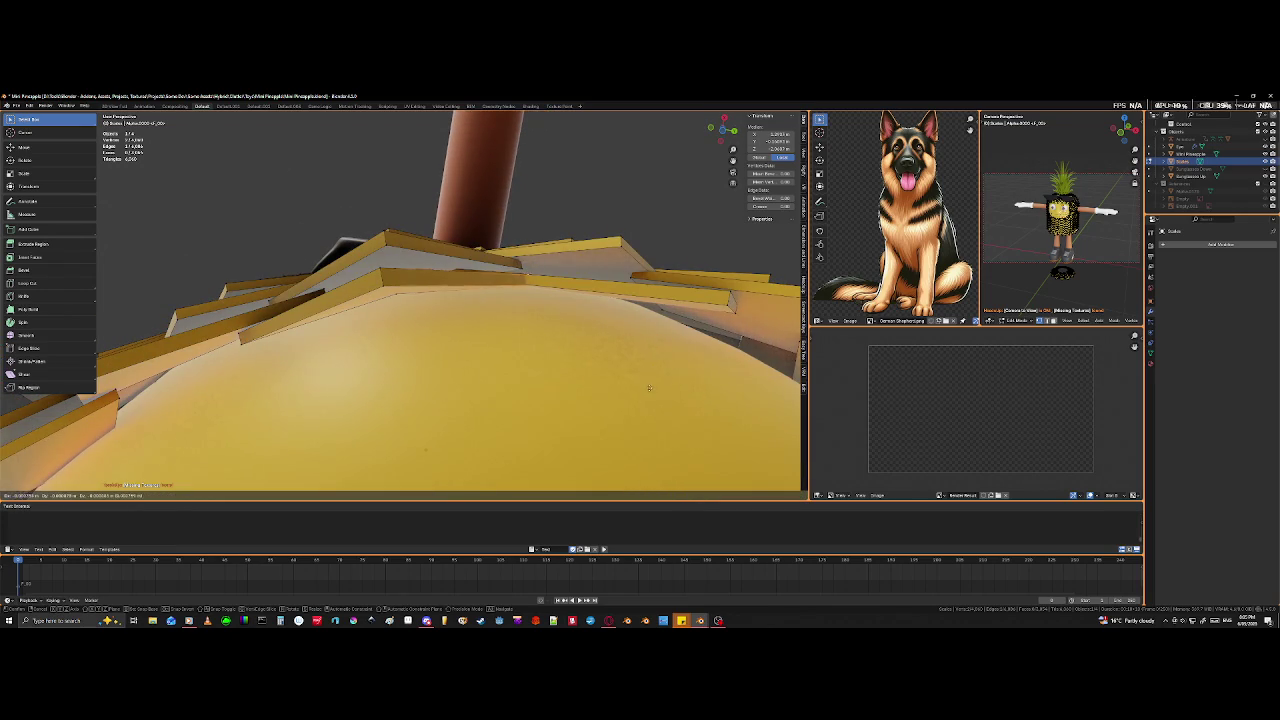
left_click(642, 493)
mouse_move(642, 493)
middle_mouse_down()
mouse_move(600, 470)
mouse_move(472, 462)
mouse_move(450, 320)
middle_mouse_up()
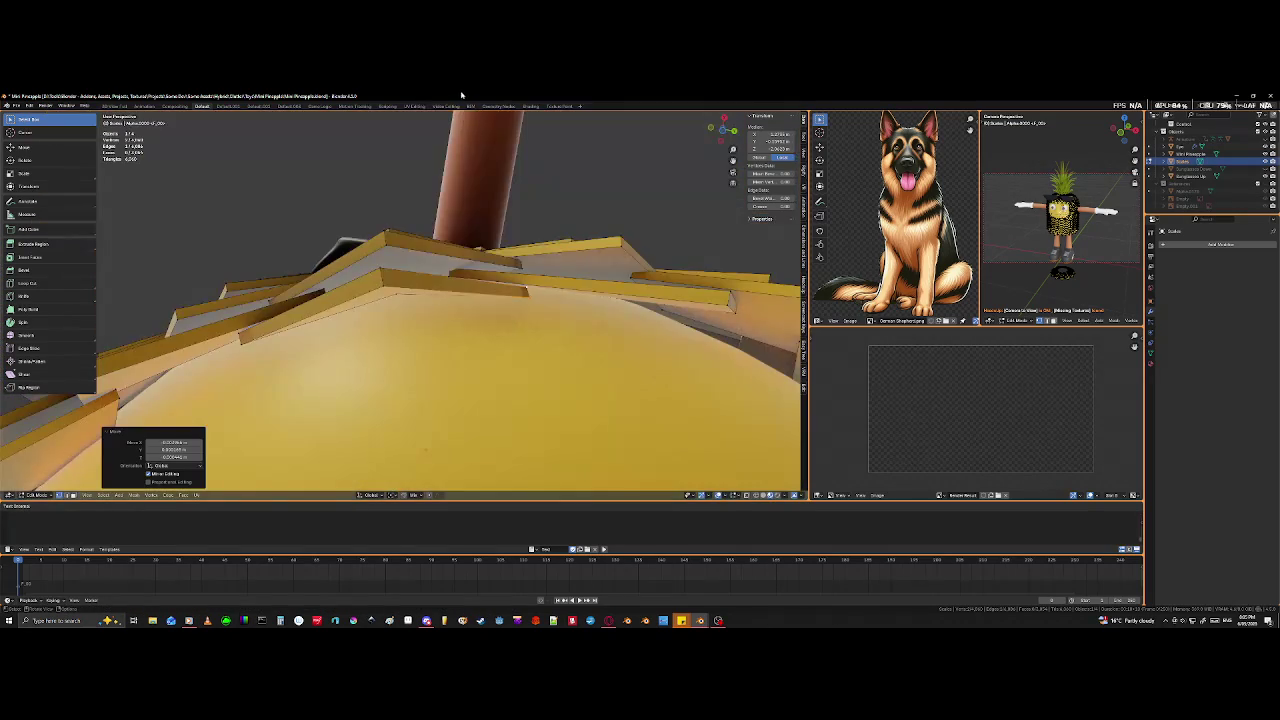
scroll(450, 300, "down", 3)
mouse_move(393, 377)
middle_mouse_down()
mouse_move(418, 345)
mouse_move(430, 350)
middle_mouse_up()
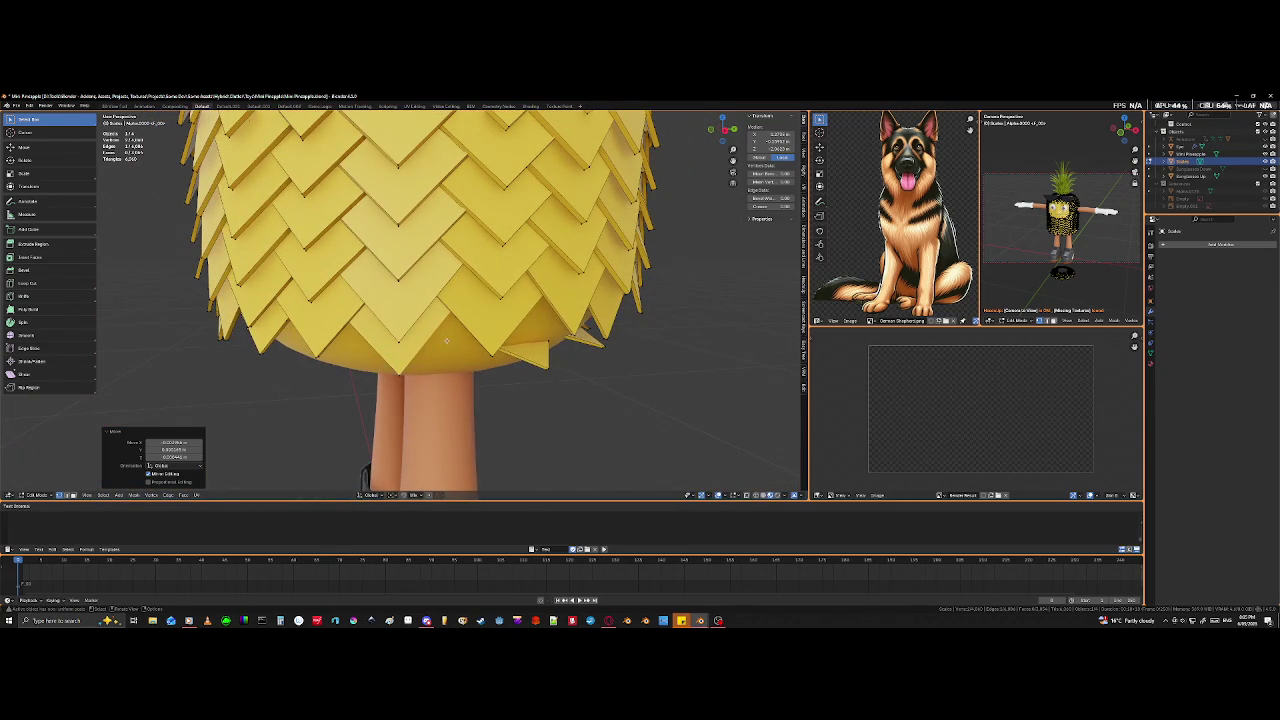
- Slide an edge of the underside patch scale, then select and start moving a top tile edge
key("g")
key("g")
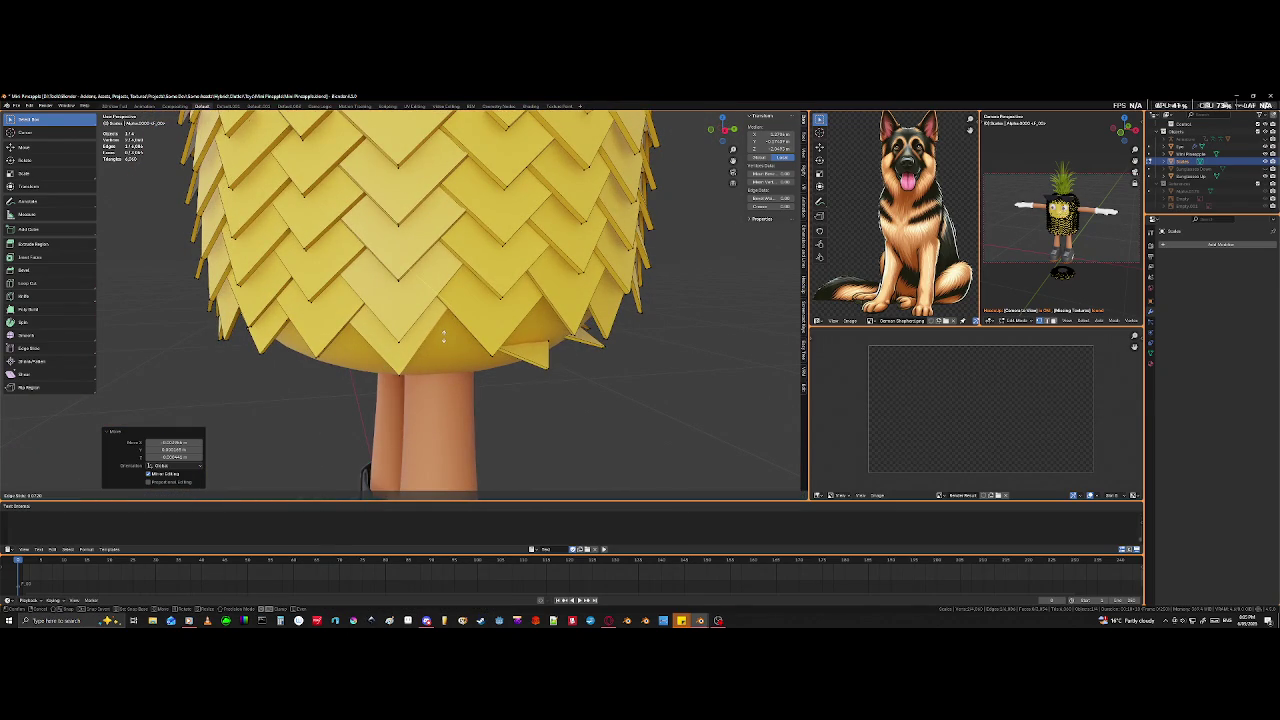
left_click(523, 408)
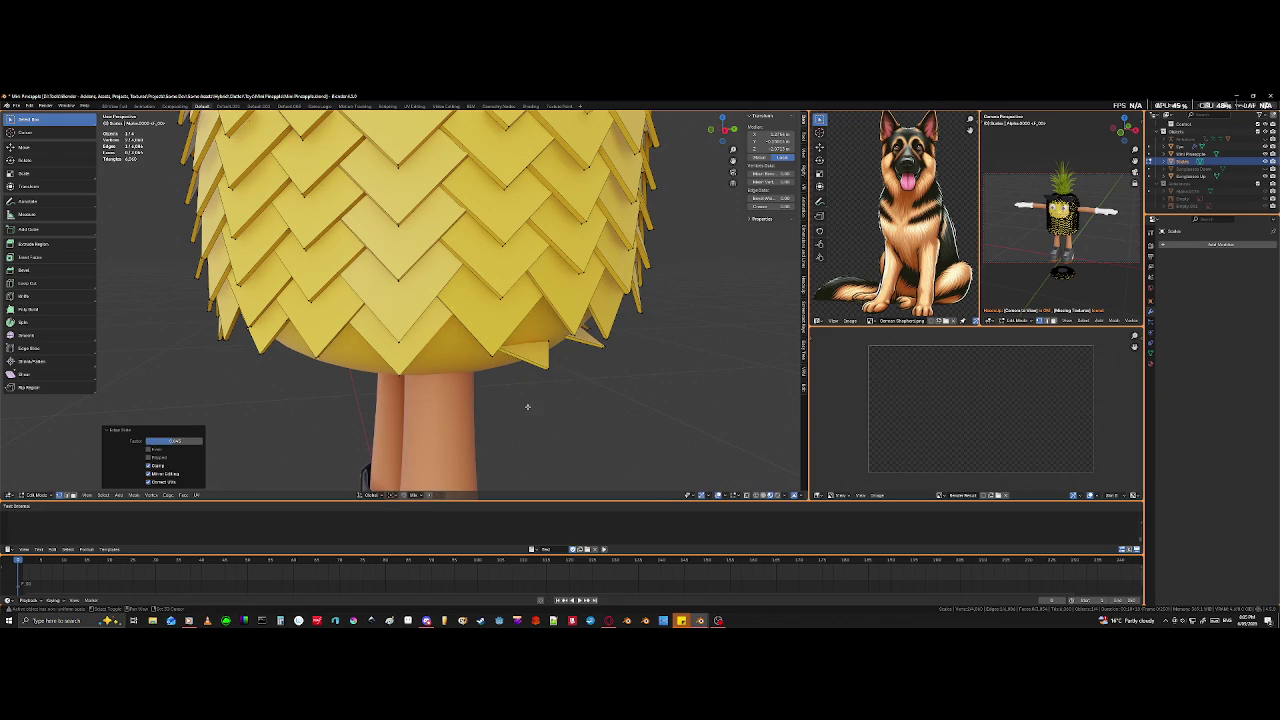
mouse_move(401, 386)
middle_mouse_down()
mouse_move(383, 437)
mouse_move(334, 367)
mouse_move(356, 279)
middle_mouse_up()
mouse_move(414, 458)
middle_mouse_down()
mouse_move(475, 463)
mouse_move(405, 437)
mouse_move(333, 328)
middle_mouse_up()
left_click(405, 437)
key("g")
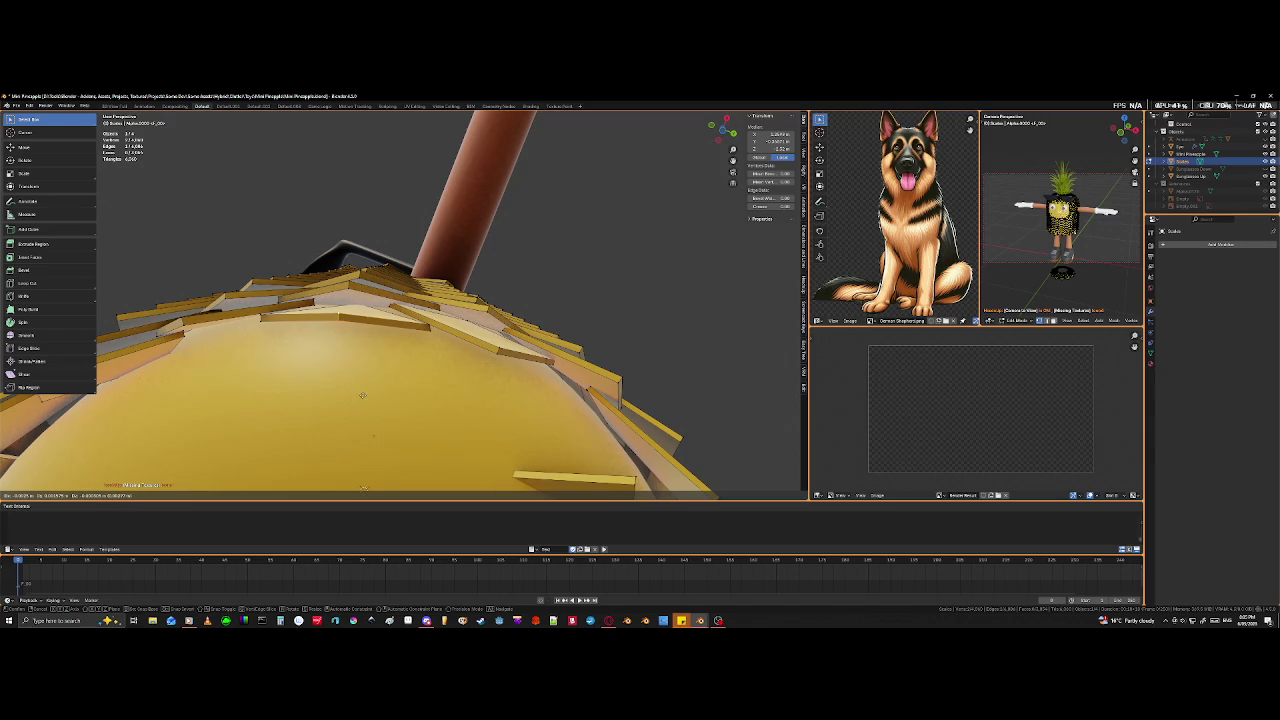
- Finish the edge move and shift another part of the scale tile into place
left_click(359, 405)
mouse_move(359, 405)
middle_mouse_down()
mouse_move(379, 418)
mouse_move(398, 343)
middle_mouse_up()
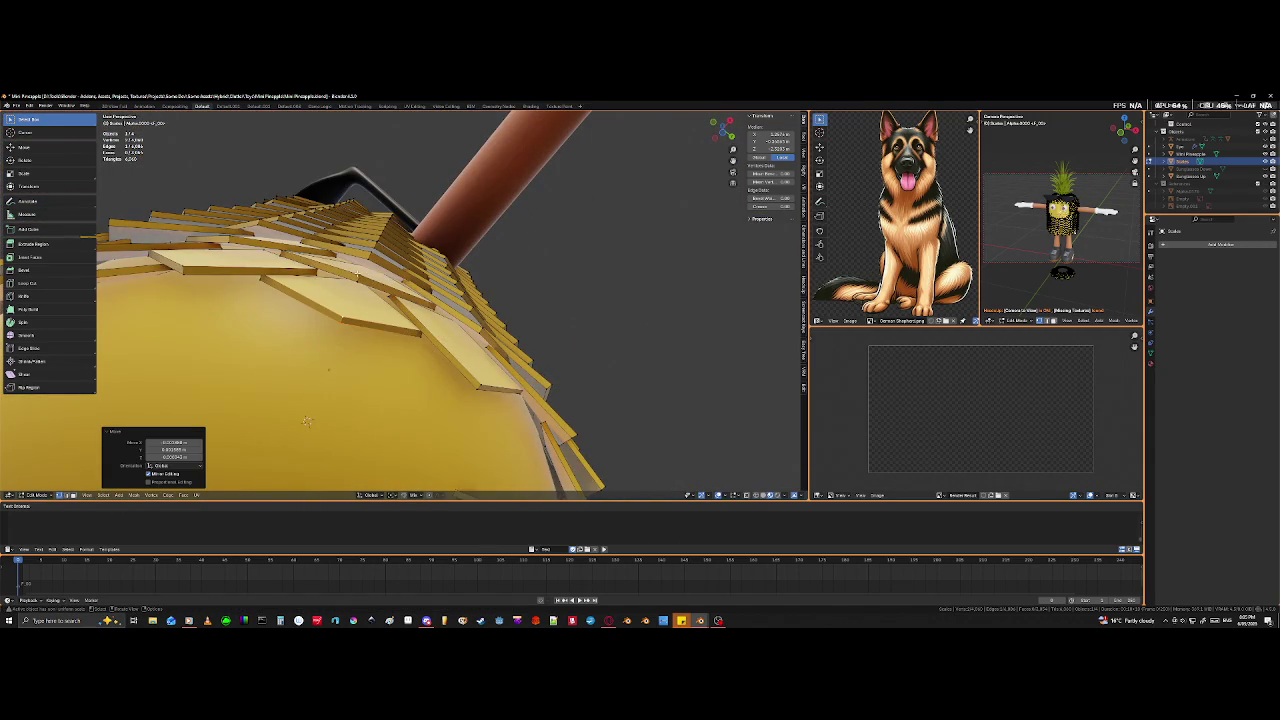
left_click(356, 274)
key("g")
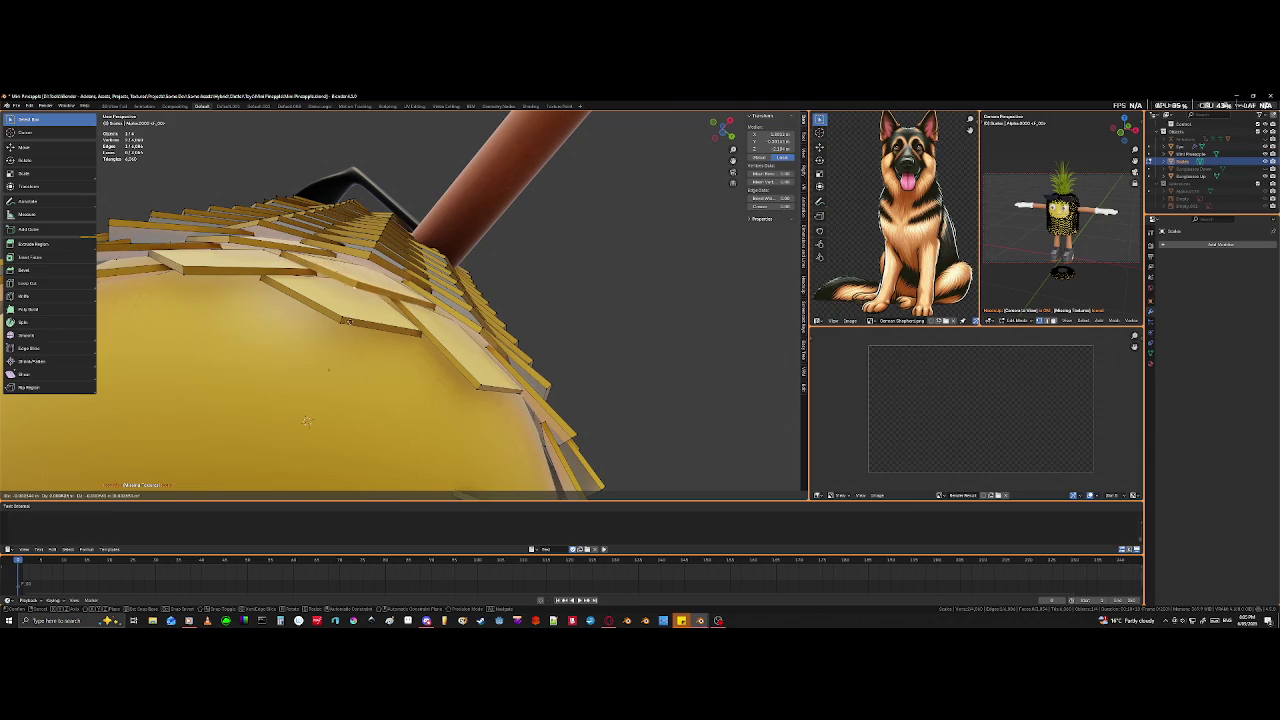
left_click(349, 321)
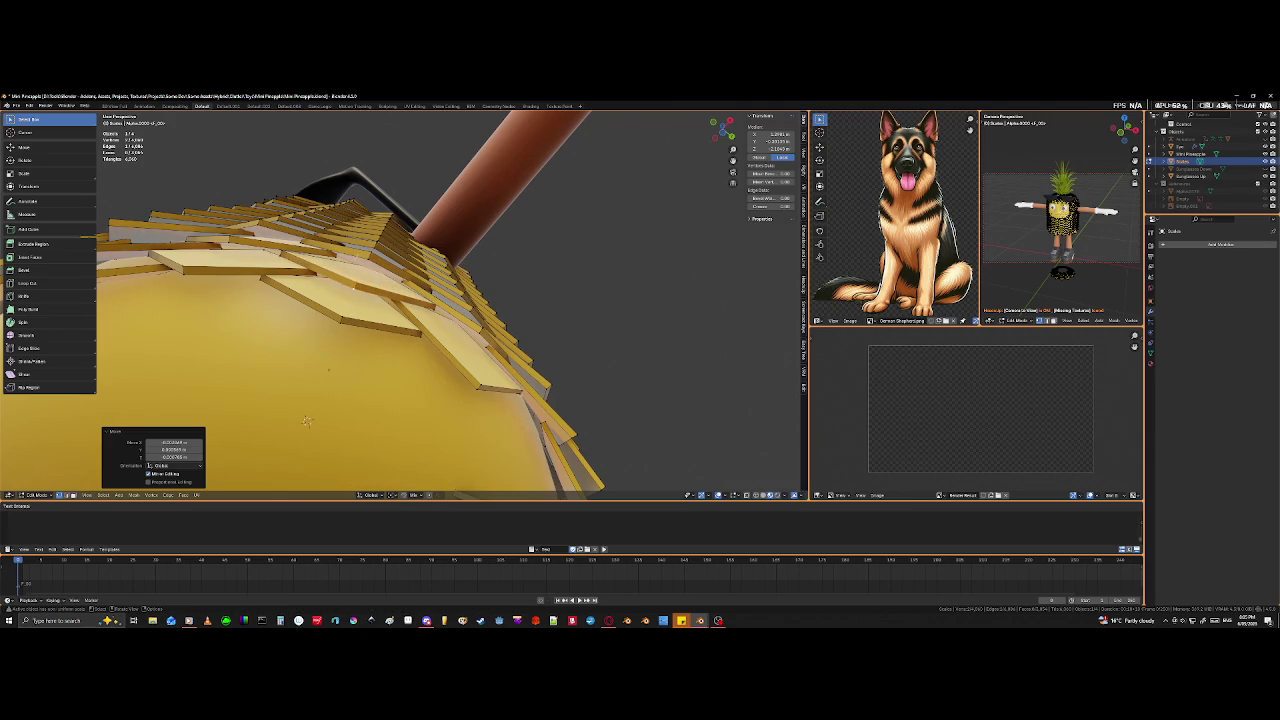
- Select the connected side scale tile, fit it into the underside gap, and leave Edit Mode
mouse_move(307, 421)
middle_mouse_down()
mouse_move(288, 350)
mouse_move(333, 476)
middle_mouse_up()
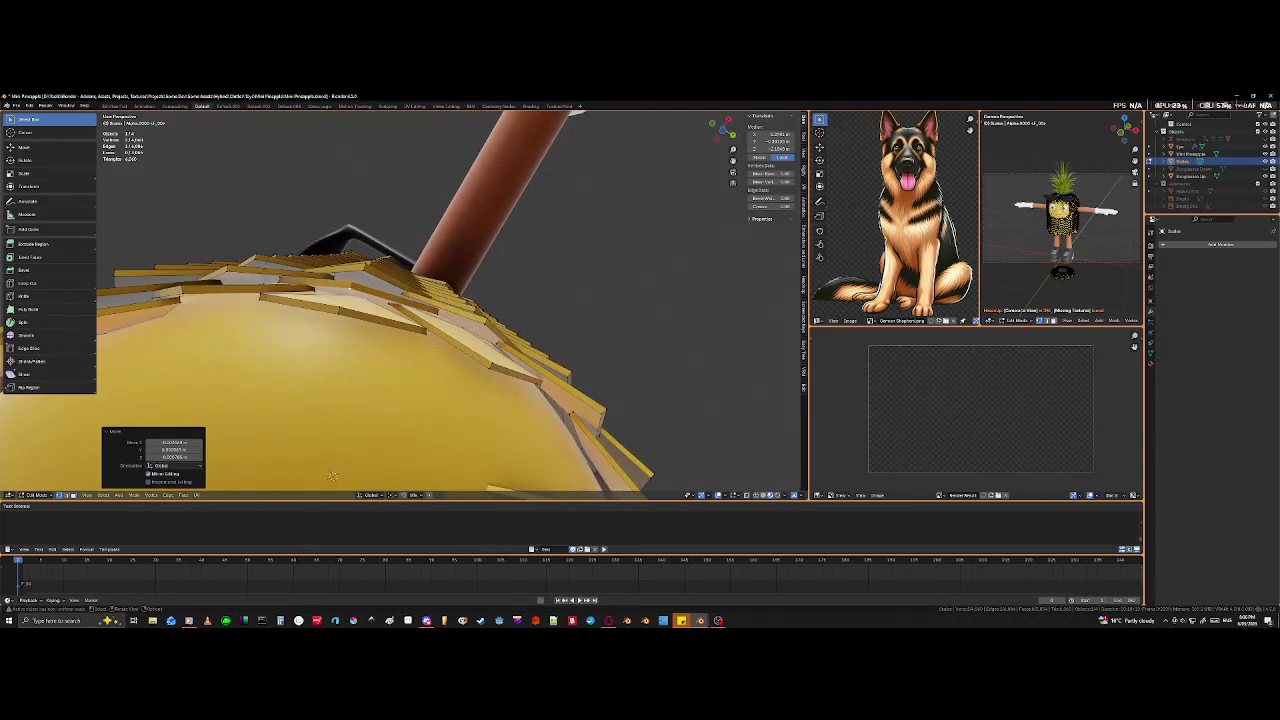
left_click(333, 476)
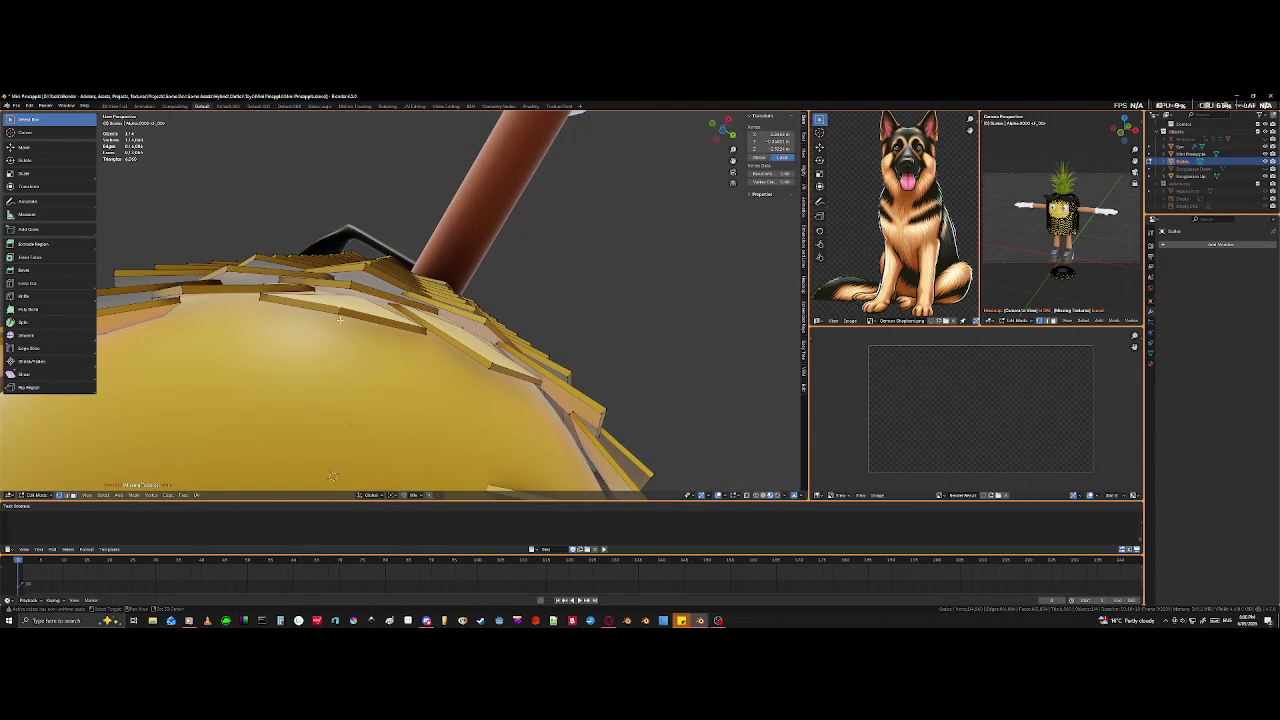
key("ctrl+l")
key("s")
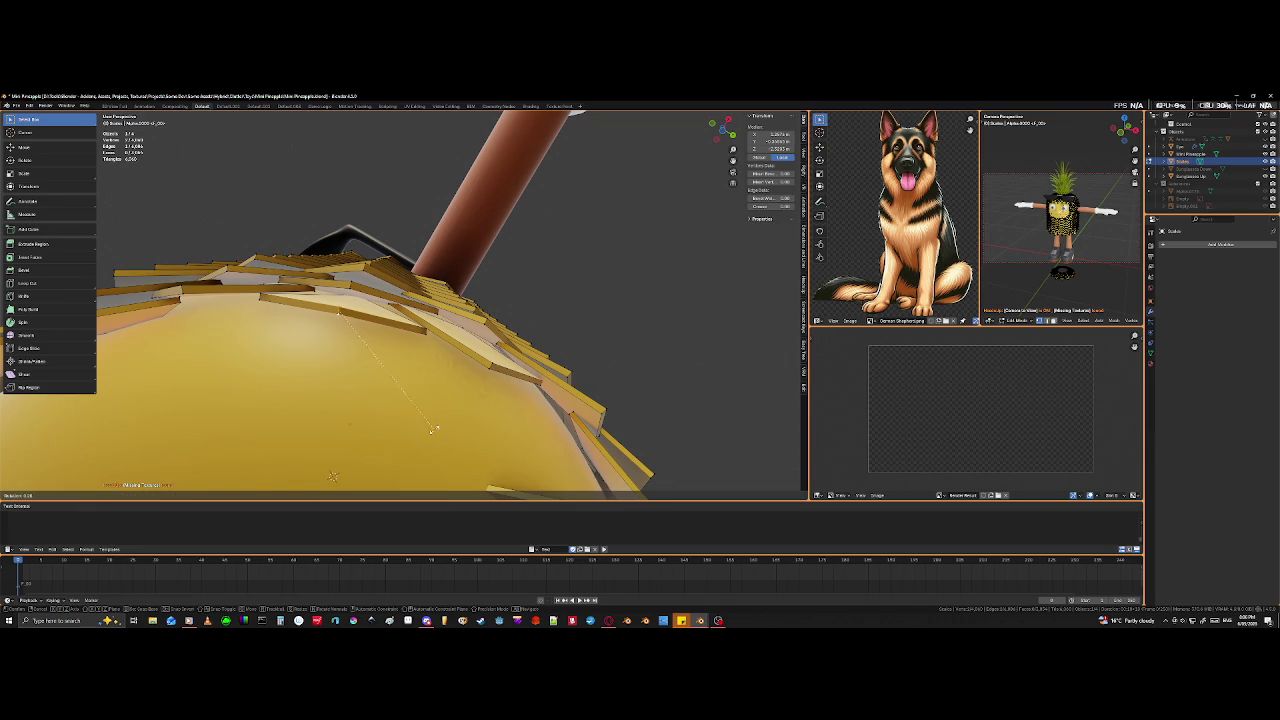
left_click(427, 446)
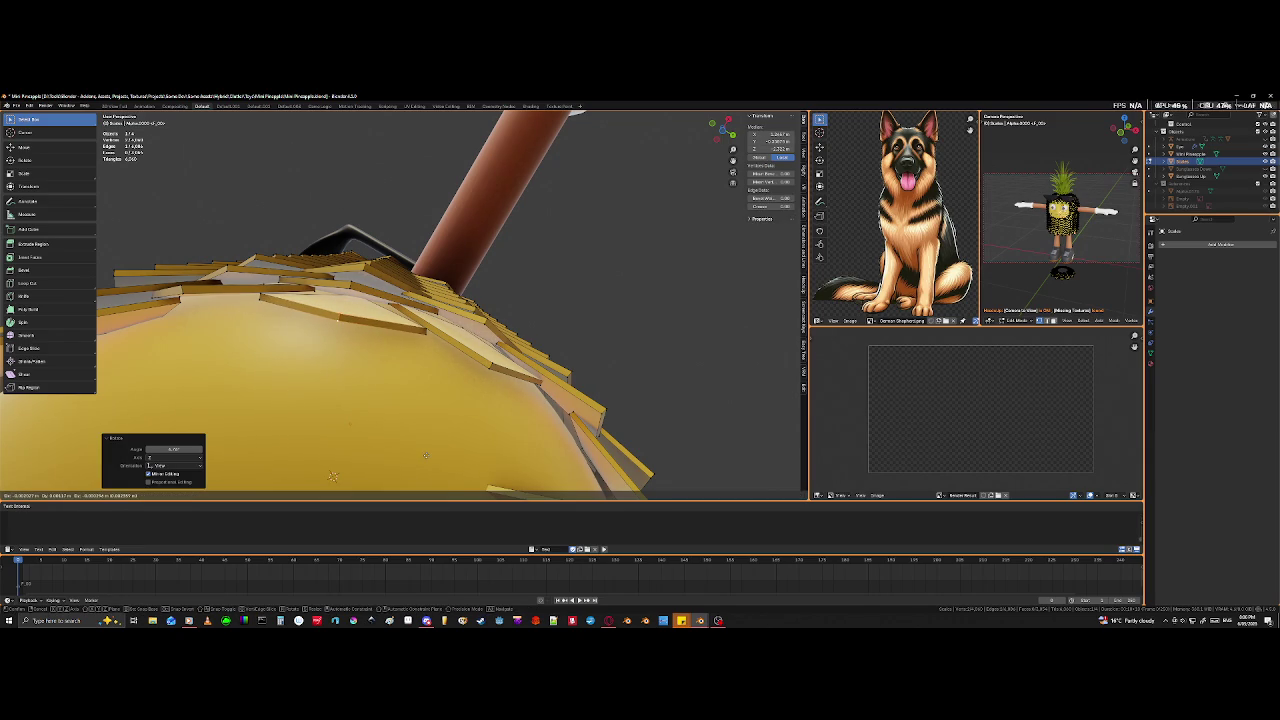
left_click(427, 456)
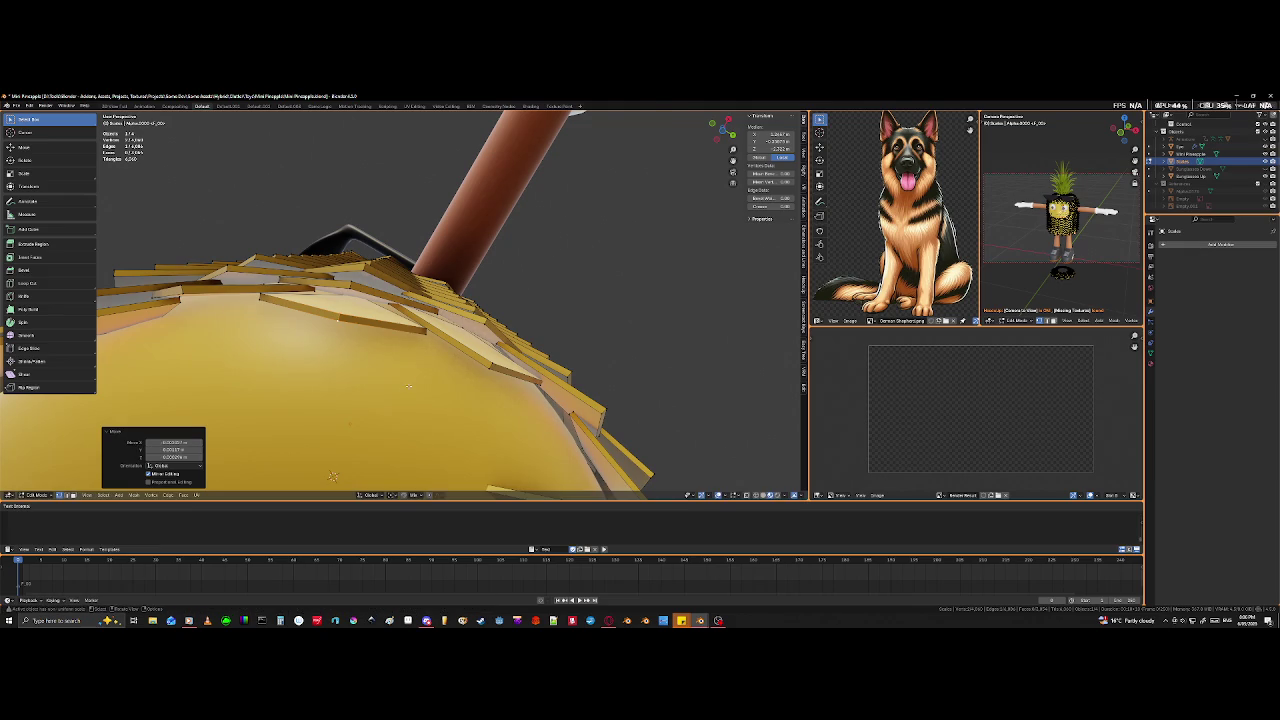
mouse_move(427, 456)
middle_mouse_down()
mouse_move(322, 461)
mouse_move(357, 443)
middle_mouse_up()
scroll(391, 446, "down", 3)
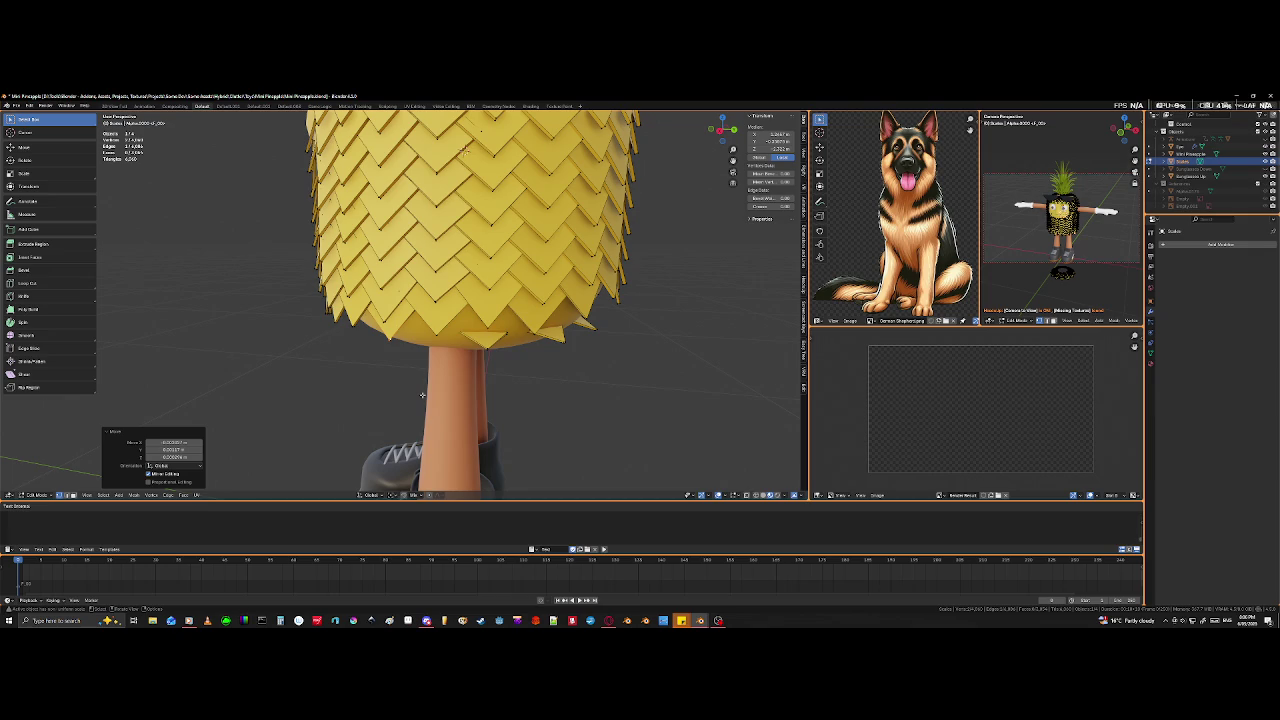
key("Tab")
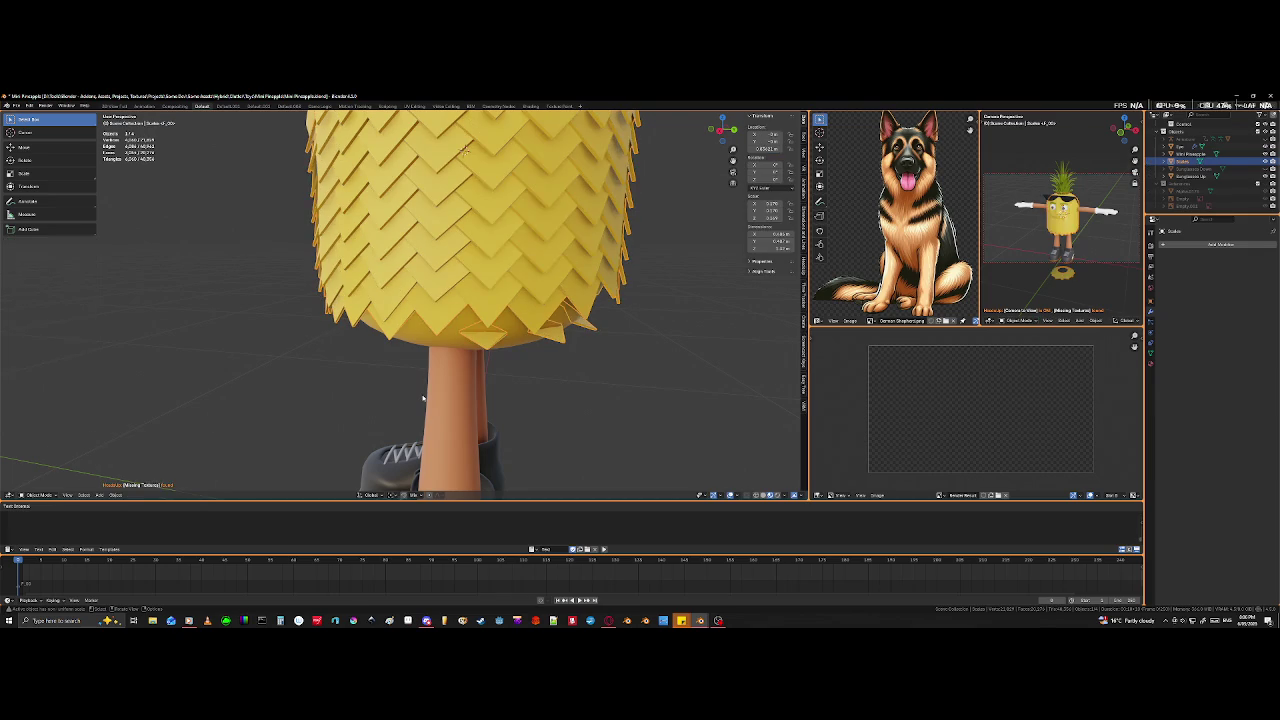
scroll(343, 374, "down", 3)
mouse_move(134, 363)
middle_mouse_down()
mouse_move(245, 318)
mouse_move(393, 346)
middle_mouse_up()
scroll(245, 318, "up", 2)
scroll(245, 318, "down", 3)
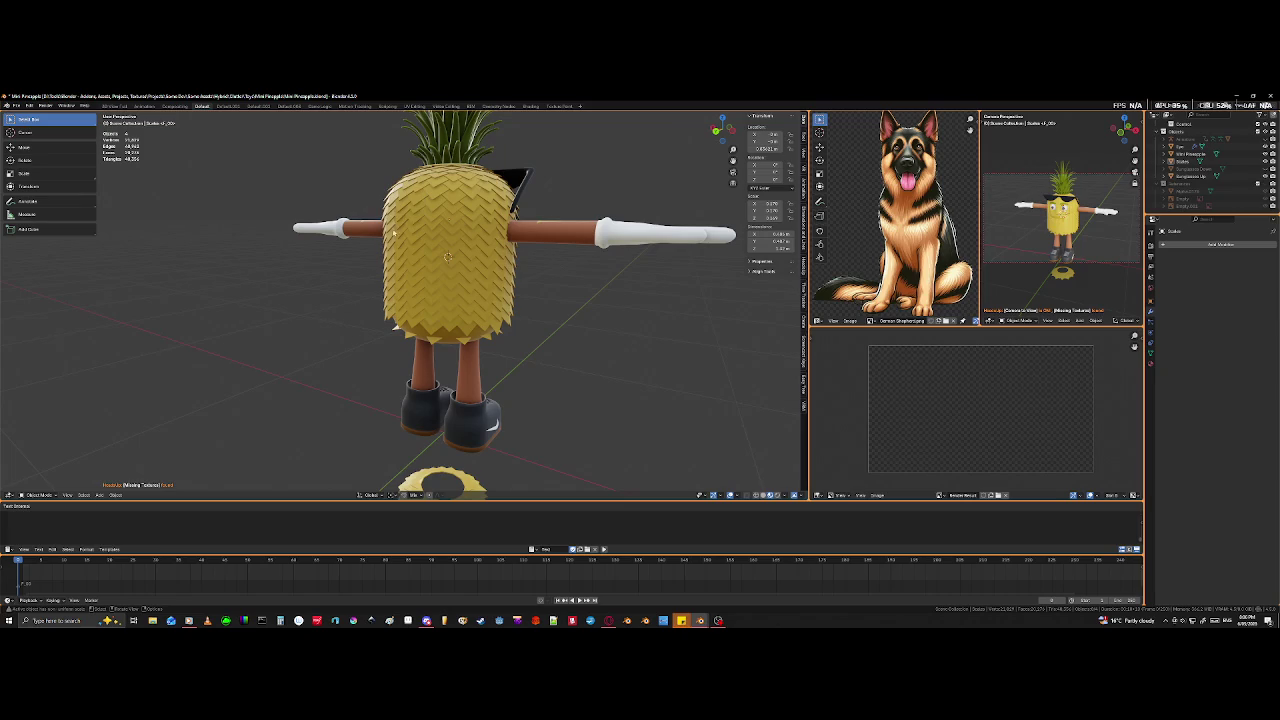
mouse_move(397, 220)
middle_mouse_down()
mouse_move(459, 278)
mouse_move(459, 305)
middle_mouse_up()
scroll(459, 278, "up", 3)
mouse_move(427, 368)
middle_mouse_down()
mouse_move(624, 343)
mouse_move(779, 363)
mouse_move(54, 356)
middle_mouse_up()
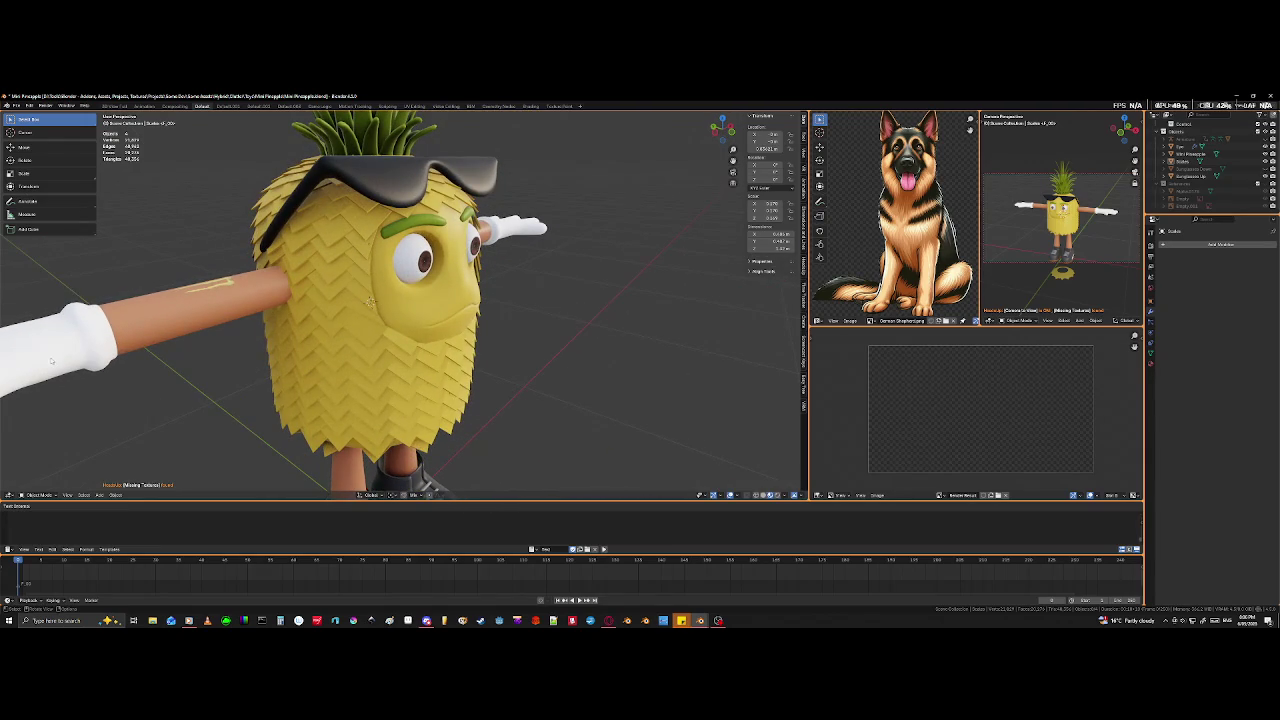
left_click(351, 368)
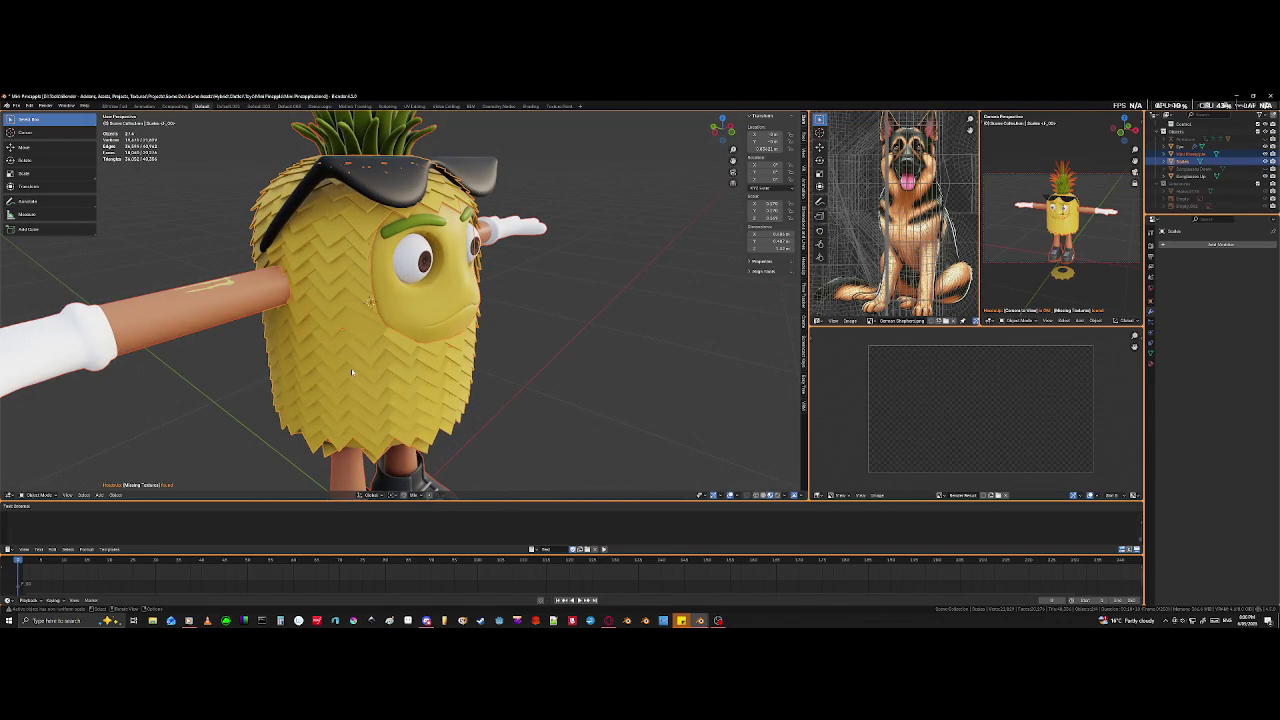
- In Edit Mode, select the scale material slot's faces and hide them
key("h")
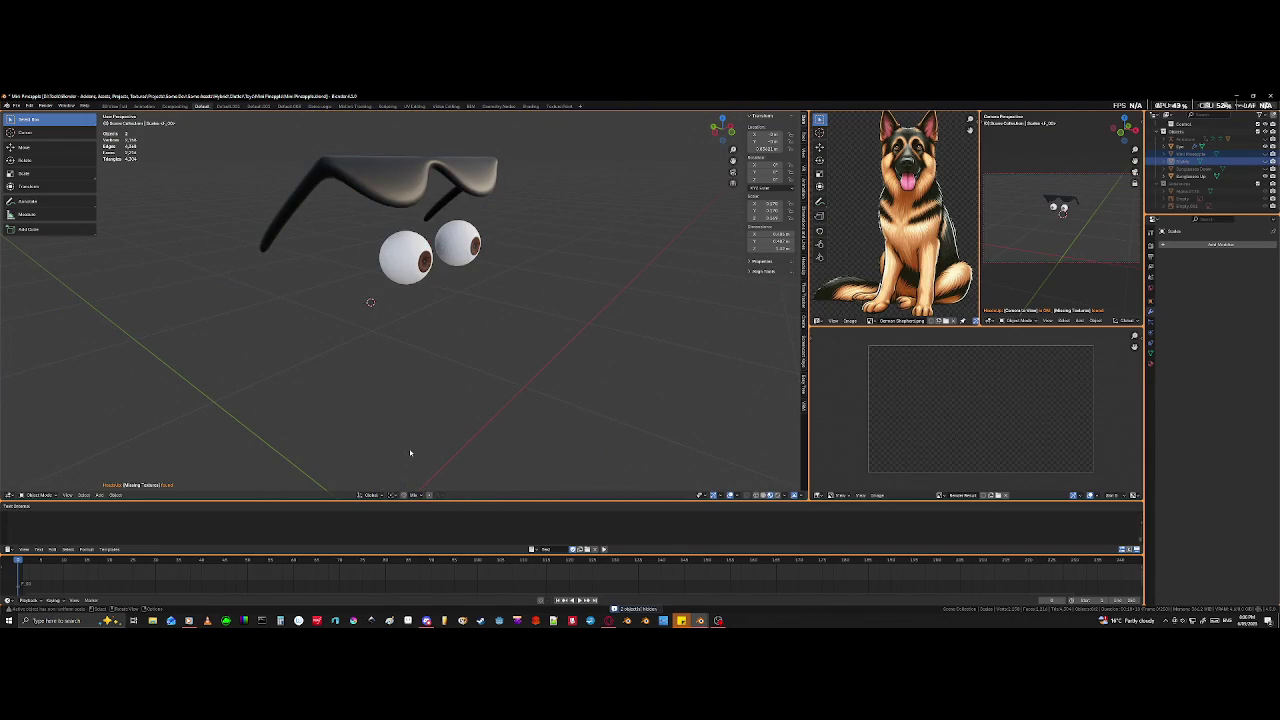
key("alt+h")
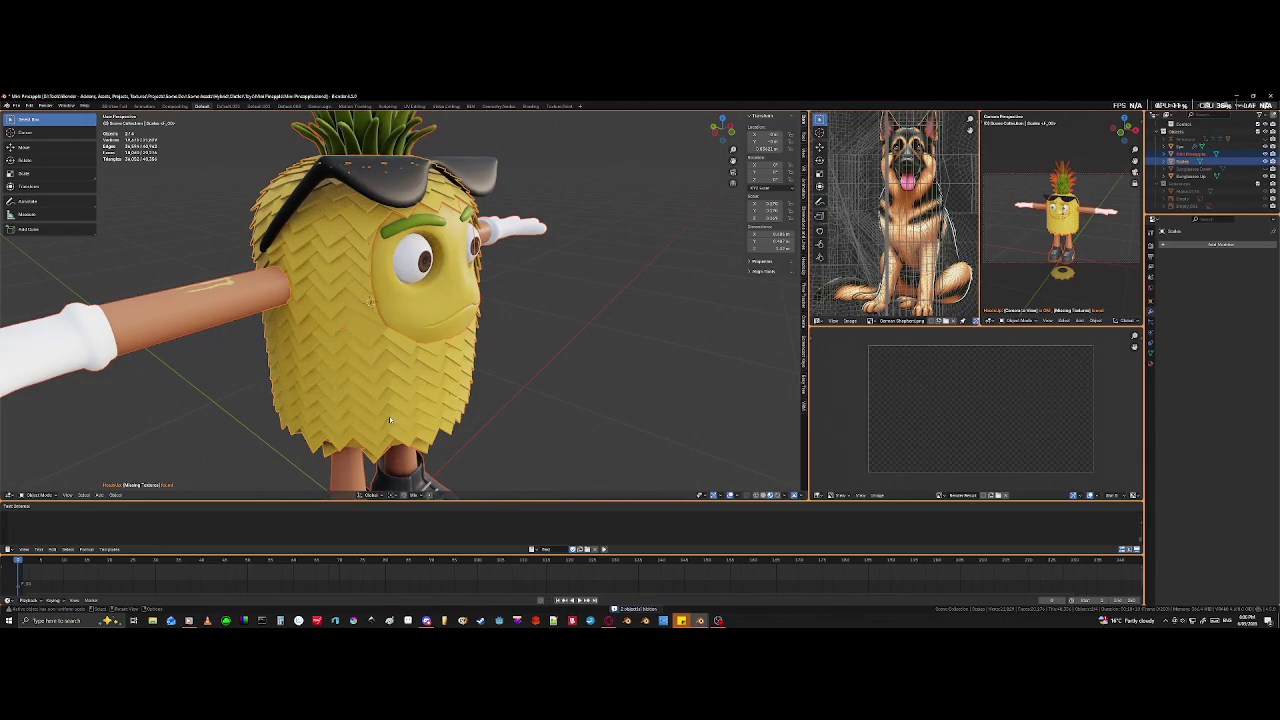
key("Tab")
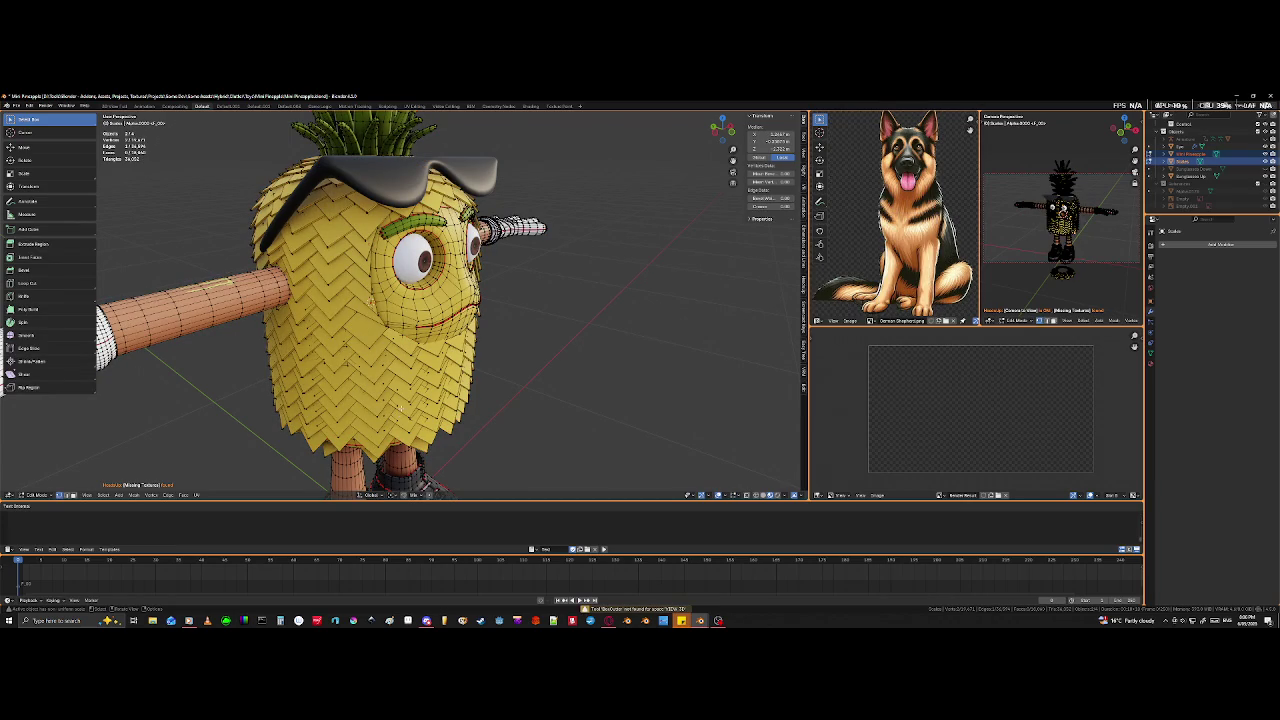
left_click(1151, 367)
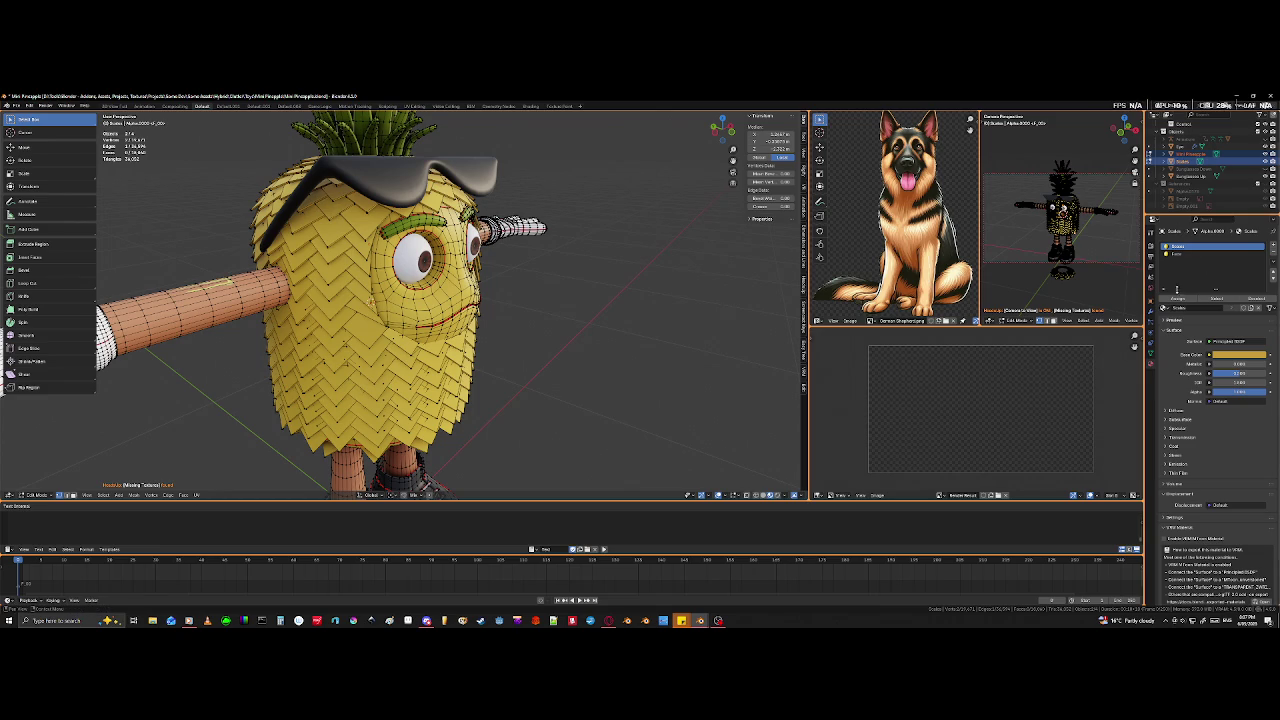
left_click(1228, 299)
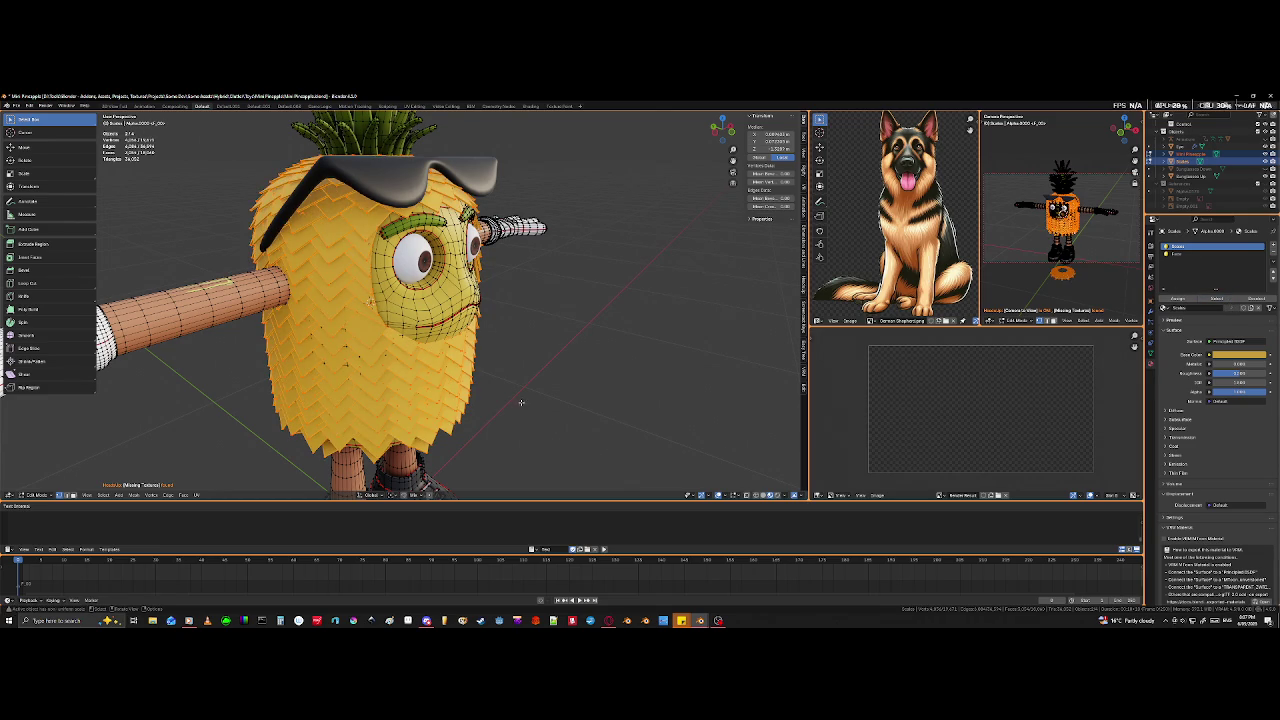
key("h")
key("Tab")
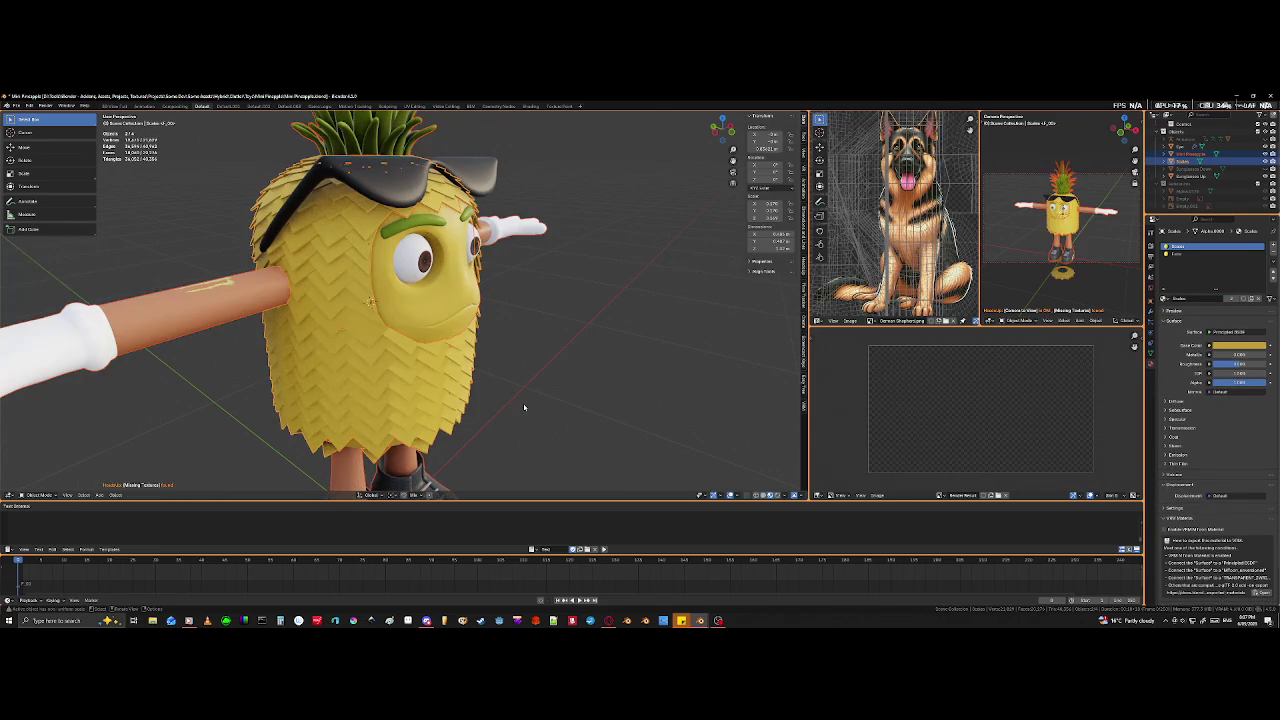
key("Tab")
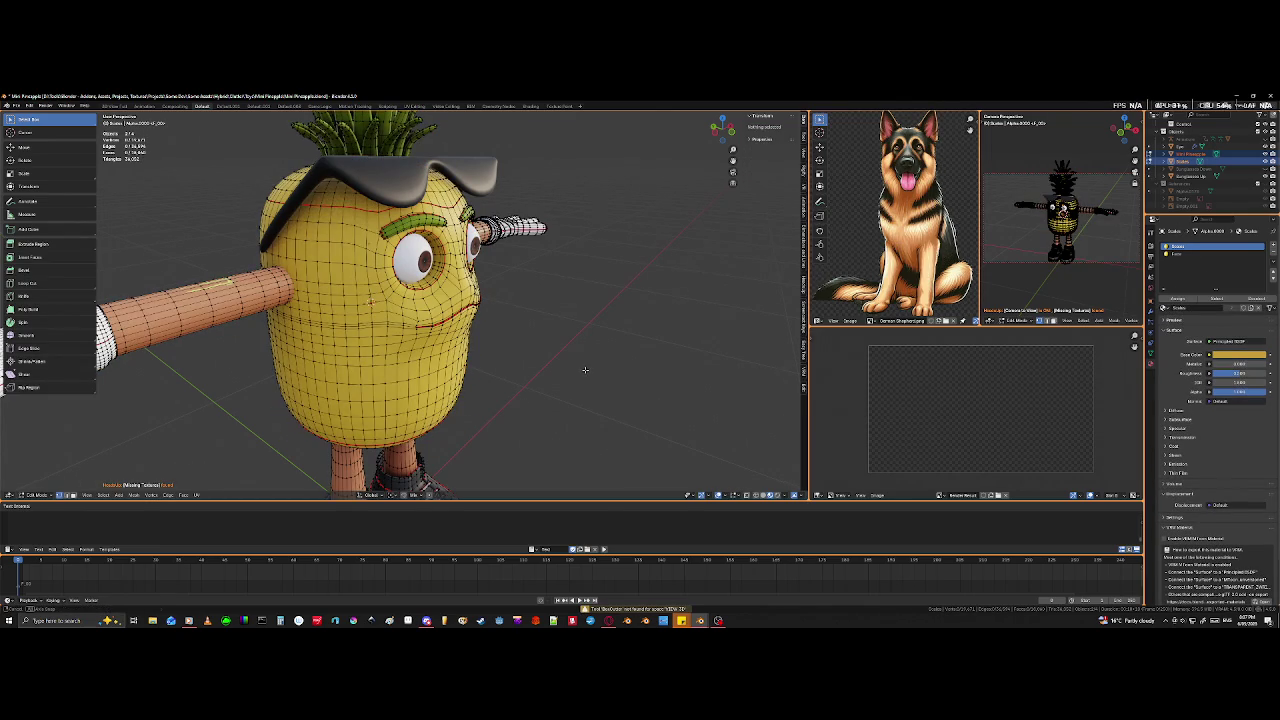
- Switch to front view and orbit around the bare pineapple body mesh
key("KP_1")
scroll(530, 390, "down", 5)
scroll(530, 398, "up", 5)
mouse_move(530, 398)
middle_mouse_down()
mouse_move(557, 423)
mouse_move(511, 418)
mouse_move(470, 330)
mouse_move(440, 313)
middle_mouse_up()
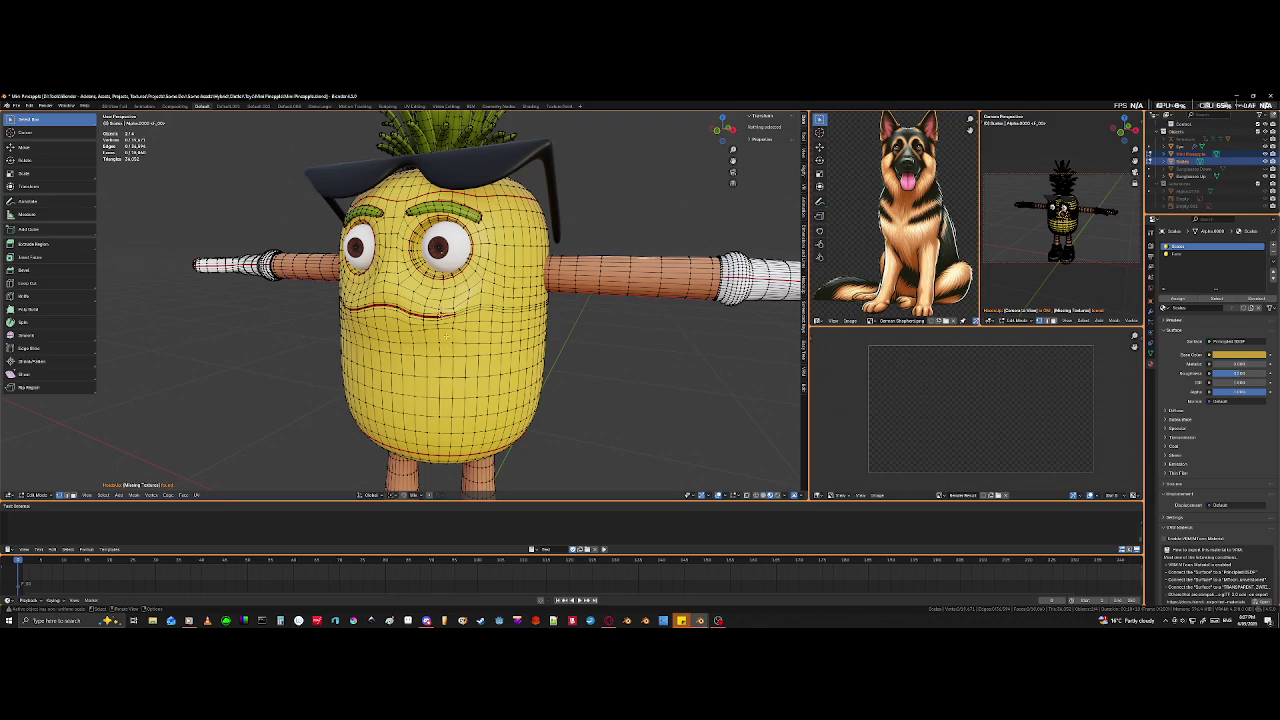
mouse_move(440, 300)
middle_mouse_down()
mouse_move(380, 270)
mouse_move(485, 248)
middle_mouse_up()
middle_click_drag(30, 337, 36, 343)
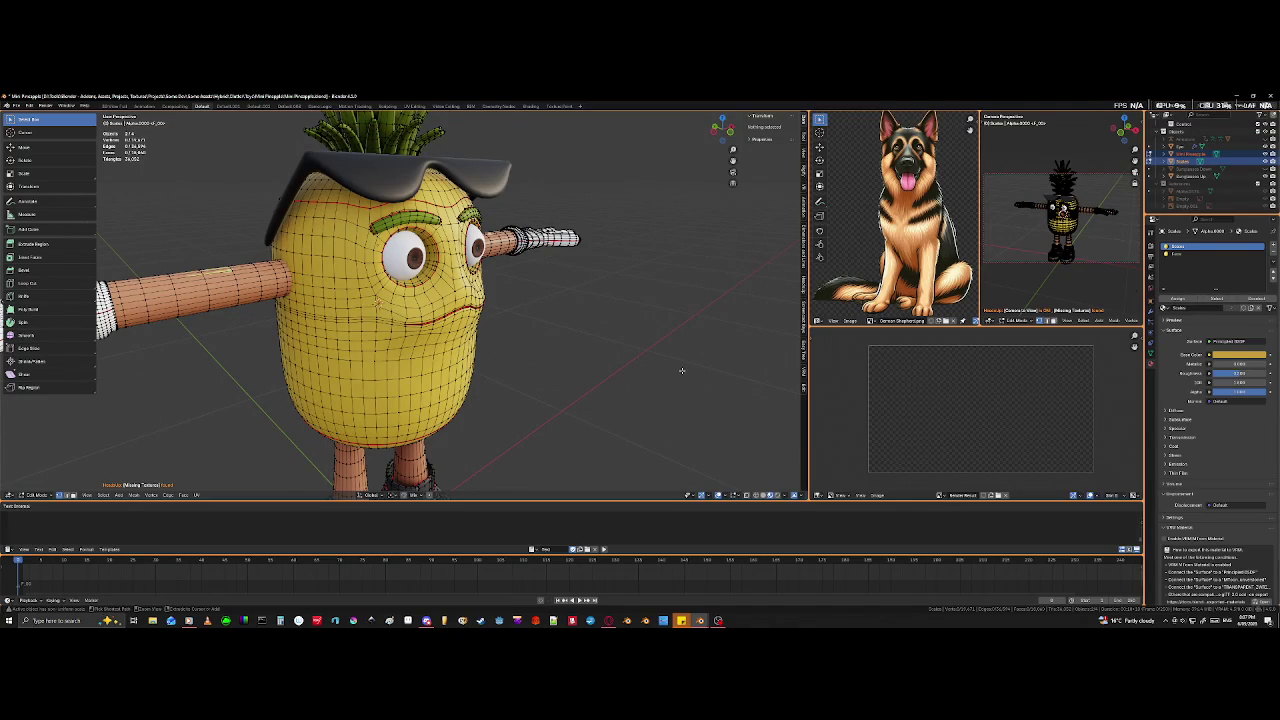
- Return to Object Mode with scales shown and orbit to see the legs from below
key("Tab")
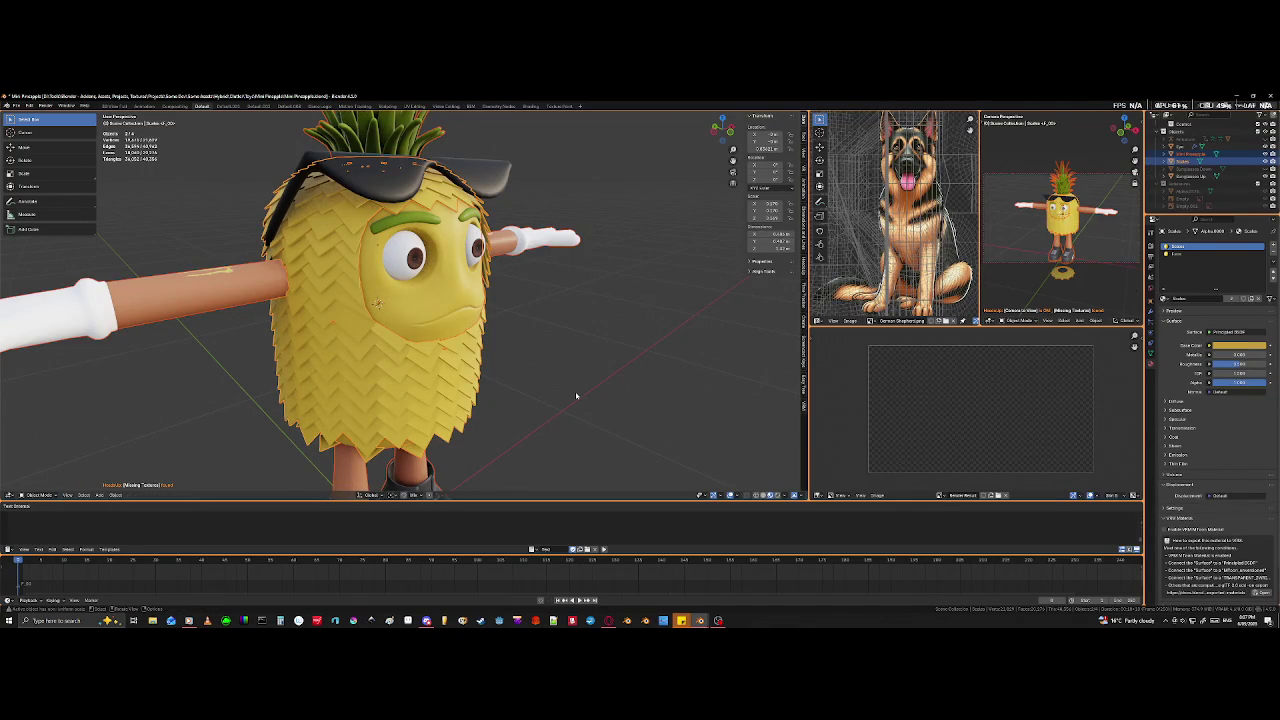
key("Tab")
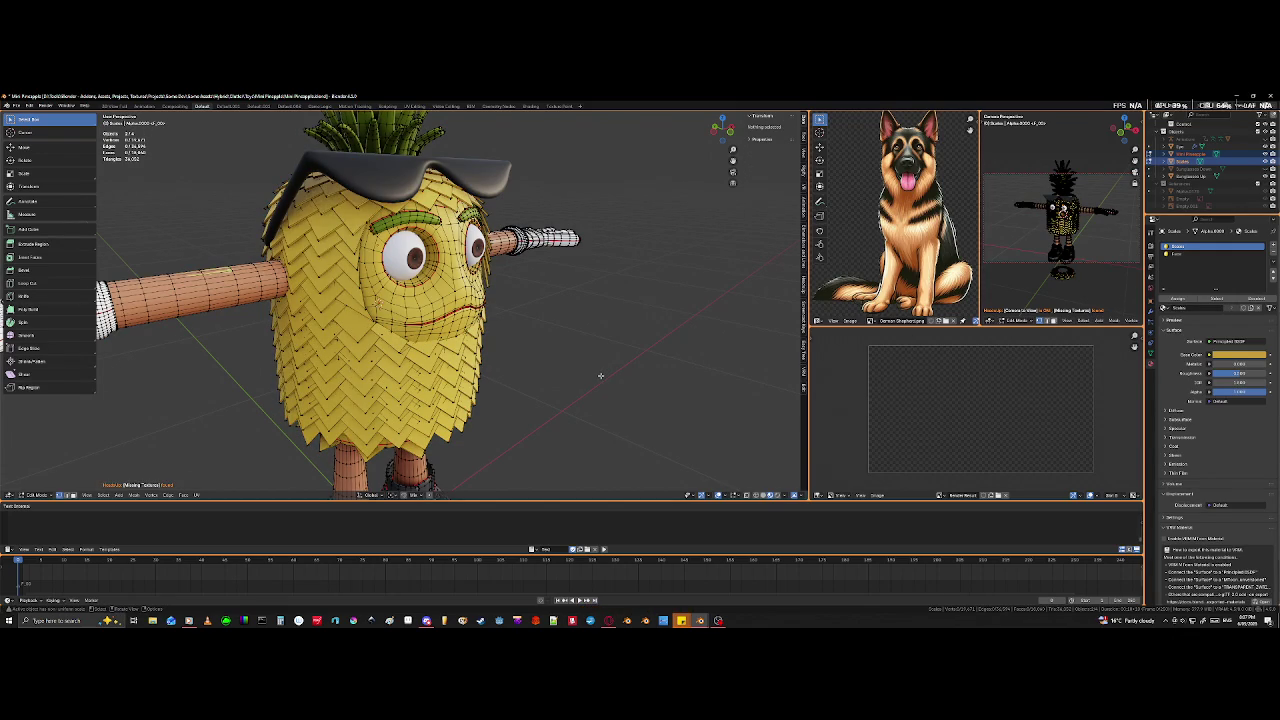
key("Tab")
mouse_move(595, 402)
middle_mouse_down()
mouse_move(770, 400)
mouse_move(560, 350)
middle_mouse_up()
scroll(500, 330, "down", 2)
scroll(358, 307, "up", 3)
mouse_move(358, 307)
middle_mouse_down()
mouse_move(388, 353)
mouse_move(513, 308)
middle_mouse_up()
scroll(375, 320, "down", 3)
scroll(388, 353, "up", 4)
scroll(487, 325, "up", 3)
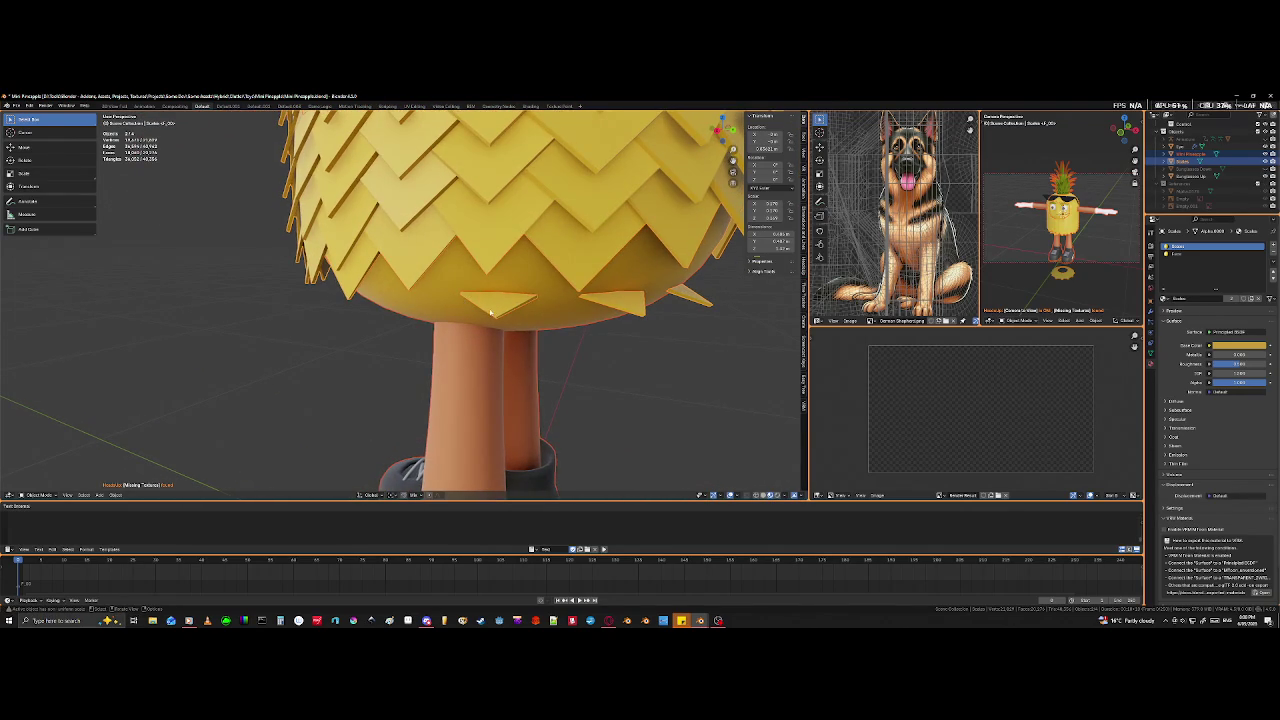
- Re-enter Edit Mode, look up at the underside, and select a whole scale tile with L
key("Tab")
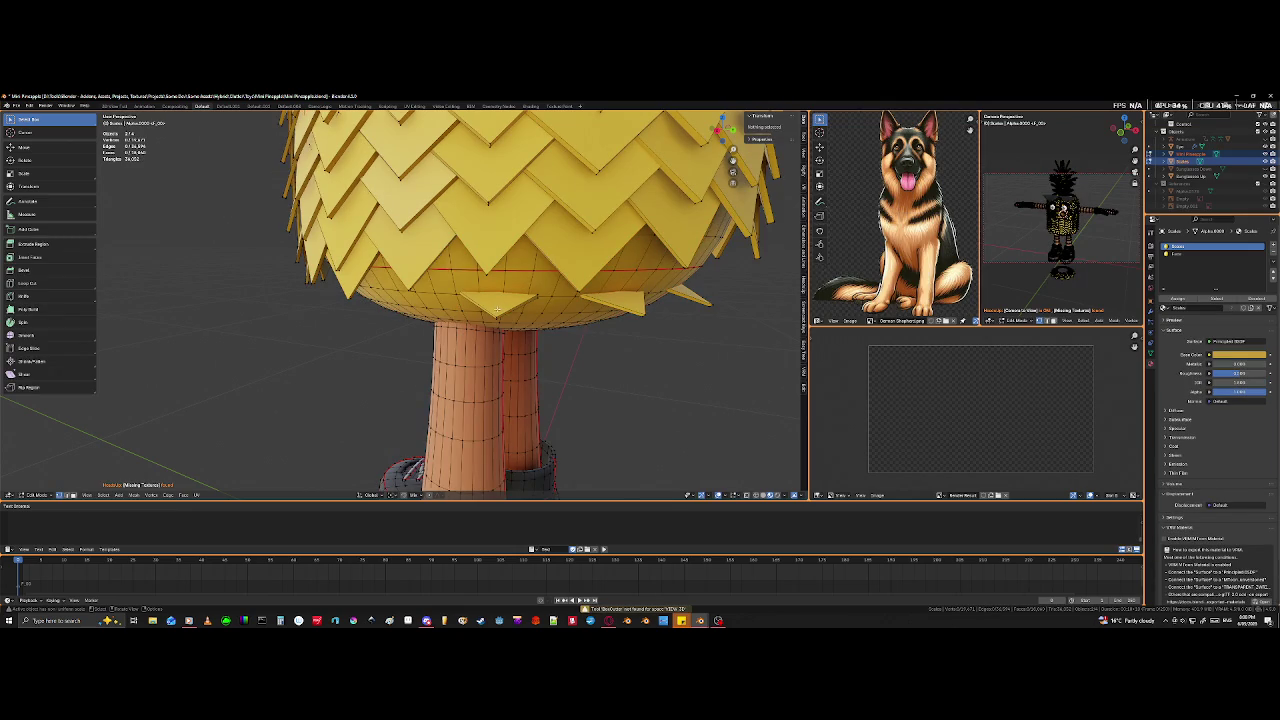
key("Tab")
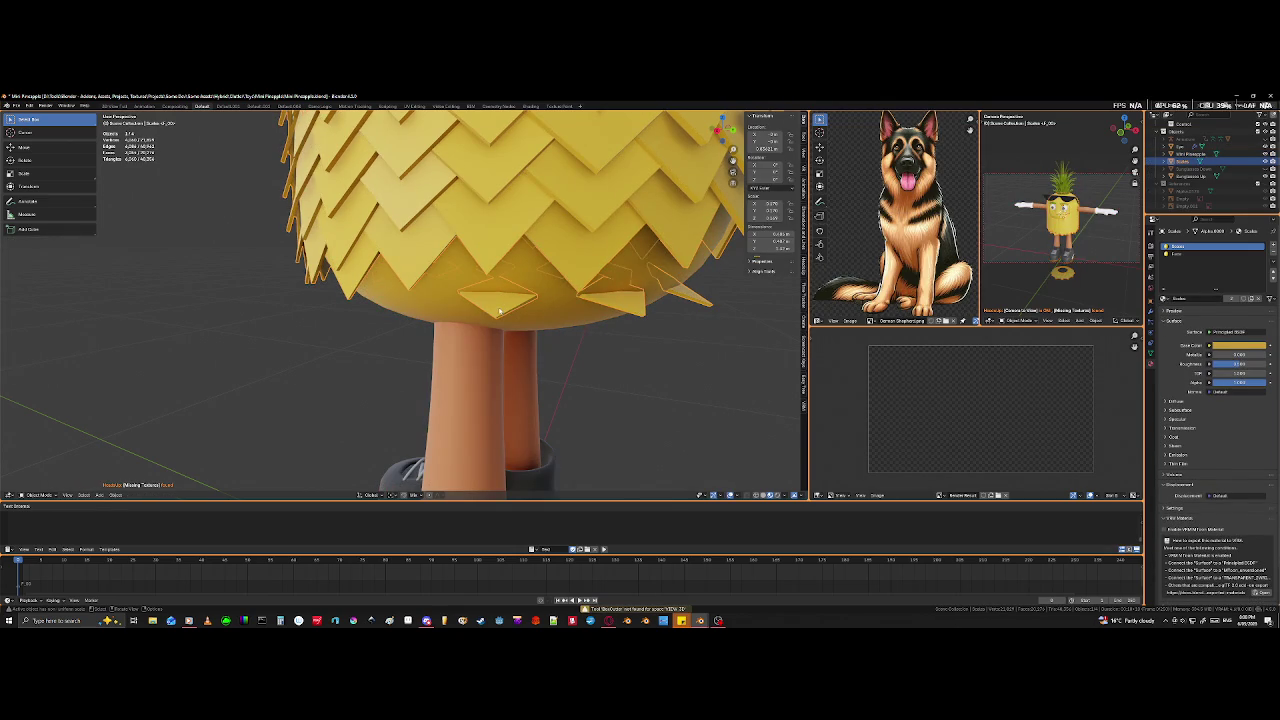
key("Tab")
middle_click_drag(500, 313, 506, 241)
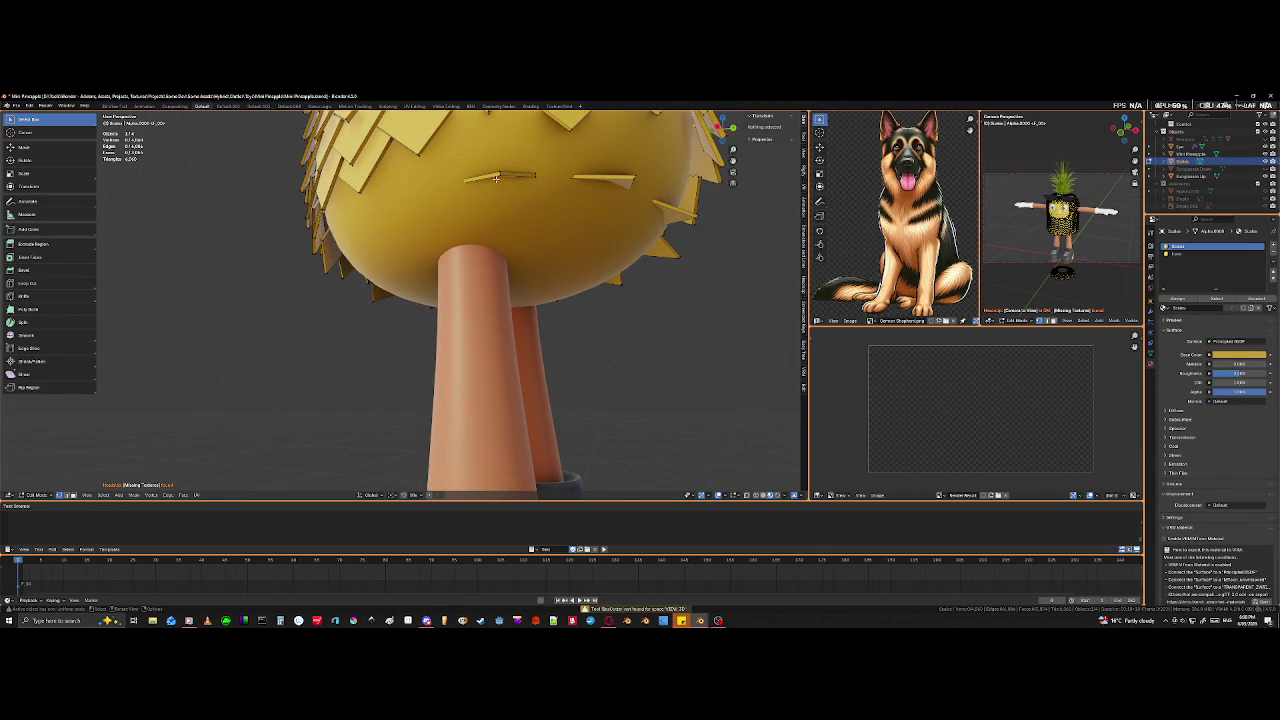
key("l")
mouse_move(500, 173)
middle_mouse_down()
mouse_move(497, 261)
mouse_move(470, 300)
mouse_move(495, 303)
middle_mouse_up()
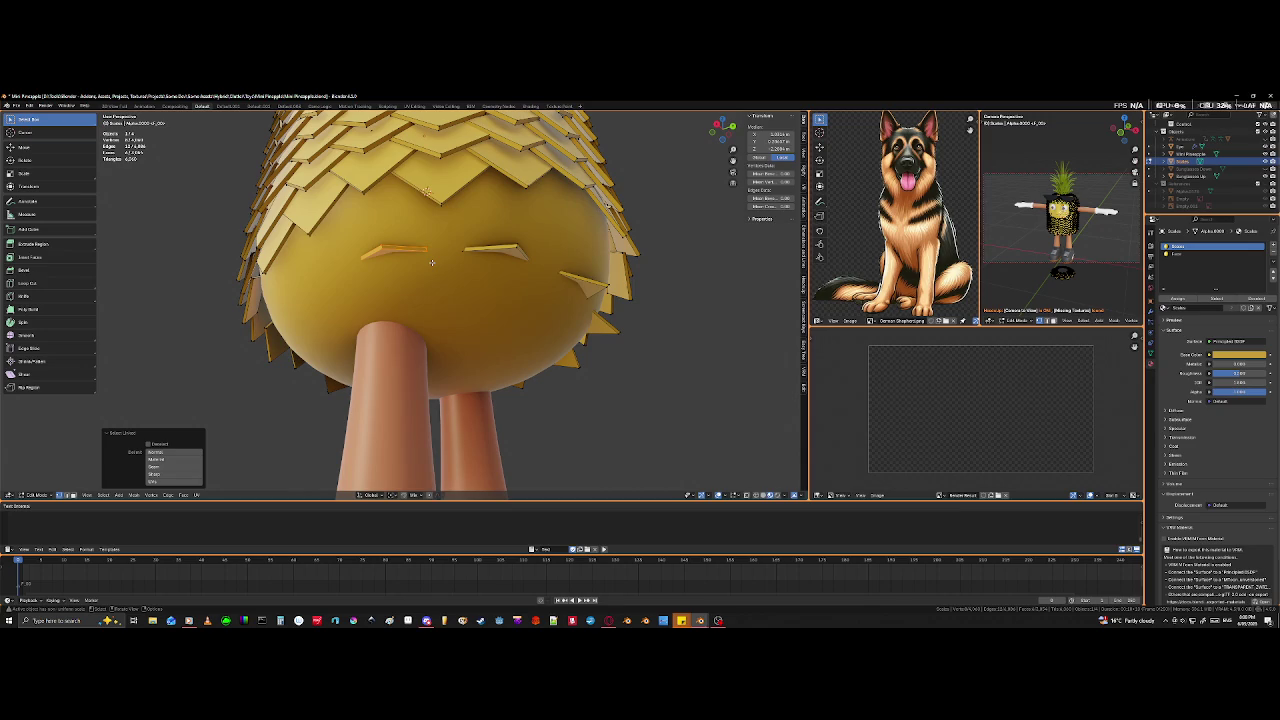
mouse_move(402, 293)
middle_mouse_down()
mouse_move(445, 350)
mouse_move(362, 268)
middle_mouse_up()
scroll(380, 290, "down", 3)
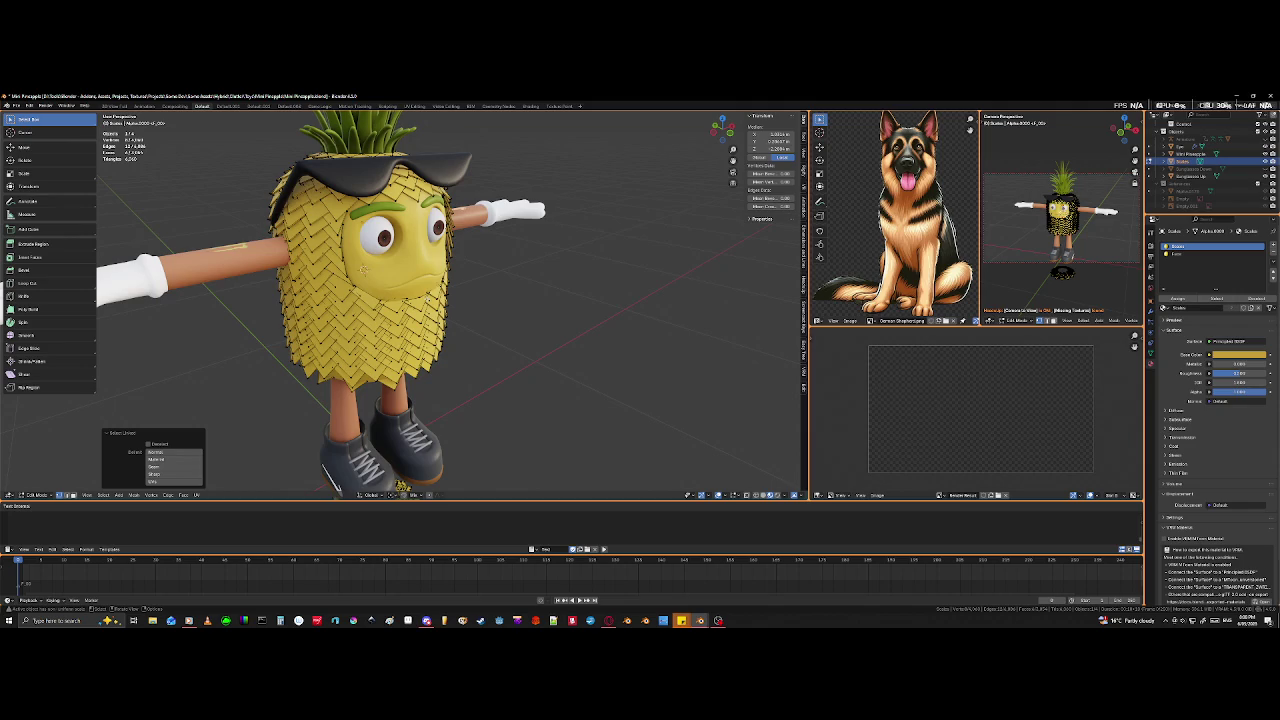
middle_click_drag(363, 267, 471, 270)
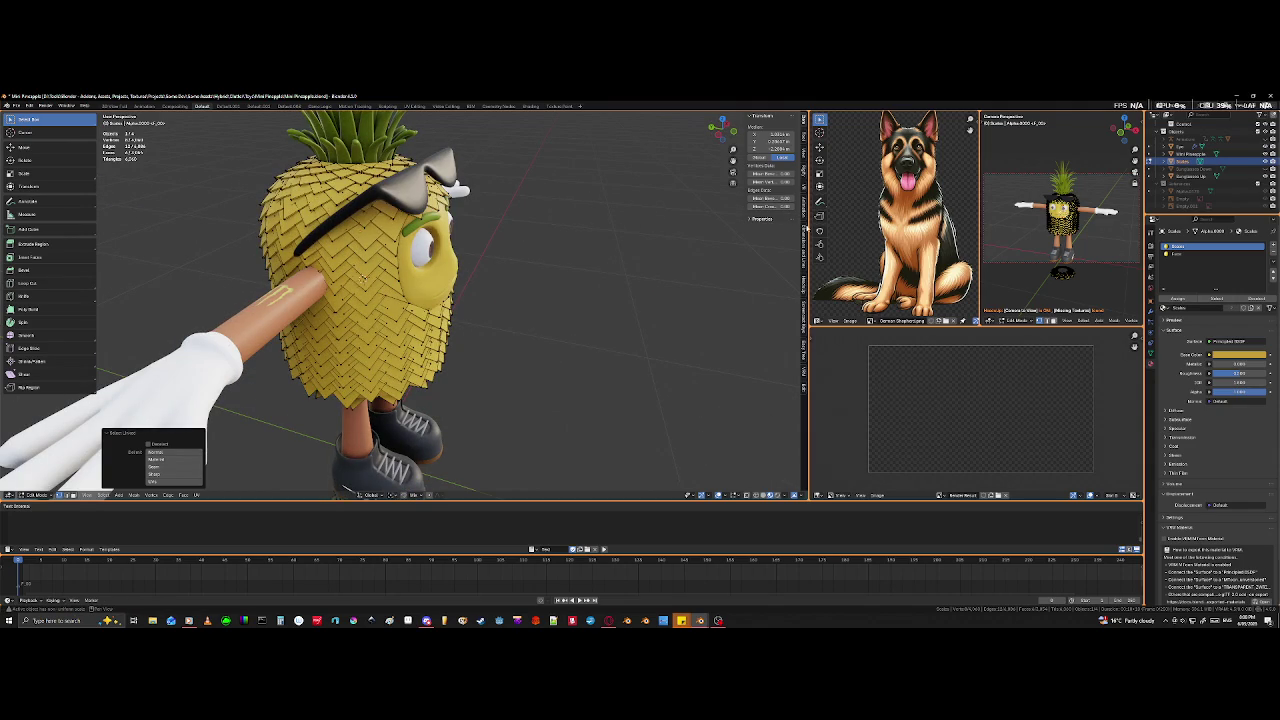
mouse_move(600, 314)
middle_mouse_down()
mouse_move(560, 330)
mouse_move(550, 312)
mouse_move(451, 277)
middle_mouse_up()
scroll(535, 361, "up", 2)
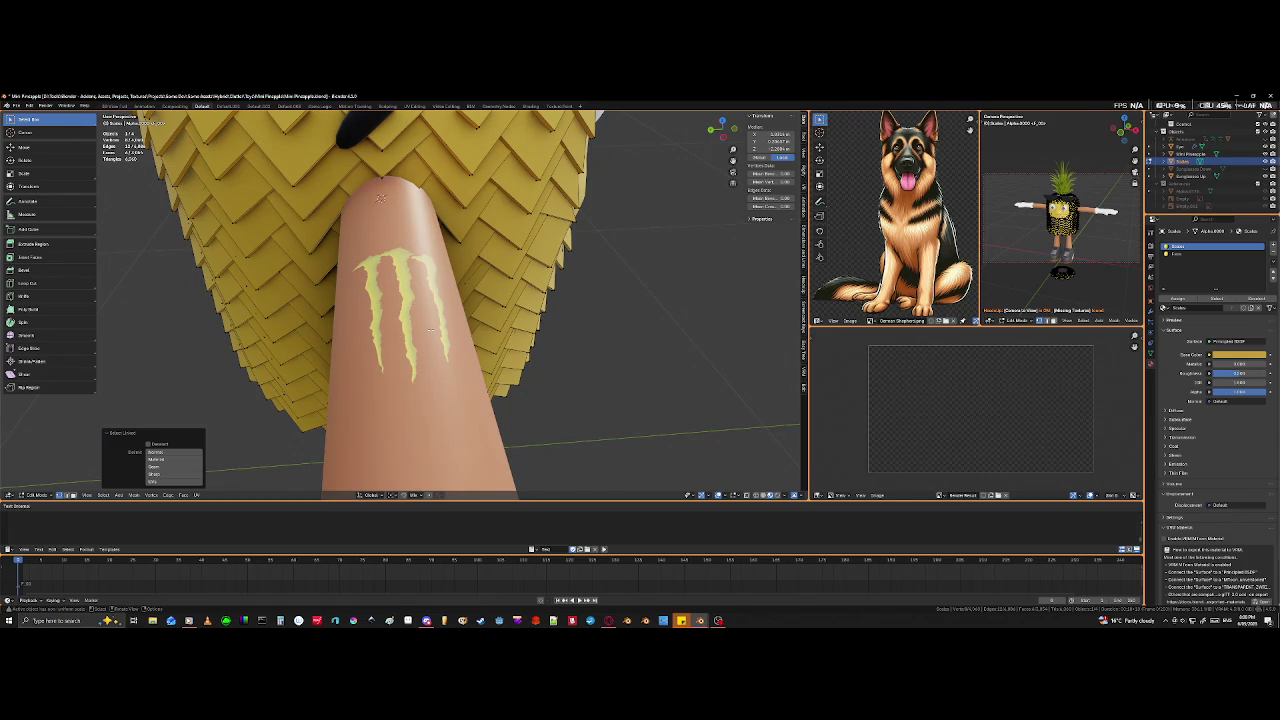
middle_click_drag(431, 331, 421, 326)
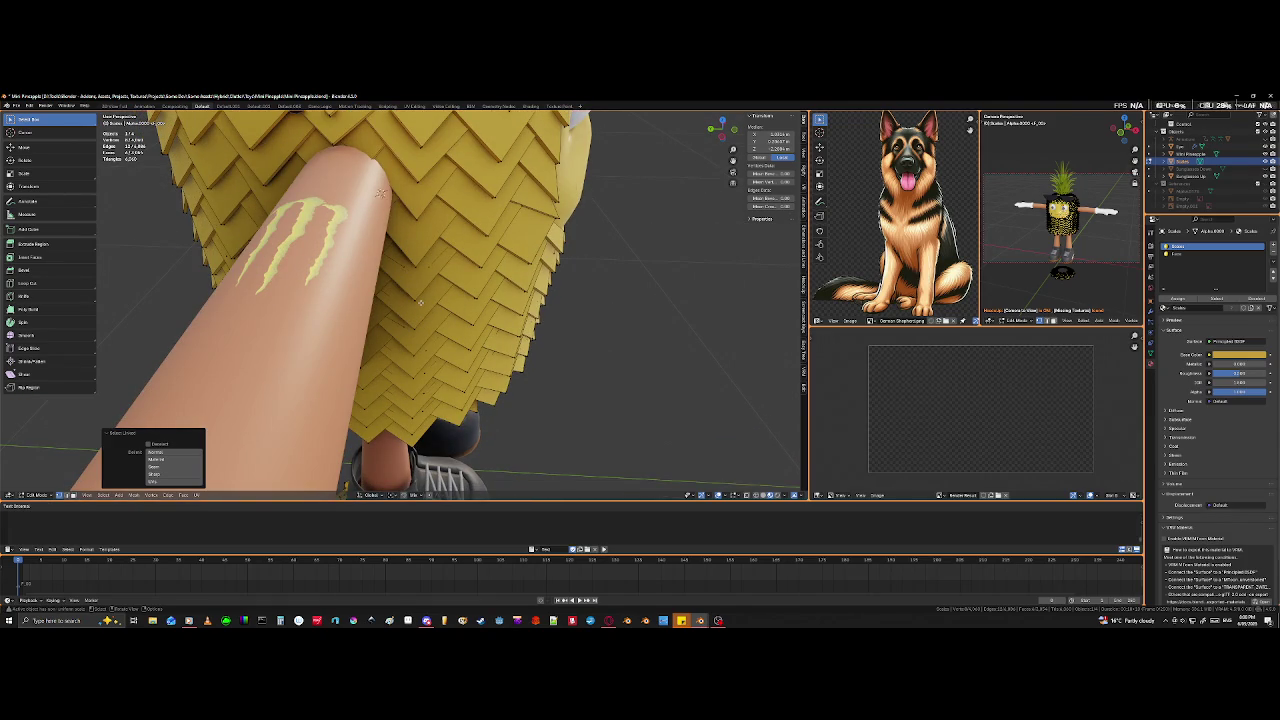
middle_click_drag(399, 263, 444, 301)
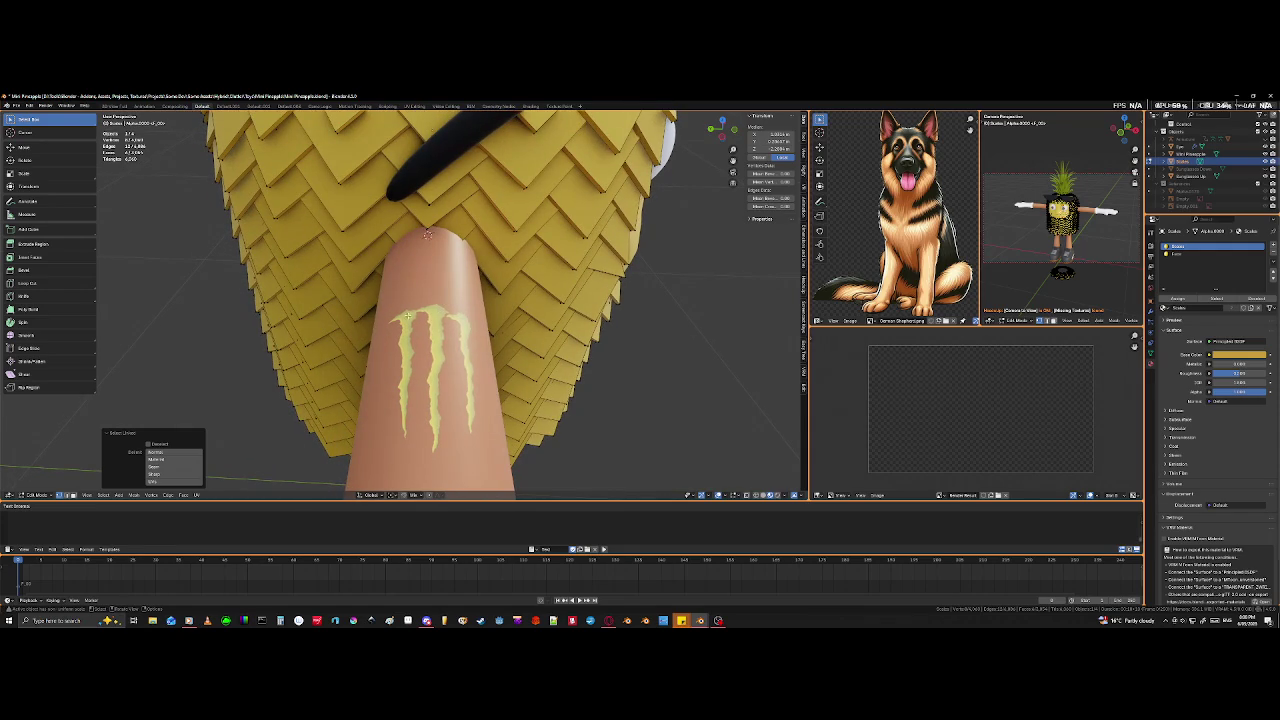
mouse_move(221, 227)
middle_mouse_down()
mouse_move(378, 216)
mouse_move(398, 240)
middle_mouse_up()
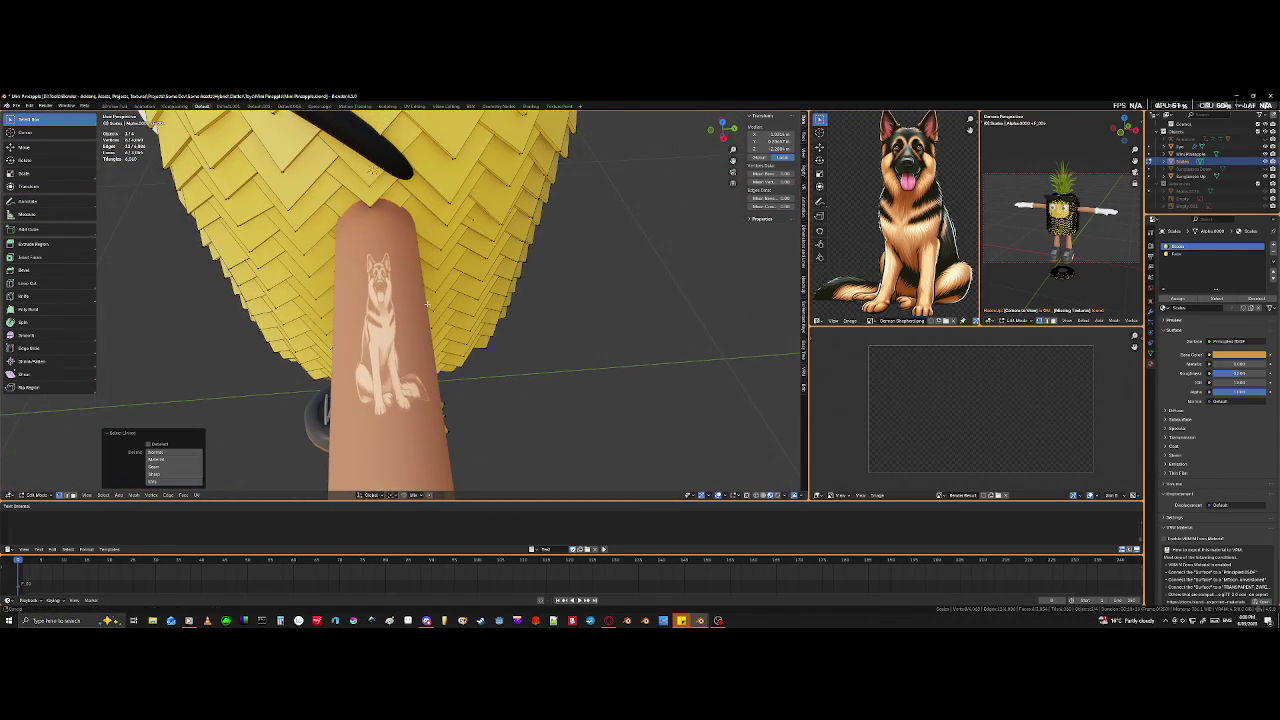
scroll(427, 286, "up", 3)
scroll(415, 291, "up", 1)
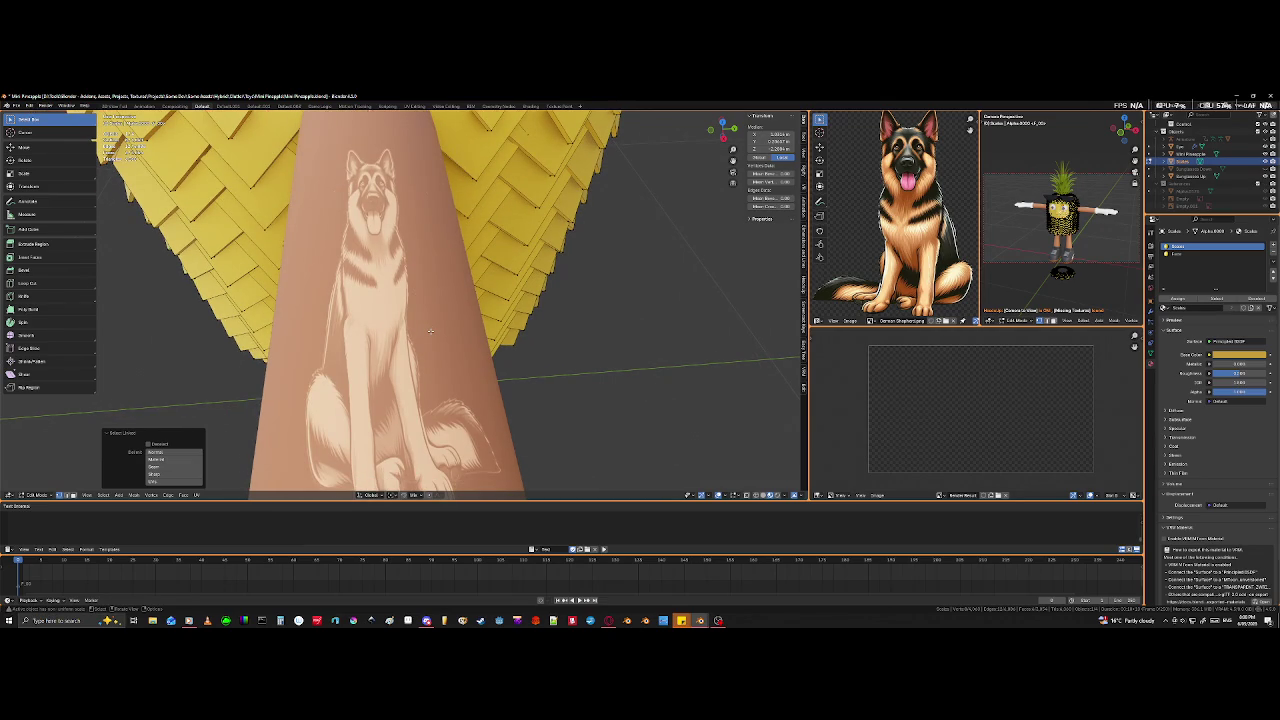
scroll(446, 328, "down", 4)
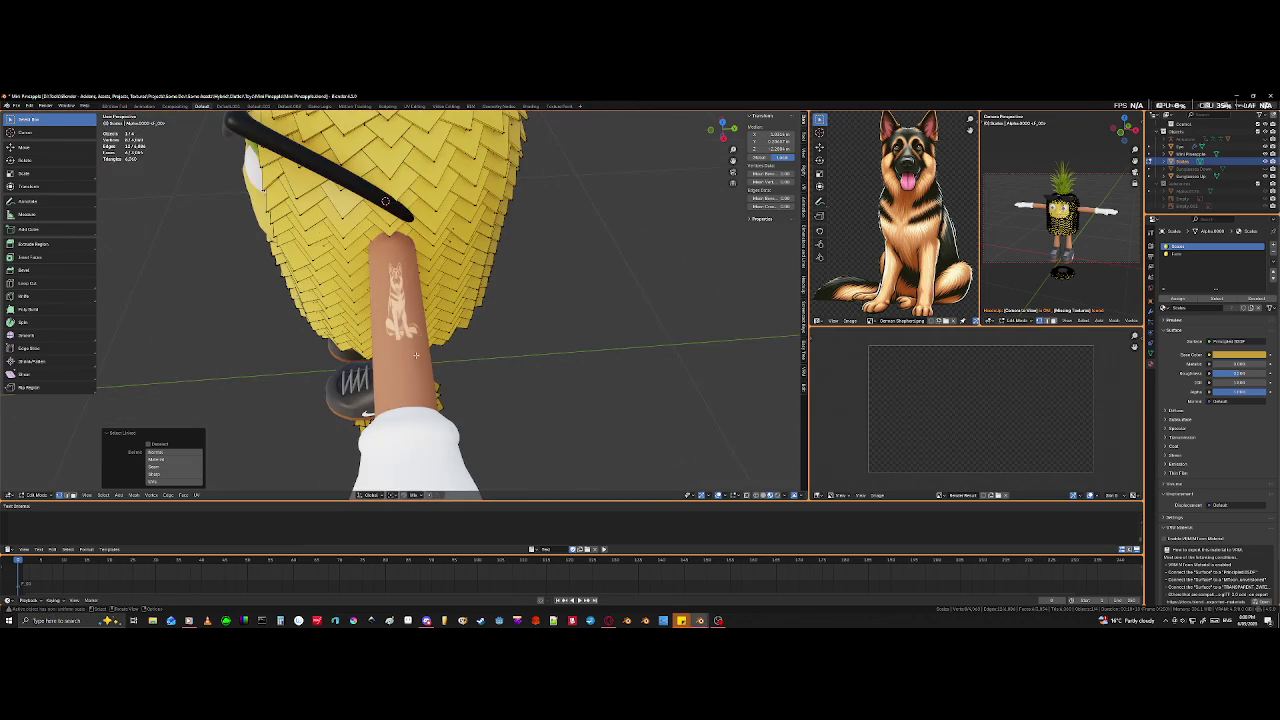
mouse_move(330, 385)
middle_mouse_down()
mouse_move(401, 345)
mouse_move(590, 325)
mouse_move(520, 333)
mouse_move(426, 369)
middle_mouse_up()
scroll(507, 338, "up", 3)
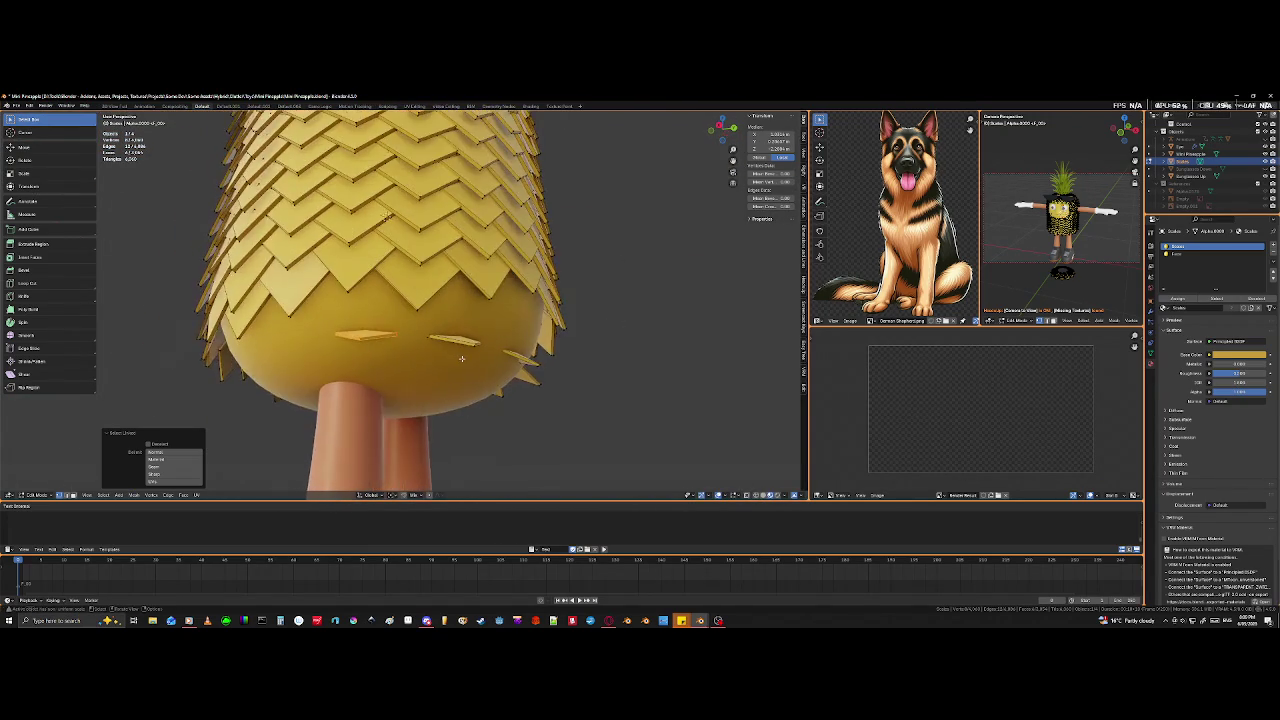
- Move the left loose scale piece upward and rotate it into place
scroll(426, 369, "up", 2)
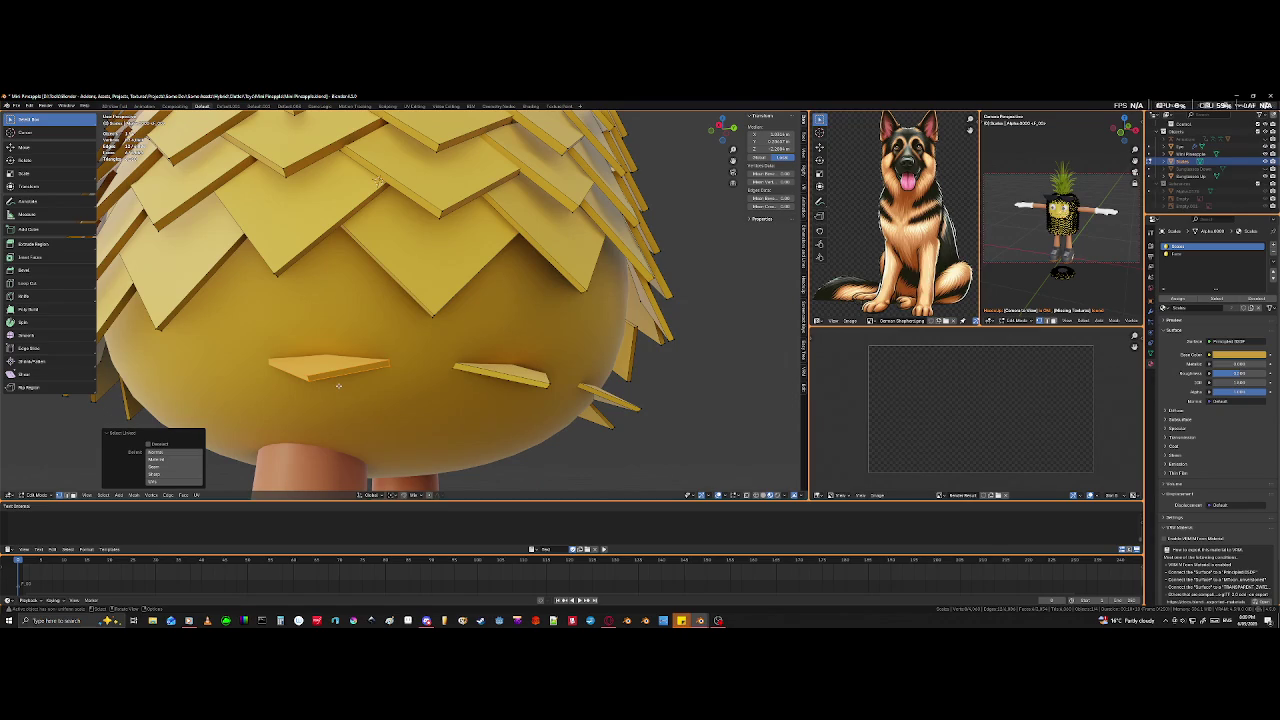
middle_click_drag(341, 398, 381, 401)
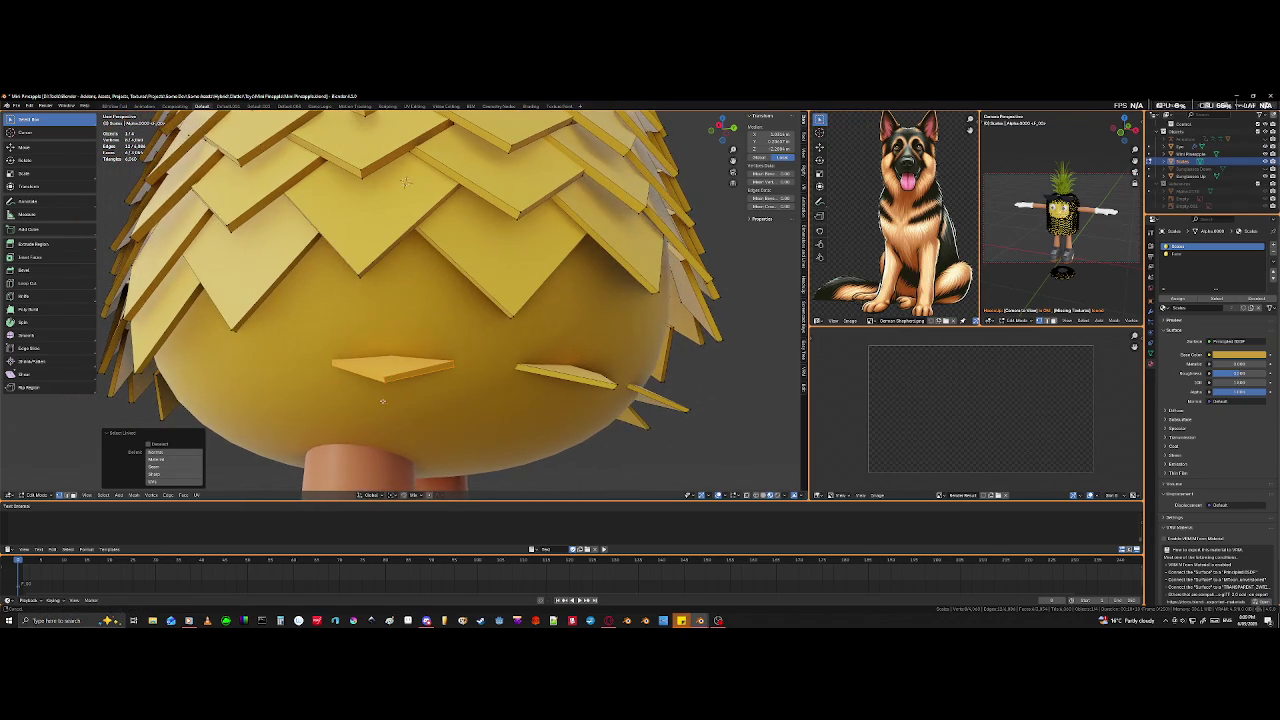
key("g")
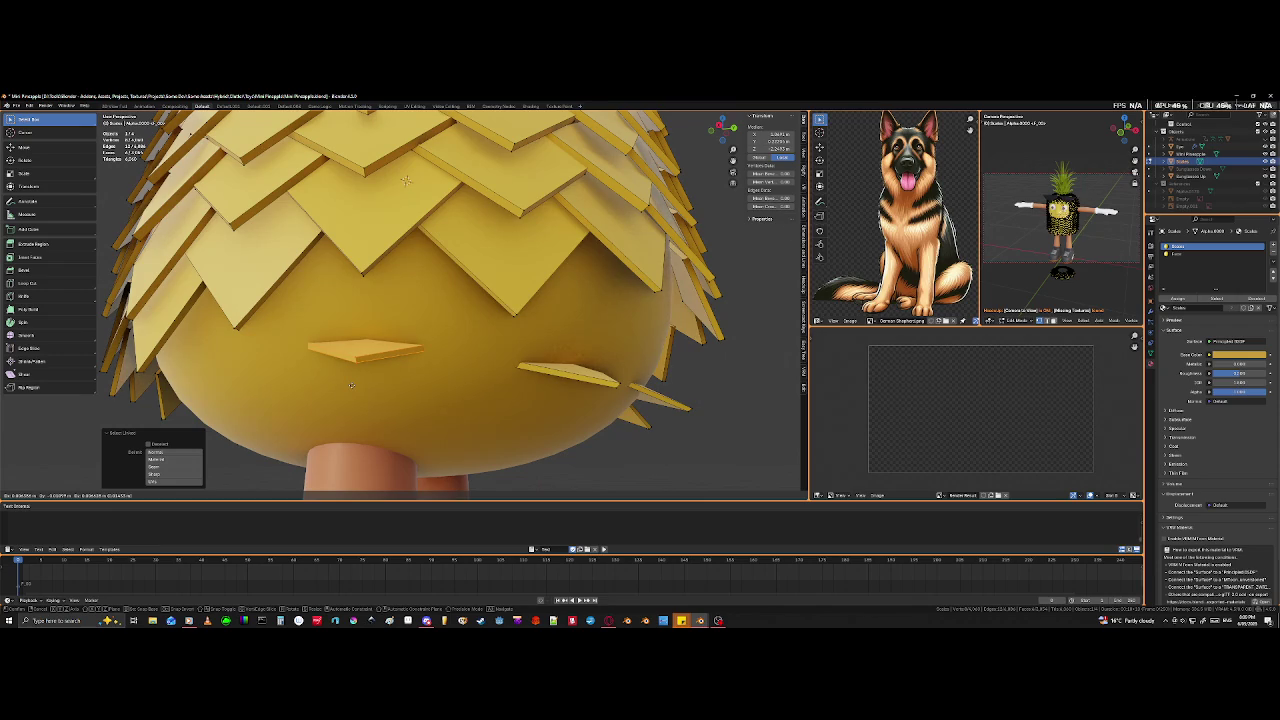
left_click(351, 385)
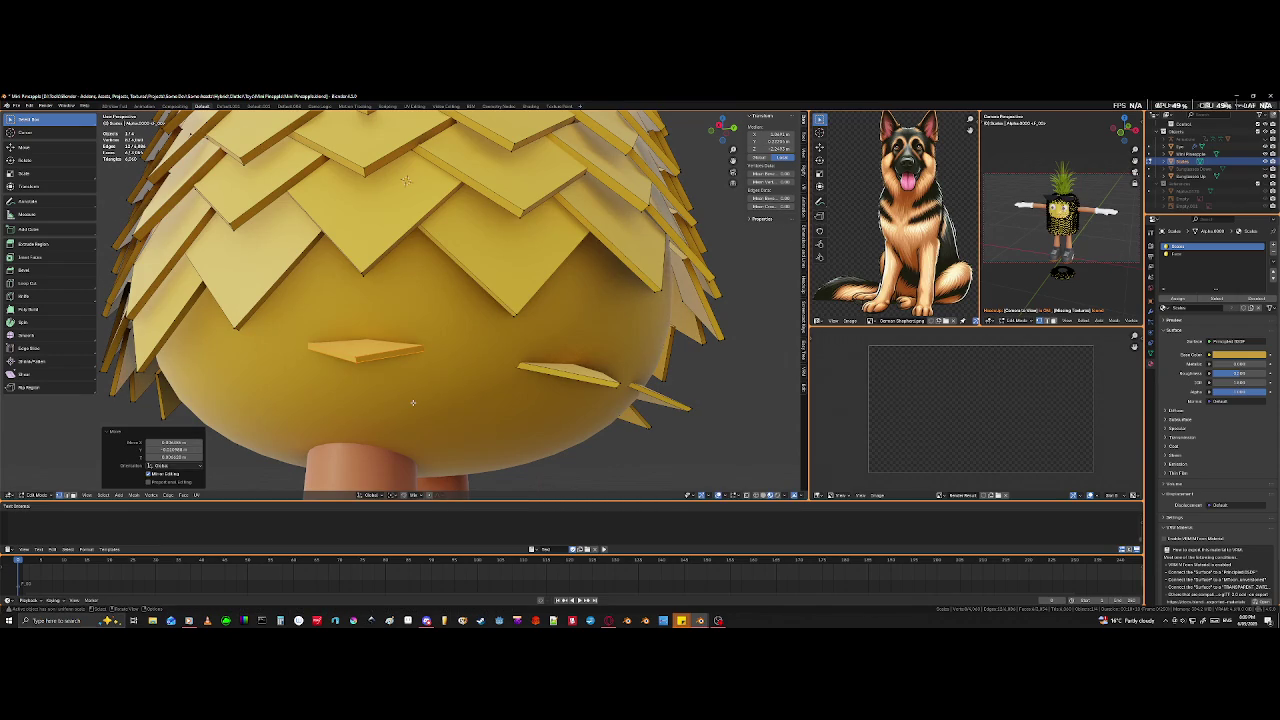
middle_click_drag(471, 411, 374, 465)
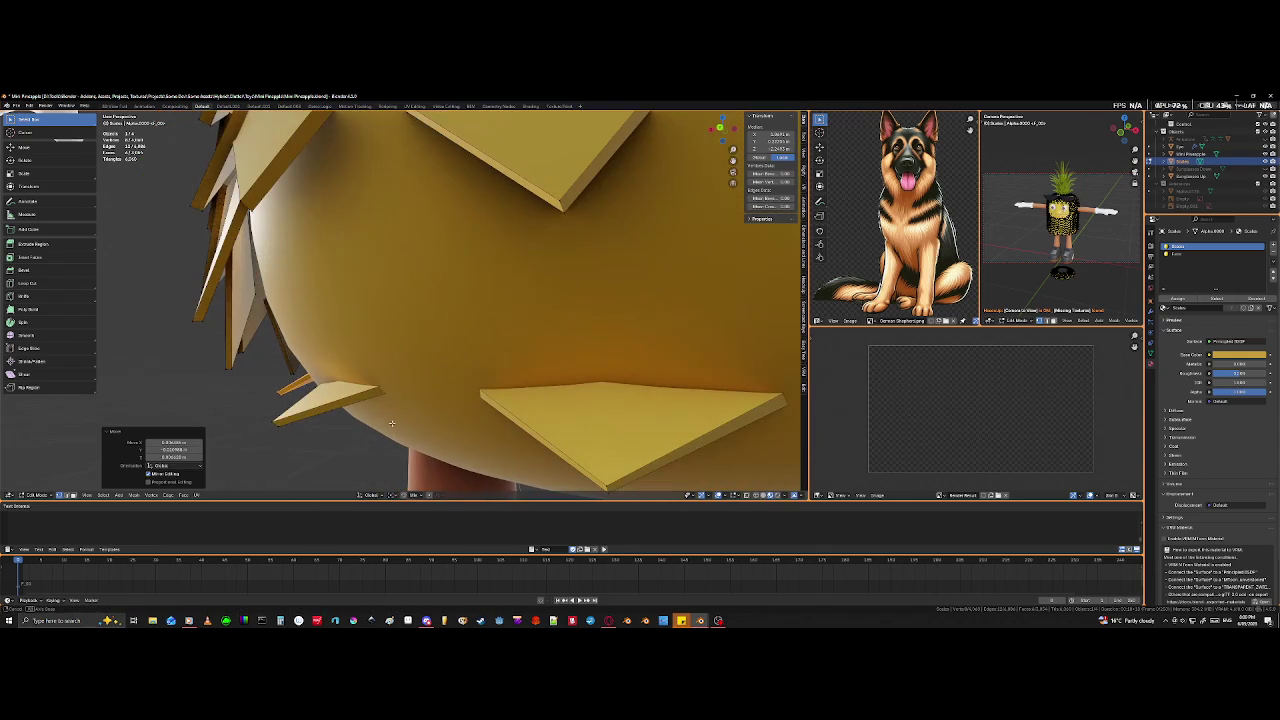
key("r")
left_click(350, 420)
mouse_move(350, 420)
middle_mouse_down()
mouse_move(317, 413)
mouse_move(454, 405)
mouse_move(500, 446)
mouse_move(487, 427)
middle_mouse_up()
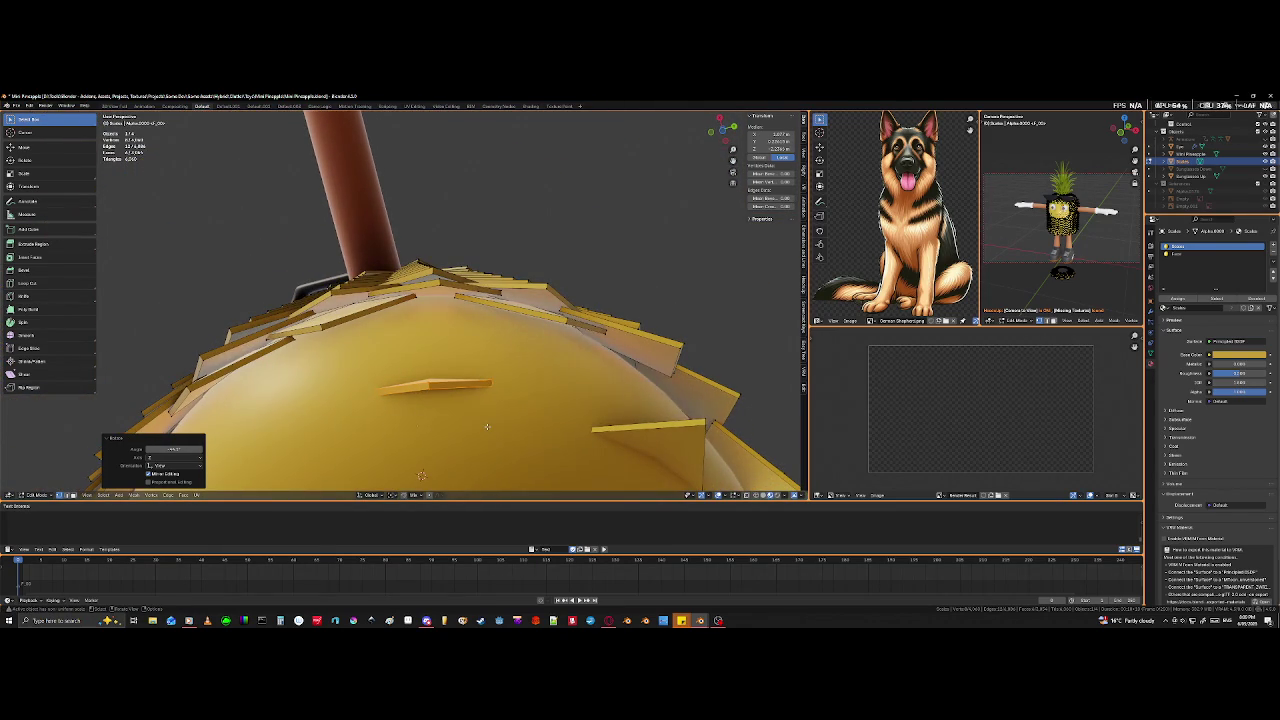
- Move the underside scale piece upward and rotate it to fit
key("g")
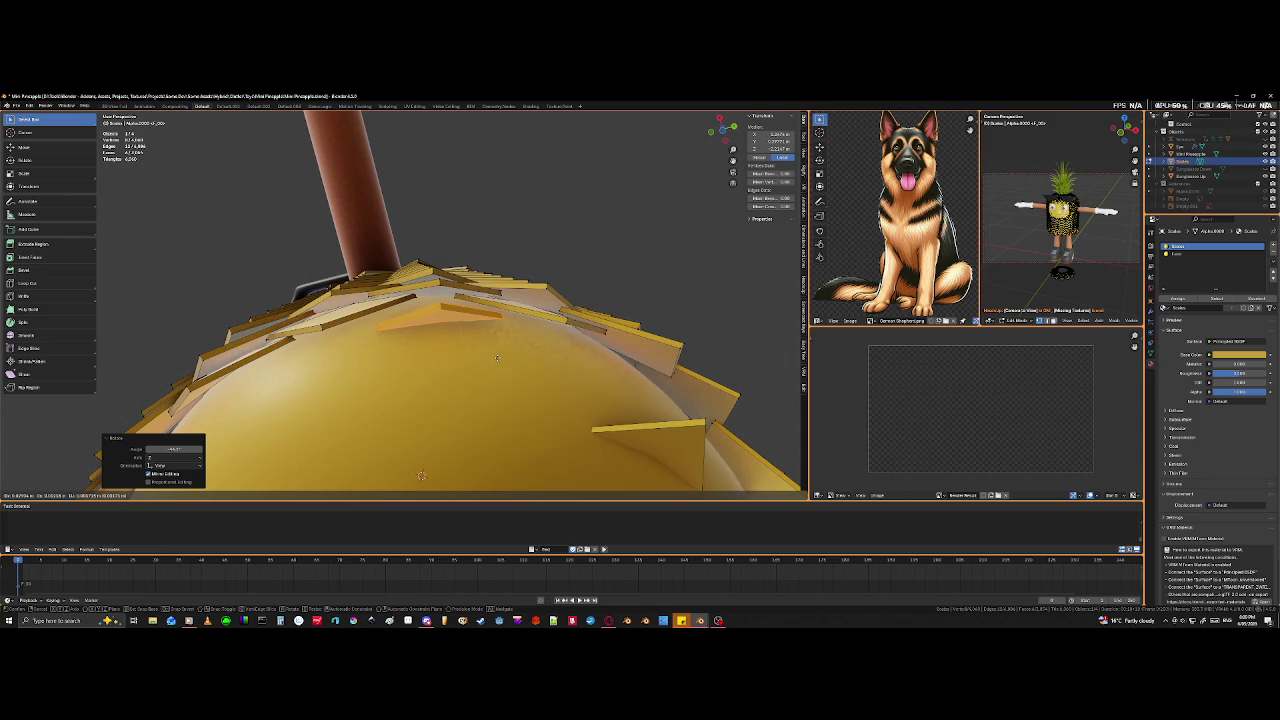
left_click(497, 357)
key("r")
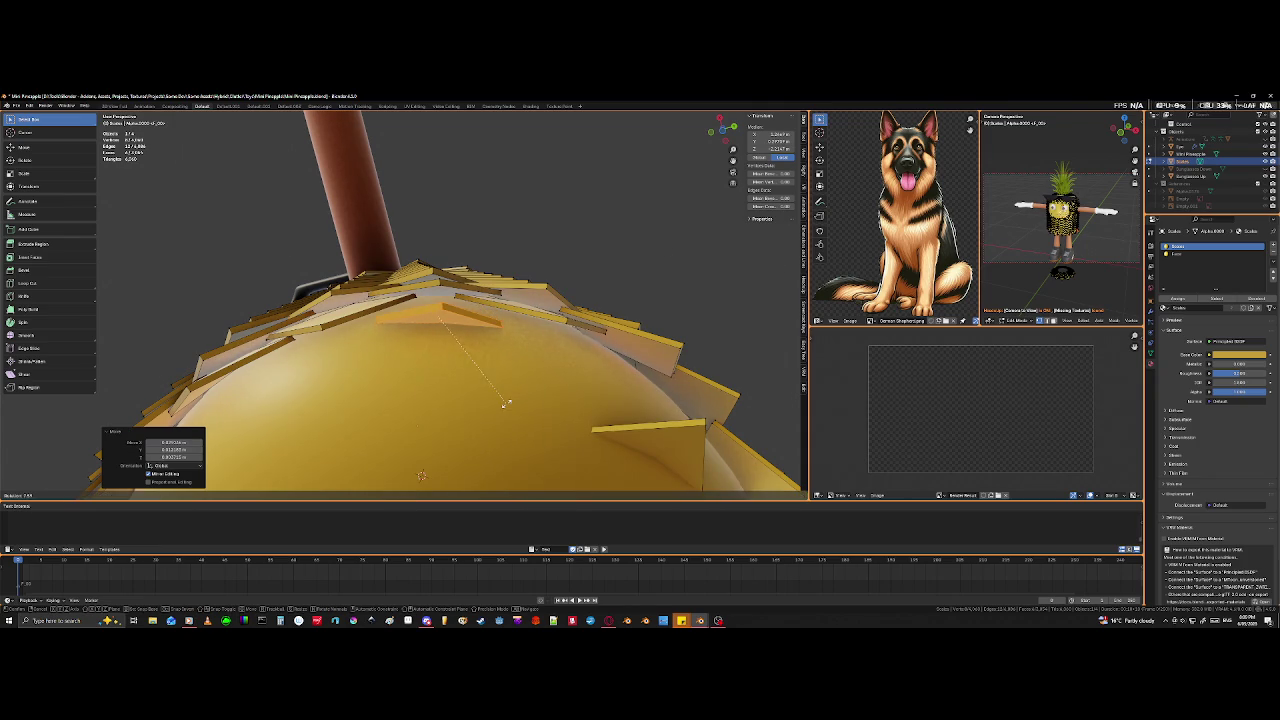
left_click(510, 393)
mouse_move(510, 393)
middle_mouse_down()
mouse_move(443, 418)
mouse_move(497, 421)
mouse_move(539, 218)
middle_mouse_up()
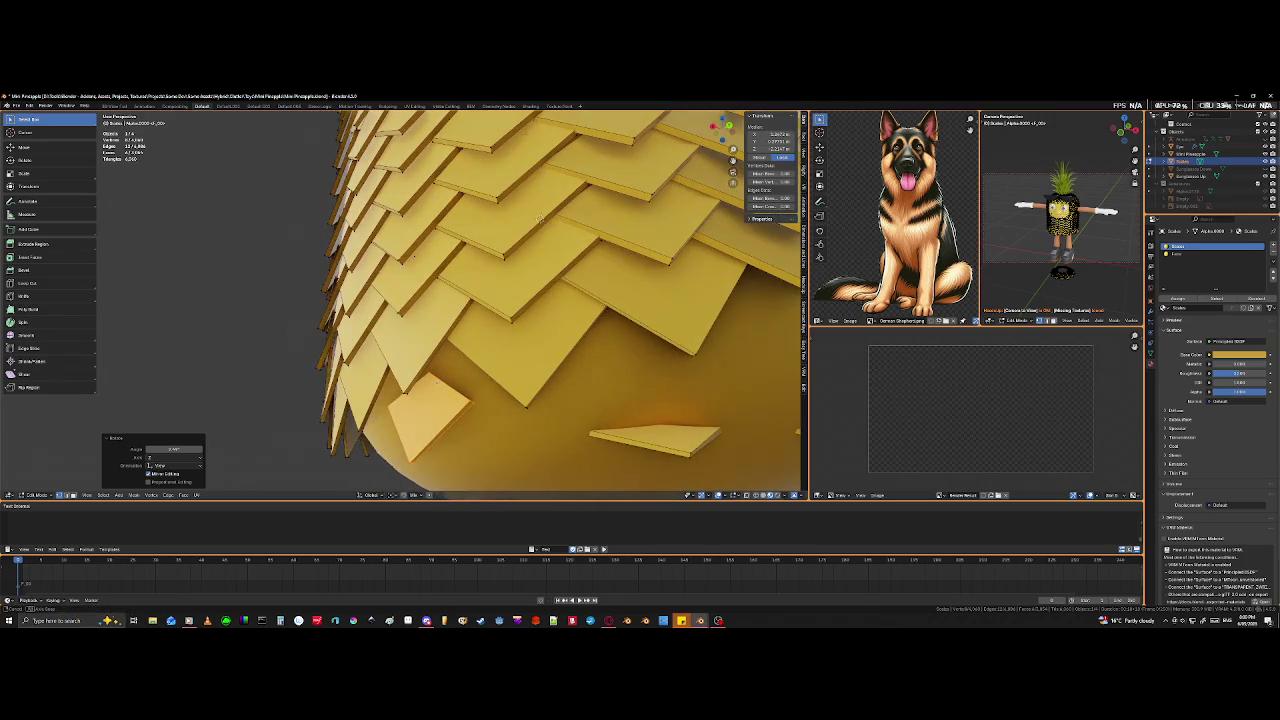
- Select a bottom scale's vertices in wireframe view and move that geometry into position
left_click(540, 219)
key("shift+z")
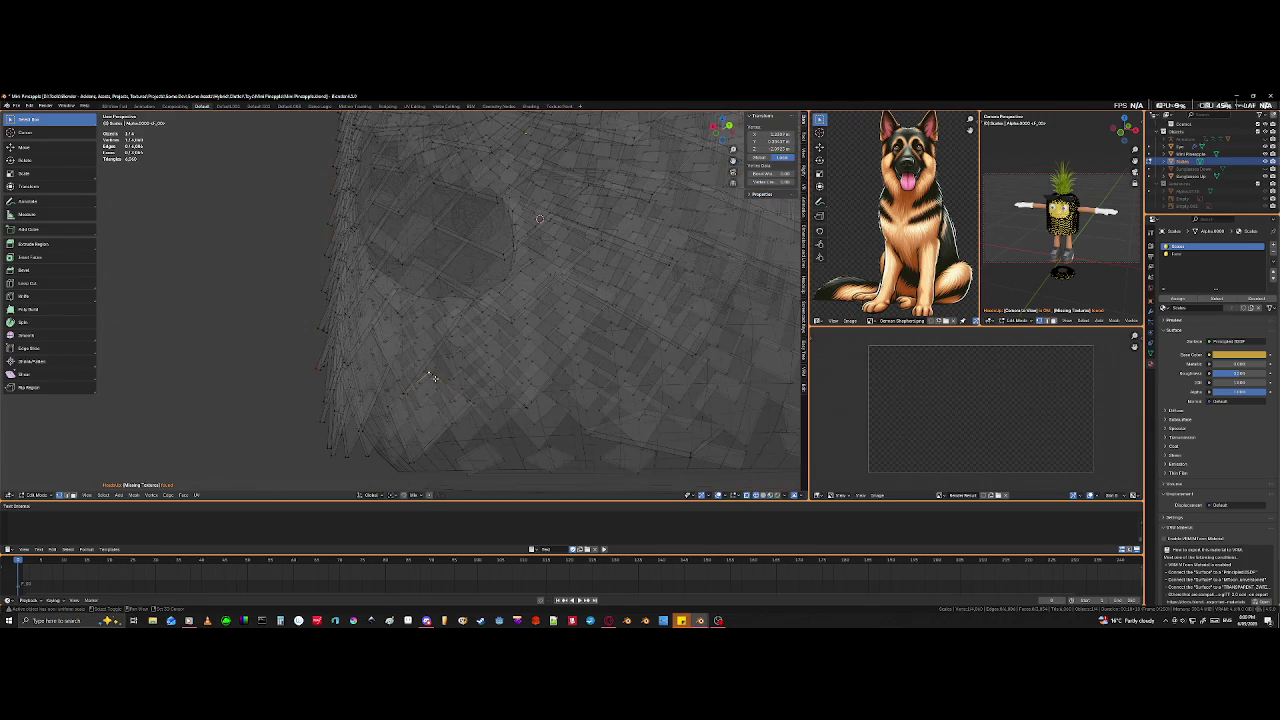
middle_click_drag(436, 412, 446, 429)
left_click(443, 424)
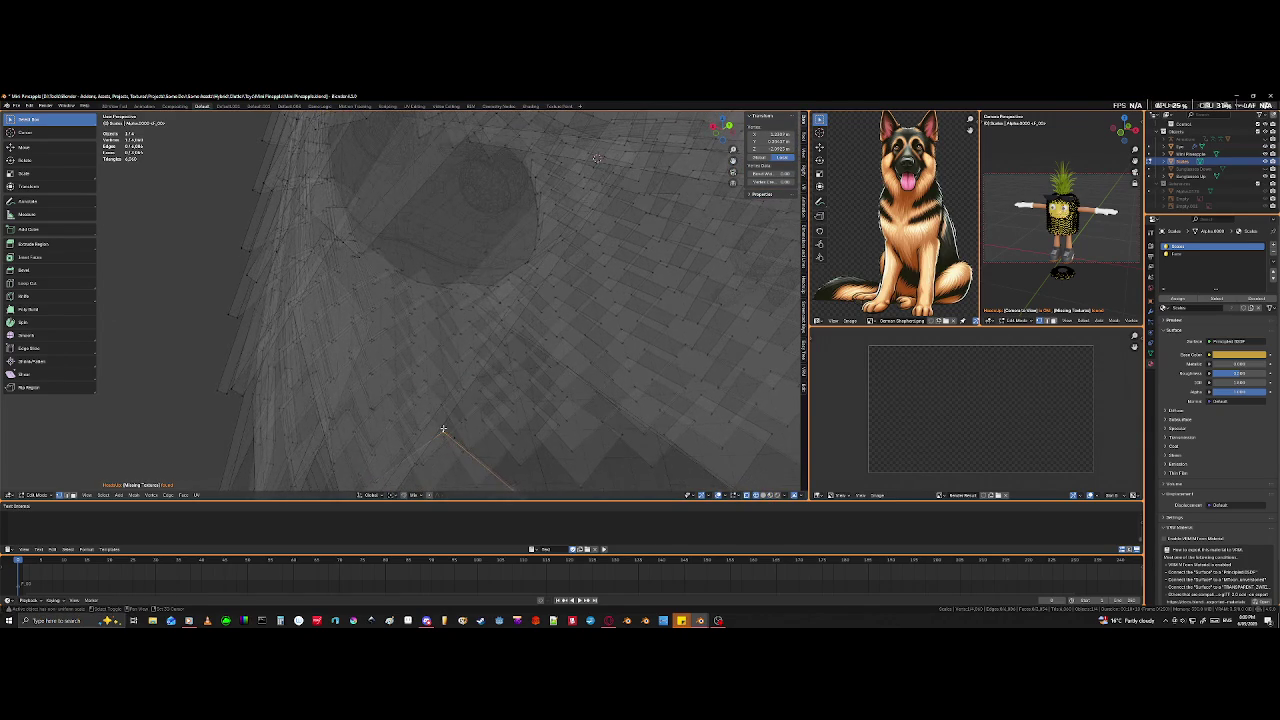
key("shift+z")
scroll(476, 414, "down", 3)
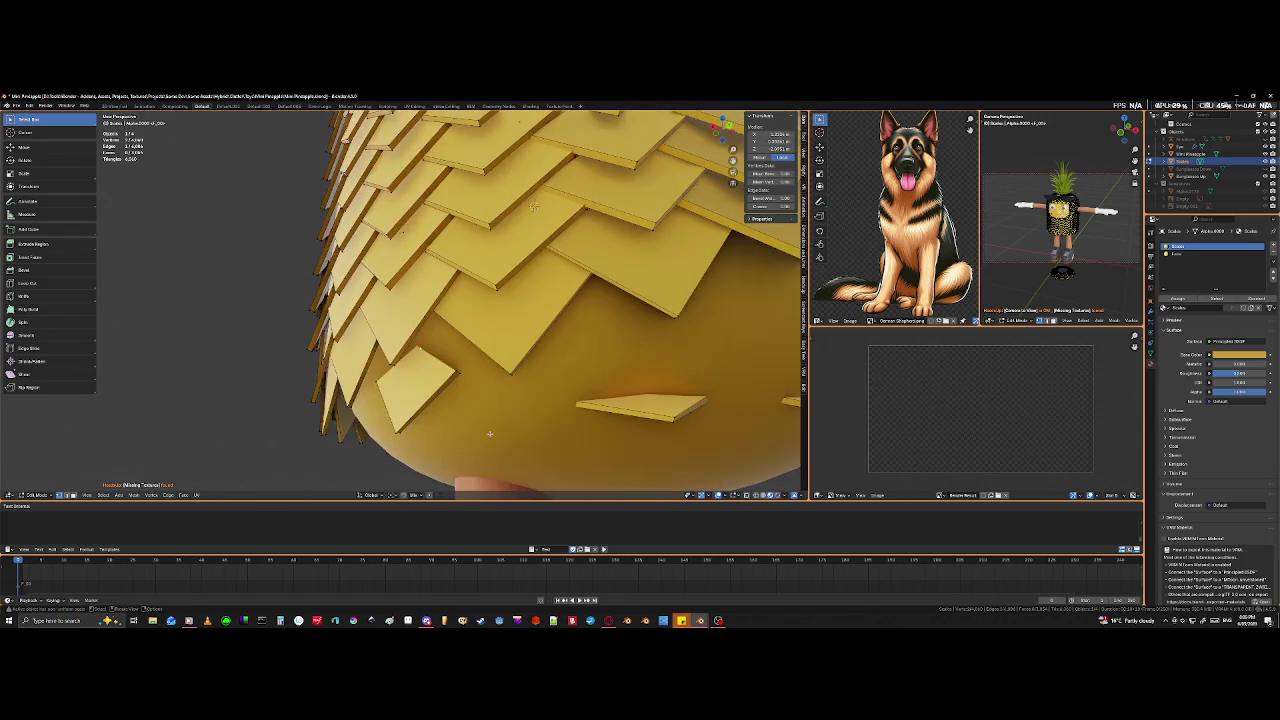
middle_click_drag(476, 414, 494, 428)
key("g")
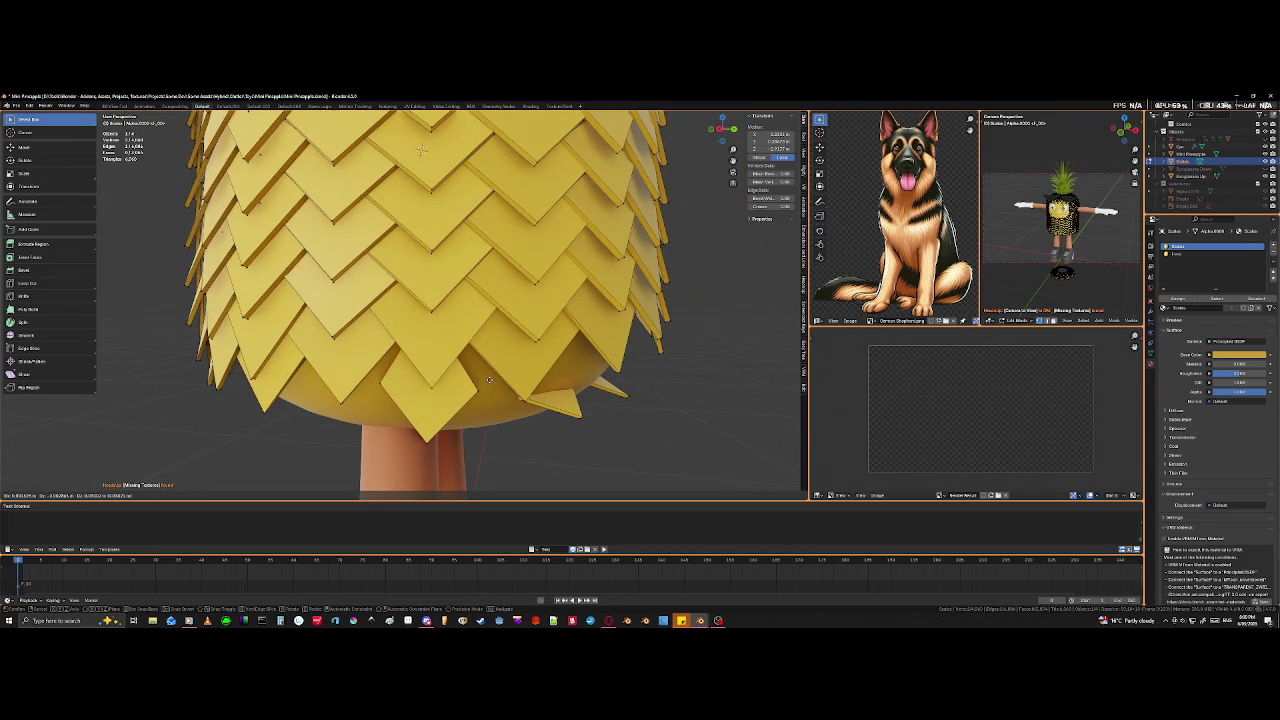
left_click(484, 385)
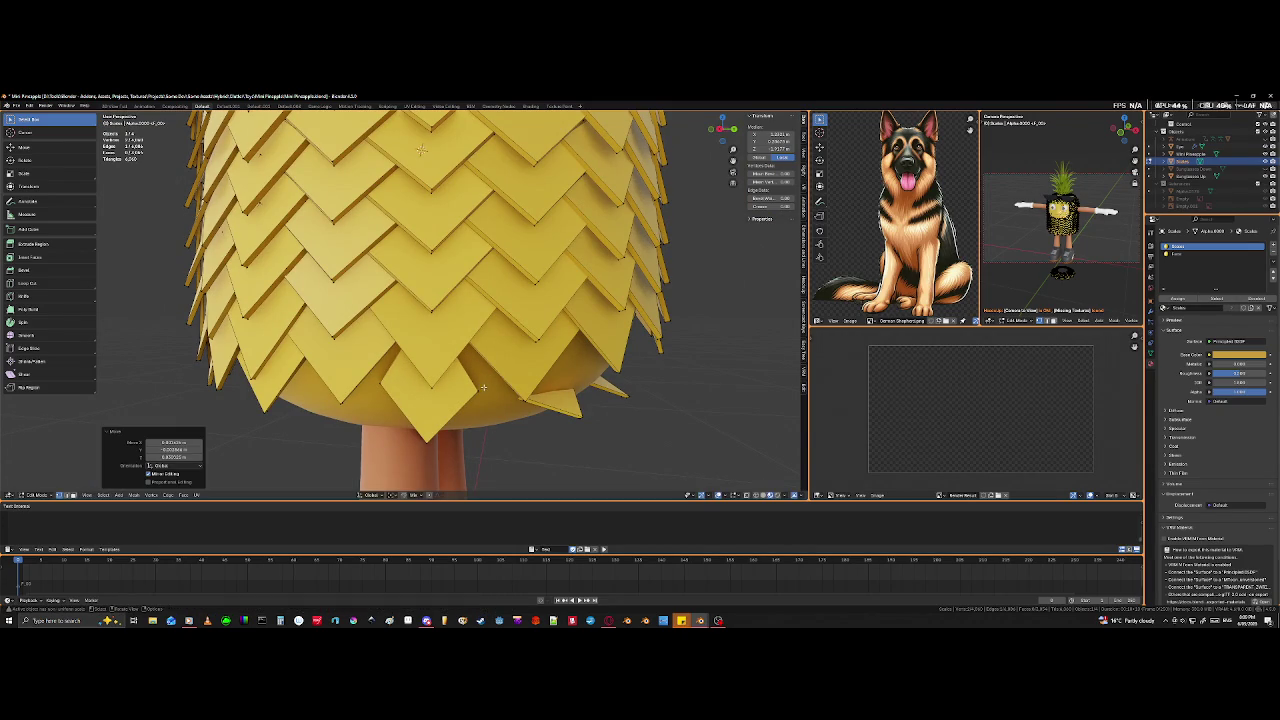
- Edge-slide two bottom scale edges downward to lengthen them over the gap
middle_click_drag(456, 398, 500, 408)
left_click(450, 390)
scroll(500, 408, "down", 3)
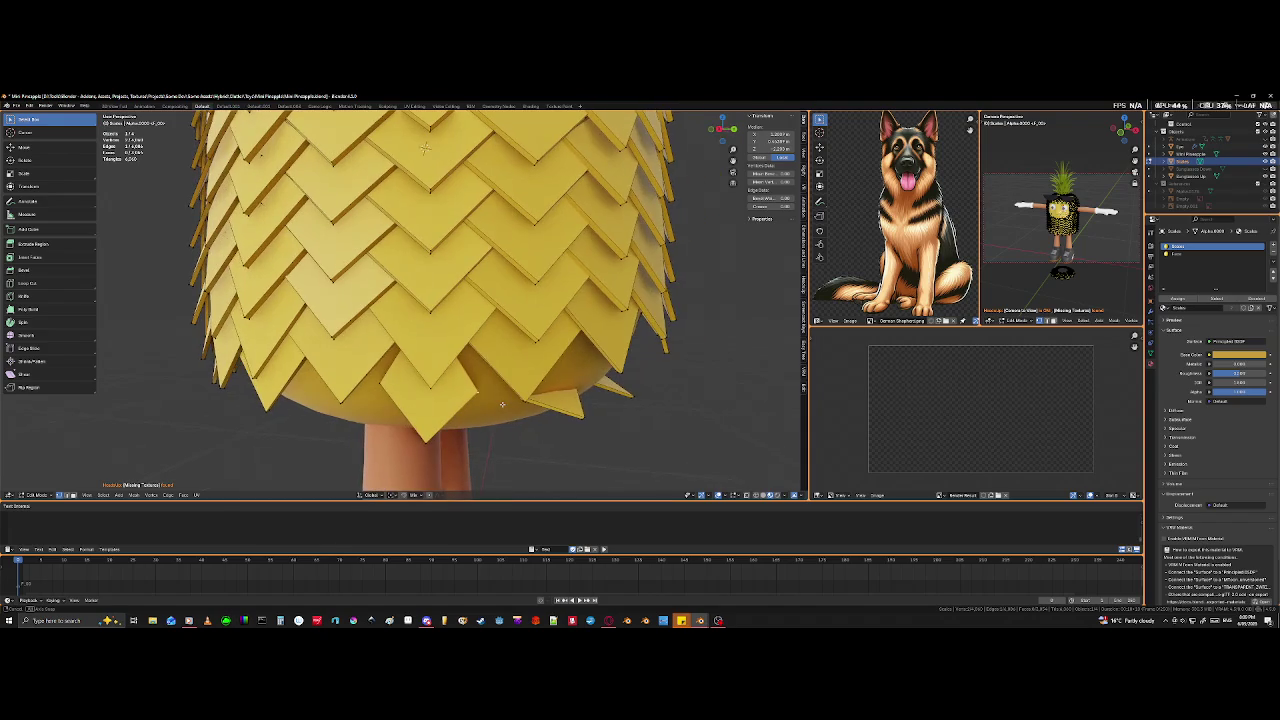
key("g")
key("g")
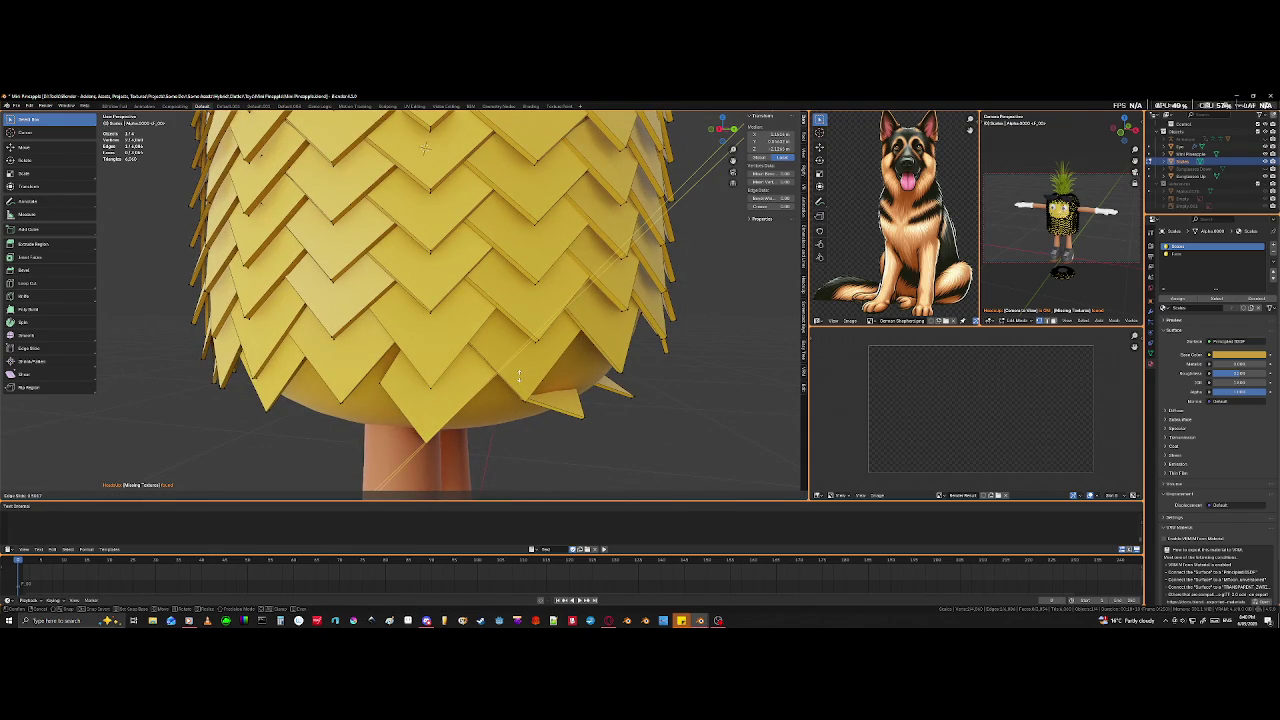
left_click(519, 375)
middle_click_drag(425, 148, 271, 245)
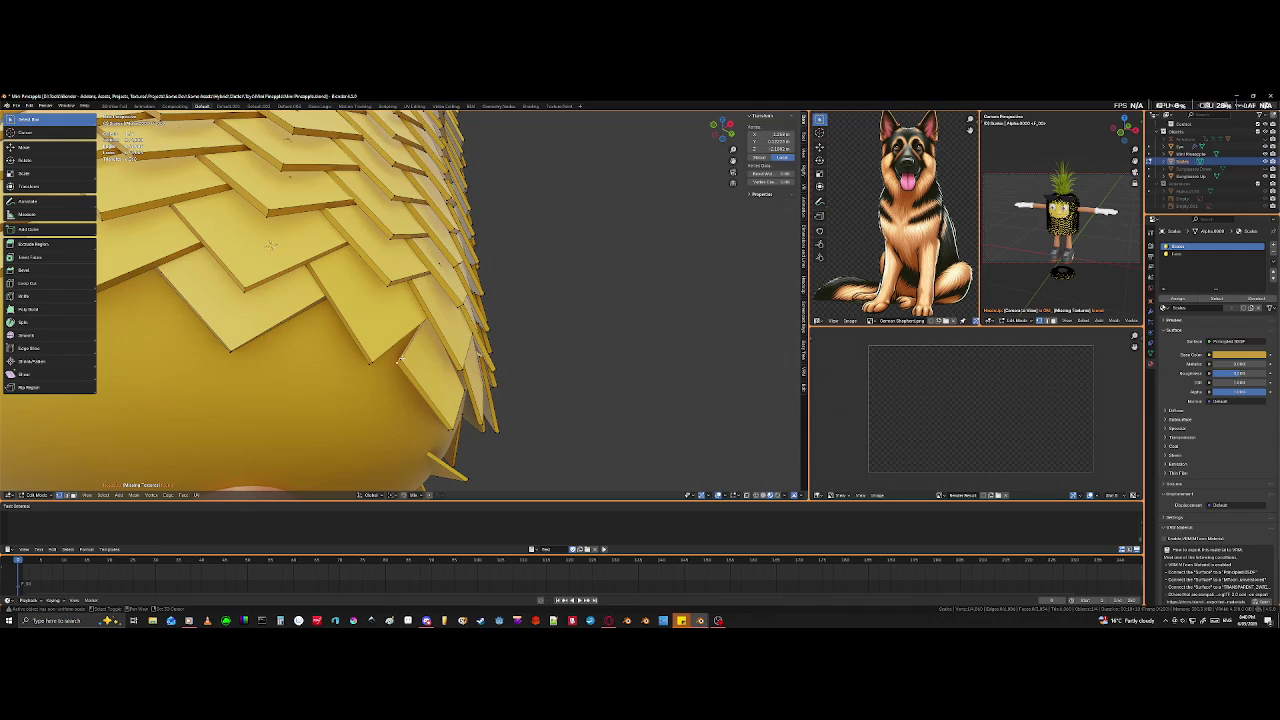
middle_click_drag(398, 364, 456, 437)
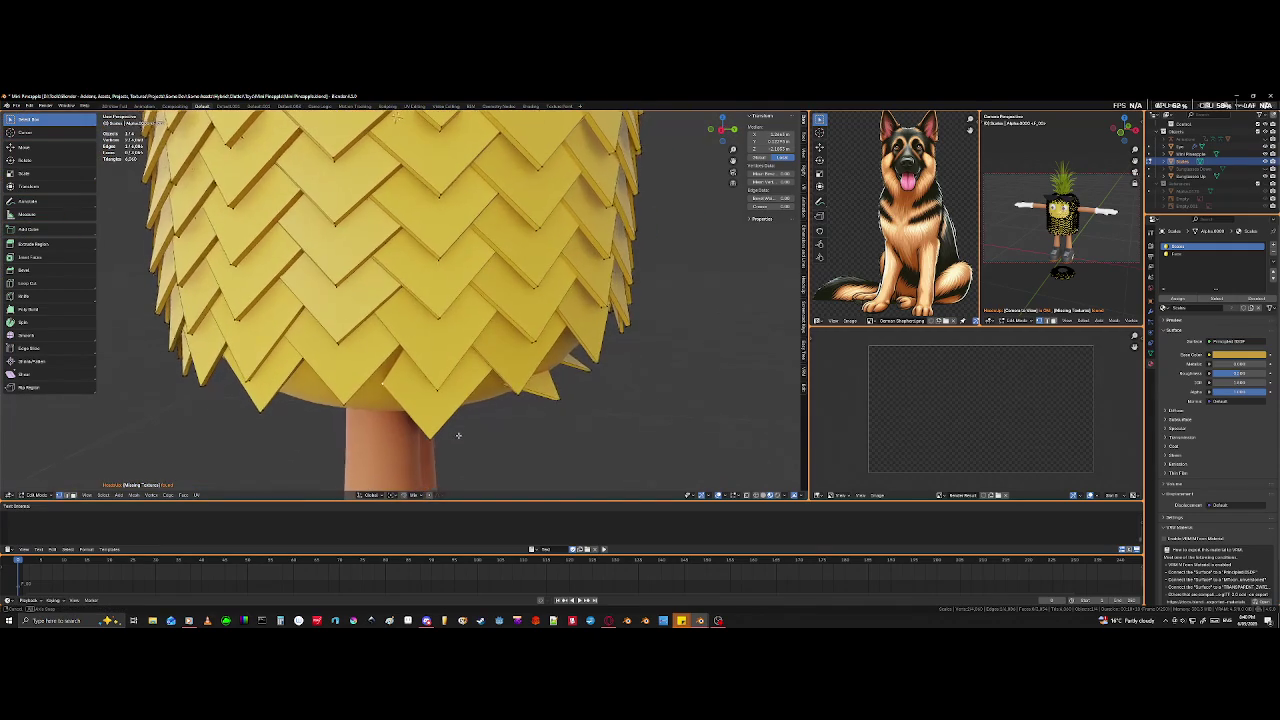
key("g")
key("g")
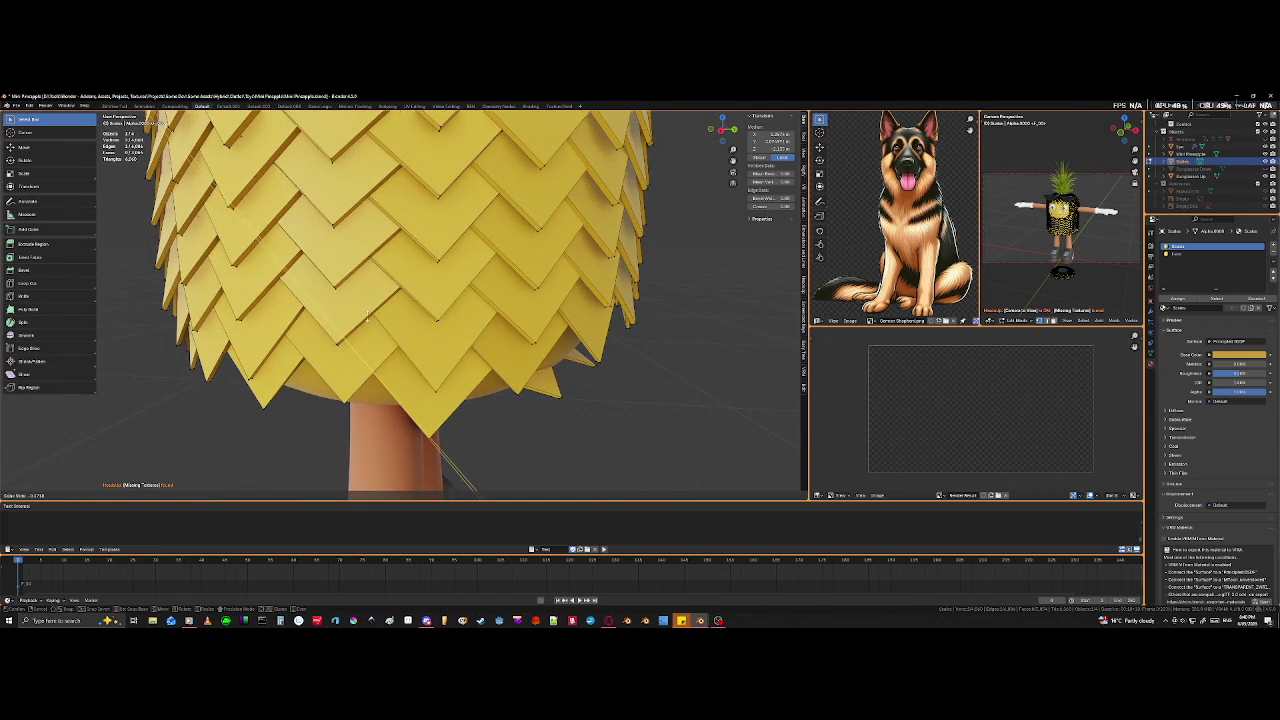
left_click(368, 316)
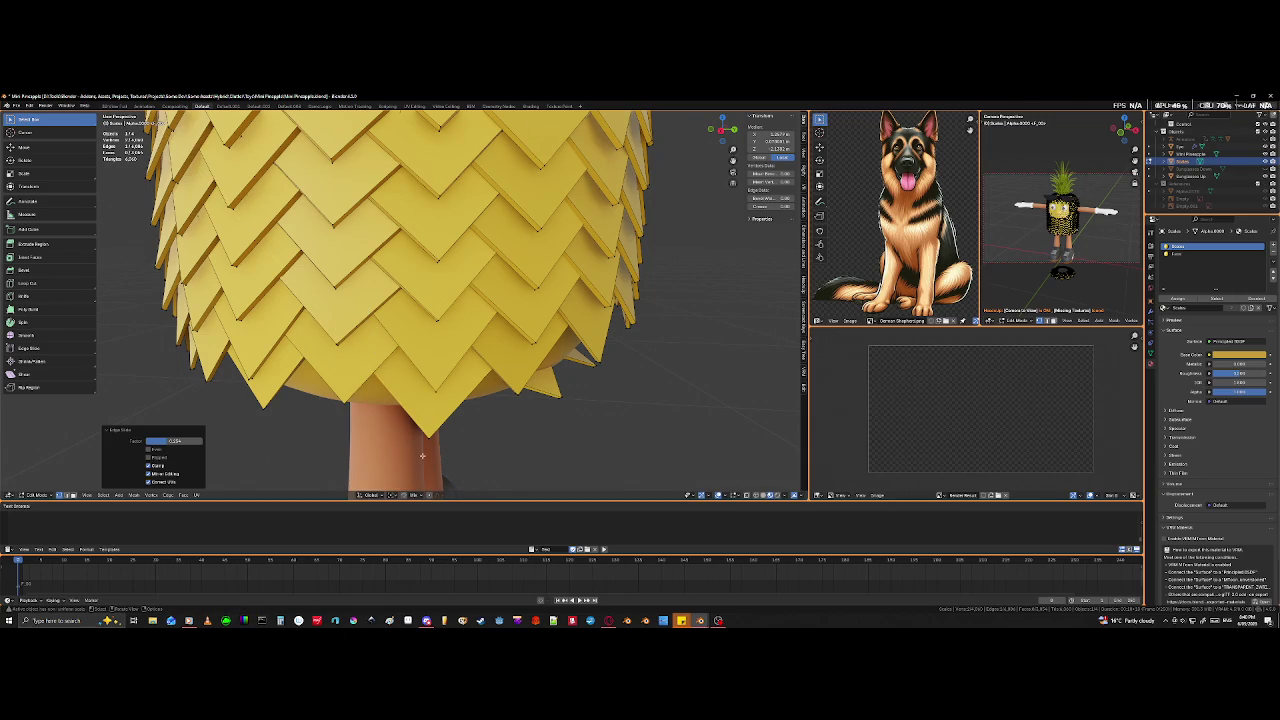
mouse_move(558, 426)
middle_mouse_down()
mouse_move(353, 457)
mouse_move(356, 376)
mouse_move(508, 391)
mouse_move(429, 468)
middle_mouse_up()
- Undo the last edge slide and move a piece of scale geometry under the pineapple
key("ctrl+z")
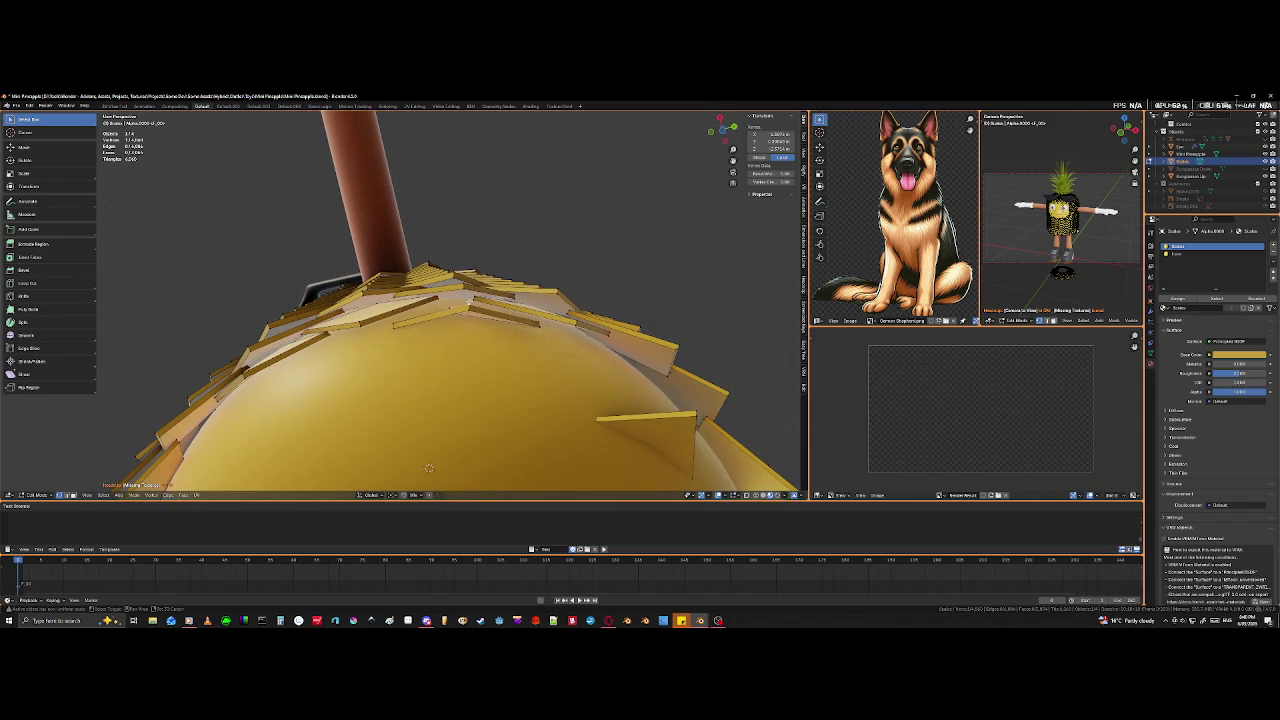
left_click(481, 352)
key("g")
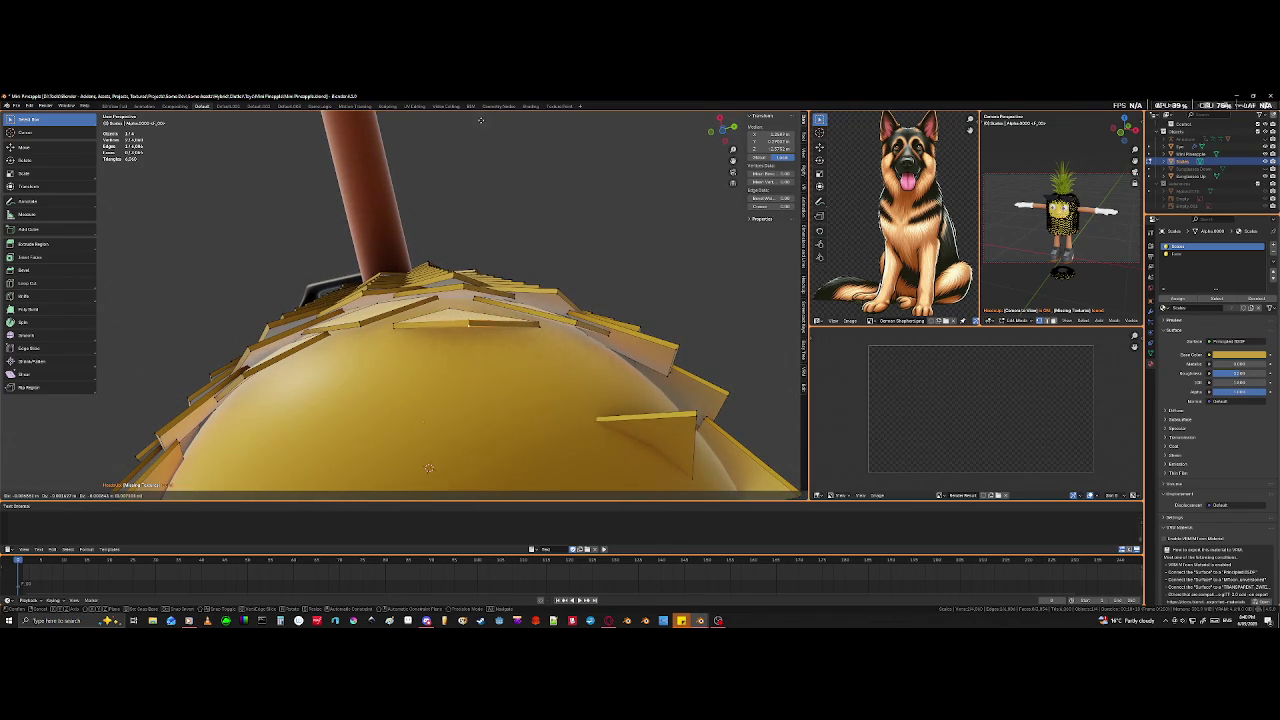
left_click(480, 124)
mouse_move(480, 124)
middle_mouse_down()
mouse_move(562, 170)
mouse_move(485, 283)
mouse_move(542, 341)
mouse_move(521, 369)
middle_mouse_up()
scroll(562, 170, "up", 3)
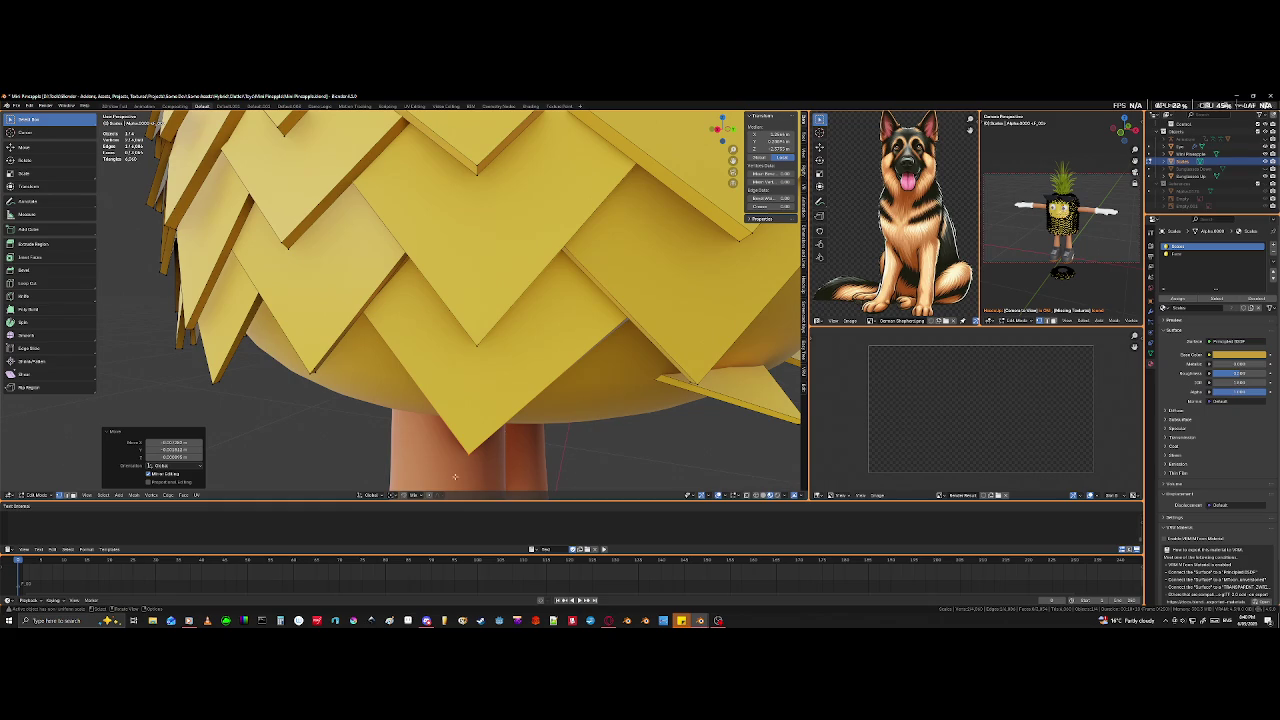
- Select a whole connected scale, move it into place, then raise another yellow scale
key("l")
key("g")
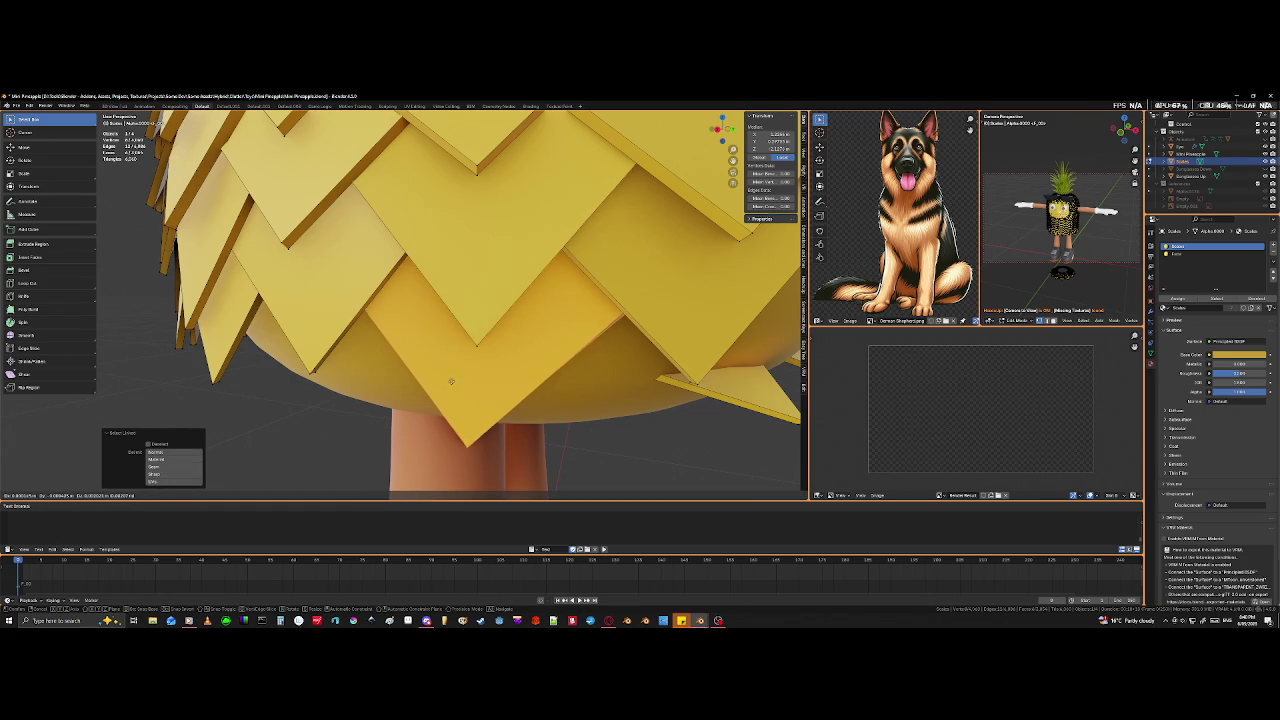
left_click(445, 331)
mouse_move(445, 331)
middle_mouse_down()
mouse_move(467, 395)
mouse_move(481, 355)
mouse_move(377, 294)
middle_mouse_up()
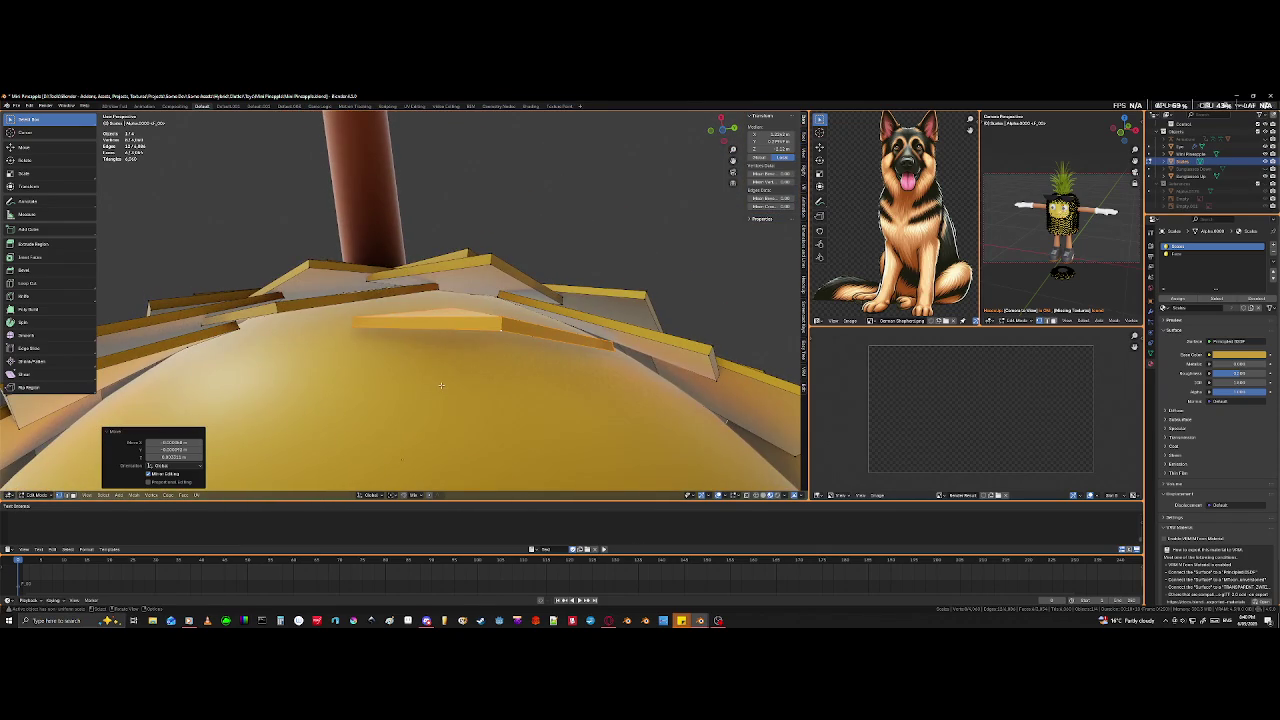
key("g")
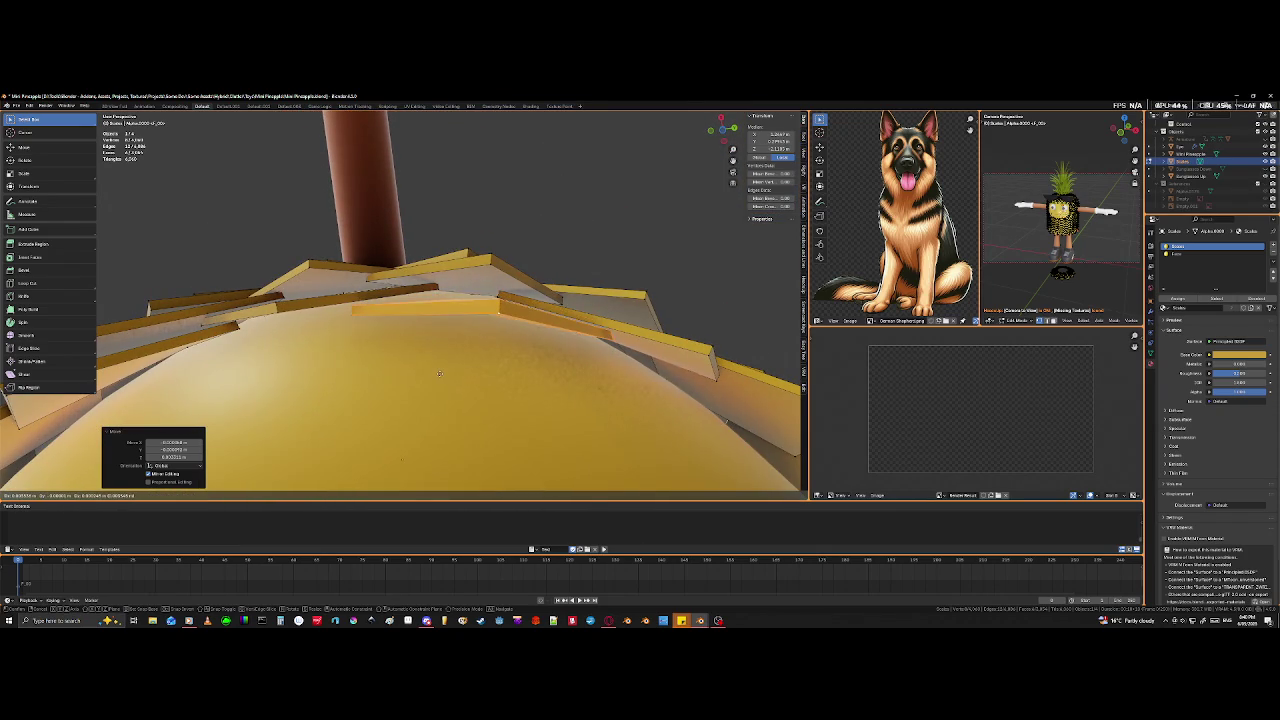
left_click(438, 371)
- Move one more scale into place and check the crown and stem area
mouse_move(438, 371)
middle_mouse_down()
mouse_move(531, 414)
mouse_move(536, 445)
mouse_move(523, 440)
mouse_move(535, 445)
middle_mouse_up()
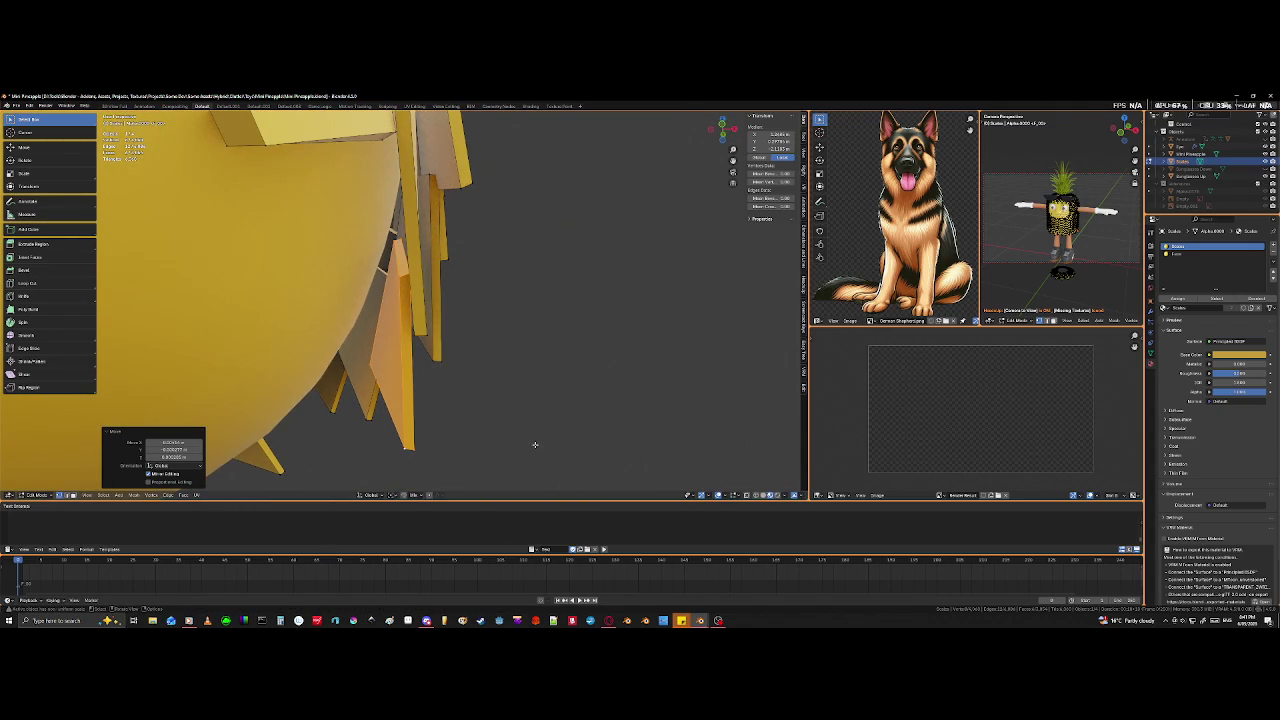
key("g")
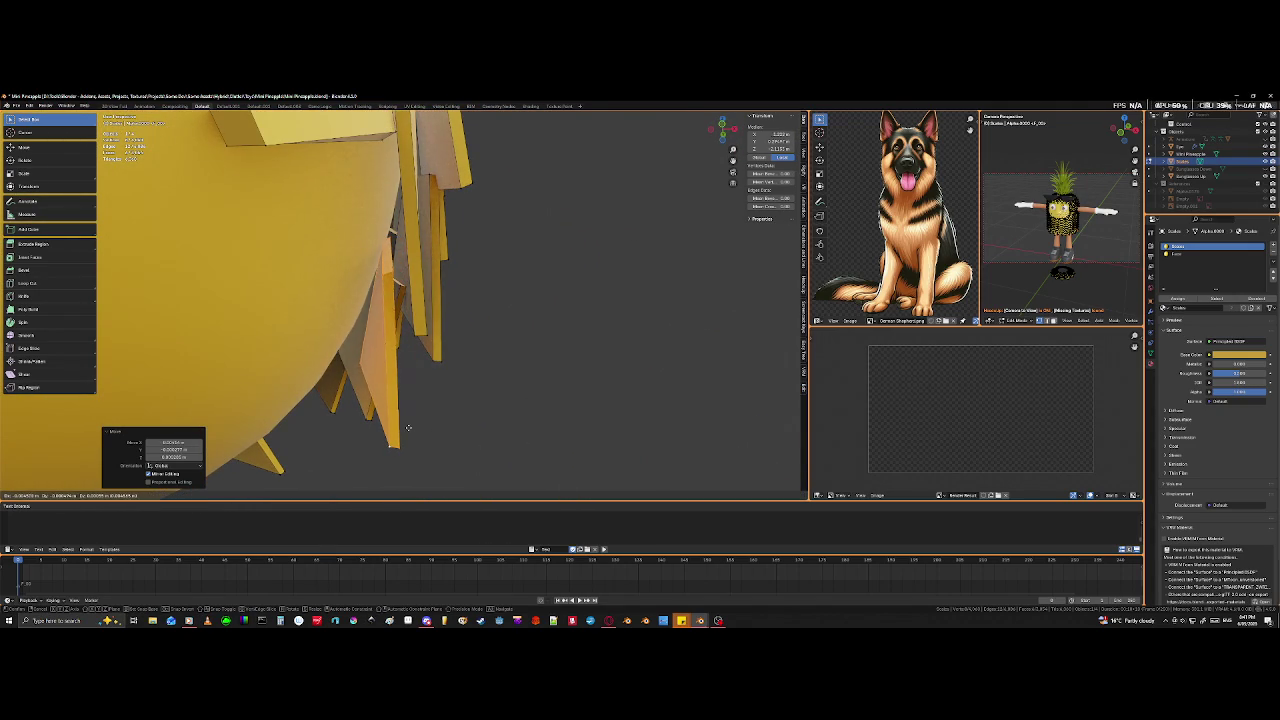
left_click(408, 428)
mouse_move(474, 420)
middle_mouse_down()
mouse_move(443, 423)
mouse_move(381, 362)
mouse_move(287, 406)
middle_mouse_up()
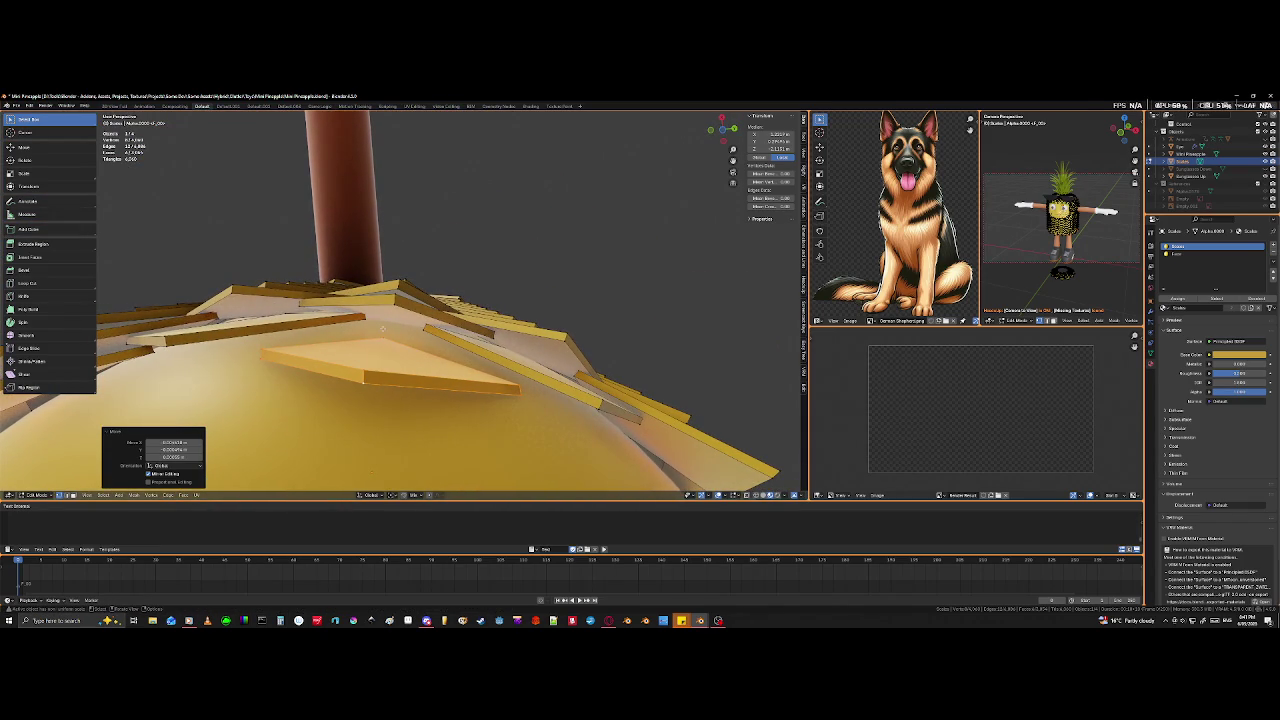
mouse_move(372, 381)
middle_mouse_down()
mouse_move(415, 494)
mouse_move(372, 443)
middle_mouse_up()
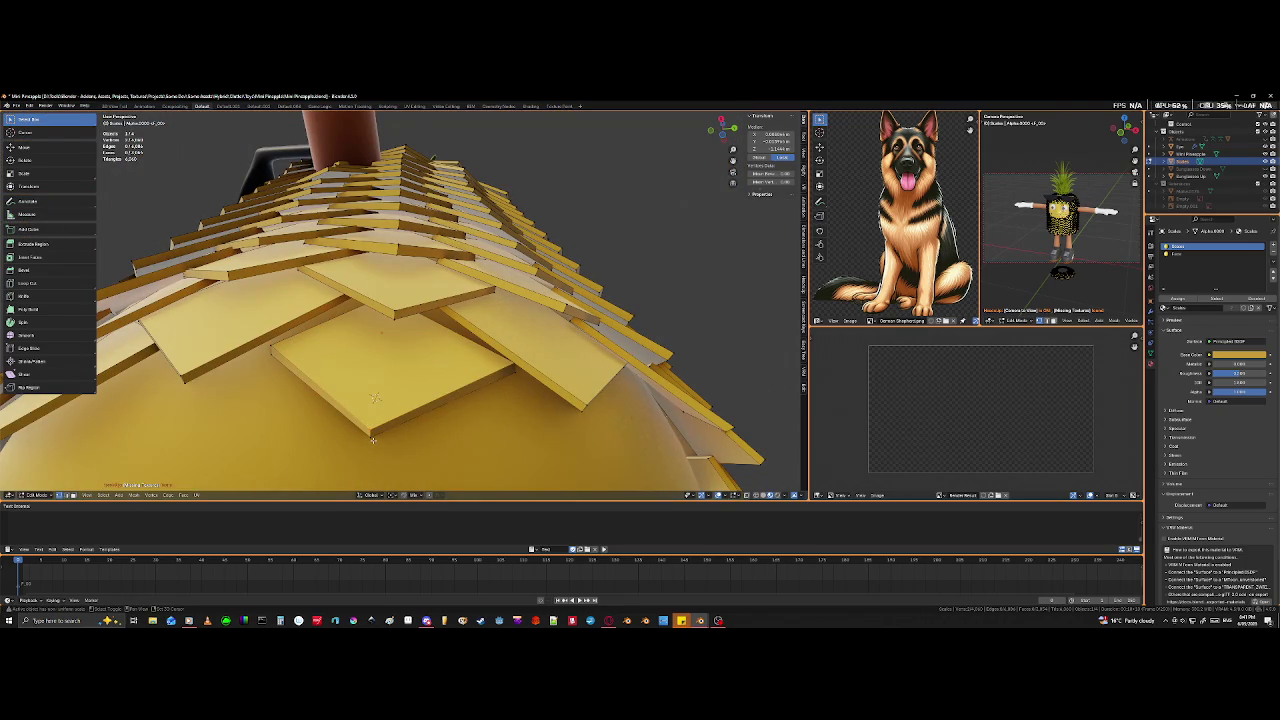
- Move one scale into place, then raise a linked scale near the stem 0.012 m along Z
key("g")
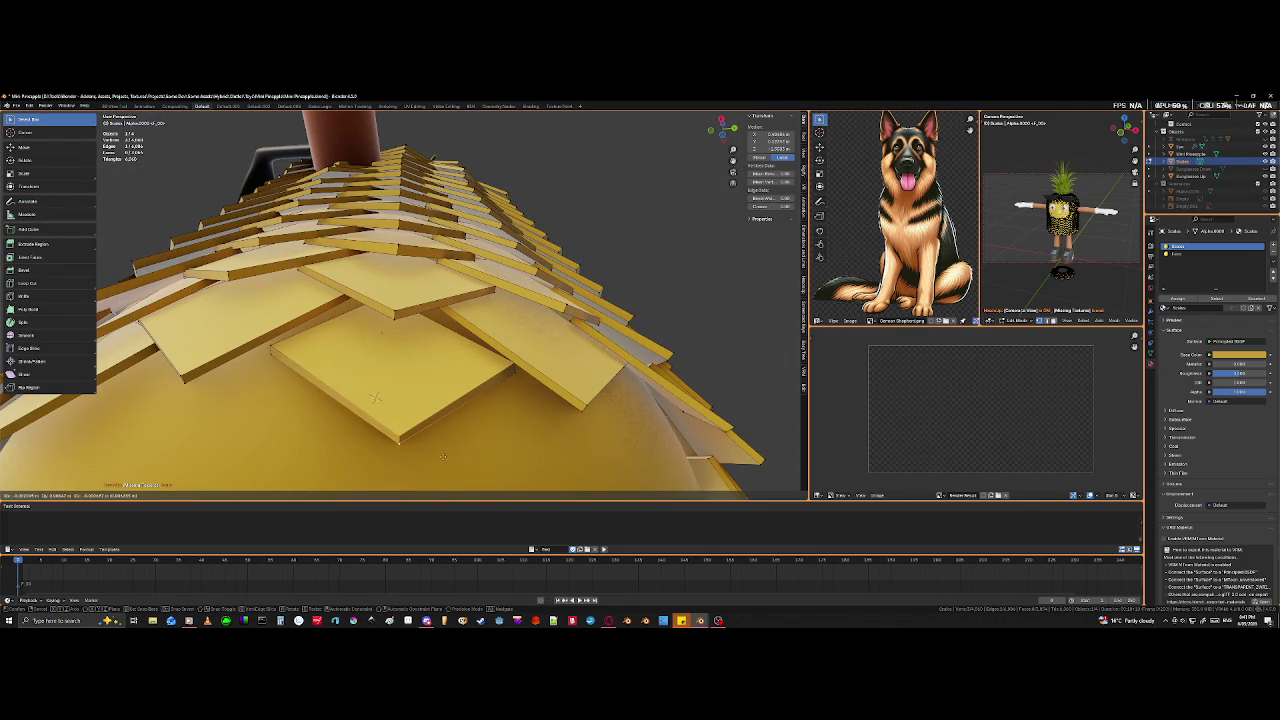
left_click(421, 446)
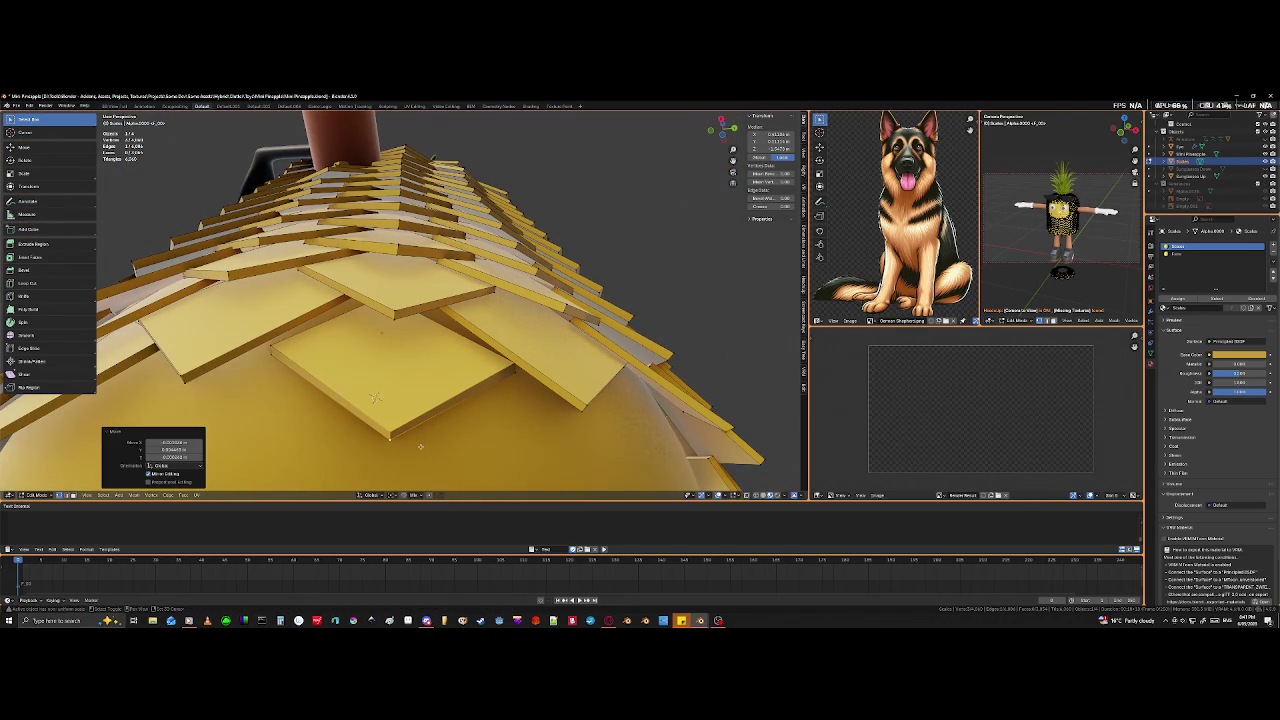
mouse_move(421, 446)
middle_mouse_down()
mouse_move(355, 349)
mouse_move(313, 437)
middle_mouse_up()
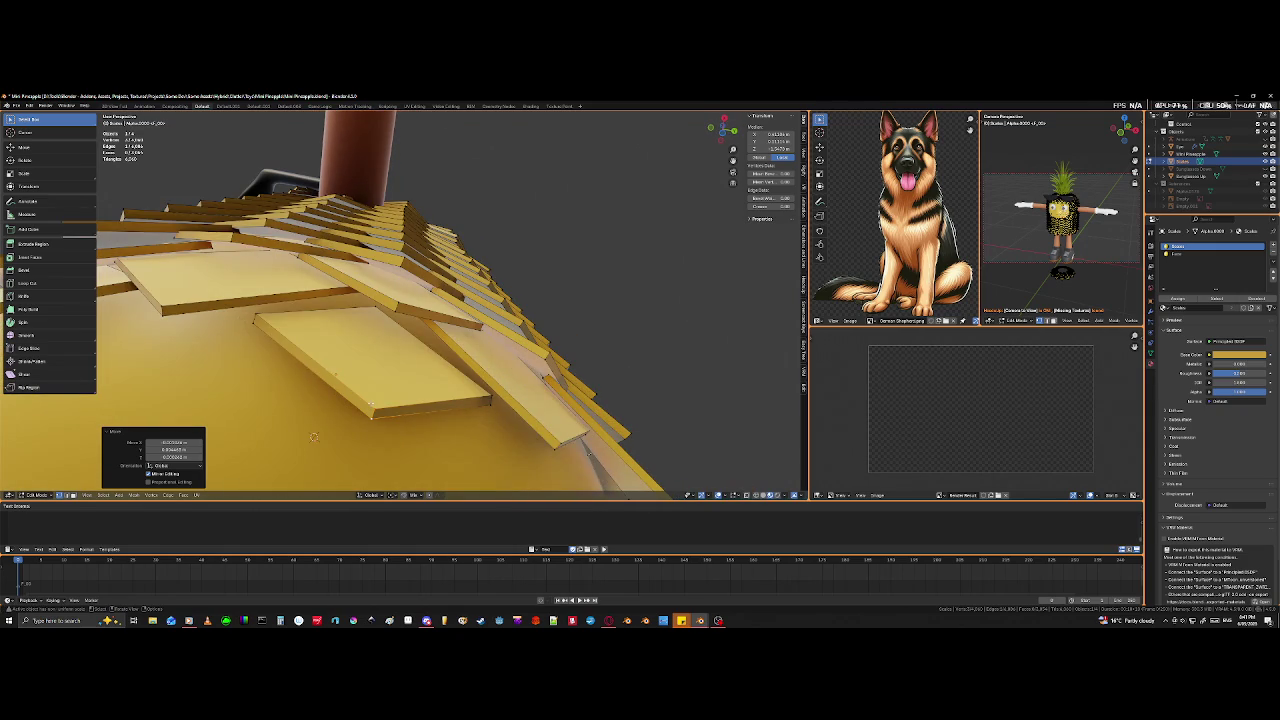
key("l")
key("g")
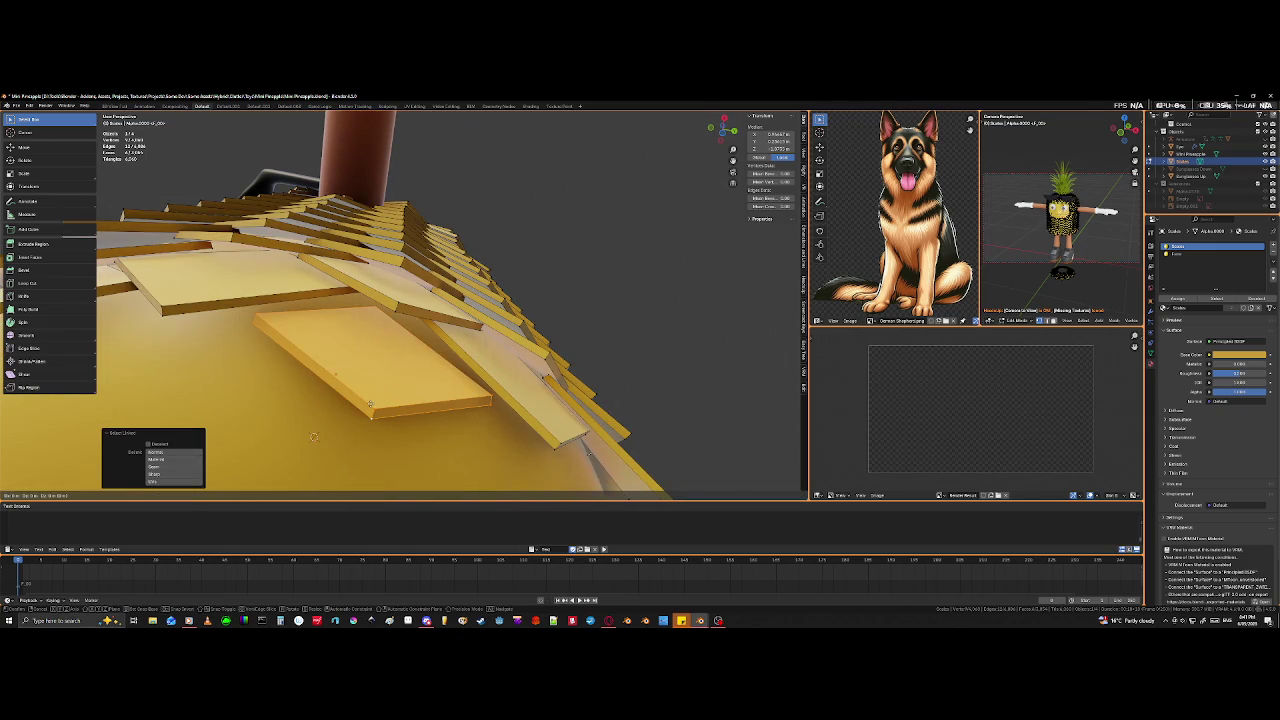
key("z")
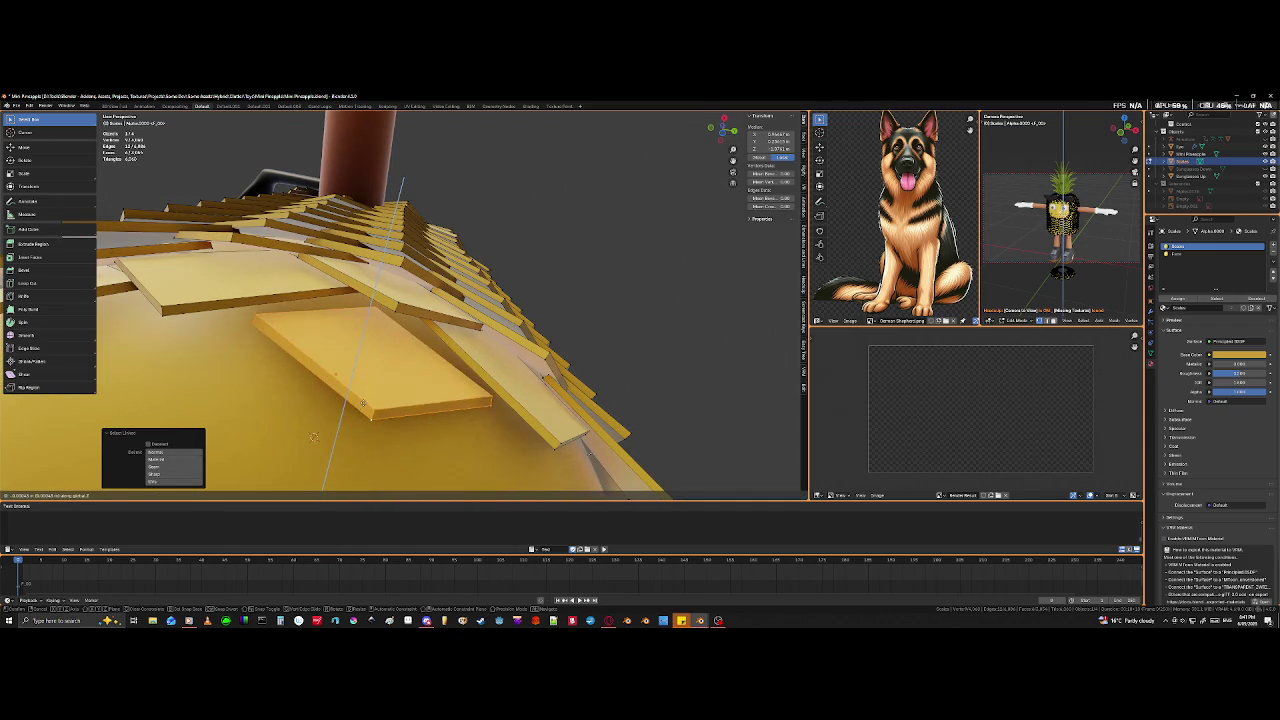
left_click(363, 393)
mouse_move(363, 393)
middle_mouse_down()
mouse_move(375, 373)
mouse_move(356, 389)
middle_mouse_up()
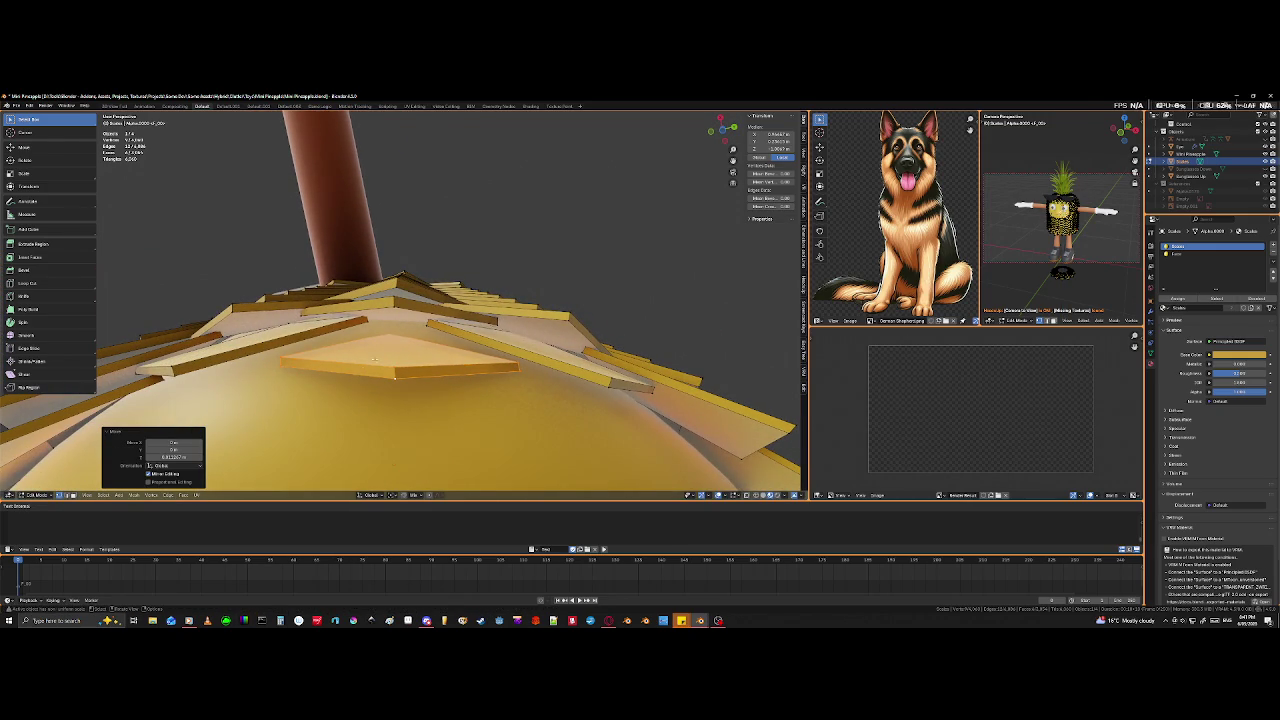
- Adjust a neighbouring plank by moving one of its edges and two corners
left_click(433, 325)
mouse_move(433, 357)
middle_mouse_down()
mouse_move(532, 369)
mouse_move(510, 358)
middle_mouse_up()
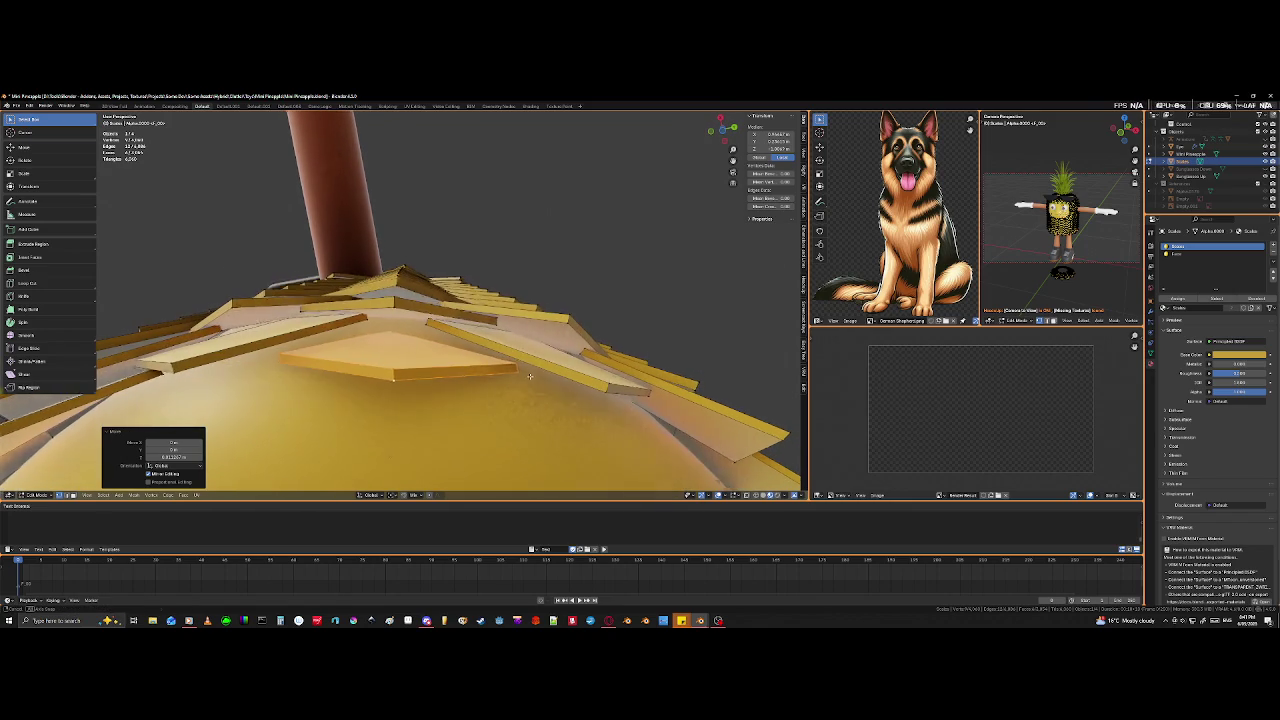
left_click(519, 383)
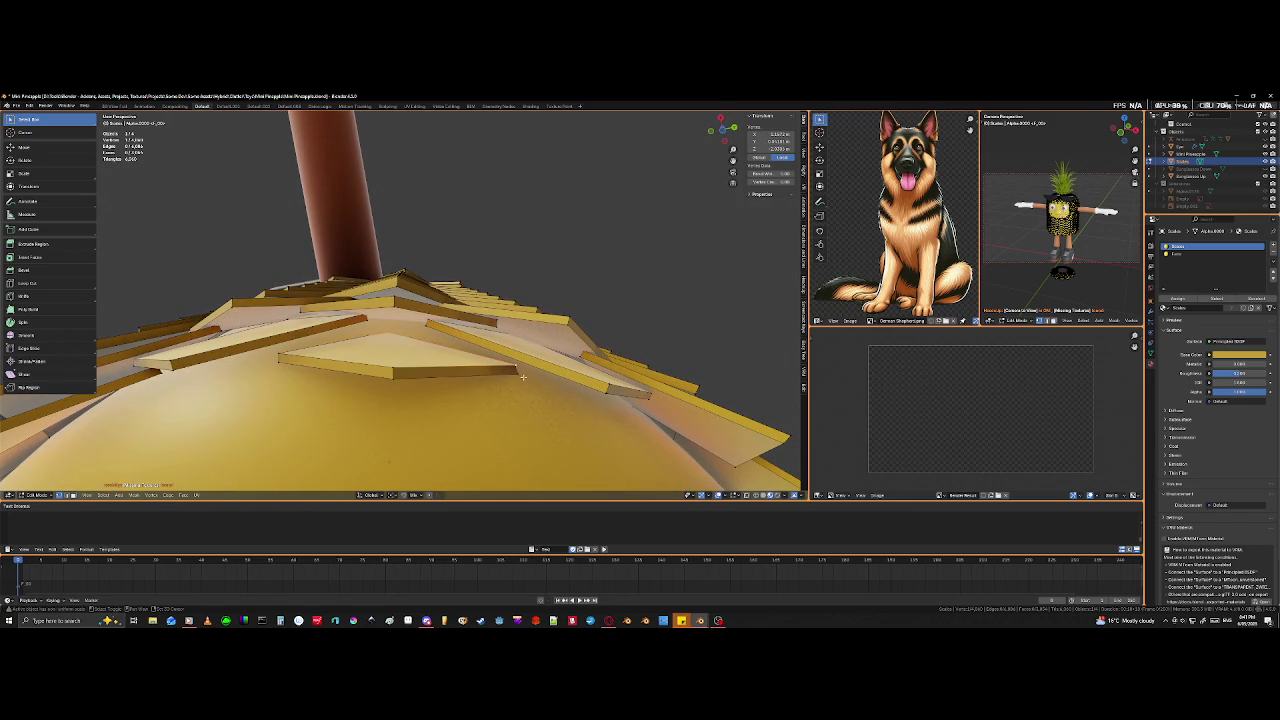
left_click(517, 369)
key("g")
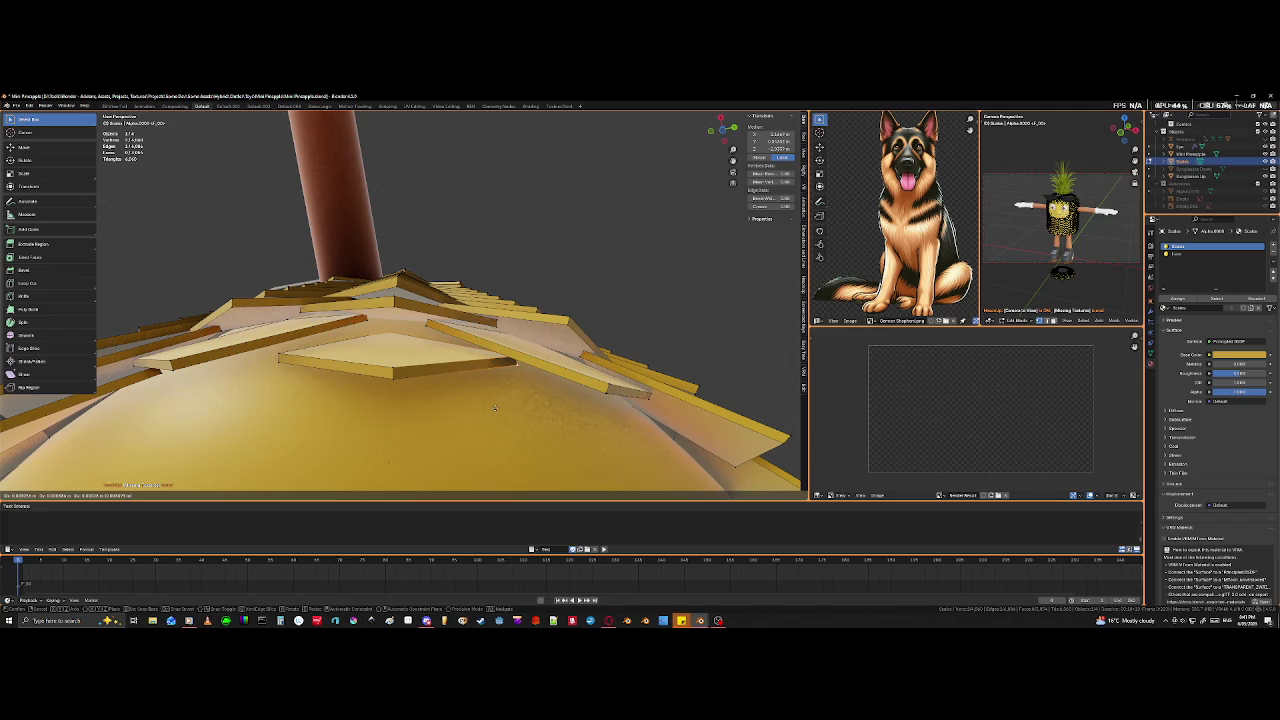
left_click(494, 407)
left_click(282, 358, "shift")
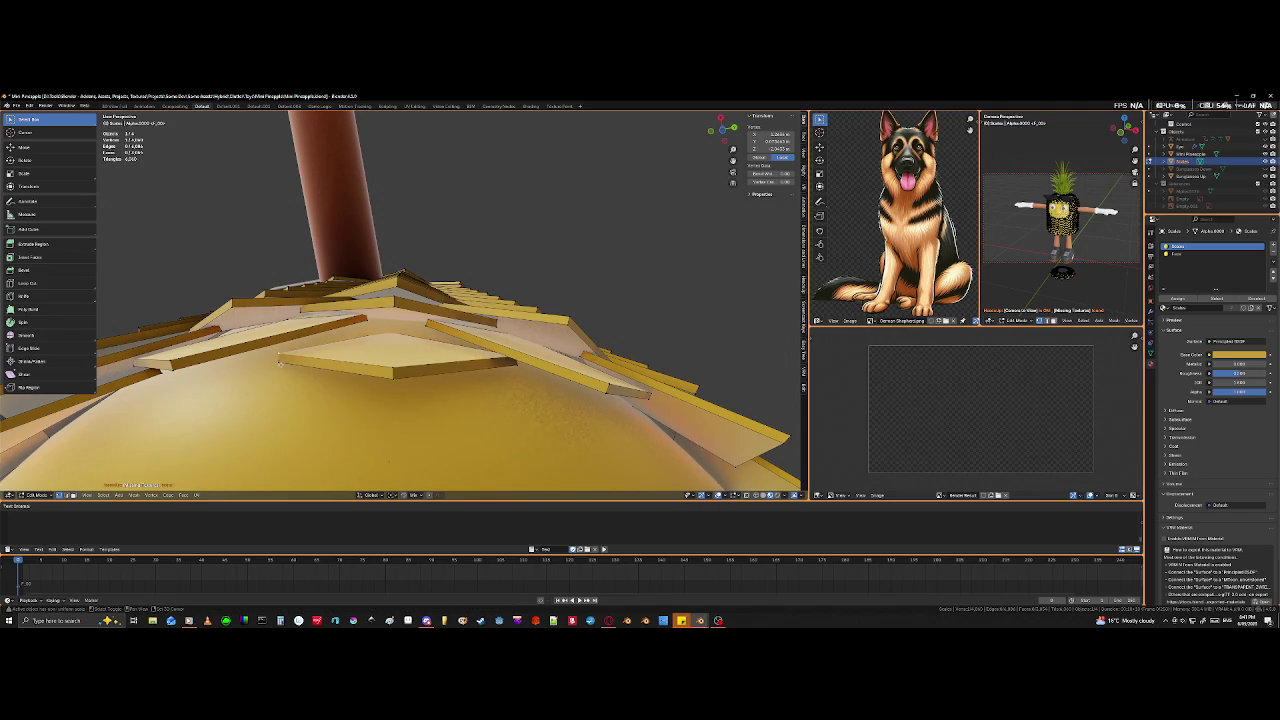
left_click(280, 363, "shift")
key("g")
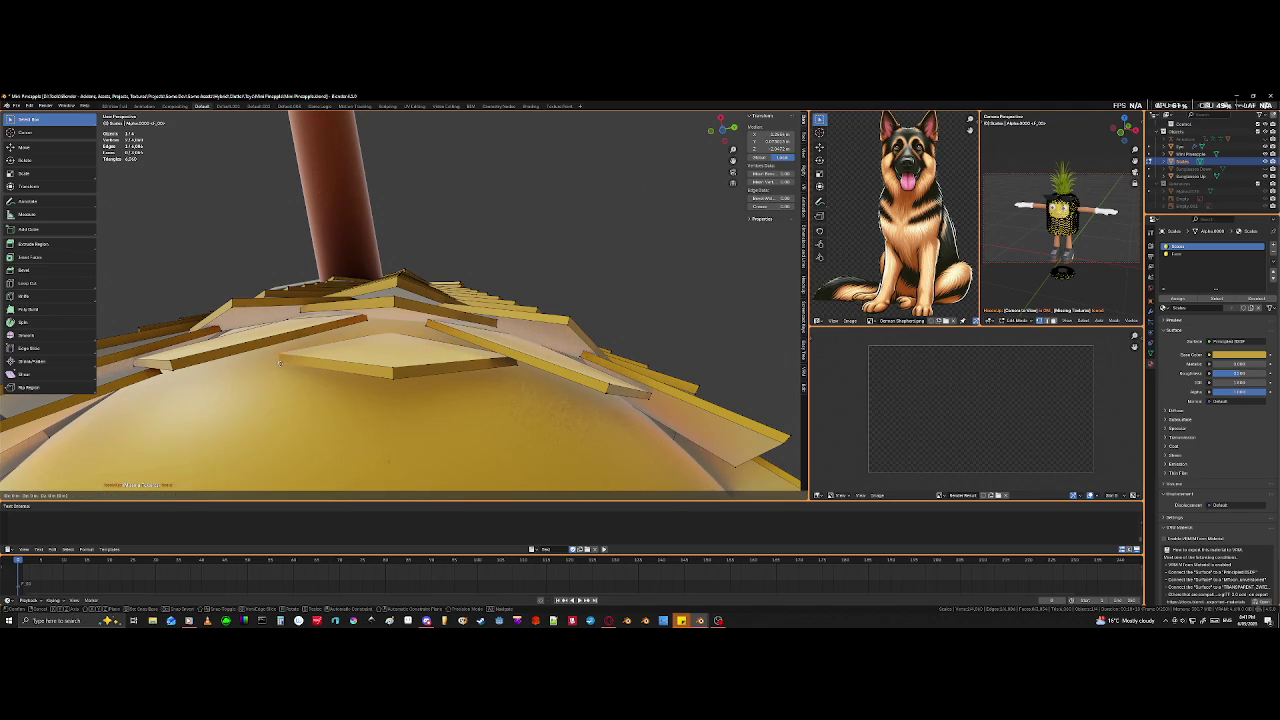
left_click(278, 350)
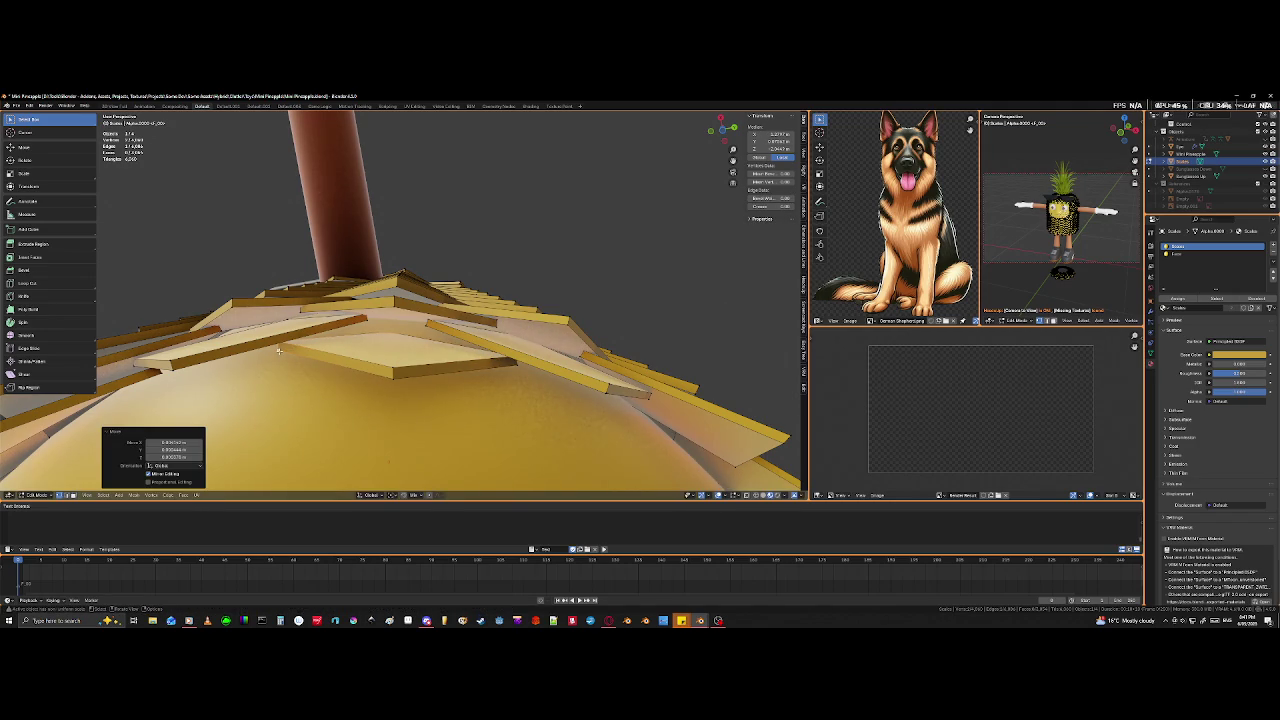
mouse_move(377, 403)
middle_mouse_down()
mouse_move(403, 391)
mouse_move(466, 420)
mouse_move(508, 478)
mouse_move(515, 424)
mouse_move(305, 316)
middle_mouse_up()
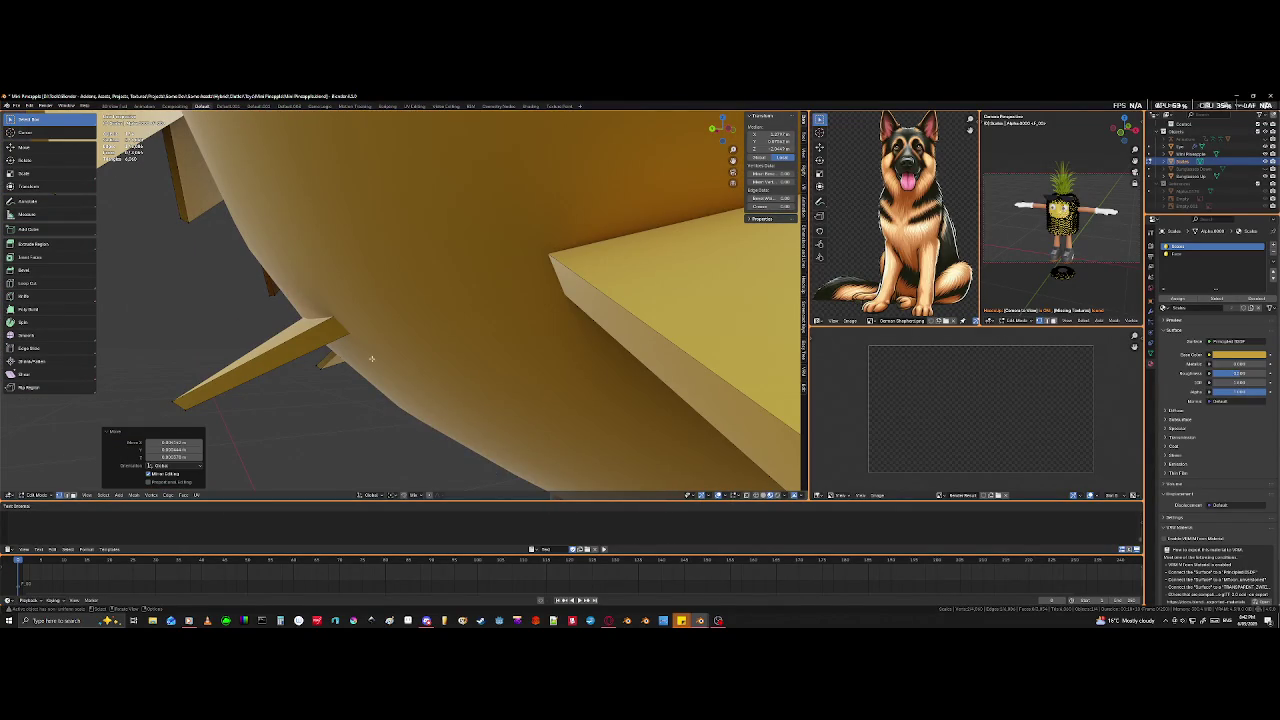
scroll(541, 480, "down", 5)
scroll(541, 480, "down", 3)
mouse_move(541, 480)
middle_mouse_down()
mouse_move(447, 392)
mouse_move(498, 340)
mouse_move(447, 333)
mouse_move(486, 349)
mouse_move(475, 364)
middle_mouse_up()
scroll(475, 364, "up", 7)
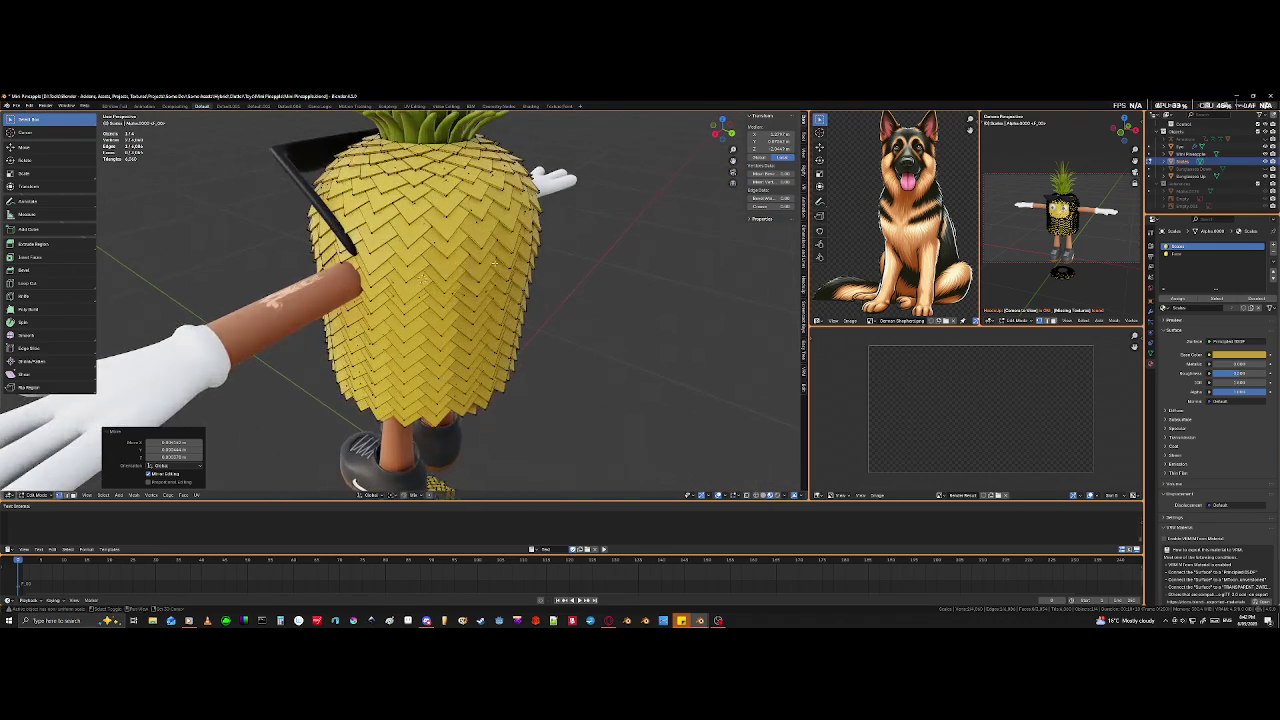
scroll(473, 396, "down", 4)
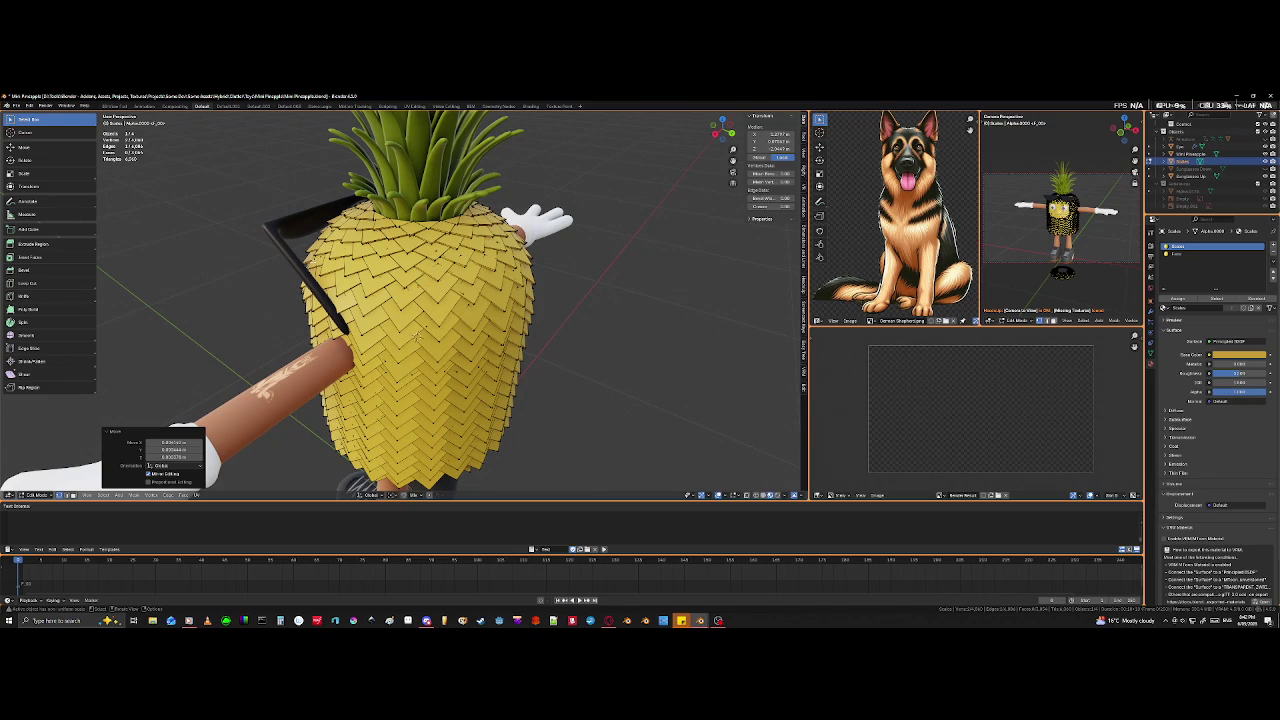
scroll(416, 336, "down", 3)
scroll(440, 390, "down", 5, "shift")
scroll(451, 415, "down", 2, "shift")
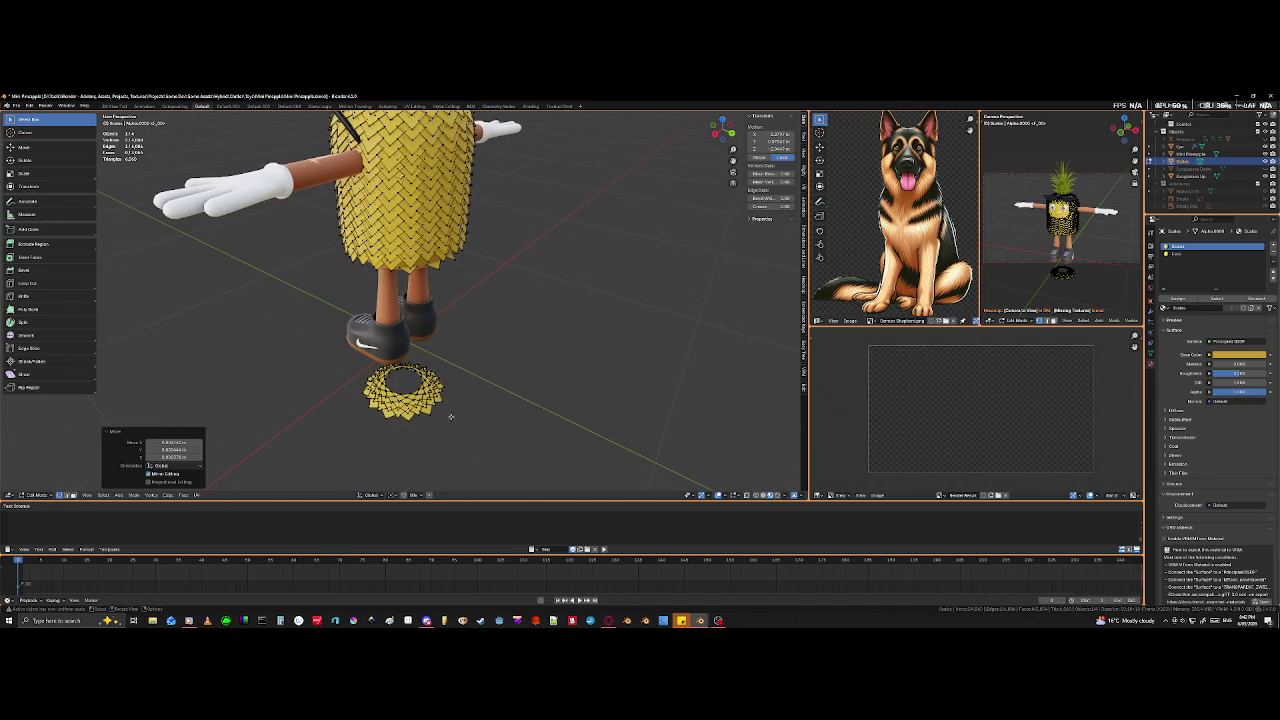
middle_click_drag(451, 415, 470, 432)
scroll(472, 434, "down", 3, "shift")
scroll(472, 434, "up", 3)
scroll(472, 434, "up", 2)
scroll(473, 431, "up", 1)
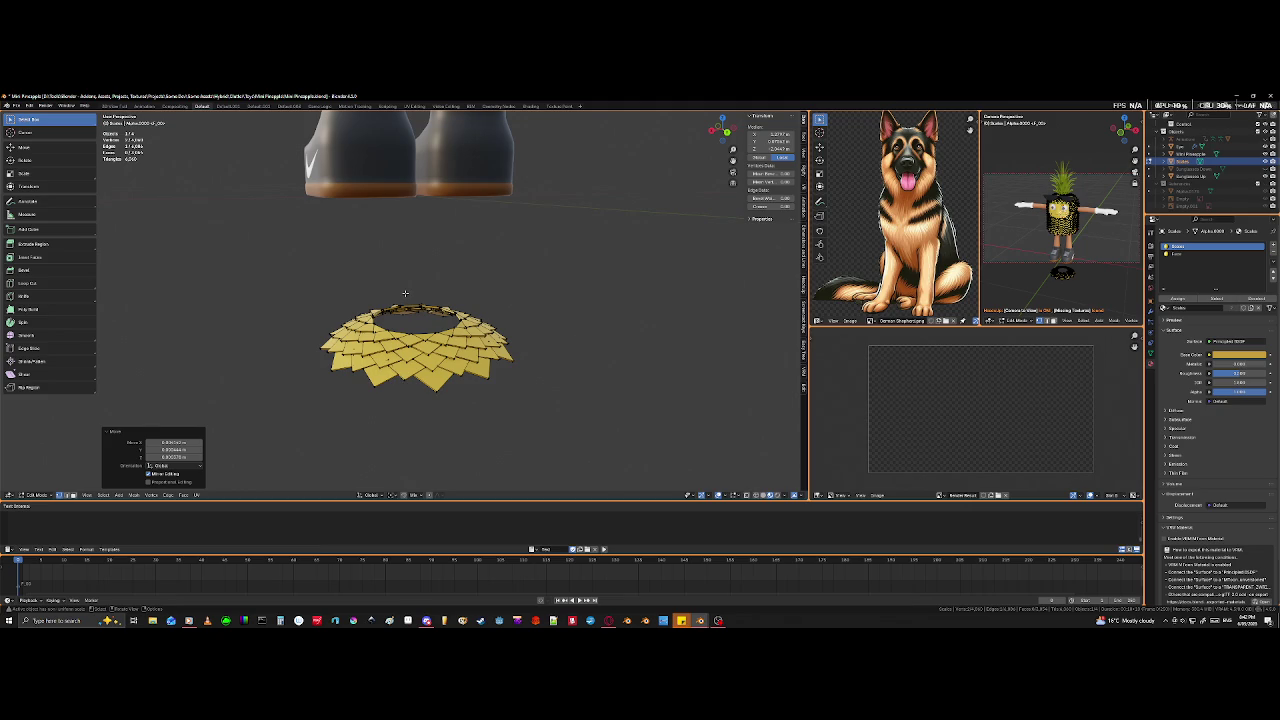
mouse_move(467, 250)
middle_mouse_down()
mouse_move(597, 167)
mouse_move(603, 428)
mouse_move(548, 457)
mouse_move(750, 269)
mouse_move(585, 285)
middle_mouse_up()
scroll(466, 343, "down", 3)
scroll(466, 343, "down", 2)
scroll(466, 343, "up", 6)
mouse_move(466, 343)
middle_mouse_down()
mouse_move(500, 306)
mouse_move(480, 294)
mouse_move(275, 267)
middle_mouse_up()
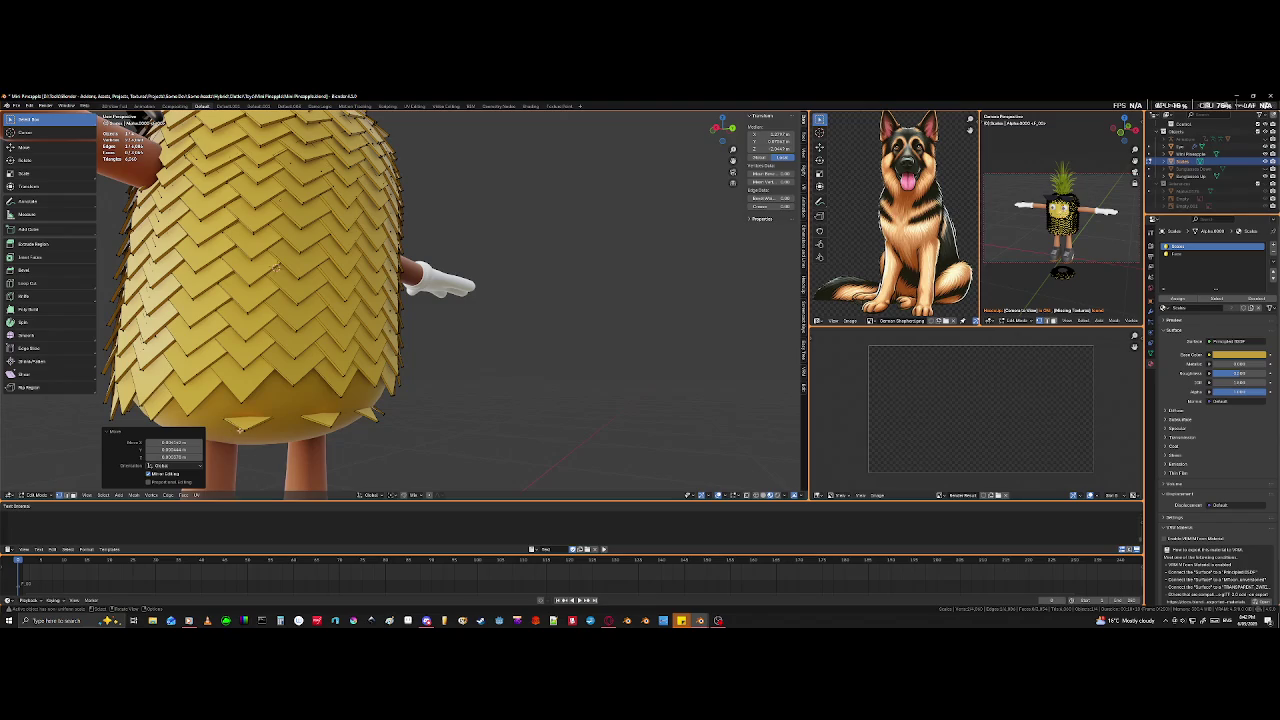
left_click(276, 266)
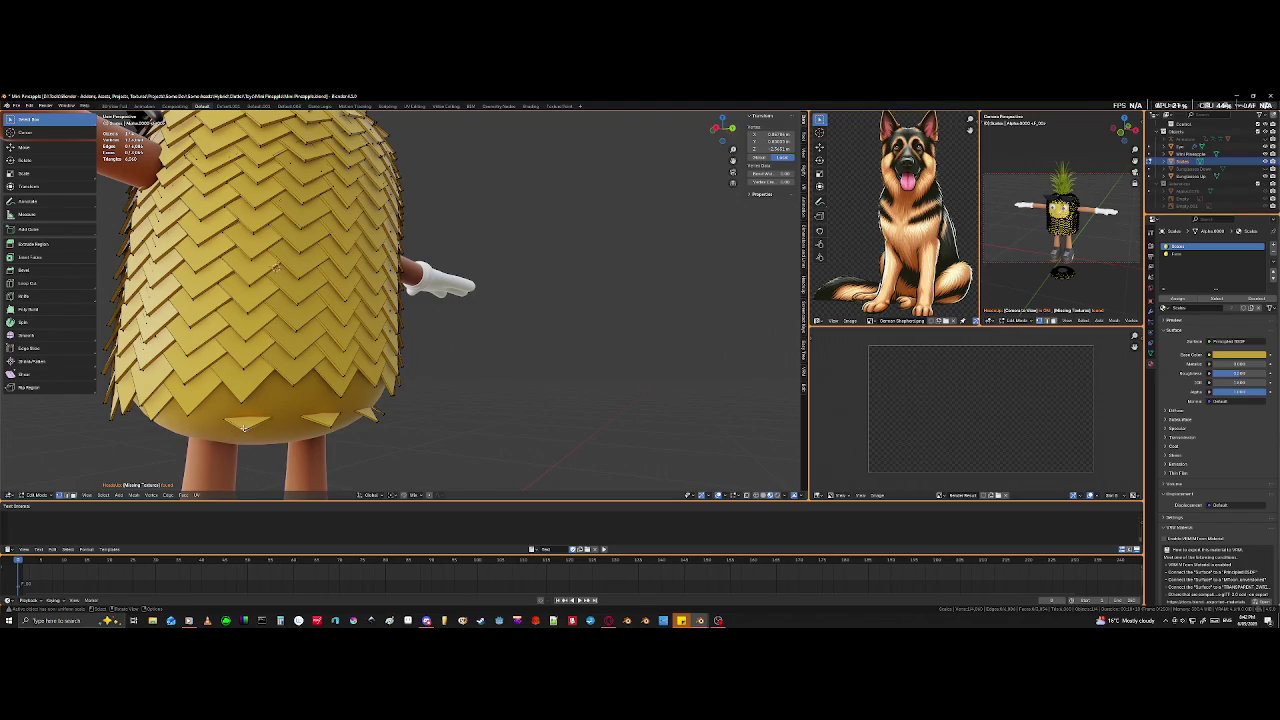
key("KP_Decimal")
mouse_move(243, 428)
middle_mouse_down()
mouse_move(248, 405)
mouse_move(350, 345)
mouse_move(330, 300)
mouse_move(253, 313)
mouse_move(364, 385)
mouse_move(443, 323)
mouse_move(451, 342)
mouse_move(325, 320)
mouse_move(457, 382)
mouse_move(471, 378)
mouse_move(467, 352)
mouse_move(345, 332)
mouse_move(613, 369)
mouse_move(401, 385)
middle_mouse_up()
scroll(248, 405, "down", 6)
scroll(350, 345, "up", 2)
scroll(330, 300, "up", 3)
scroll(253, 313, "down", 3)
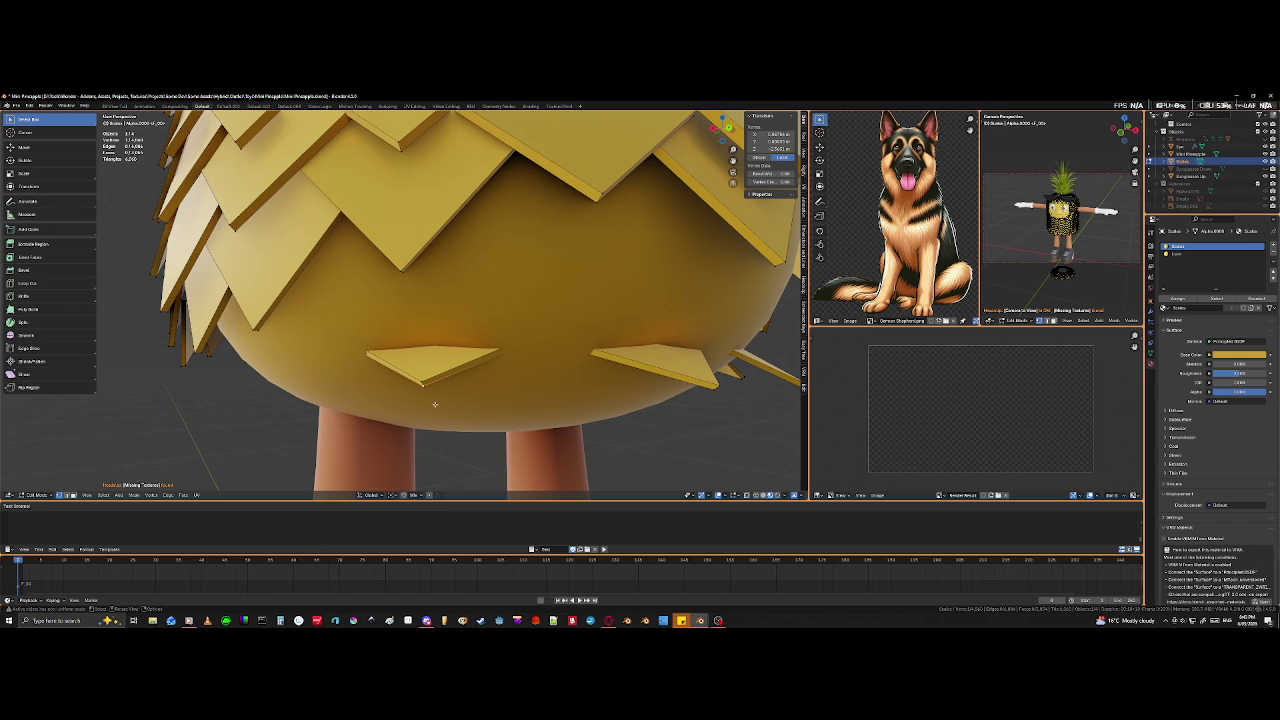
- Zoom out from the new scales beneath the lowest row
scroll(420, 378, "down", 5)
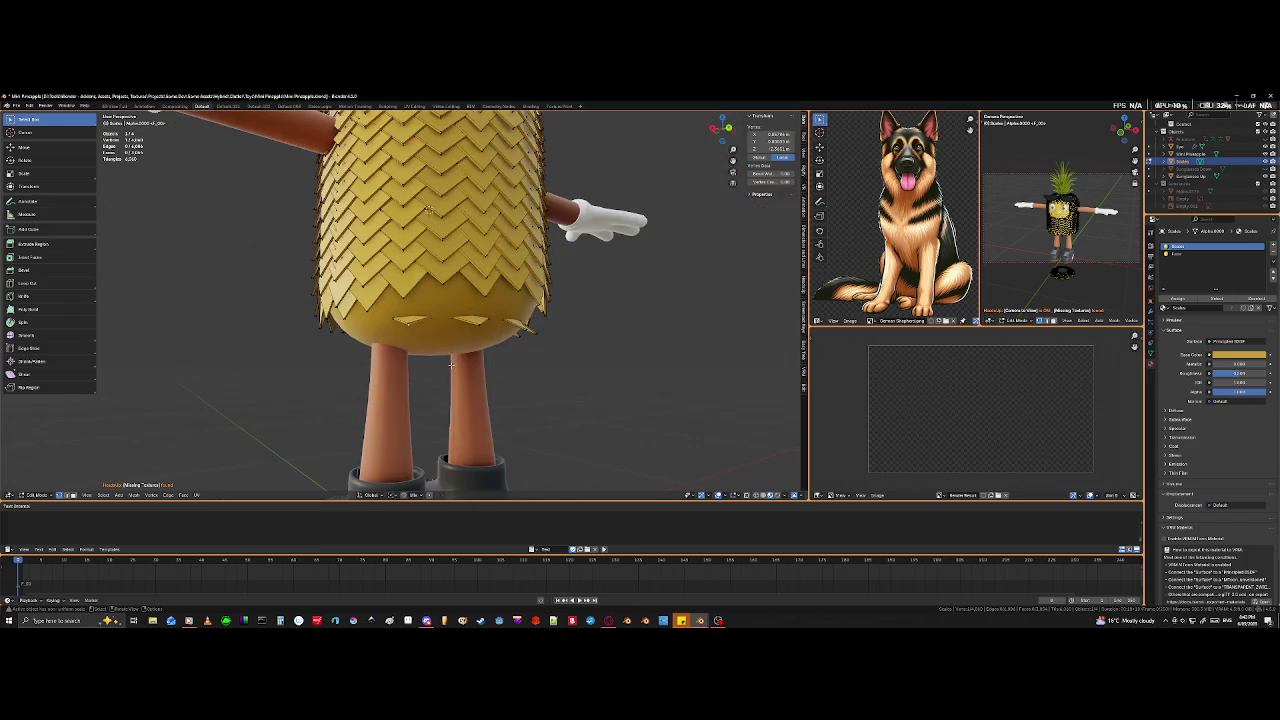
- Orbit and zoom to a lower frontal view of the pineapple crown
middle_click_drag(420, 378, 405, 380)
scroll(405, 380, "up", 2)
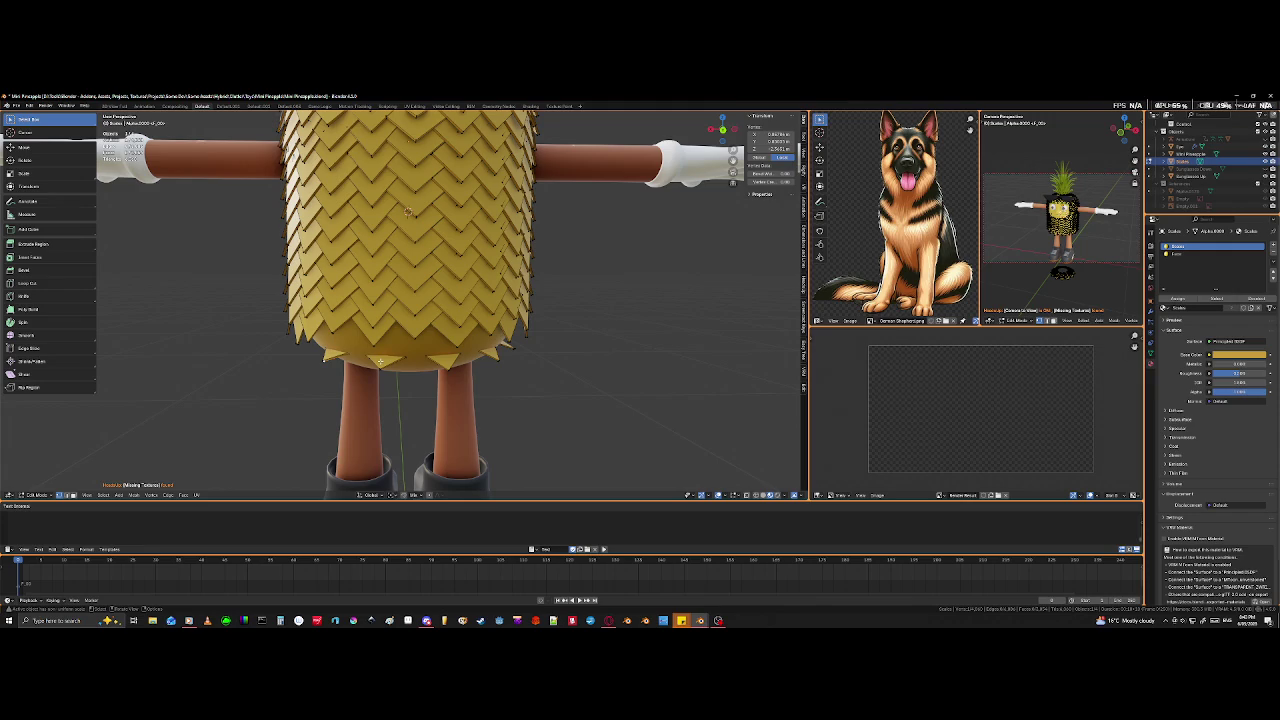
mouse_move(408, 211)
middle_mouse_down("shift")
mouse_move(405, 330)
mouse_move(380, 360)
mouse_move(260, 400)
mouse_move(309, 369)
middle_mouse_up("shift")
scroll(227, 419, "up", 4)
scroll(227, 419, "down", 2)
scroll(309, 369, "up", 2)
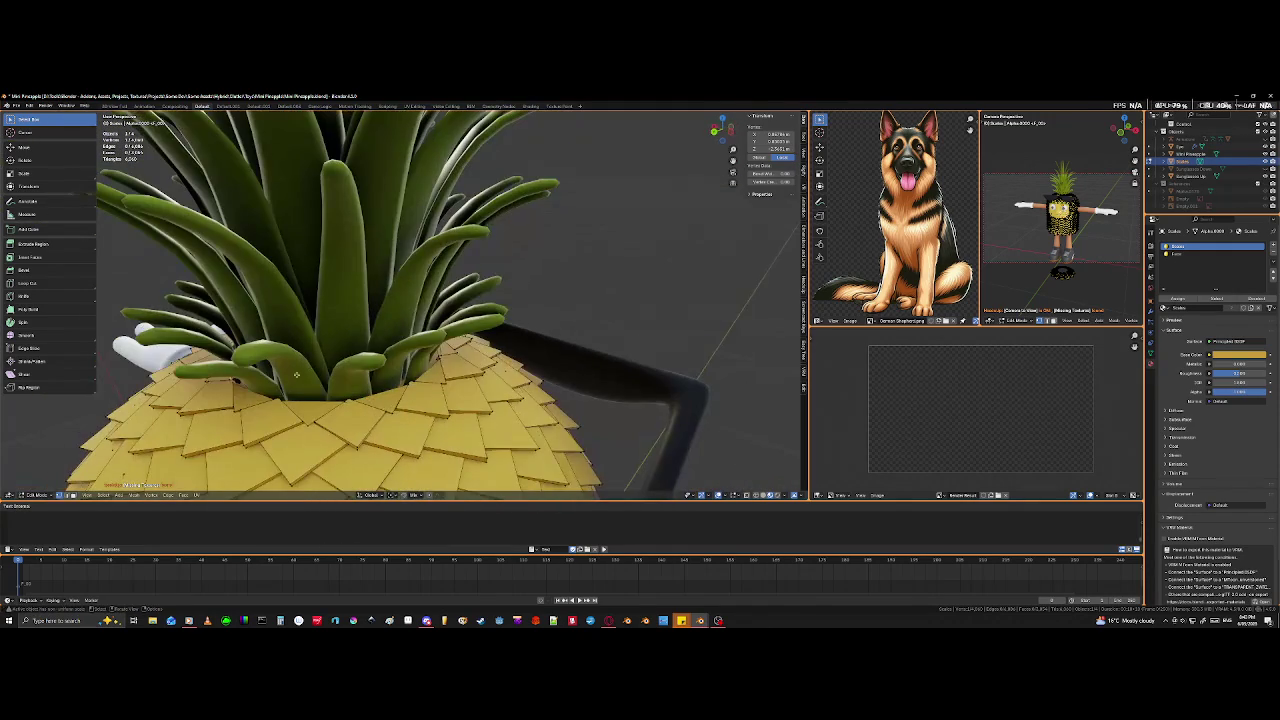
right_click(253, 433)
key("Escape")
scroll(255, 425, "up", 2)
scroll(262, 413, "up", 2)
middle_click_drag(262, 413, 175, 353)
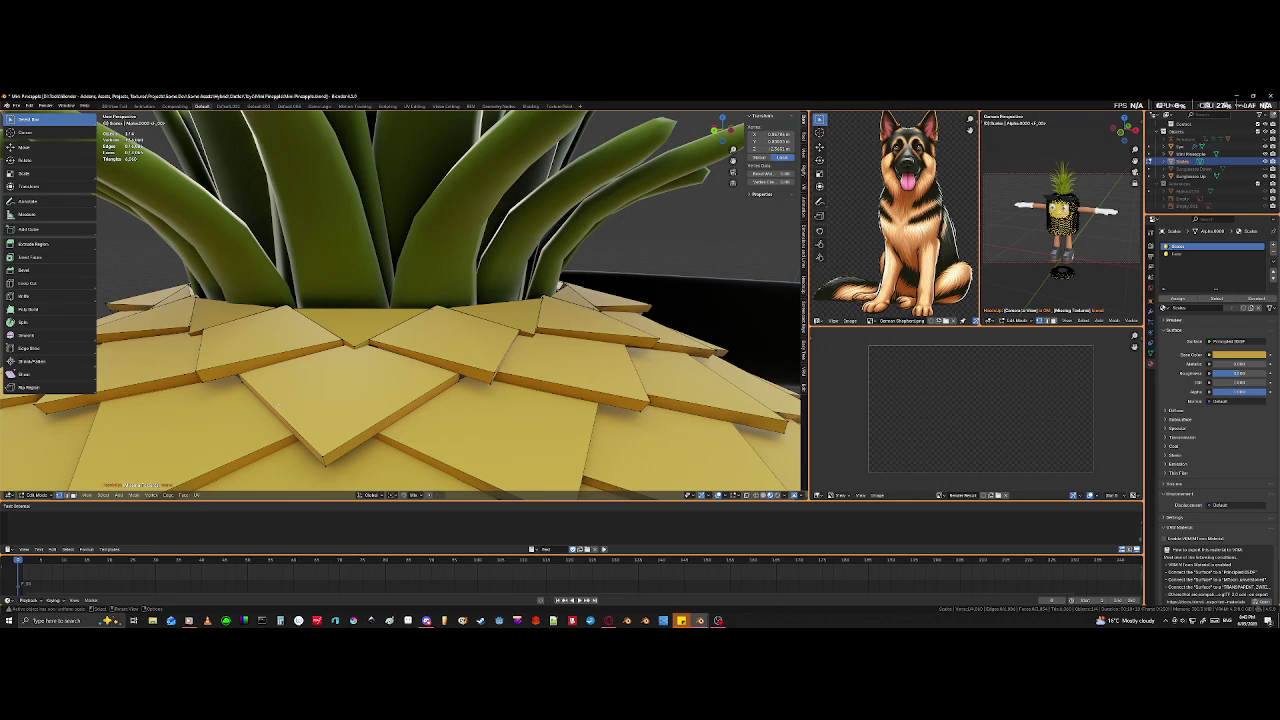
- Isolate the ring of scales, switch to X-ray, and box-select all its faces
key("KP_Decimal")
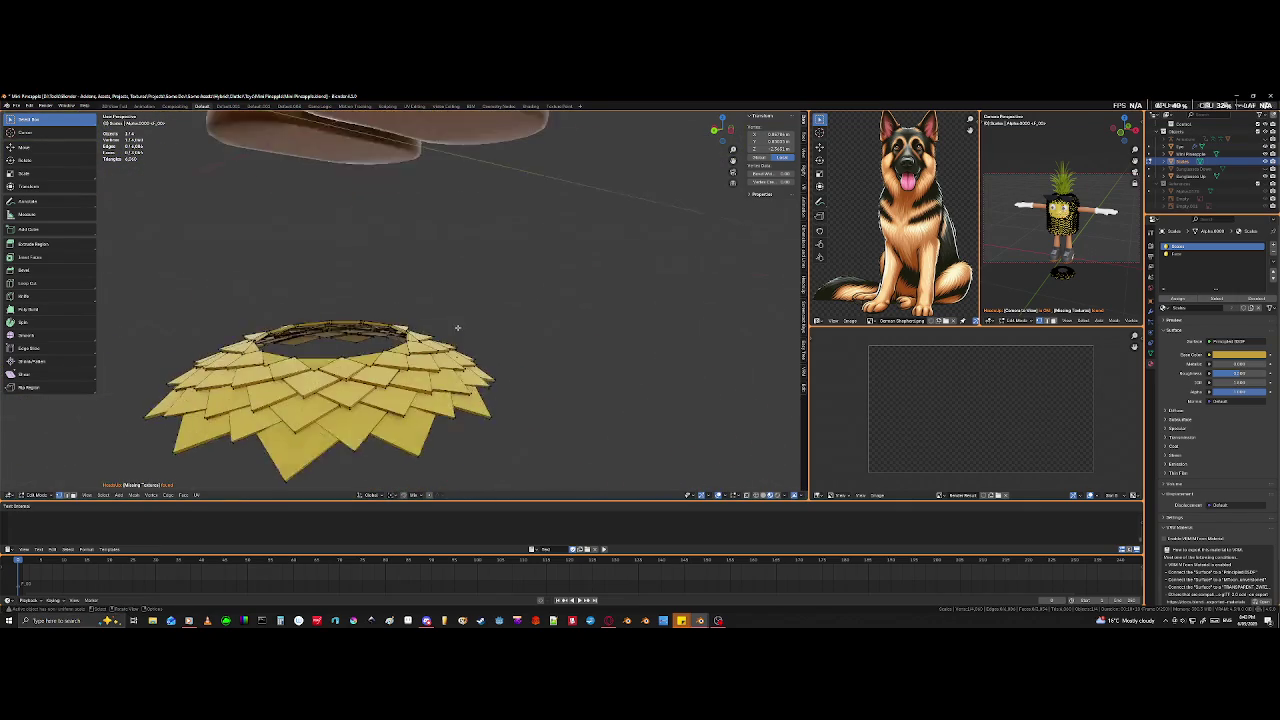
key("shift+h")
scroll(370, 300, "down", 4)
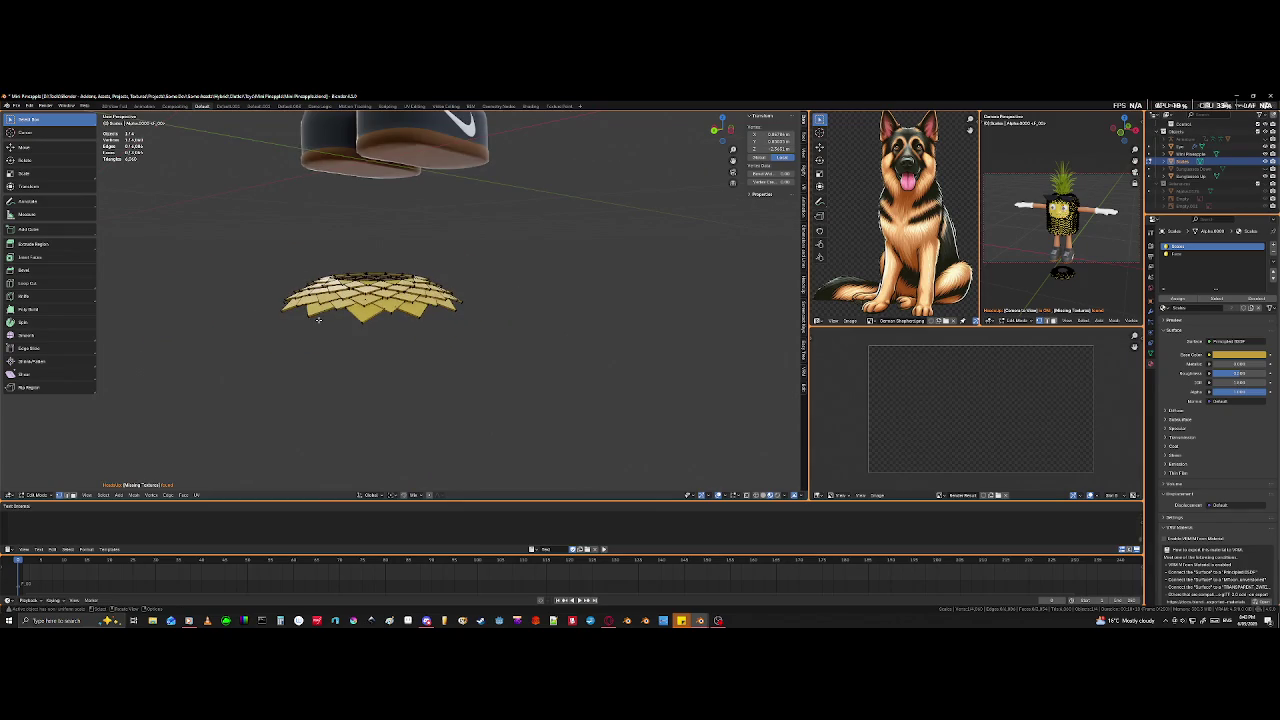
key("shift+z")
left_click_drag(237, 225, 549, 419)
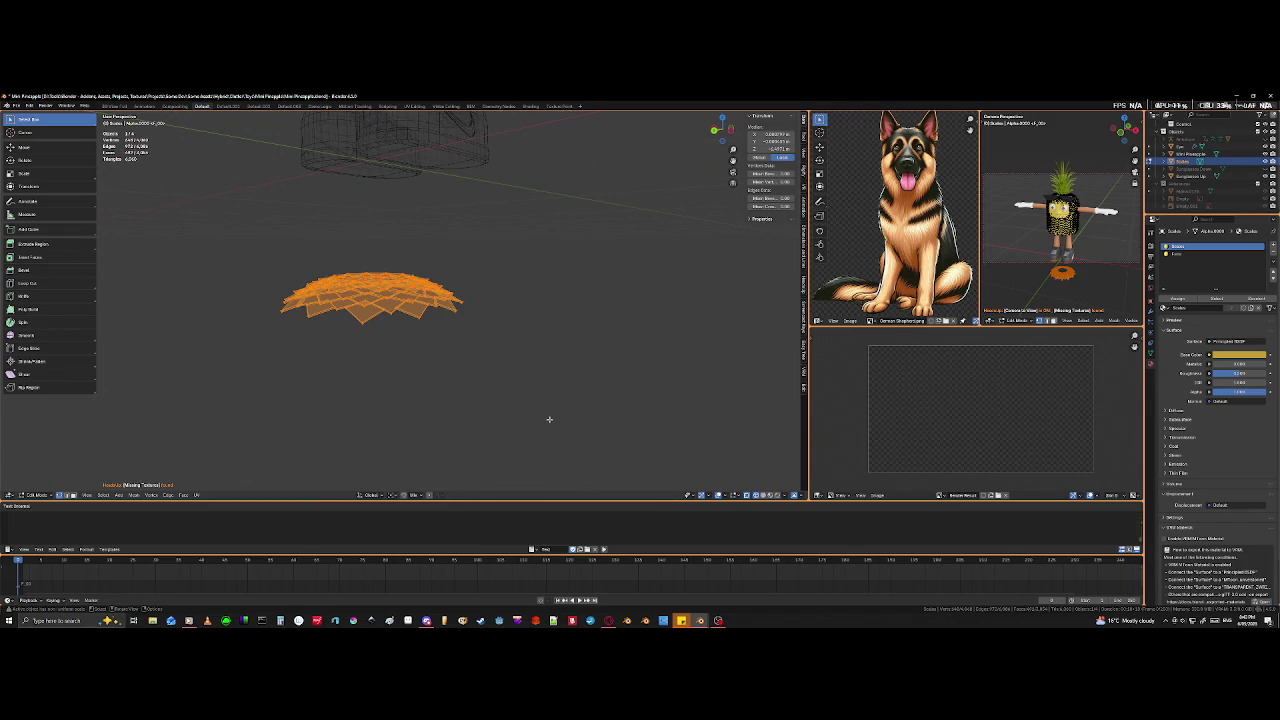
- Mirror the scale ring vertically with a Z scale of -1 and return to solid shading
type("sz-1")
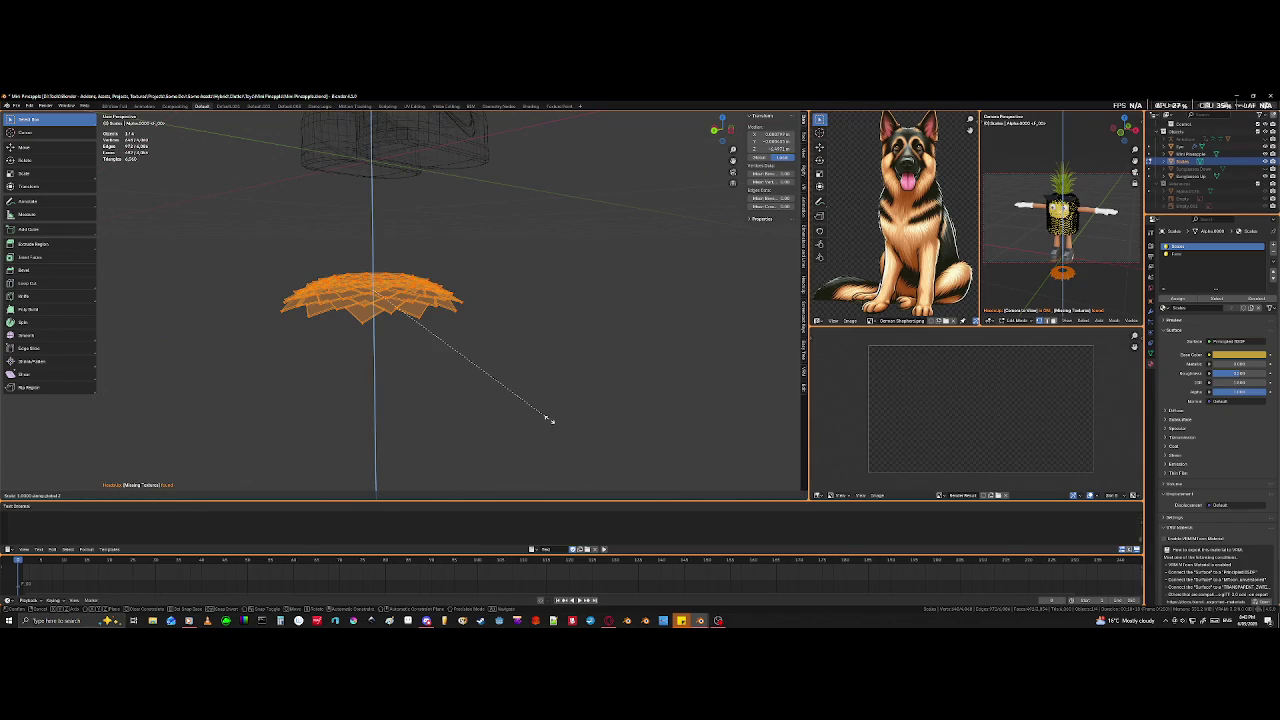
key("Return")
scroll(424, 408, "up", 4)
key("shift+z")
scroll(413, 399, "up", 3)
middle_click_drag(413, 399, 380, 370)
scroll(355, 341, "up", 4)
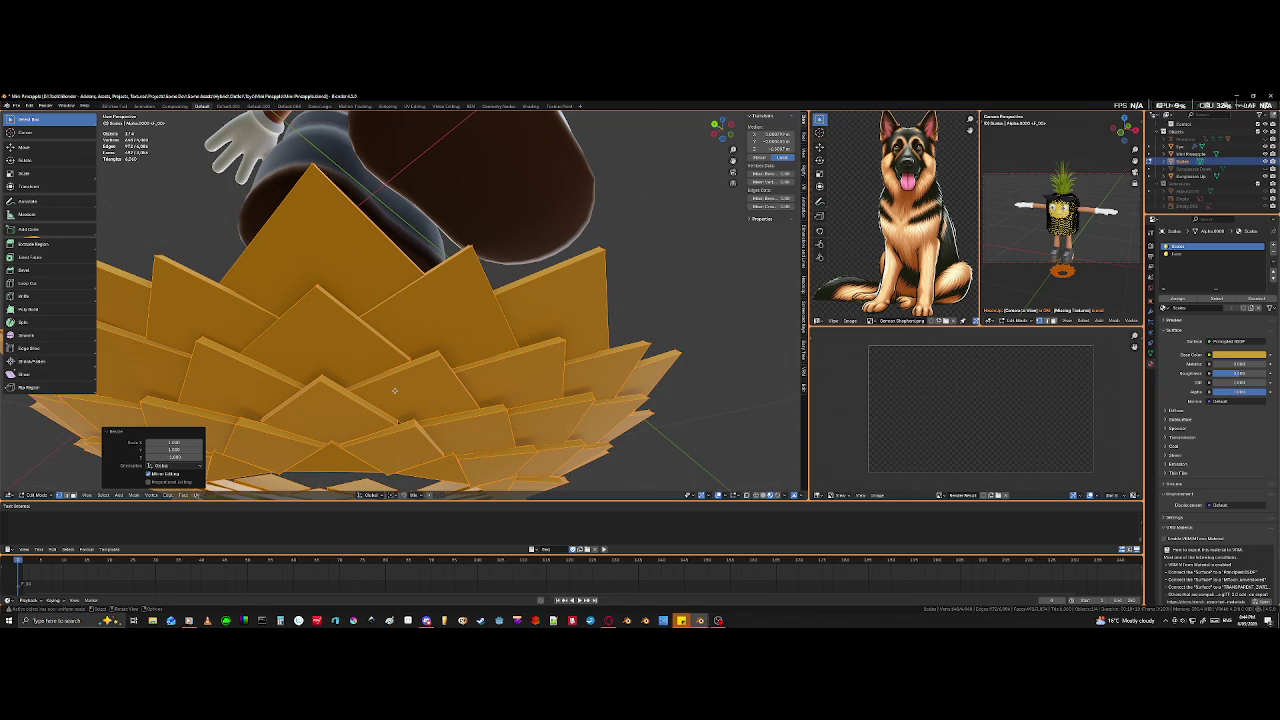
- Inspect the flipped ring from above and edge-on, selecting all its faces
scroll(443, 301, "down", 3)
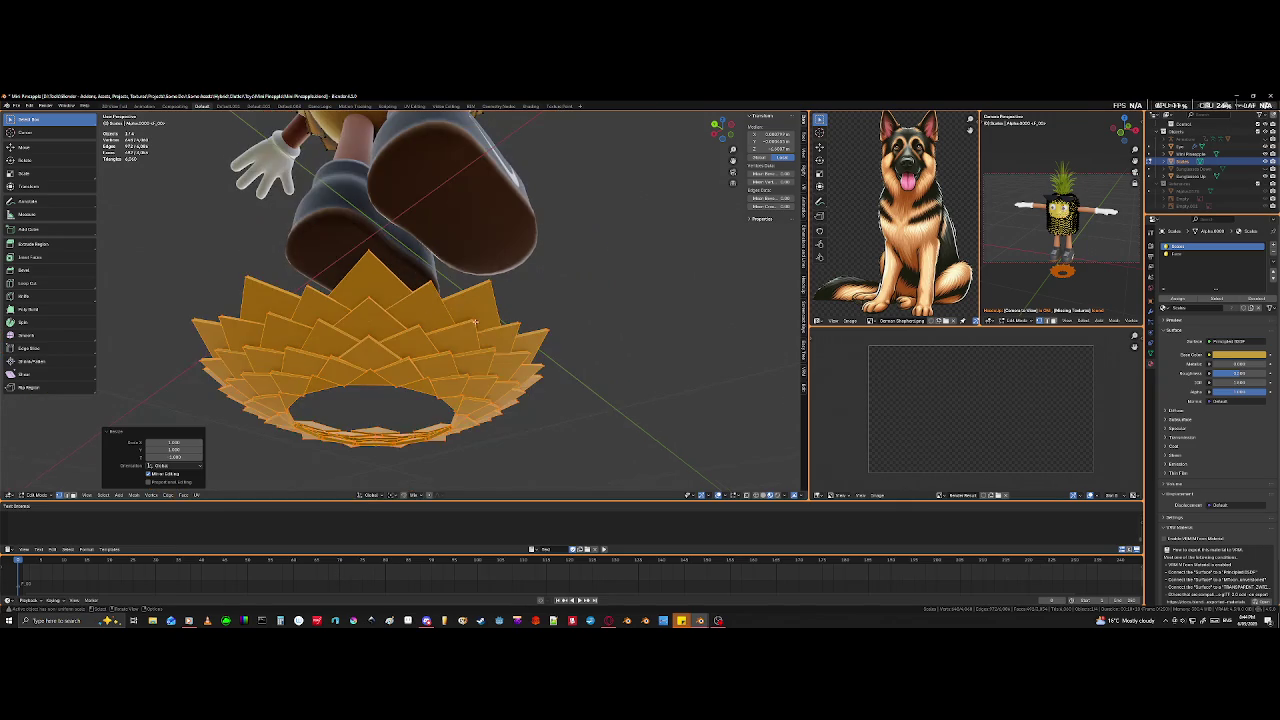
scroll(460, 330, "down", 2)
scroll(474, 358, "down", 2)
middle_click_drag(468, 370, 412, 401)
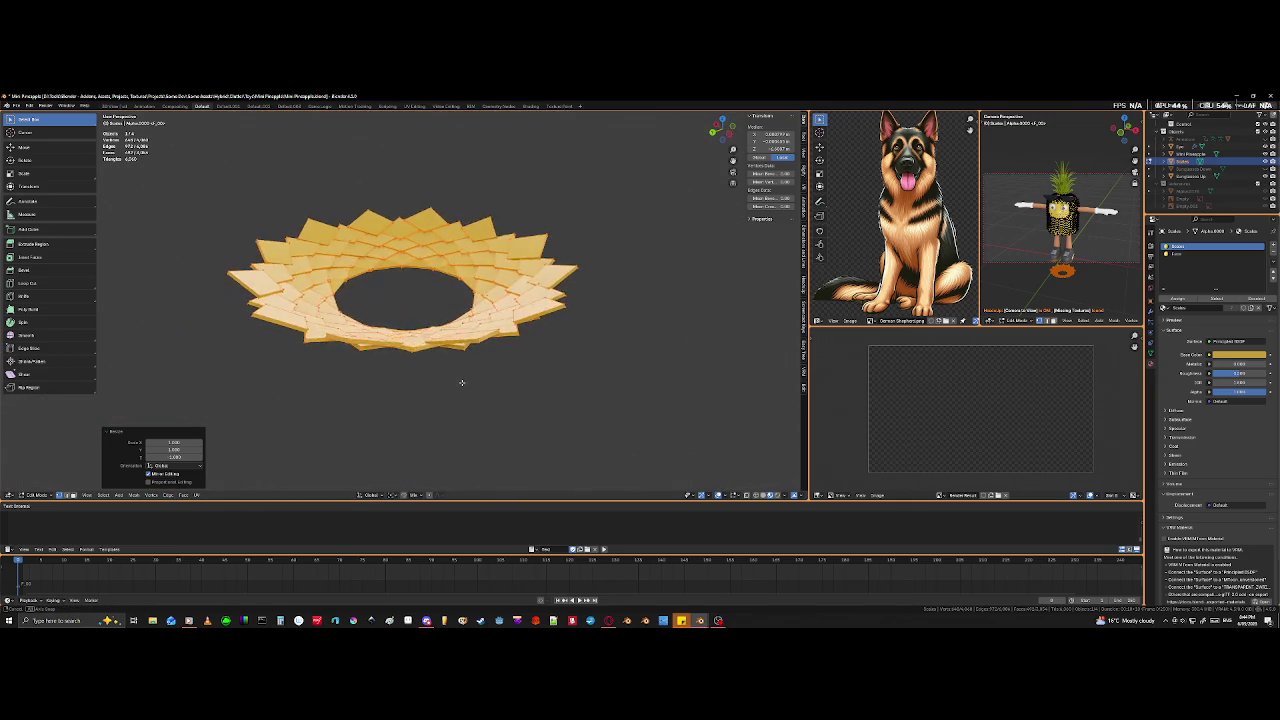
key("a")
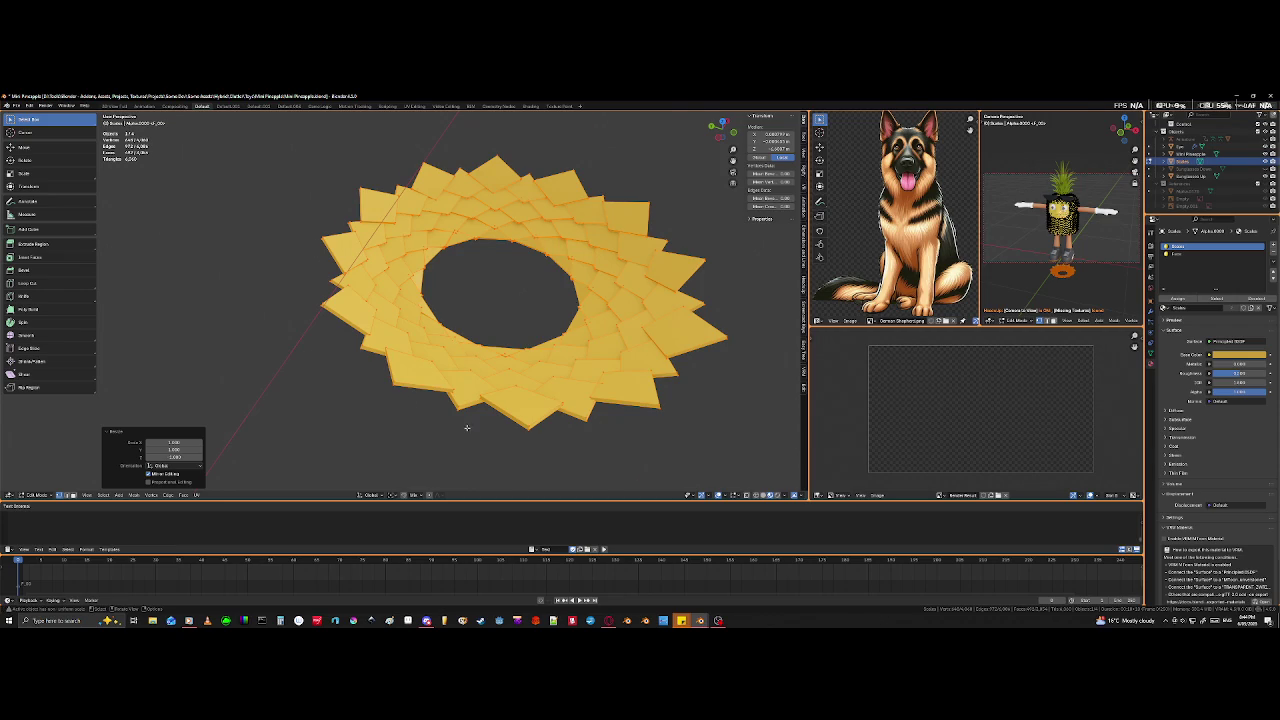
middle_click_drag(466, 427, 472, 370)
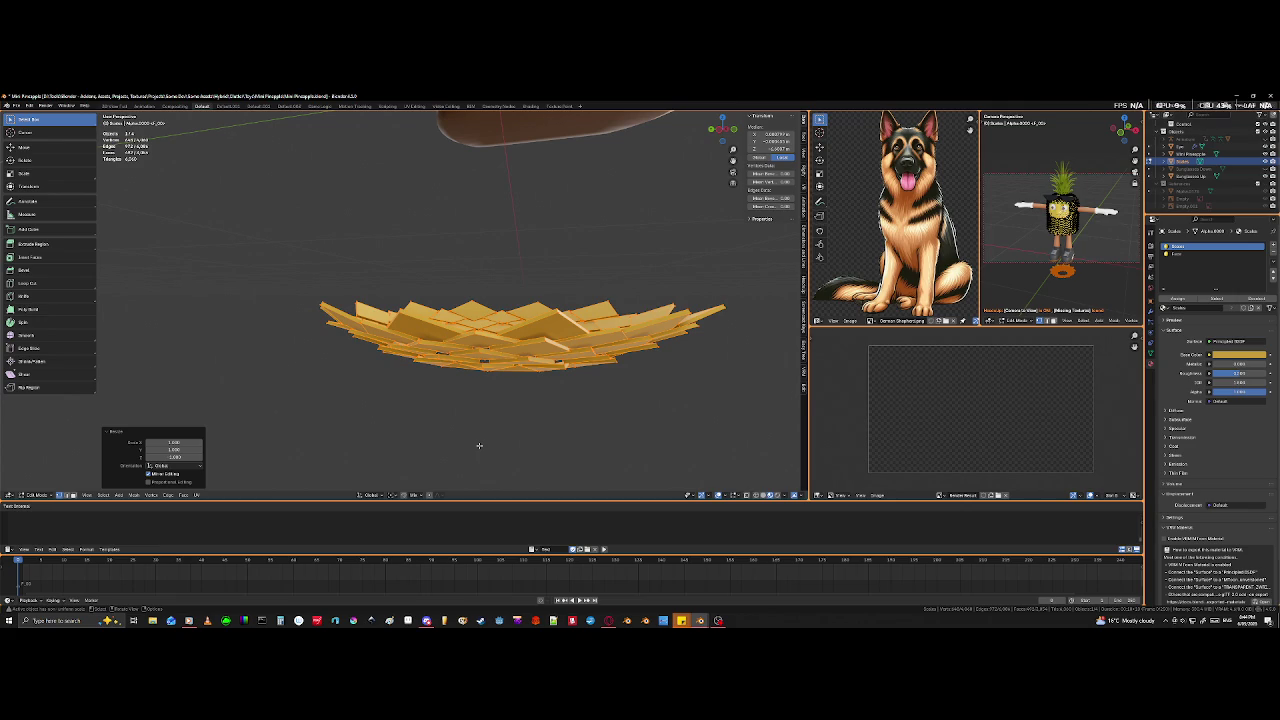
middle_click_drag(481, 438, 521, 276)
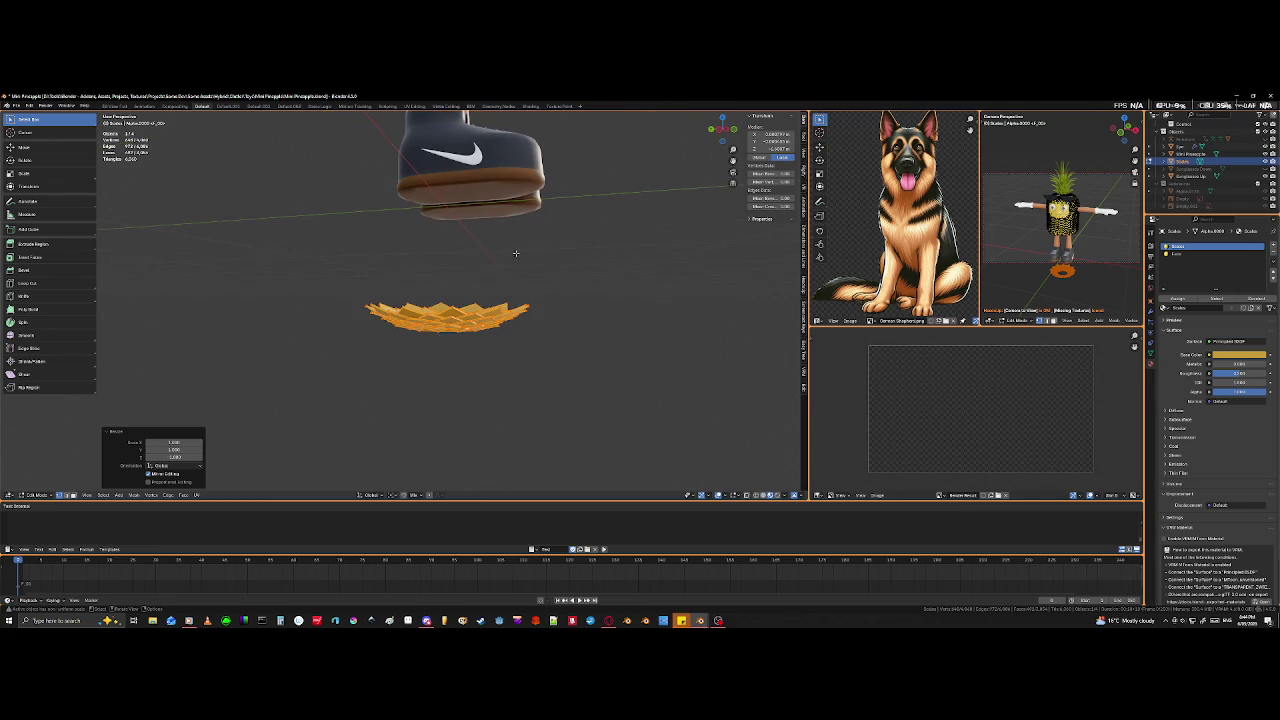
- Pick a point on one lower-body scale and extend it with Ctrl+L to the whole triangular tile
left_click(499, 305)
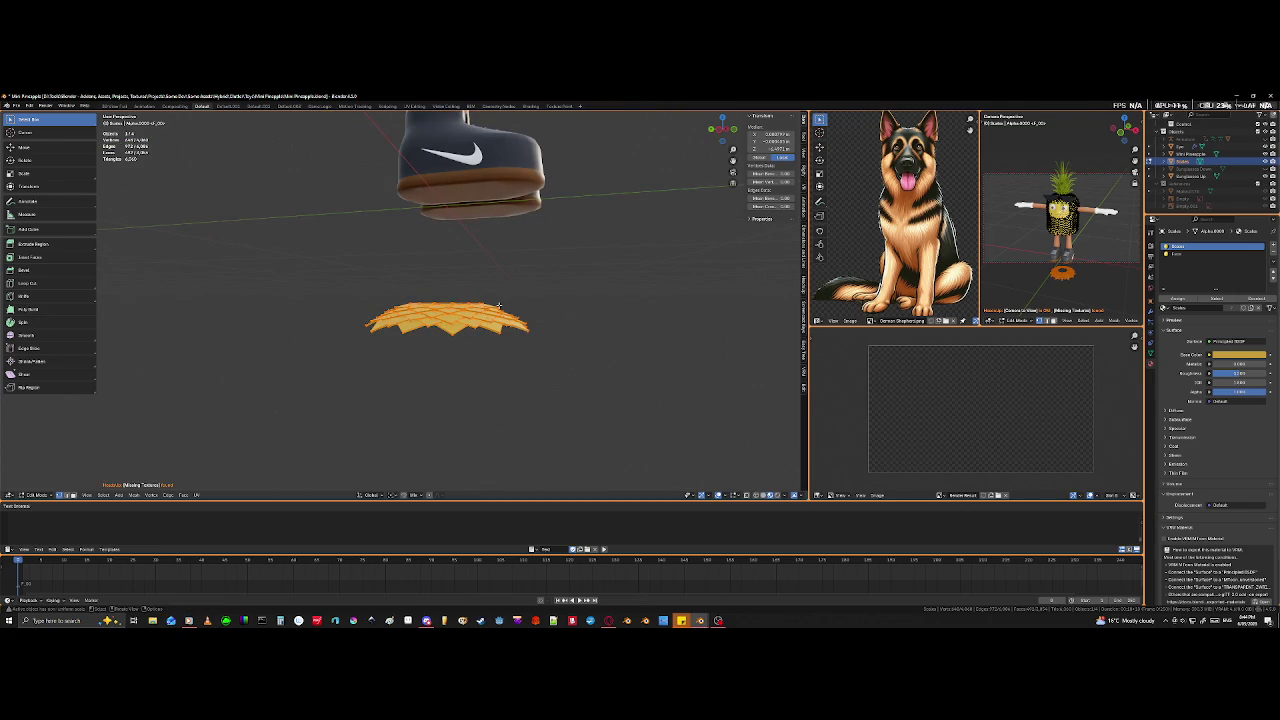
mouse_move(500, 274)
middle_mouse_down()
mouse_move(501, 347)
mouse_move(499, 328)
mouse_move(475, 404)
middle_mouse_up()
scroll(499, 328, "down", 3)
scroll(497, 350, "up", 5)
scroll(475, 404, "up", 5)
scroll(540, 360, "down", 3)
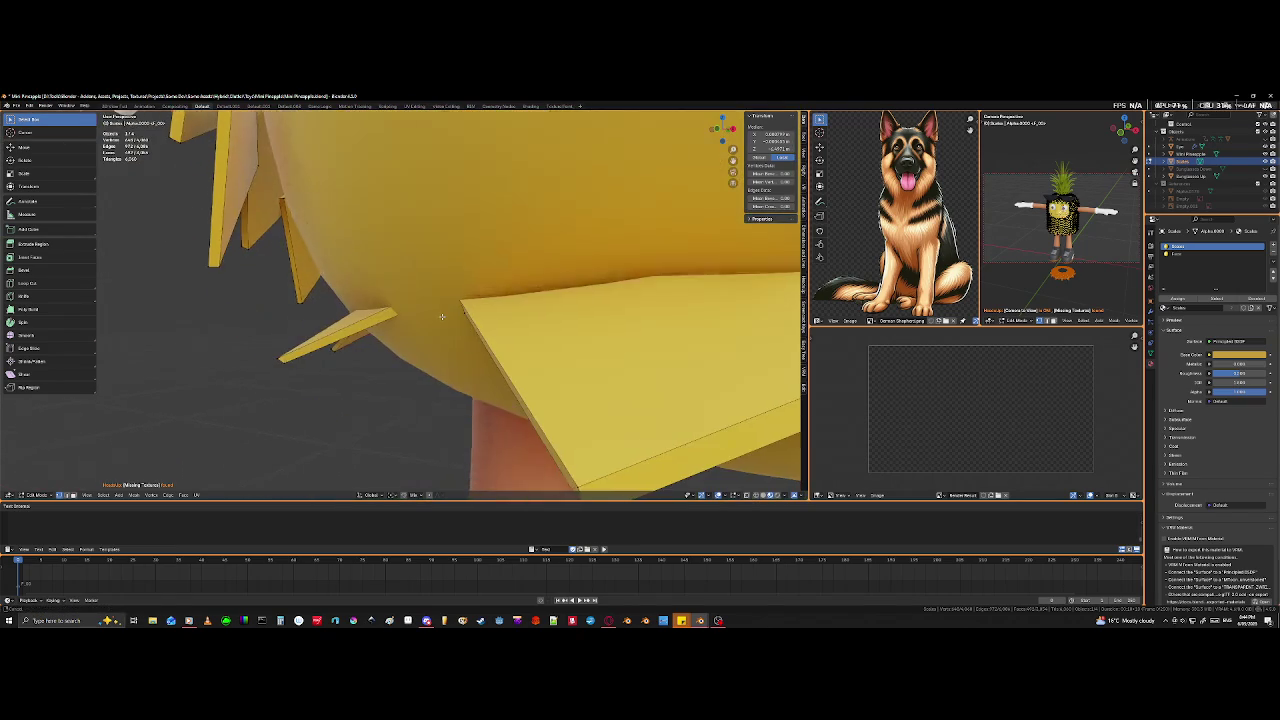
scroll(614, 321, "down", 2)
middle_click_drag(614, 321, 378, 279)
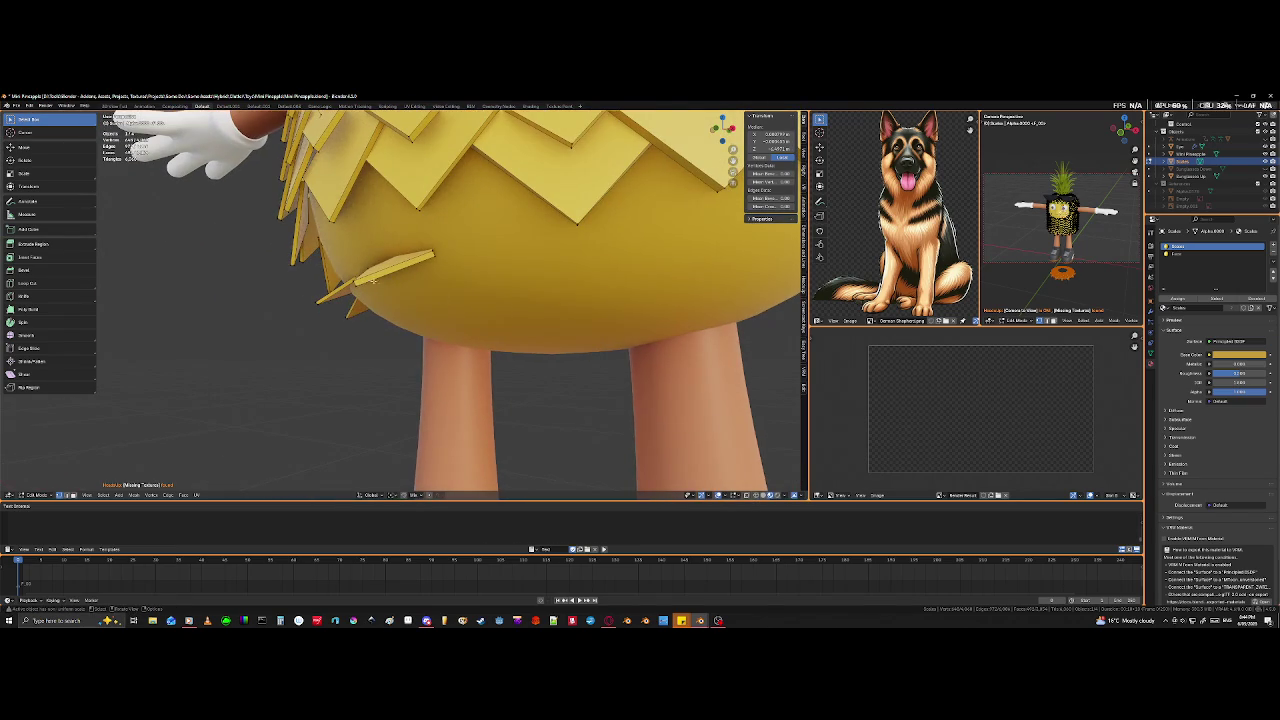
left_click(352, 287)
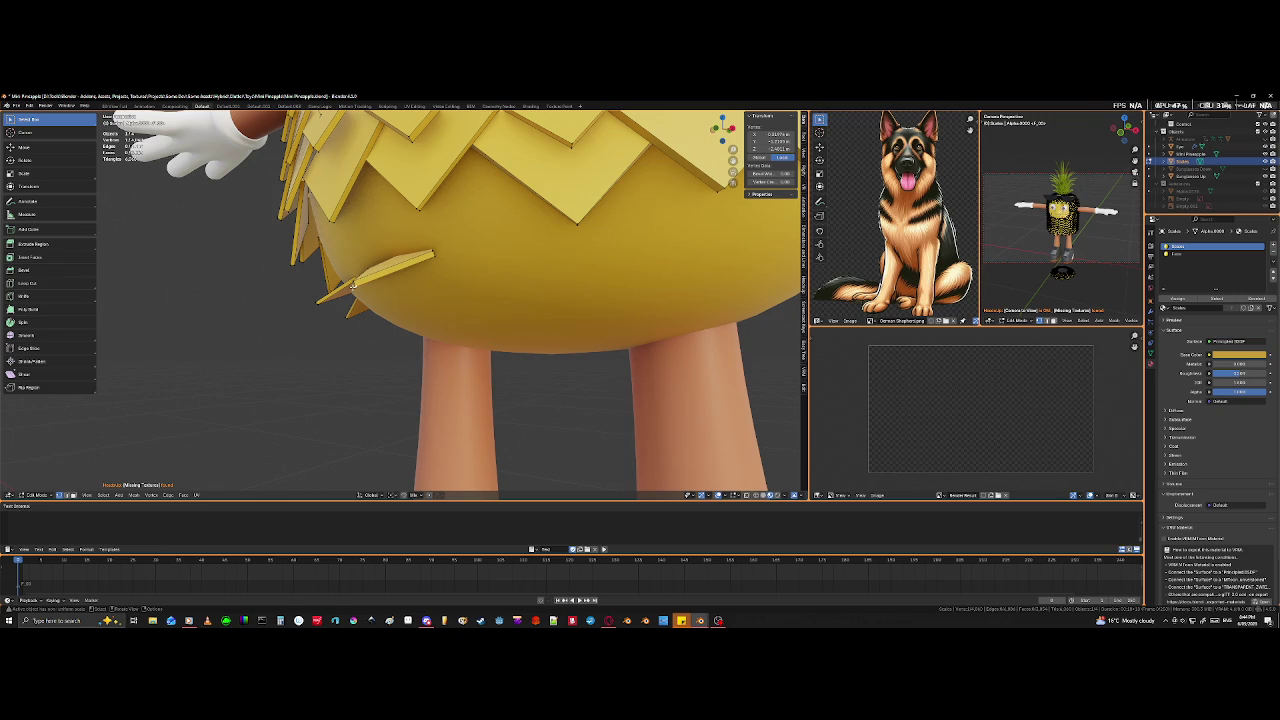
key("ctrl+l")
mouse_move(352, 287)
middle_mouse_down()
mouse_move(530, 325)
mouse_move(545, 315)
middle_mouse_up()
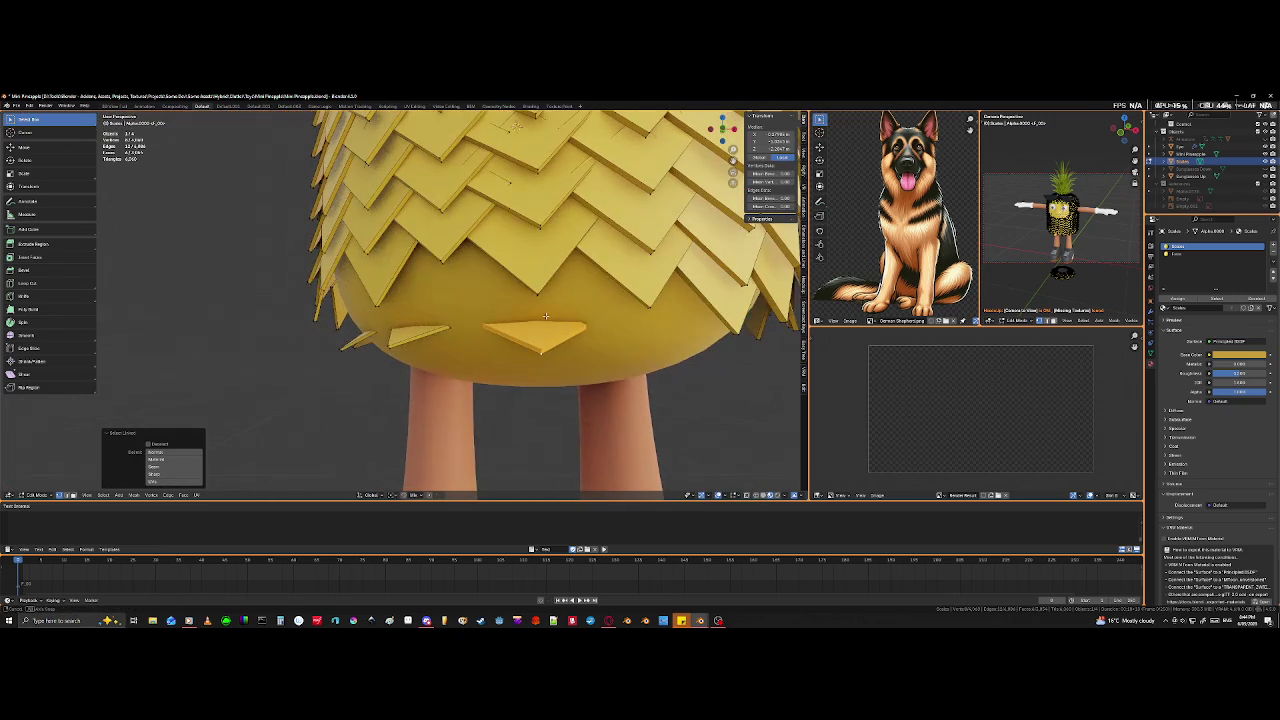
- Raise the scale tile straight up along Z
key("g")
key("z")
left_click(543, 265)
mouse_move(543, 265)
middle_mouse_down()
mouse_move(547, 280)
mouse_move(491, 297)
mouse_move(440, 345)
middle_mouse_up()
- Rotate the scale in X-ray view, then return to opaque shading
key("alt+z")
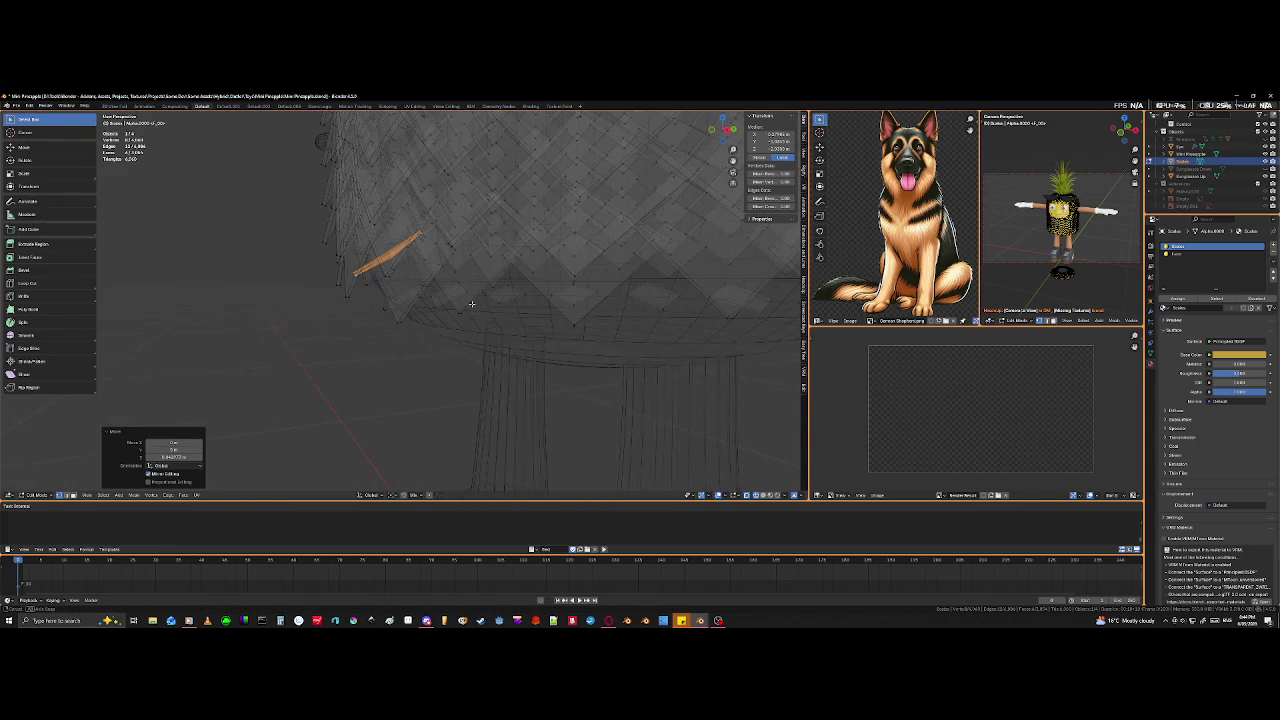
key("r")
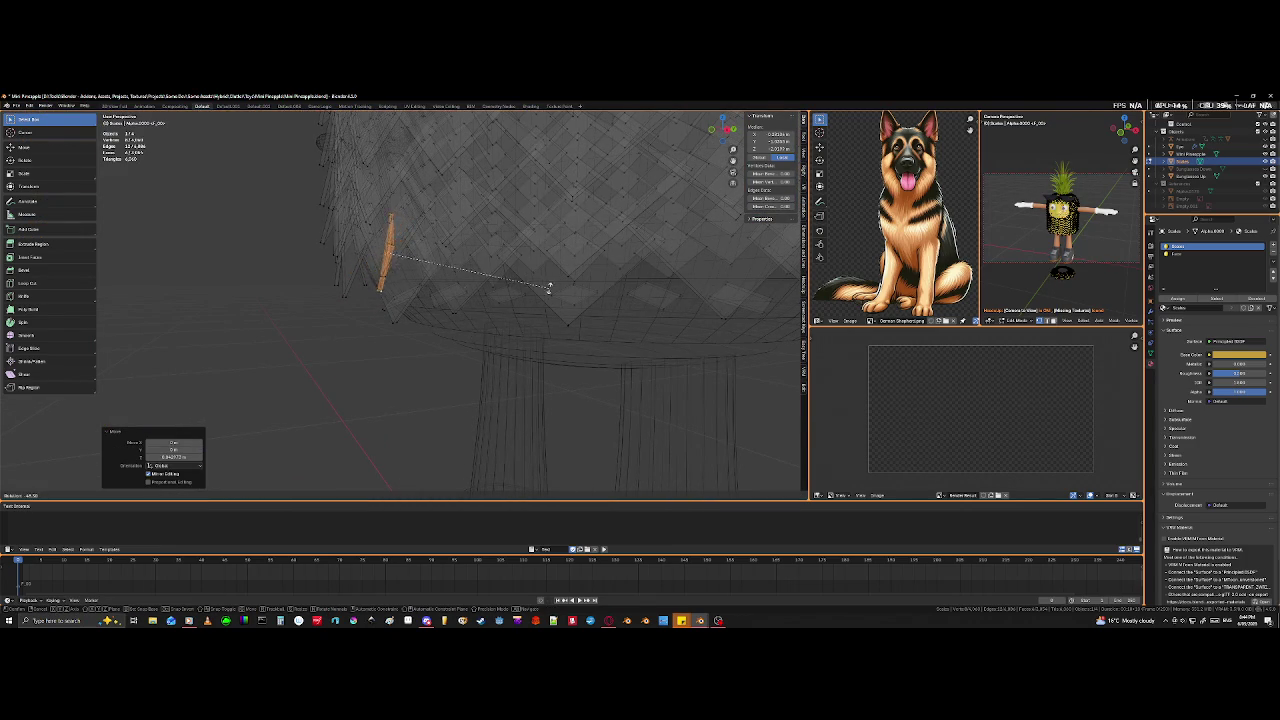
left_click(443, 268)
mouse_move(443, 268)
middle_mouse_down()
mouse_move(498, 322)
mouse_move(466, 403)
middle_mouse_up()
key("alt+z")
middle_click_drag(537, 375, 507, 402)
- Move the scale toward the lower-front gap and rotate it upright in X-ray view
key("g")
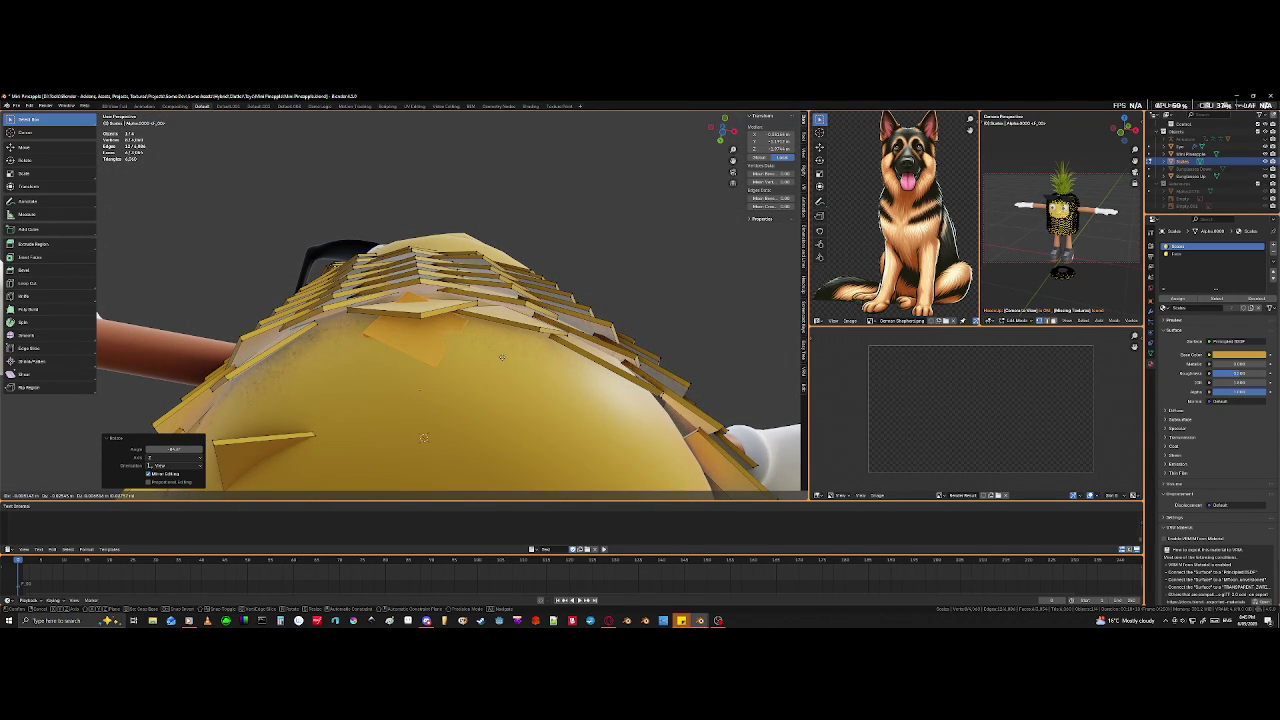
left_click(506, 359)
middle_click_drag(506, 359, 416, 411)
key("alt+z")
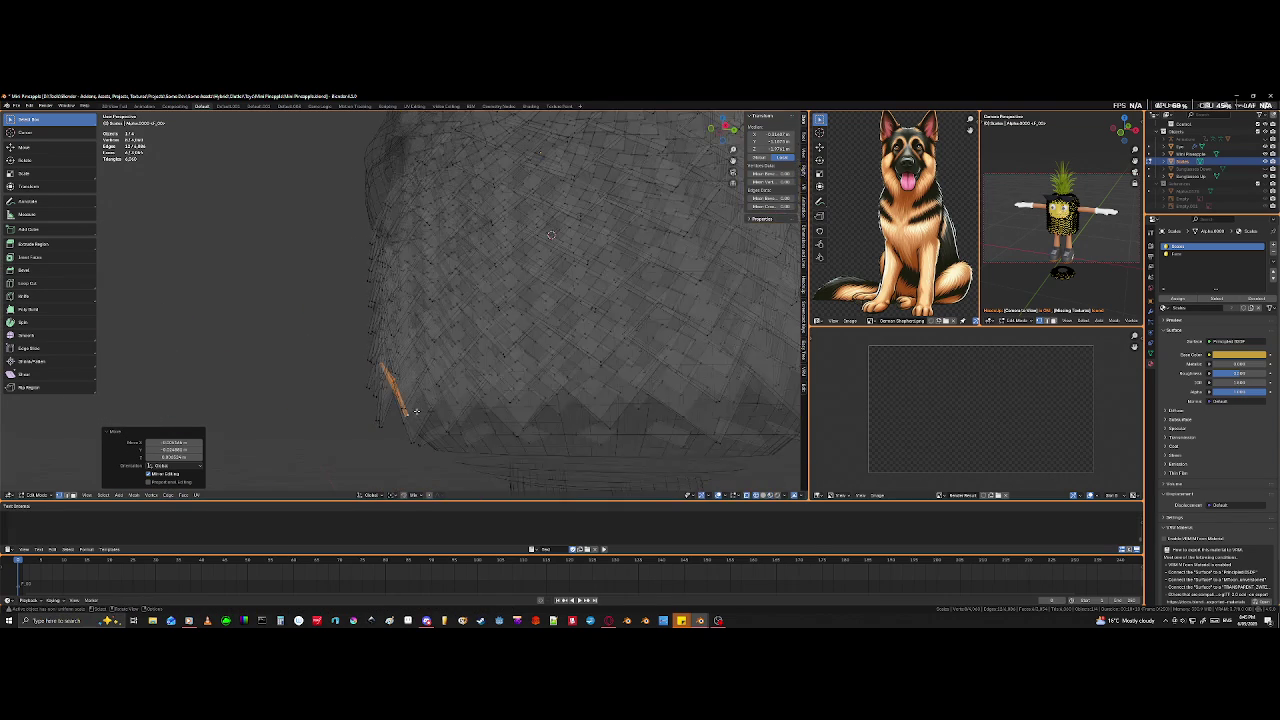
key("r")
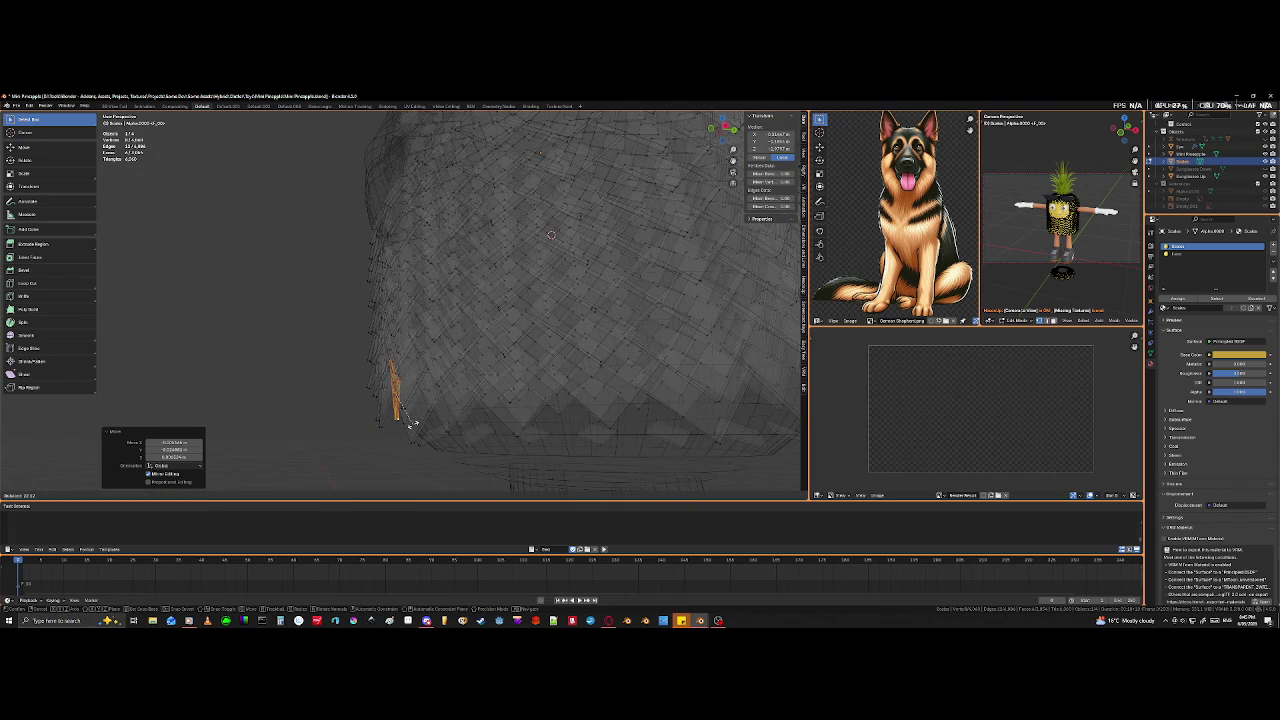
left_click(413, 422)
- Adjust the scale's height along Z, give it a final rotation, and show materials
middle_click_drag(413, 422, 495, 418)
key("g")
key("z")
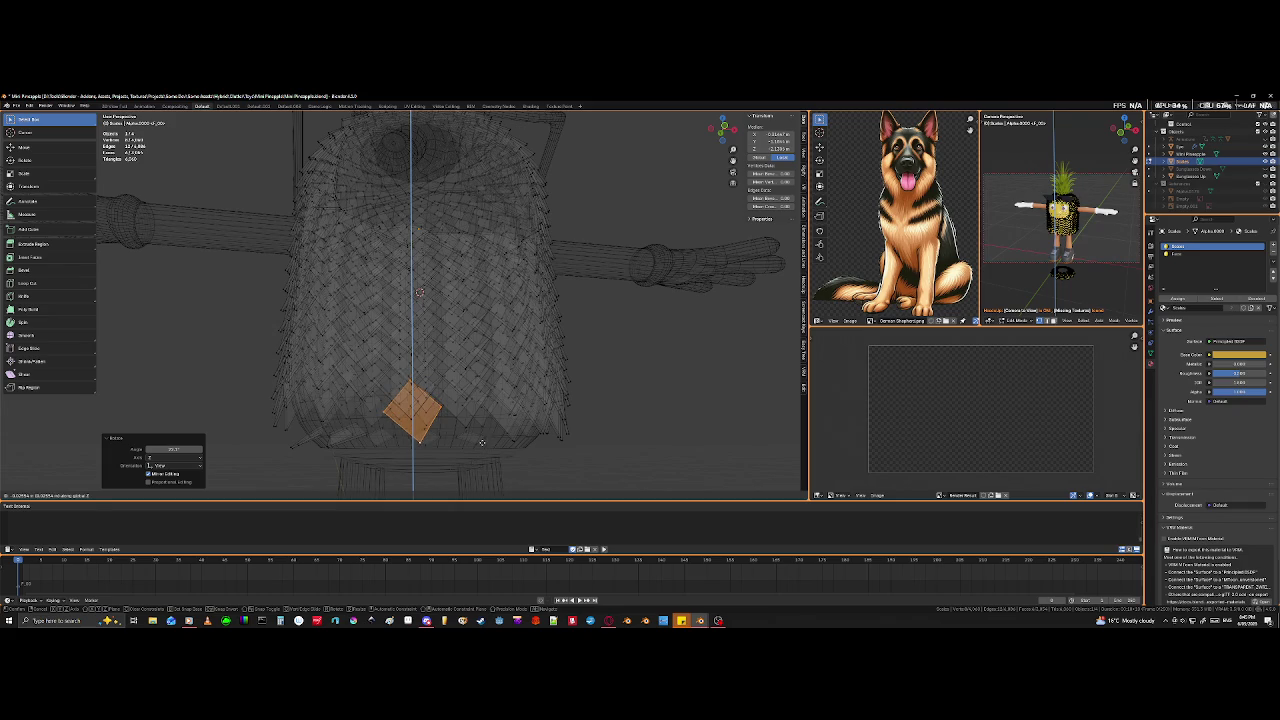
left_click(480, 443)
key("s")
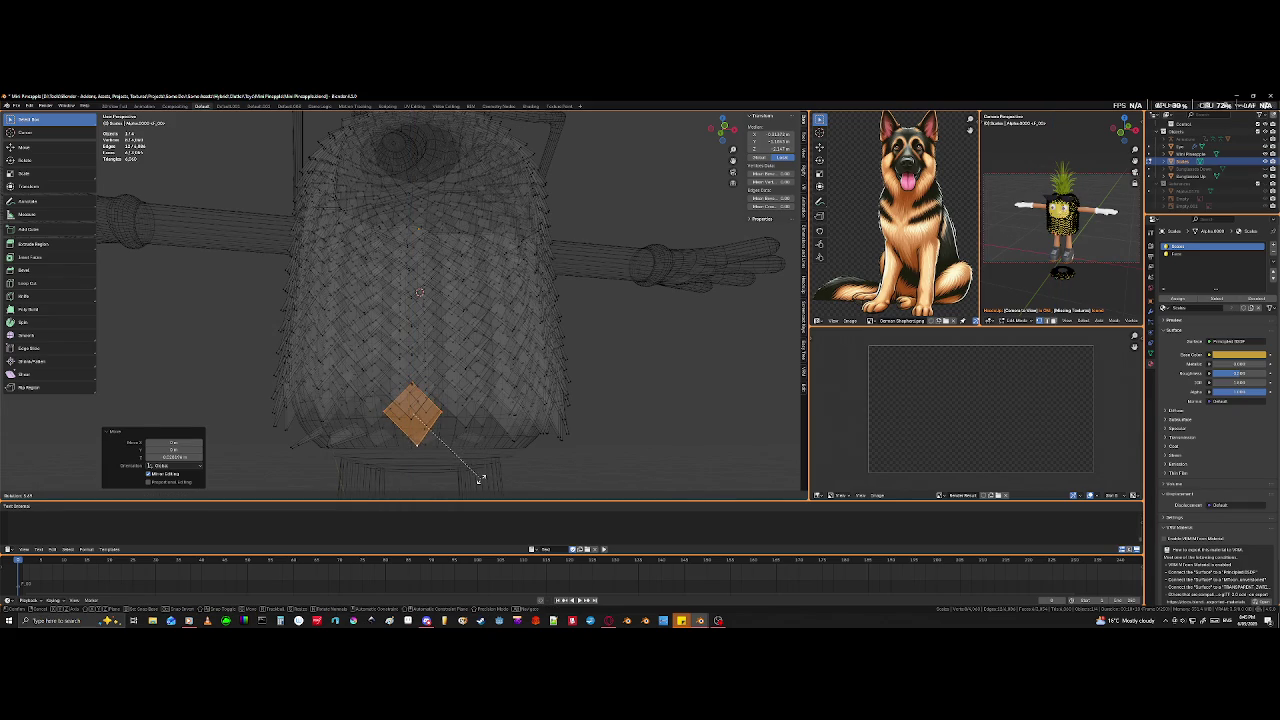
key("r")
left_click(480, 480)
key("shift+z")
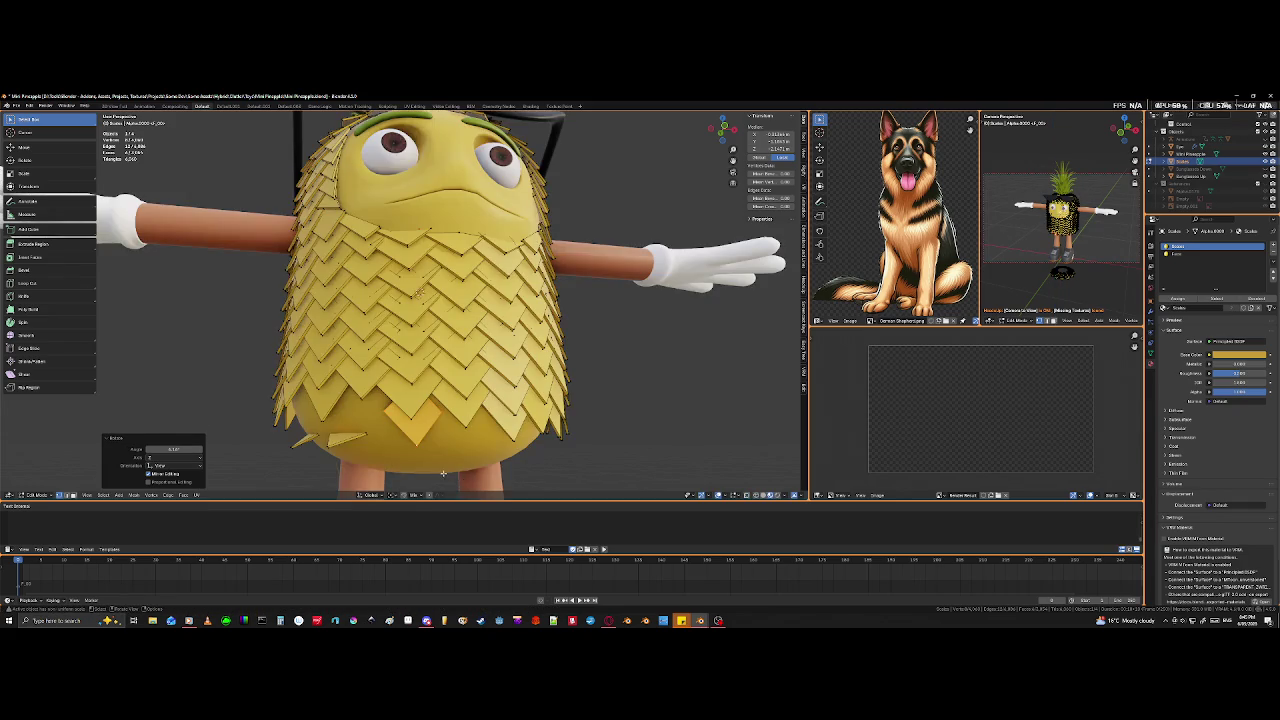
- Slide the diamond scale tile to the left
middle_click_drag(424, 431, 421, 424, "shift")
scroll(417, 434, "up", 3)
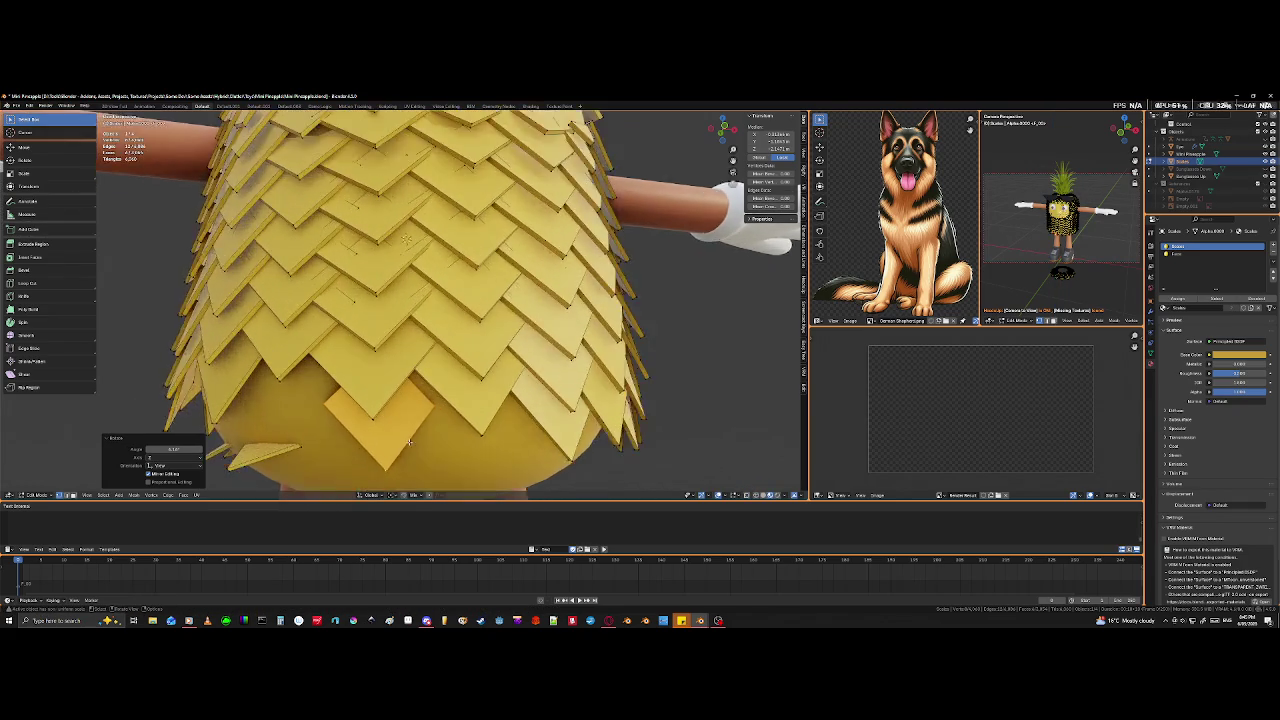
scroll(417, 434, "up", 2)
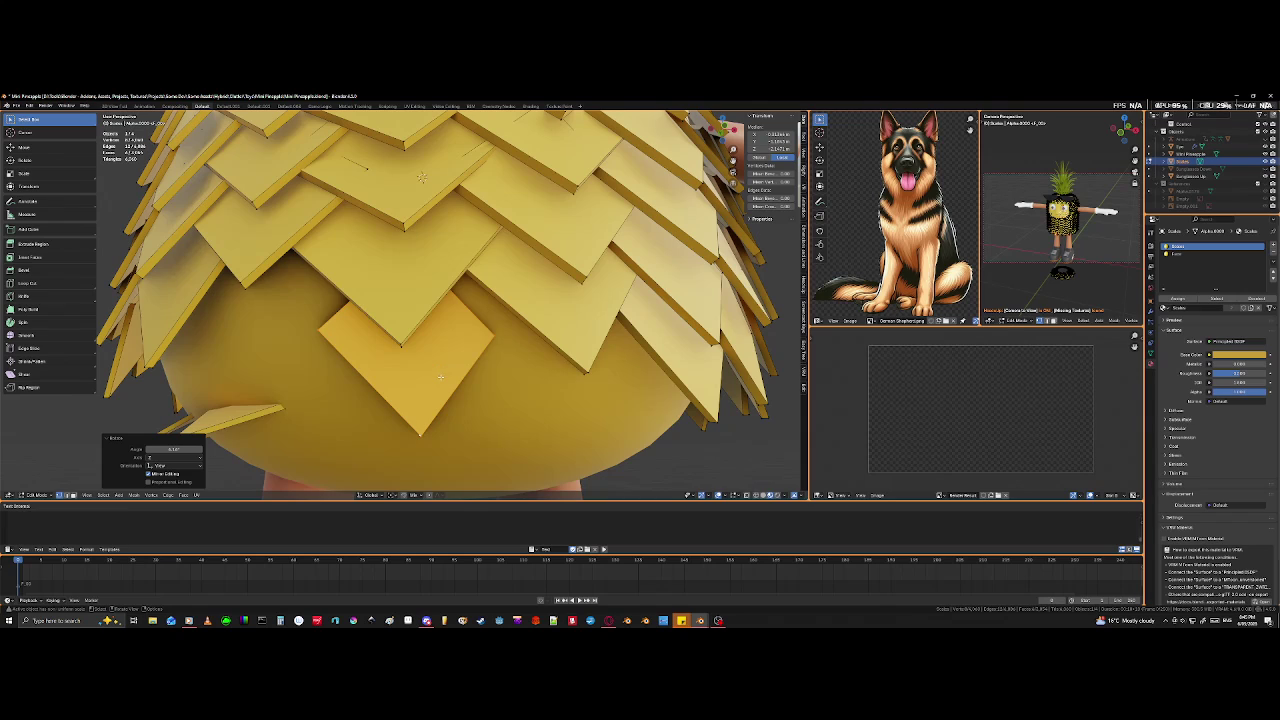
key("g")
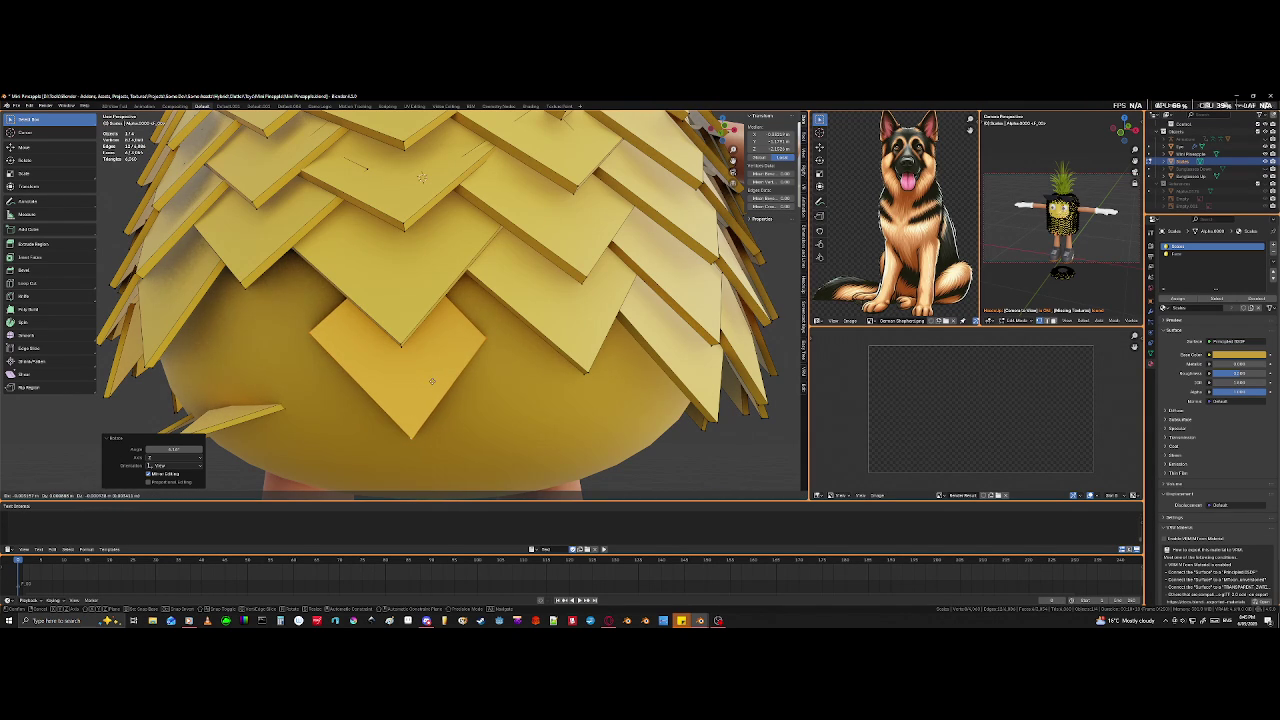
left_click(423, 364)
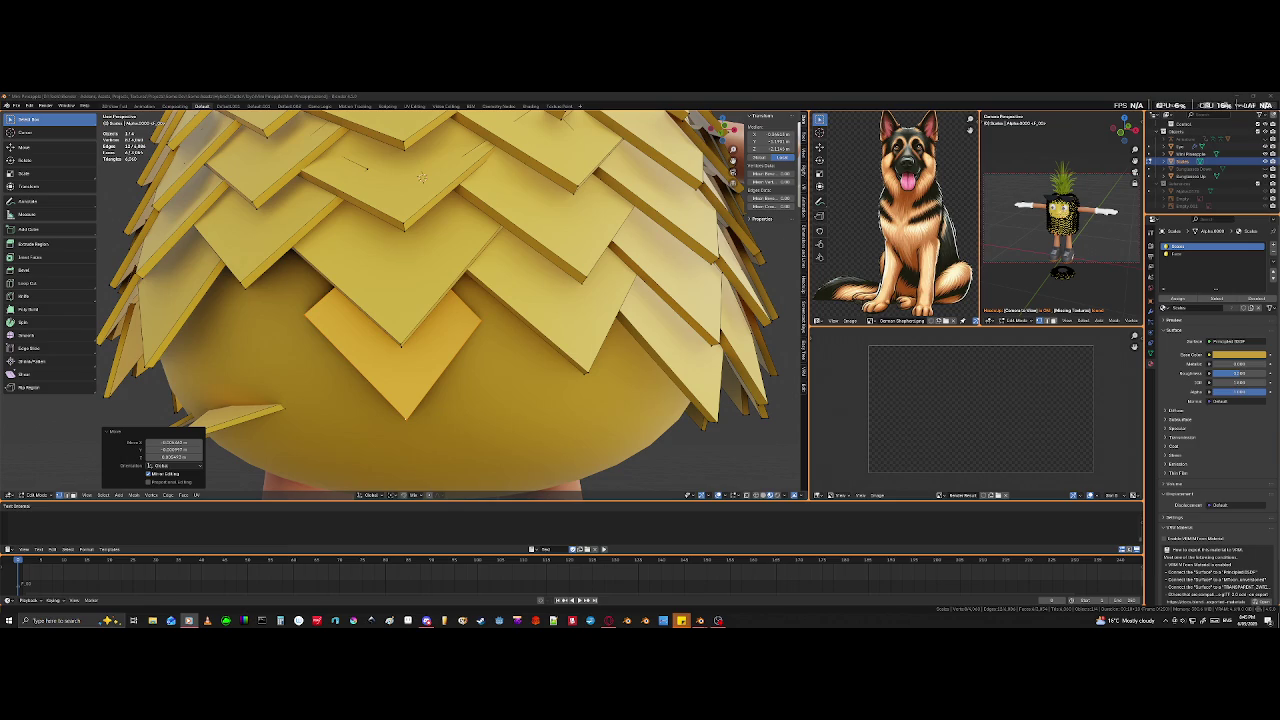
- Save the pineapple file
key("ctrl+s")
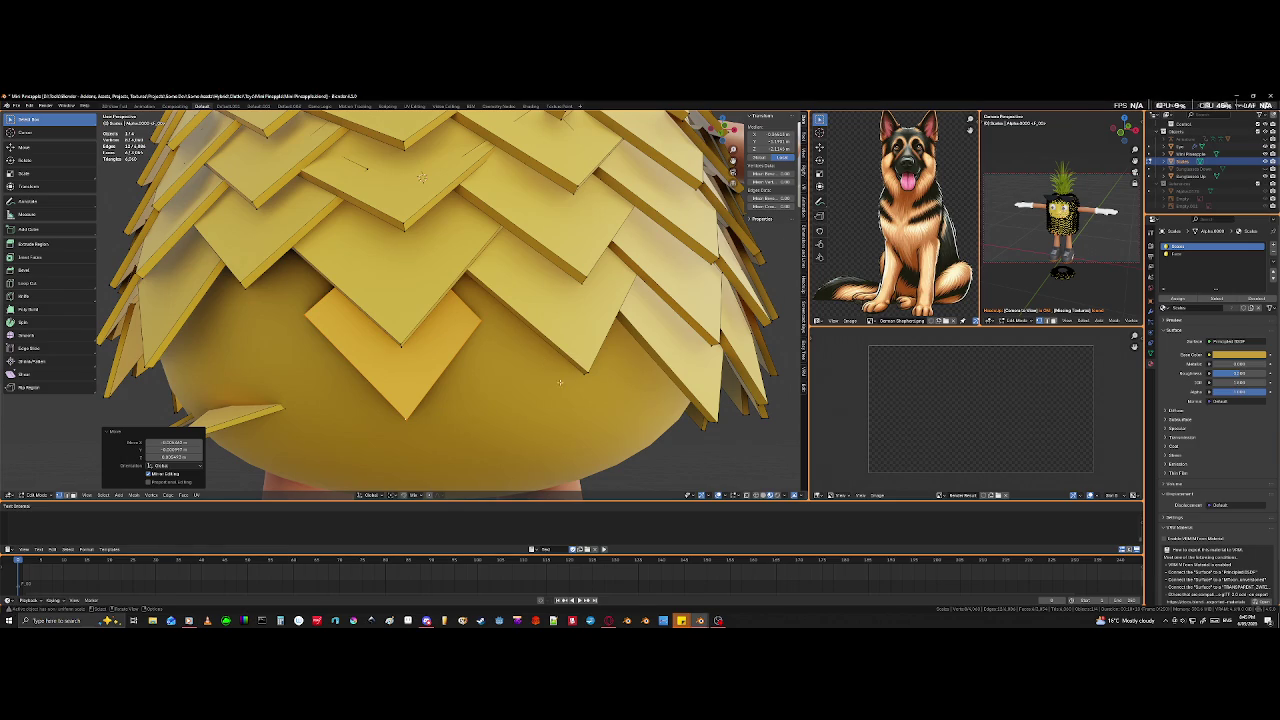
middle_click_drag(565, 378, 545, 379)
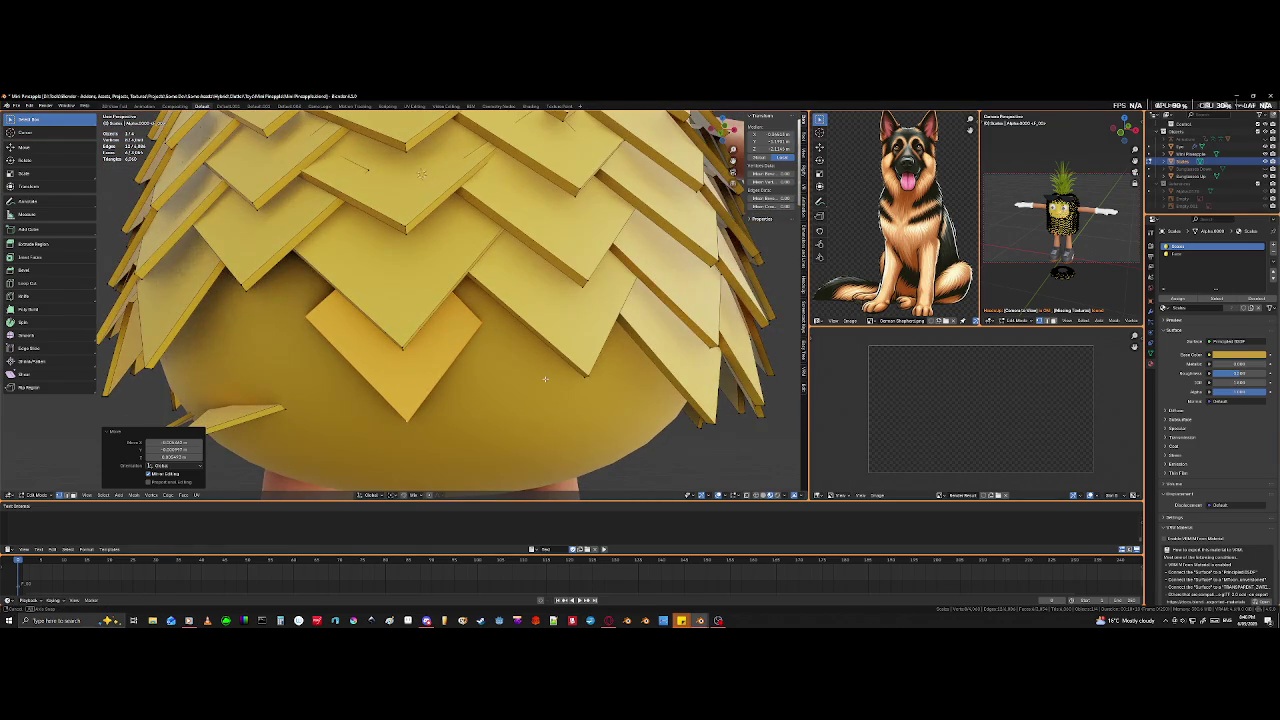
scroll(545, 379, "up", 2)
scroll(540, 374, "up", 3)
scroll(535, 370, "up", 3)
scroll(531, 366, "up", 3)
middle_click_drag(531, 366, 486, 394)
- Give the duplicated tile a small rotation so it tucks between the lowest-row tiles
key("r")
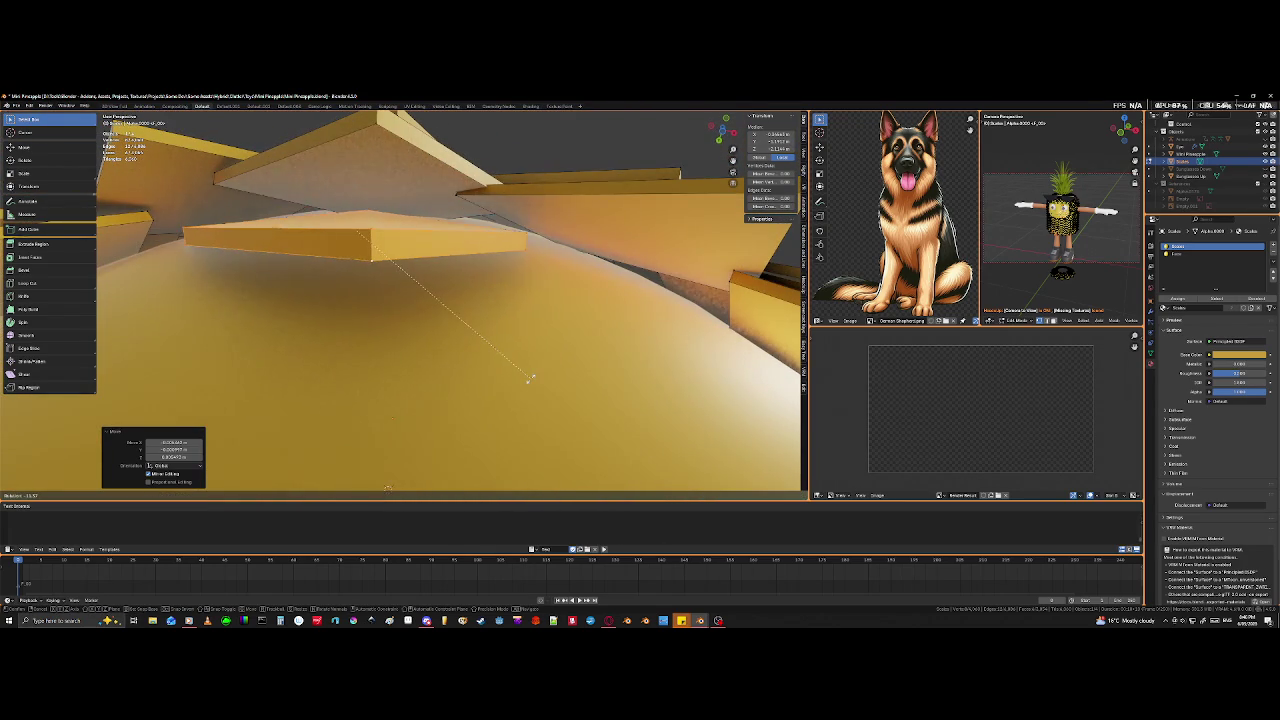
left_click(530, 378)
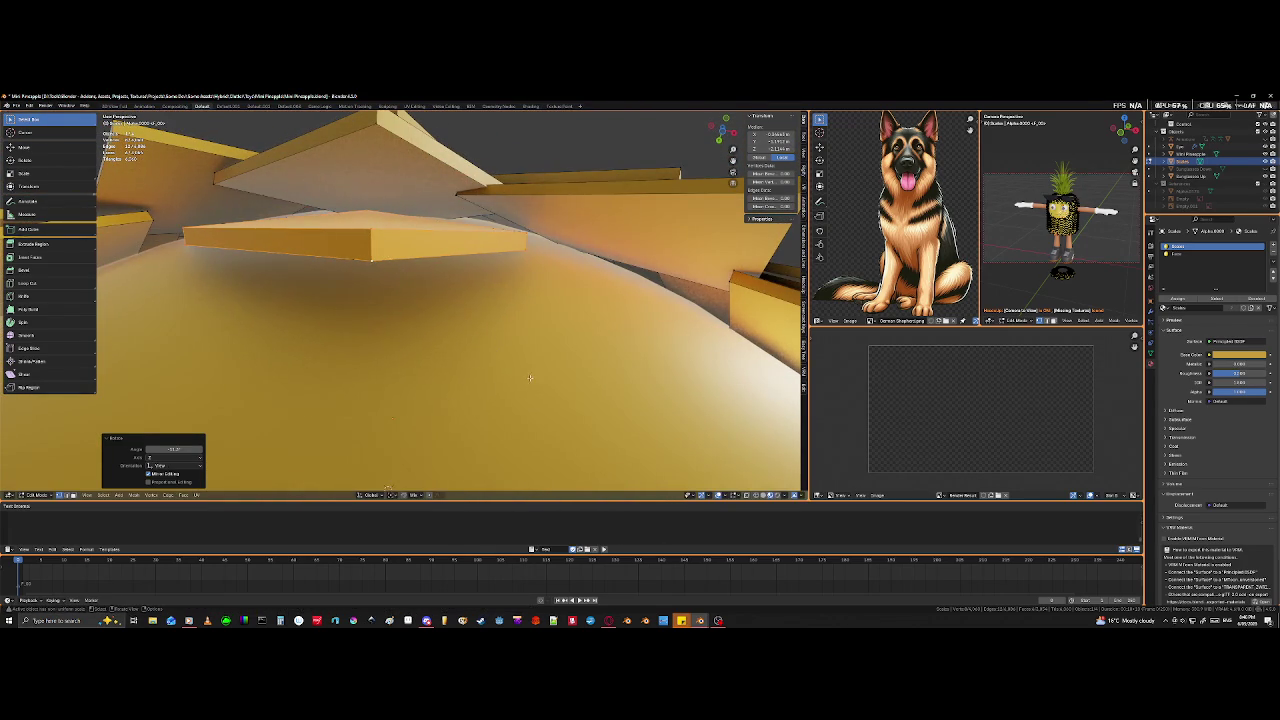
scroll(530, 390, "down", 3)
scroll(530, 405, "down", 3)
scroll(530, 419, "down", 3)
middle_click_drag(530, 420, 522, 391)
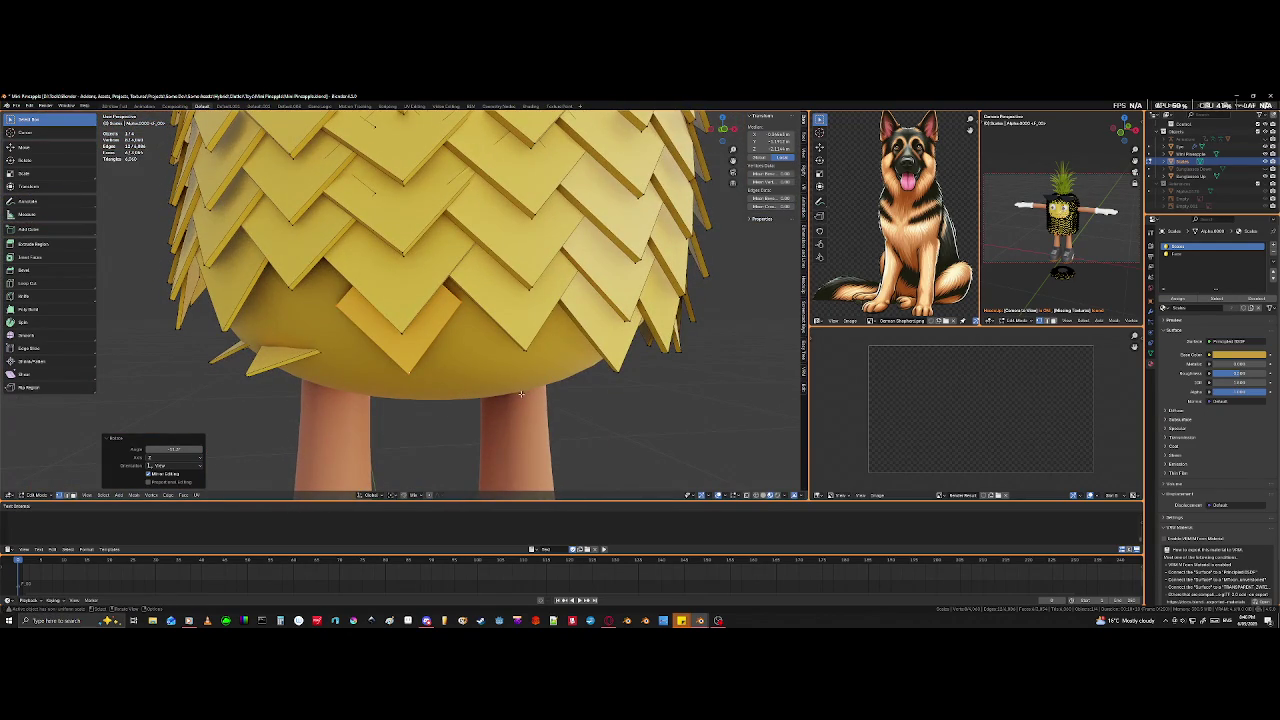
scroll(515, 330, "up", 4)
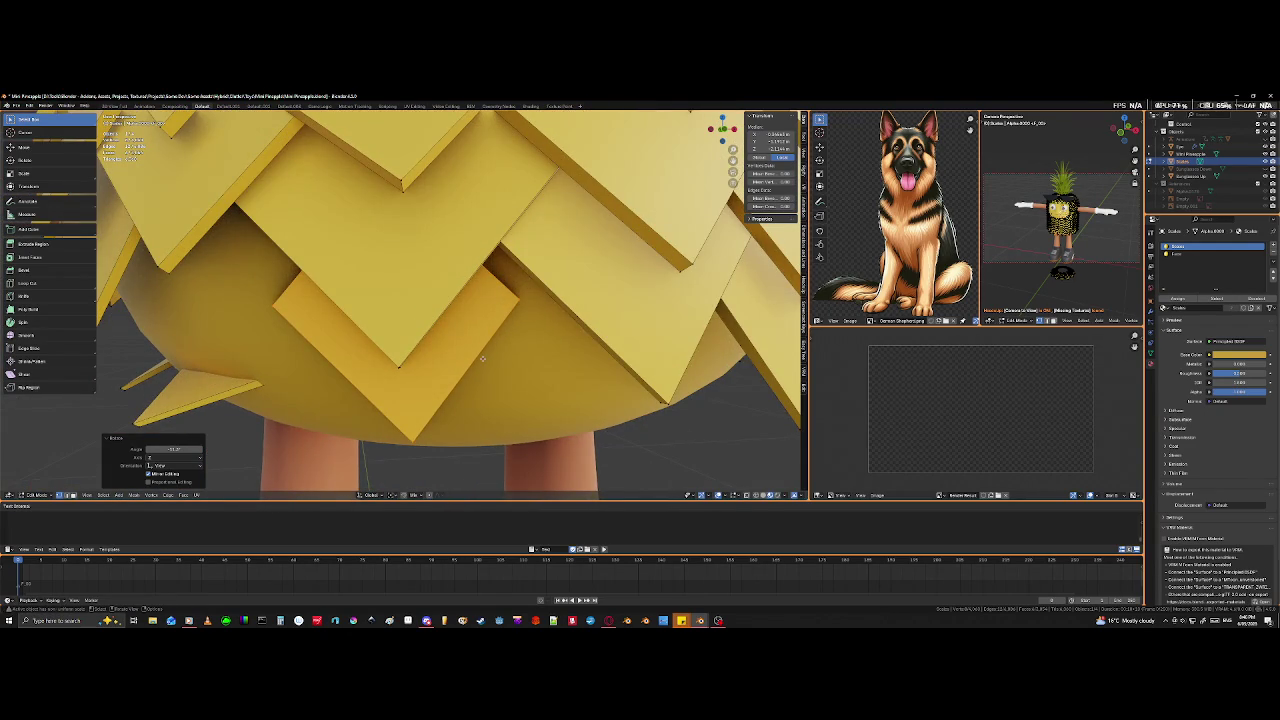
- Lower the underside tile along the Z axis
key("g")
key("z")
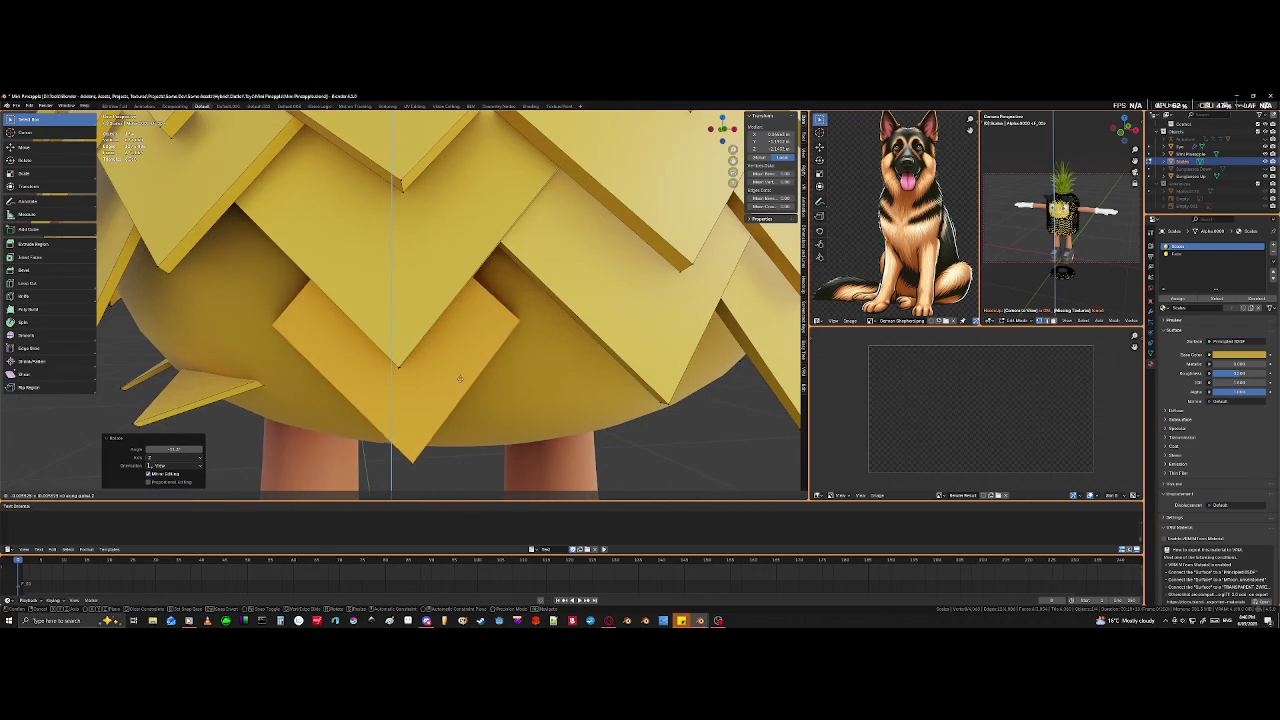
left_click(447, 385)
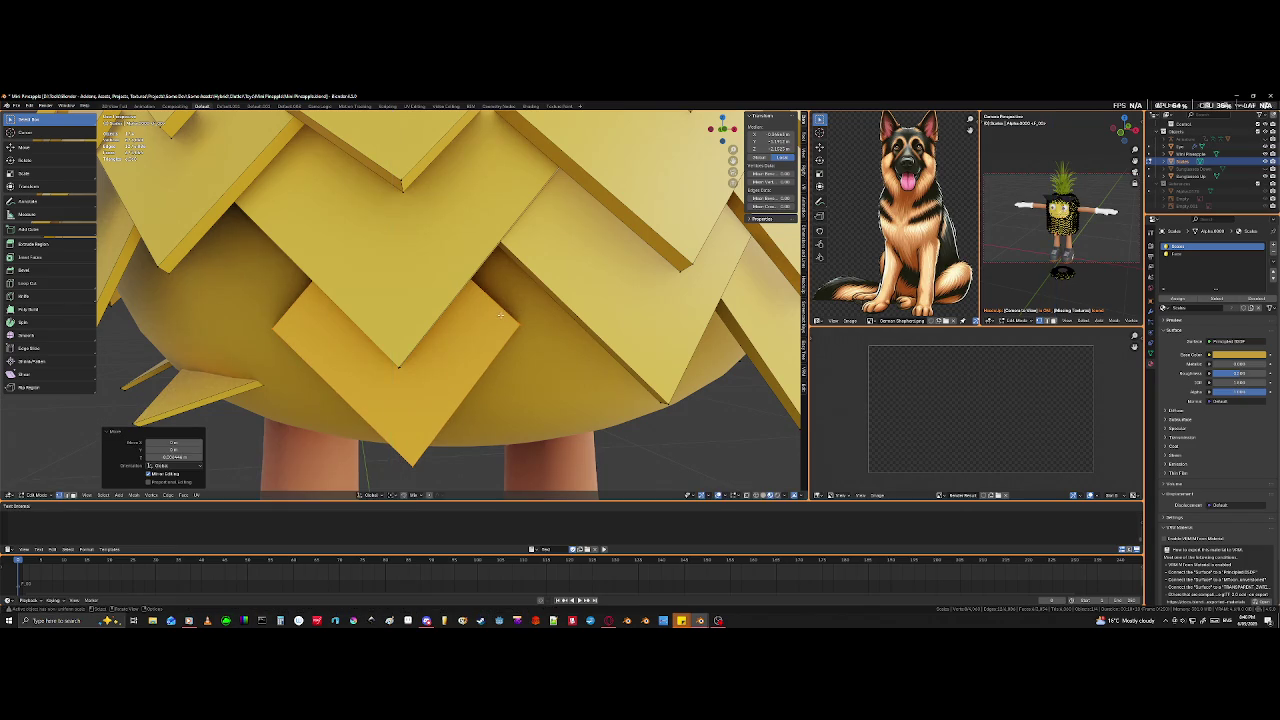
middle_click_drag(447, 385, 512, 352)
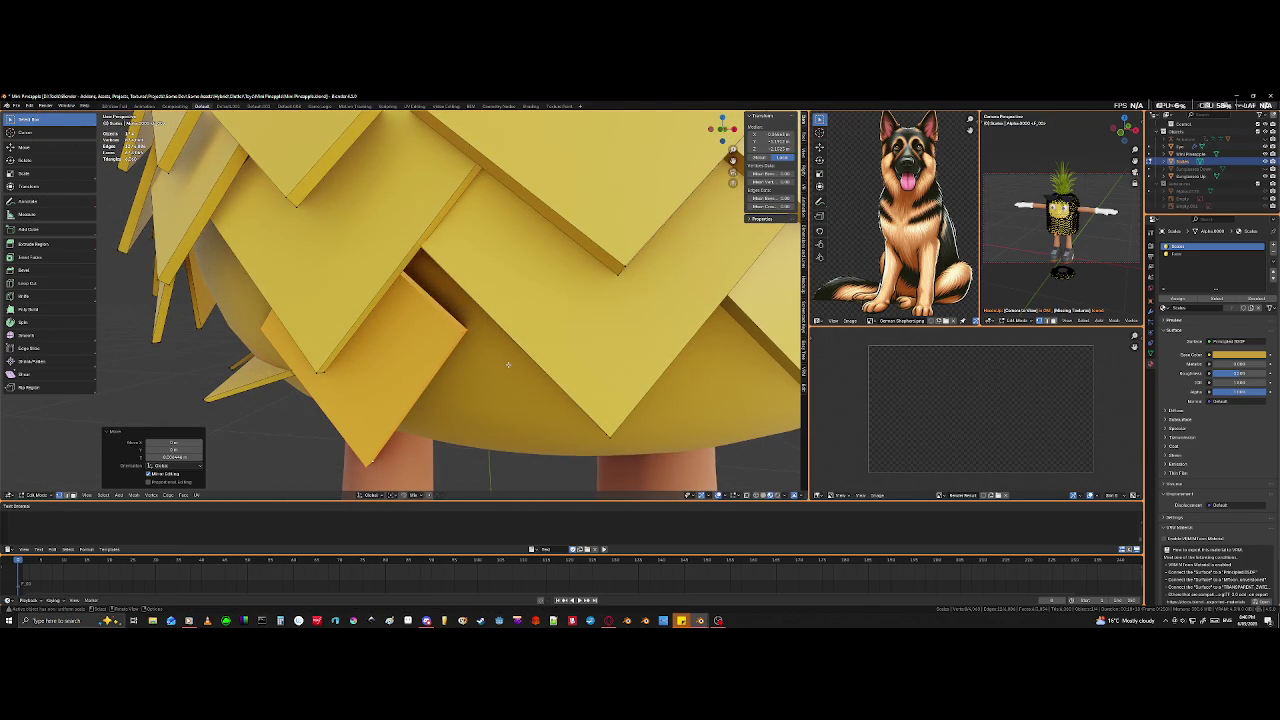
mouse_move(474, 356)
middle_mouse_down()
mouse_move(399, 331)
mouse_move(415, 333)
middle_mouse_up()
- Reposition the tile, enlarge it slightly, and tilt it over the gap
key("g")
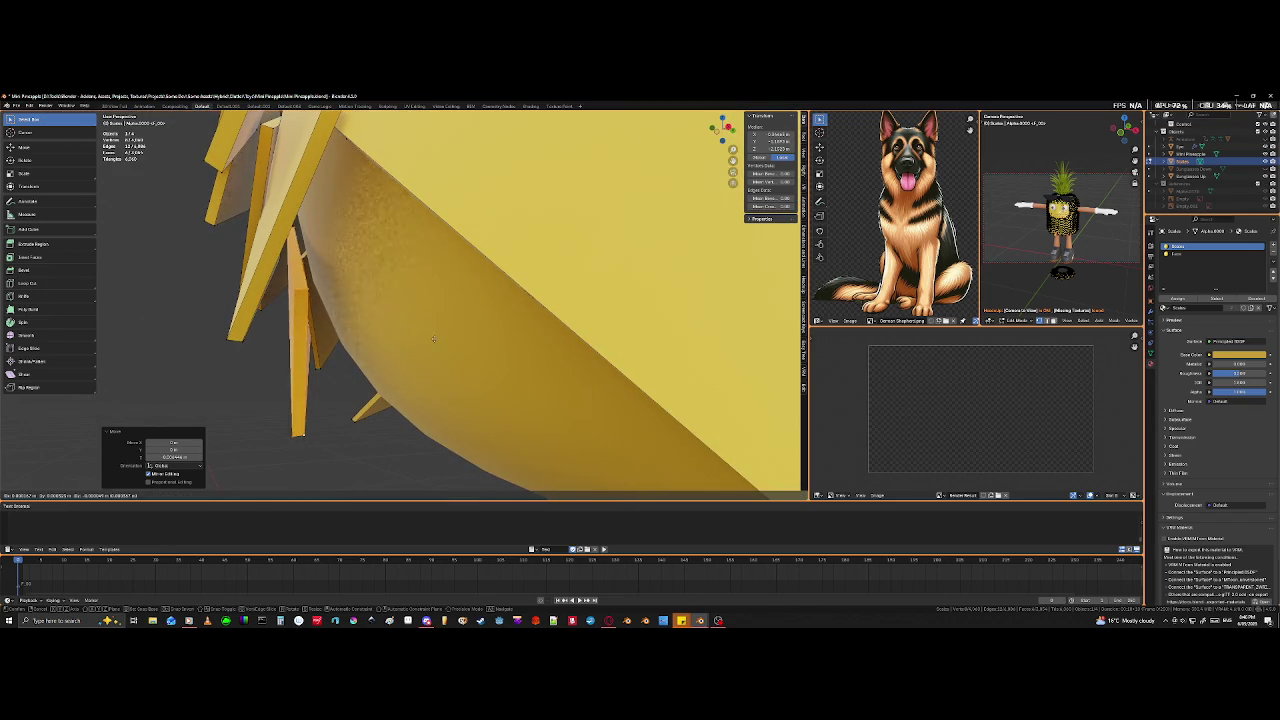
left_click(529, 266)
mouse_move(529, 266)
middle_mouse_down()
mouse_move(487, 243)
mouse_move(490, 300)
middle_mouse_up()
key("s")
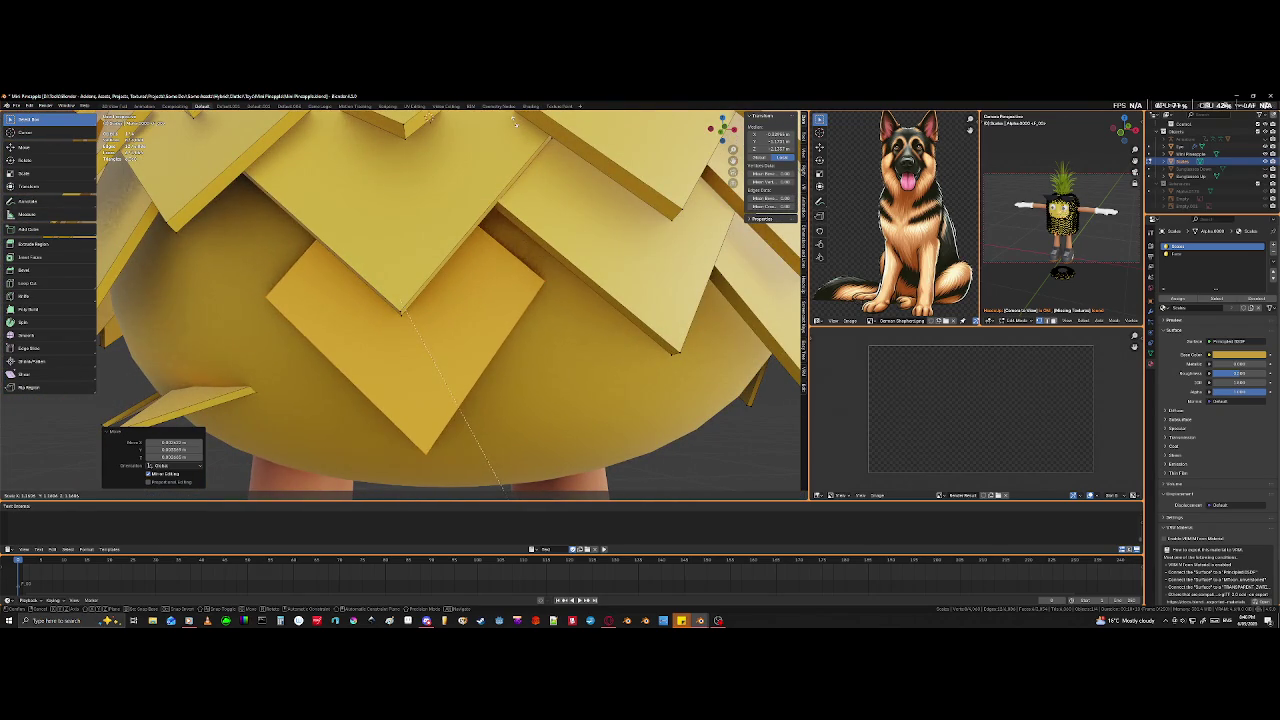
left_click(505, 490)
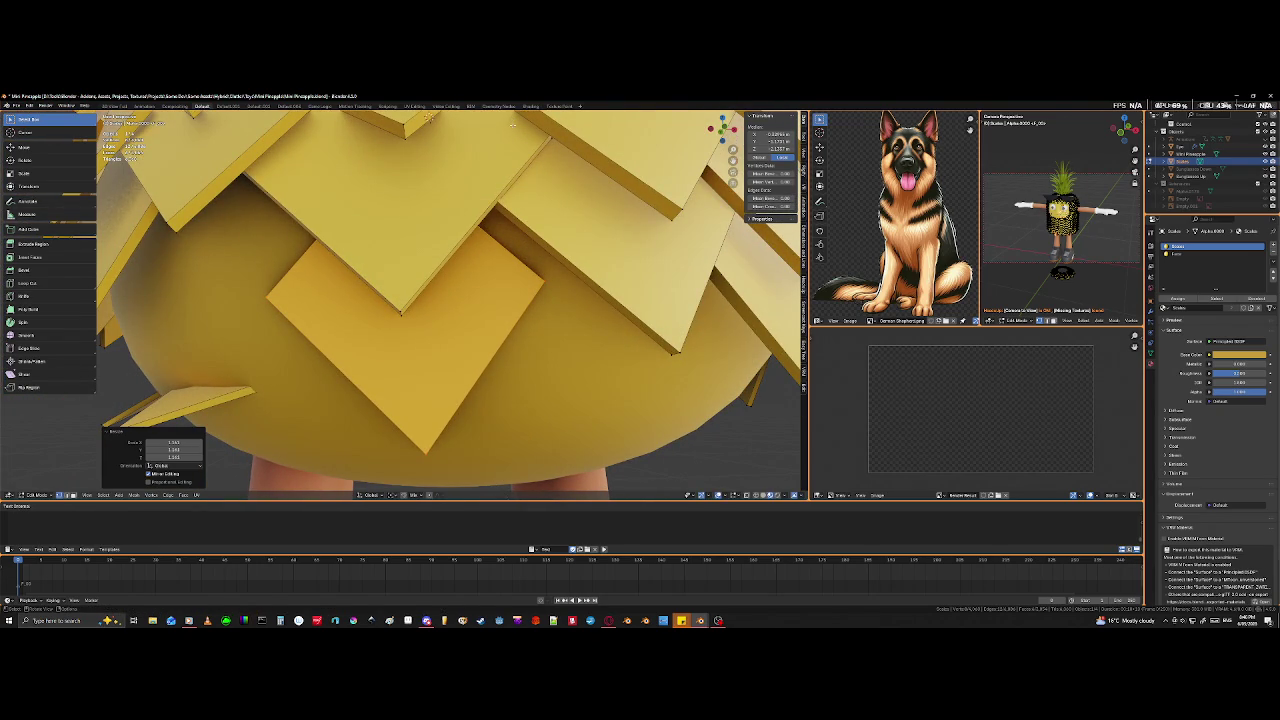
key("r")
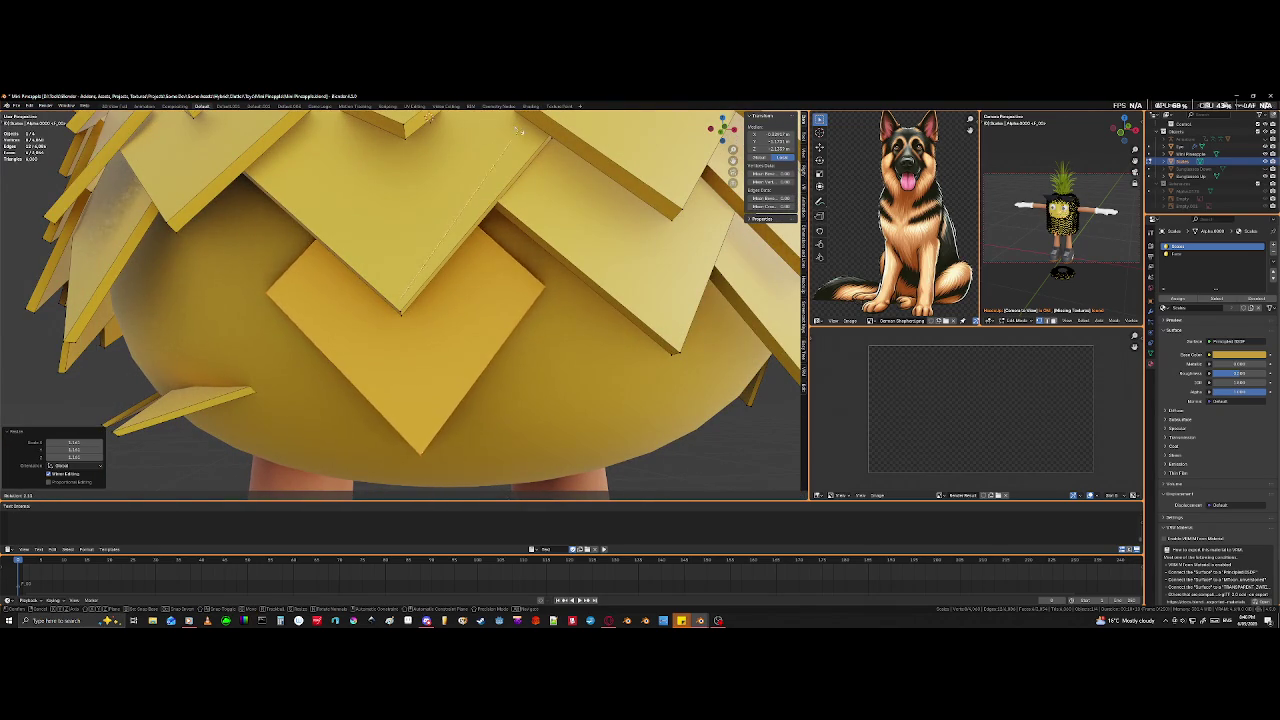
left_click(445, 281)
mouse_move(445, 281)
middle_mouse_down()
mouse_move(410, 325)
mouse_move(400, 270)
middle_mouse_up()
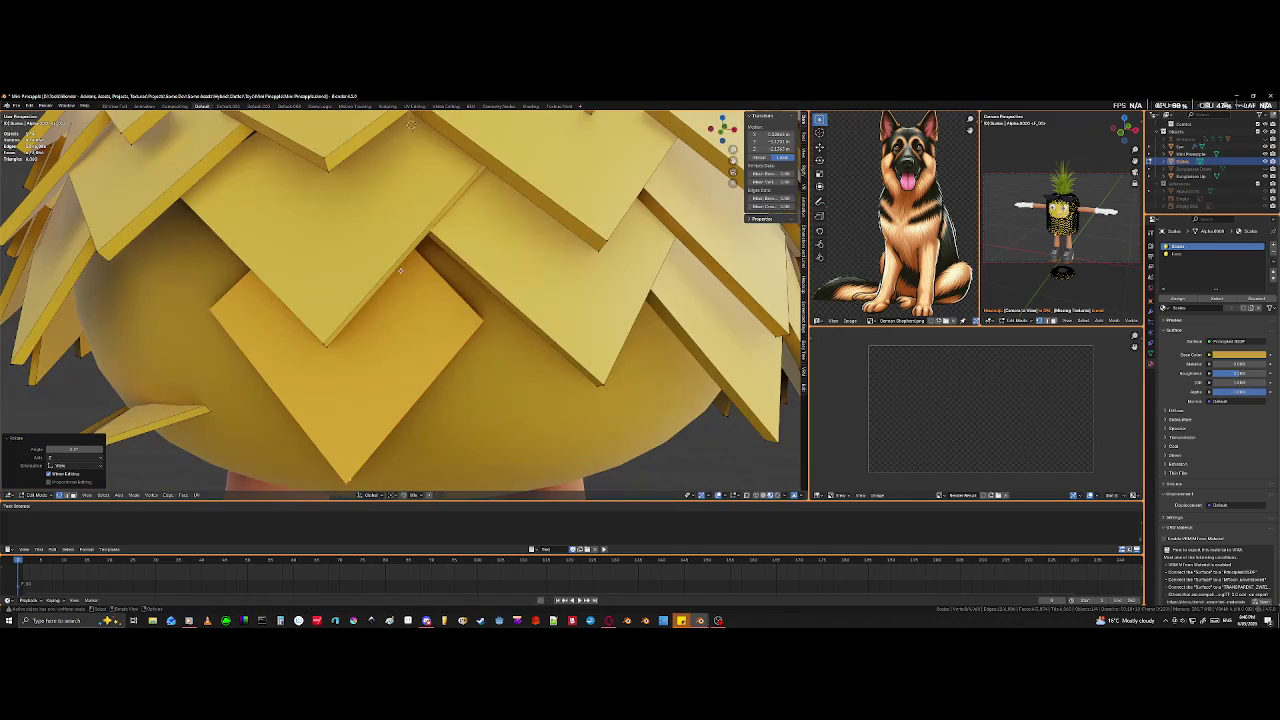
- Move the selected scale slab to a new position on the body
mouse_move(423, 291)
middle_mouse_down()
mouse_move(414, 234)
mouse_move(497, 217)
mouse_move(494, 387)
middle_mouse_up()
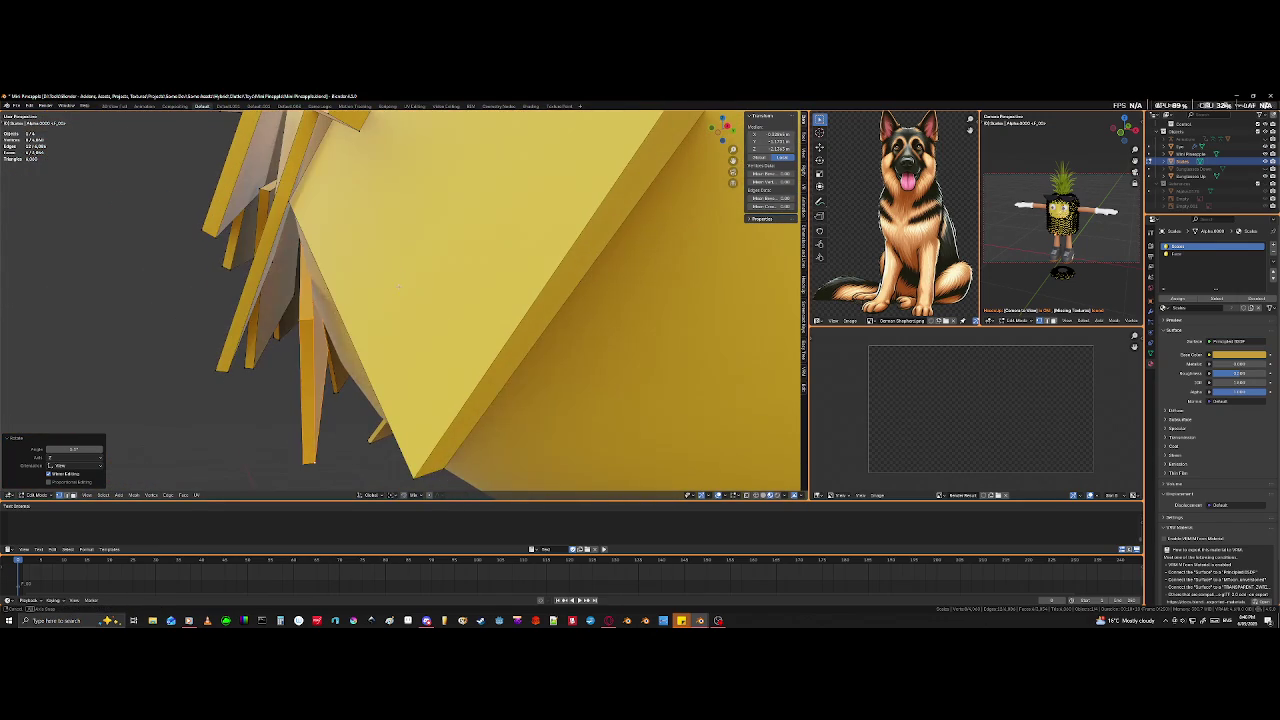
mouse_move(494, 387)
middle_mouse_down()
mouse_move(474, 350)
mouse_move(490, 322)
middle_mouse_up()
key("g")
left_click(480, 316)
- Add another scale slab to the selection and move both slabs together
scroll(485, 324, "up", 3)
middle_click_drag(489, 331, 511, 292)
left_click(537, 252, "shift")
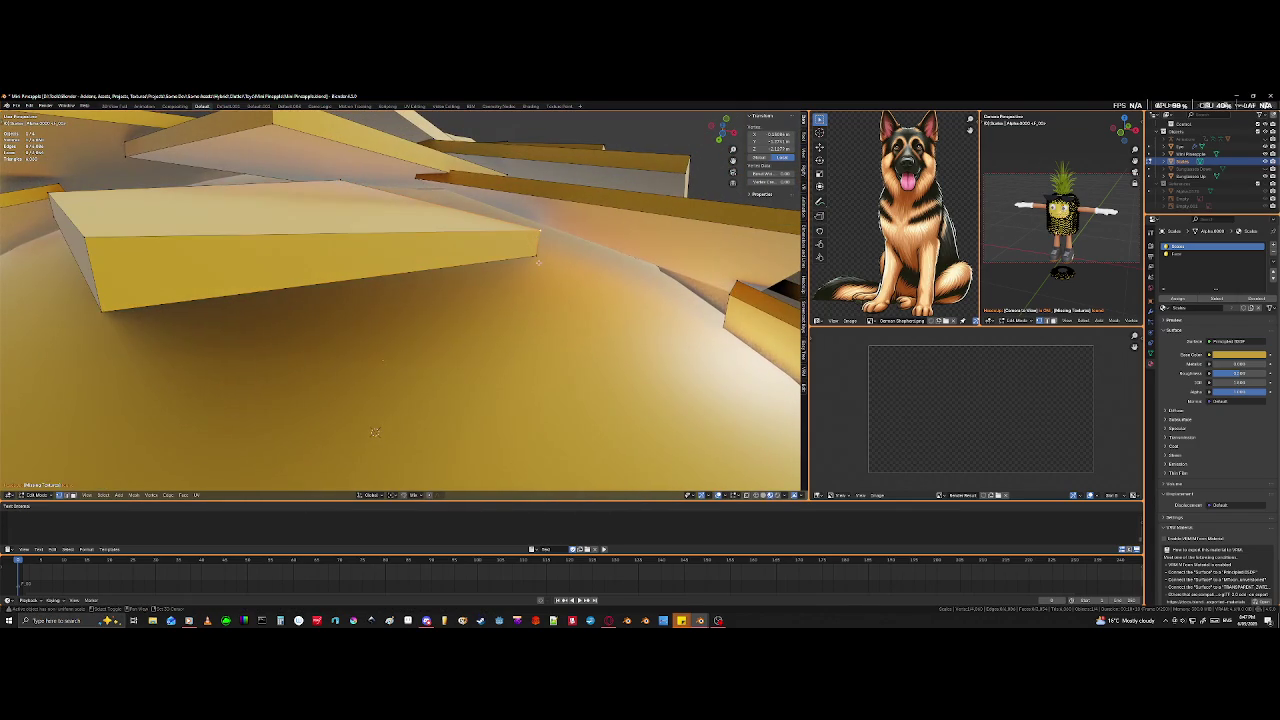
key("g")
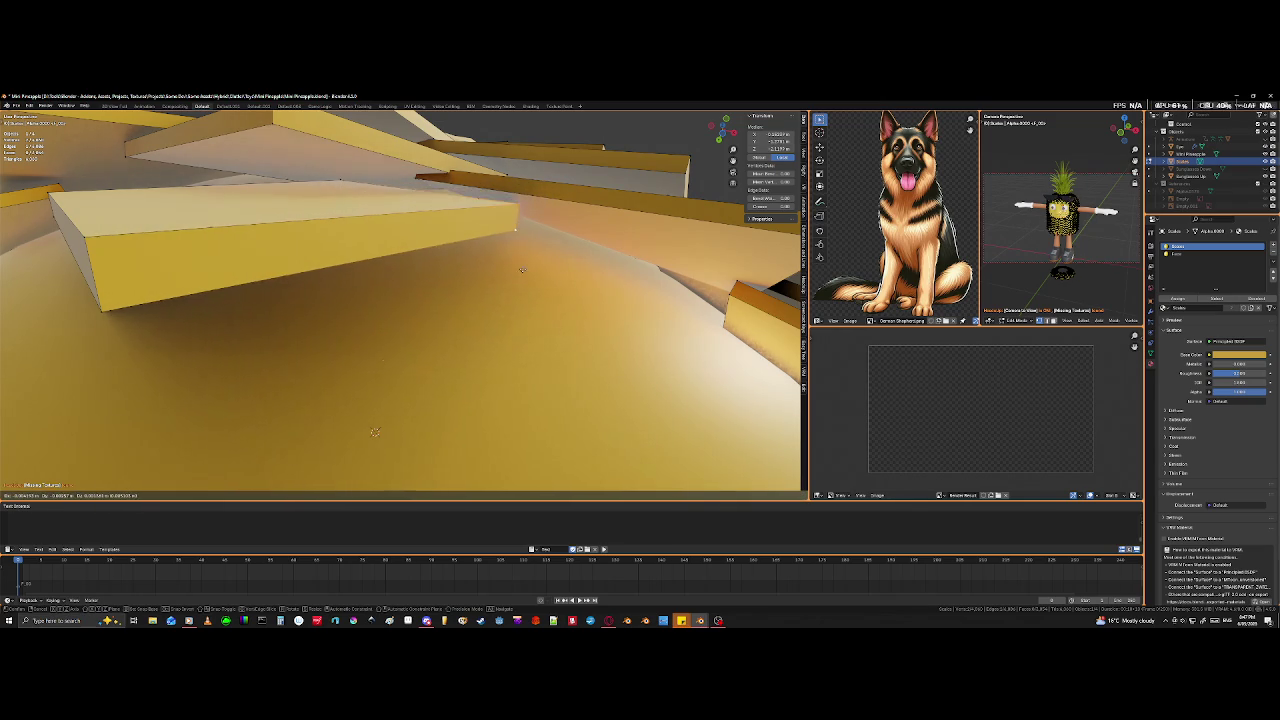
left_click(538, 267)
scroll(538, 267, "down", 5)
middle_click_drag(538, 267, 263, 260)
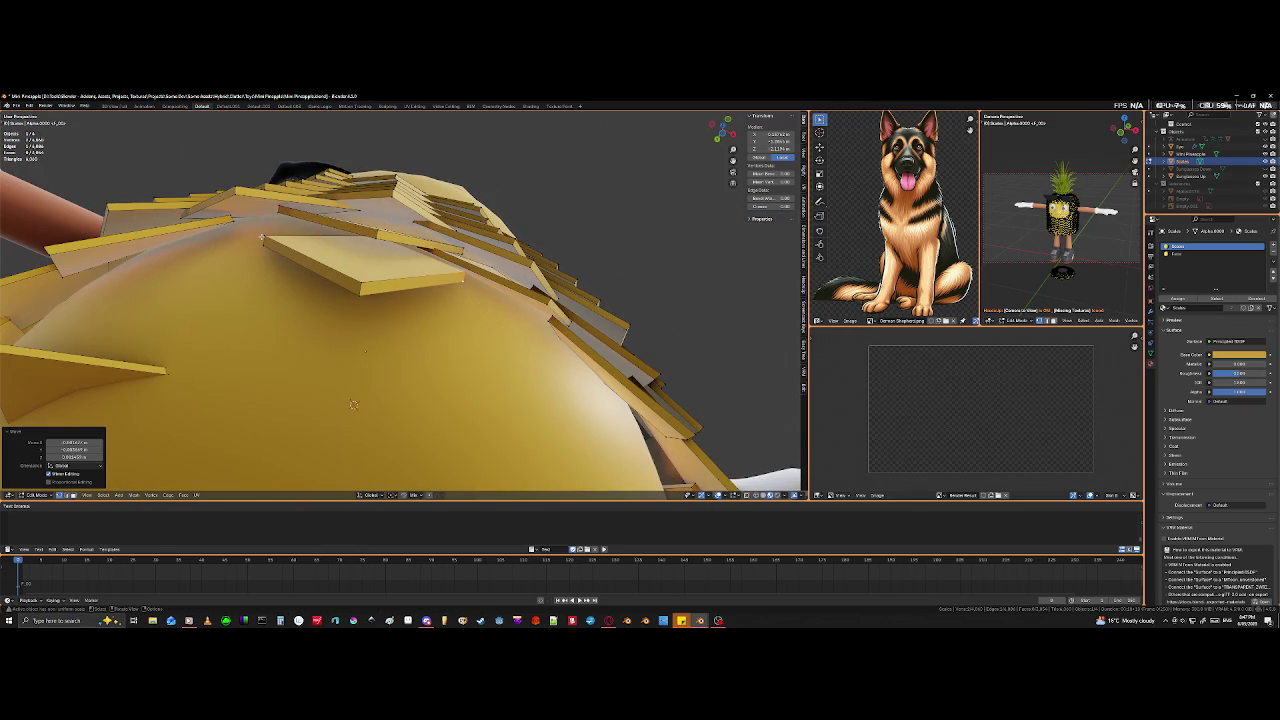
- Select another scale on the dome and move it into place
mouse_move(458, 324)
middle_mouse_down()
mouse_move(259, 295)
mouse_move(257, 325)
mouse_move(272, 277)
mouse_move(300, 285)
middle_mouse_up()
scroll(259, 295, "down", 3)
scroll(300, 285, "up", 3)
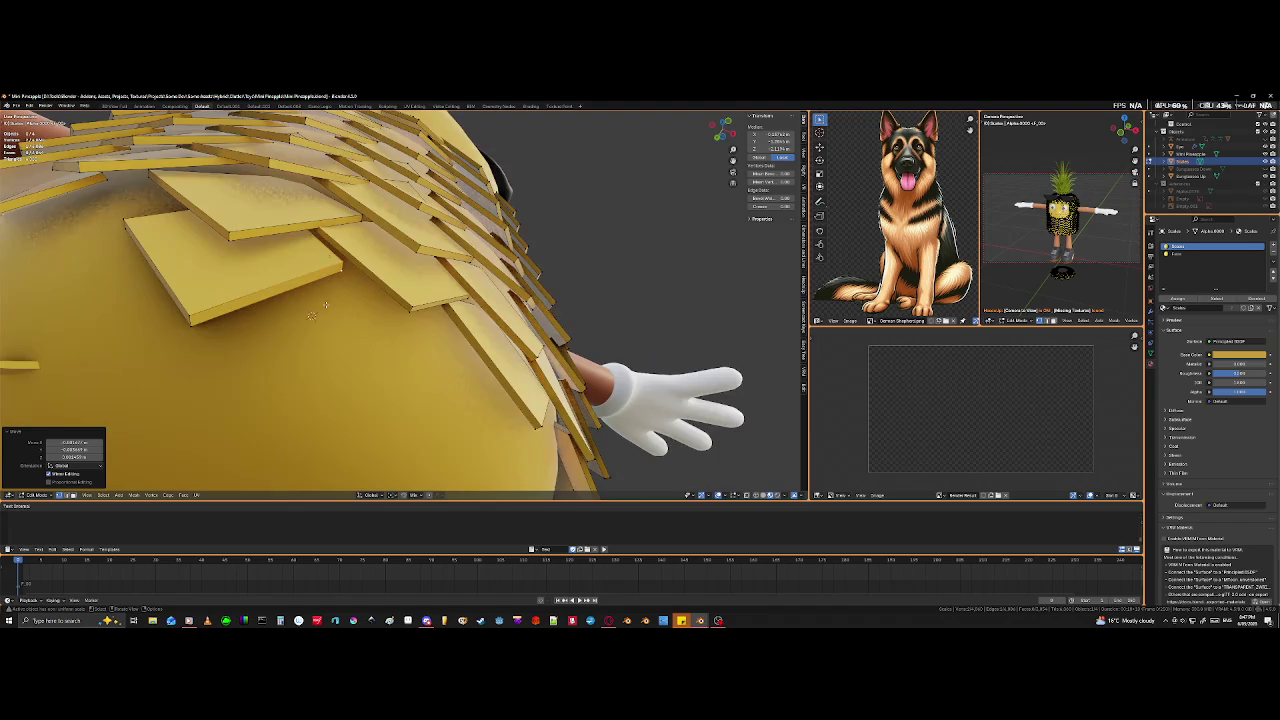
scroll(320, 287, "up", 2)
scroll(336, 288, "up", 2)
mouse_move(366, 324)
middle_mouse_down()
mouse_move(410, 343)
mouse_move(333, 299)
middle_mouse_up()
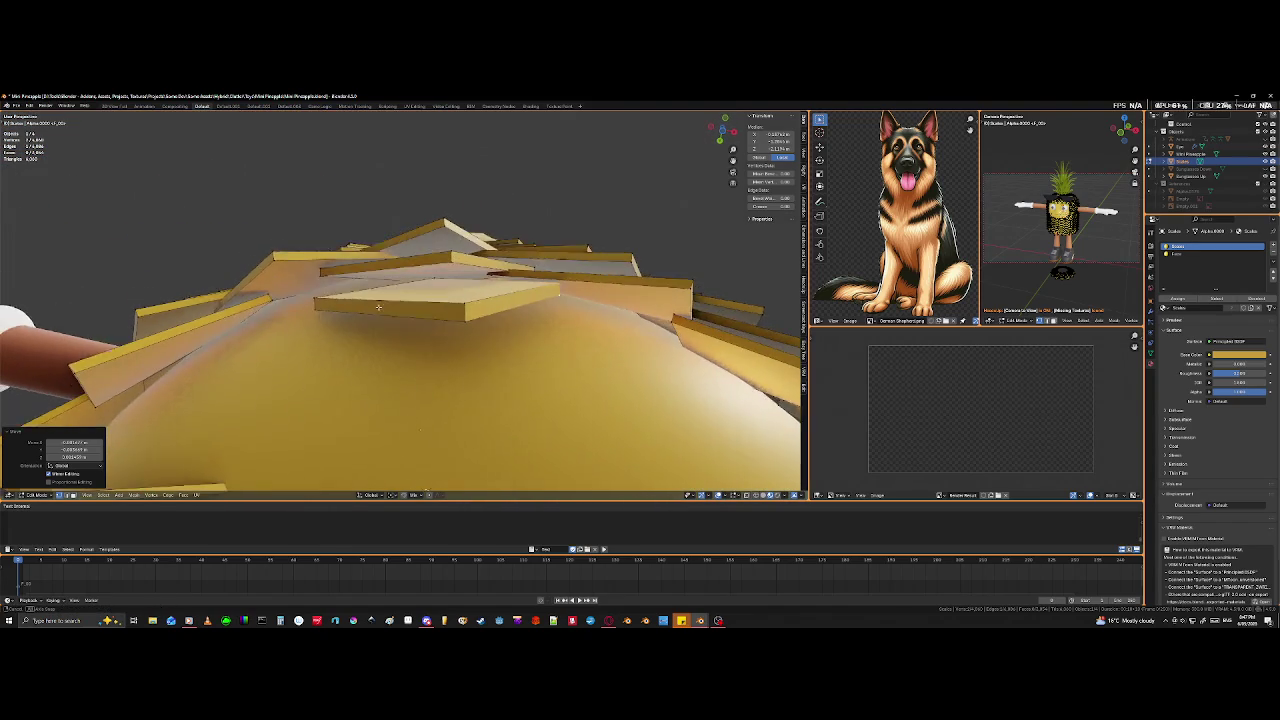
left_click(319, 313, "shift")
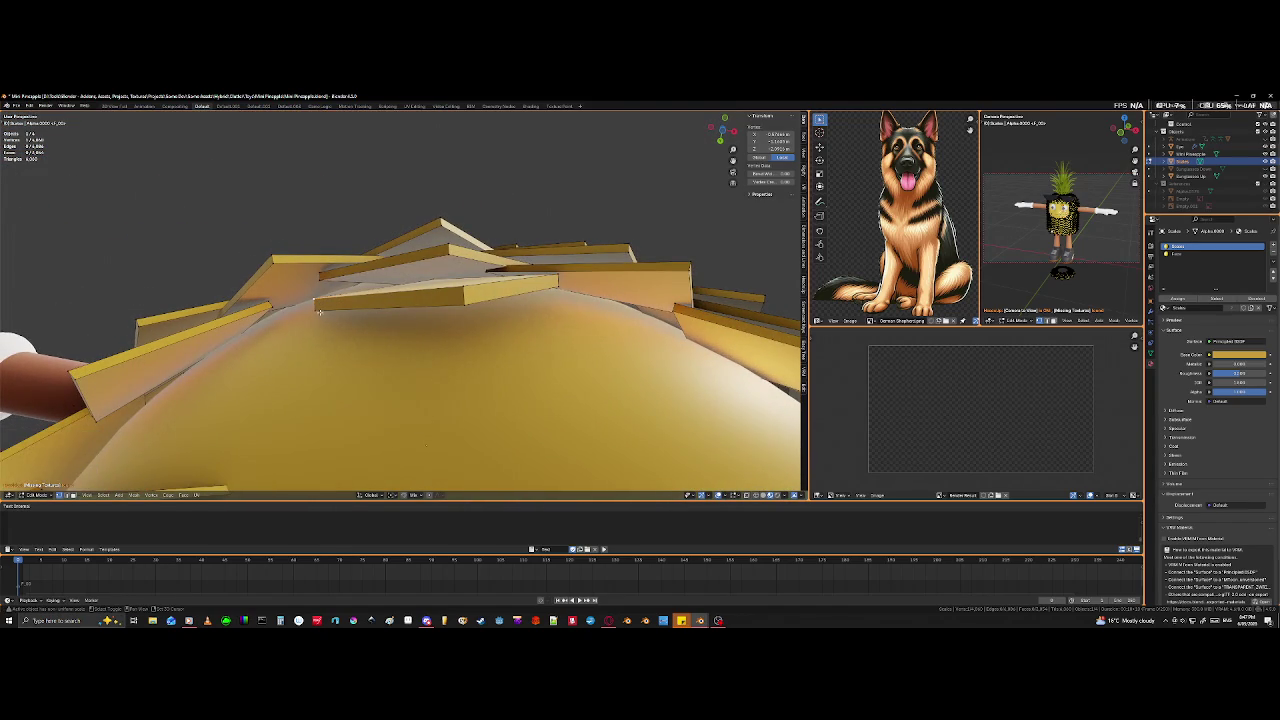
key("g")
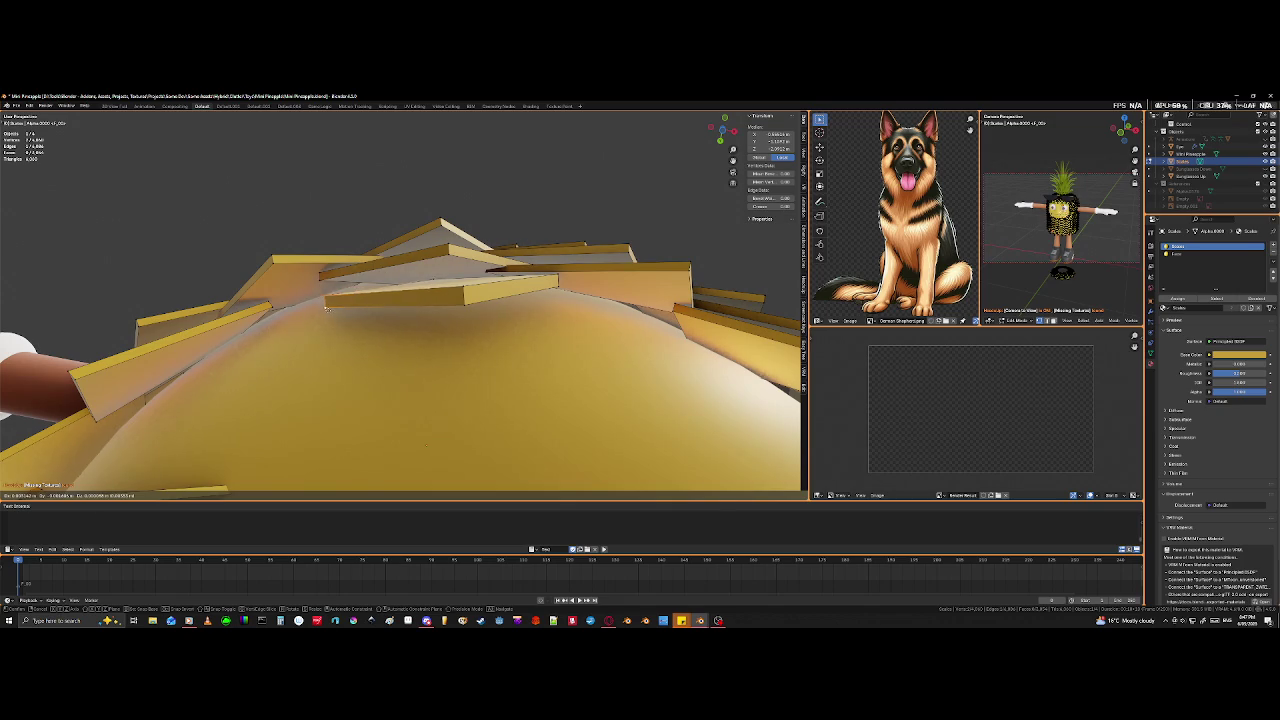
left_click(321, 312)
middle_click_drag(512, 284, 472, 302)
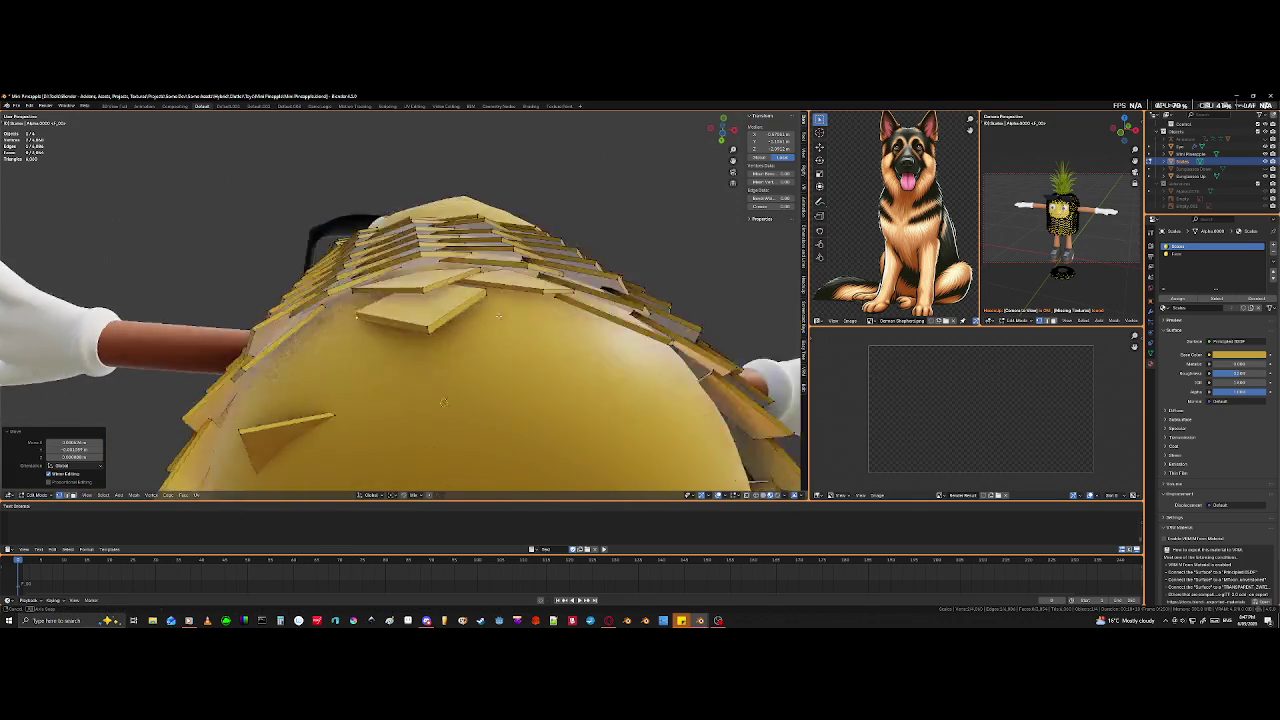
- Restore the scale-edge selection and edge-slide it to close the gap against neighbouring tiles
key("alt+a")
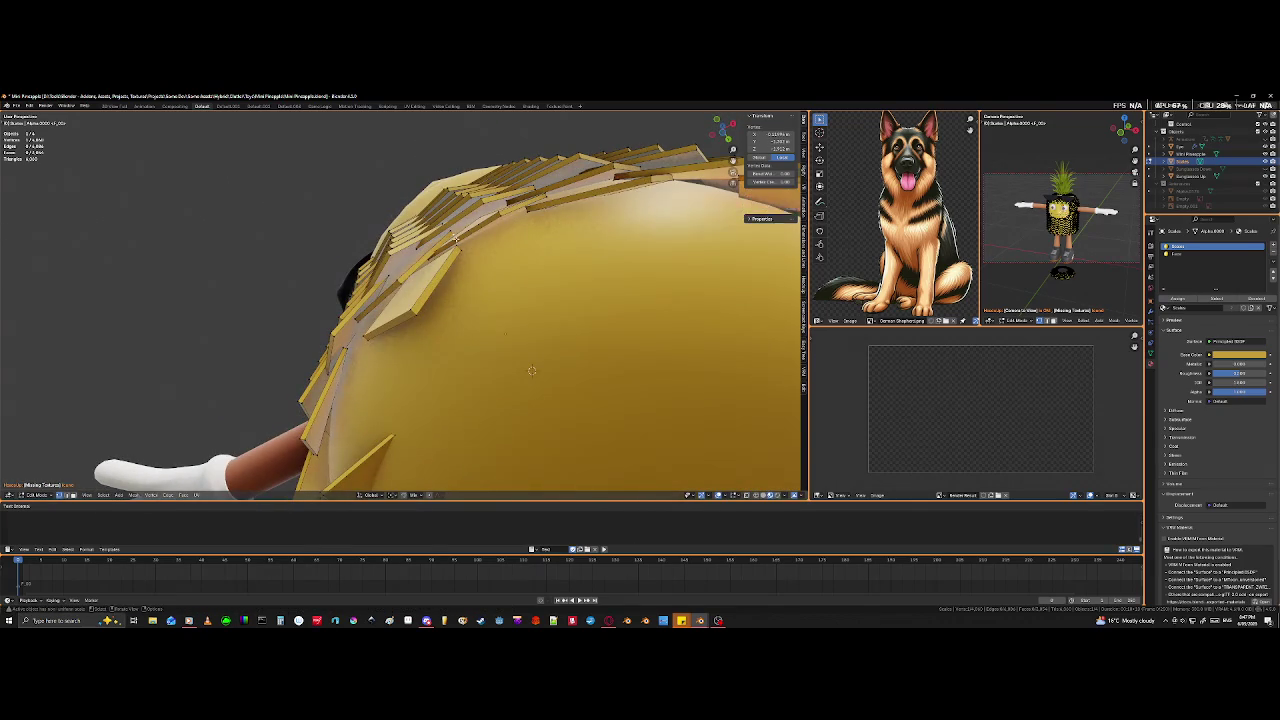
key("ctrl+z")
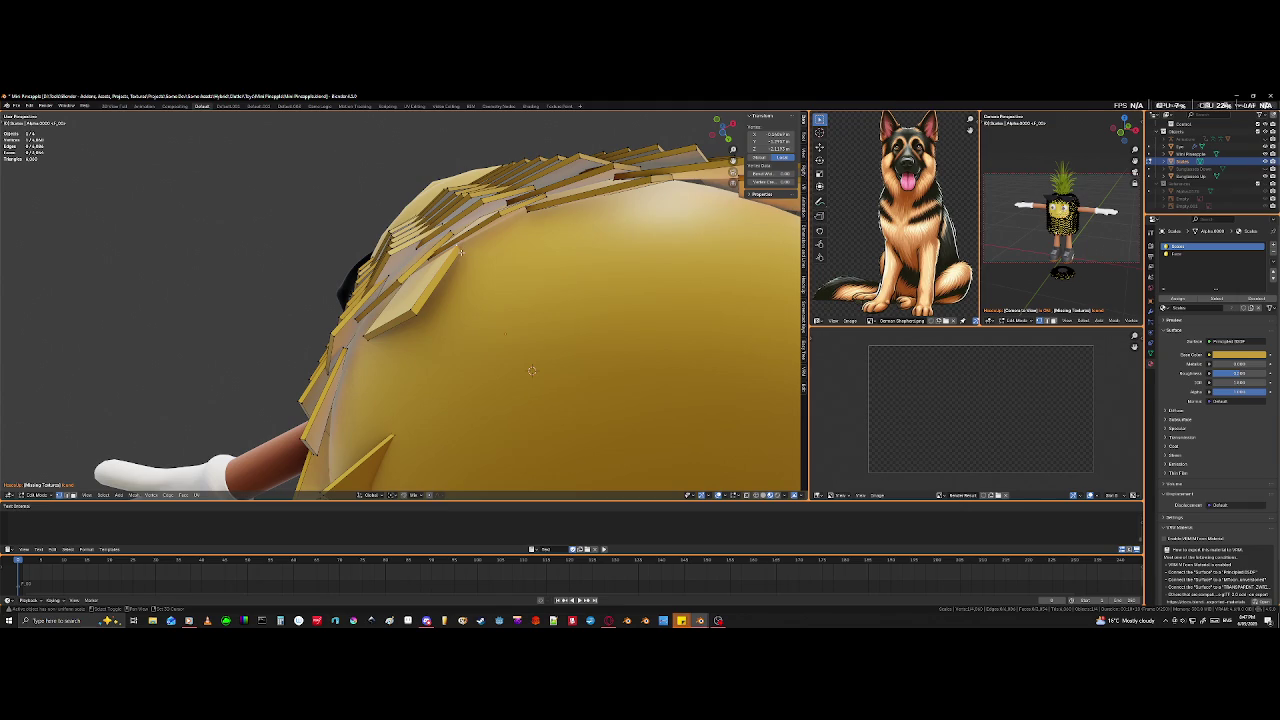
key("ctrl+z")
mouse_move(463, 251)
middle_mouse_down()
mouse_move(601, 284)
mouse_move(573, 417)
middle_mouse_up()
scroll(573, 417, "up", 4)
key("g")
key("g")
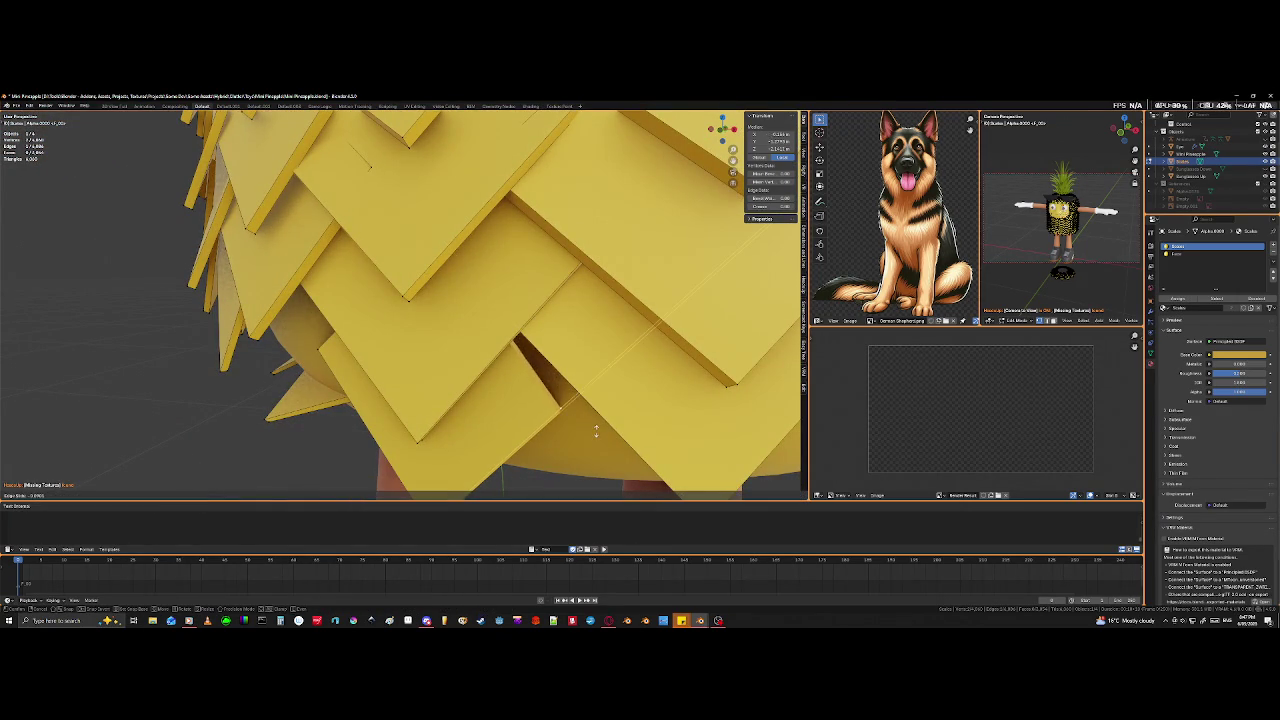
left_click(656, 405)
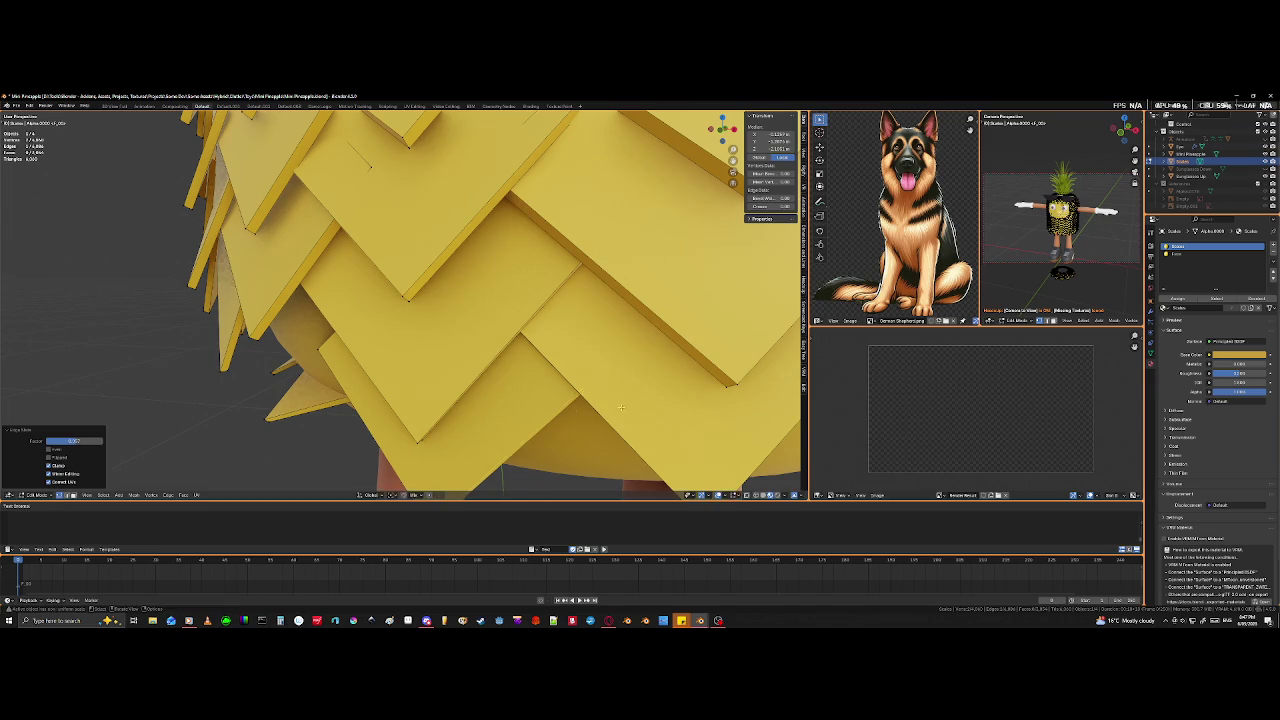
scroll(656, 405, "down", 3)
scroll(656, 405, "down", 2)
mouse_move(656, 405)
middle_mouse_down()
mouse_move(532, 357)
mouse_move(537, 346)
middle_mouse_up()
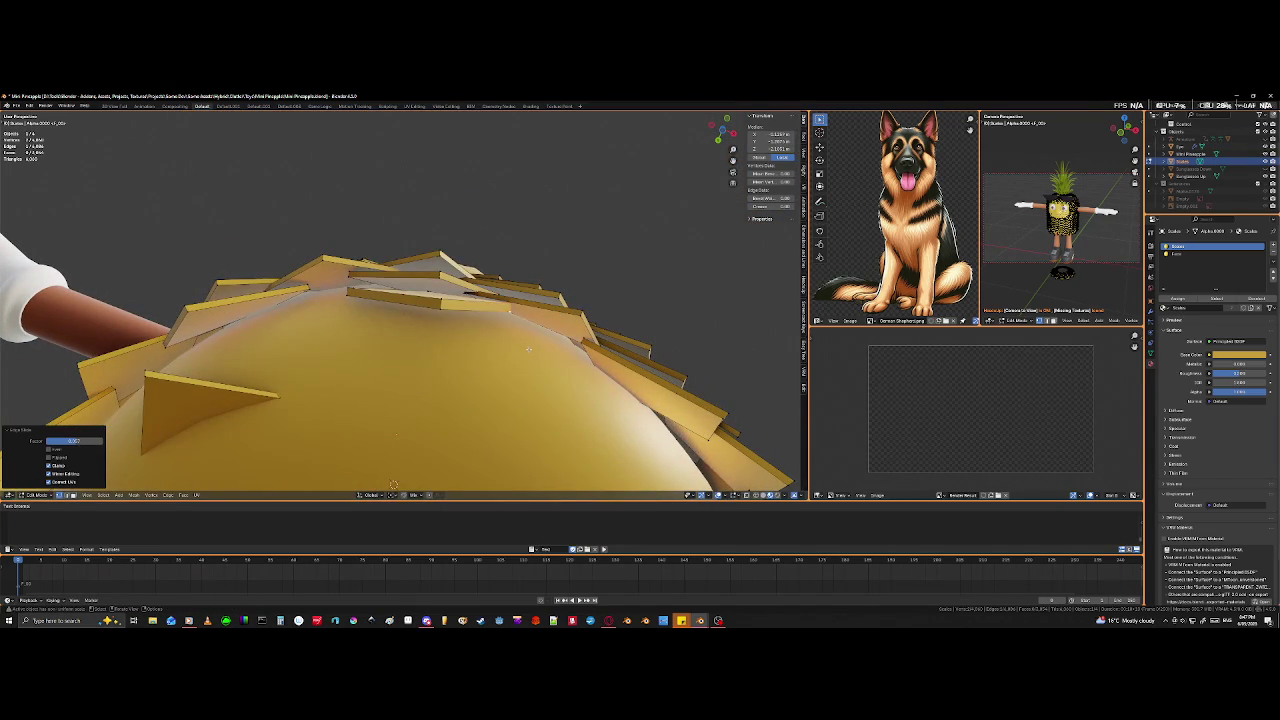
mouse_move(365, 344)
middle_mouse_down()
mouse_move(363, 368)
mouse_move(298, 386)
middle_mouse_up()
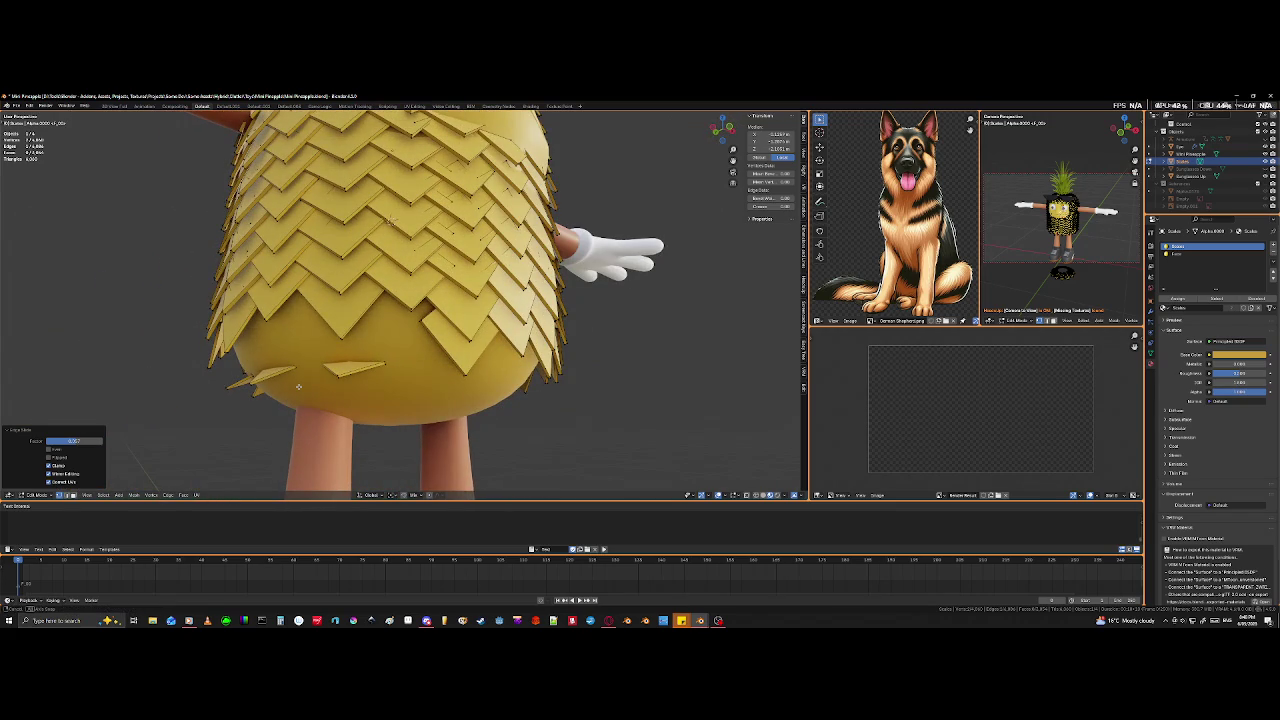
middle_click_drag(298, 386, 282, 395)
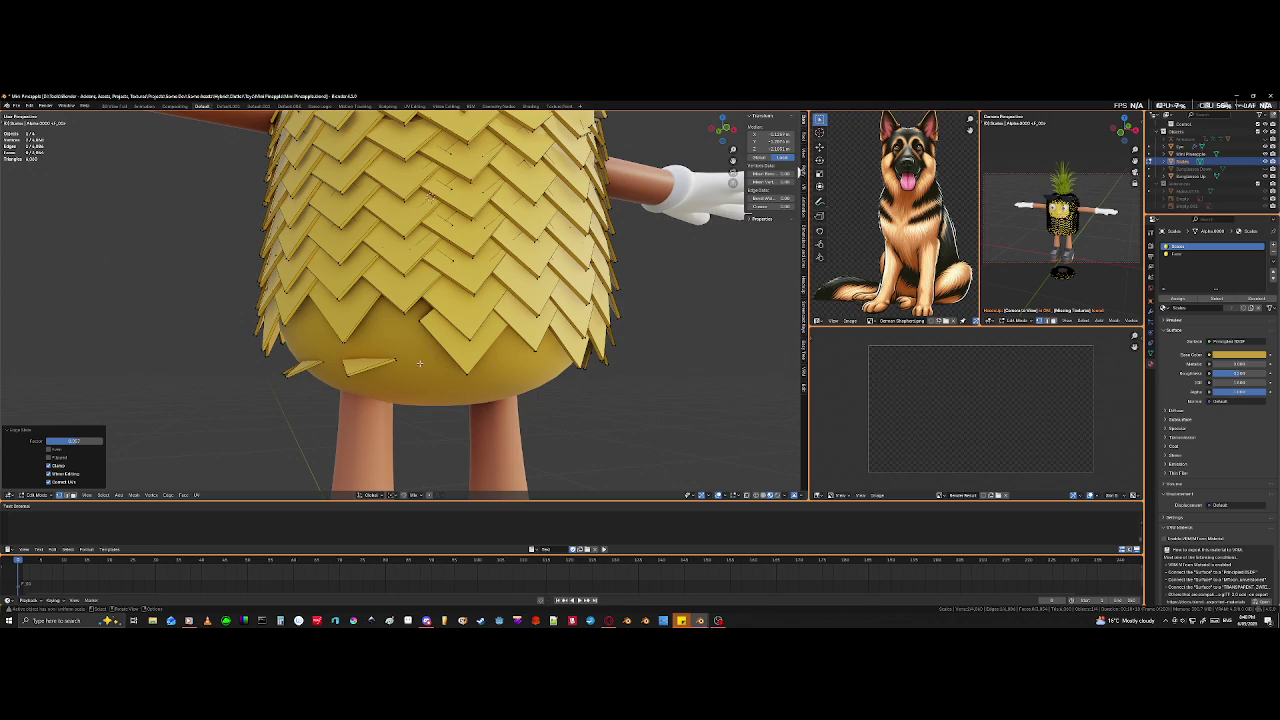
mouse_move(392, 358)
middle_mouse_down()
mouse_move(393, 347)
mouse_move(460, 413)
mouse_move(466, 148)
mouse_move(362, 373)
mouse_move(424, 348)
mouse_move(432, 322)
middle_mouse_up()
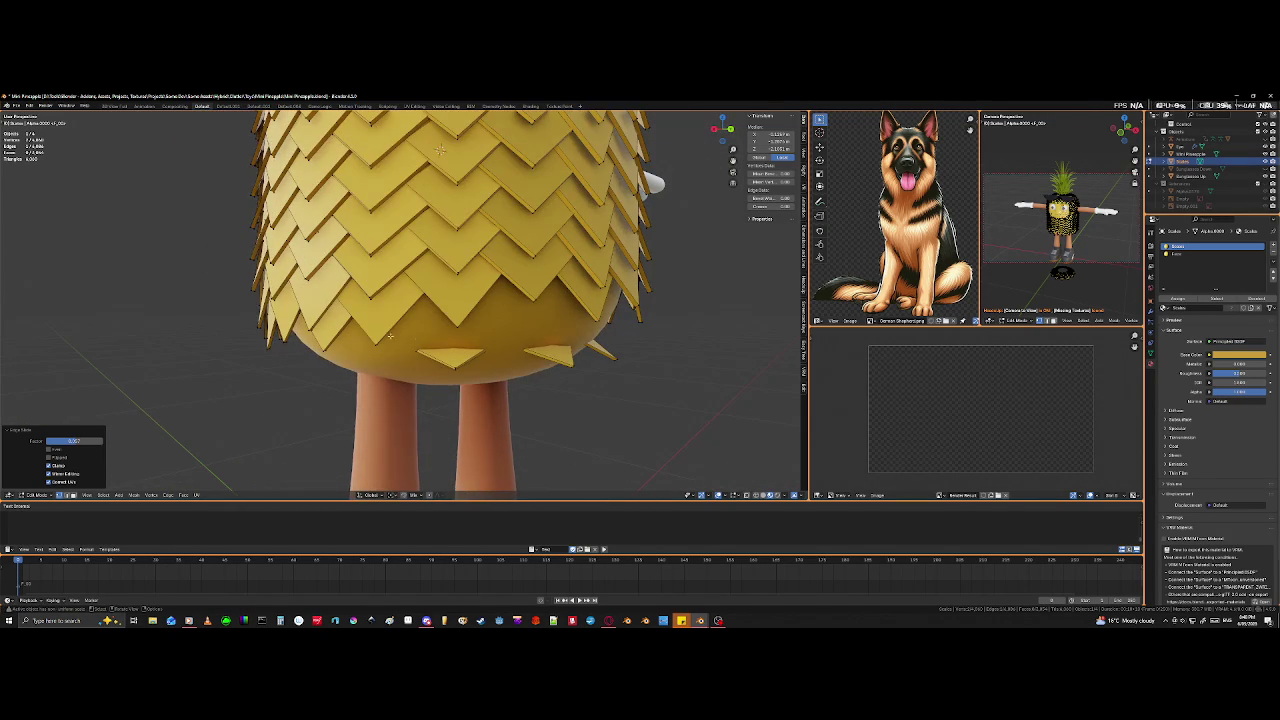
right_click(432, 322)
- Select the connected underside scale piece and duplicate it in place
left_click(440, 148)
key("ctrl+l")
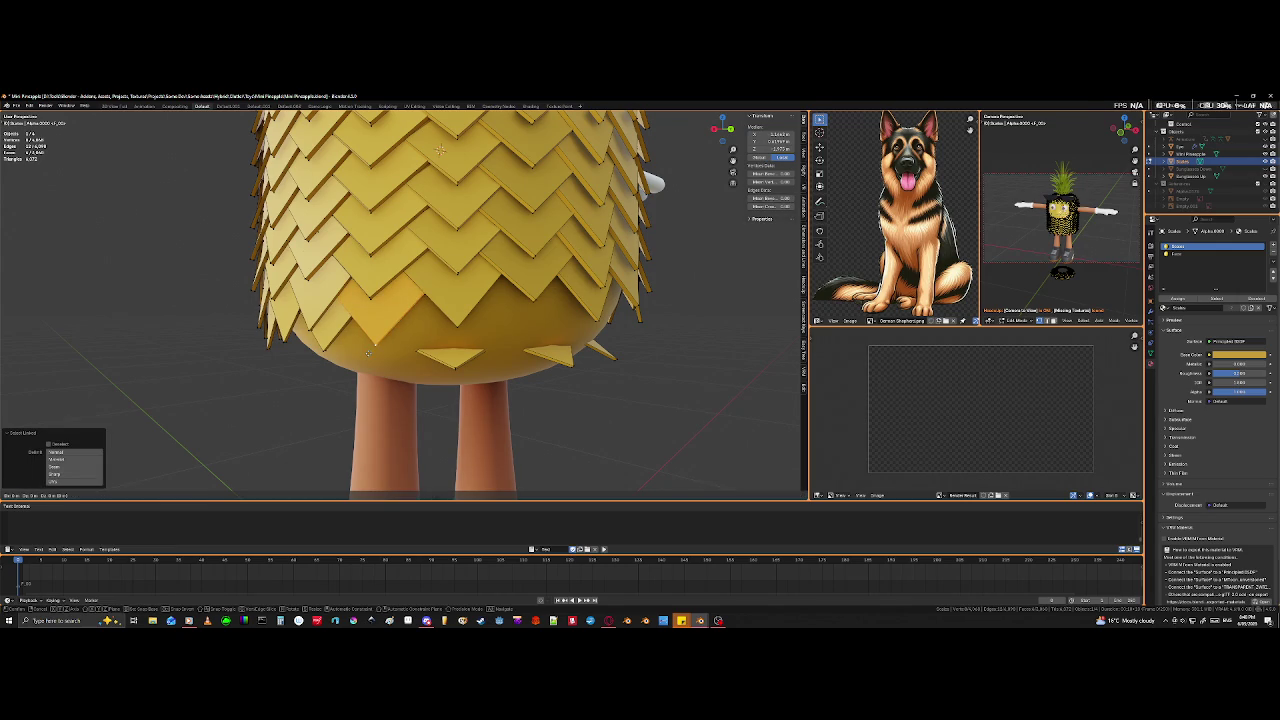
key("shift+d")
right_click(368, 353)
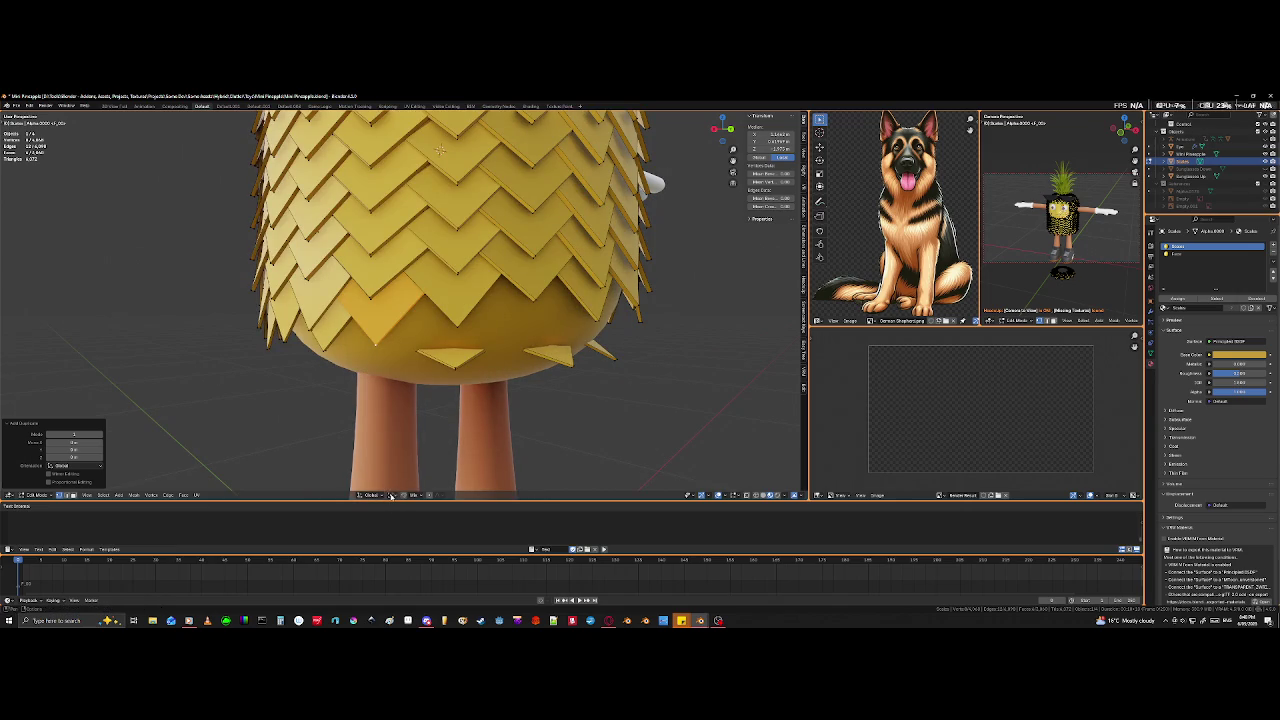
- Set the pivot point to the 3D cursor and rotate the copies around Z
left_click(391, 496)
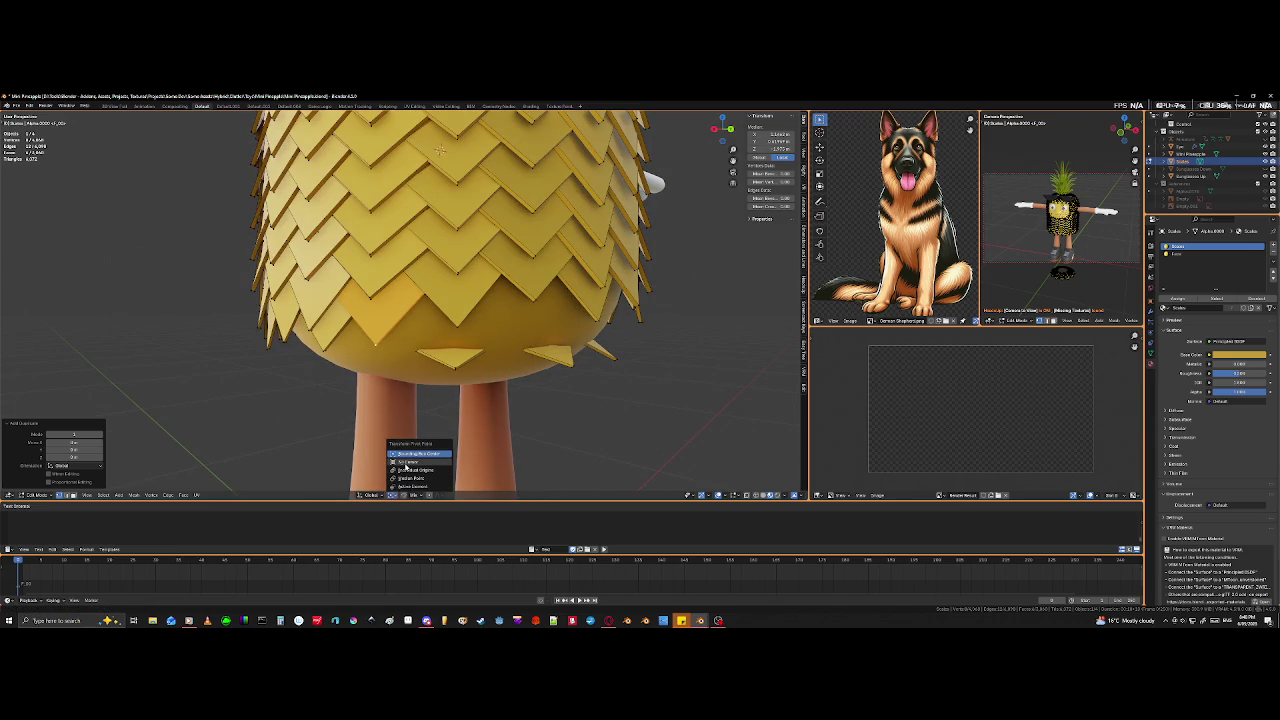
left_click(405, 464)
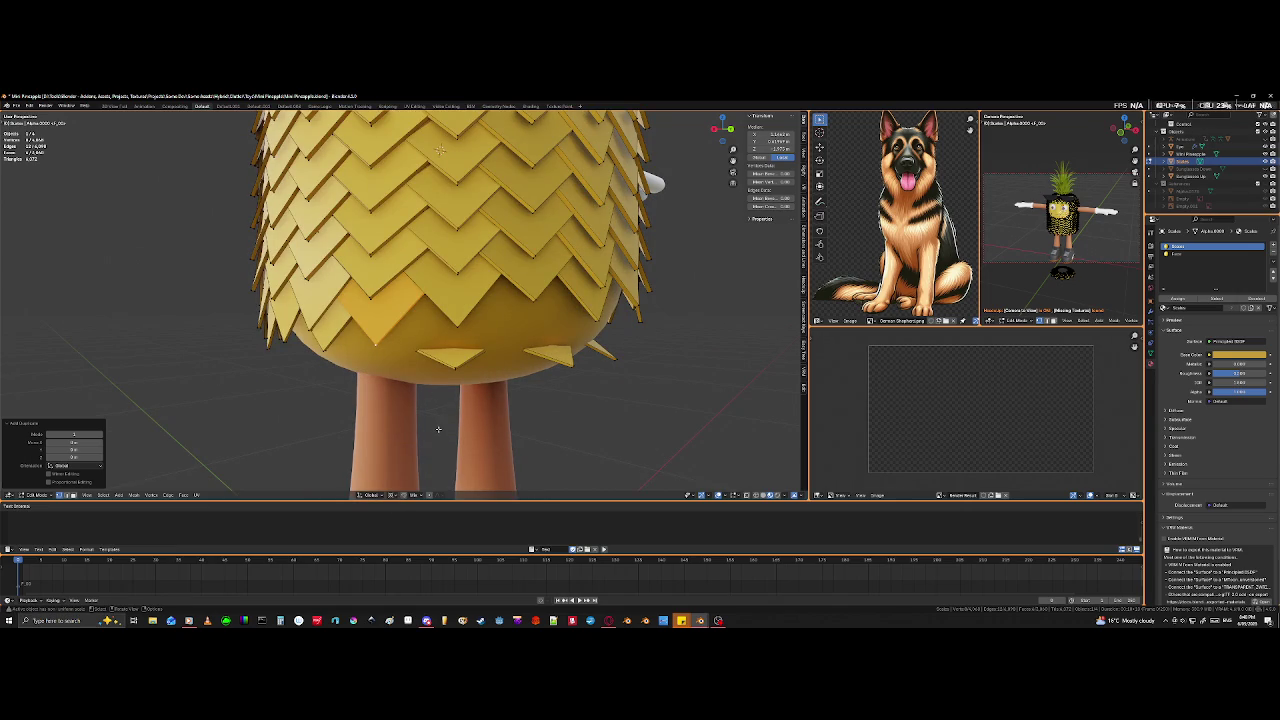
key("r")
key("z")
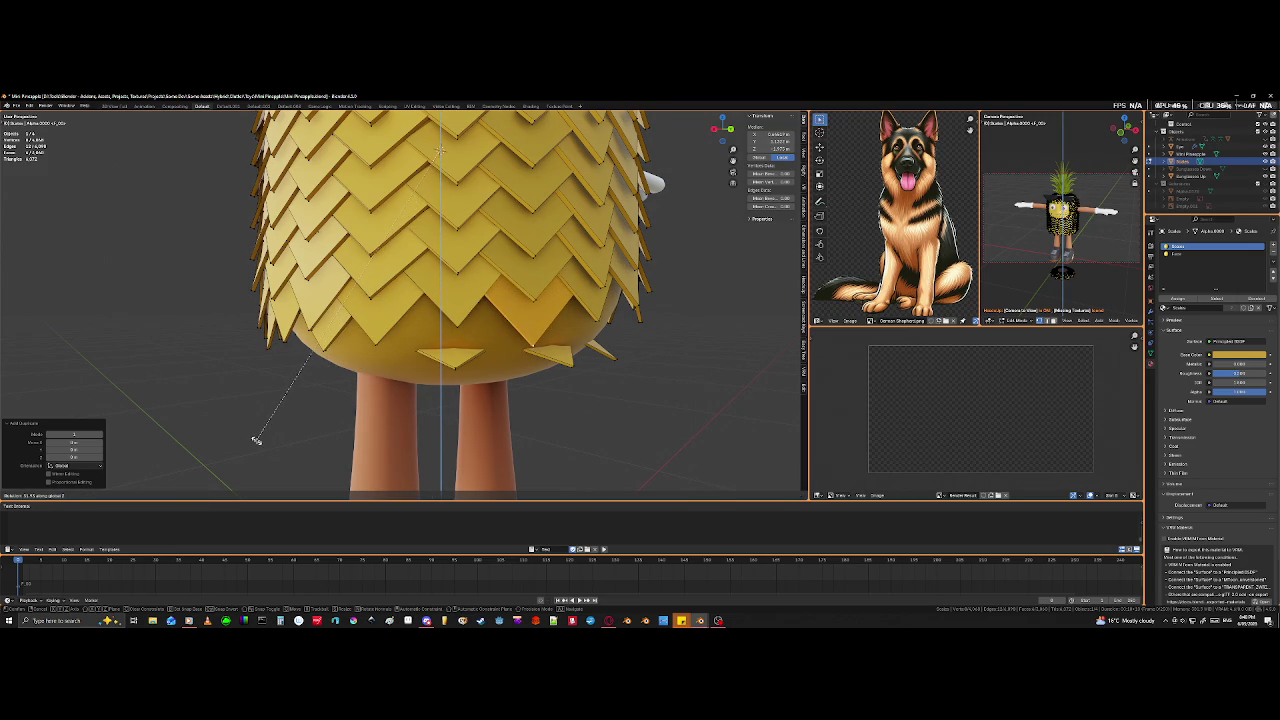
left_click(256, 440)
- Rotate the copied scales further around the body's vertical axis and check the underside
middle_click_drag(600, 423, 367, 411)
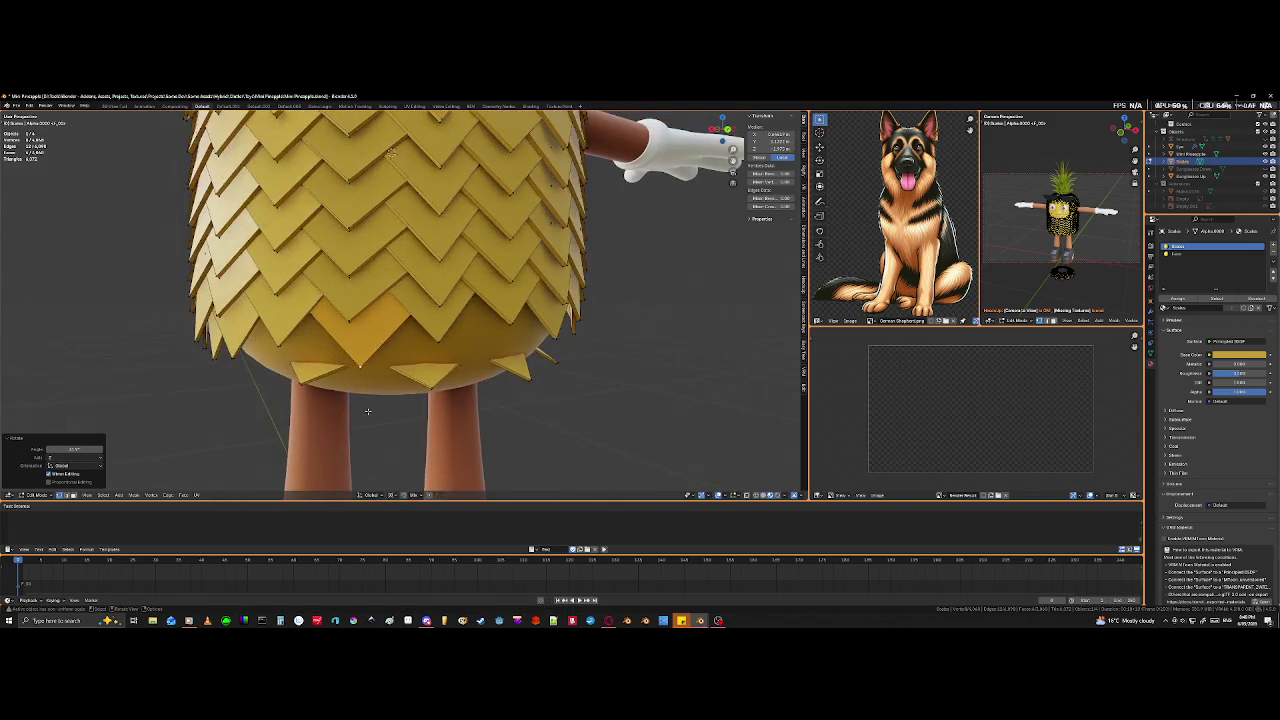
scroll(367, 411, "up", 6)
scroll(352, 423, "down", 3)
scroll(352, 410, "down", 2)
mouse_move(390, 138)
middle_mouse_down()
mouse_move(520, 383)
mouse_move(509, 421)
mouse_move(530, 424)
mouse_move(515, 440)
middle_mouse_up()
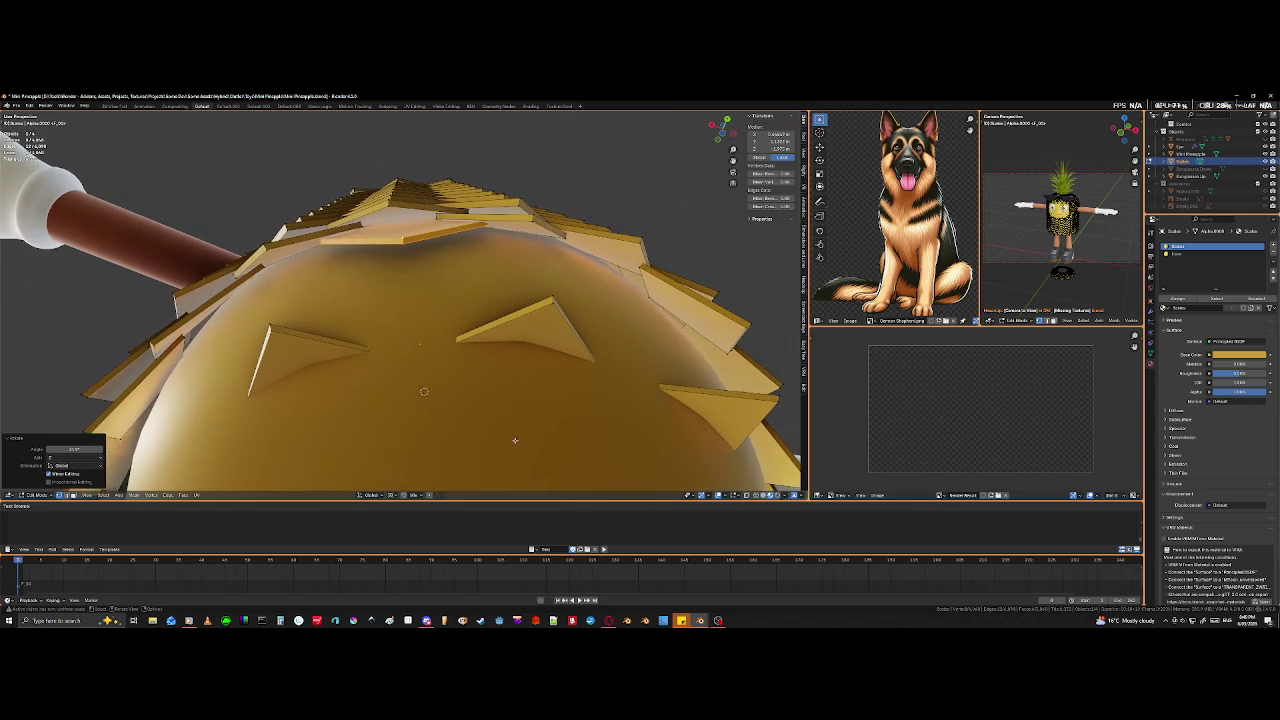
key("r")
key("z")
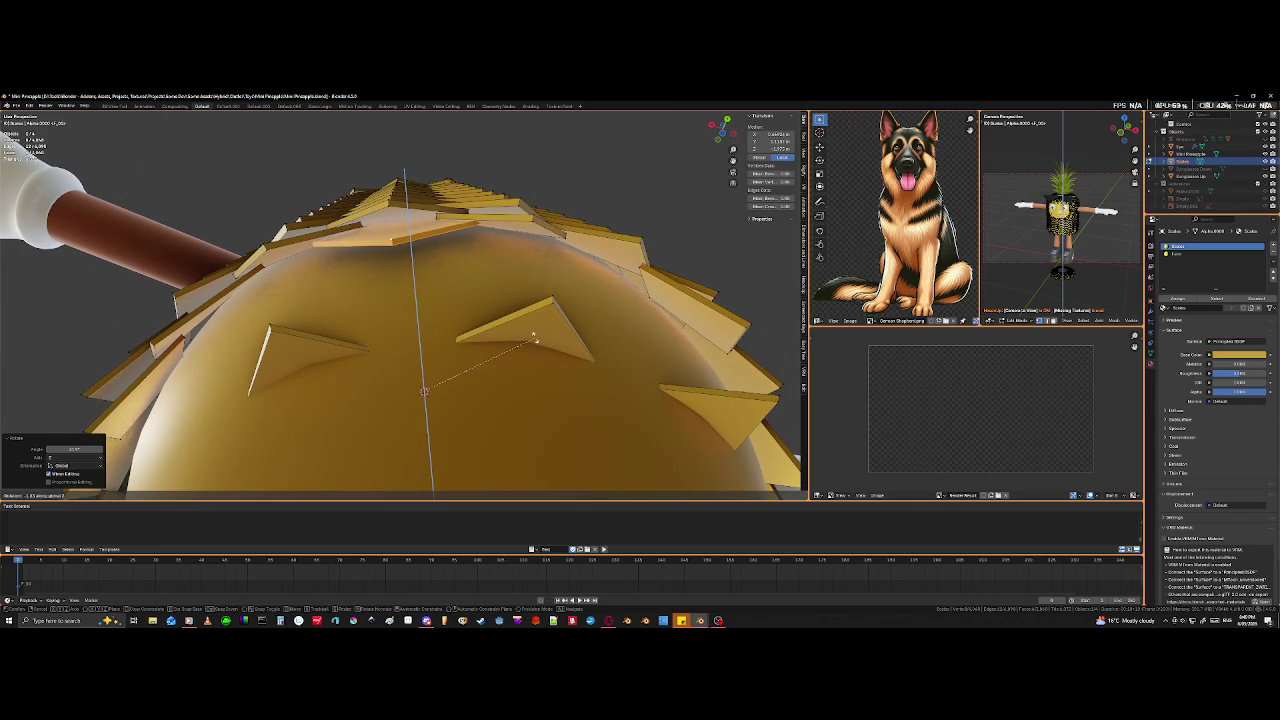
left_click(535, 338)
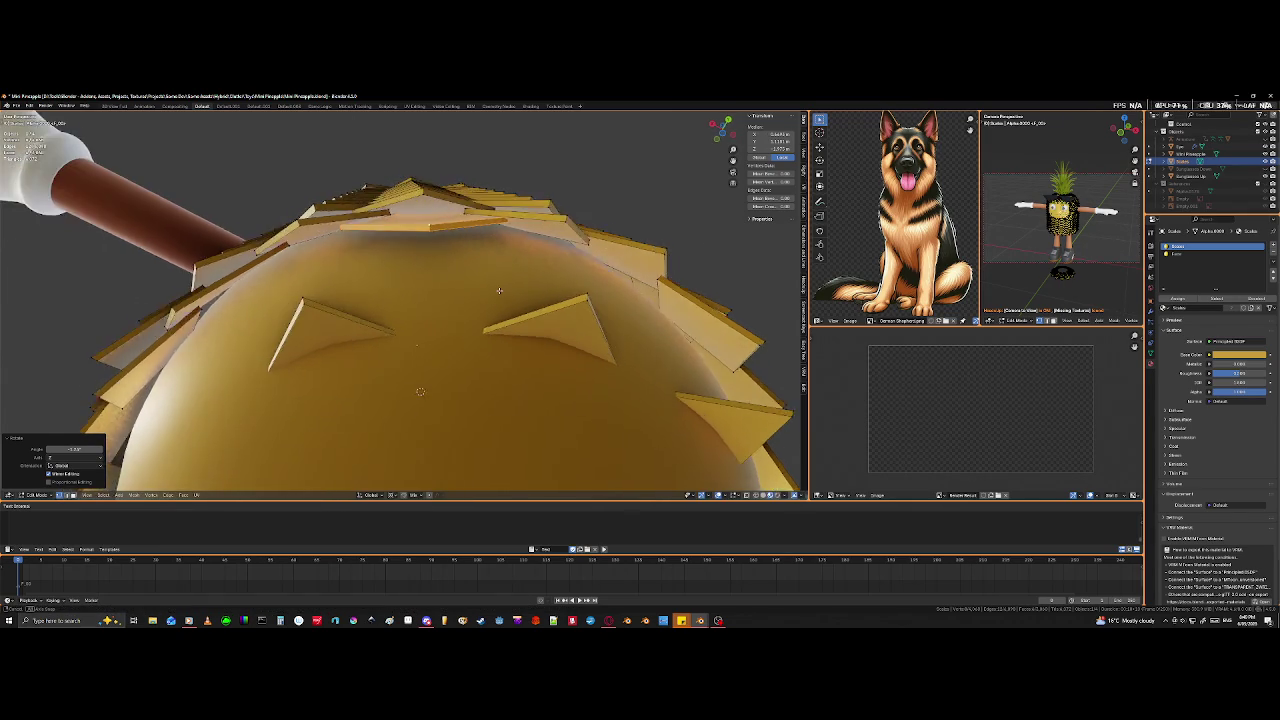
middle_click_drag(535, 338, 416, 412)
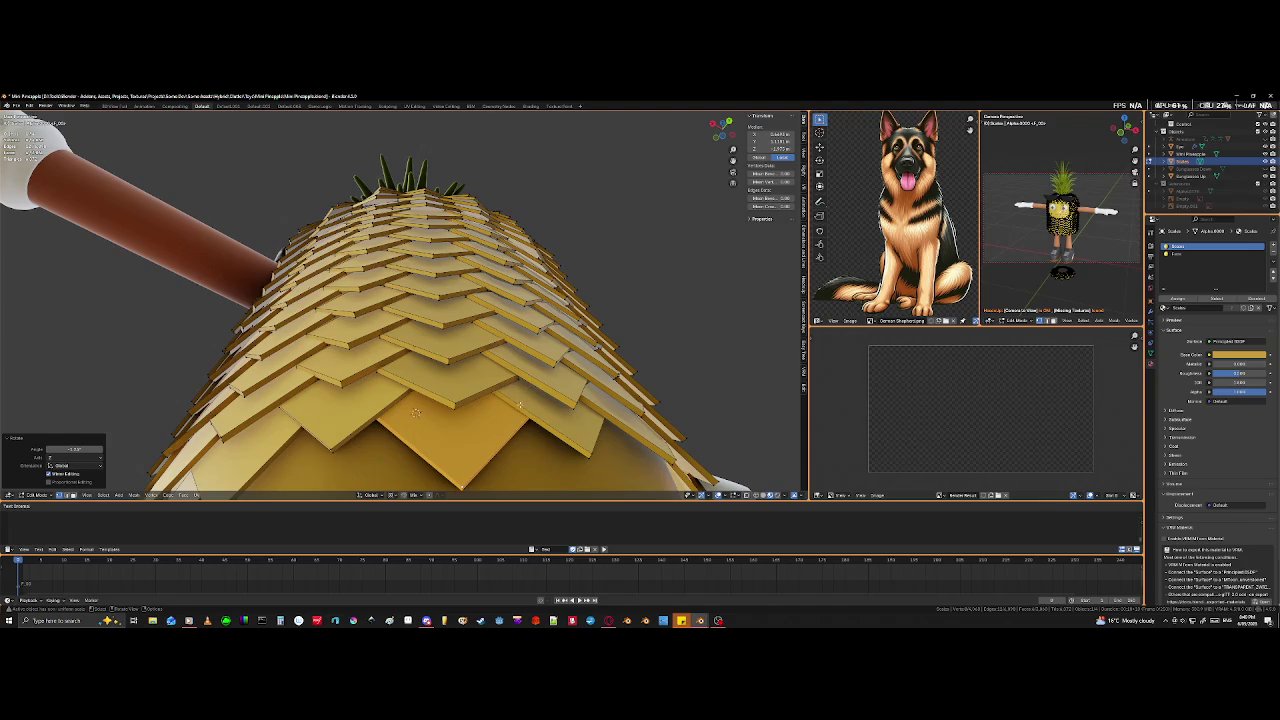
middle_click_drag(520, 404, 395, 345)
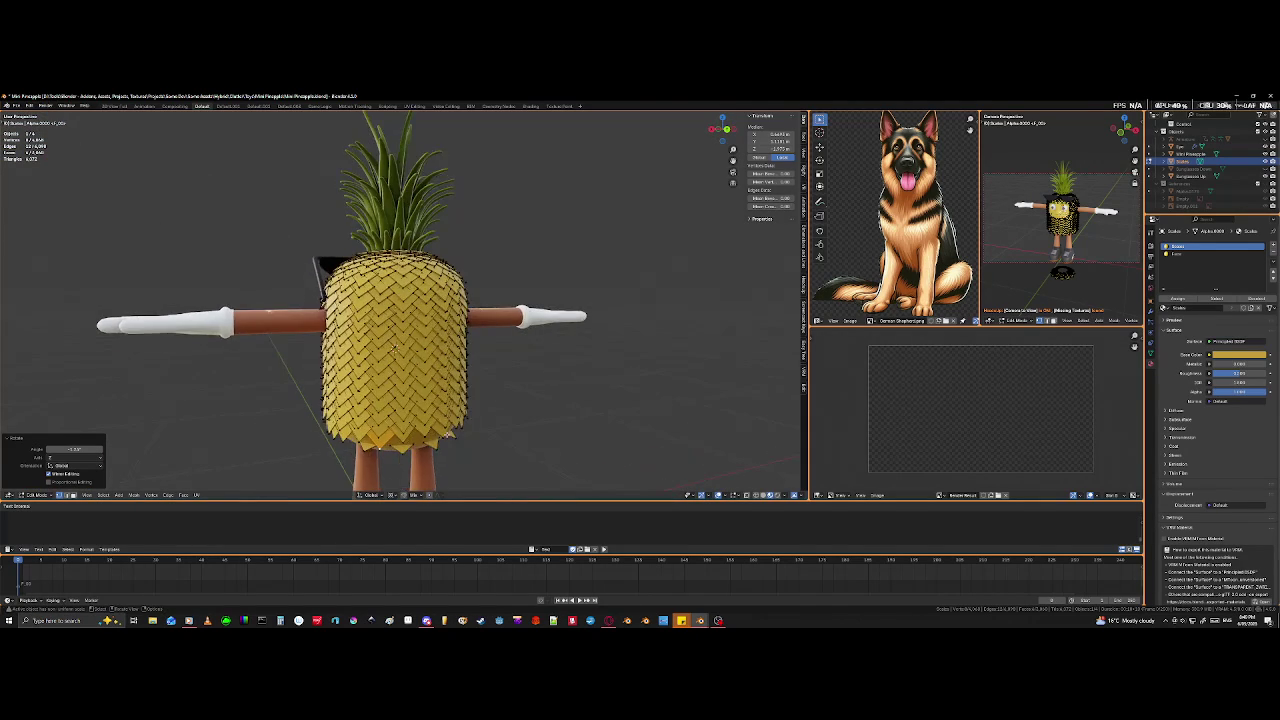
- Rotate the first copied scale about the Z axis around the pineapple's underside
scroll(395, 345, "up", 3)
middle_click_drag(395, 345, 408, 313, "shift")
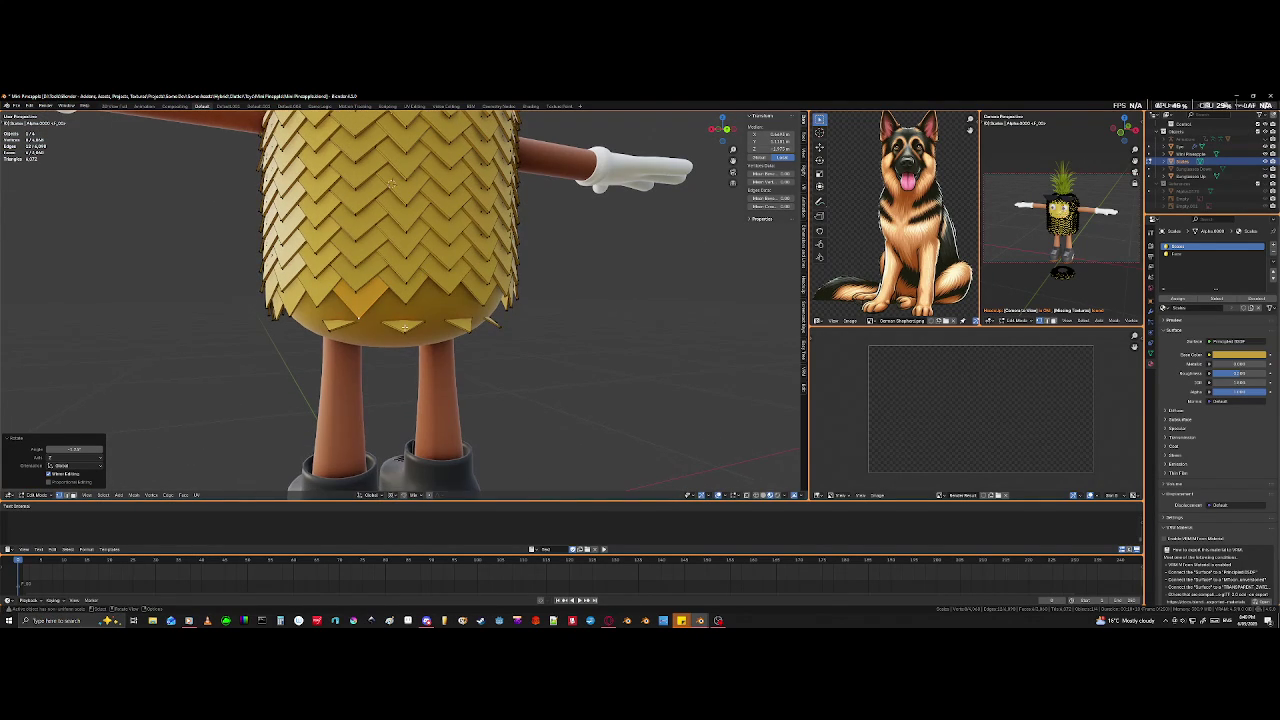
key("r")
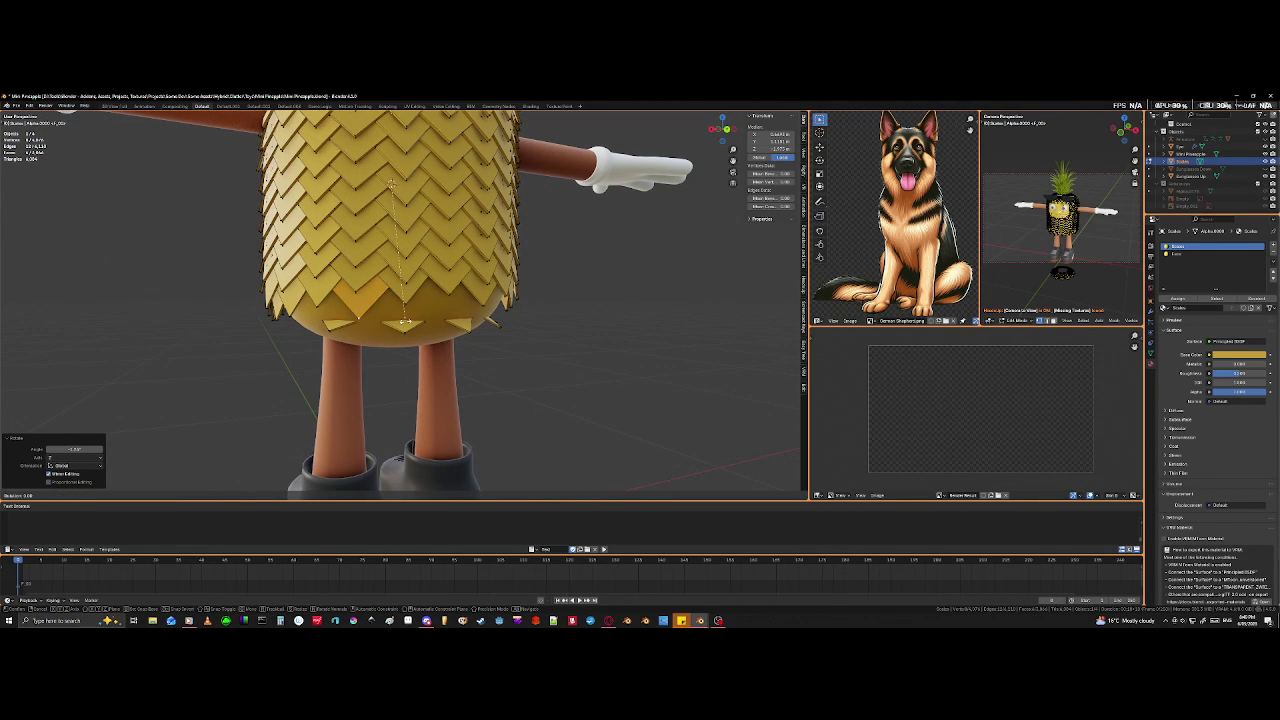
key("z")
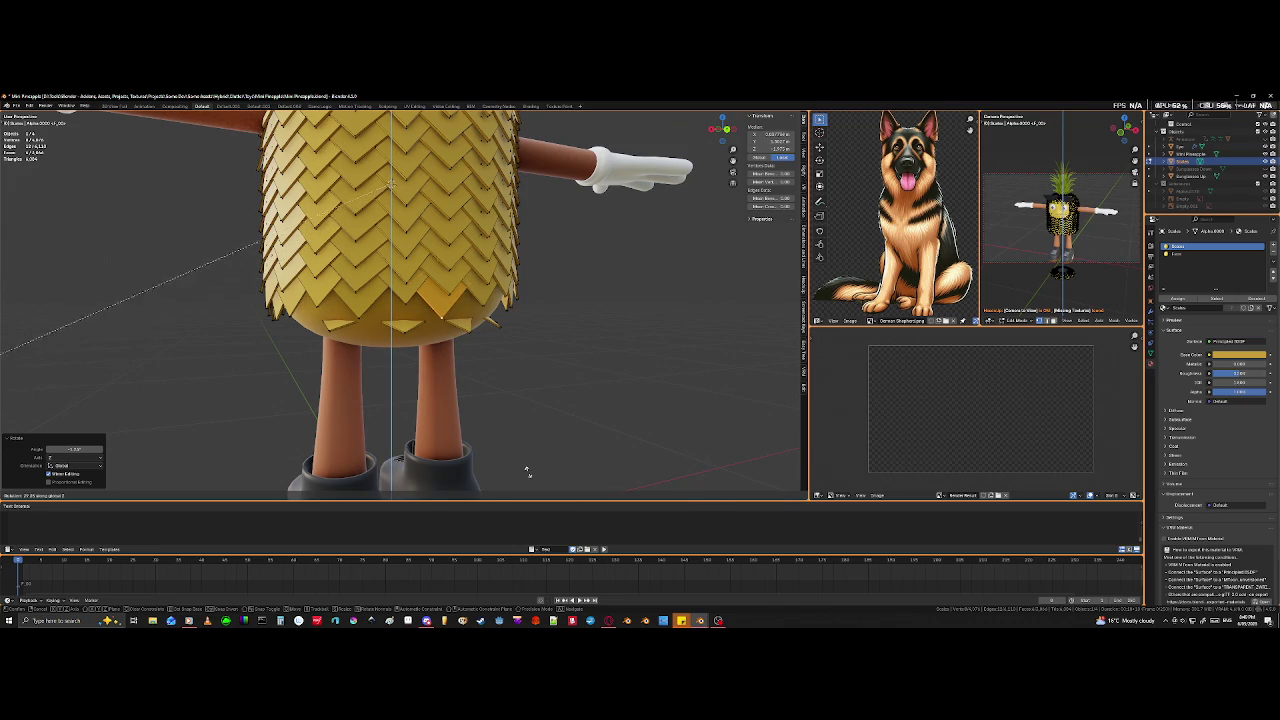
left_click(559, 467)
- Rotate another scale about Z and shift it up over the bottom gap
mouse_move(606, 434)
middle_mouse_down()
mouse_move(573, 434)
mouse_move(606, 337)
middle_mouse_up()
scroll(584, 440, "up", 5)
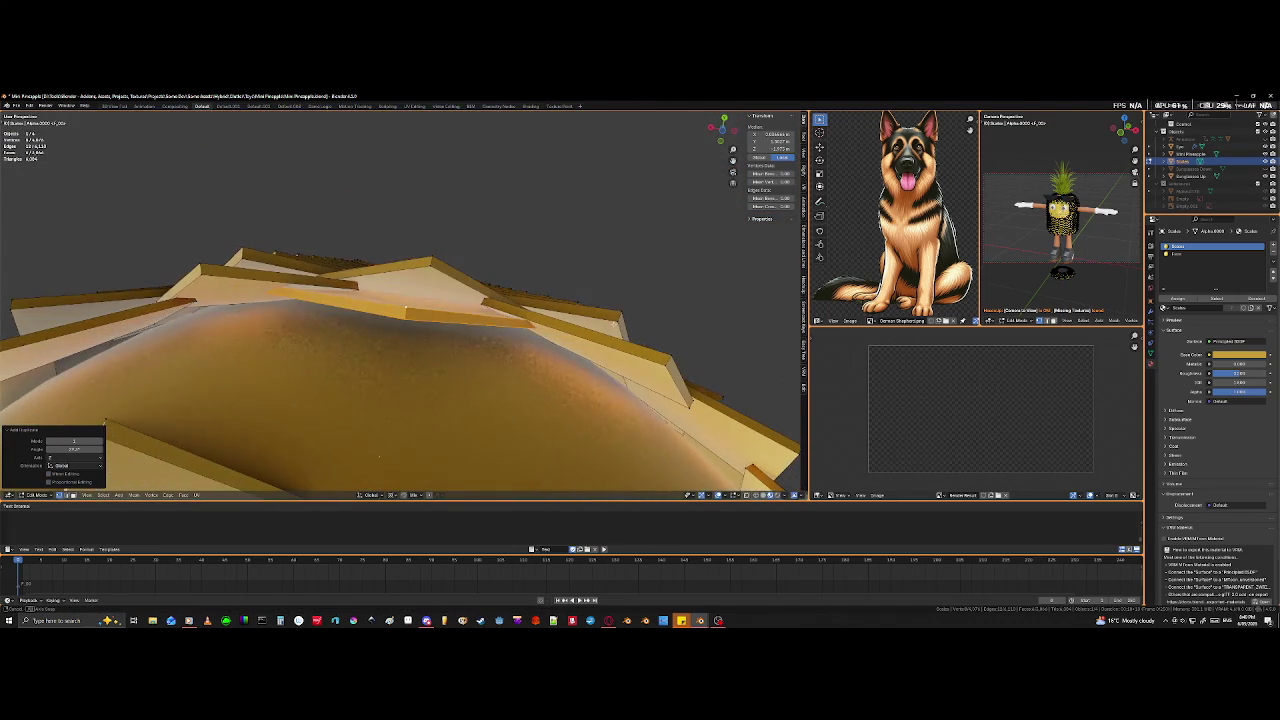
key("r")
key("z")
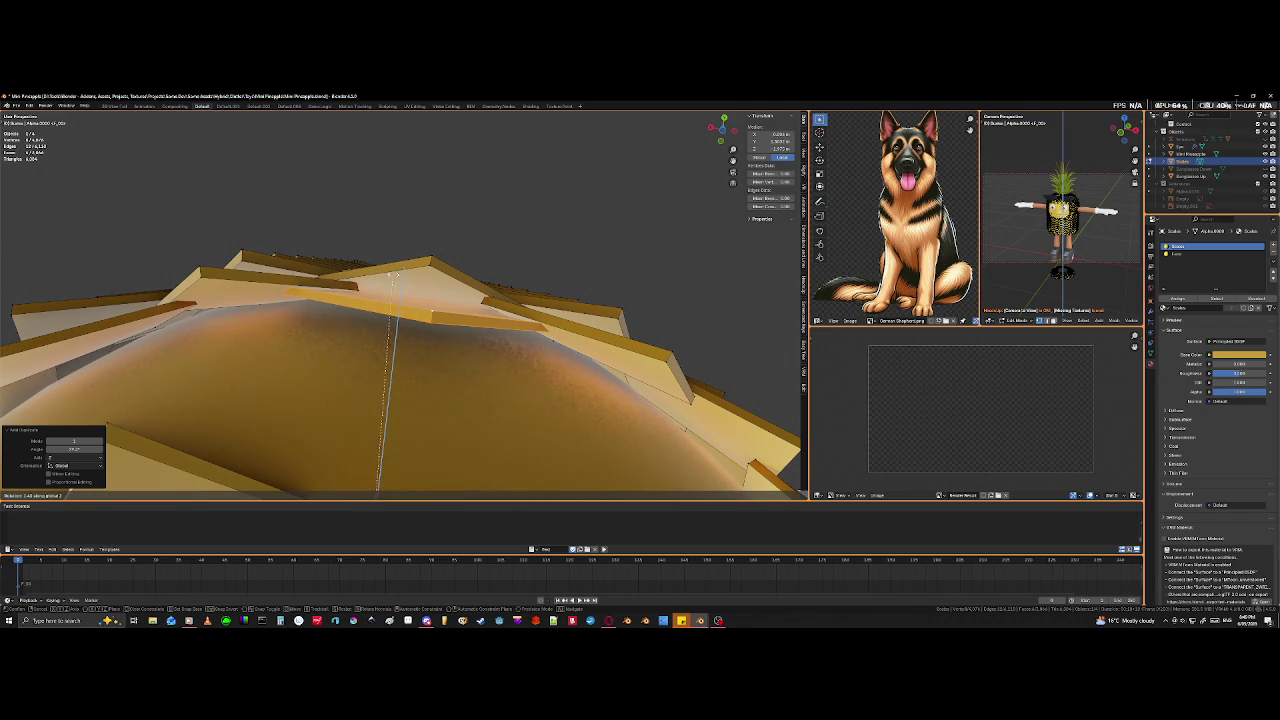
left_click(387, 270)
key("g")
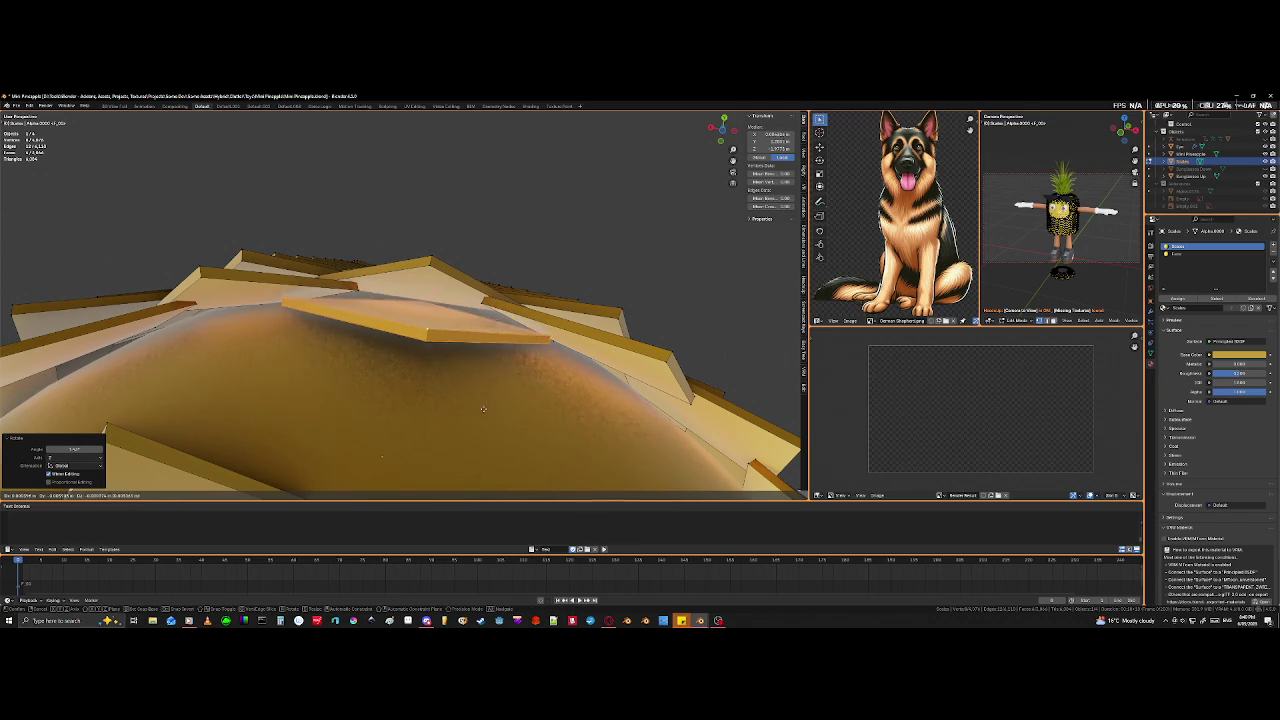
left_click(492, 389)
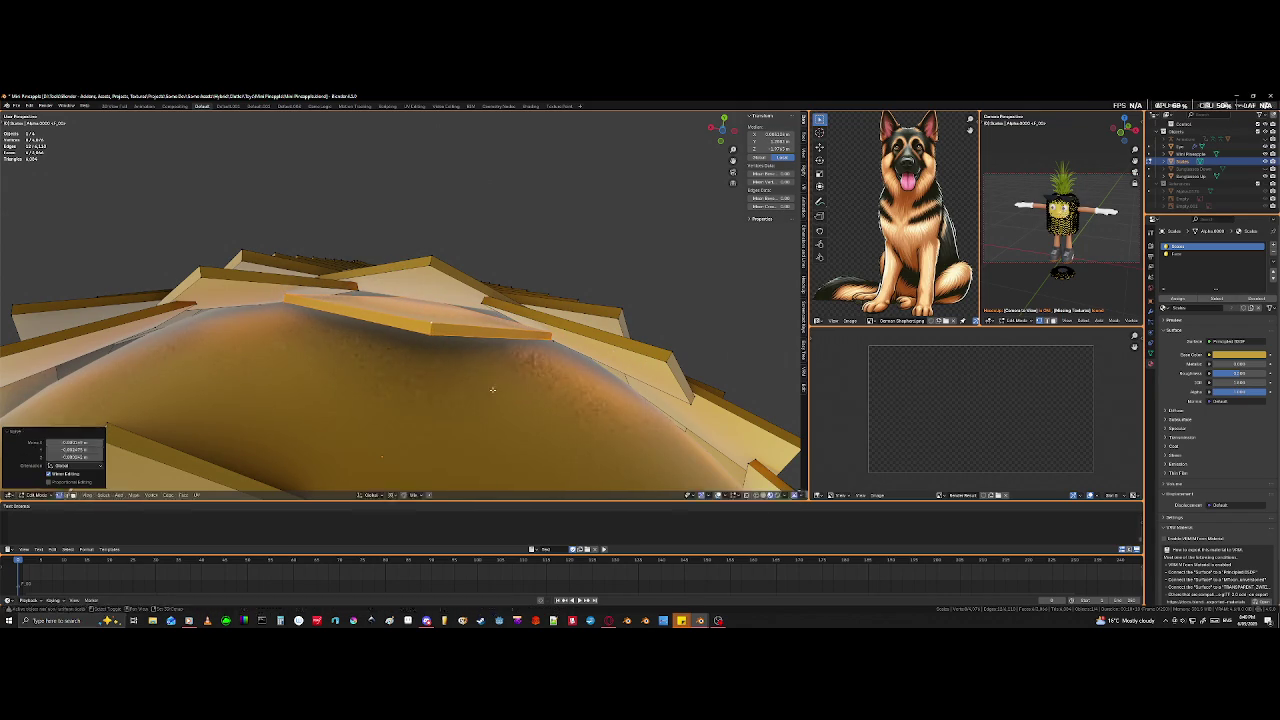
scroll(498, 401, "down", 5)
middle_click_drag(498, 401, 507, 435)
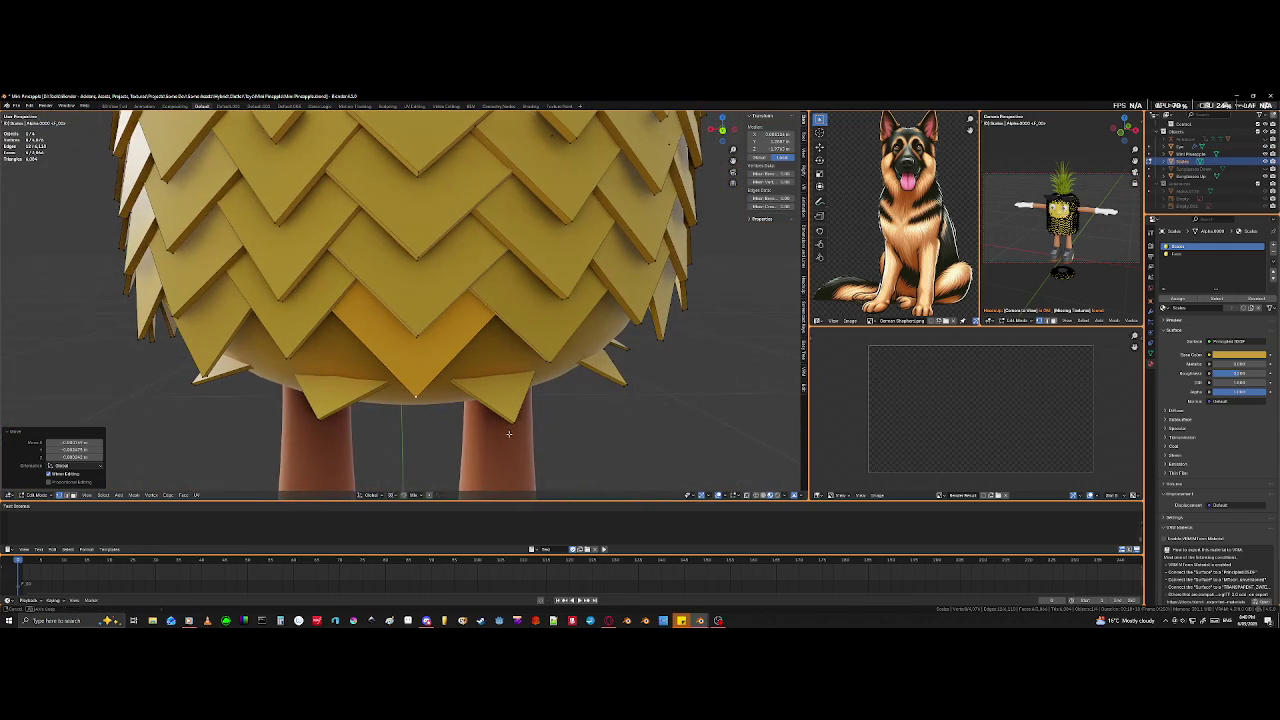
- Swing the copied scale around the body about Z, after a trial Y-axis rotation
middle_click_drag(433, 421, 420, 430)
key("r")
key("y")
left_click(335, 447)
mouse_move(335, 447)
middle_mouse_down()
mouse_move(314, 443)
mouse_move(455, 396)
mouse_move(504, 332)
middle_mouse_up()
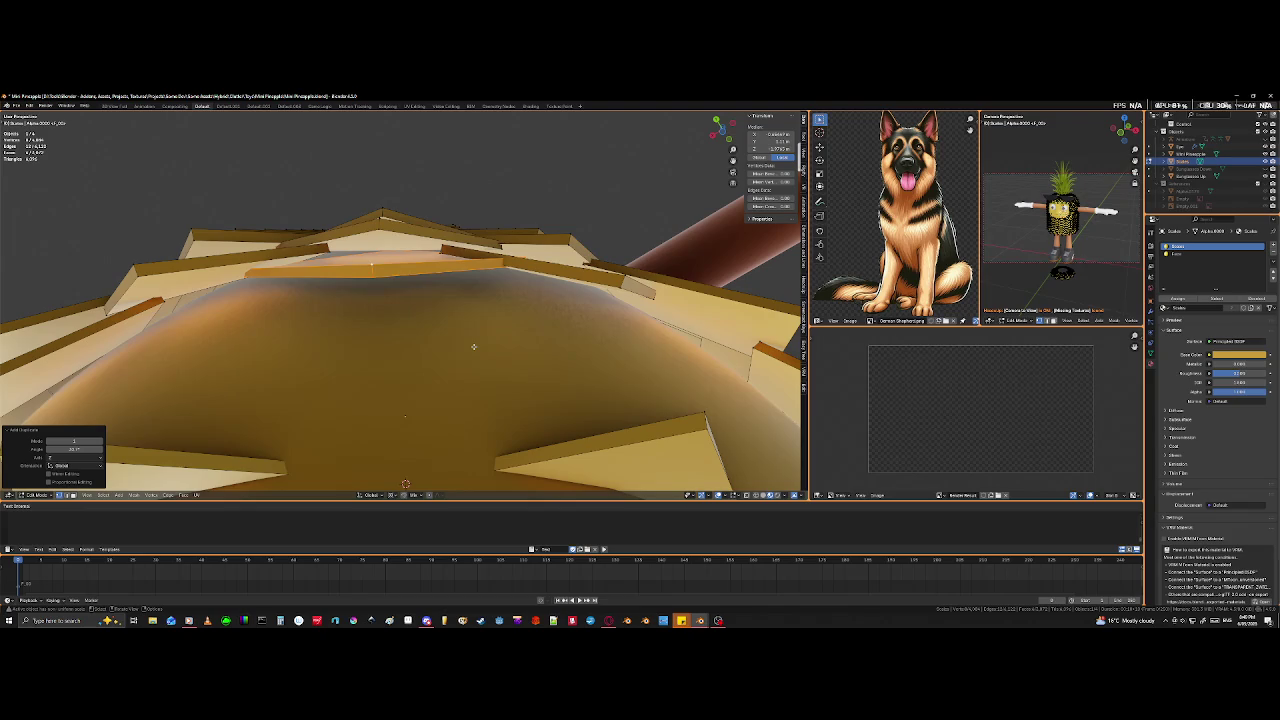
key("r")
key("z")
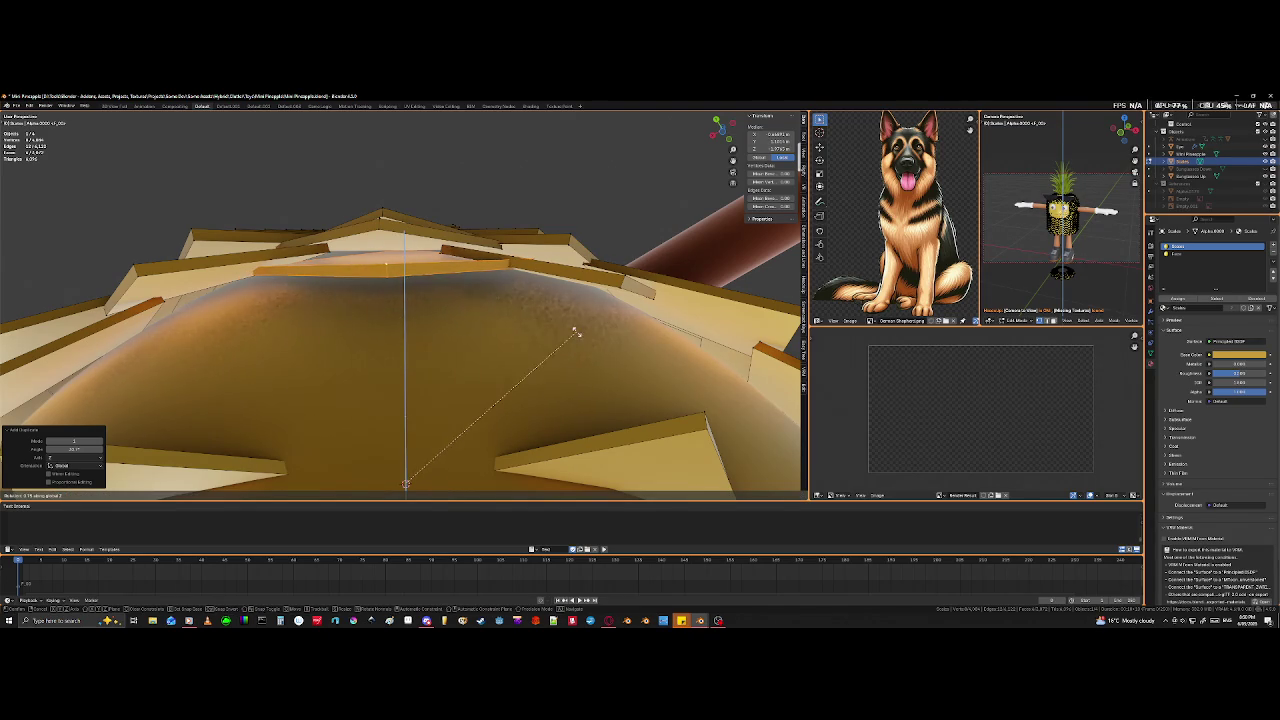
left_click(545, 305)
- In X-ray view, circle-select the scale's edge and move it up against the body
key("shift+z")
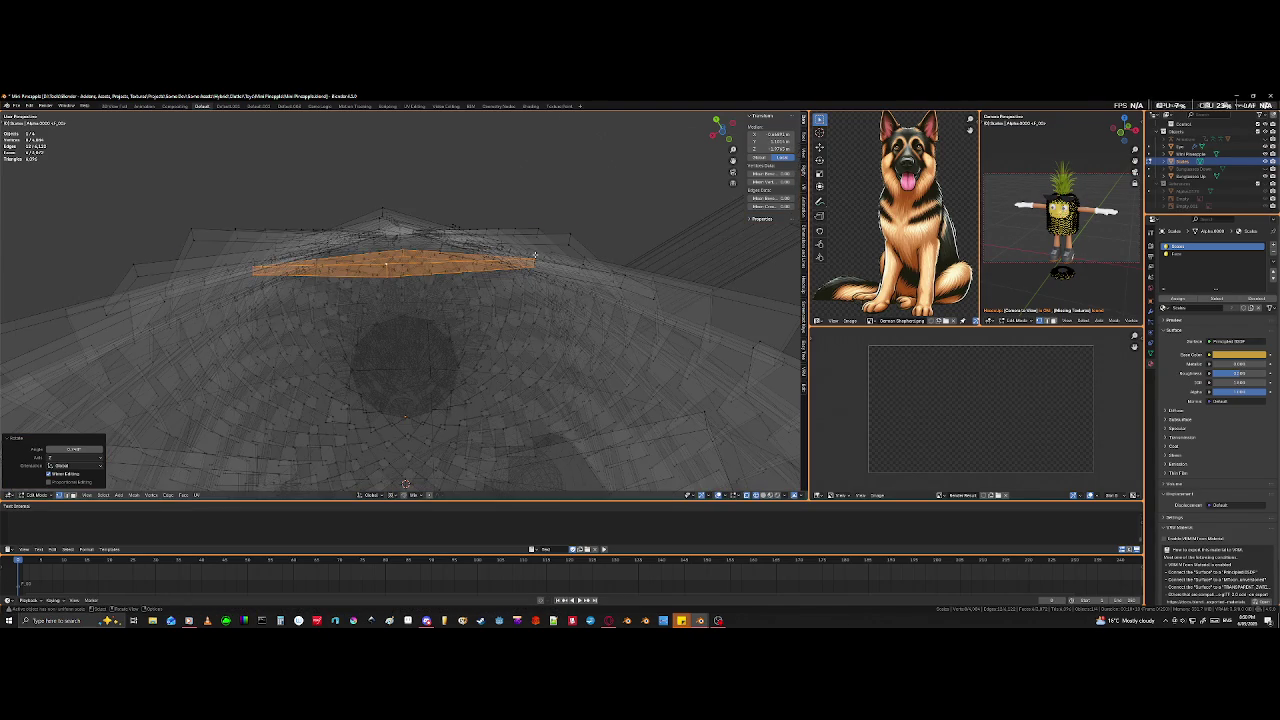
key("c")
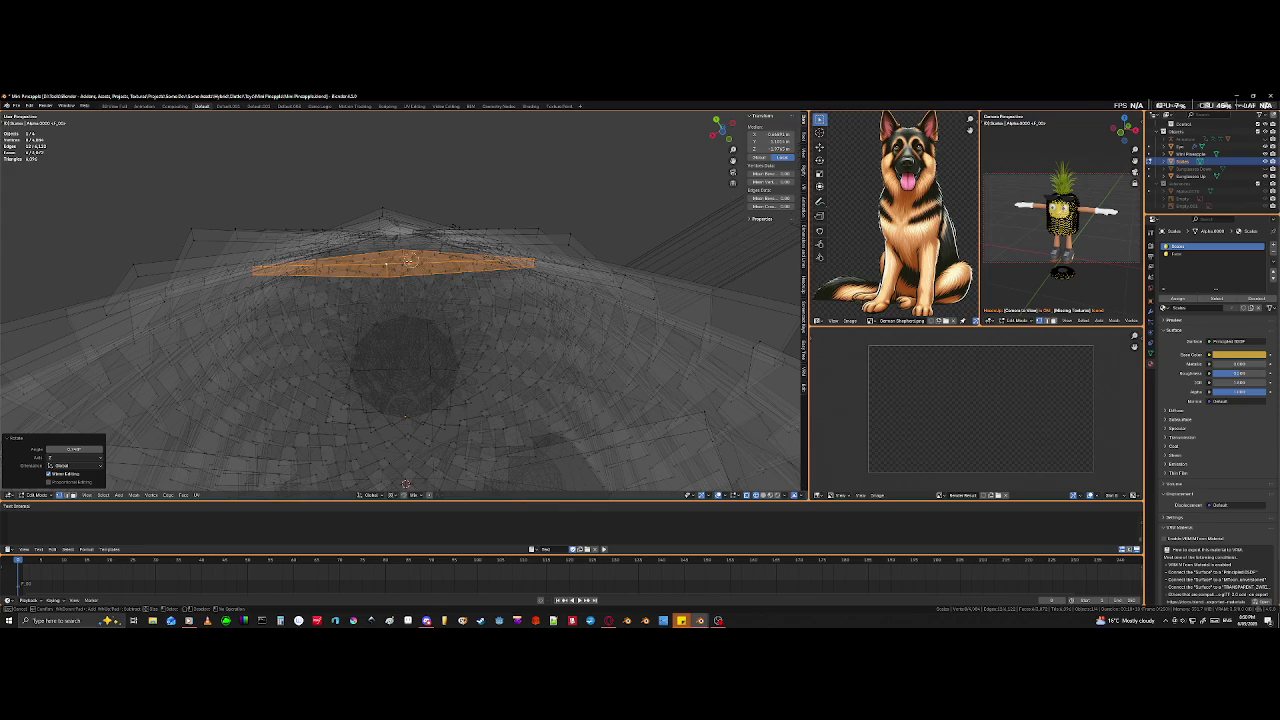
key("Escape")
key("shift+z")
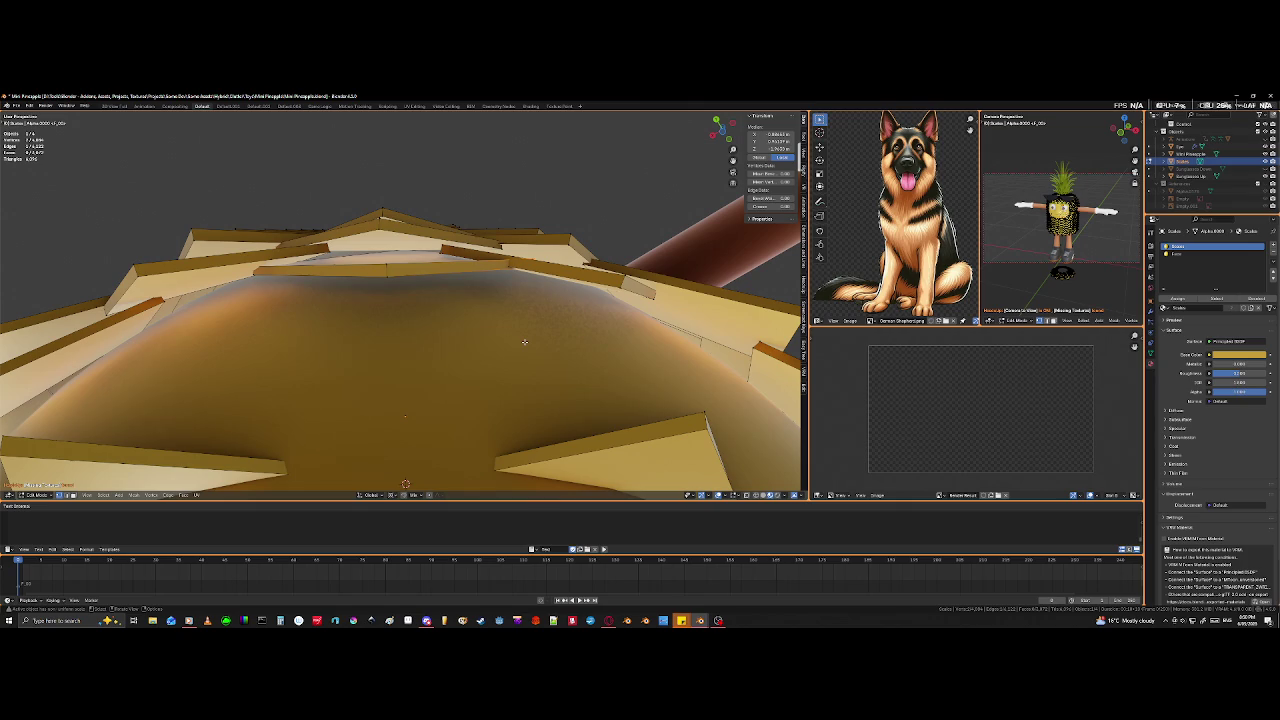
key("g")
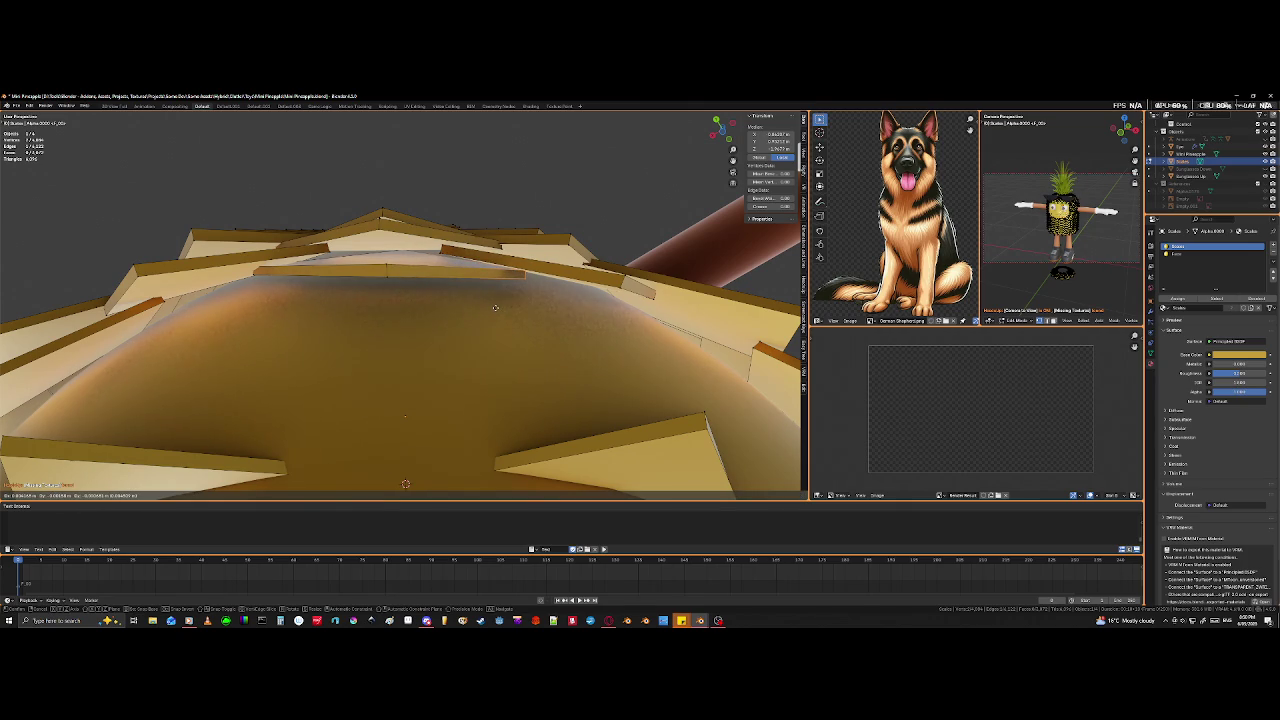
left_click(495, 307)
middle_click_drag(495, 307, 504, 282)
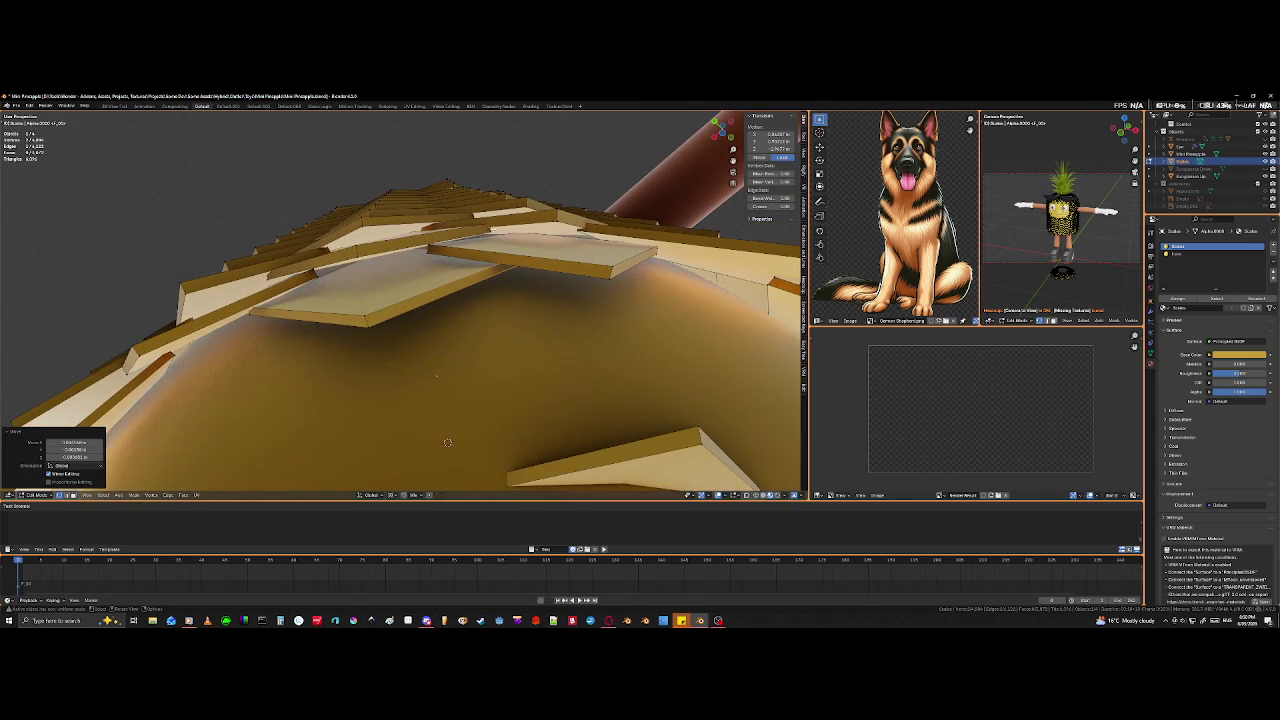
left_click(496, 418)
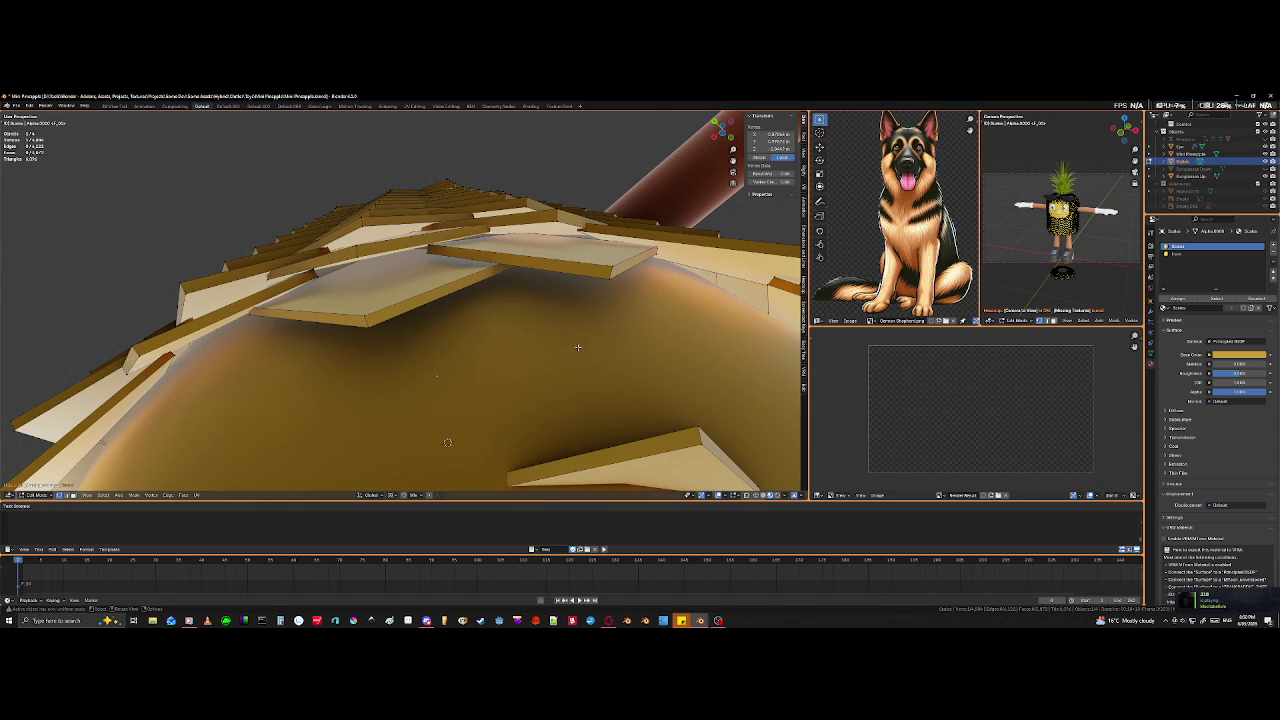
middle_click_drag(600, 304, 448, 286)
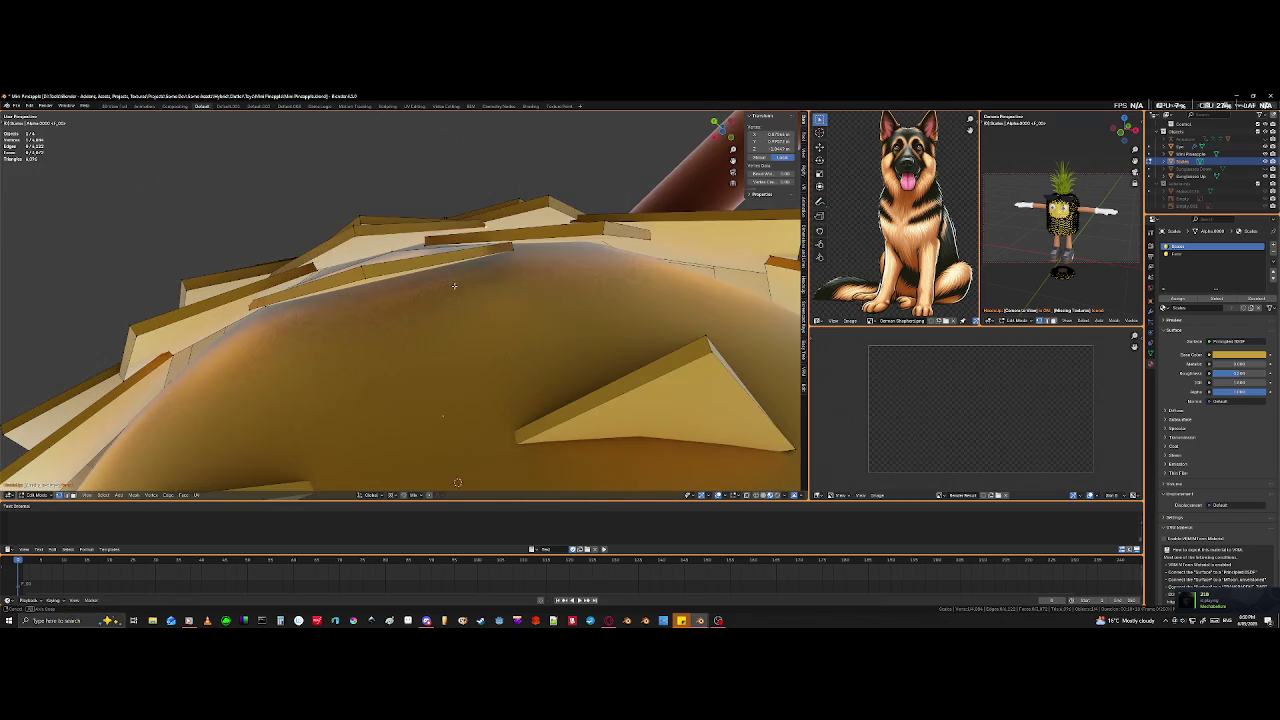
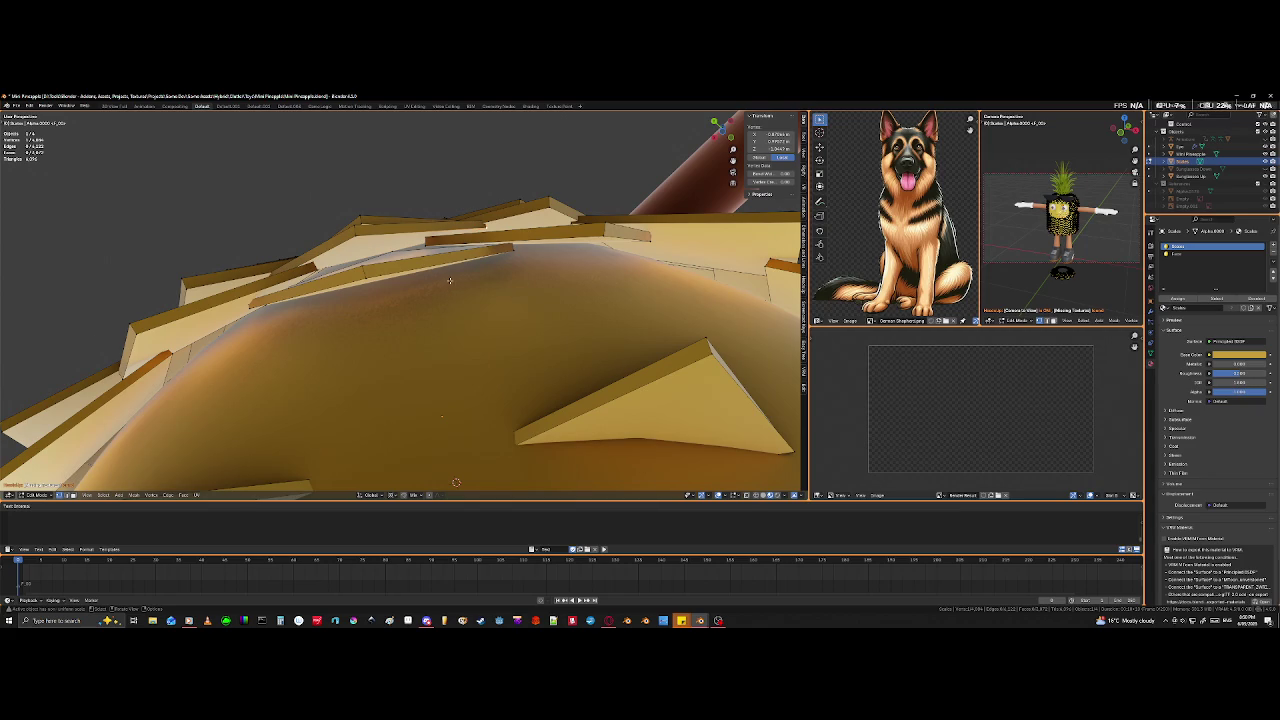
- Move the selected underside tile geometry toward the pineapple body
middle_click_drag(440, 286, 484, 302)
middle_click_drag(483, 312, 427, 268)
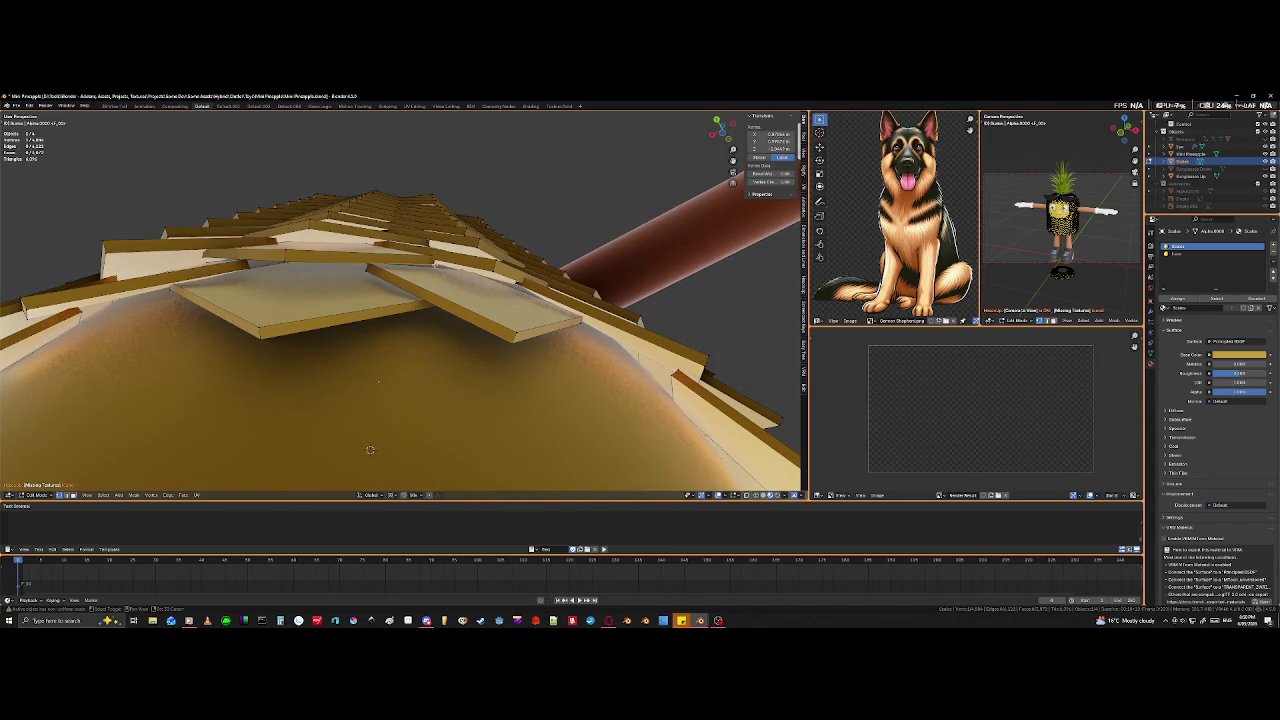
key("shift+z")
key("shift+z")
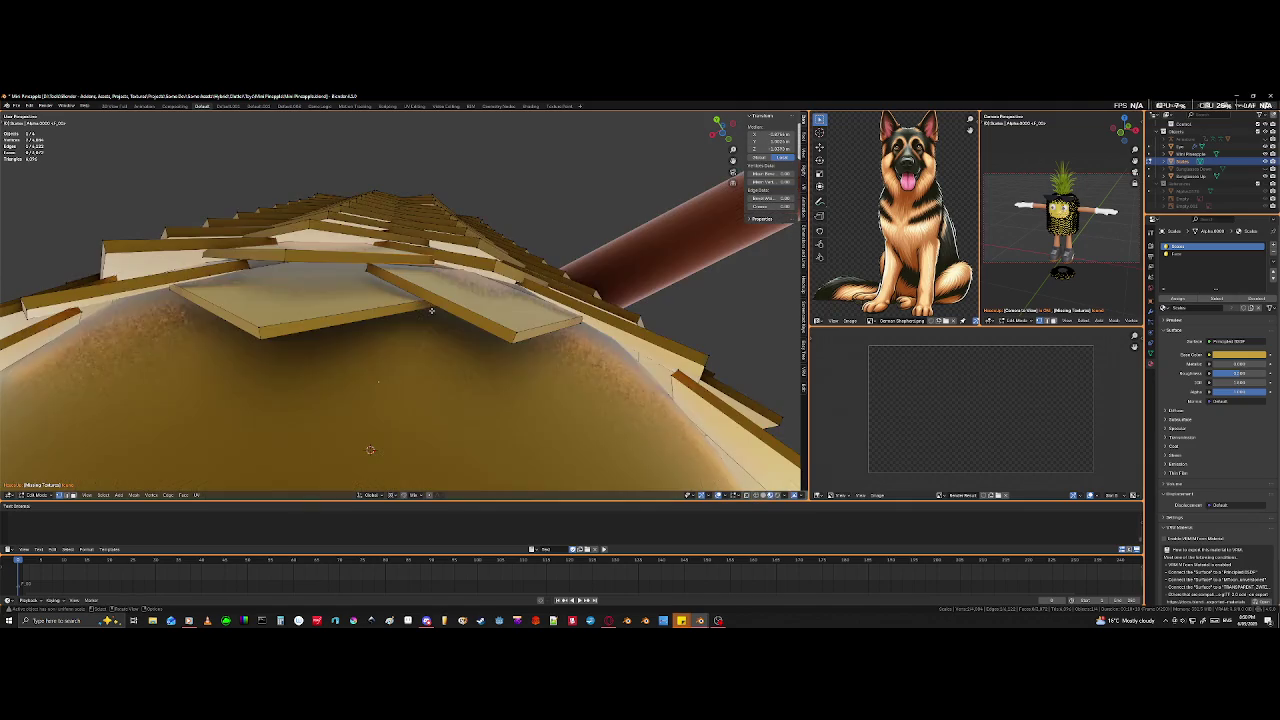
middle_click_drag(438, 262, 447, 283)
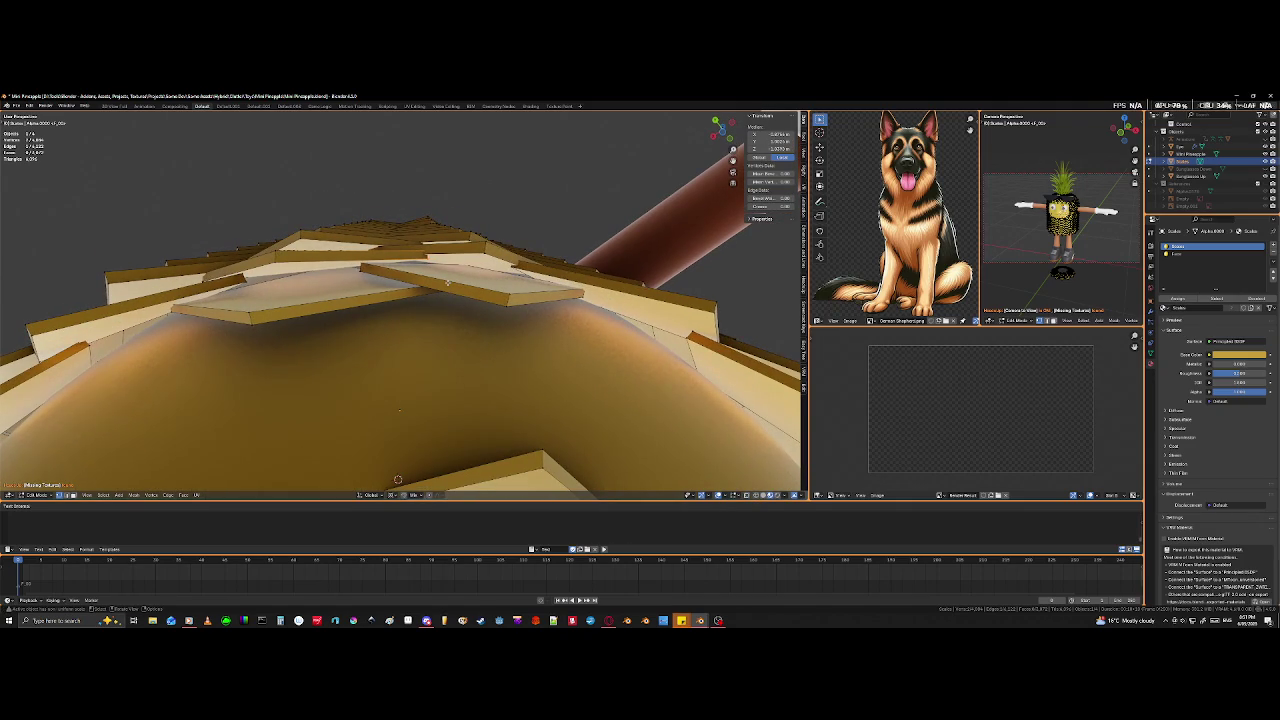
key("g")
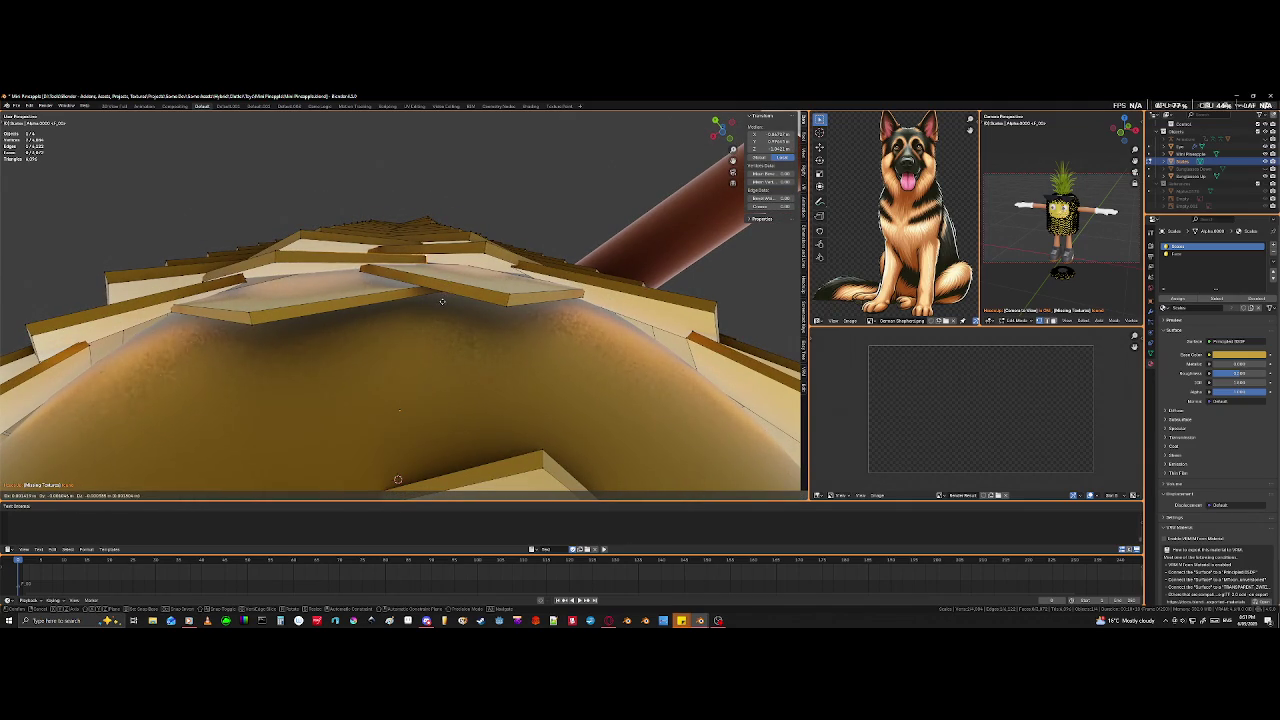
left_click(443, 299)
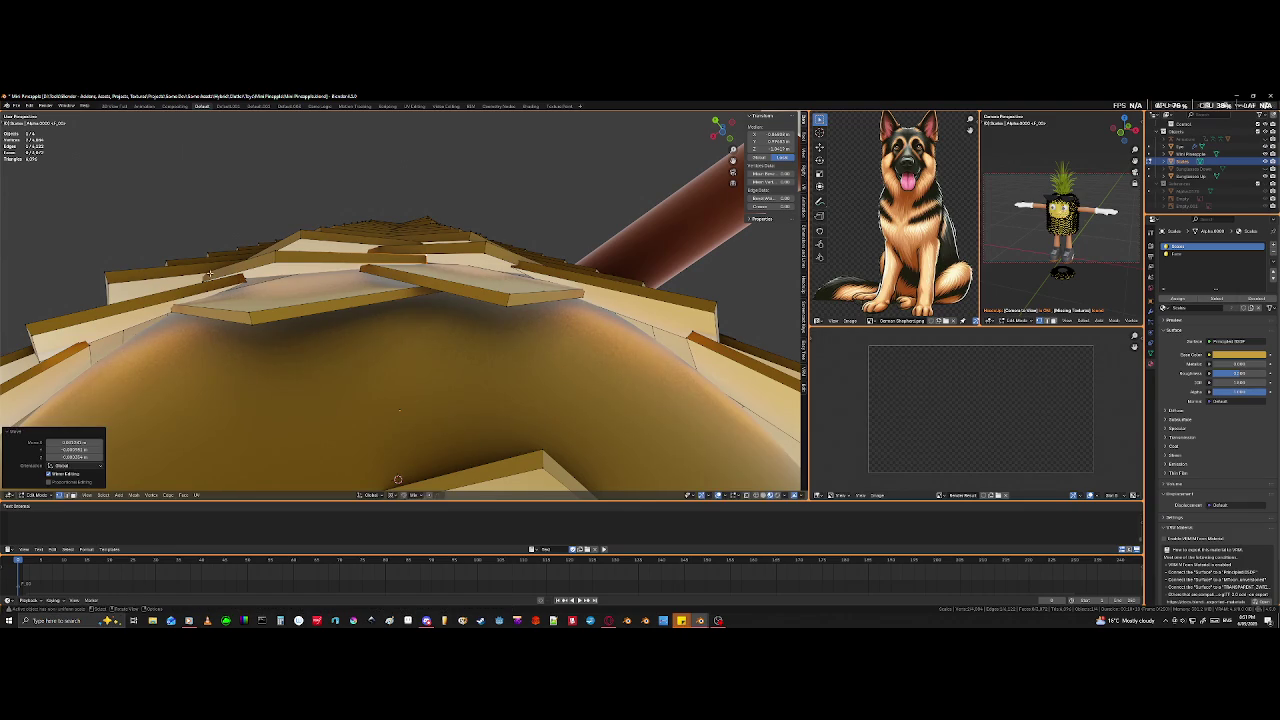
mouse_move(443, 299)
middle_mouse_down()
mouse_move(282, 310)
mouse_move(346, 295)
mouse_move(430, 300)
middle_mouse_up()
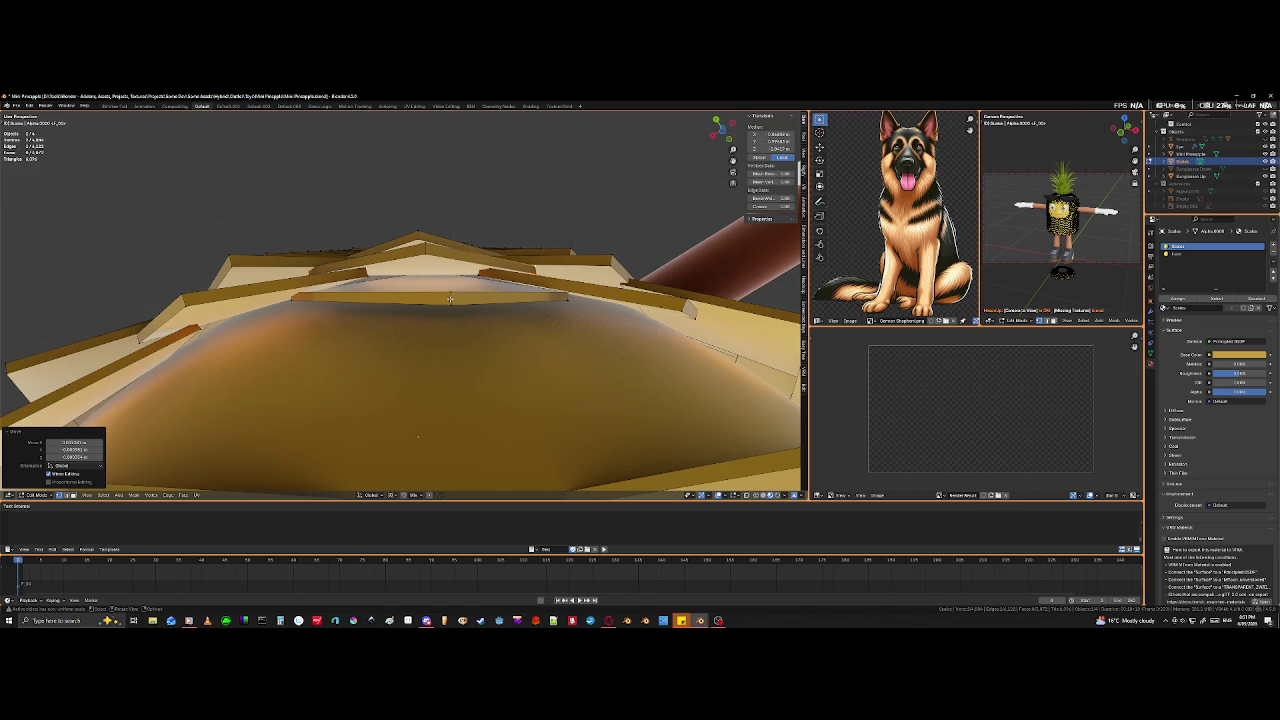
- Select two corner vertices of a tile and move them closer to the body
left_click(453, 293)
left_click(585, 391, "shift")
key("g")
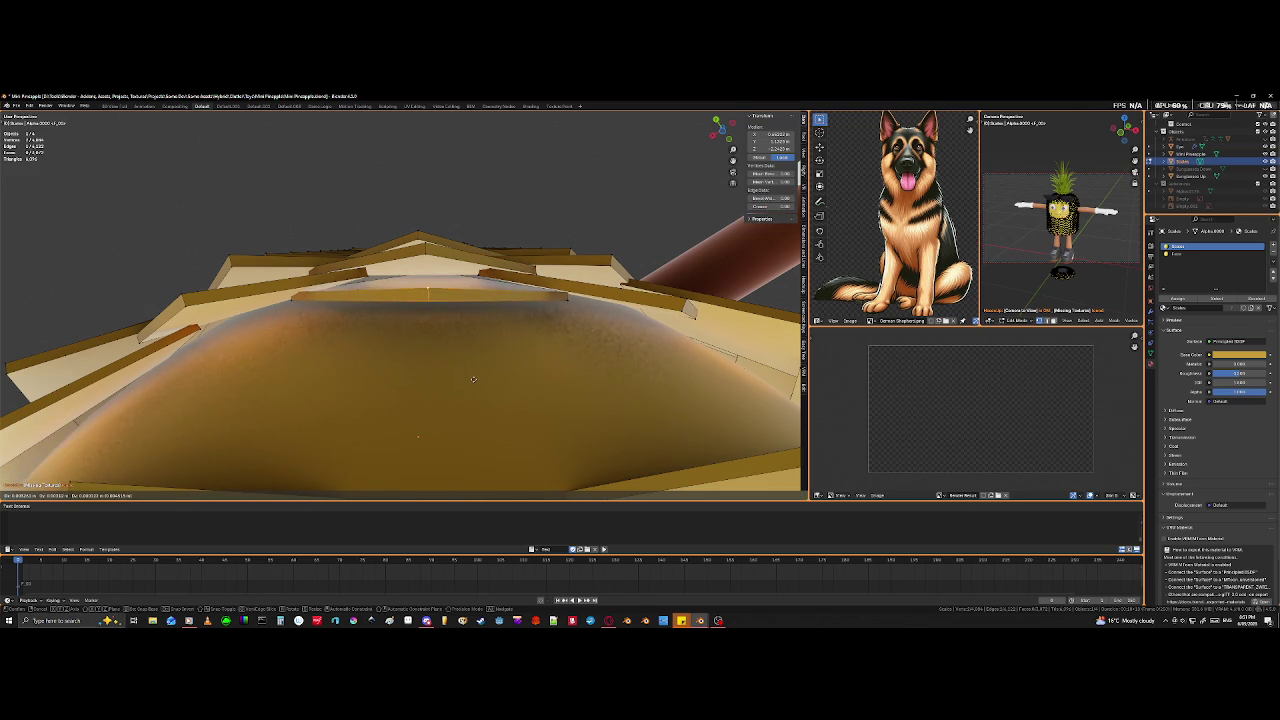
left_click(461, 380)
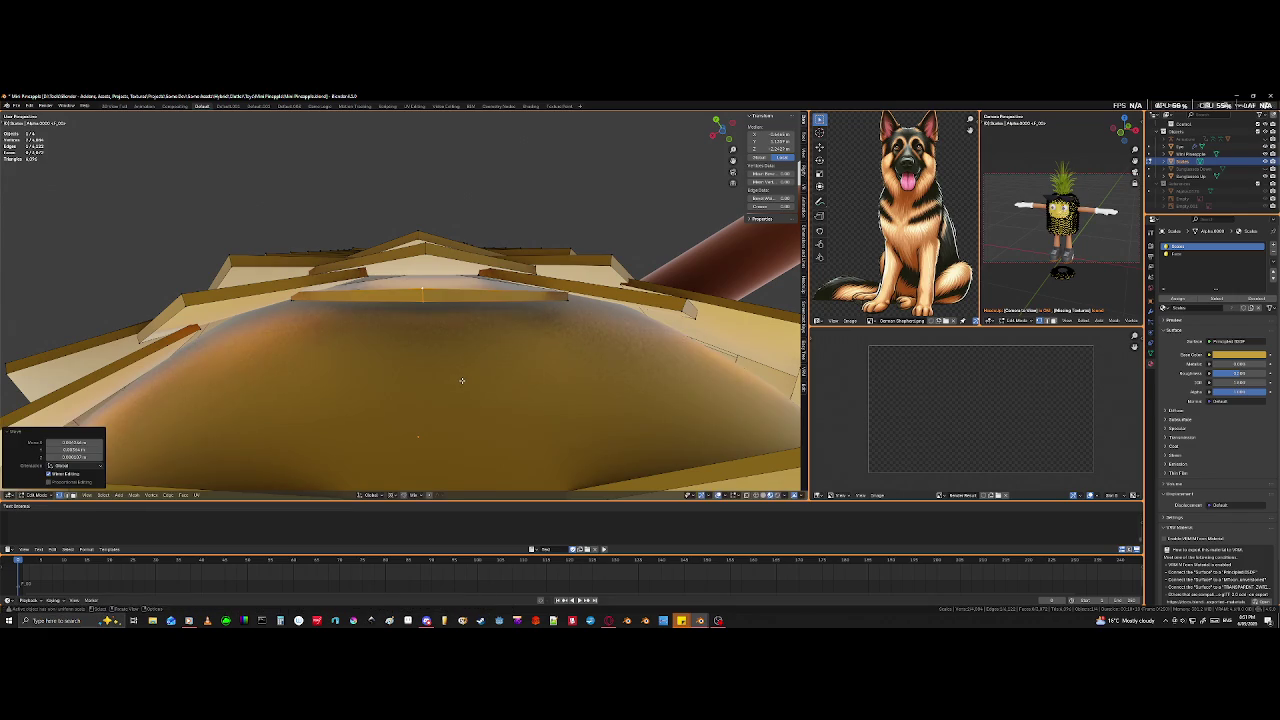
mouse_move(461, 380)
middle_mouse_down()
mouse_move(445, 270)
mouse_move(423, 282)
middle_mouse_up()
- Select a tile edge from two vertices and move it against the body
left_click(424, 267)
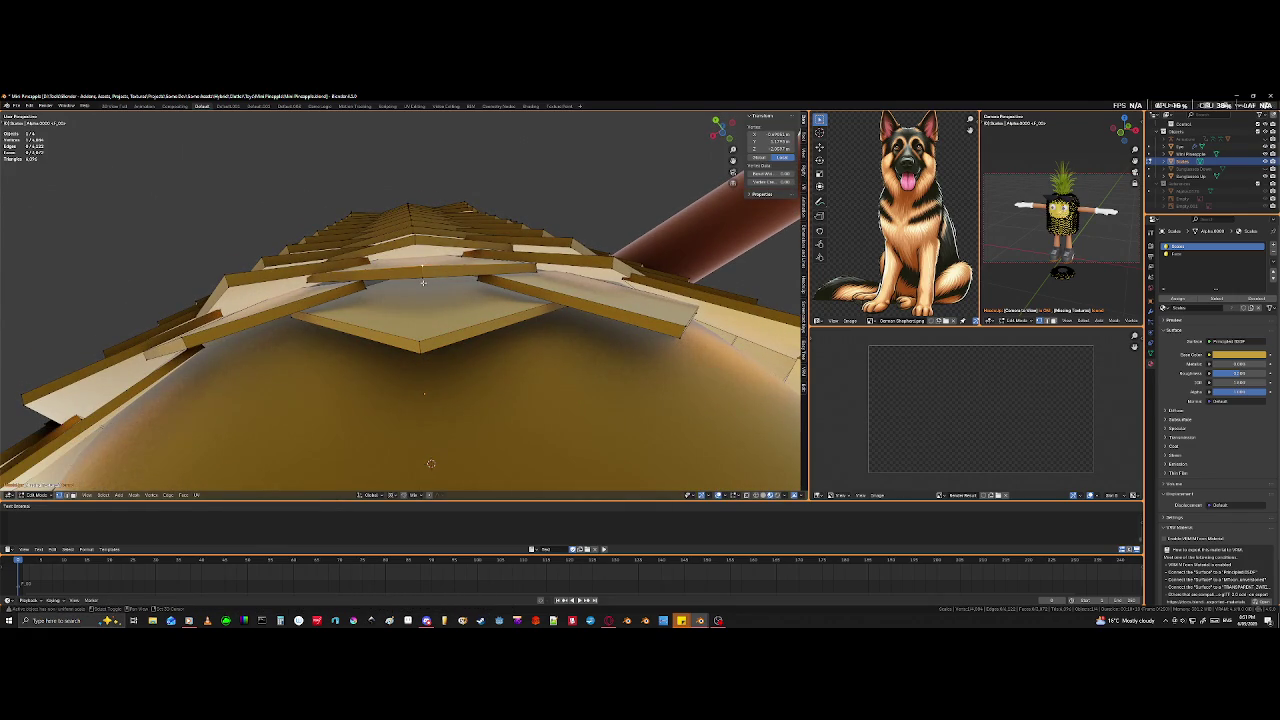
left_click(424, 272, "shift")
key("g")
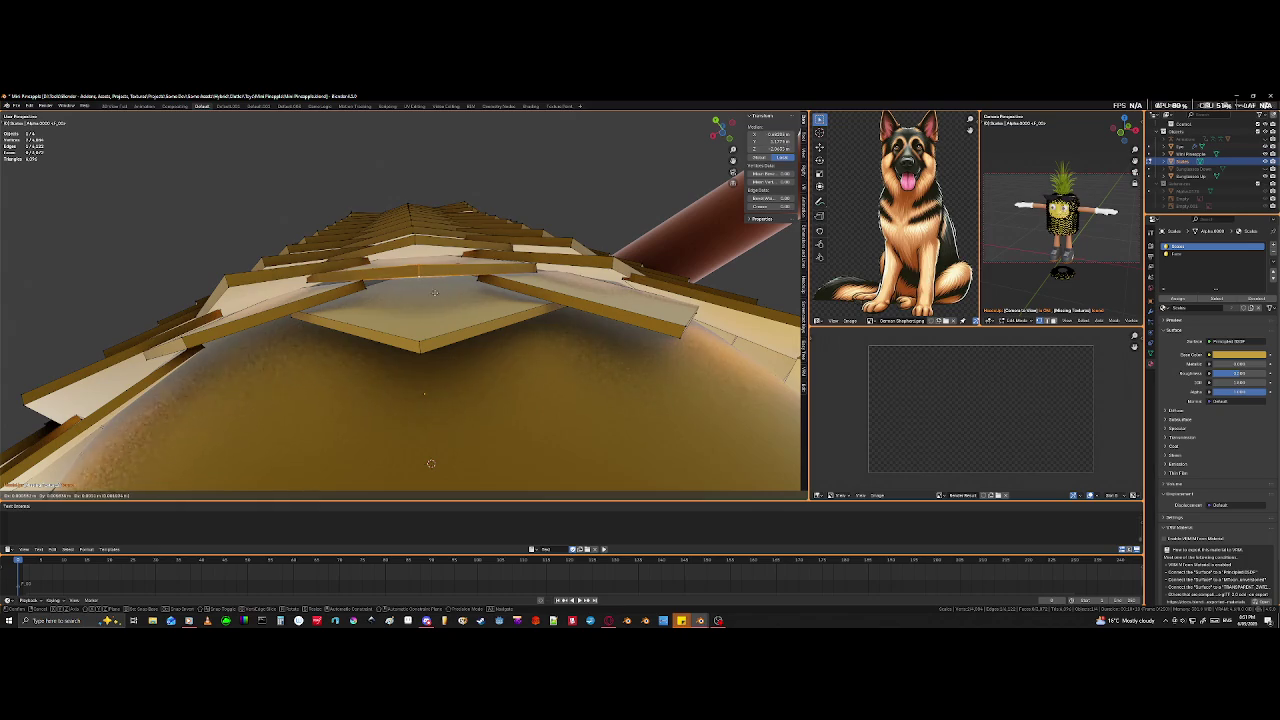
left_click(433, 292)
mouse_move(433, 292)
middle_mouse_down()
mouse_move(426, 336)
mouse_move(440, 292)
mouse_move(471, 294)
mouse_move(495, 333)
mouse_move(365, 290)
middle_mouse_up()
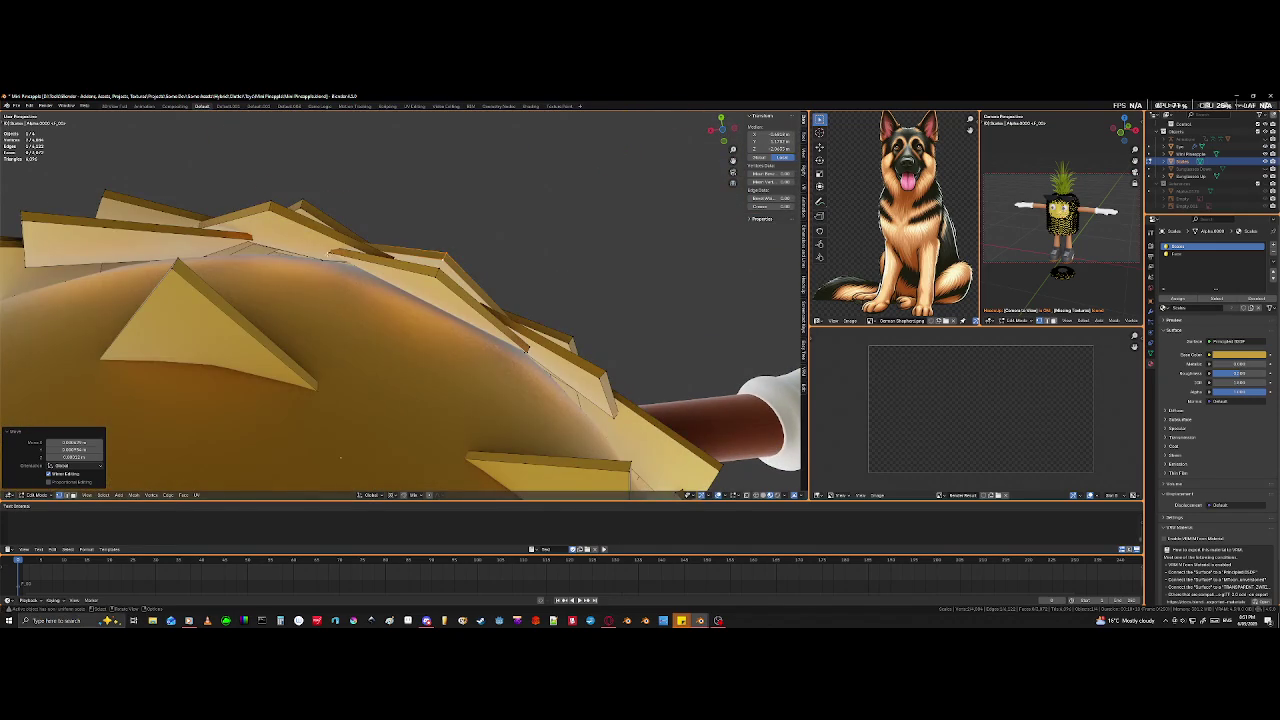
- Check the scales in wireframe, then begin sliding the selected edge along the tile
key("shift+z")
middle_click_drag(331, 246, 446, 434)
key("shift+z")
key("g")
key("g")
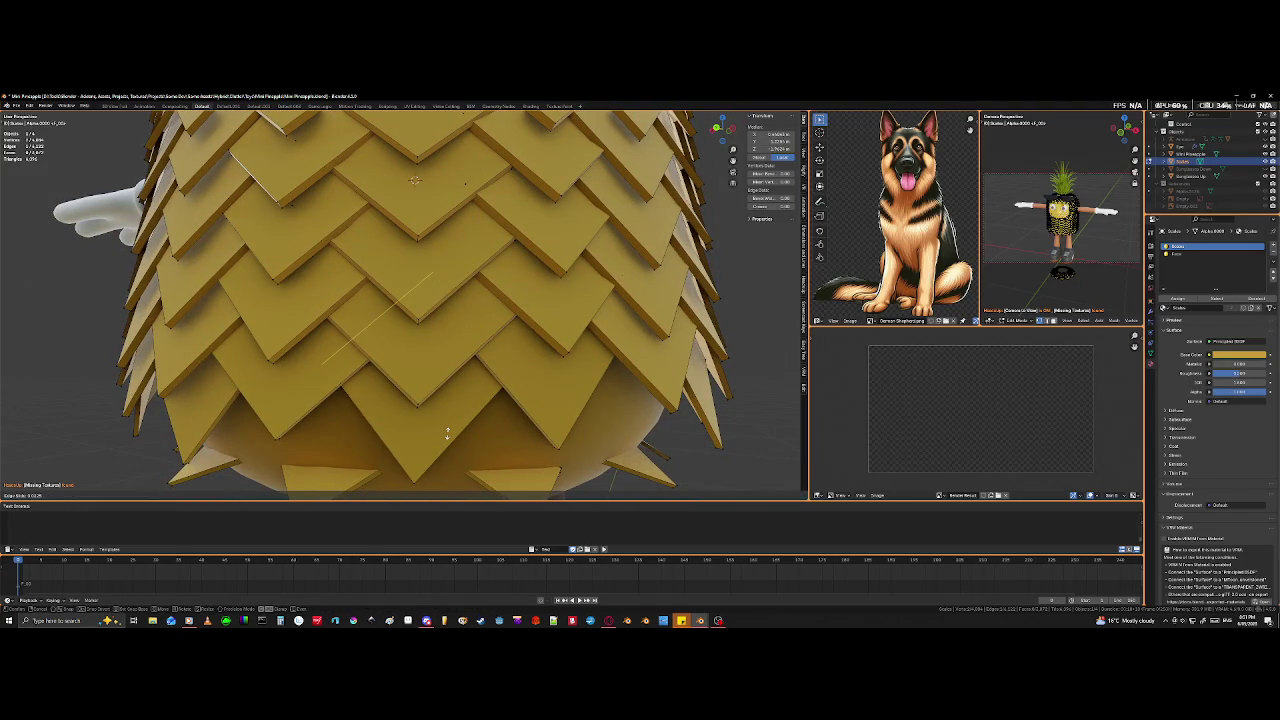
- Finish the edge slide and swing the bottom scale tile around the body's Z axis
left_click(425, 488)
middle_click_drag(425, 488, 475, 400)
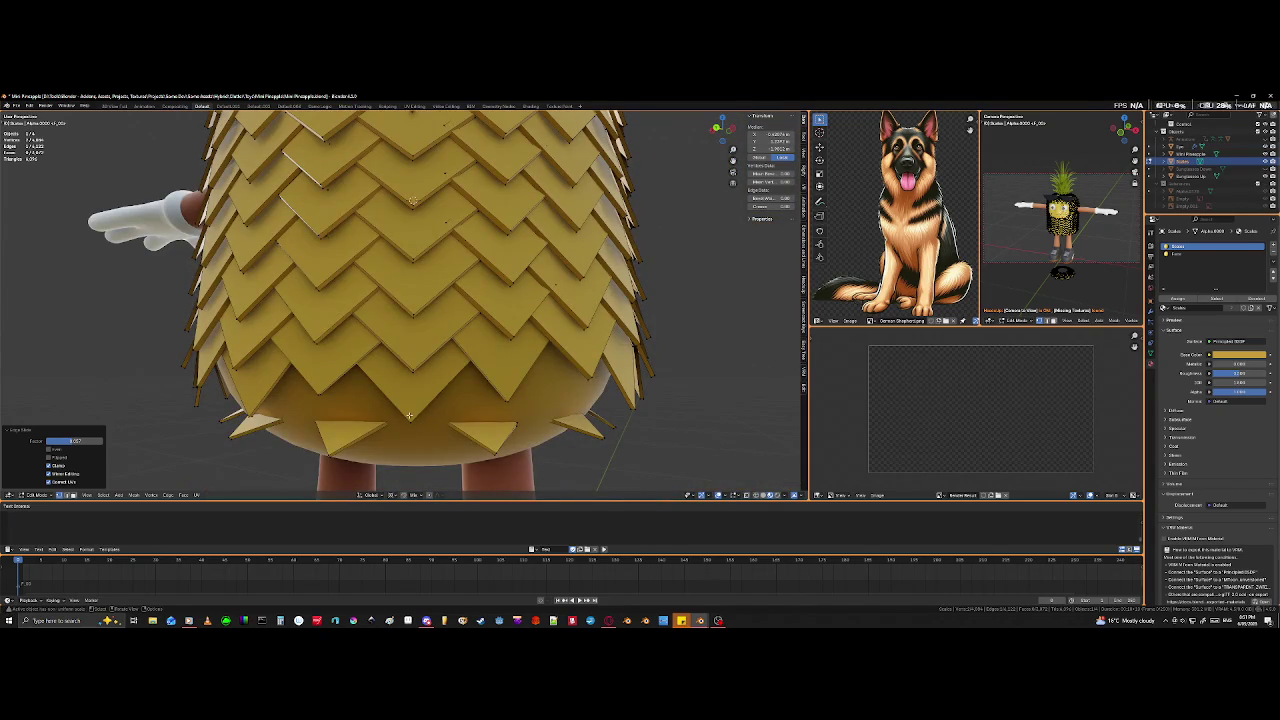
key("l")
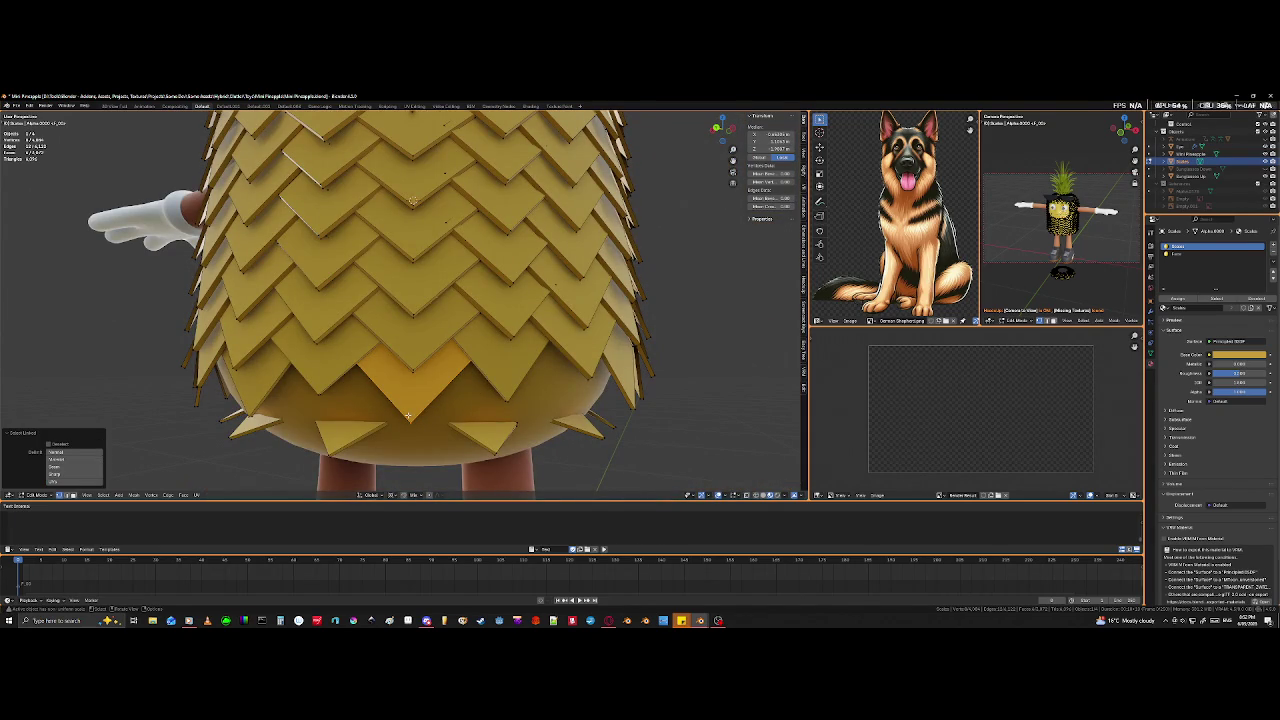
key("r")
key("z")
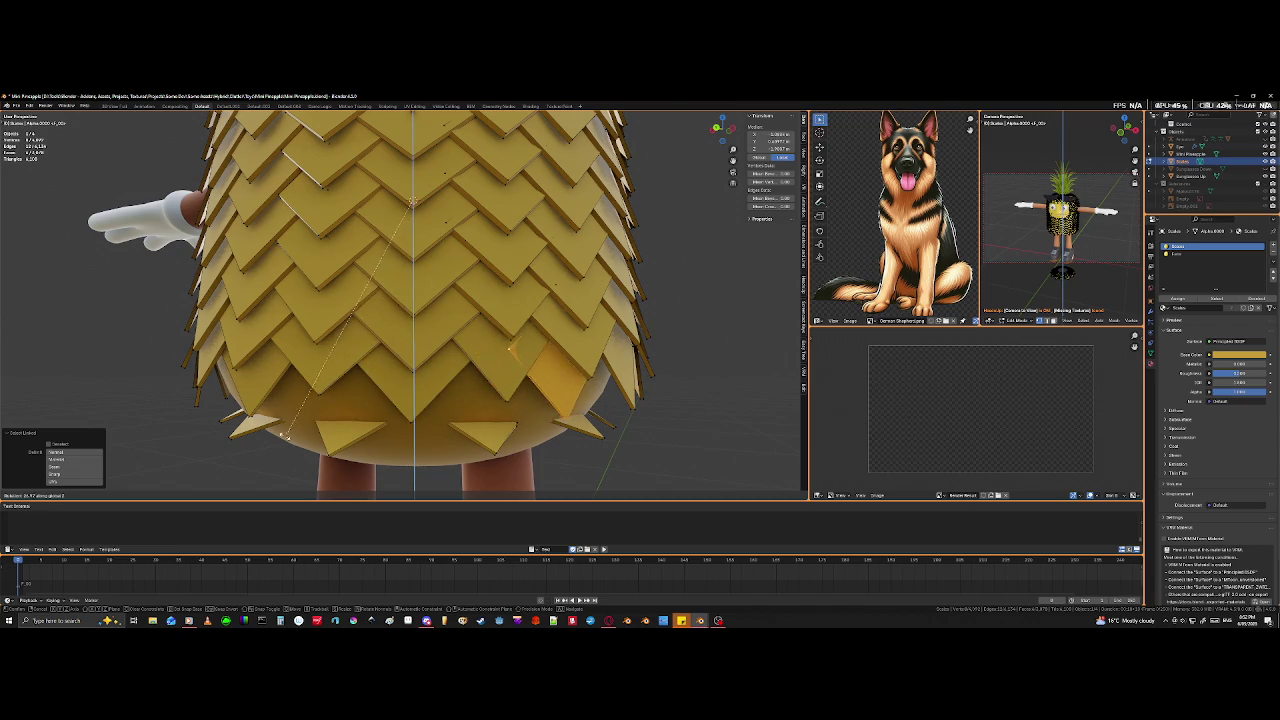
left_click(478, 437)
- Set the pivot to Bounding Box Center and tilt the tile to fit the gap
mouse_move(477, 434)
middle_mouse_down()
mouse_move(493, 449)
mouse_move(505, 419)
mouse_move(421, 489)
middle_mouse_up()
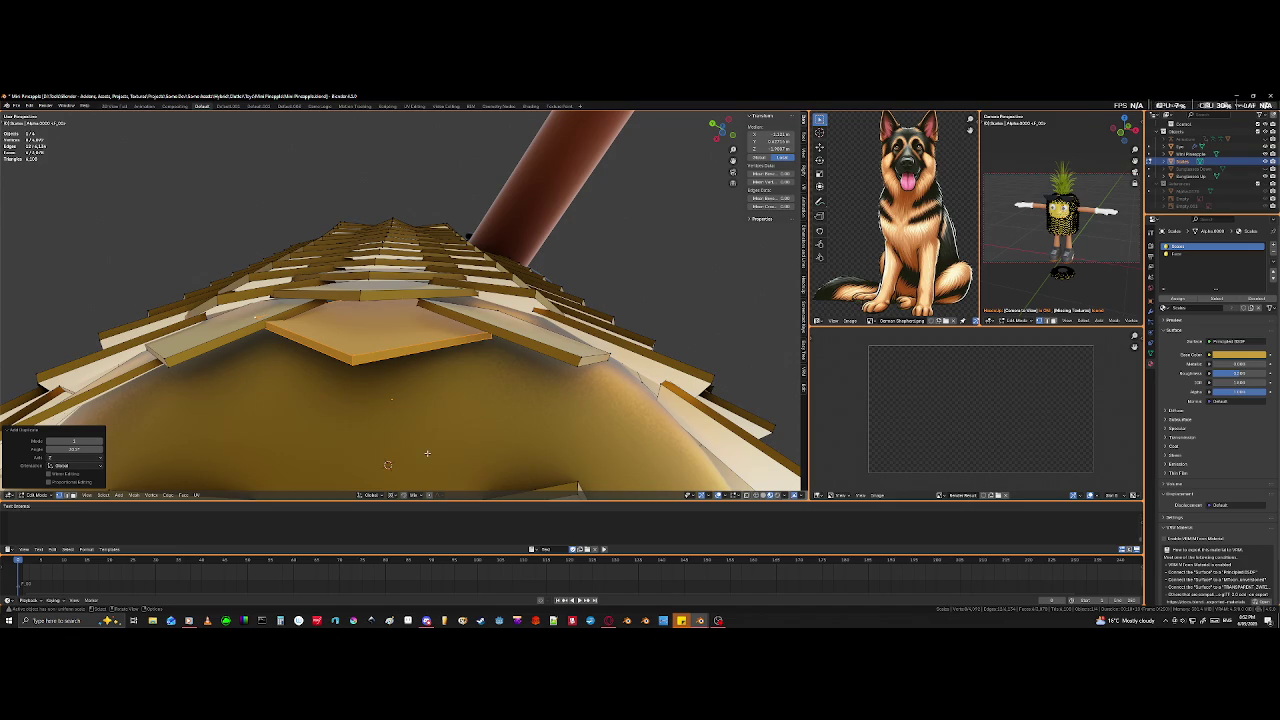
mouse_move(433, 437)
middle_mouse_down()
mouse_move(439, 410)
mouse_move(470, 441)
middle_mouse_up()
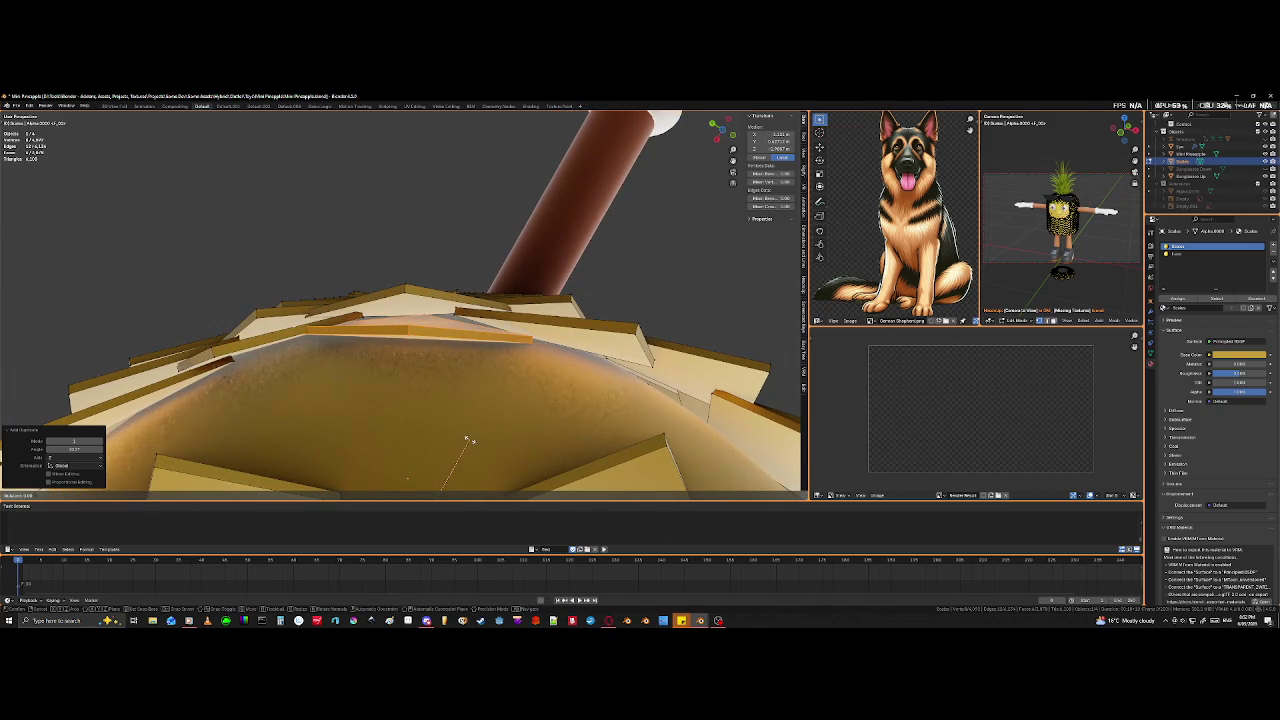
left_click(393, 495)
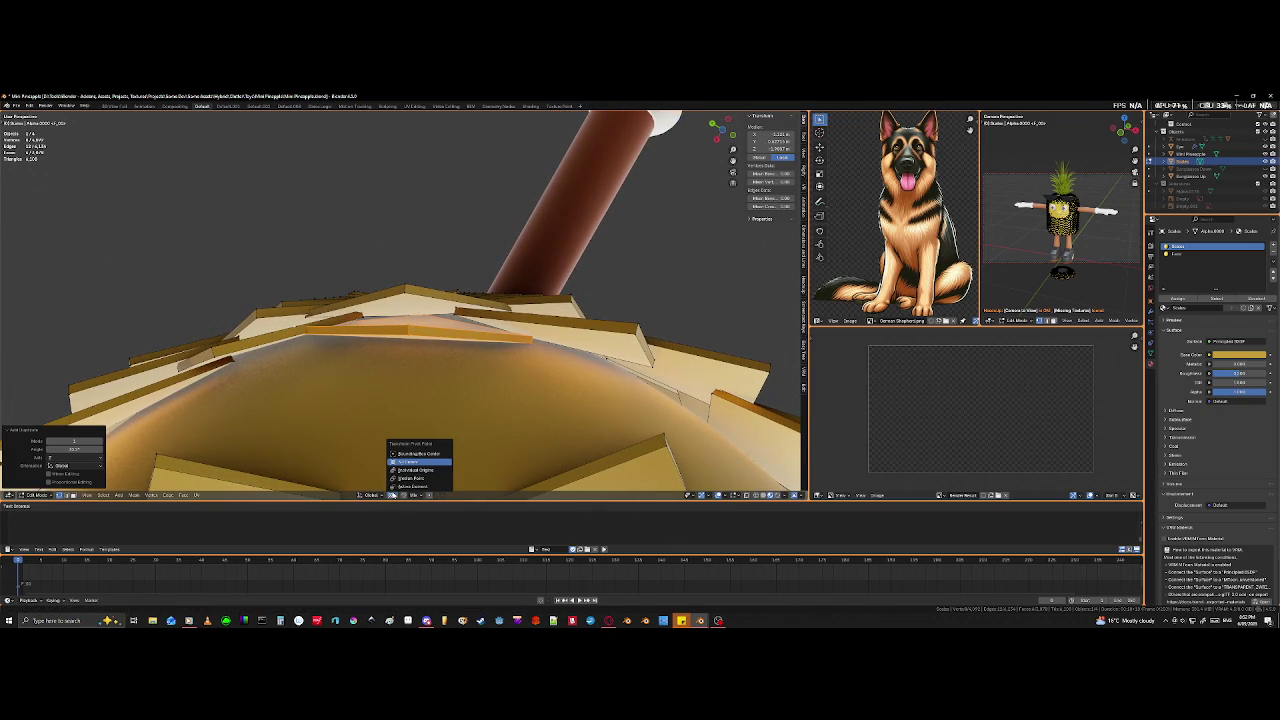
left_click(428, 455)
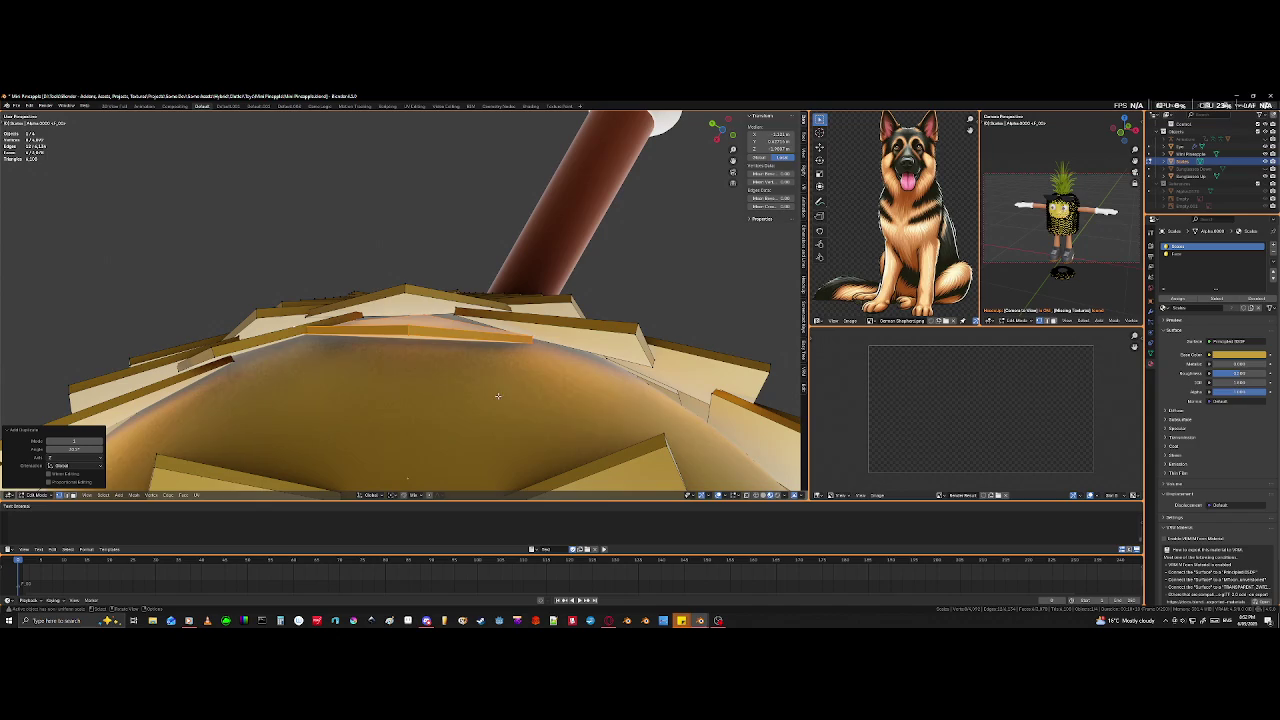
key("r")
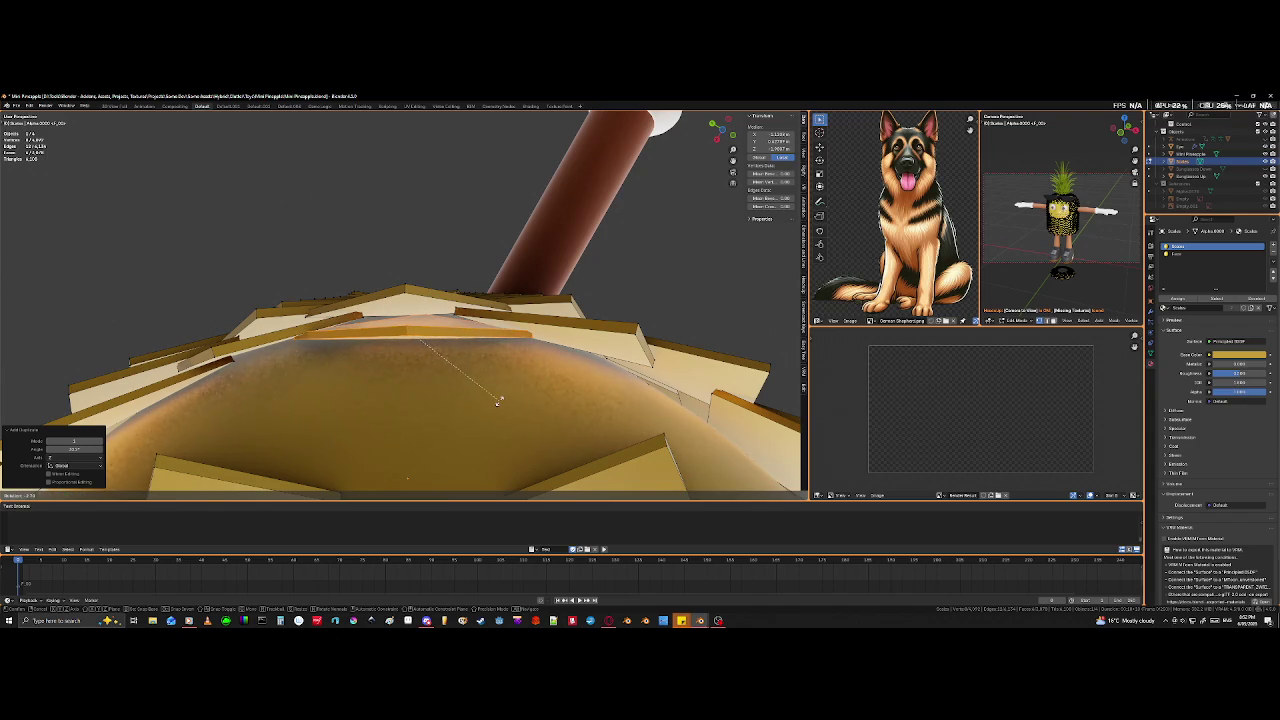
left_click(496, 407)
middle_click_drag(491, 403, 416, 406)
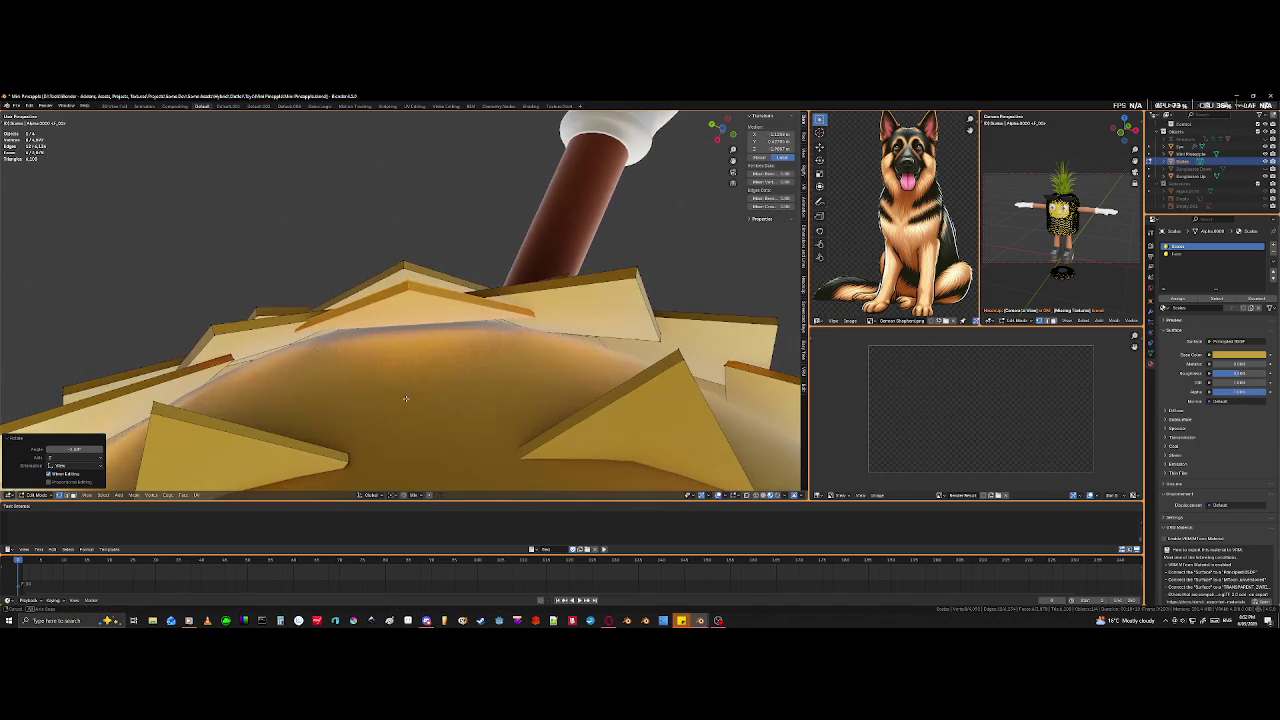
- Select two corner vertices of the tile, move that edge, then undo the move
key("shift+z")
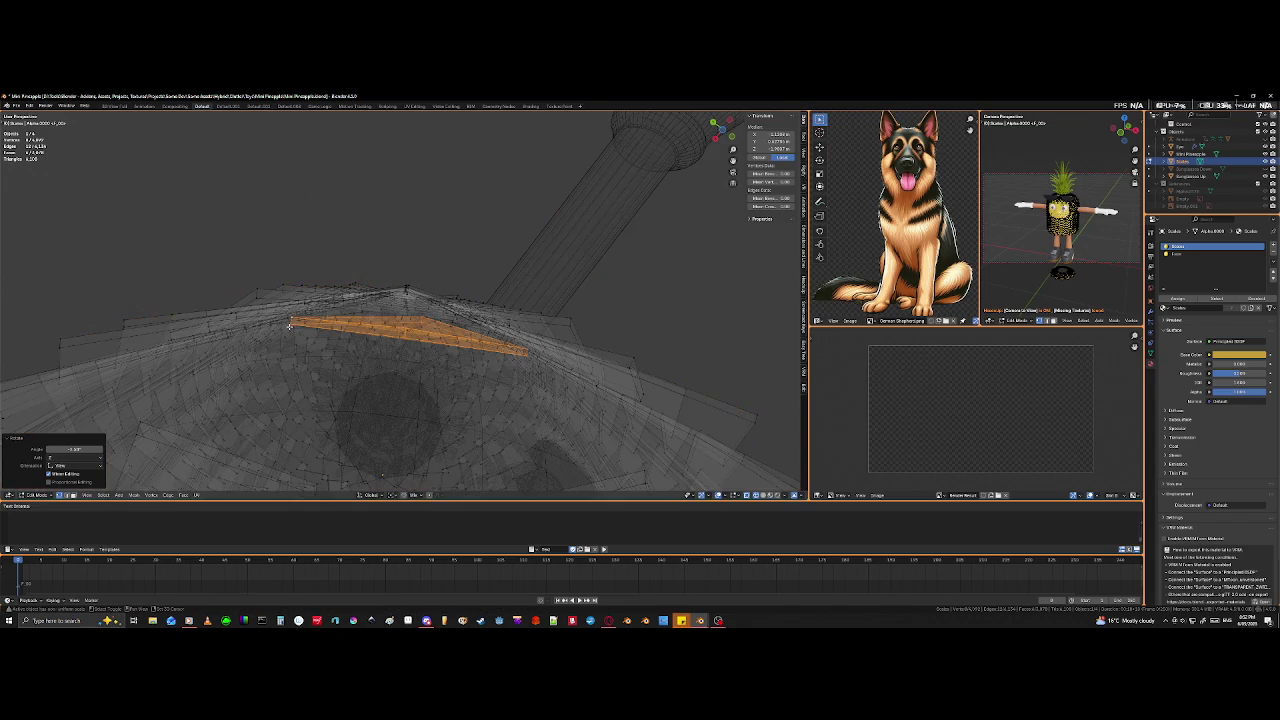
middle_click_drag(291, 321, 285, 360)
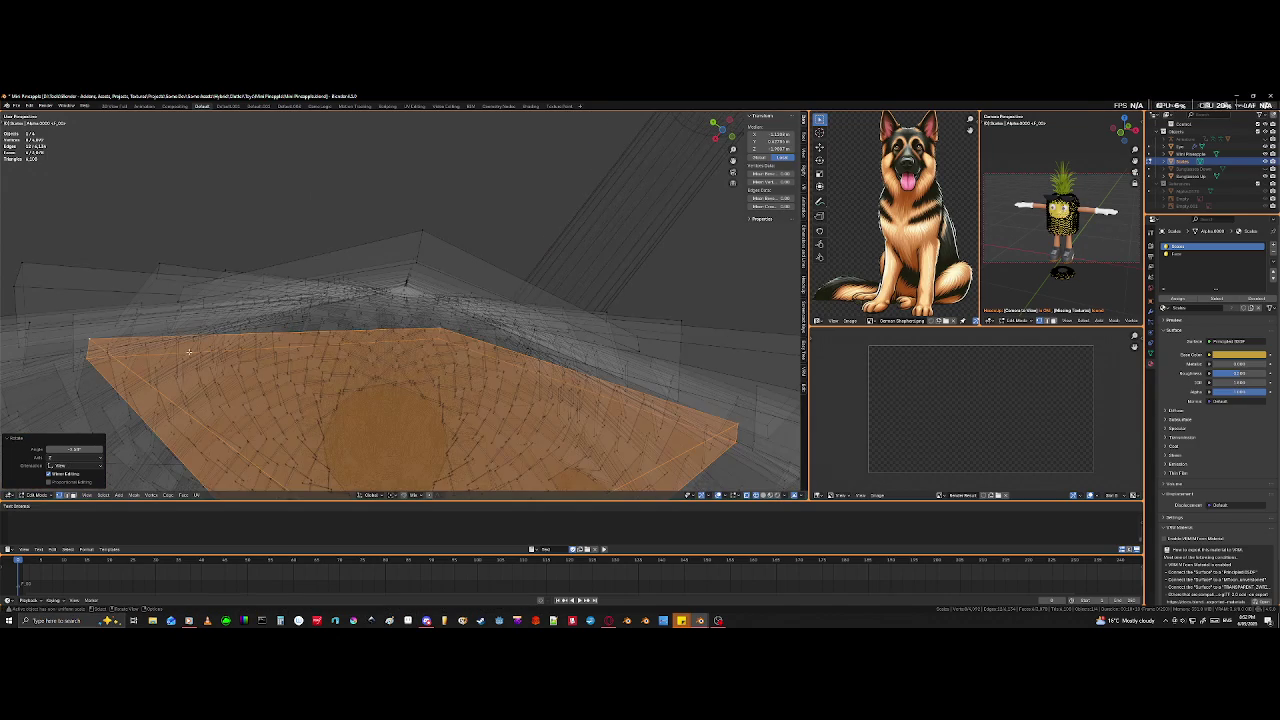
left_click(90, 340)
left_click(87, 356, "shift")
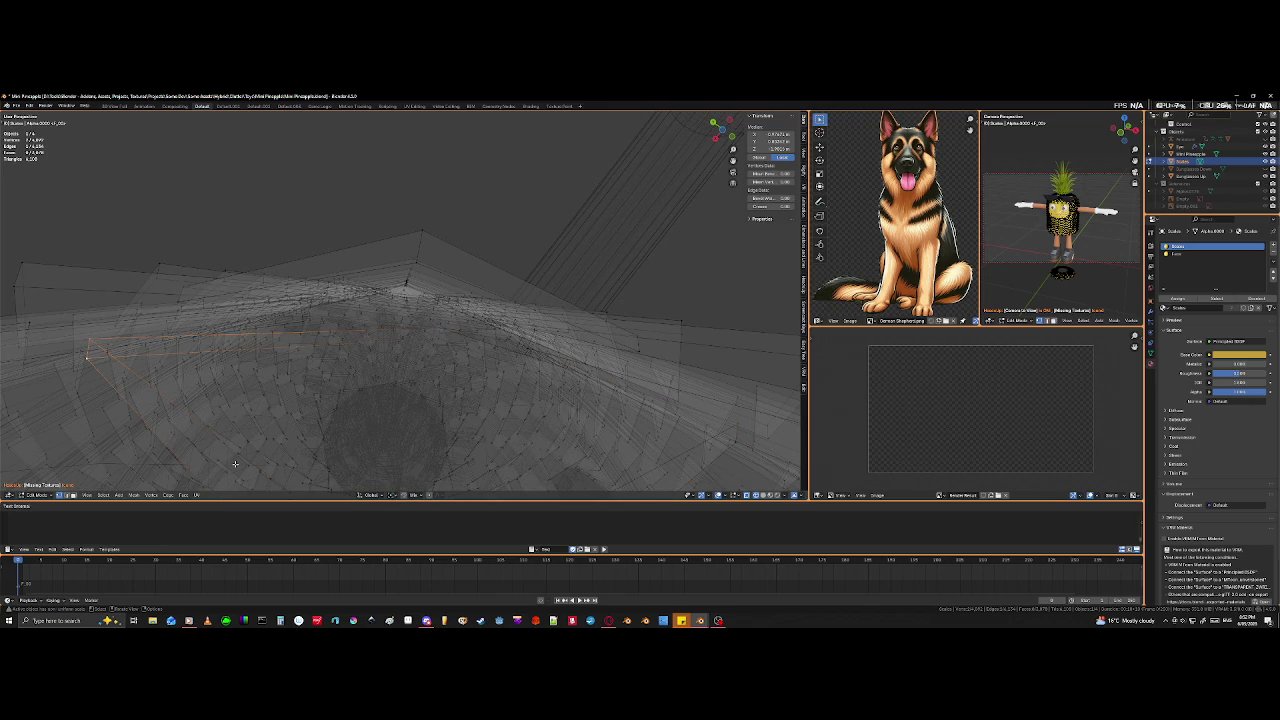
key("shift+z")
mouse_move(335, 435)
middle_mouse_down()
mouse_move(440, 390)
mouse_move(399, 389)
middle_mouse_up()
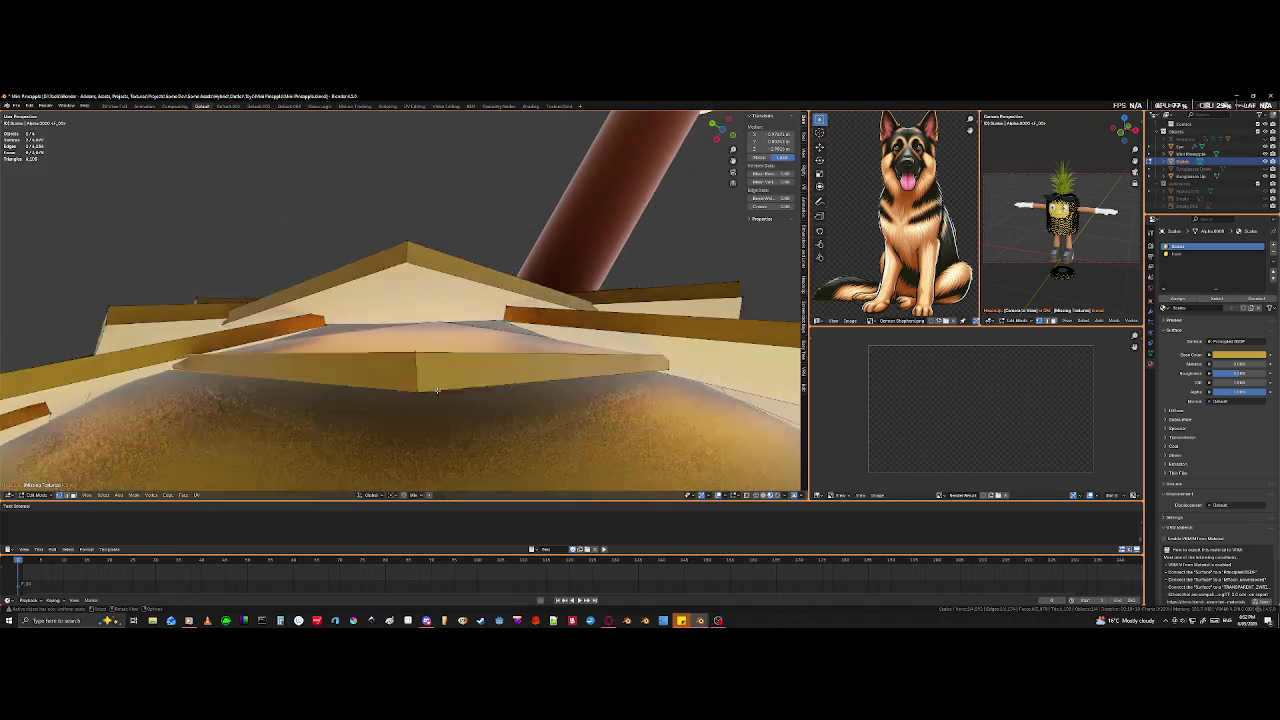
key("g")
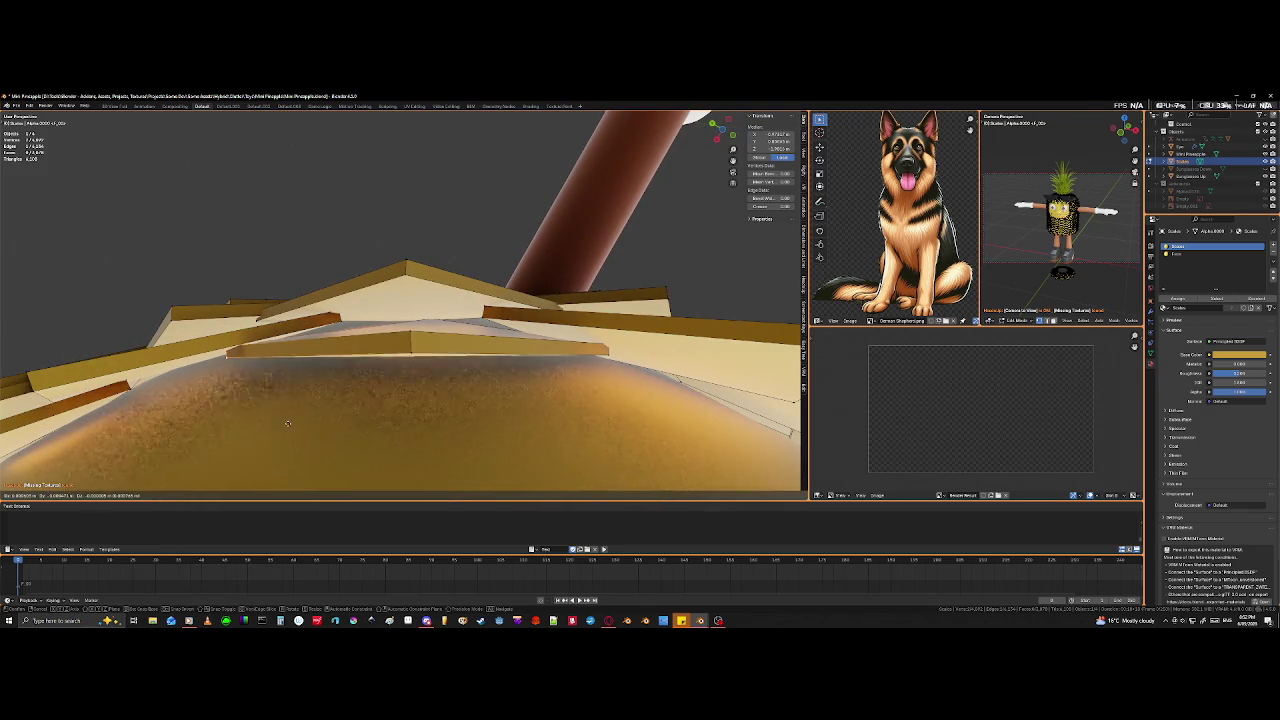
left_click(325, 466)
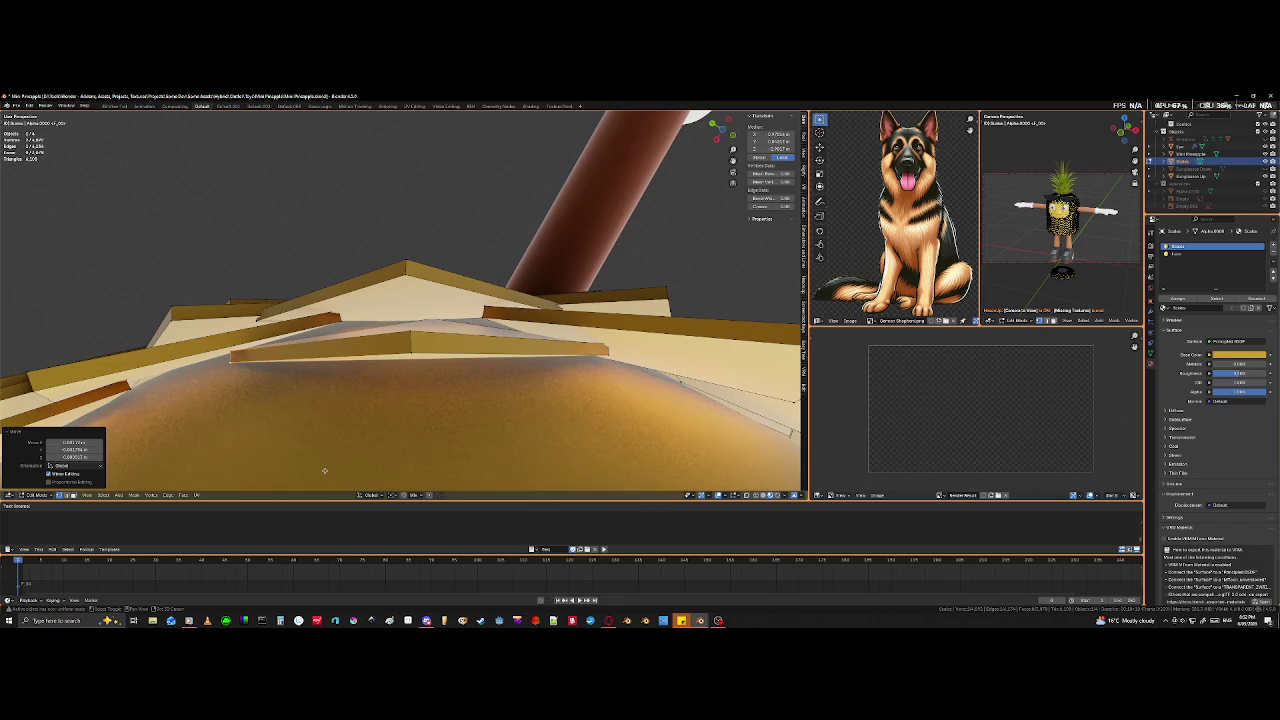
key("ctrl+z")
- Select another tile edge through wireframe and move it toward the base
key("shift+z")
left_click(617, 400)
key("shift+z")
key("g")
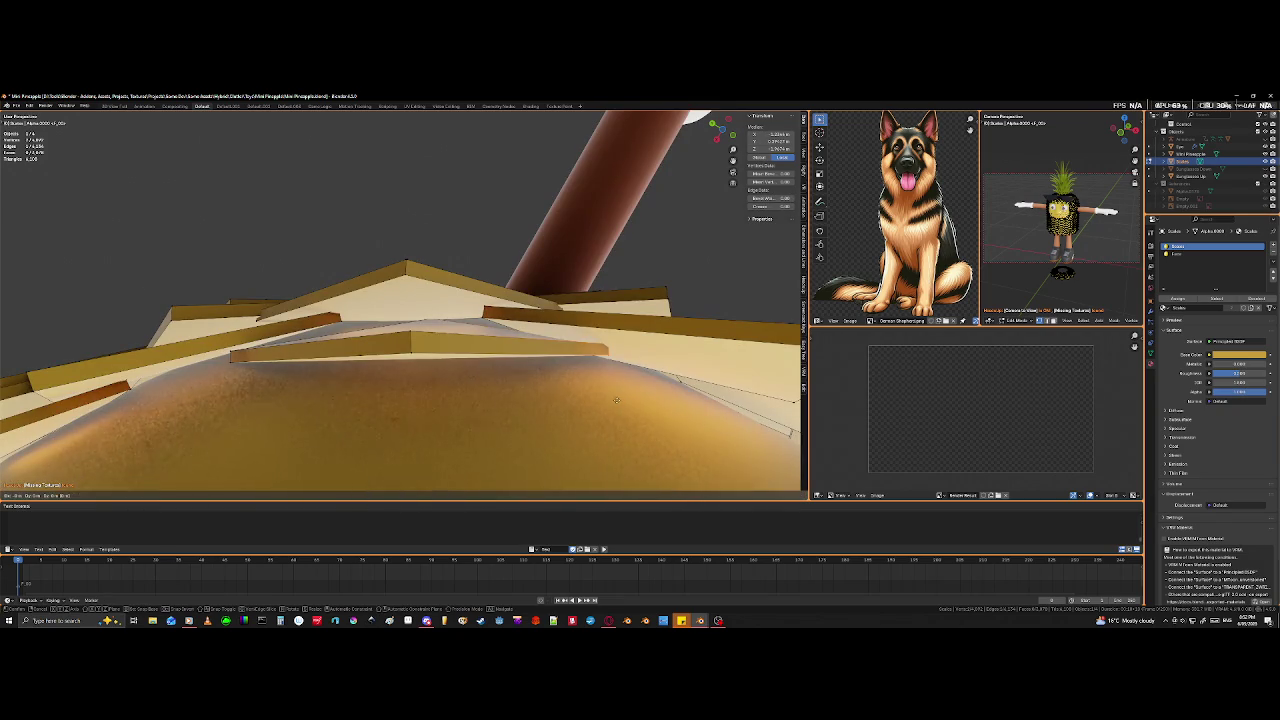
left_click(616, 449)
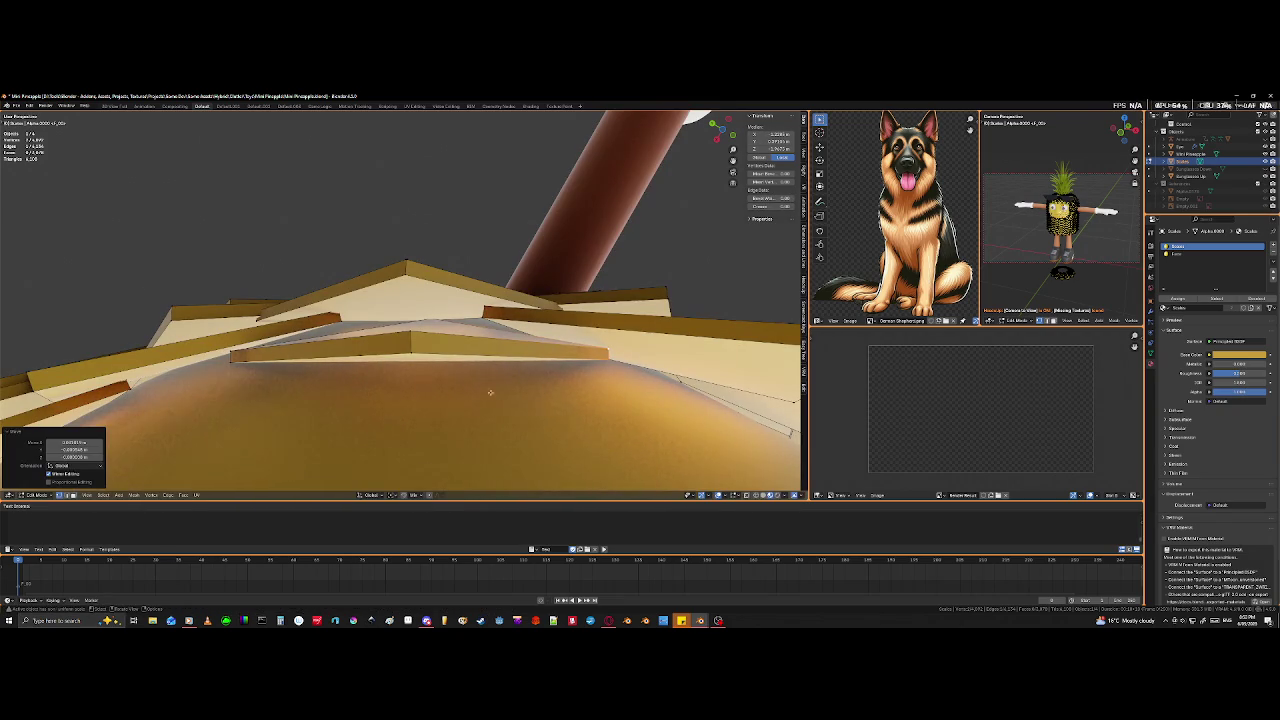
- Move a different scale vertex to the bottom edge and inspect the result in solid view
key("shift+z")
mouse_move(453, 333)
middle_mouse_down()
mouse_move(452, 427)
mouse_move(436, 378)
middle_mouse_up()
left_click(429, 279)
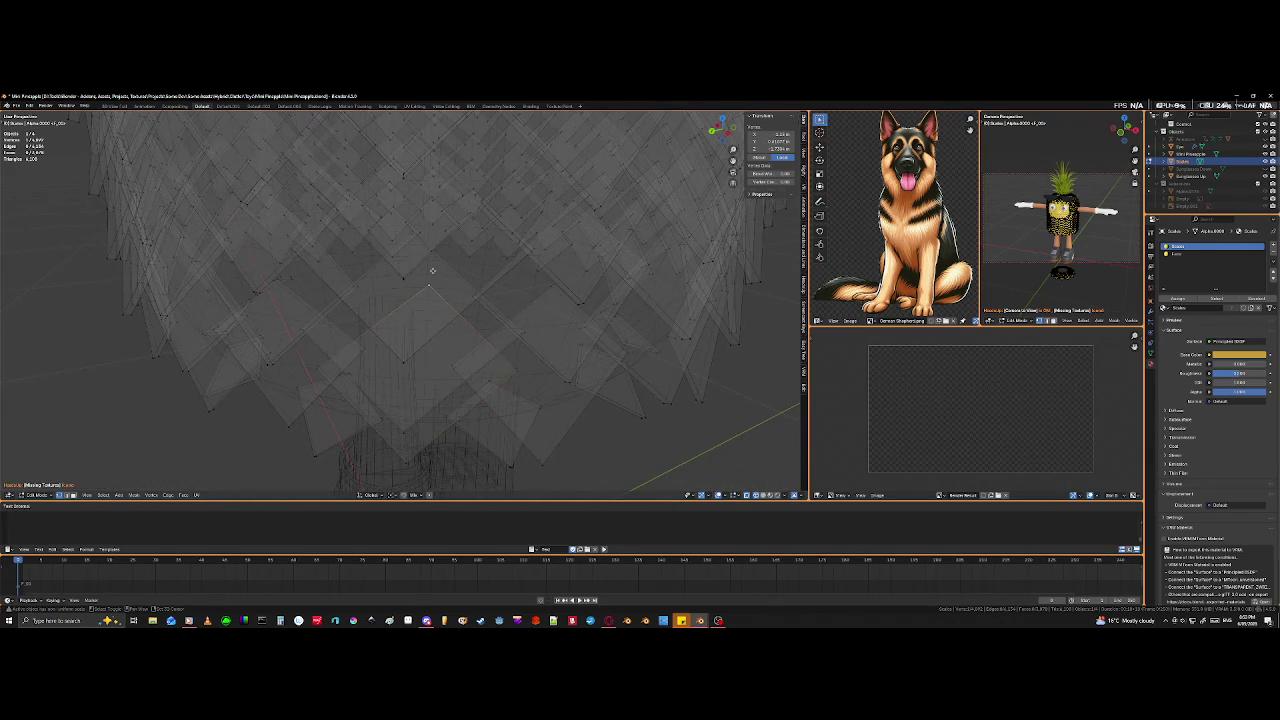
middle_click_drag(431, 271, 423, 345)
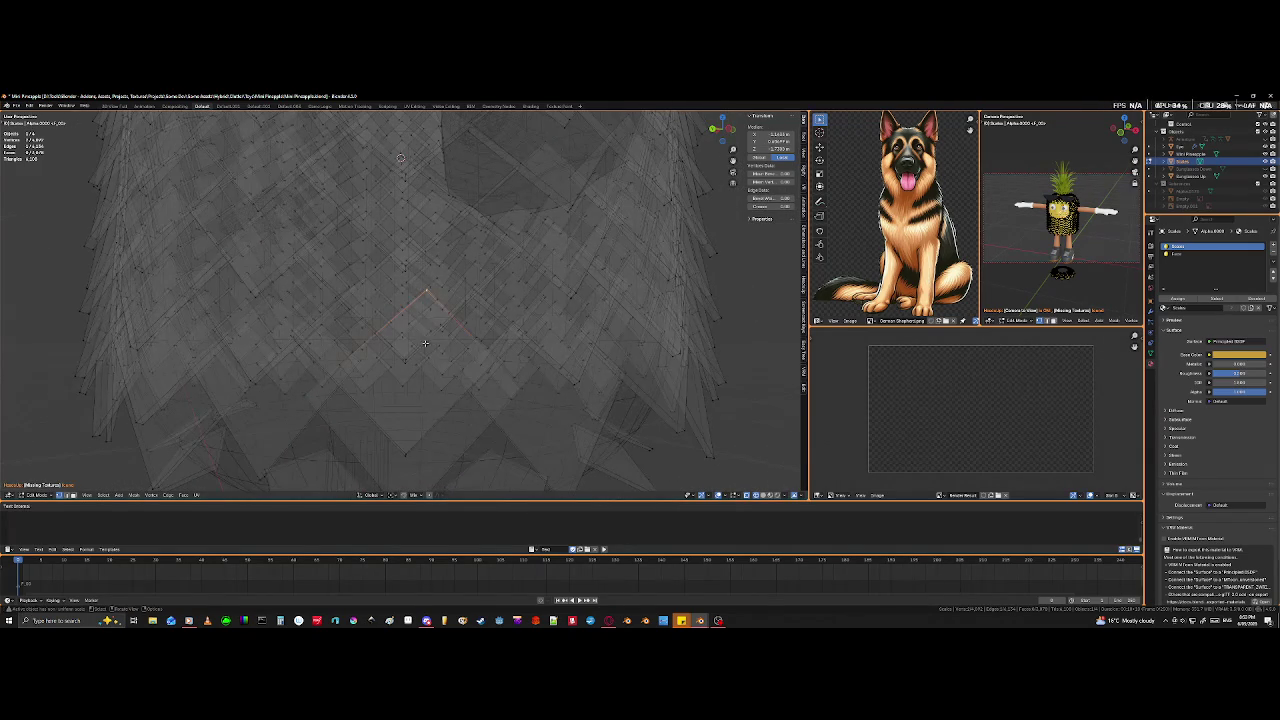
key("g")
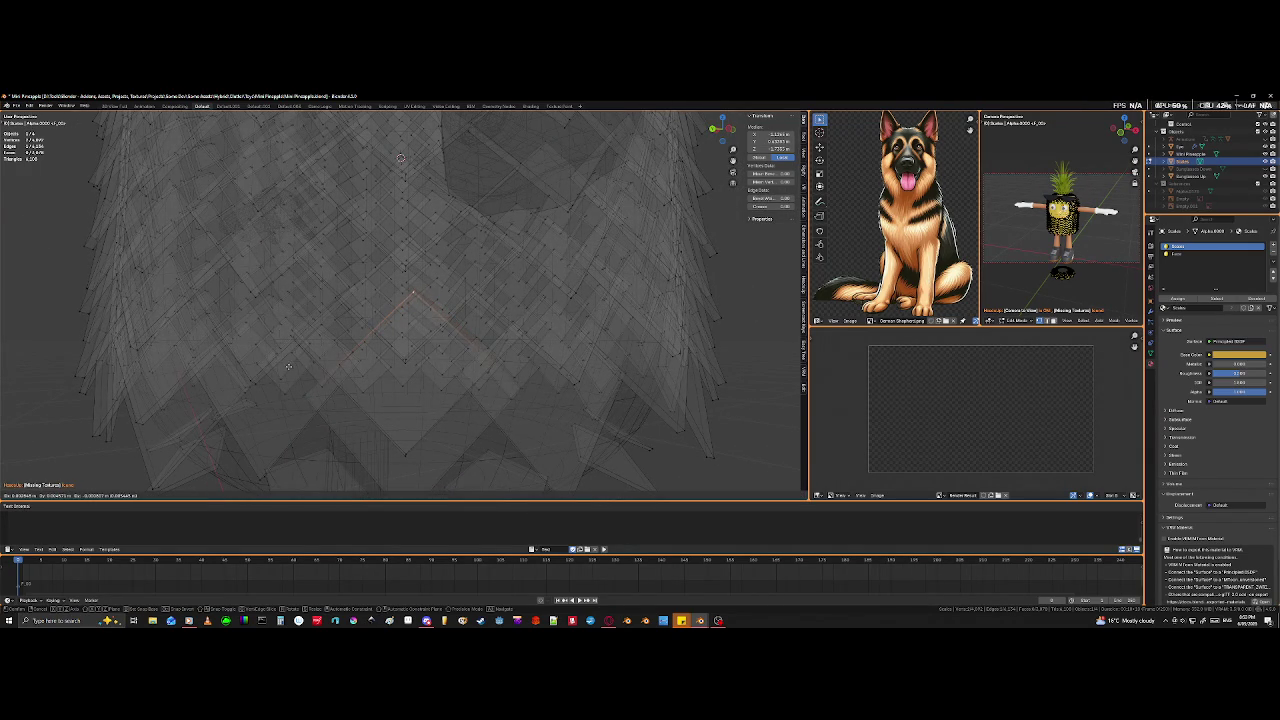
left_click(264, 384)
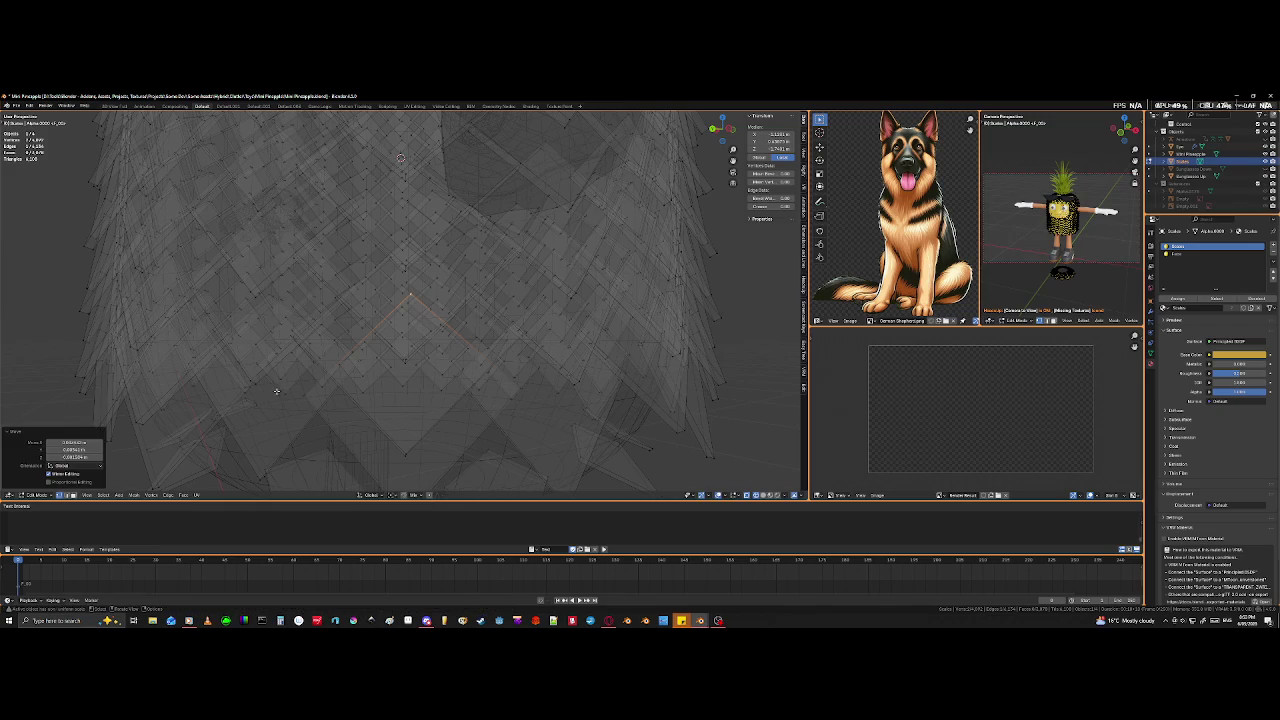
key("shift+z")
mouse_move(279, 387)
middle_mouse_down()
mouse_move(351, 429)
mouse_move(412, 433)
mouse_move(400, 365)
middle_mouse_up()
scroll(350, 428, "down", 3)
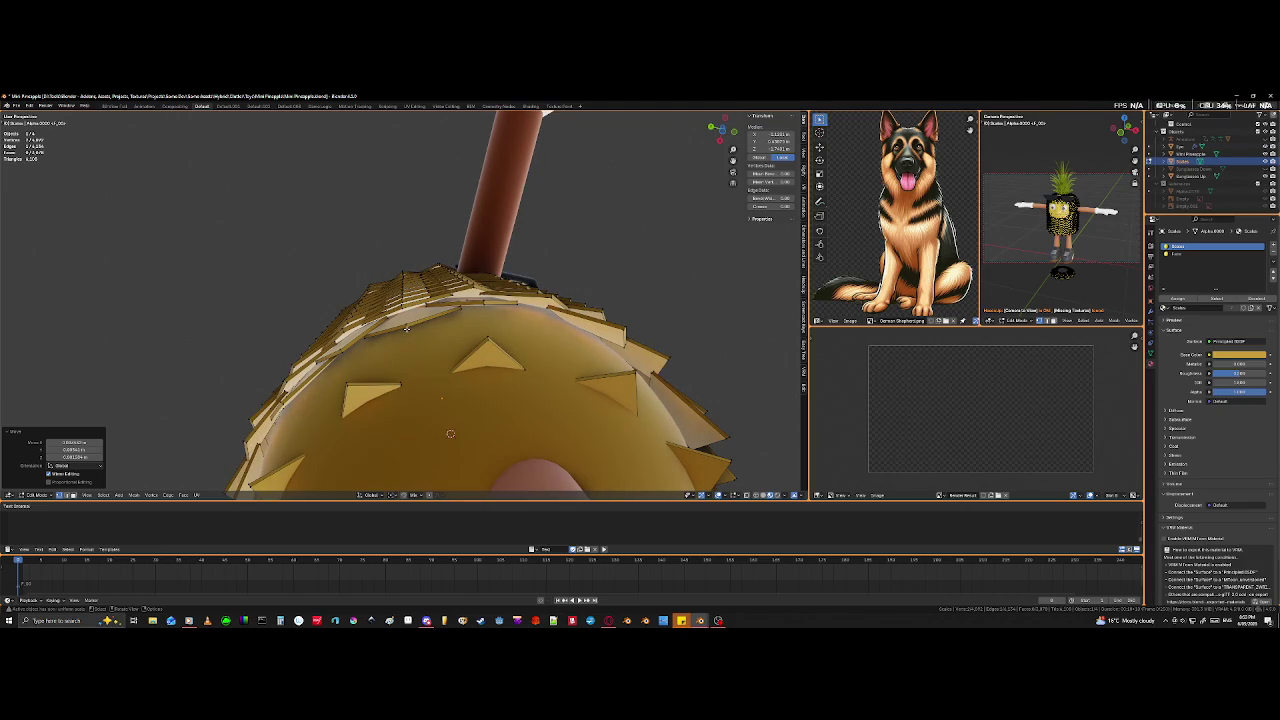
- Duplicate an underside scale tile and rotate it around Z using Individual Origins pivot
key("l")
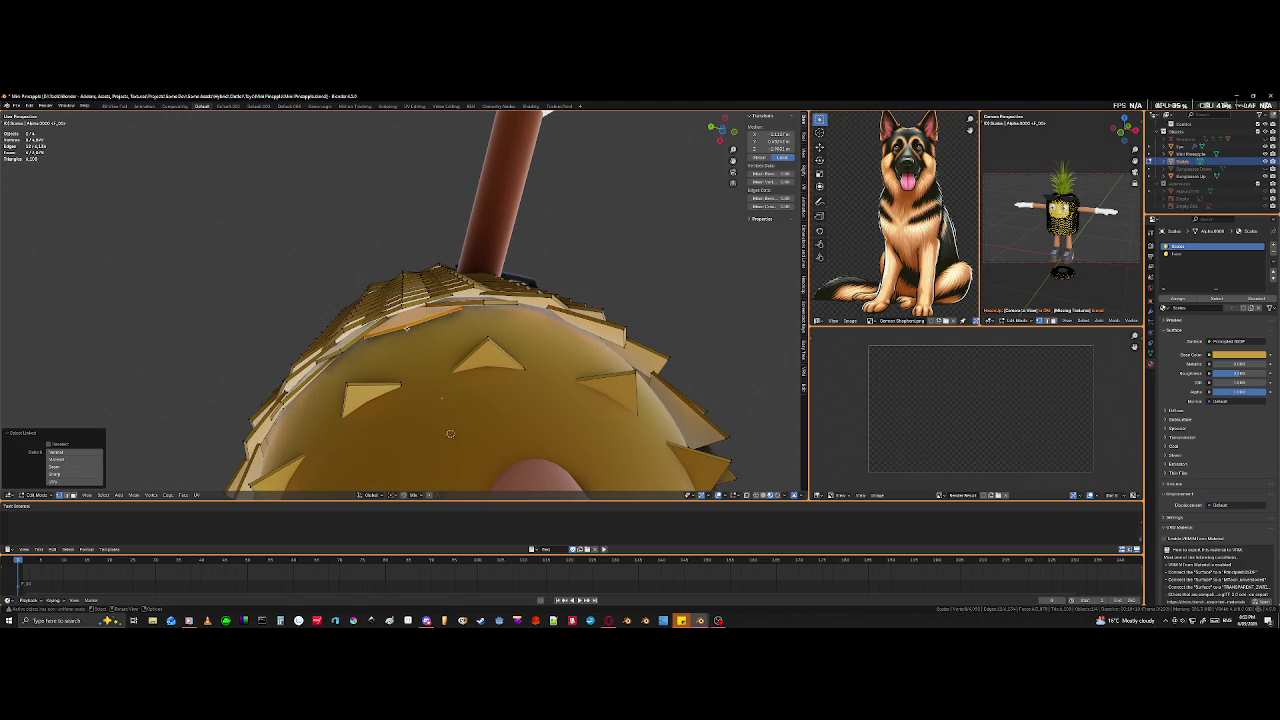
key("shift+d")
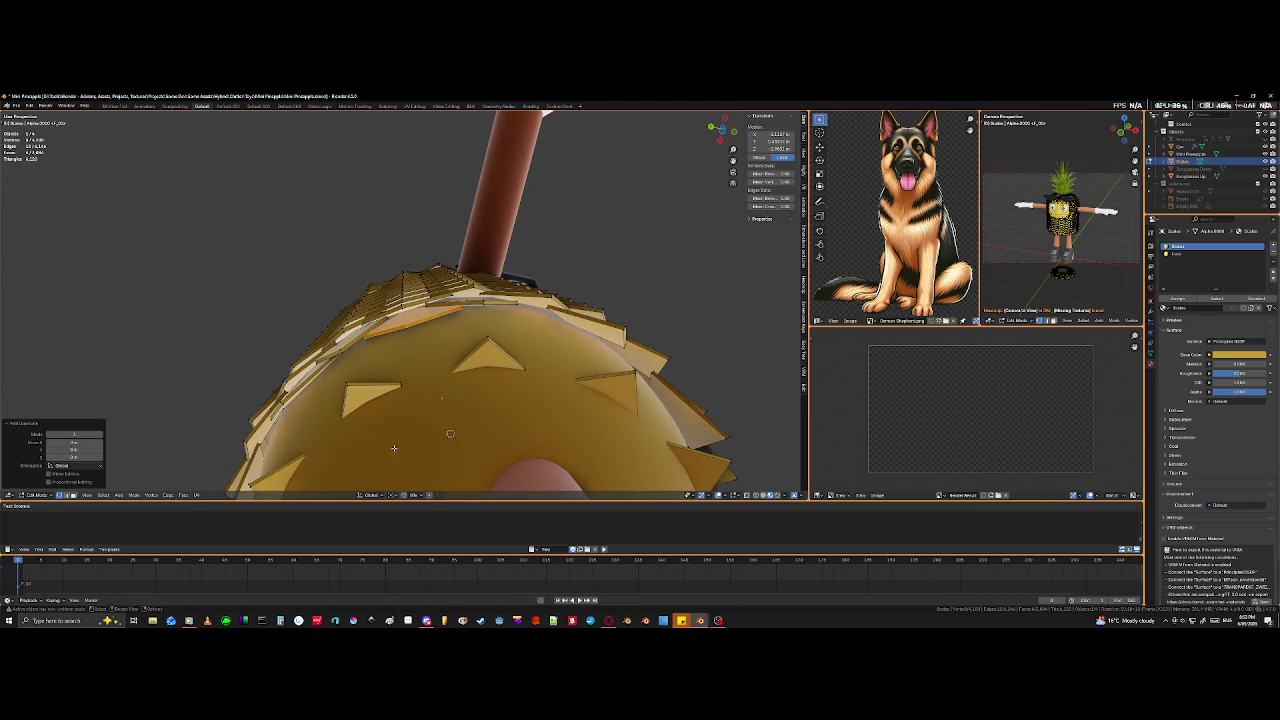
left_click(393, 495)
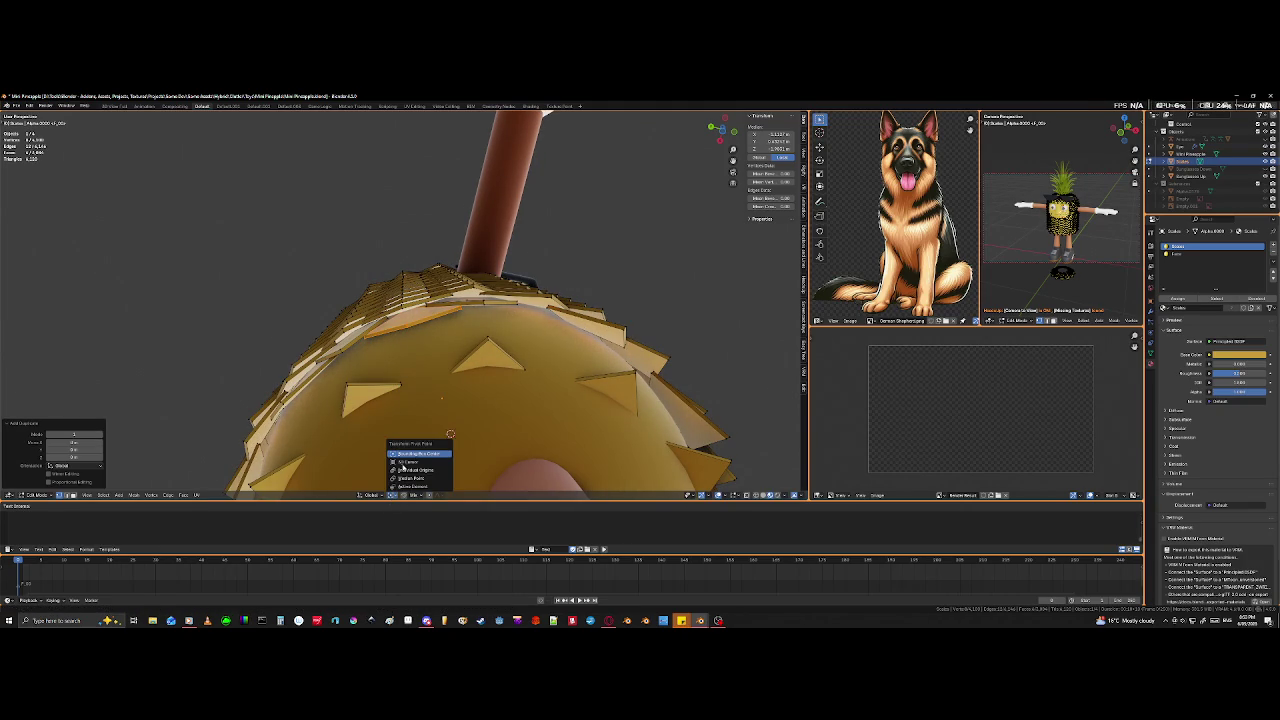
left_click(413, 465)
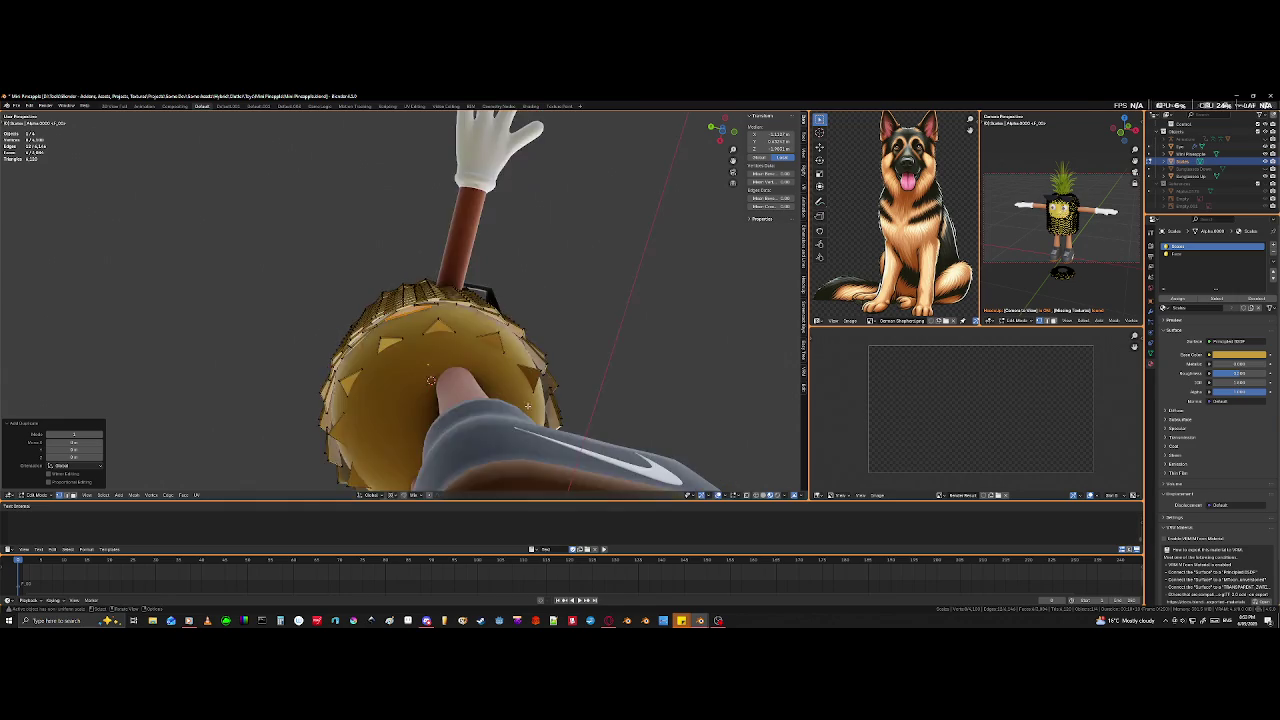
middle_click_drag(413, 465, 517, 463)
key("r")
key("z")
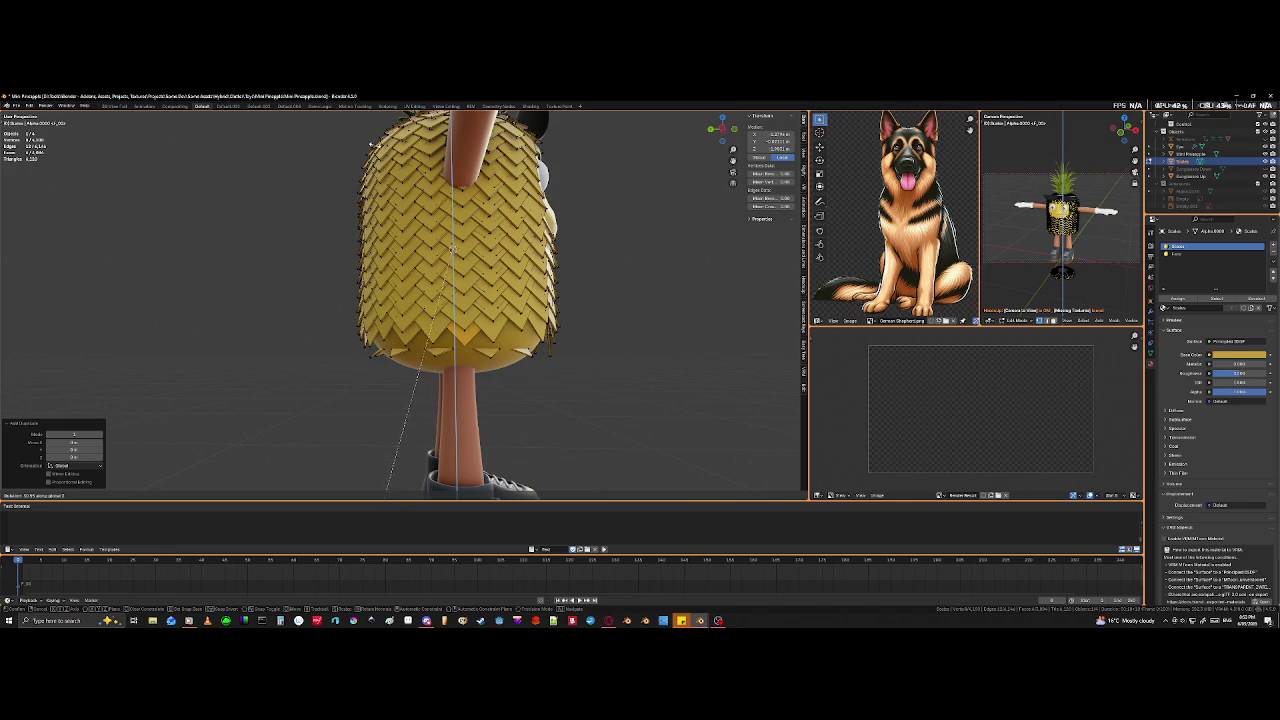
left_click(392, 494)
- Turn on X-ray at the underside and select the hidden edges of a scale tile
scroll(599, 241, "up", 2)
scroll(590, 300, "up", 2)
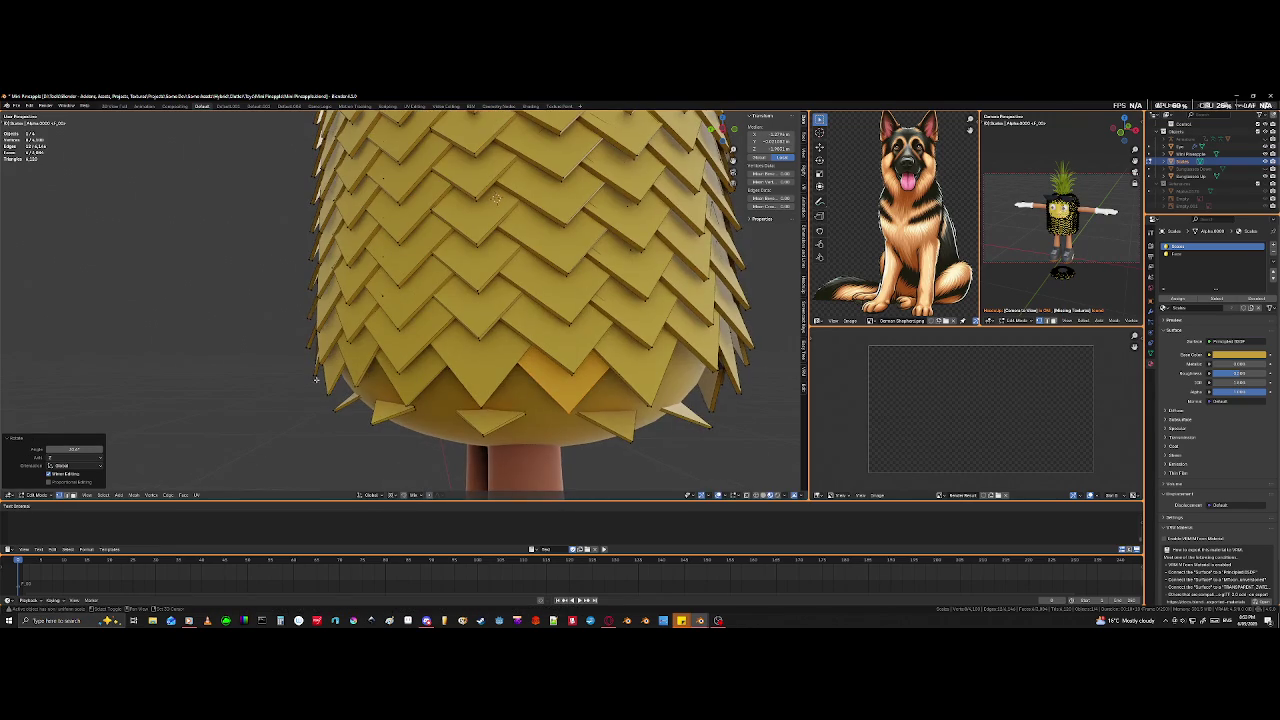
middle_click_drag(587, 331, 390, 306)
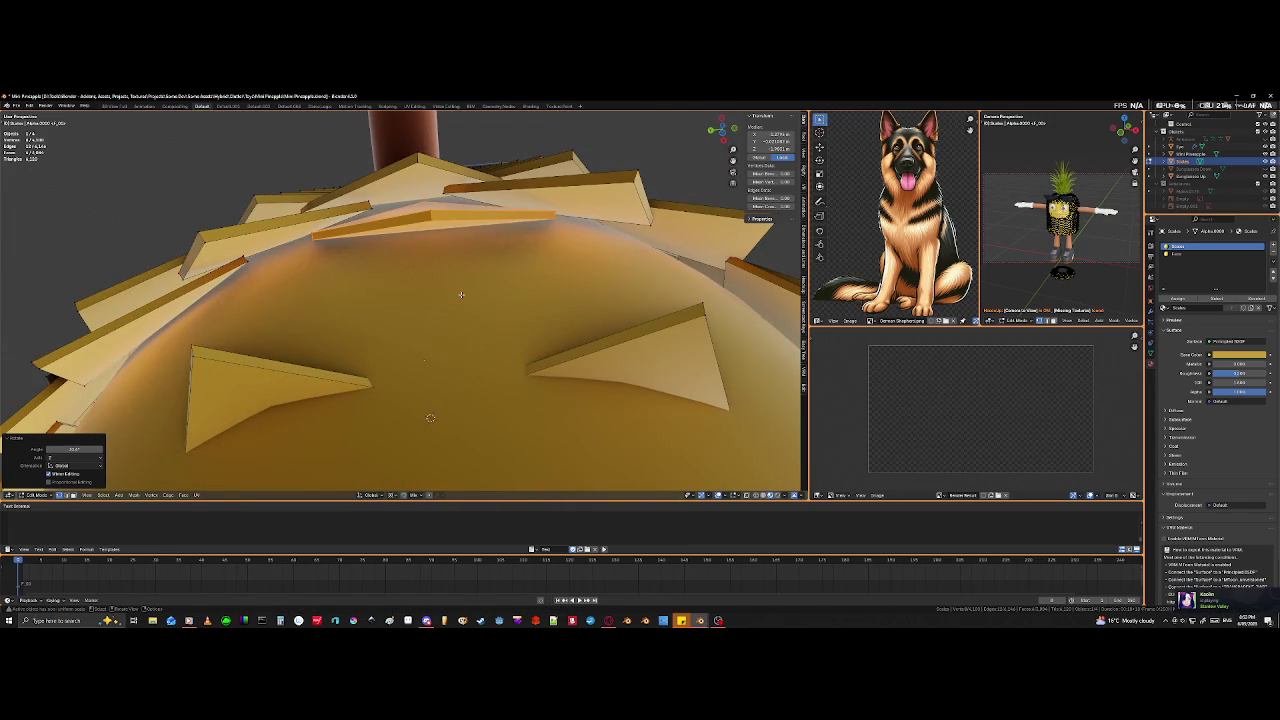
middle_click_drag(461, 295, 364, 270)
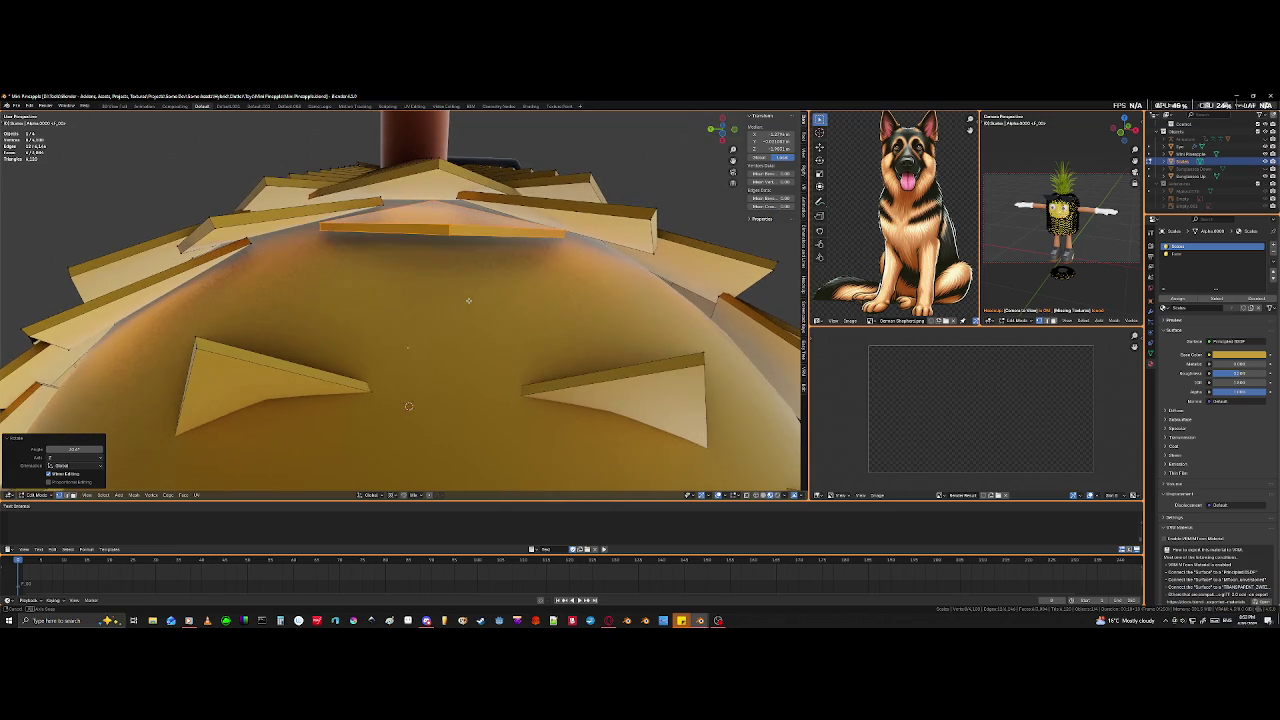
middle_click_drag(308, 204, 385, 204)
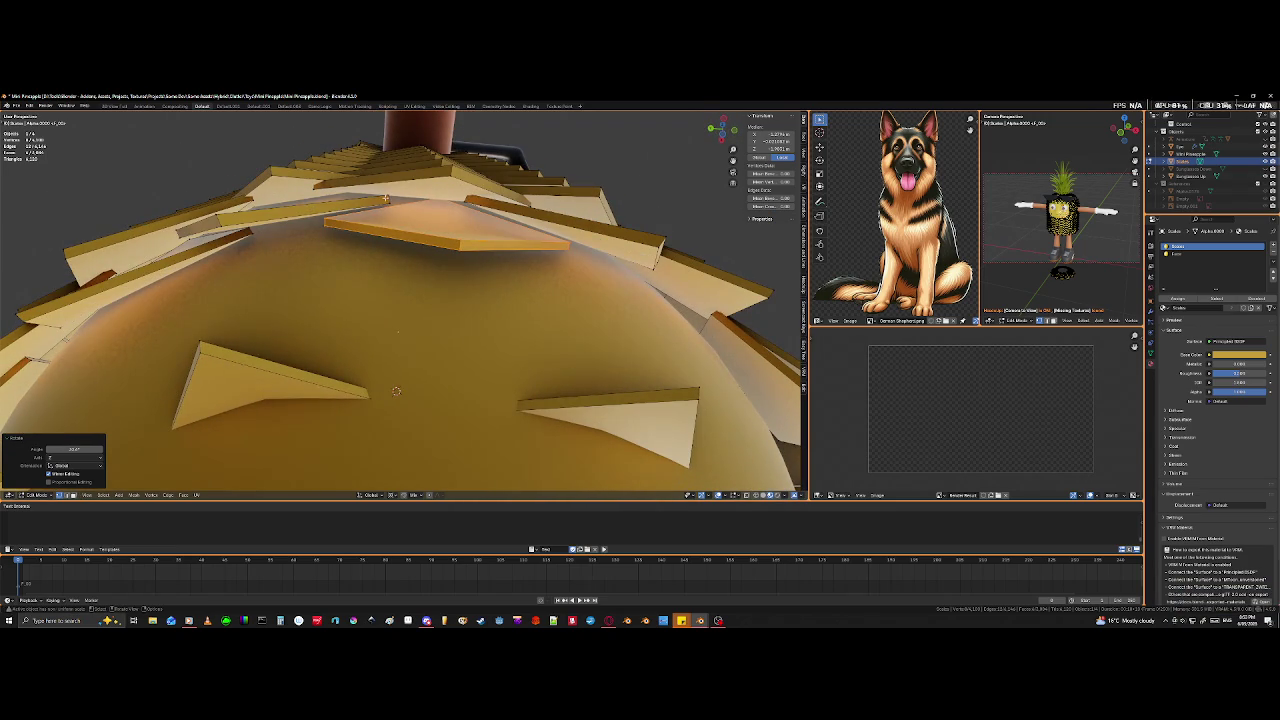
mouse_move(396, 332)
middle_mouse_down()
mouse_move(132, 440)
mouse_move(4, 383)
middle_mouse_up()
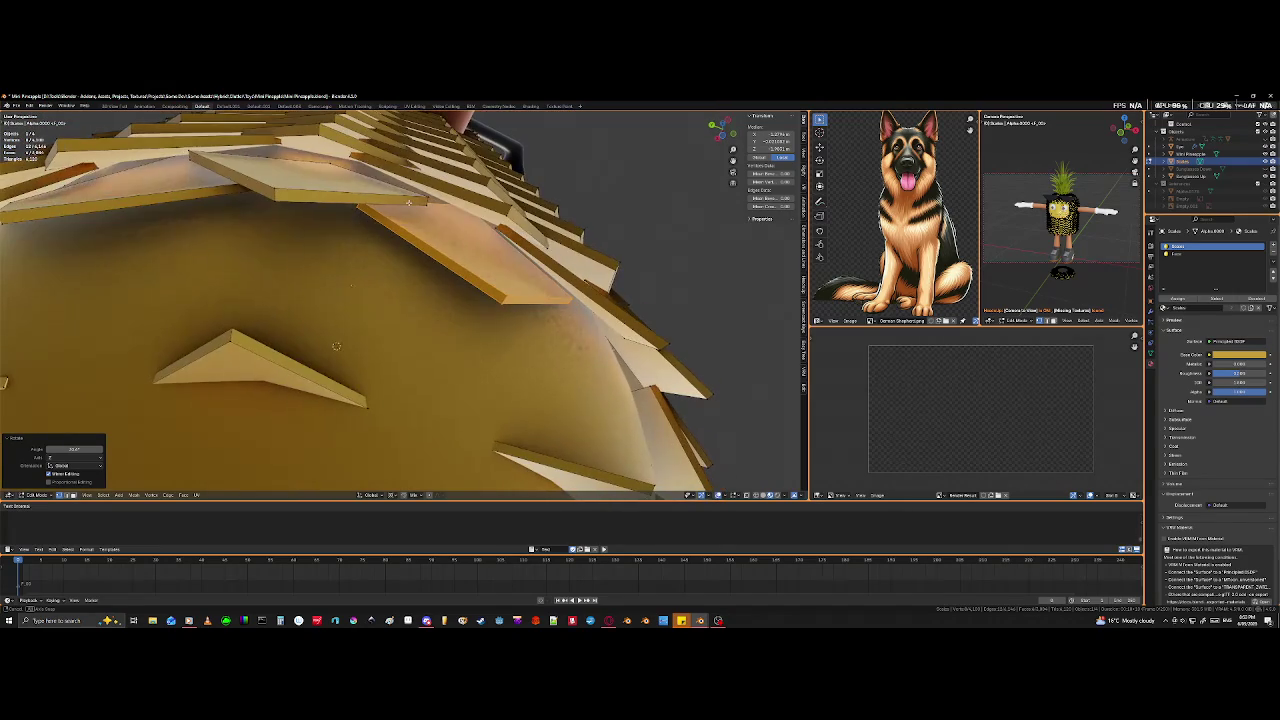
key("alt+z")
left_click(330, 173)
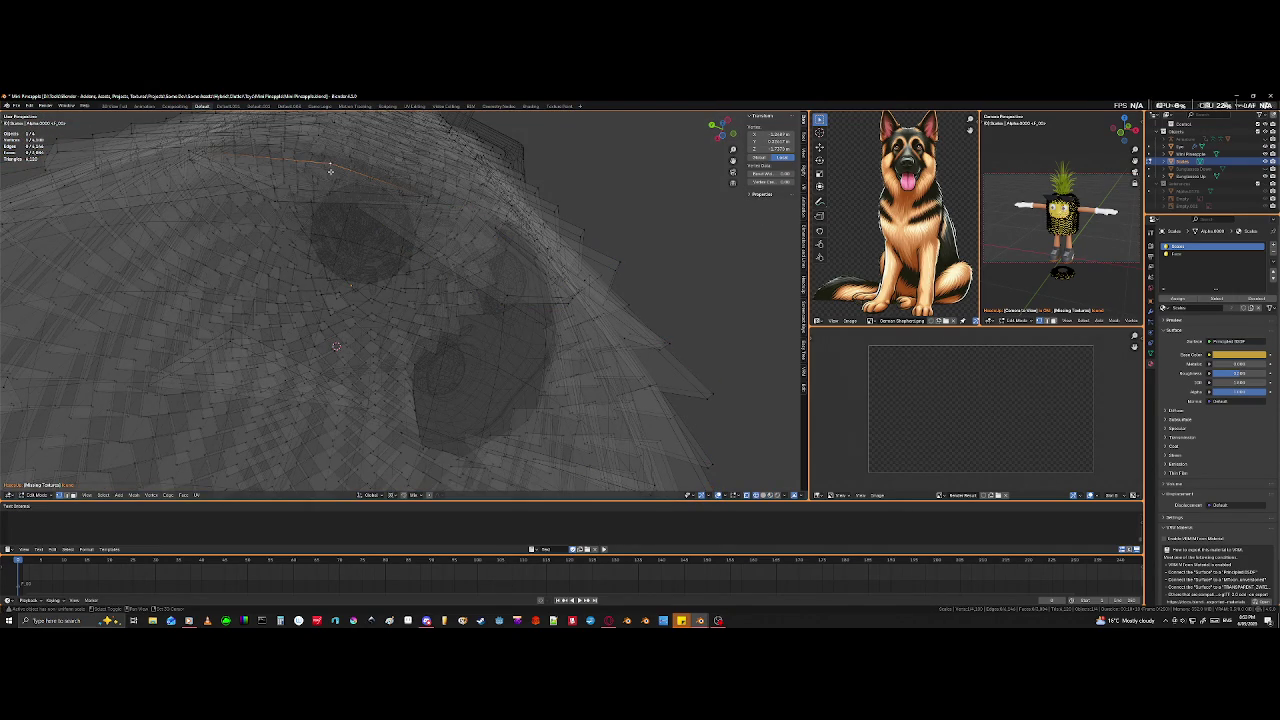
middle_click_drag(338, 191, 334, 244)
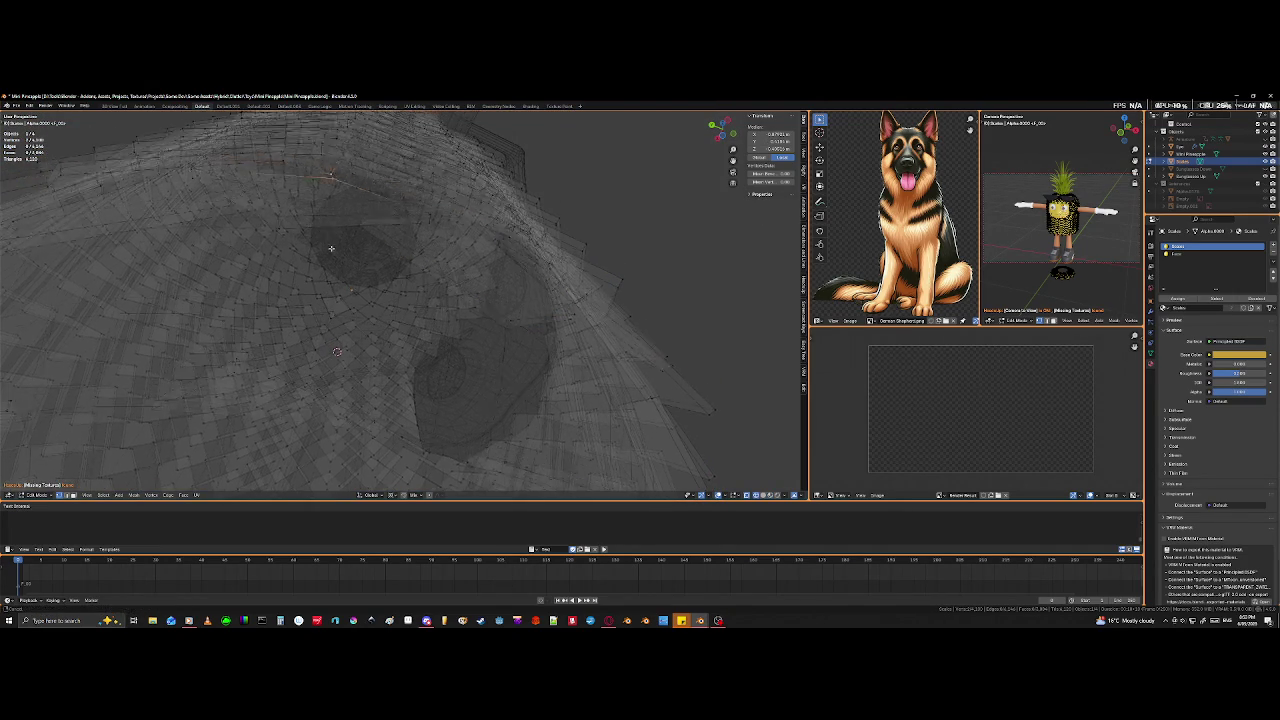
left_click(335, 204)
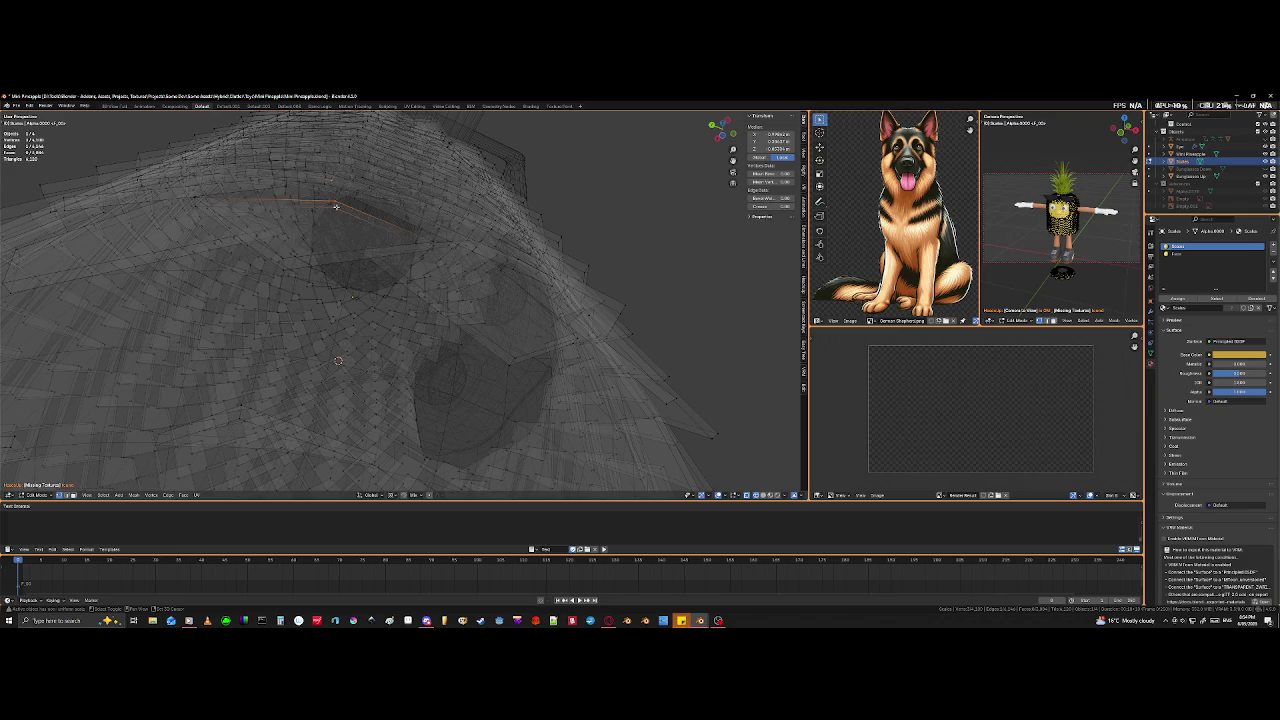
key("c")
key("Escape")
- Move the selected tile edge snugly against the pineapple body
key("shift+z")
middle_click_drag(409, 305, 521, 290)
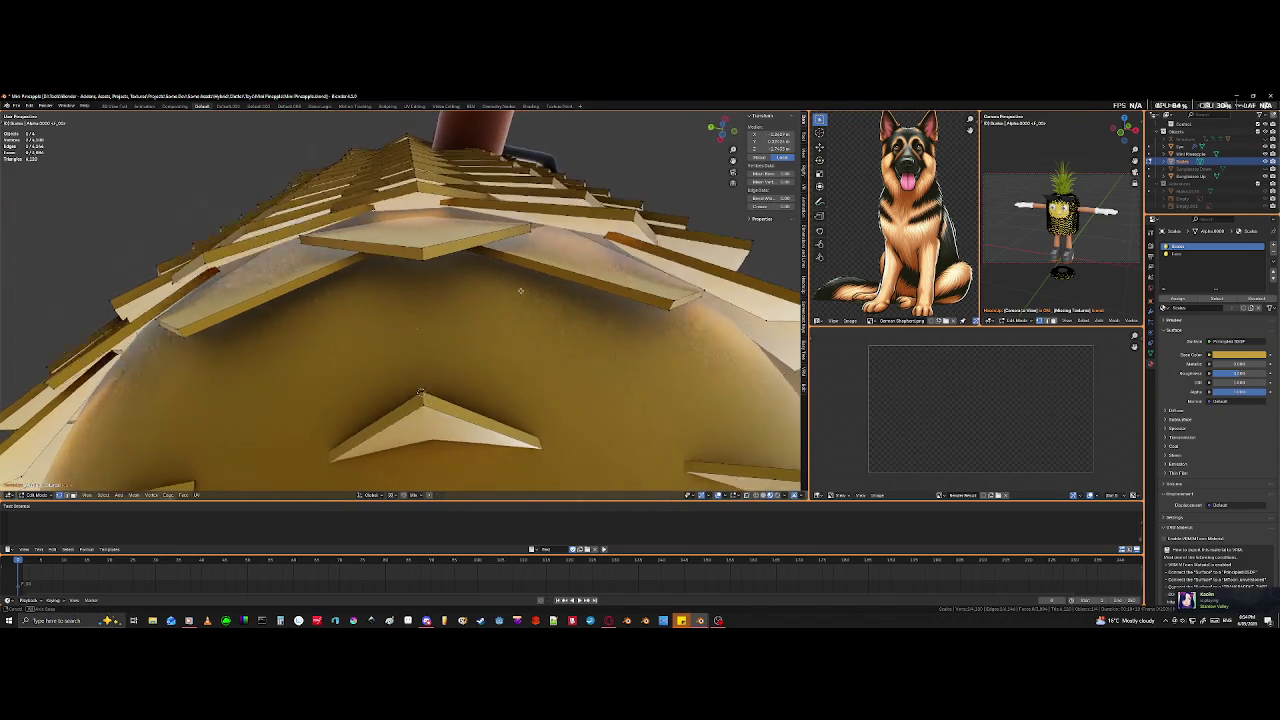
key("g")
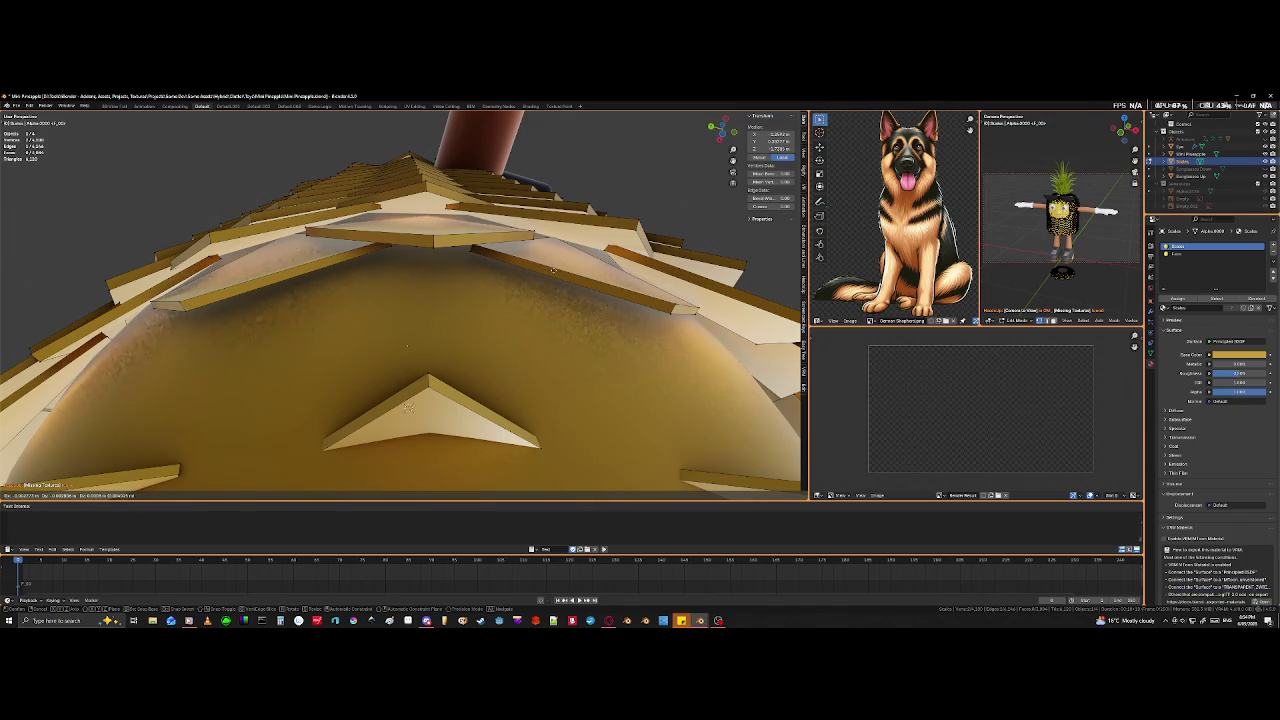
left_click(543, 263)
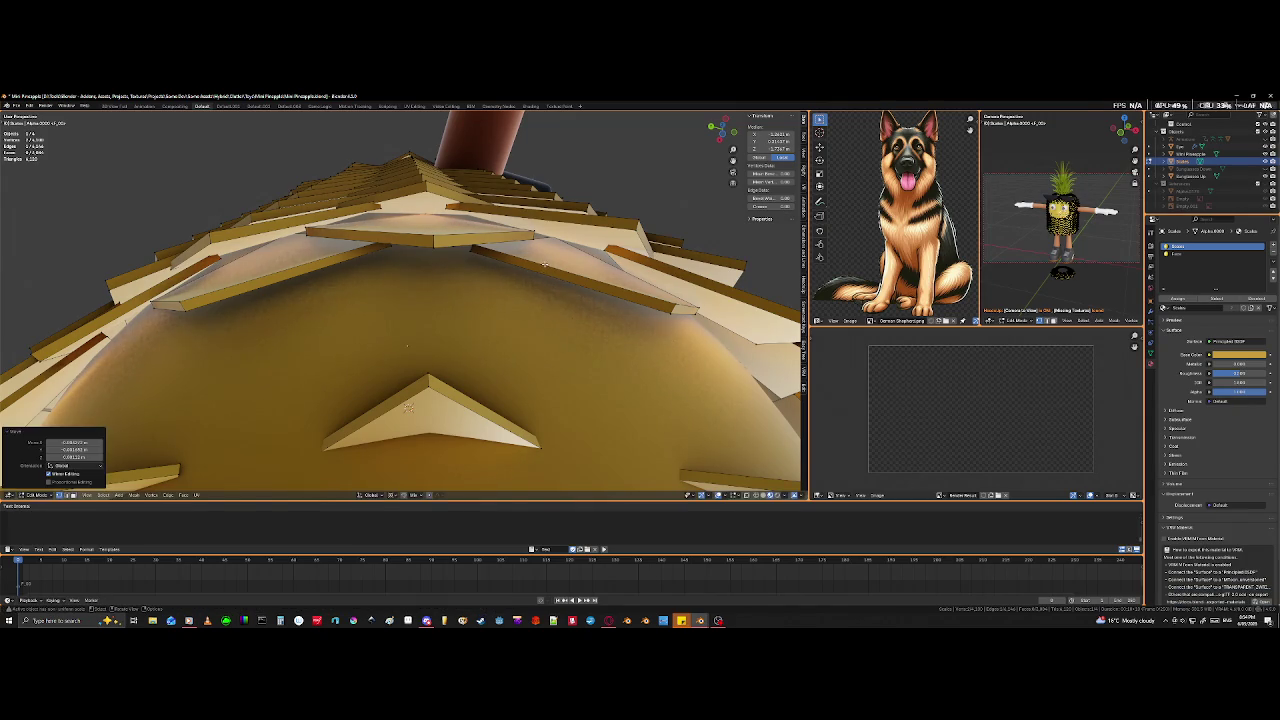
middle_click_drag(543, 263, 480, 185)
mouse_move(483, 320)
middle_mouse_down()
mouse_move(506, 347)
mouse_move(393, 376)
mouse_move(298, 302)
mouse_move(356, 250)
middle_mouse_up()
scroll(506, 347, "down", 2)
scroll(393, 376, "up", 3)
- Tuck another underside tile edge and a vertex against the body
left_click(355, 249)
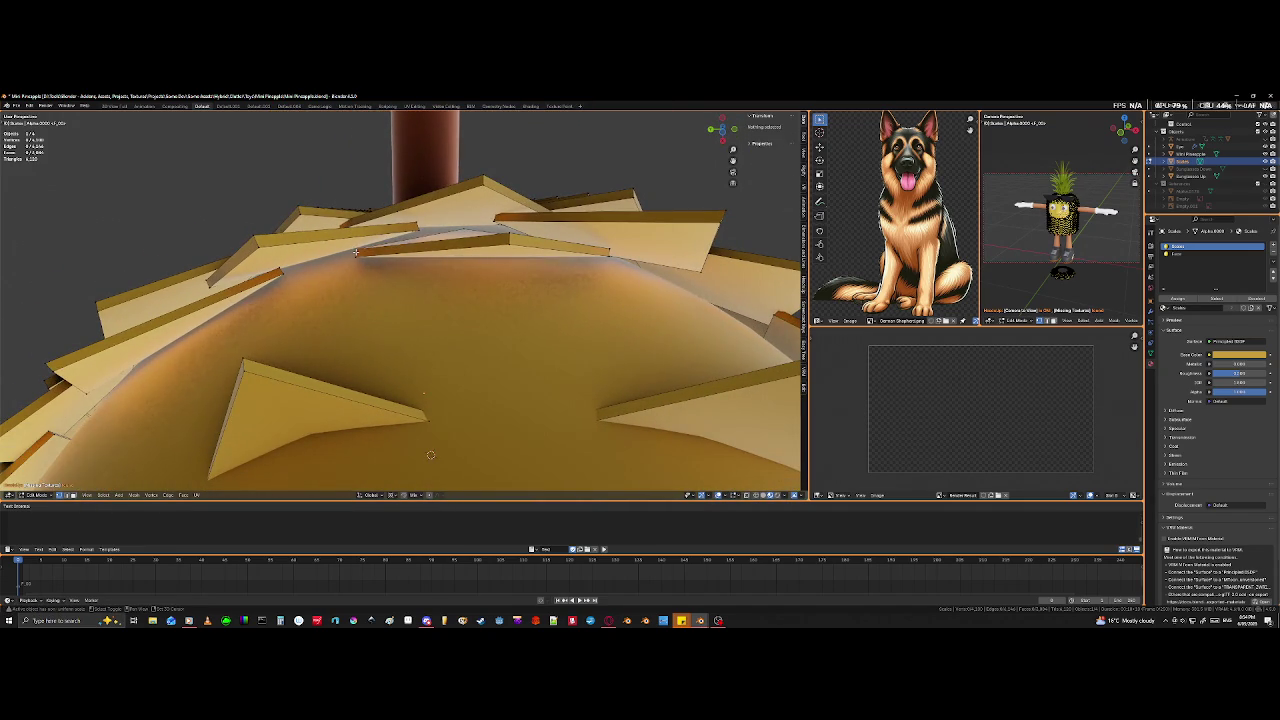
left_click(355, 253)
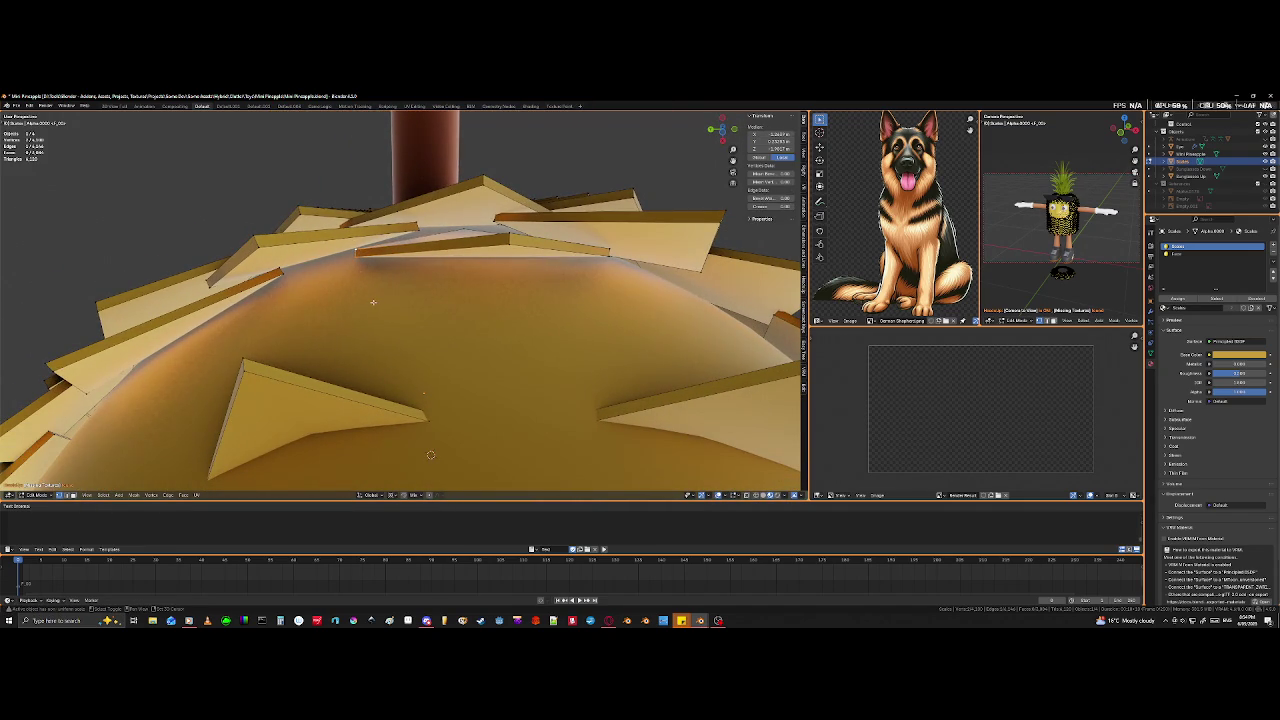
key("g")
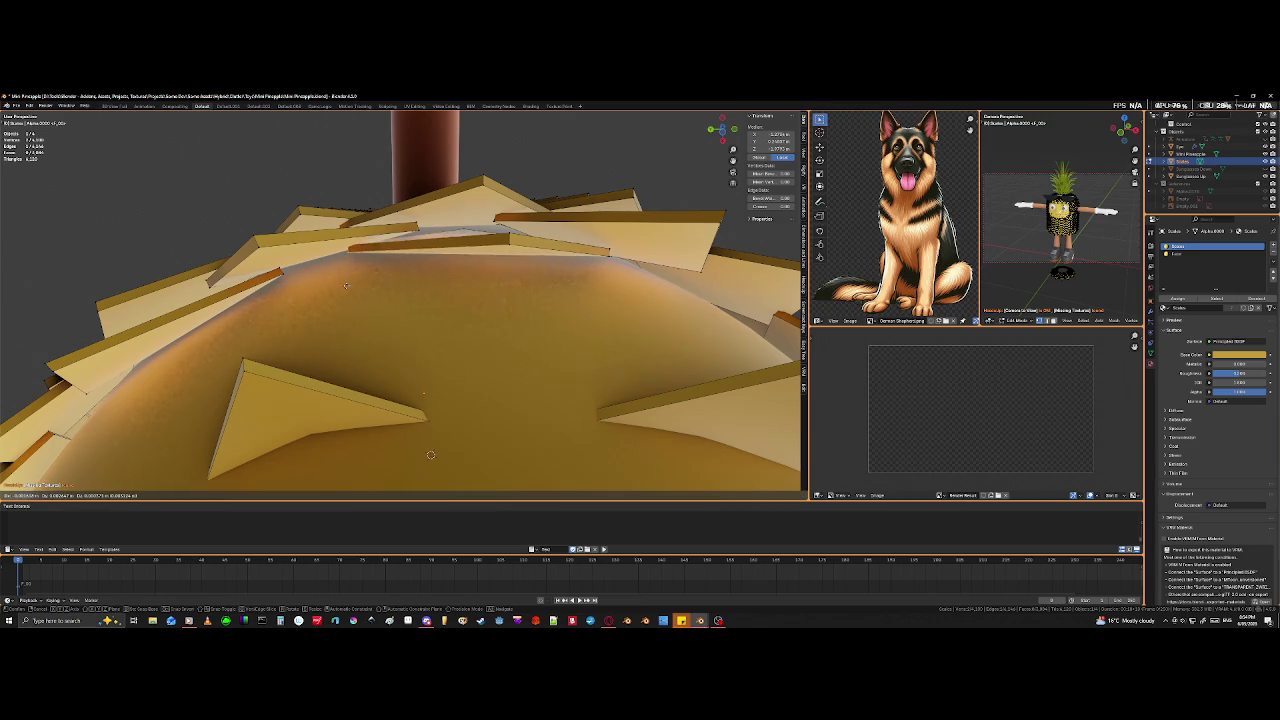
left_click(343, 295)
mouse_move(343, 295)
middle_mouse_down()
mouse_move(534, 297)
mouse_move(398, 228)
middle_mouse_up()
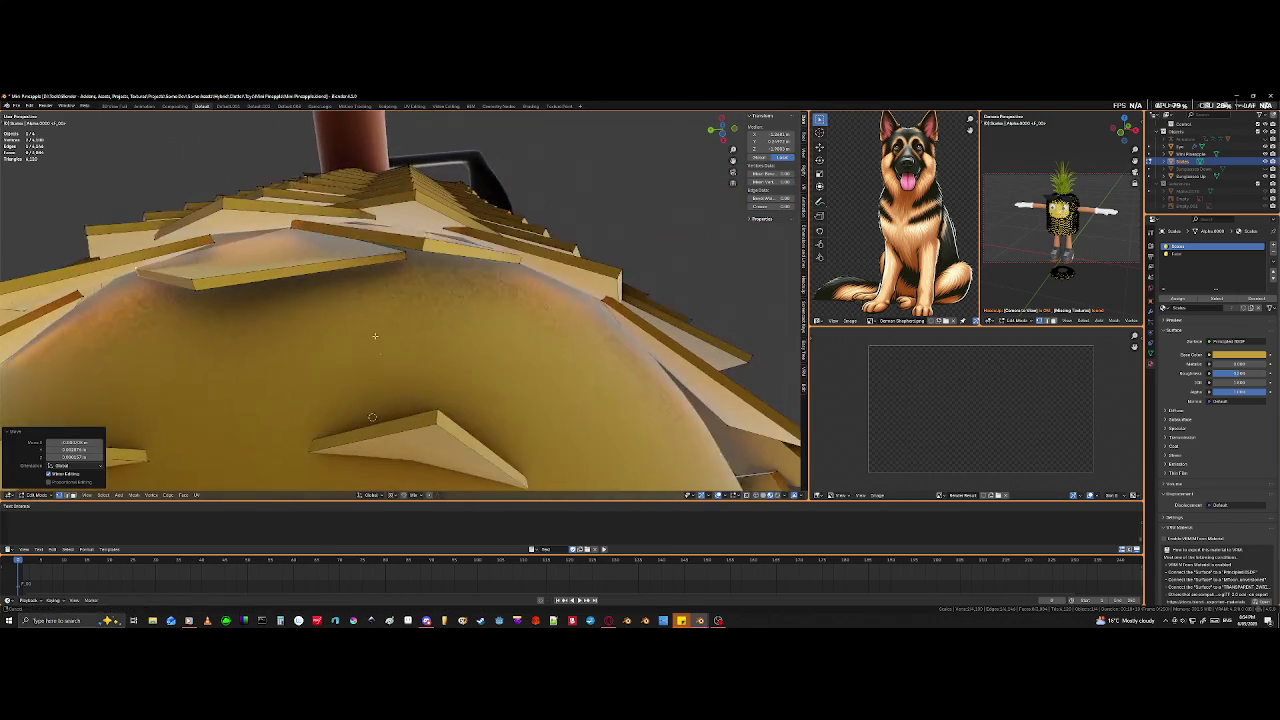
left_click(398, 228)
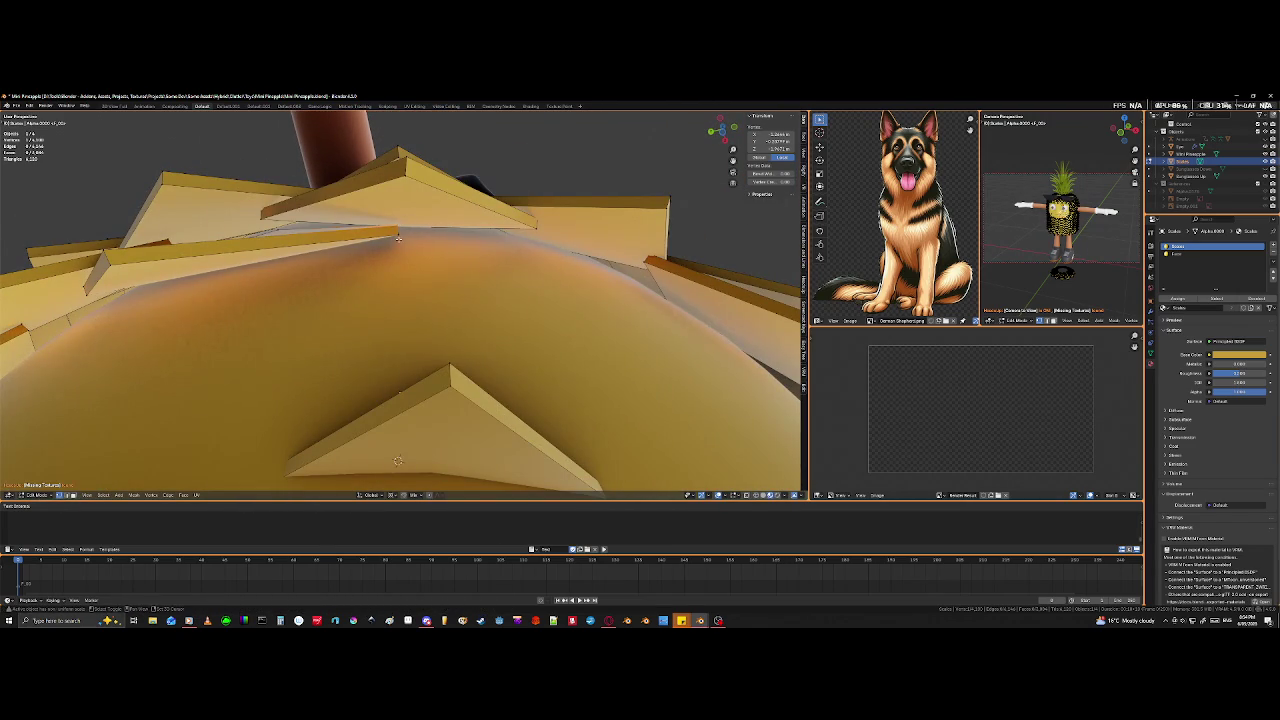
key("g")
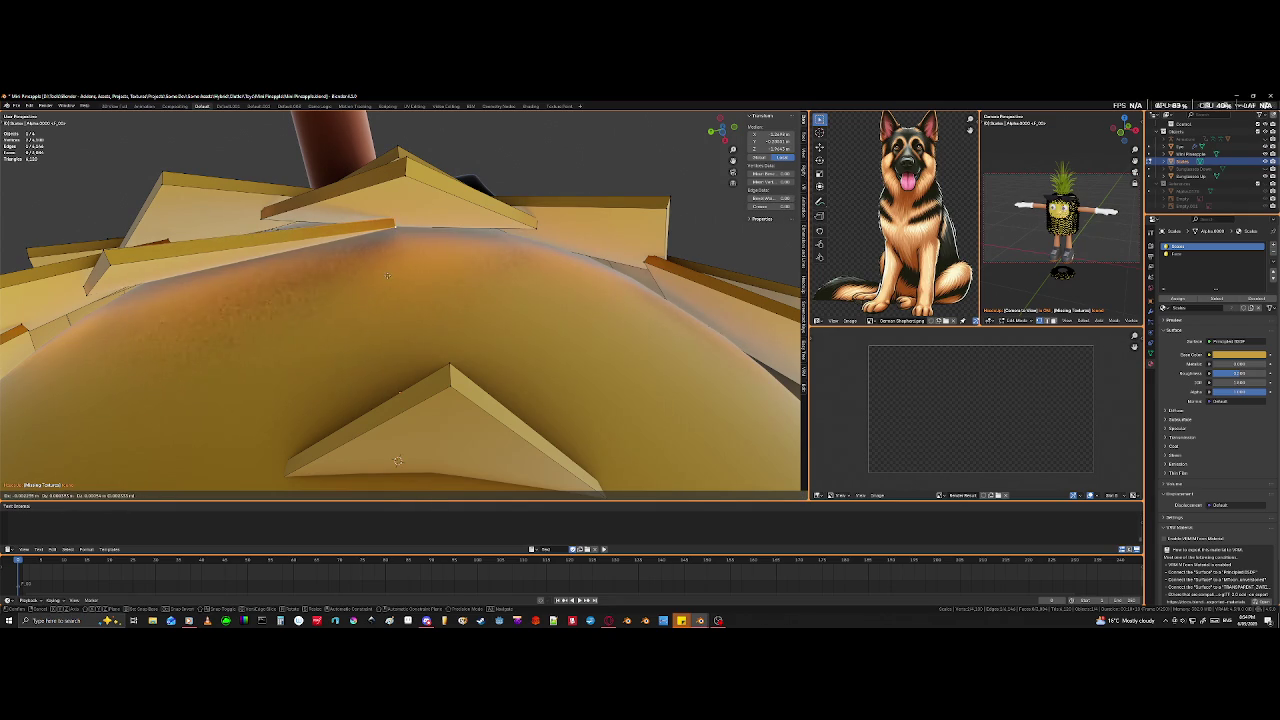
left_click(387, 284)
middle_click_drag(387, 284, 323, 410)
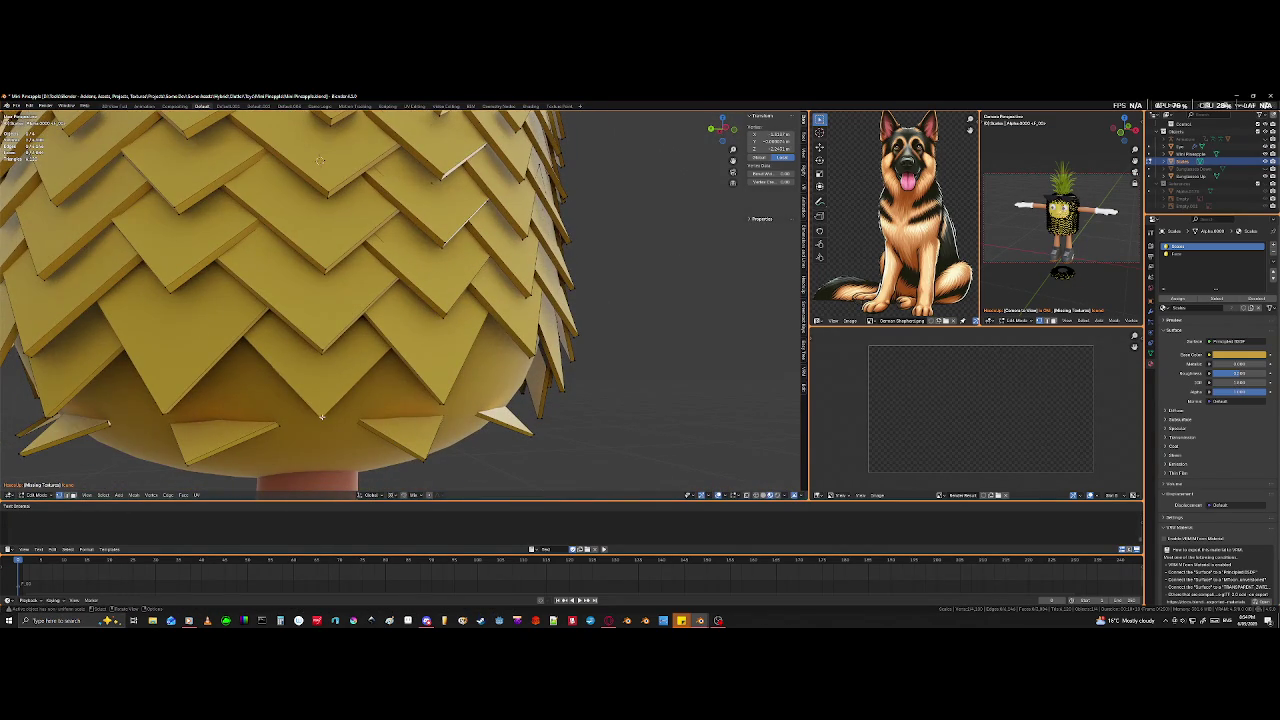
- Select a whole bottom scale tile and move it vertically along Z
key("l")
mouse_move(323, 410)
middle_mouse_down()
mouse_move(400, 403)
mouse_move(374, 423)
mouse_move(449, 403)
mouse_move(438, 408)
middle_mouse_up()
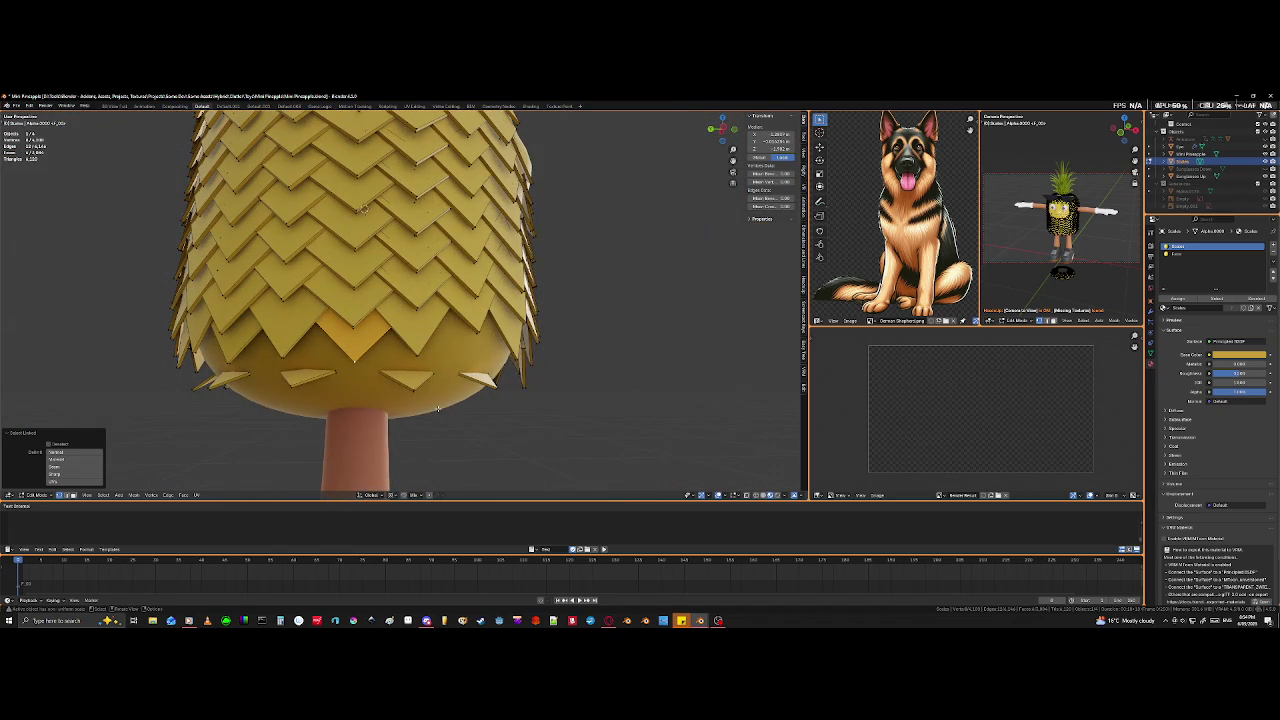
key("g")
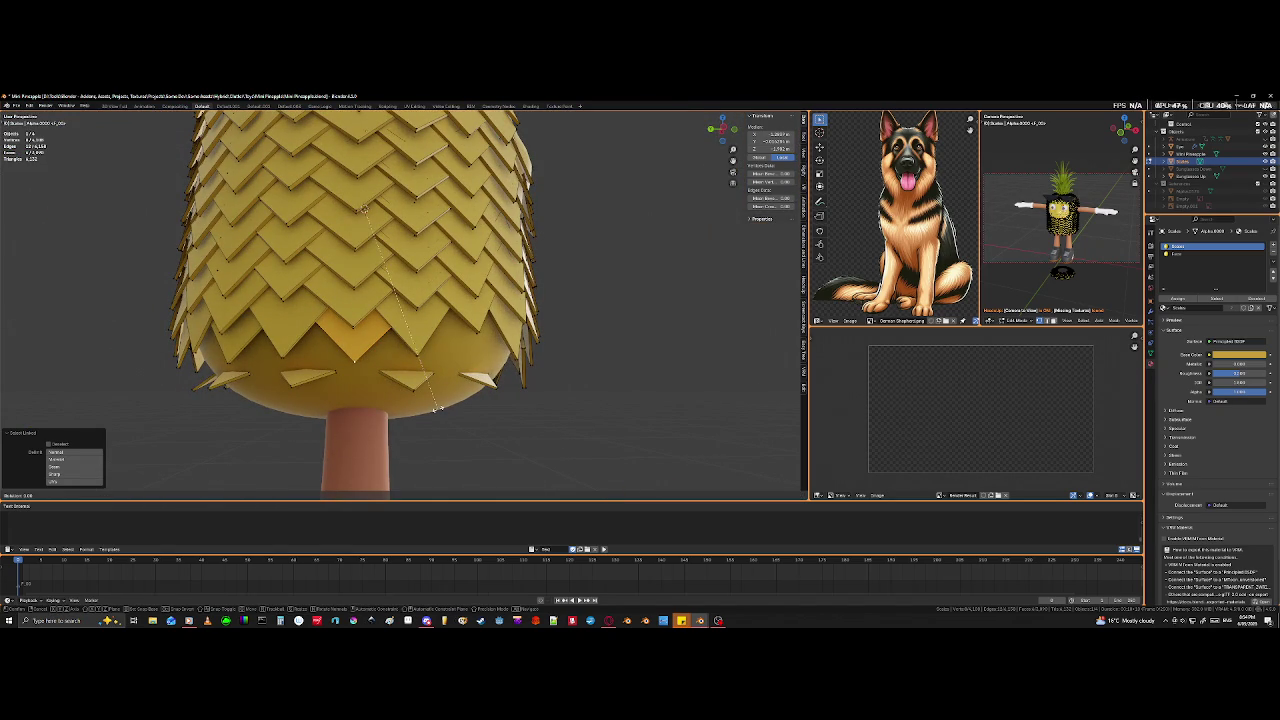
key("z")
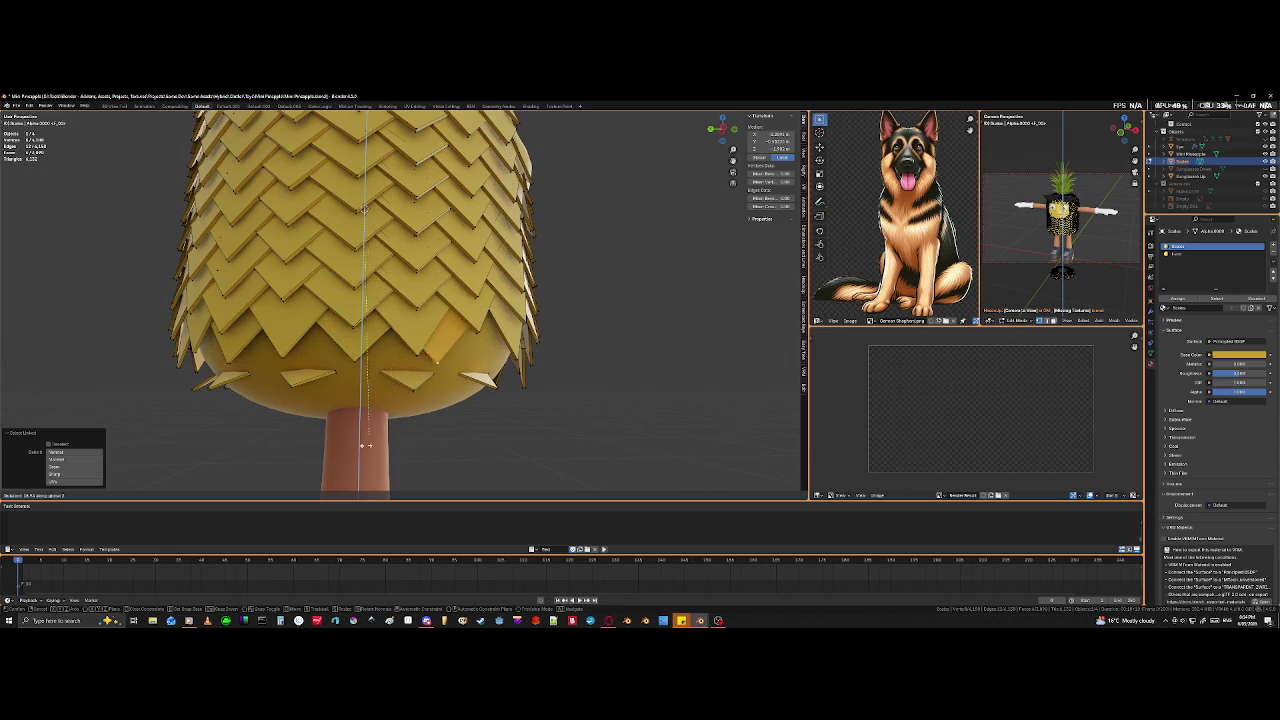
left_click(317, 483)
mouse_move(317, 483)
middle_mouse_down()
mouse_move(373, 359)
mouse_move(381, 378)
middle_mouse_up()
scroll(373, 359, "up", 2)
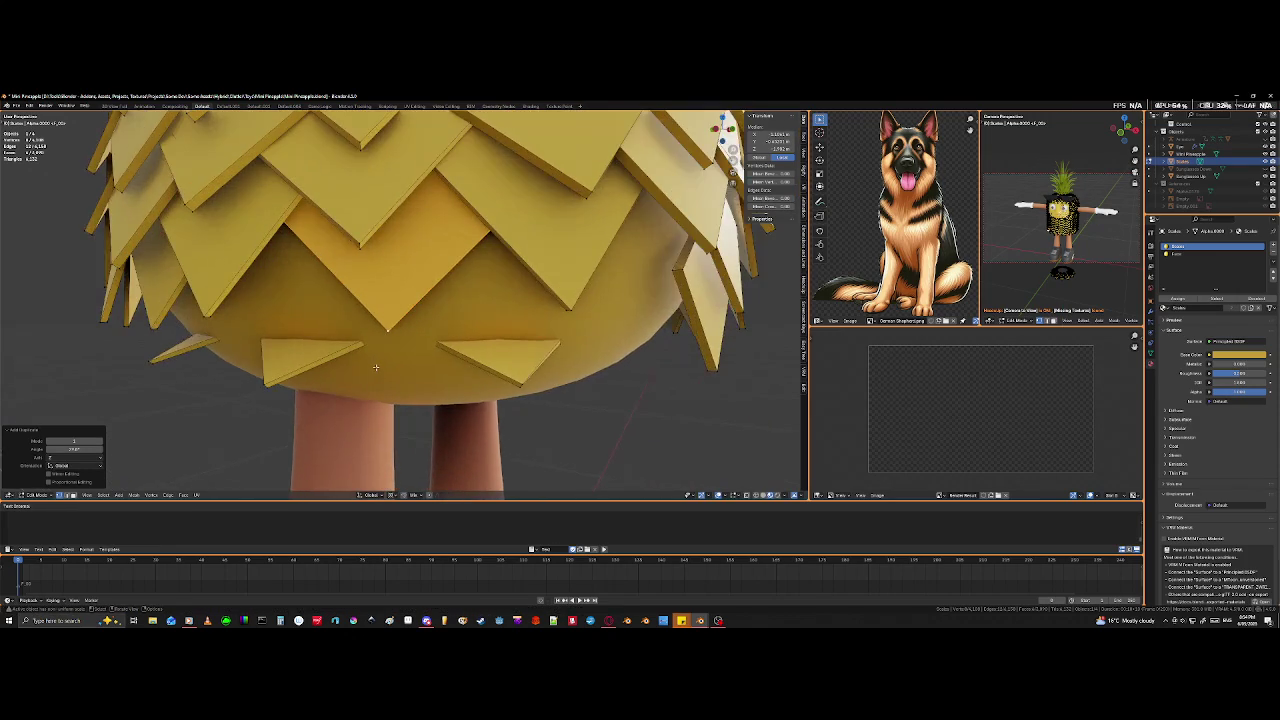
- Shift the central scale tile along Z to sit in the bottom gap
key("g")
key("z")
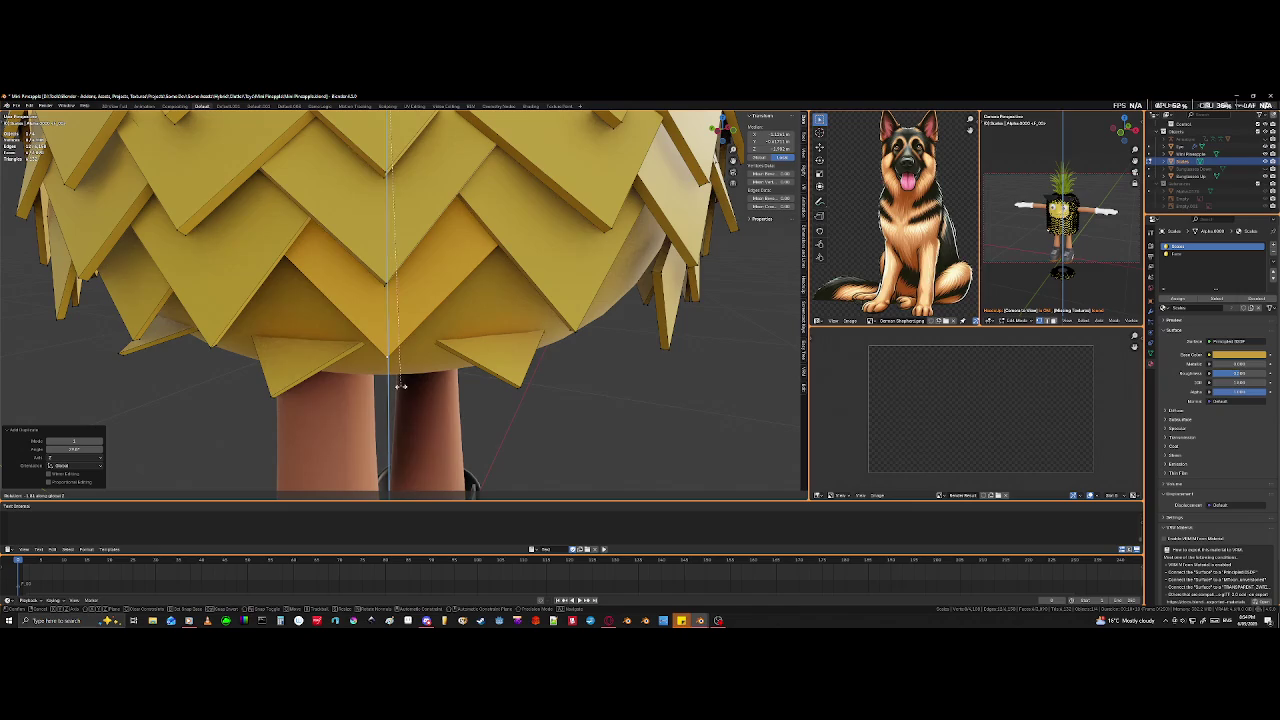
left_click(404, 388)
mouse_move(404, 388)
middle_mouse_down()
mouse_move(390, 397)
mouse_move(406, 386)
middle_mouse_up()
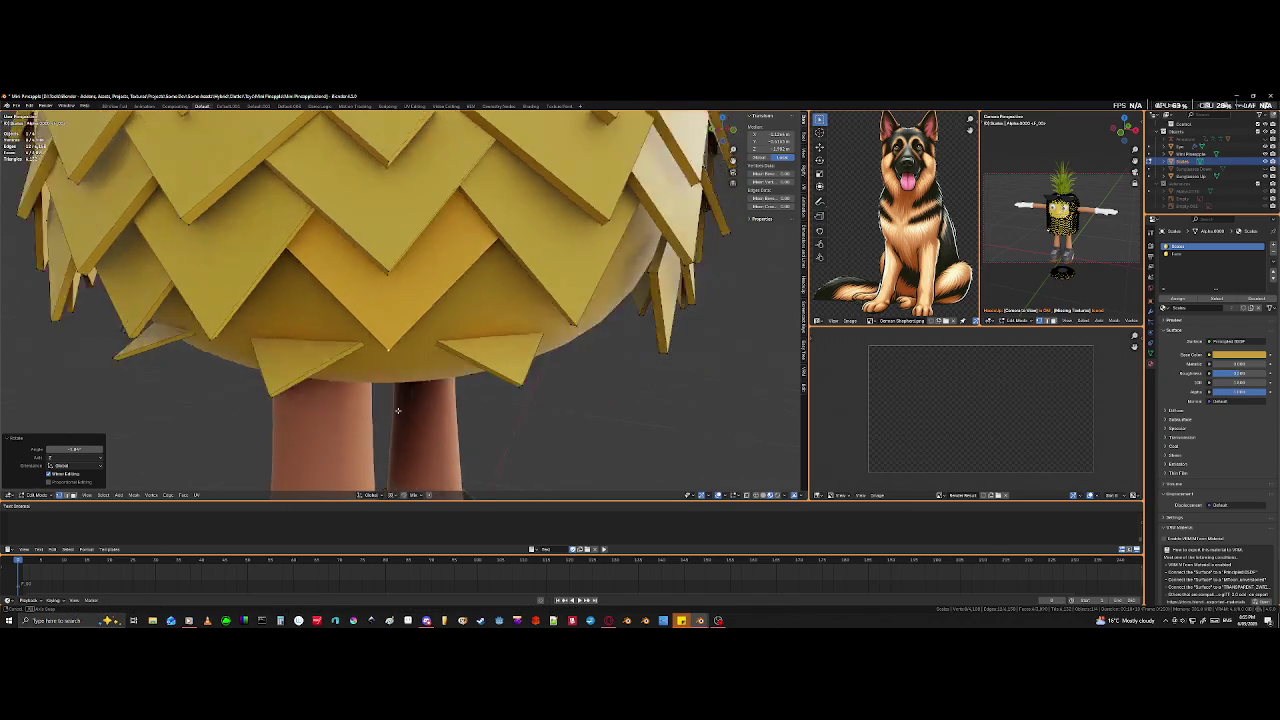
scroll(406, 386, "down", 2)
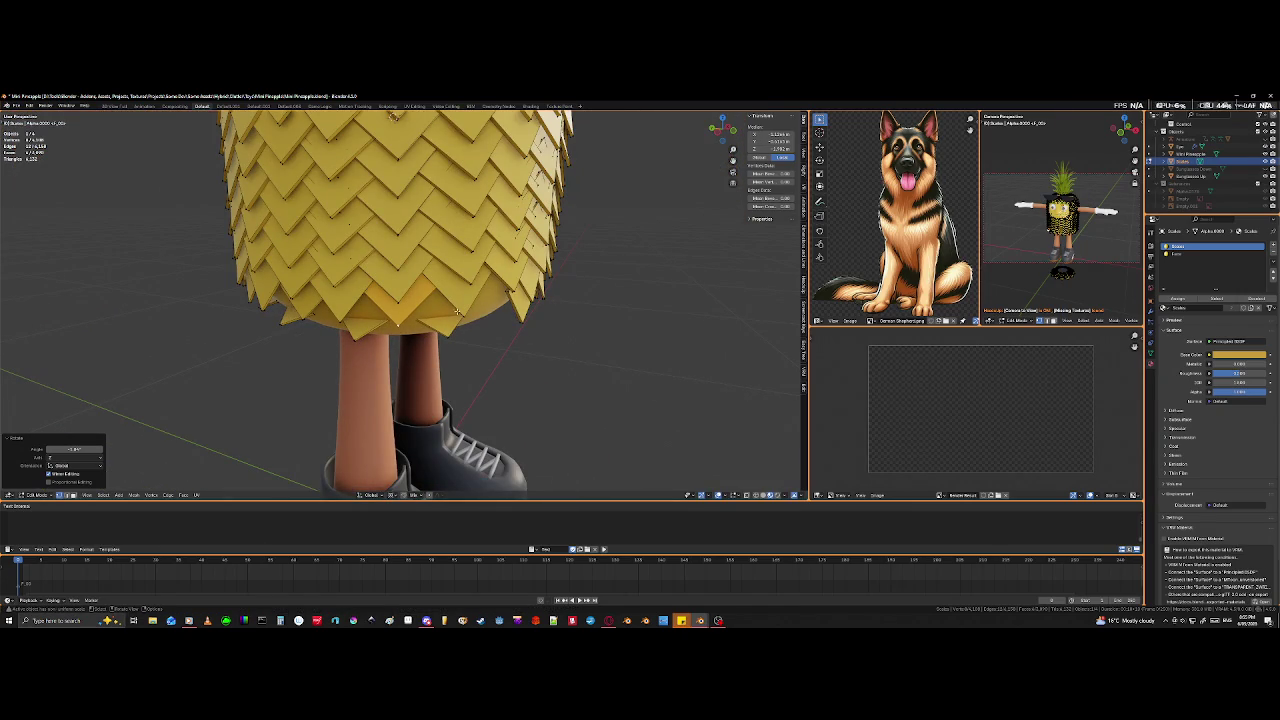
- Clear the selection, pick an edge of the new tile and slide it into place
middle_click_drag(443, 273, 456, 297)
key("shift+z")
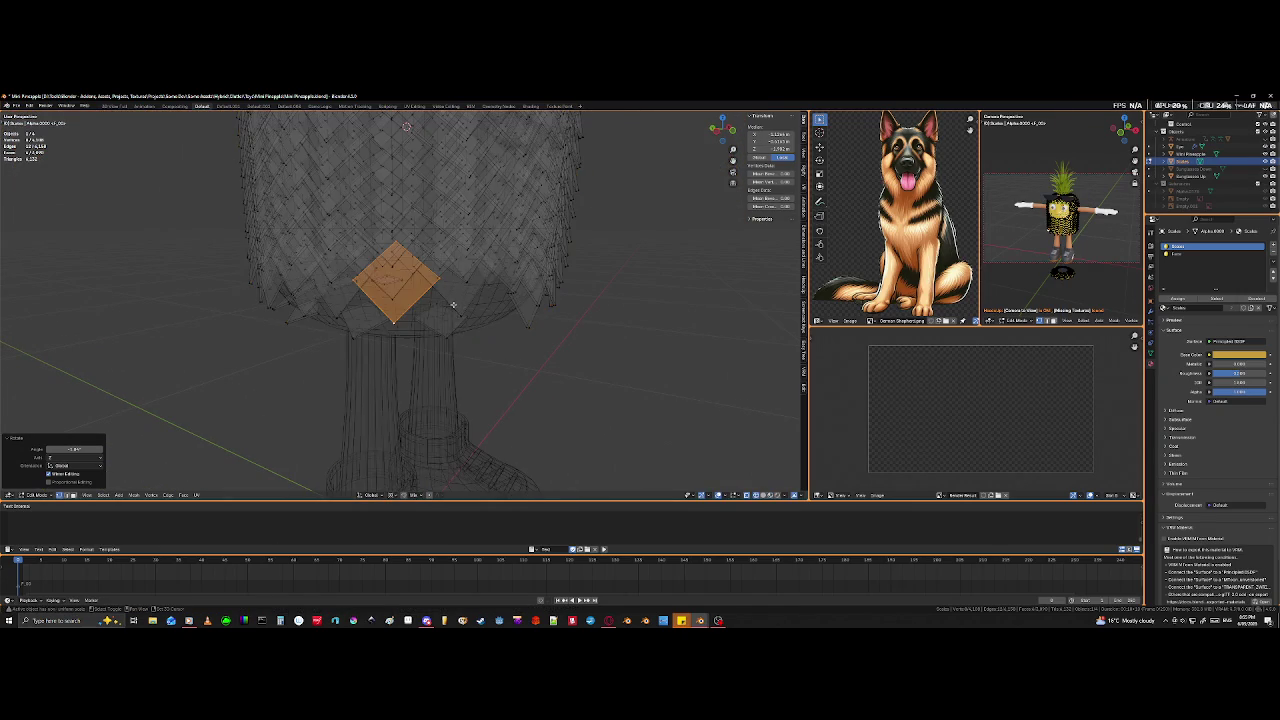
scroll(460, 300, "up", 3)
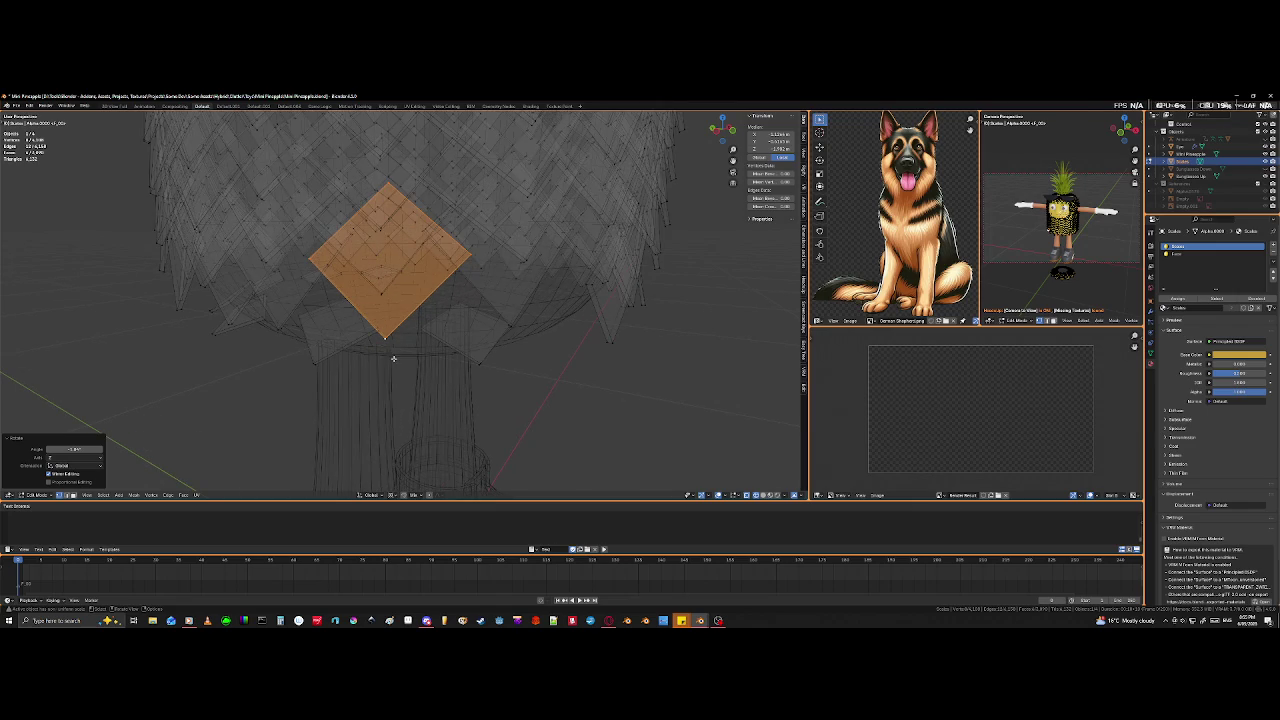
key("alt+a")
middle_click_drag(487, 300, 486, 302)
left_click(474, 270)
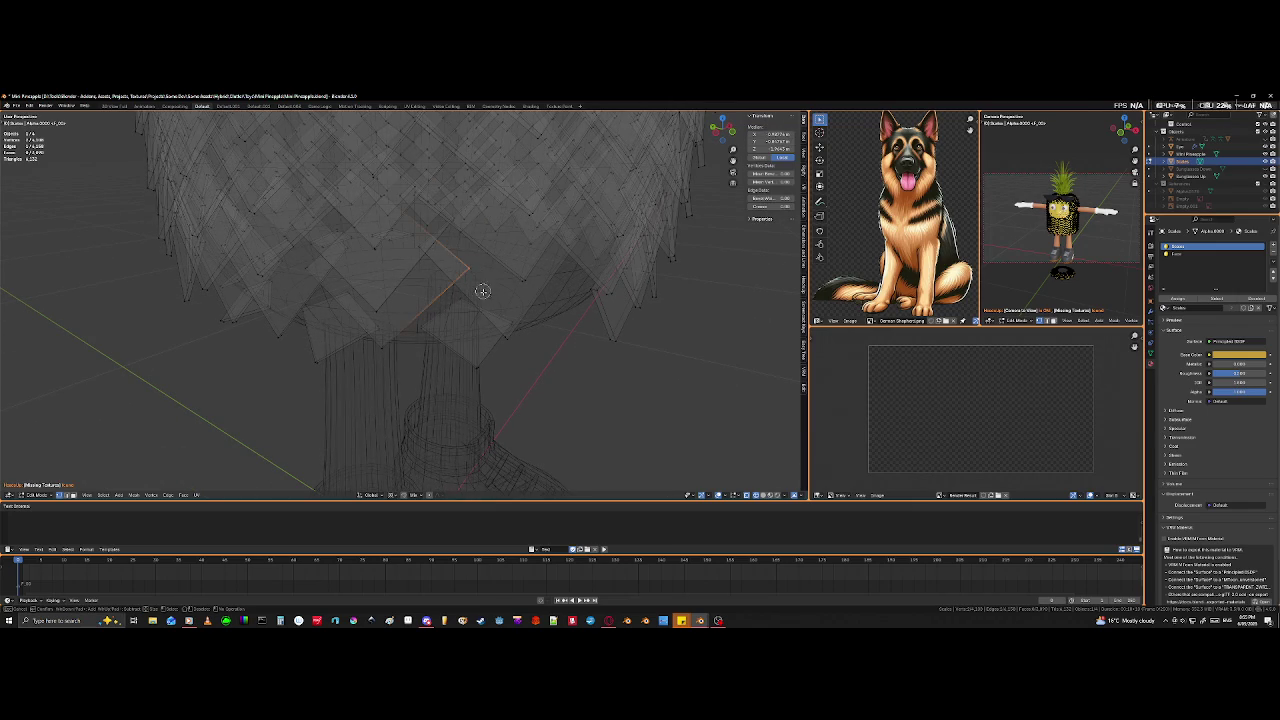
key("alt+z")
key("alt+z")
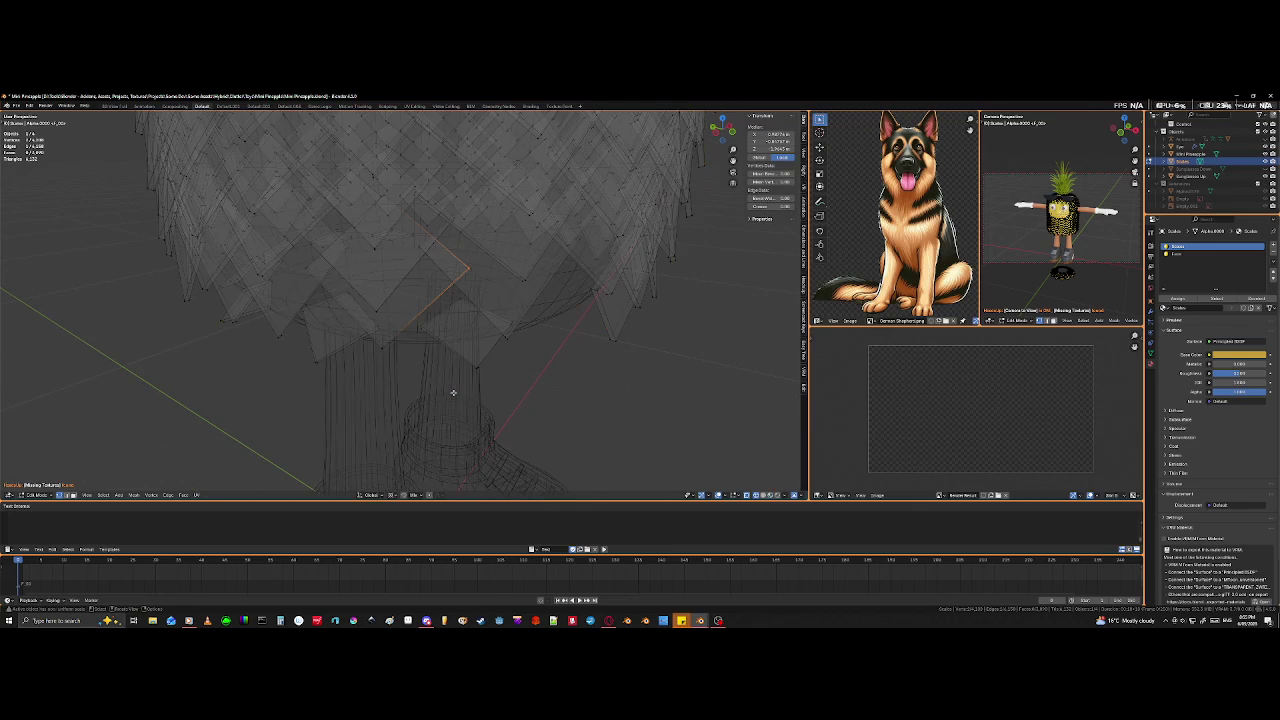
key("g")
key("g")
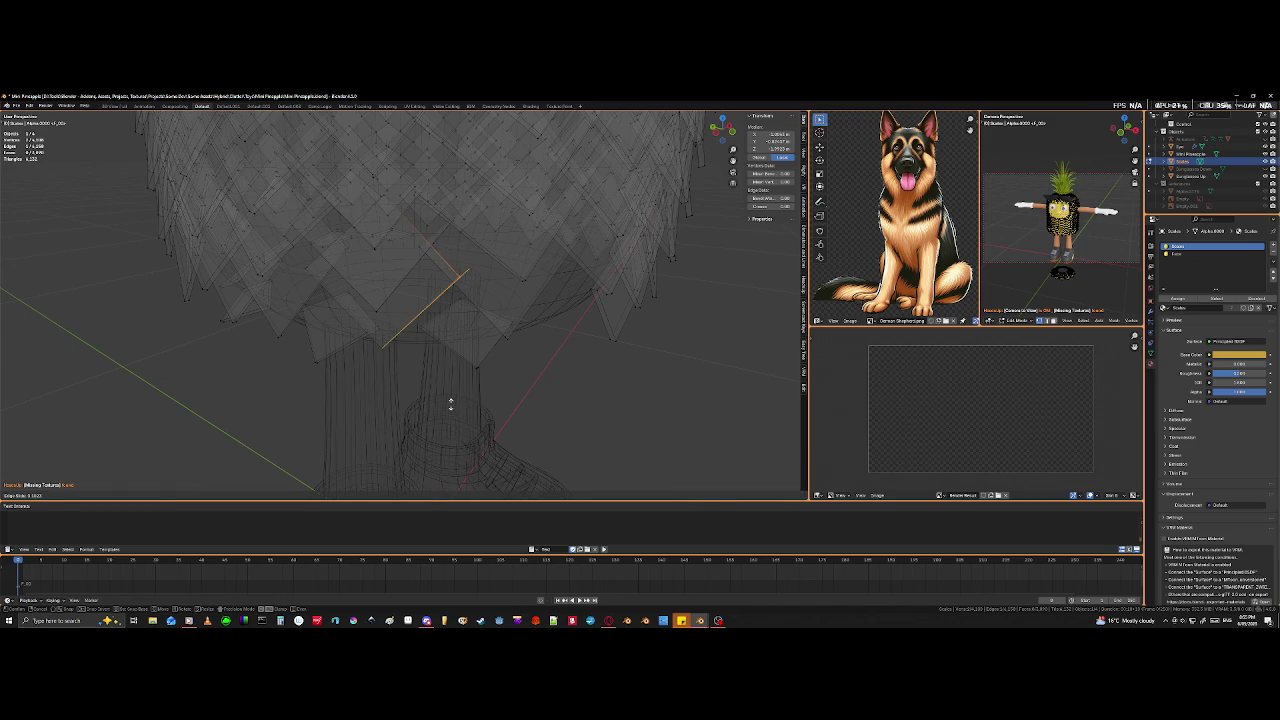
left_click(284, 331)
- Slide a second edge of the new tile along the mesh
mouse_move(316, 268)
middle_mouse_down()
mouse_move(331, 259)
mouse_move(326, 272)
middle_mouse_up()
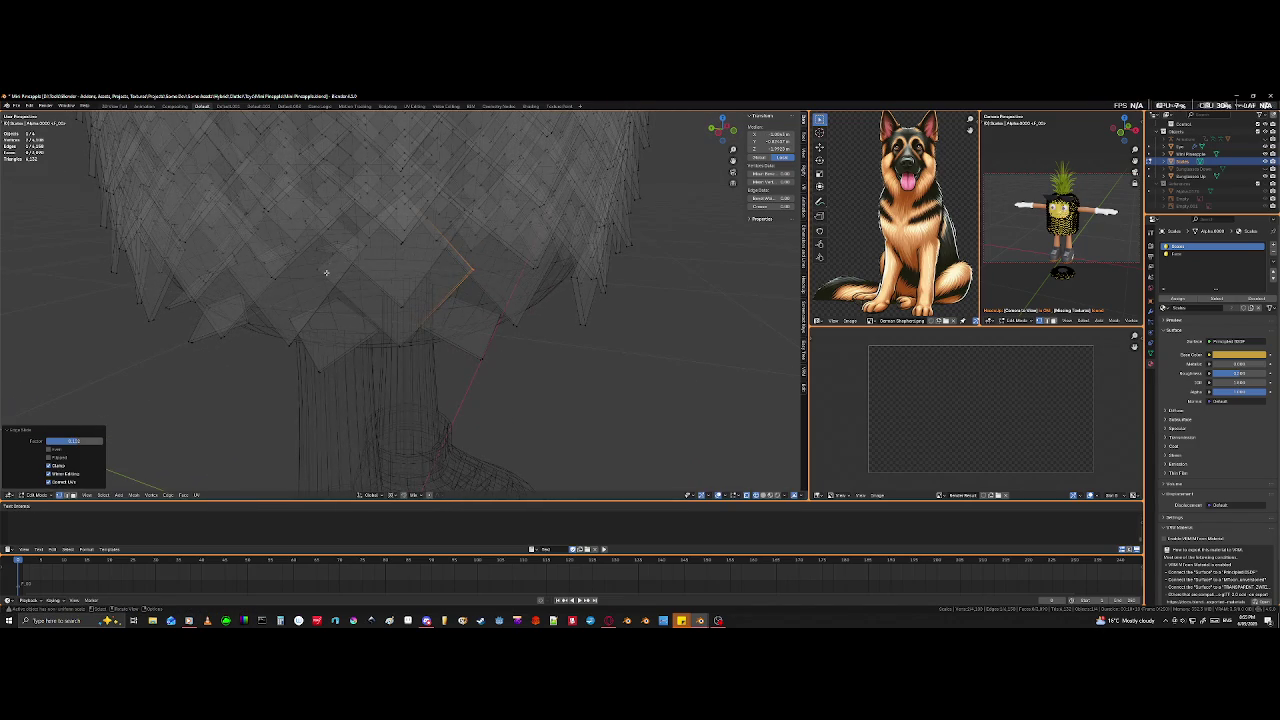
left_click(317, 269)
key("g")
key("g")
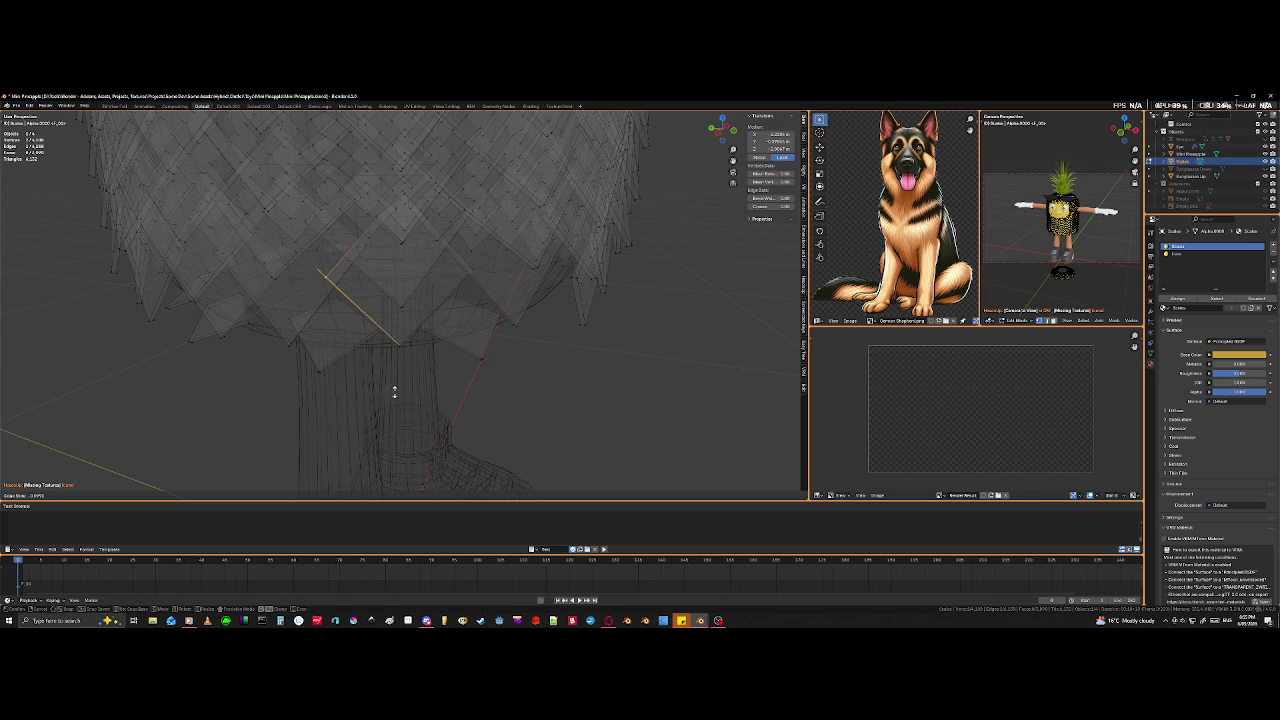
left_click(406, 396)
scroll(415, 382, "down", 2)
- Select the tile's lower edges near the legs and slide them to fit
key("shift+z")
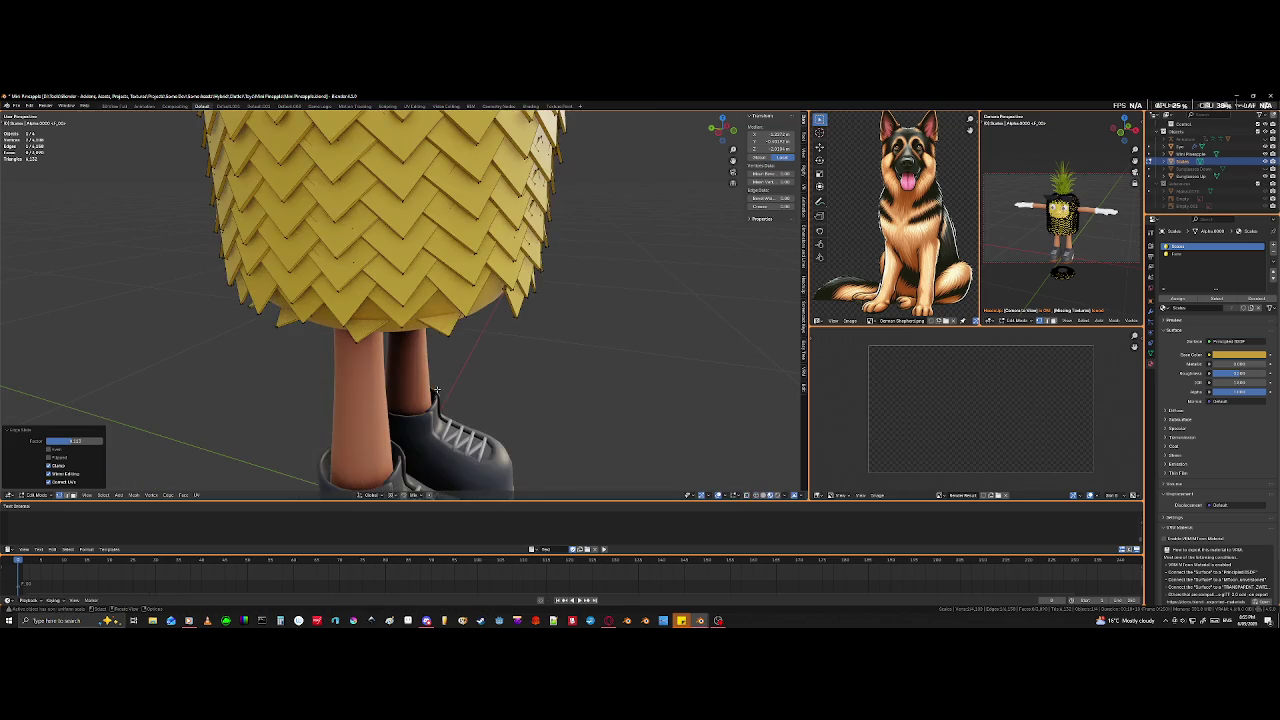
middle_click_drag(415, 382, 497, 390)
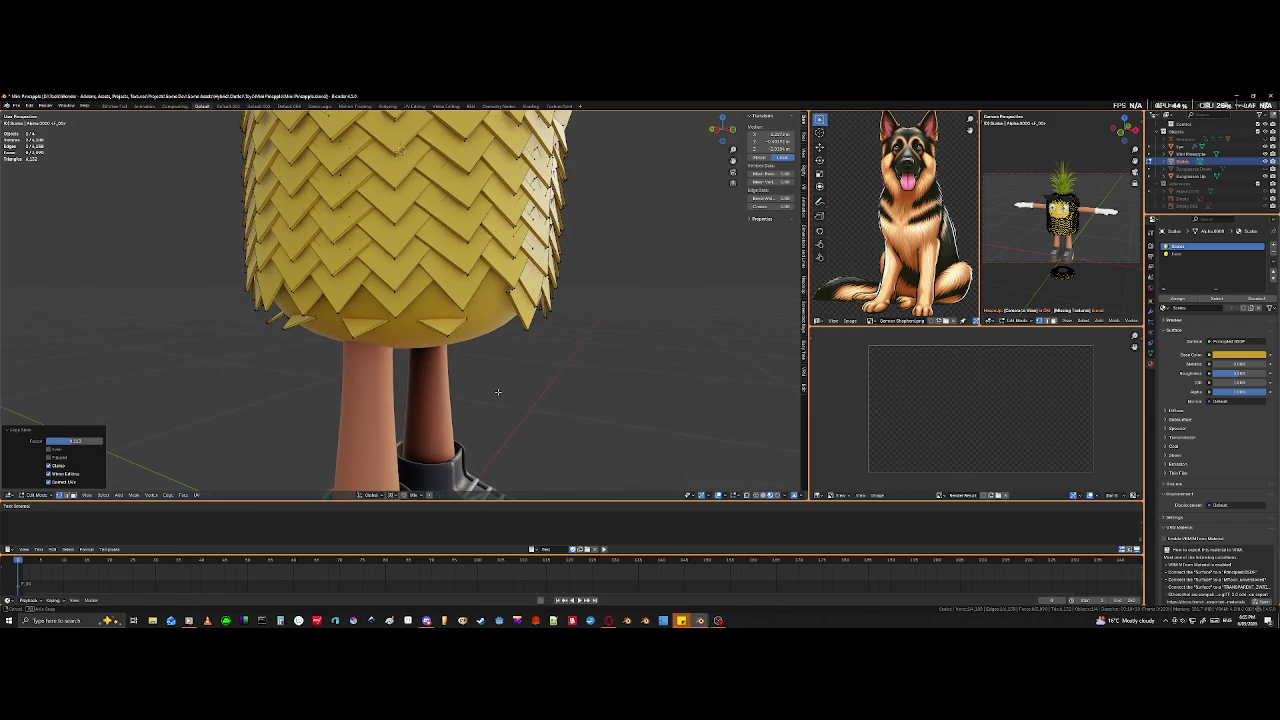
key("shift+z")
scroll(488, 310, "up", 2)
middle_click_drag(488, 310, 491, 327)
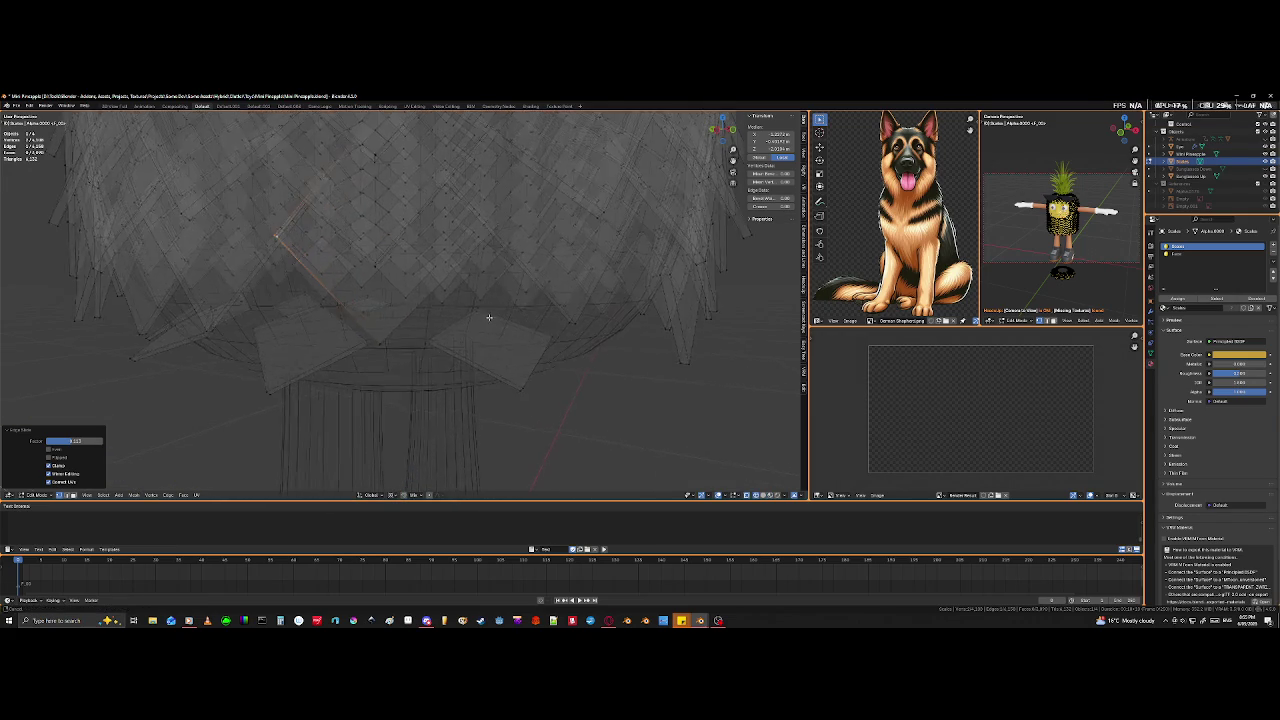
left_click(477, 335)
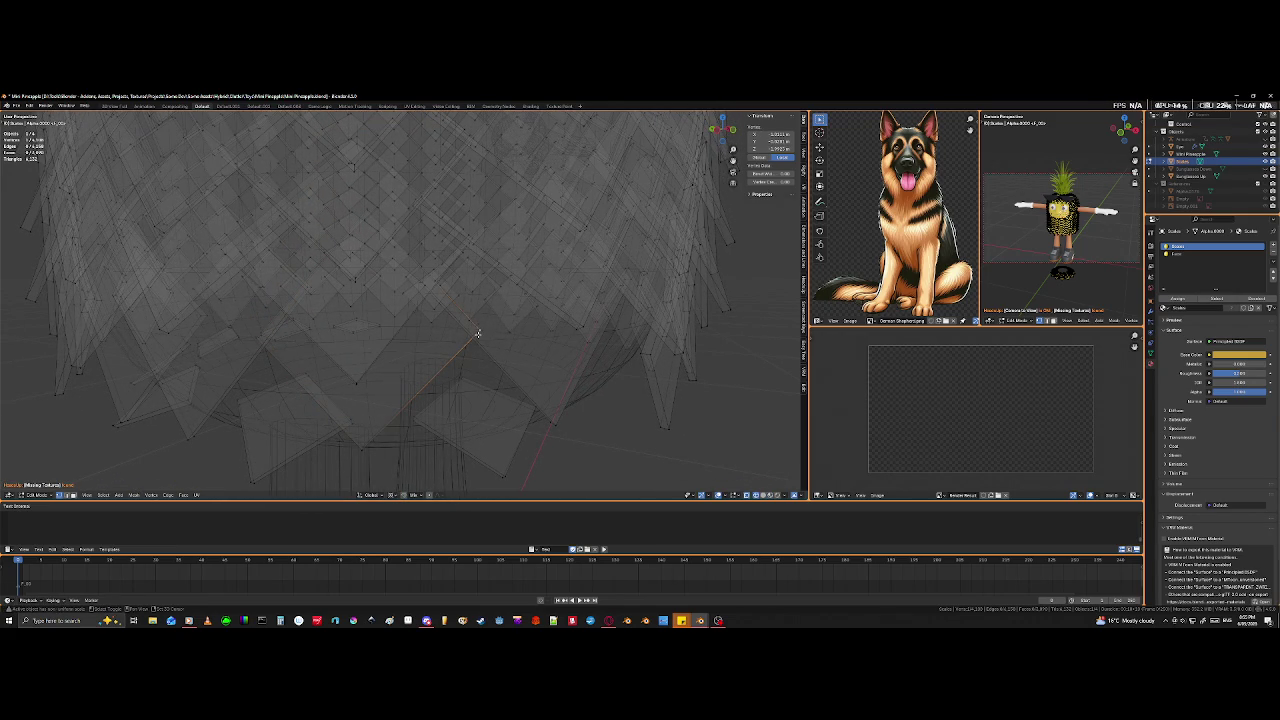
key("c")
left_click(479, 329)
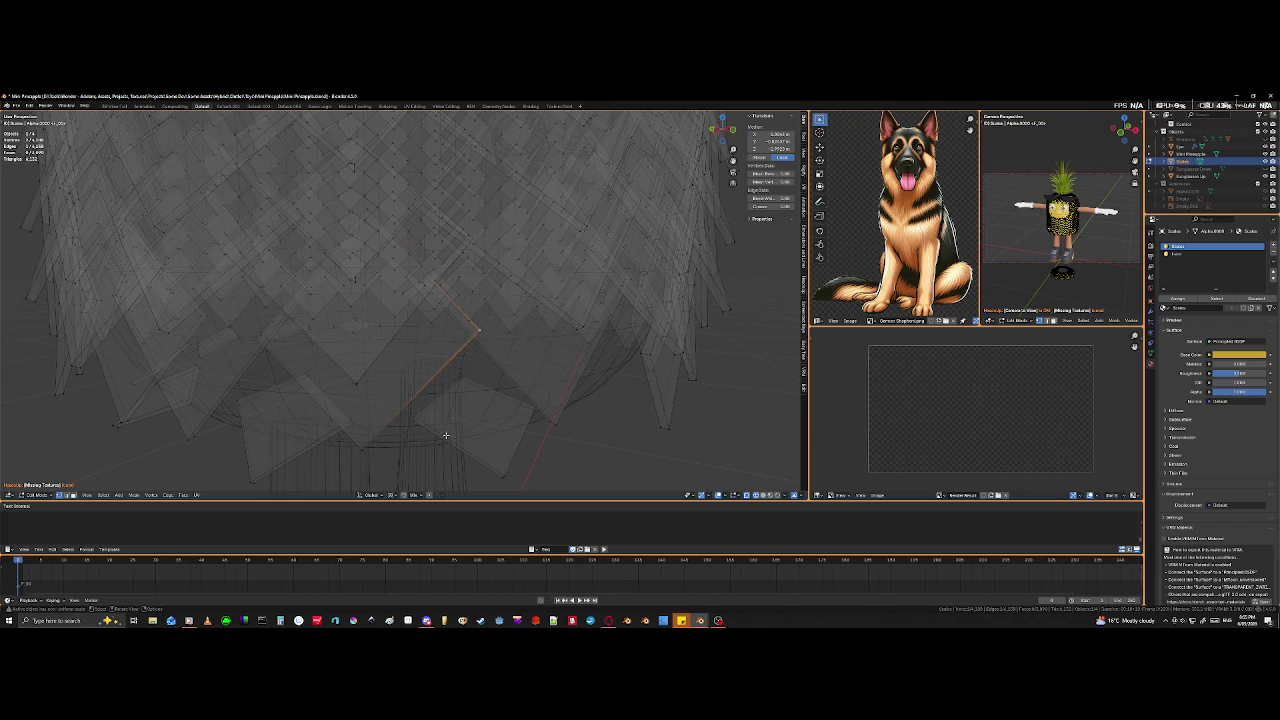
key("shift+z")
key("g")
key("g")
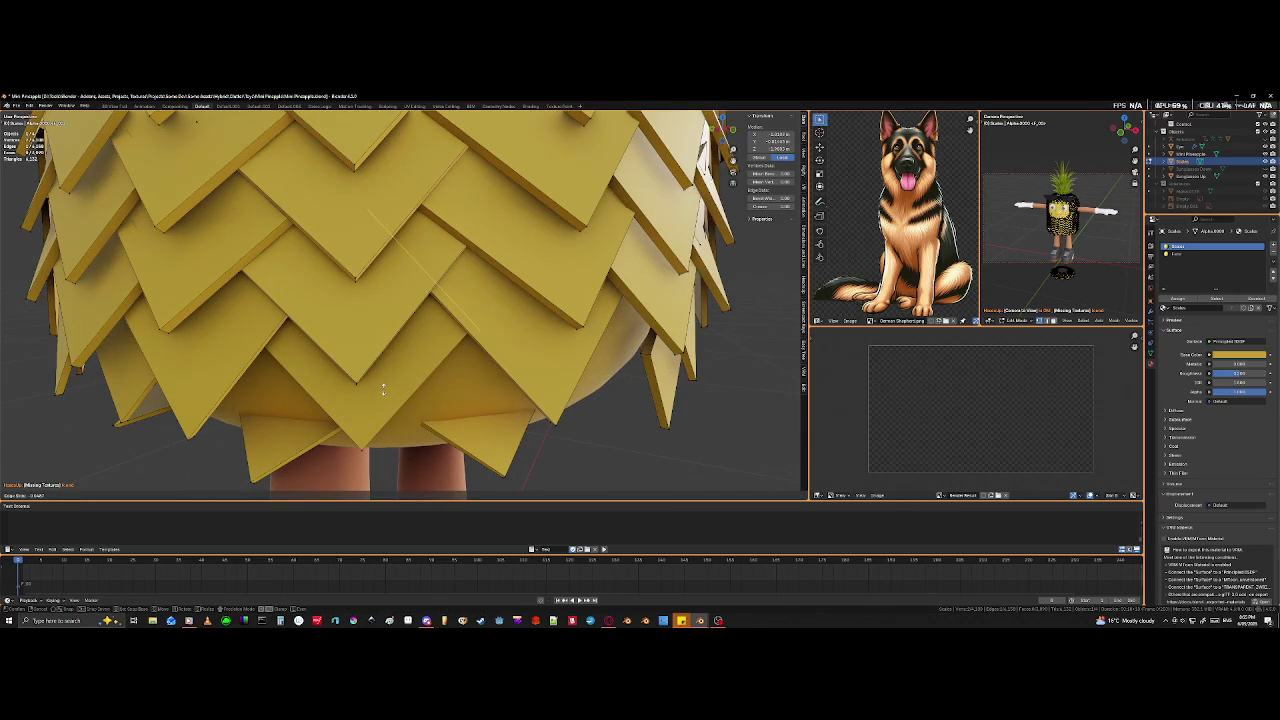
left_click(430, 320)
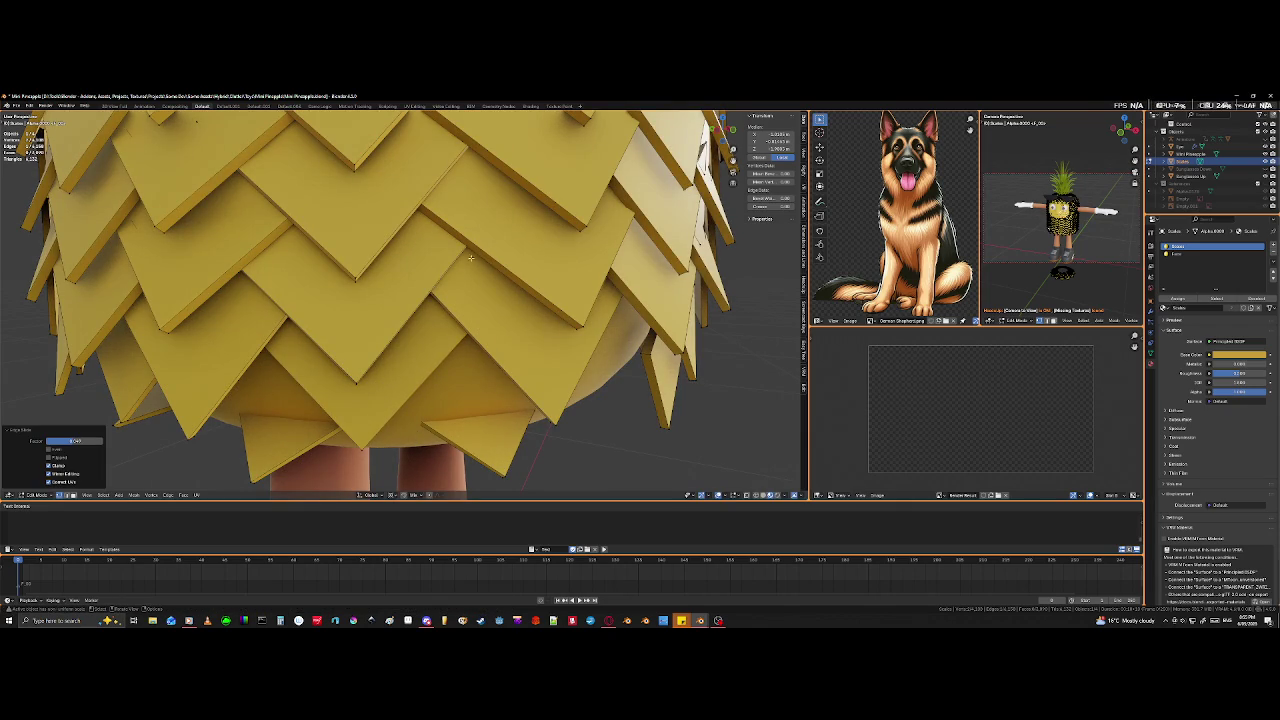
- Move the tile's corner vertex into place, then view the textured character in Object Mode
key("shift+z")
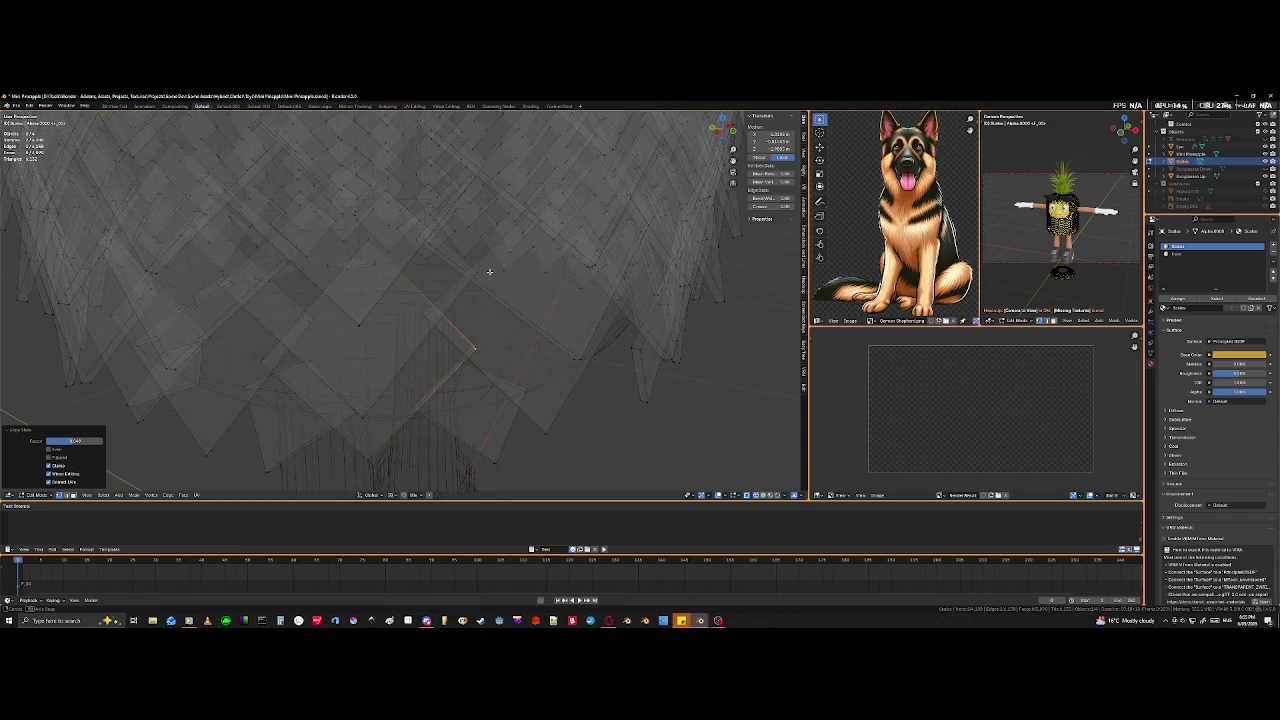
key("g")
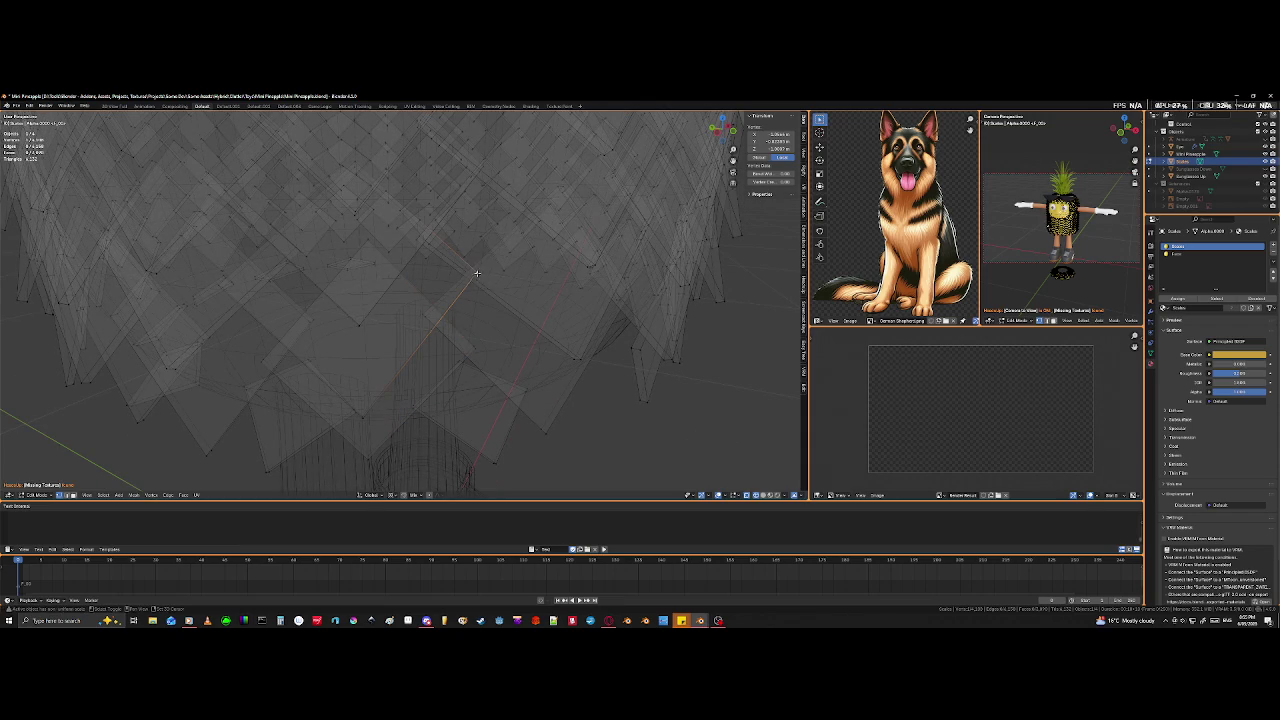
left_click(474, 274)
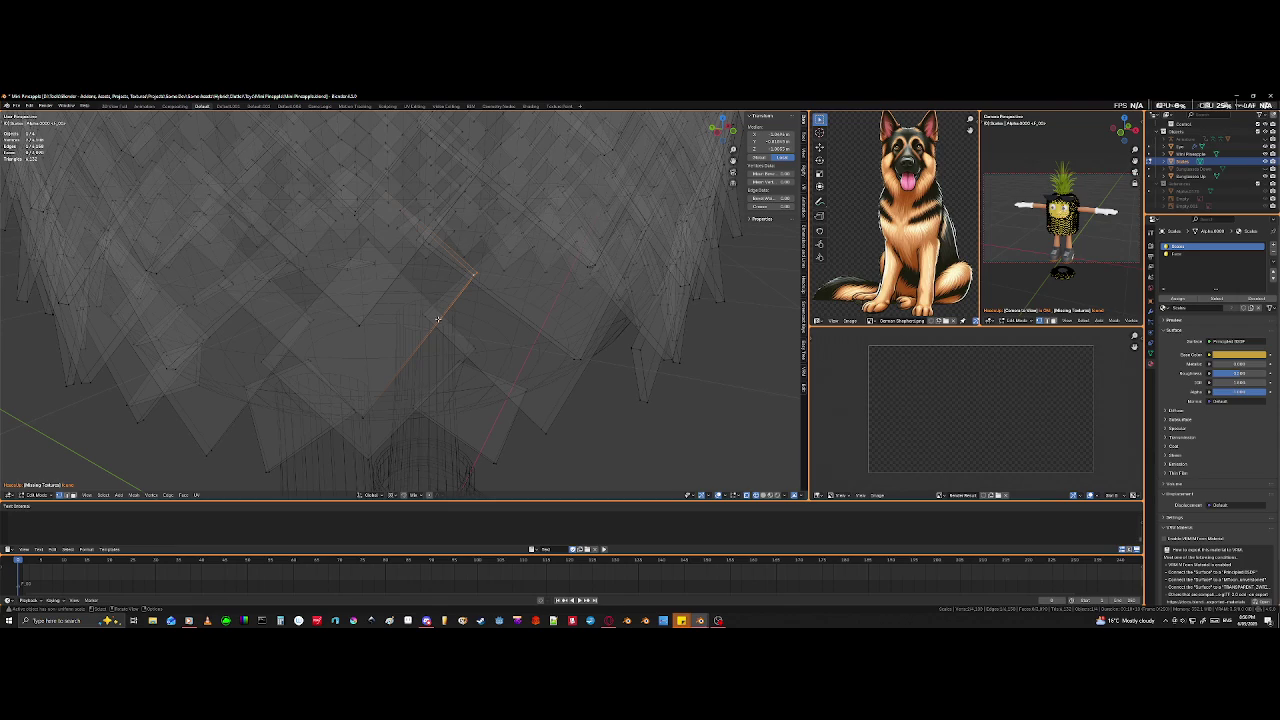
scroll(424, 373, "down", 5)
key("shift+z")
scroll(504, 355, "down", 3)
scroll(540, 335, "down", 3)
key("Tab")
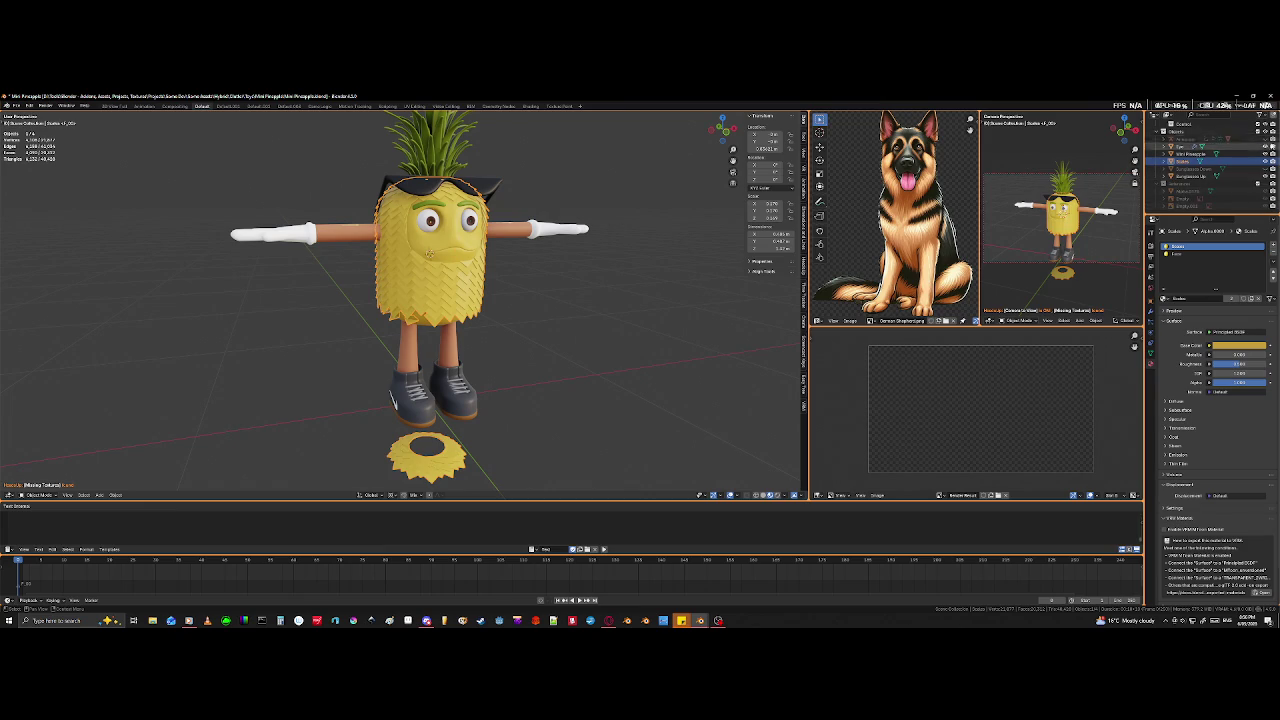
- Make the armature visible again and briefly isolate it in local view to inspect it
left_click(1265, 139)
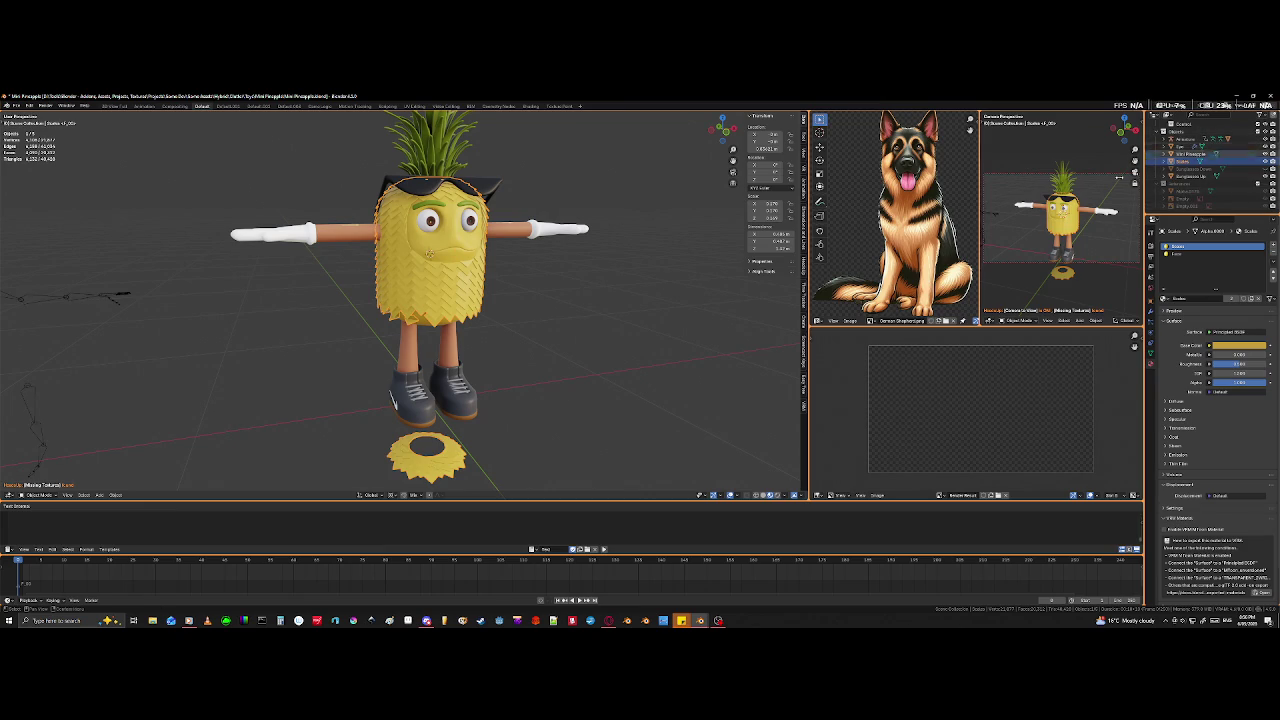
scroll(643, 294, "down", 3)
scroll(512, 386, "up", 6)
middle_click_drag(512, 386, 528, 374)
scroll(528, 374, "down", 2)
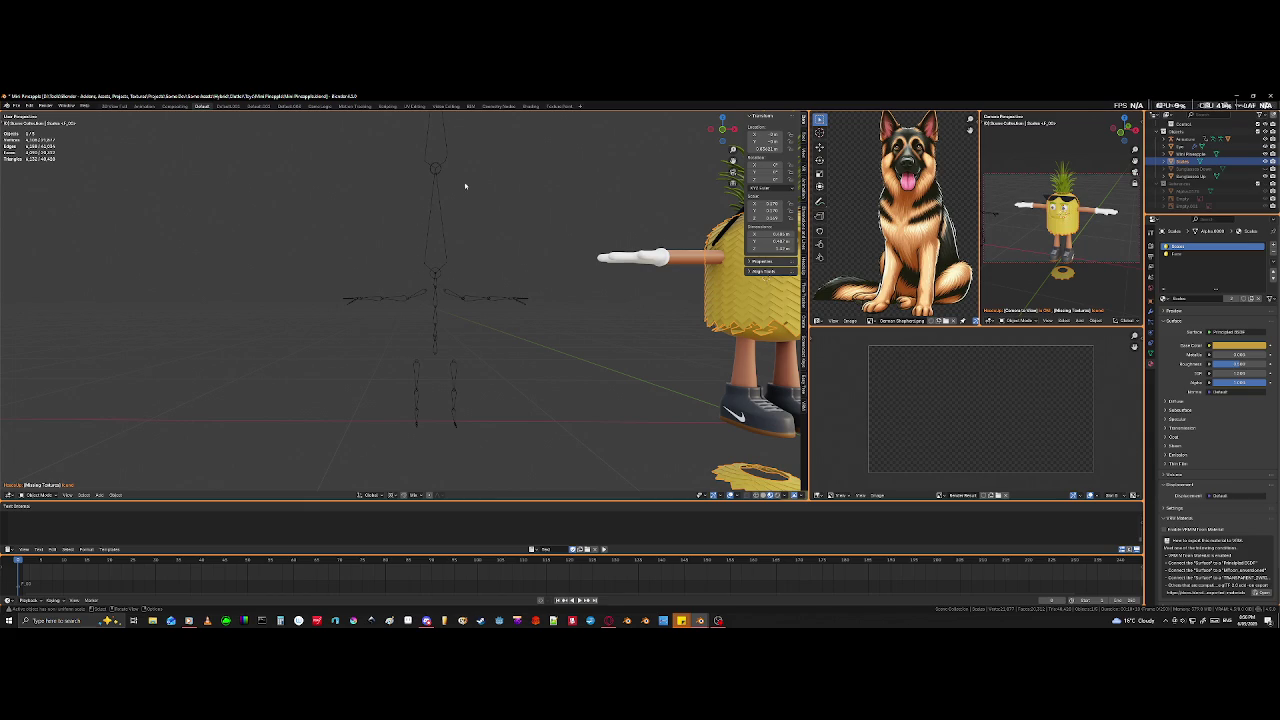
scroll(466, 190, "down", 2)
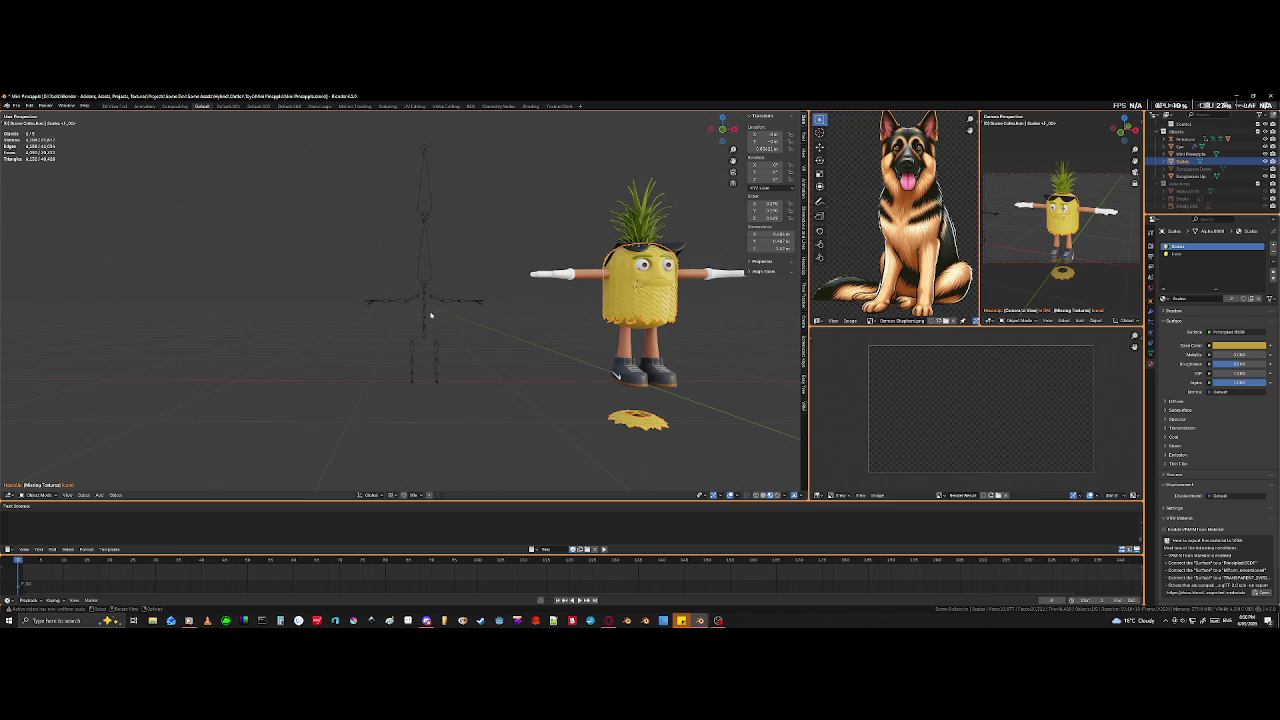
scroll(430, 316, "up", 2)
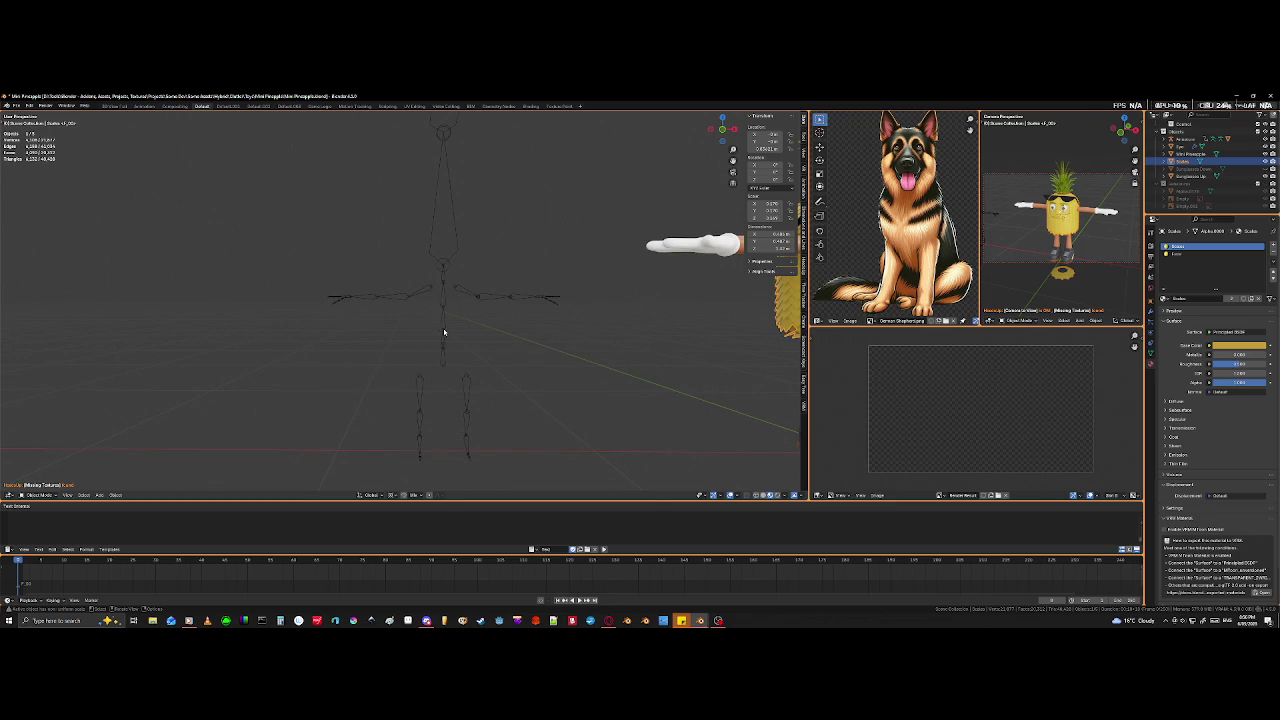
scroll(460, 310, "down", 2)
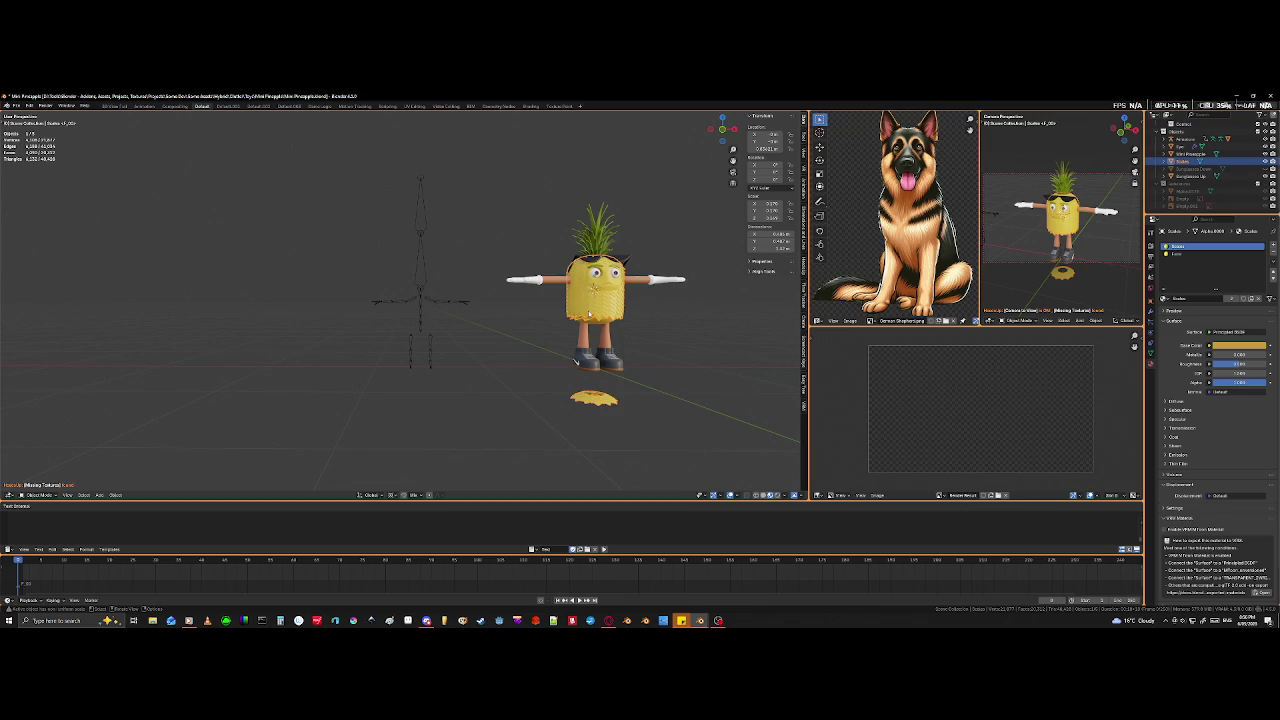
key("KP_Divide")
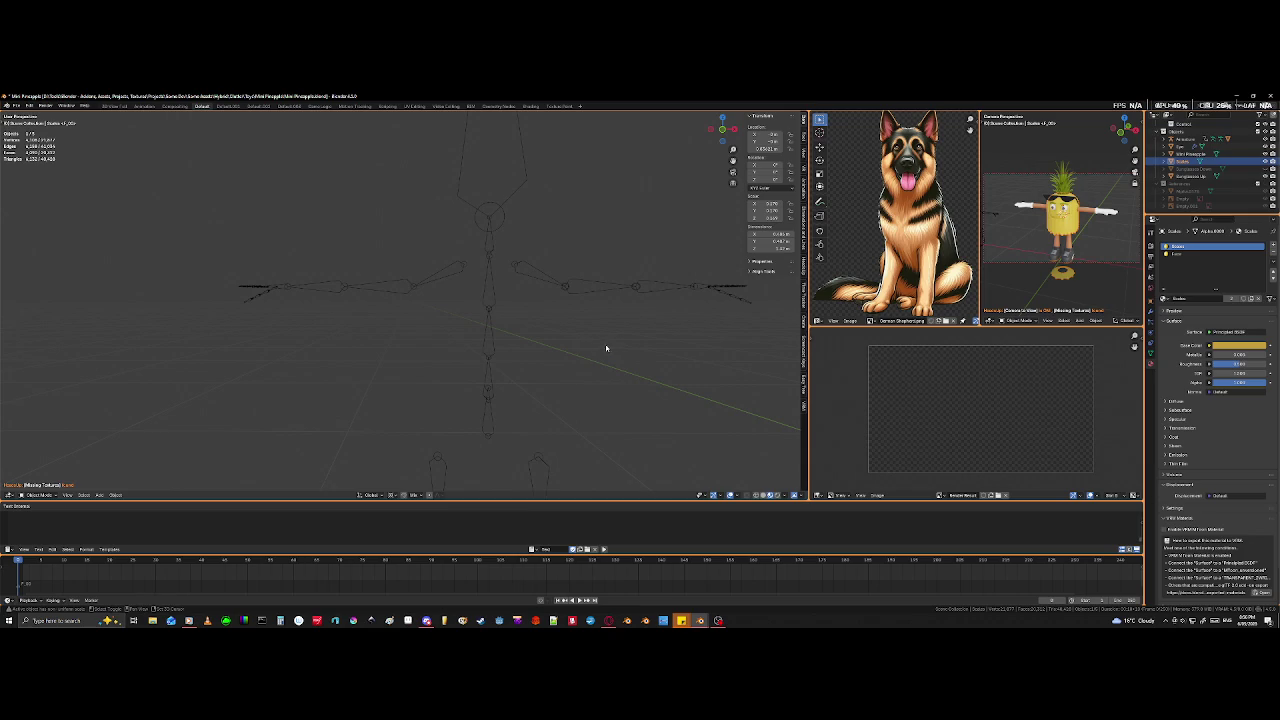
key("KP_Divide")
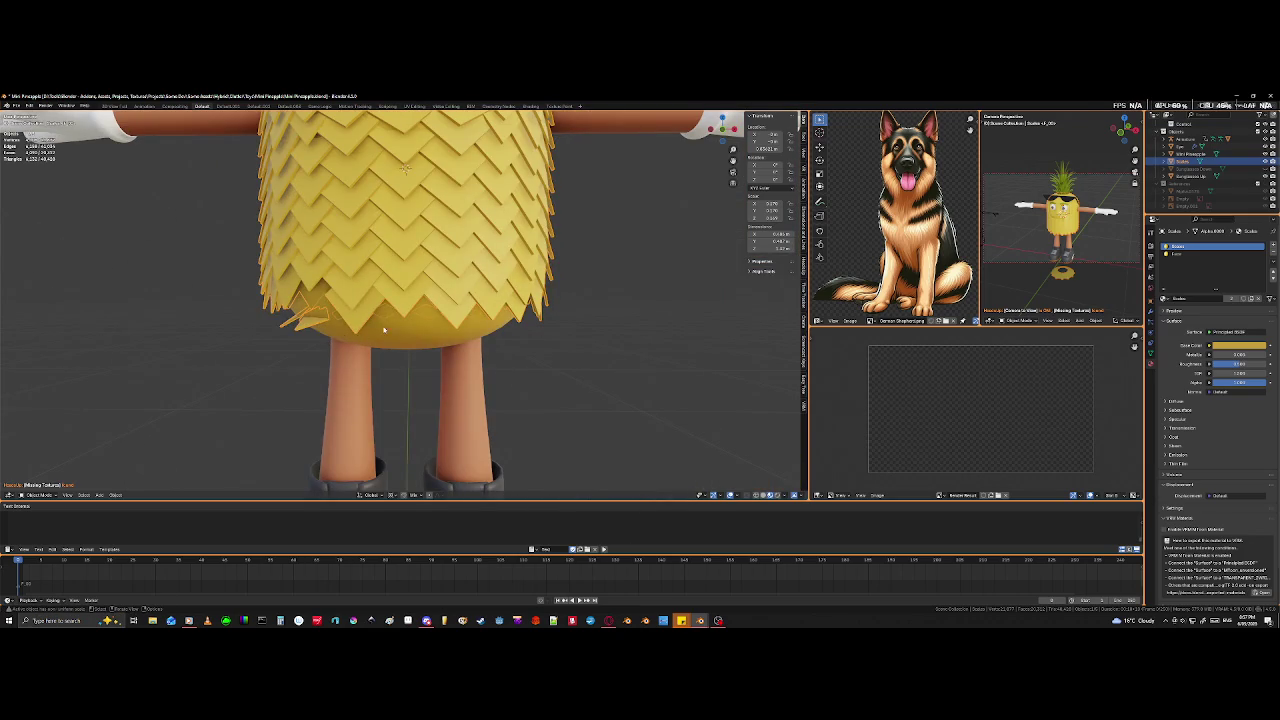
- Hide the spiky scale skin and open the bare pineapple body in Edit Mode
left_click(395, 342)
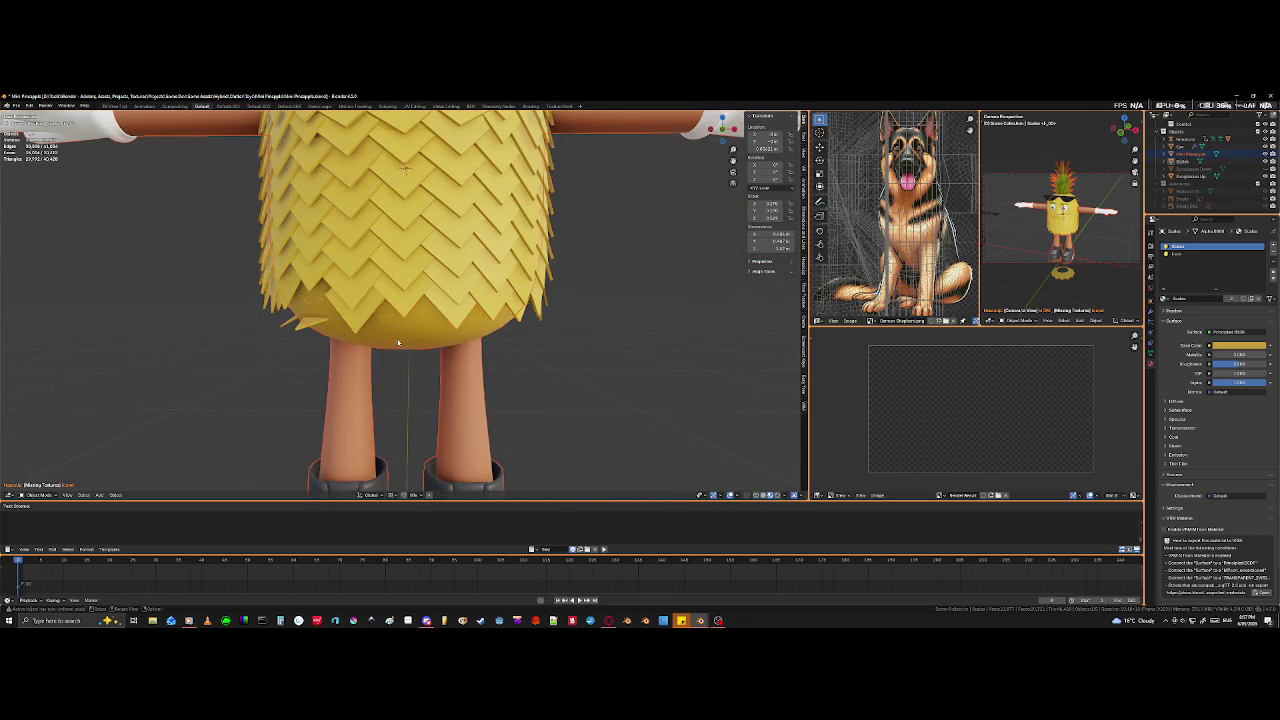
key("KP_Decimal")
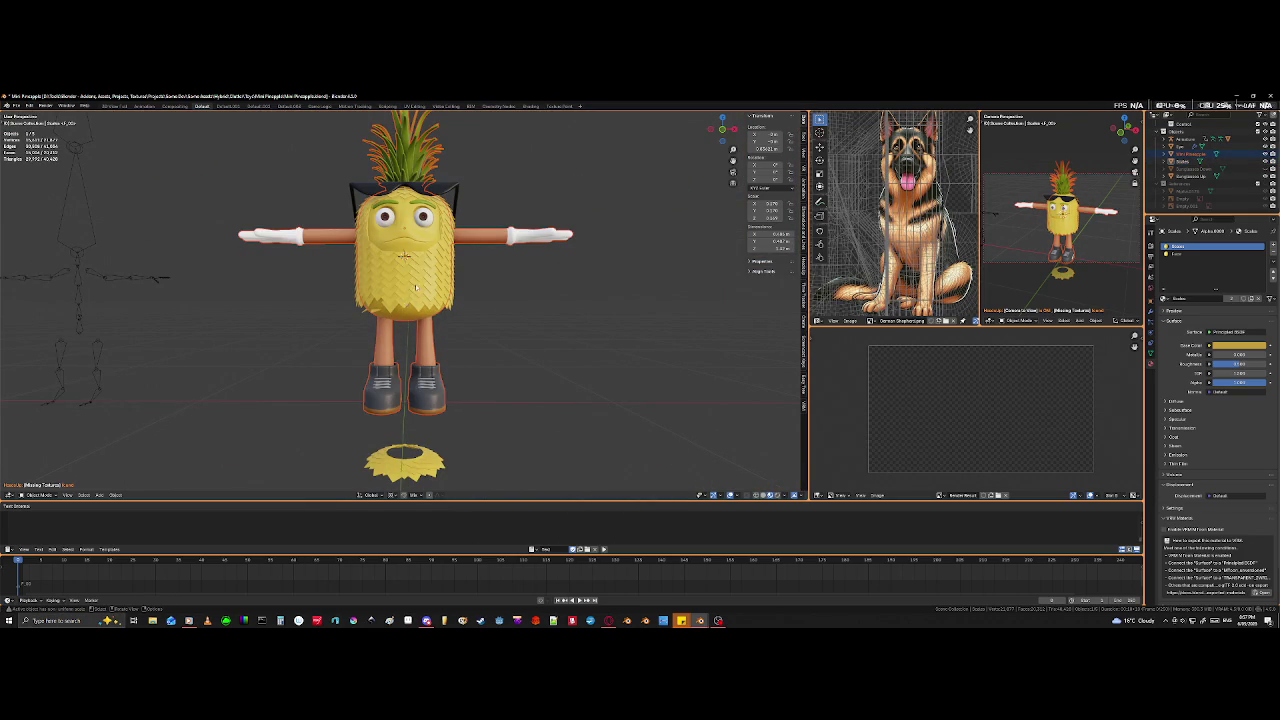
left_click(414, 296)
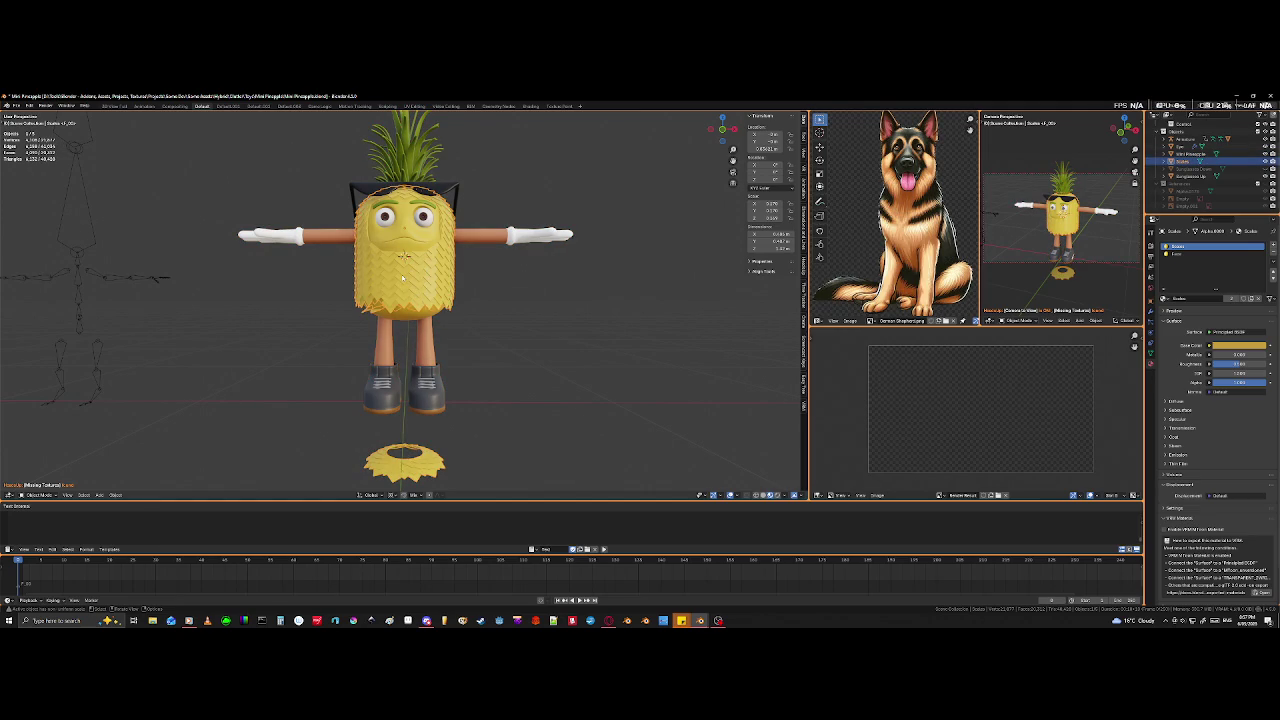
left_click(385, 343)
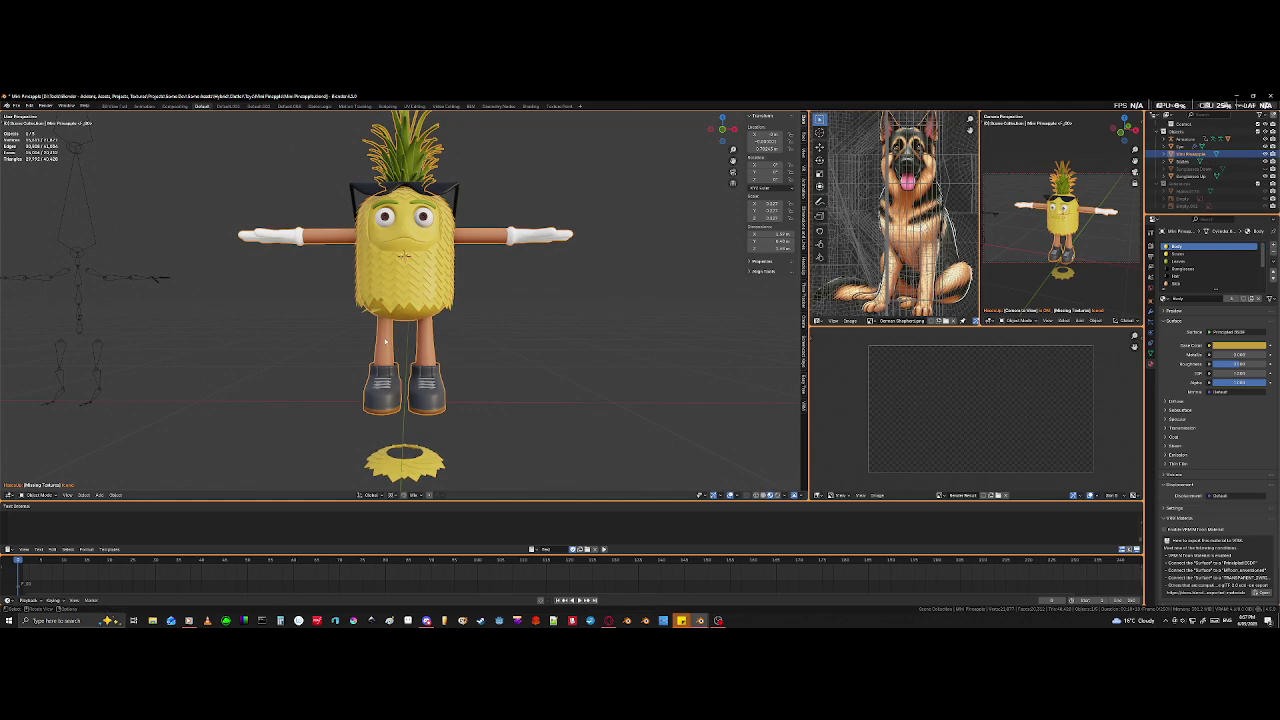
left_click(391, 283)
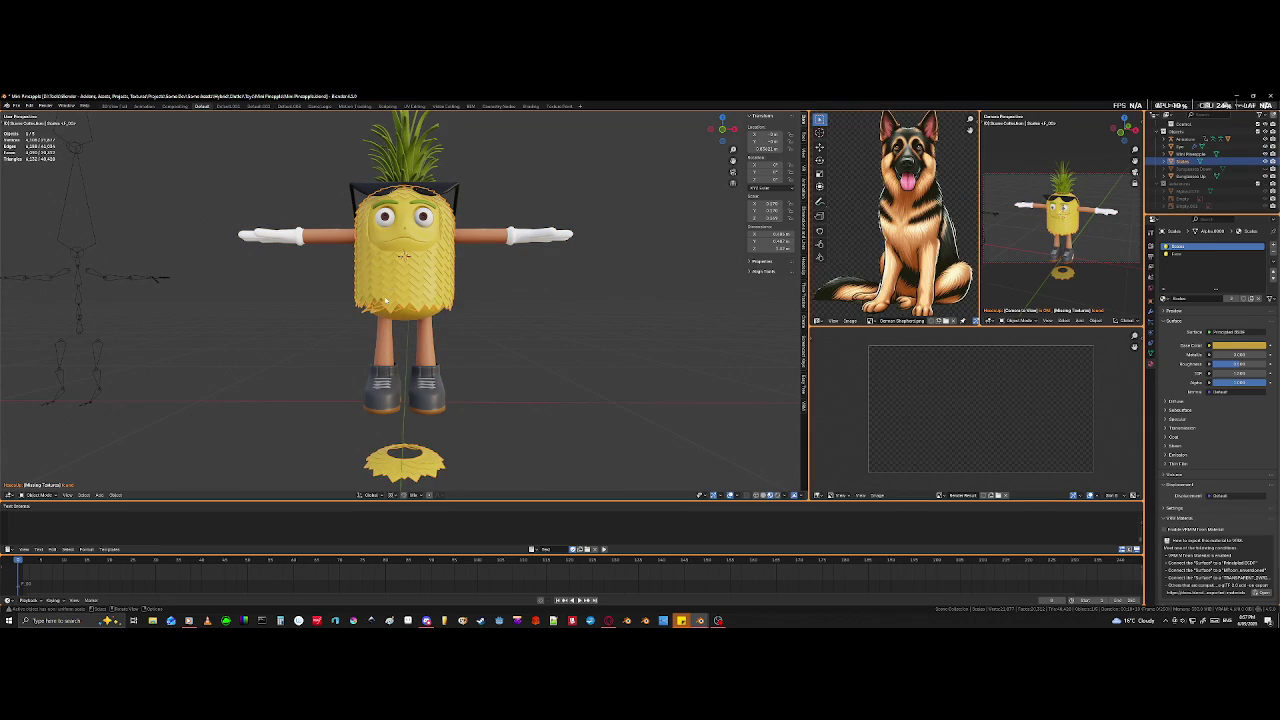
key("h")
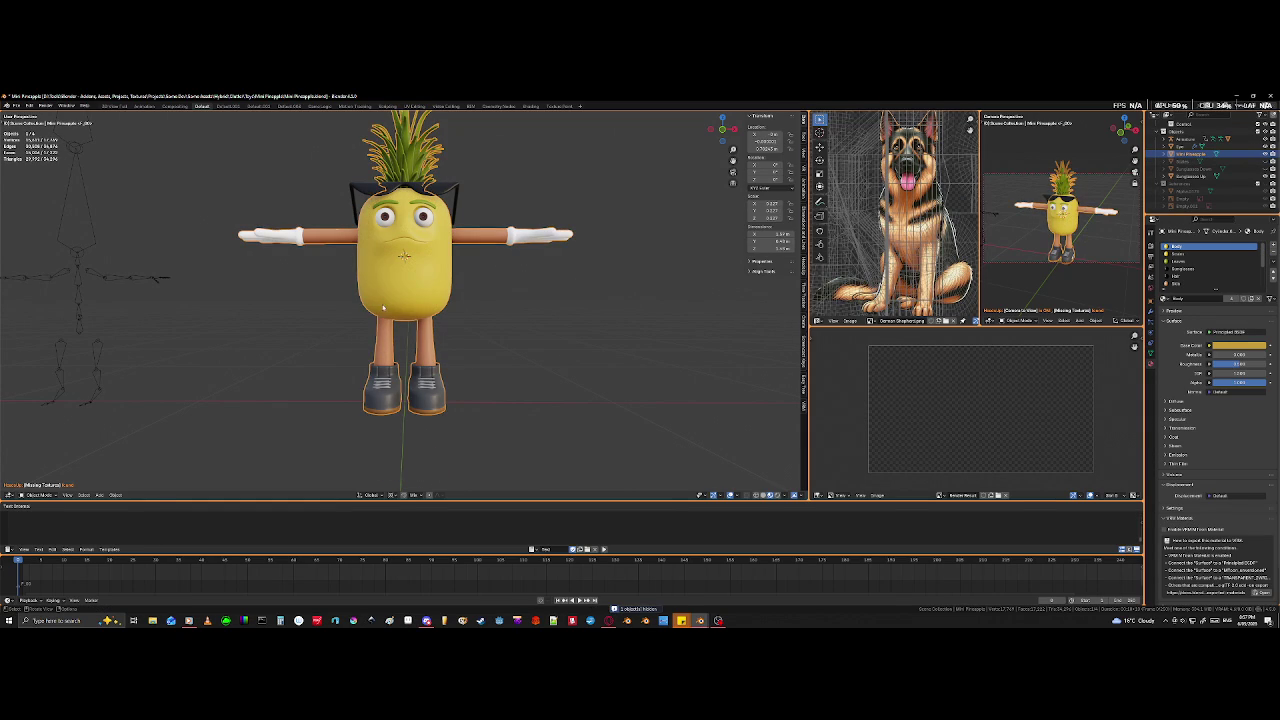
key("Tab")
middle_click_drag(401, 318, 446, 315)
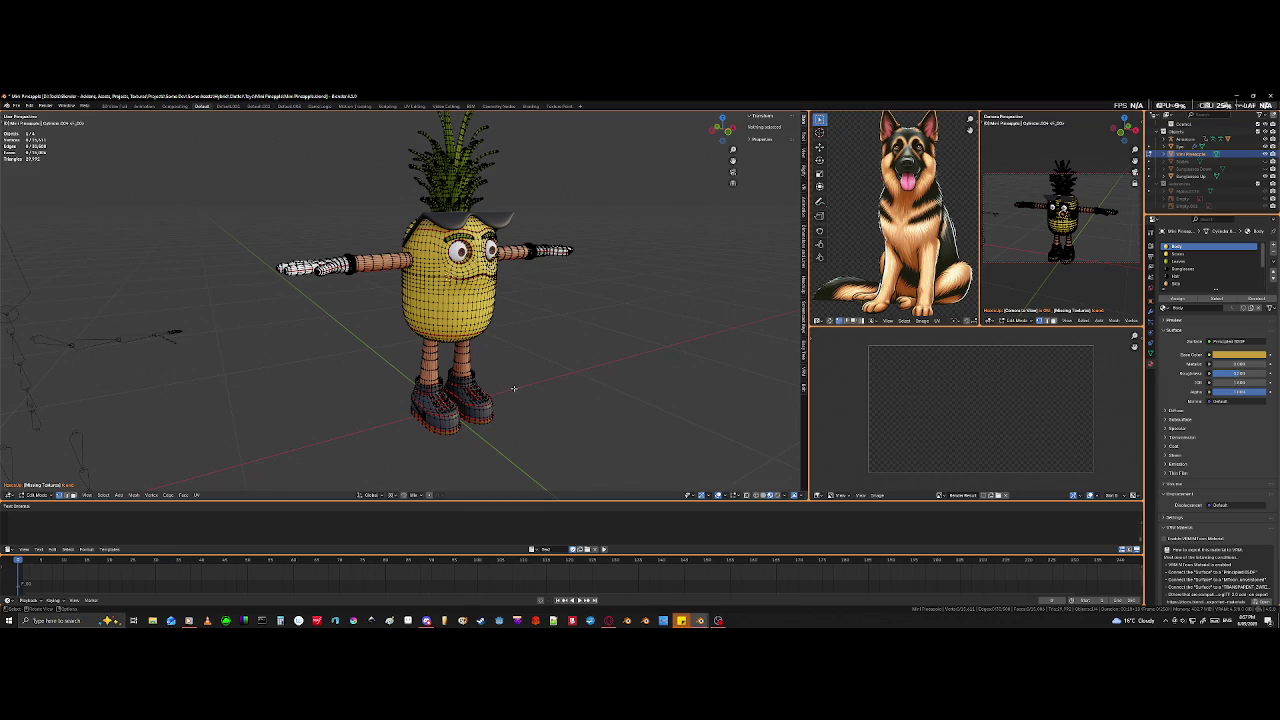
- Return to Object Mode and unhide the scale skin, sunglasses and other hidden parts with Alt+H
key("Tab")
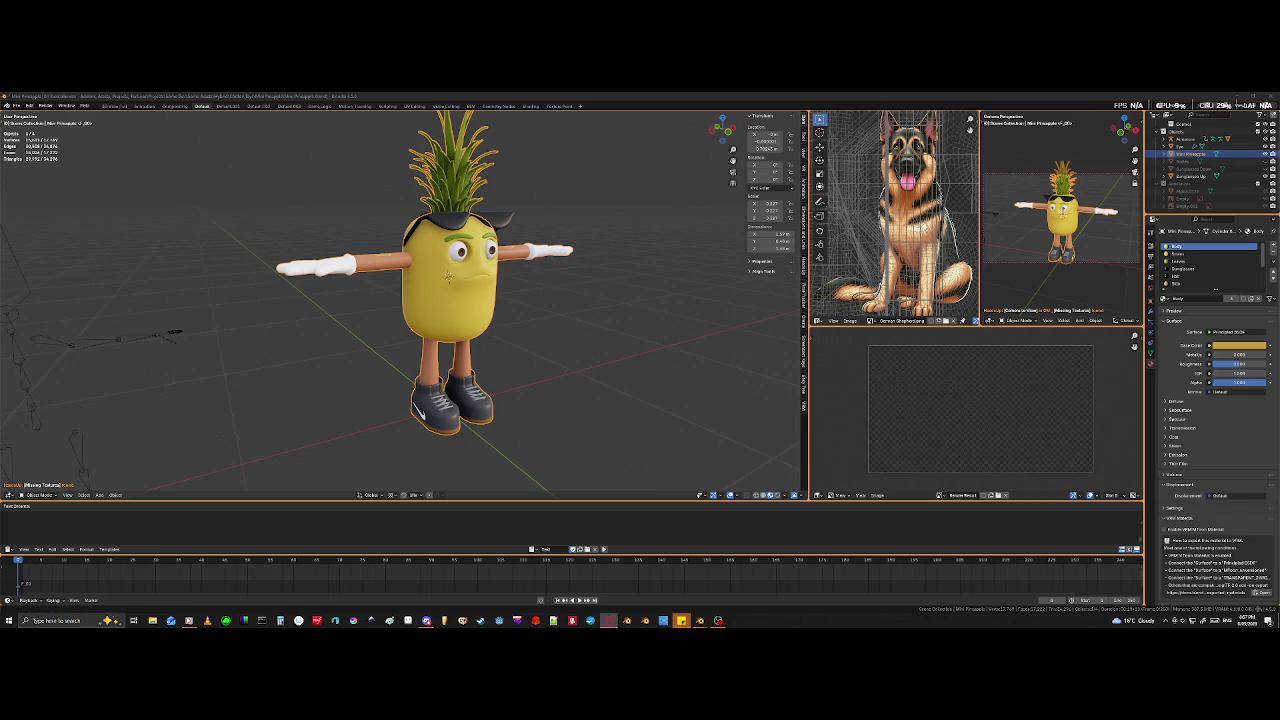
scroll(596, 373, "up", 3)
scroll(596, 373, "up", 2)
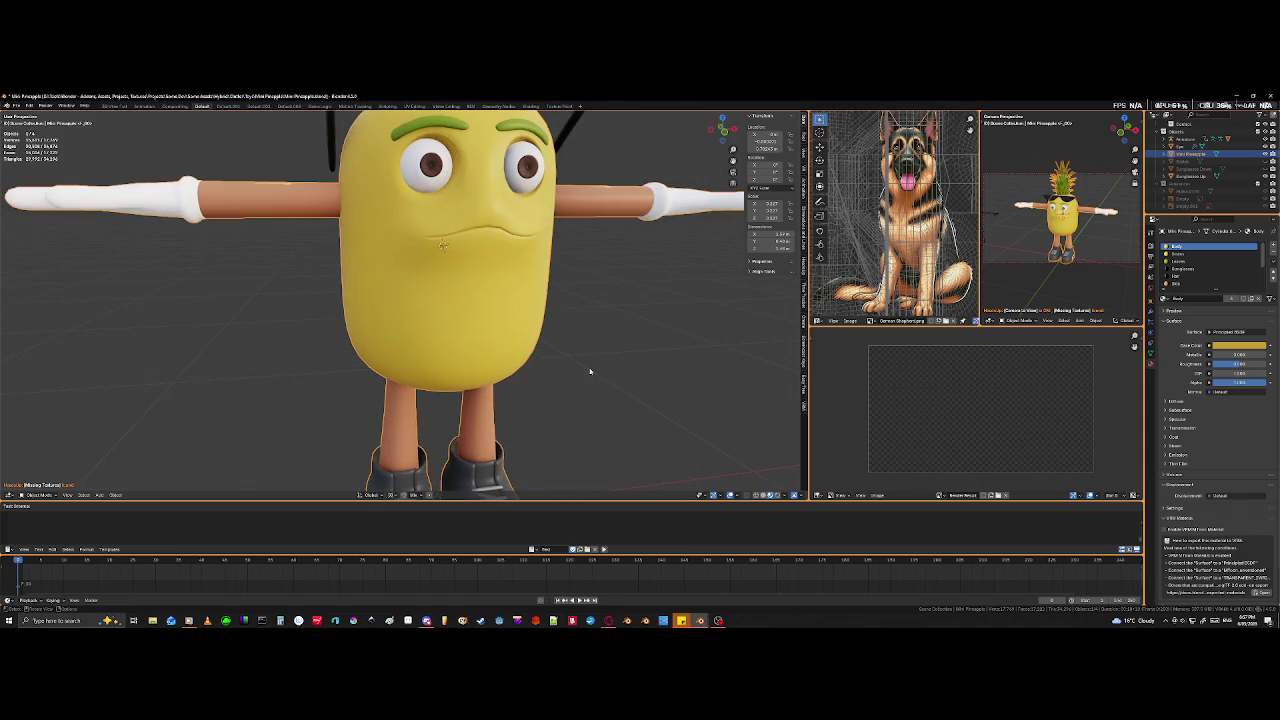
key("Tab")
key("Tab")
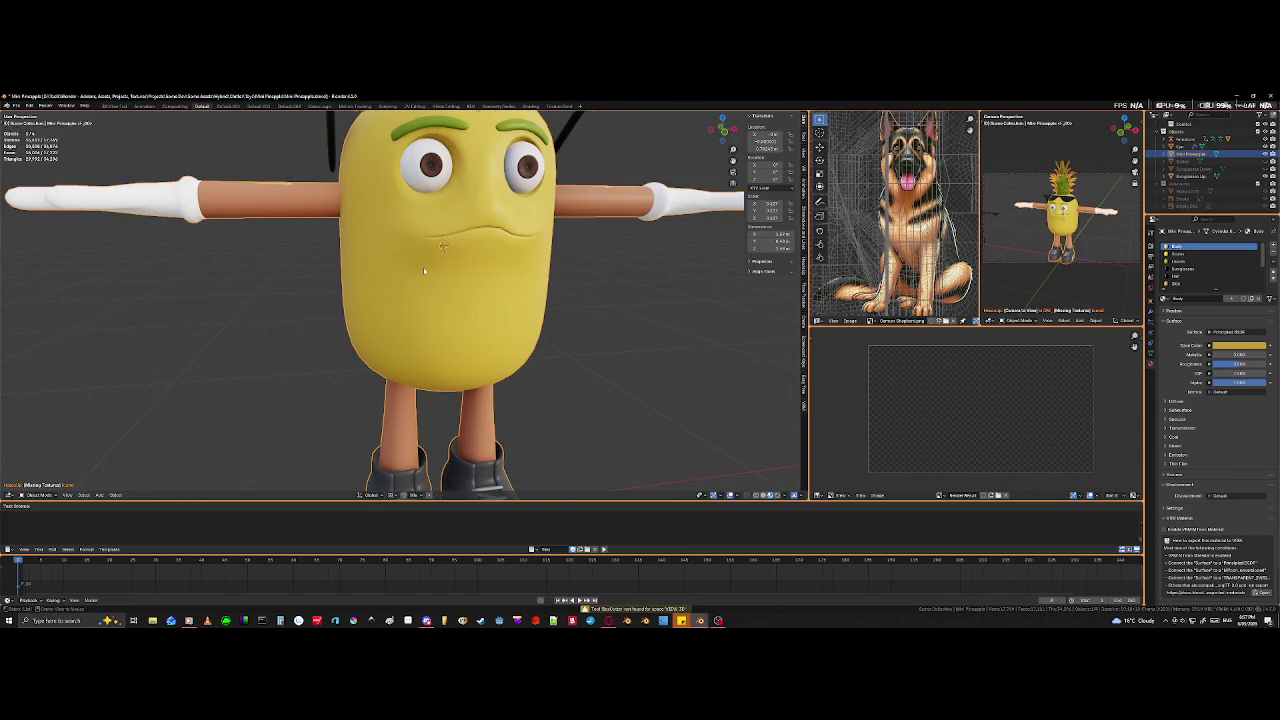
key("alt+h")
scroll(401, 263, "down", 10)
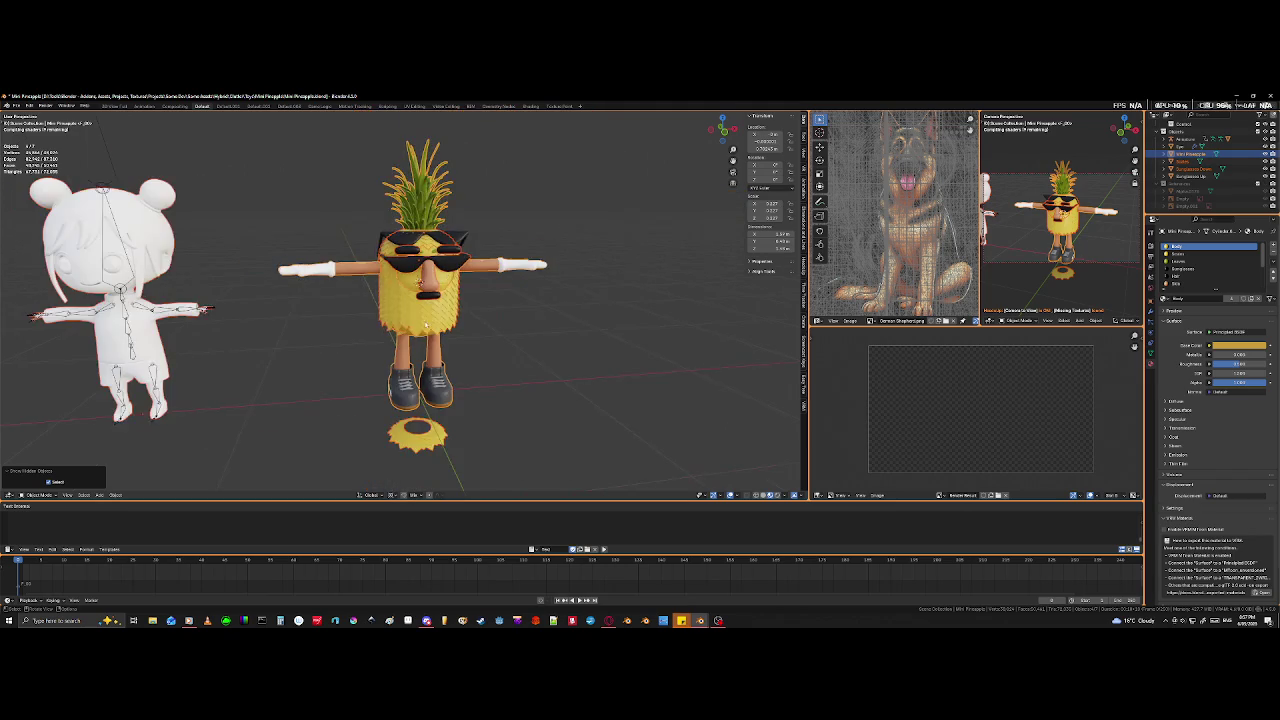
middle_click_drag(401, 263, 391, 383)
scroll(391, 383, "down", 3)
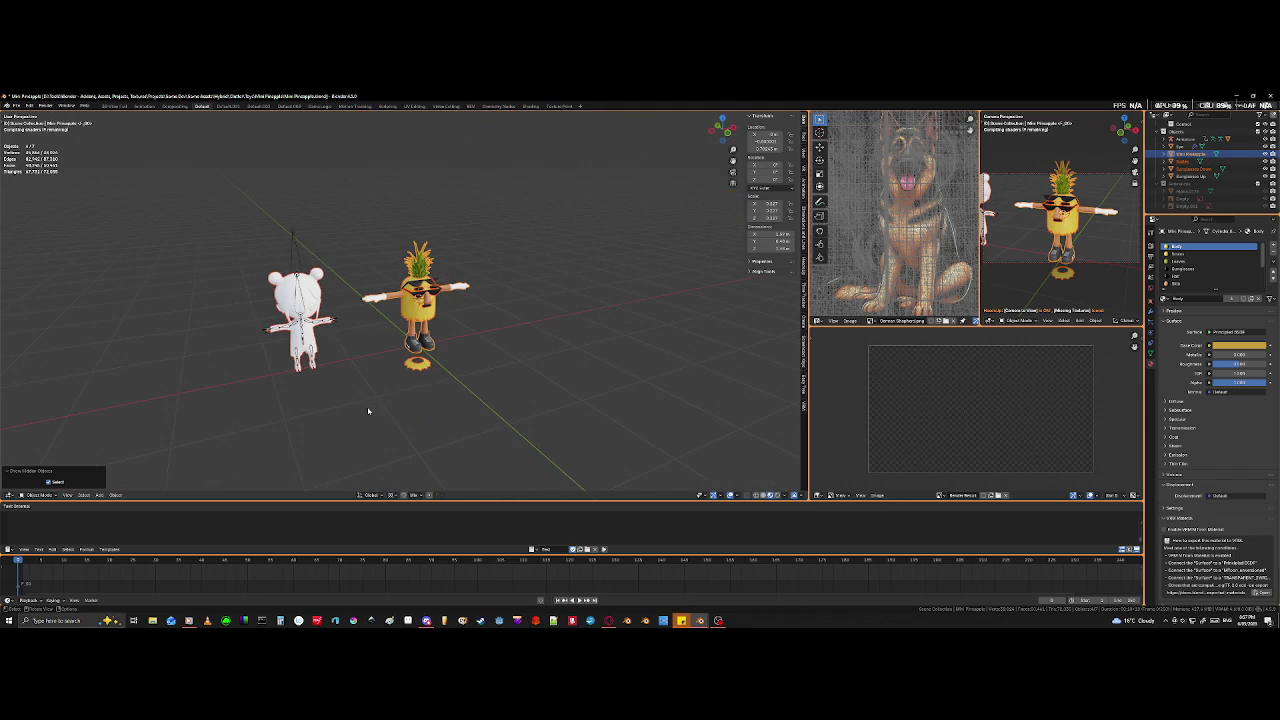
scroll(354, 417, "up", 1)
scroll(244, 405, "up", 3)
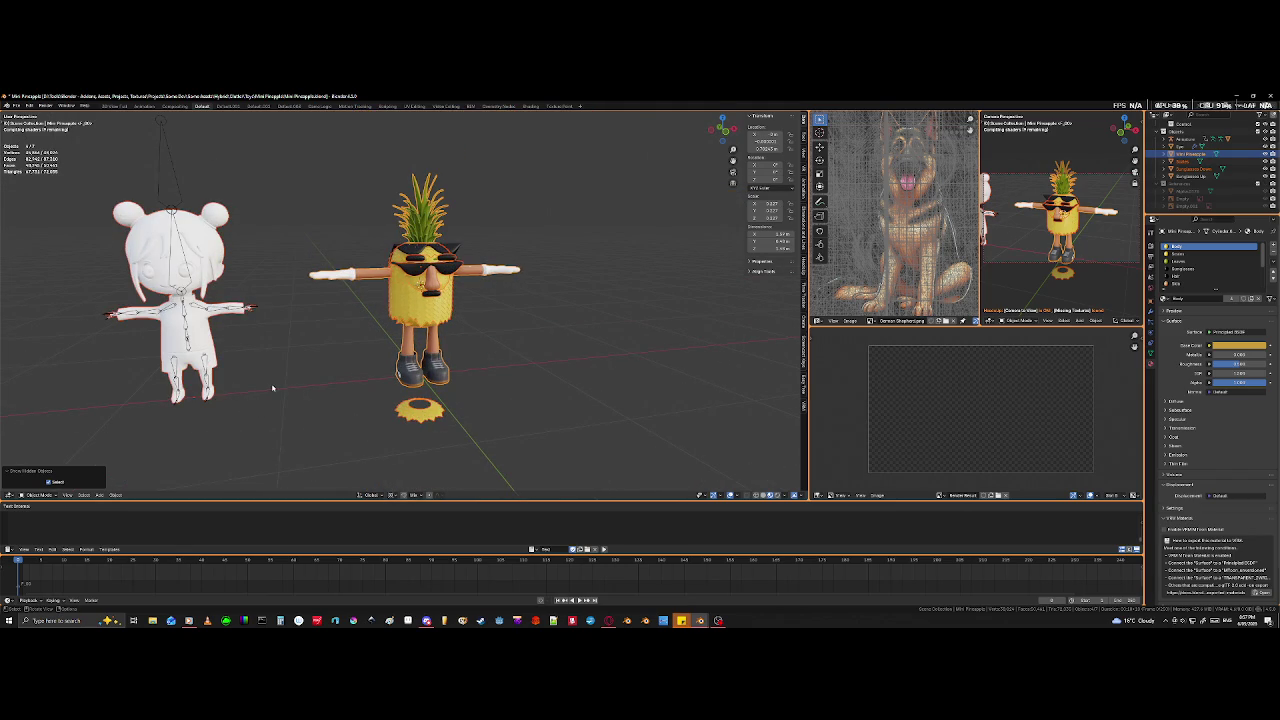
mouse_move(272, 388)
middle_mouse_down("shift")
mouse_move(326, 400)
mouse_move(334, 423)
mouse_move(343, 400)
middle_mouse_up("shift")
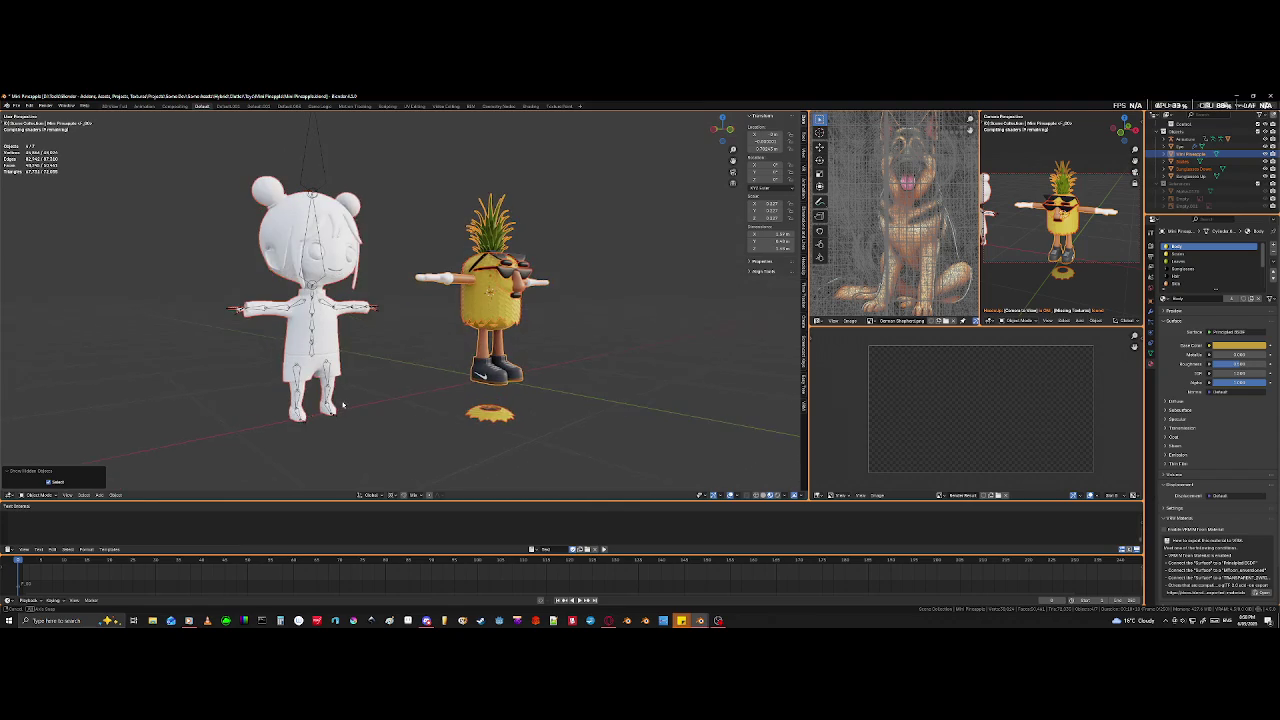
scroll(290, 300, "up", 2)
scroll(242, 188, "up", 3)
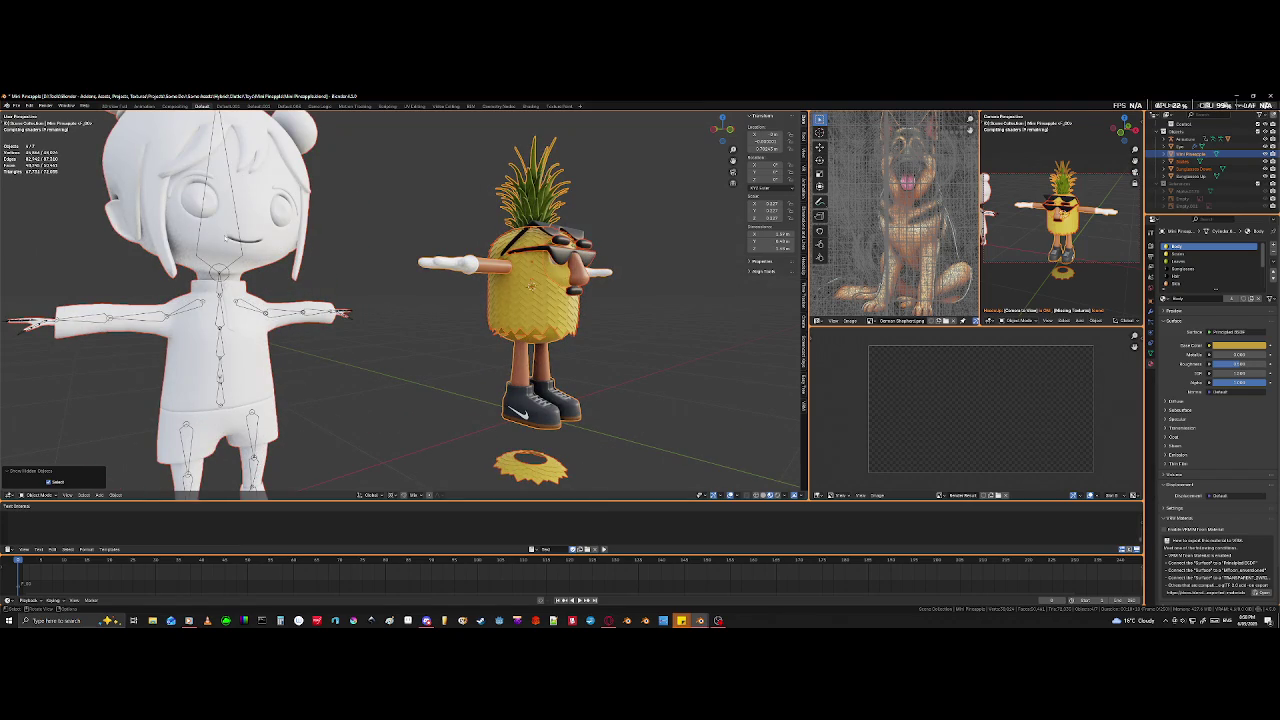
scroll(216, 308, "down", 3)
middle_click_drag(216, 310, 400, 381)
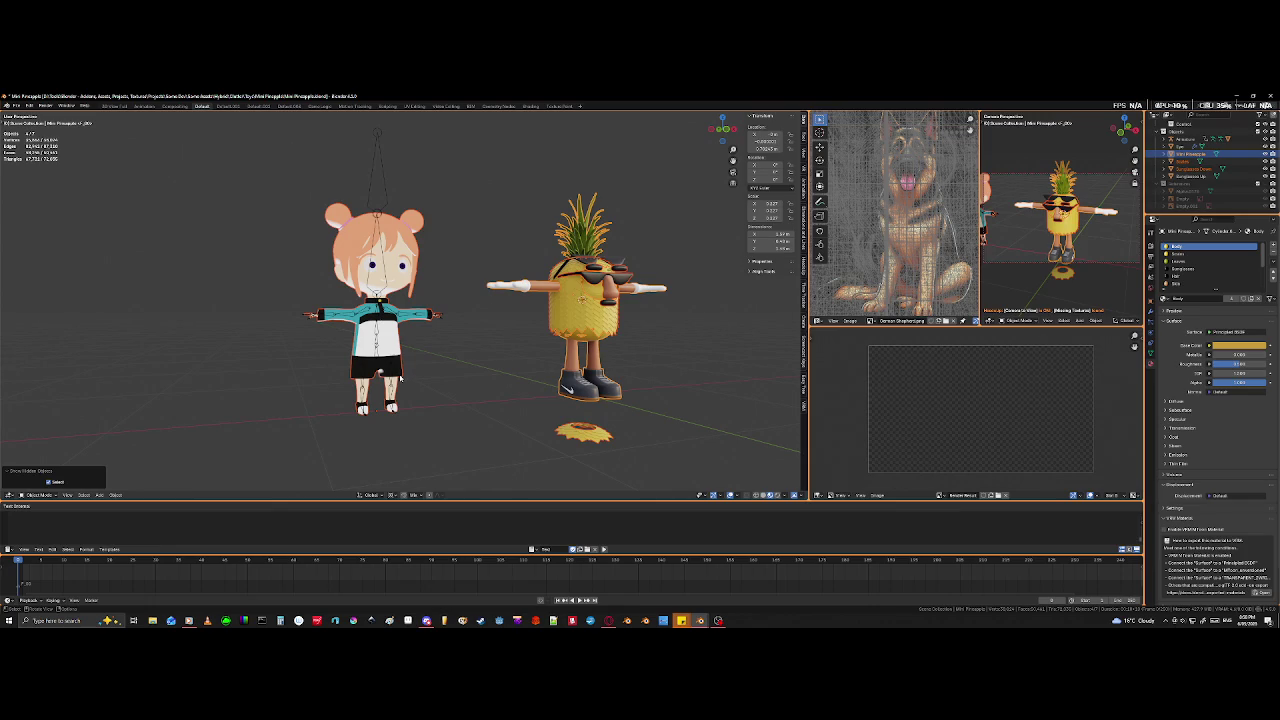
scroll(405, 370, "up", 1)
scroll(380, 369, "up", 2)
scroll(309, 367, "up", 2)
middle_click_drag(309, 367, 380, 342, "shift")
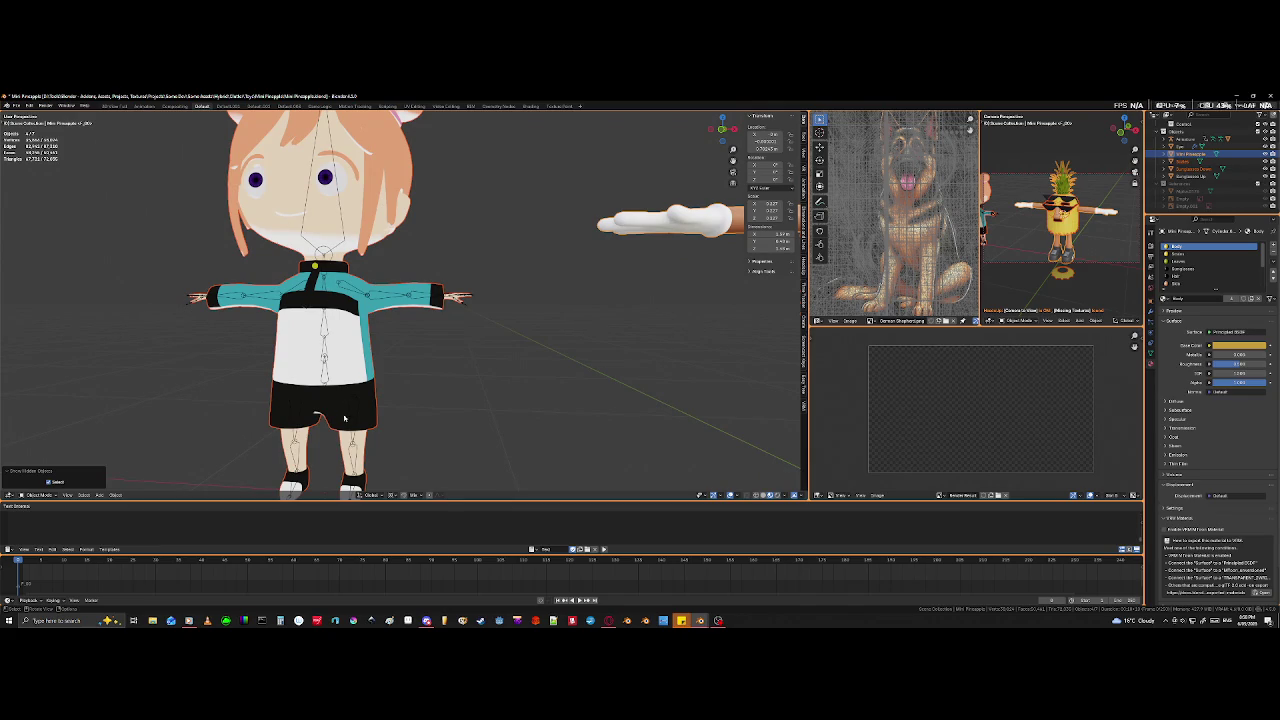
scroll(382, 152, "down", 2)
scroll(382, 152, "down", 1)
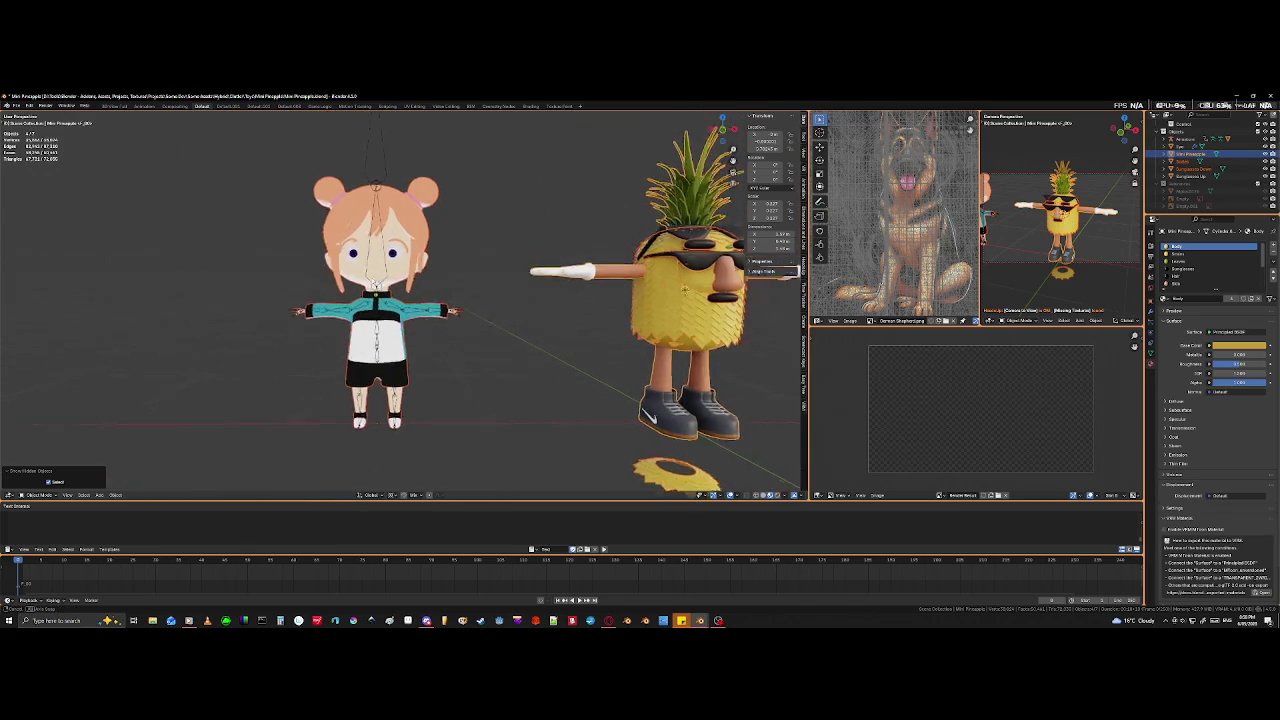
middle_click_drag(382, 152, 497, 377)
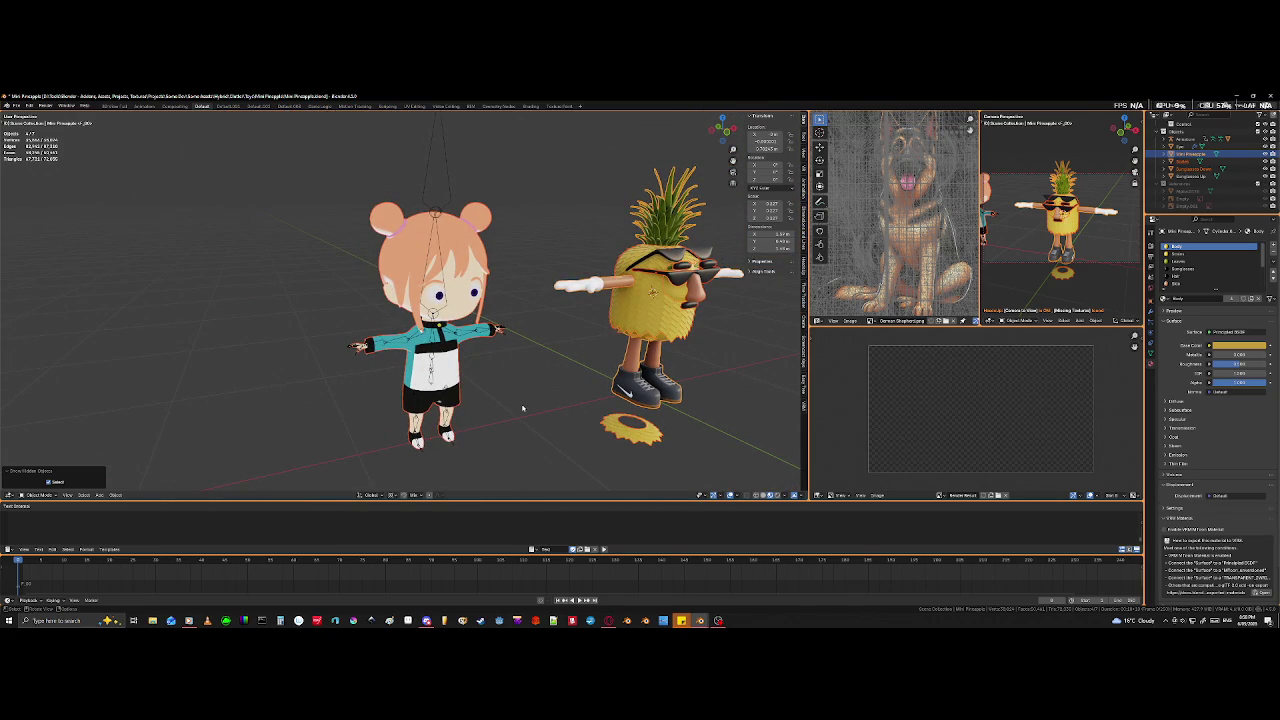
scroll(522, 408, "up", 3)
scroll(491, 379, "up", 1)
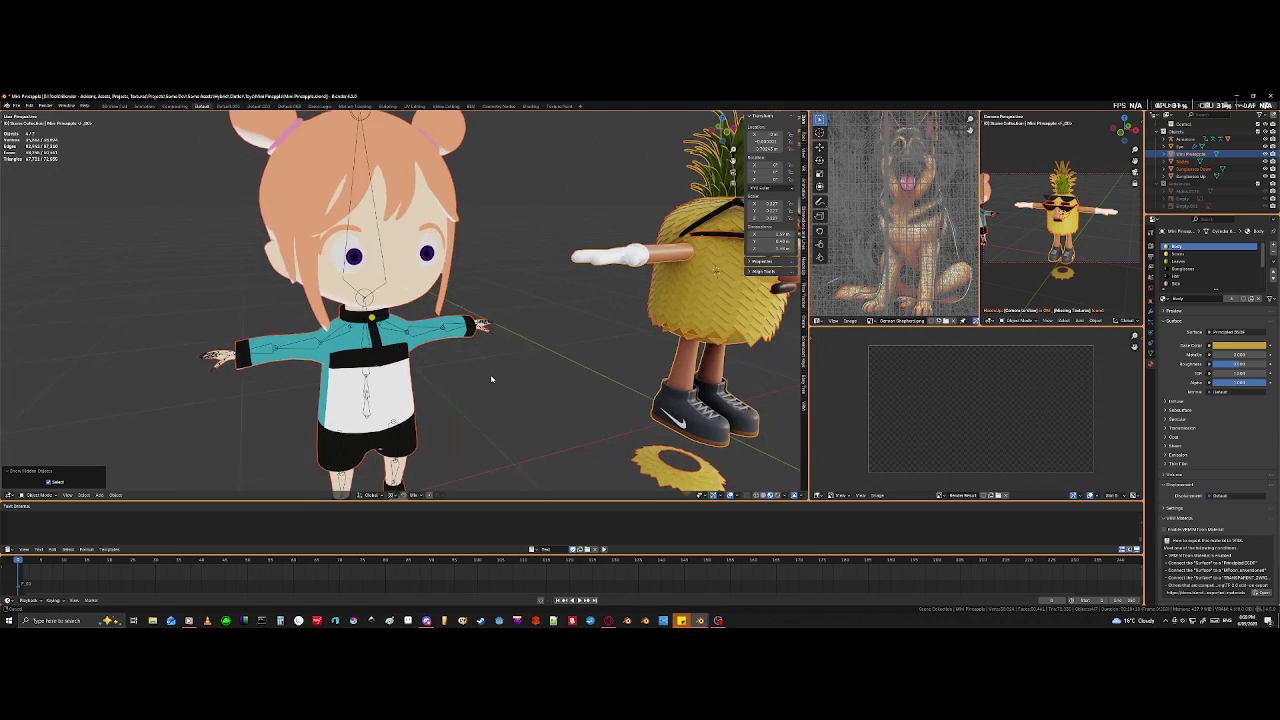
middle_click_drag(491, 379, 474, 362)
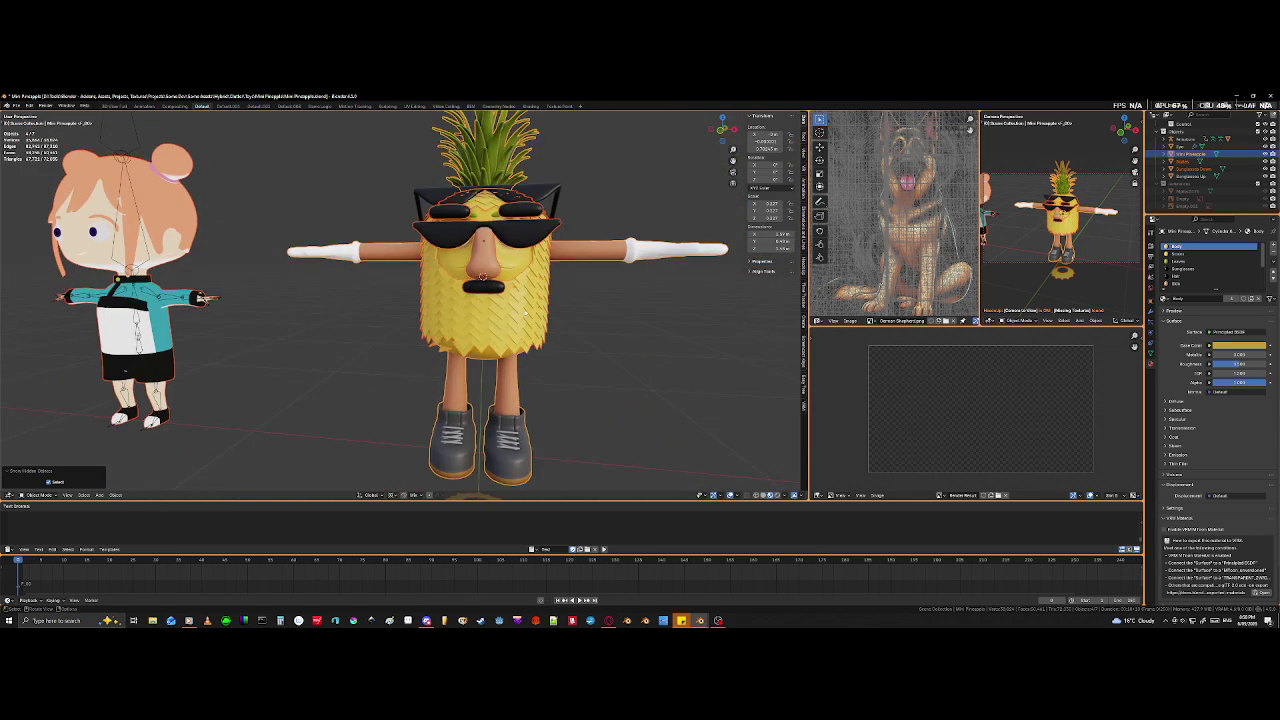
scroll(536, 279, "down", 4)
middle_click_drag(536, 279, 225, 347)
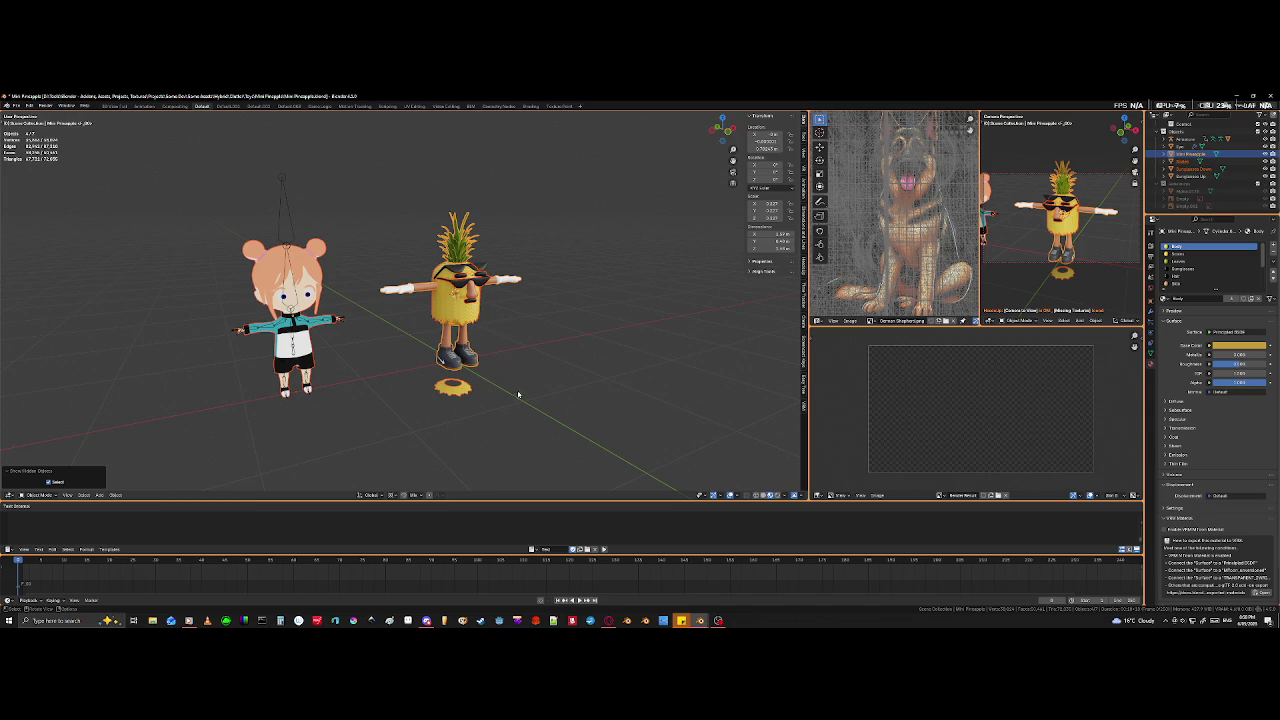
- Select the lower pair of sunglasses on the pineapple's face and hide them
middle_click_drag(517, 388, 406, 429, "shift")
scroll(391, 414, "up", 5)
scroll(334, 389, "up", 3)
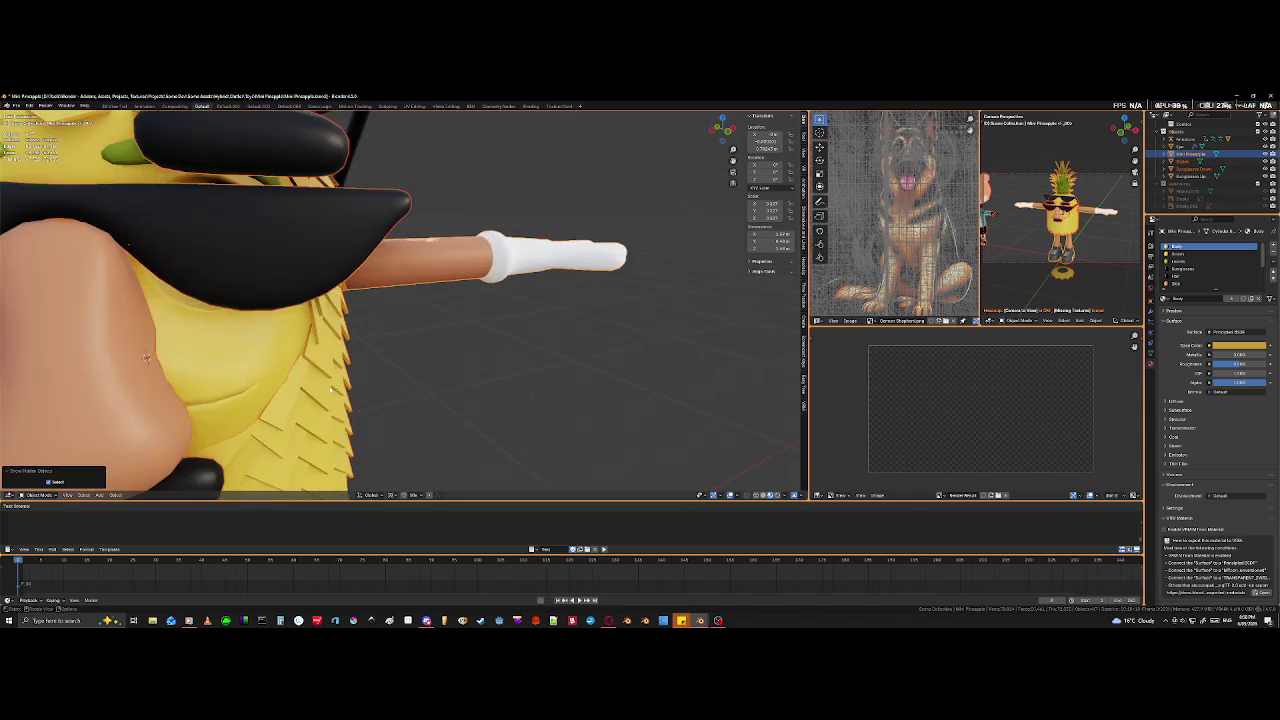
middle_click_drag(334, 389, 420, 372)
scroll(461, 365, "down", 4)
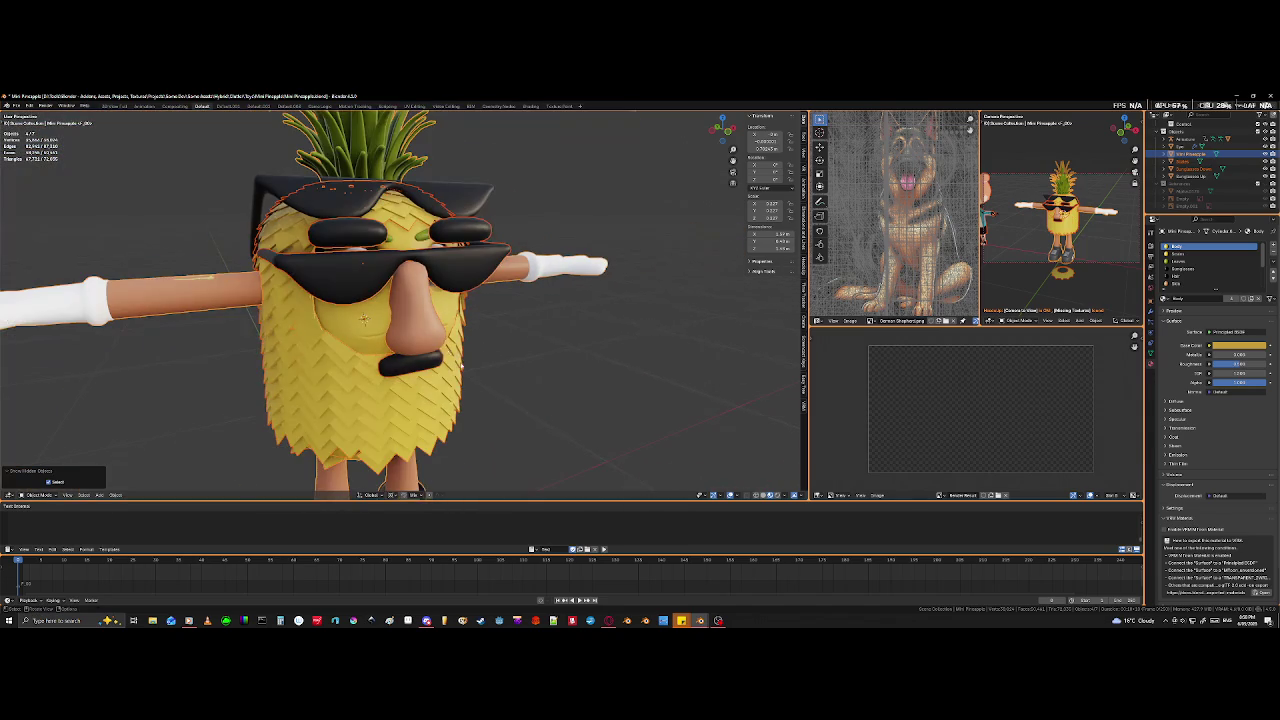
left_click(340, 280)
middle_click_drag(340, 280, 441, 349)
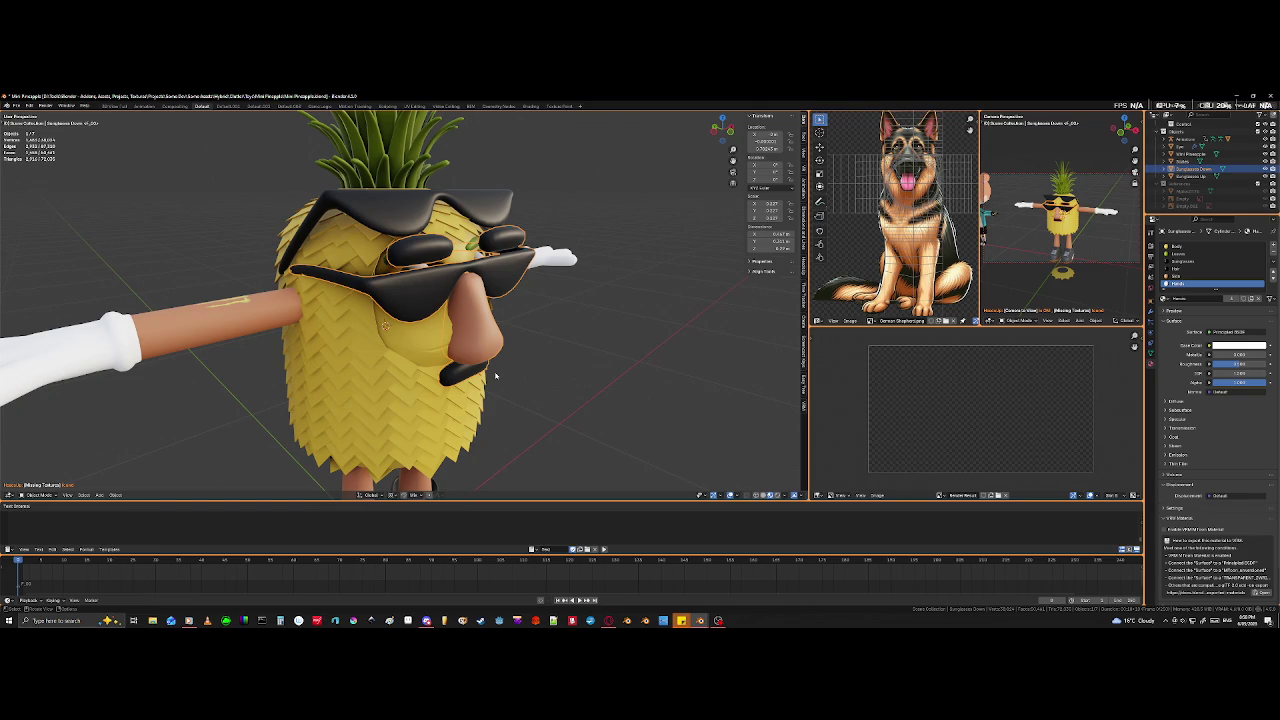
key("h")
- Orbit and zoom to a higher front view of both characters
mouse_move(495, 375)
middle_mouse_down()
mouse_move(357, 380)
mouse_move(430, 354)
mouse_move(409, 349)
mouse_move(427, 338)
mouse_move(427, 368)
middle_mouse_up()
scroll(500, 372, "down", 3)
scroll(438, 398, "down", 3)
scroll(409, 349, "up", 3)
scroll(409, 349, "up", 2)
scroll(420, 345, "down", 4)
mouse_move(241, 415)
middle_mouse_down()
mouse_move(496, 444)
mouse_move(411, 450)
middle_mouse_up()
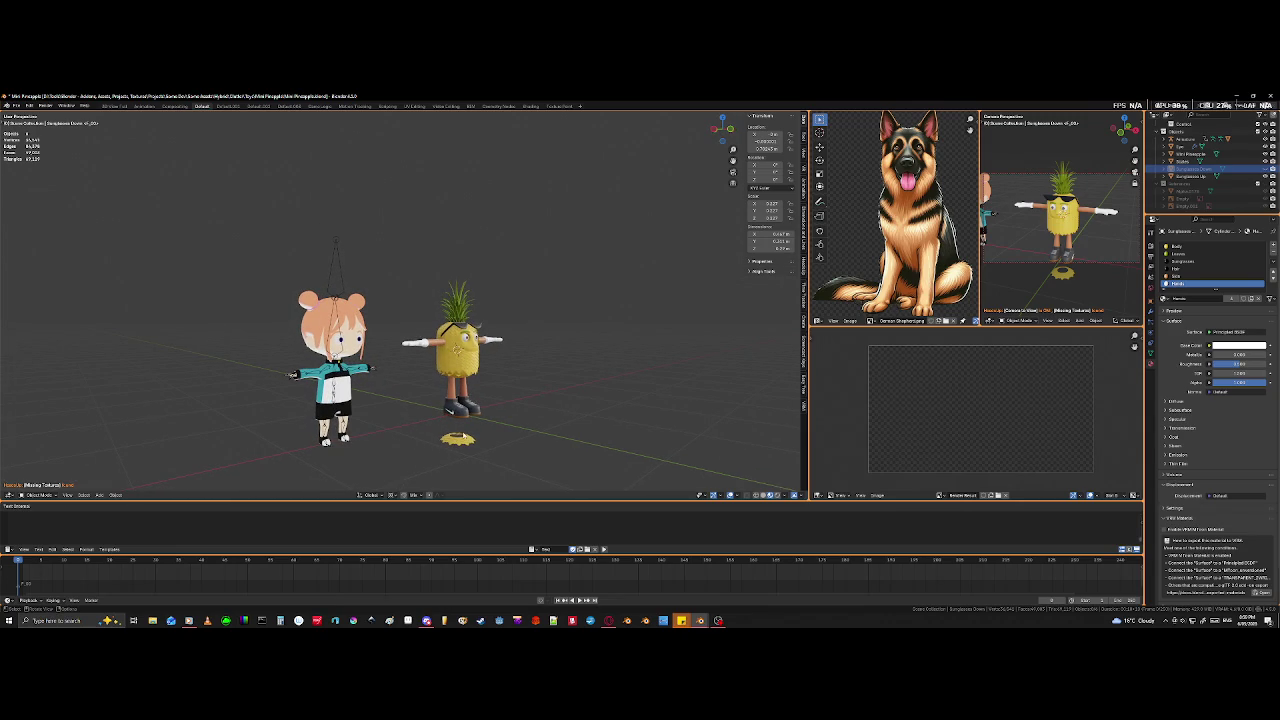
- Box-select the girl character and delete her from the scene
scroll(526, 387, "up", 3)
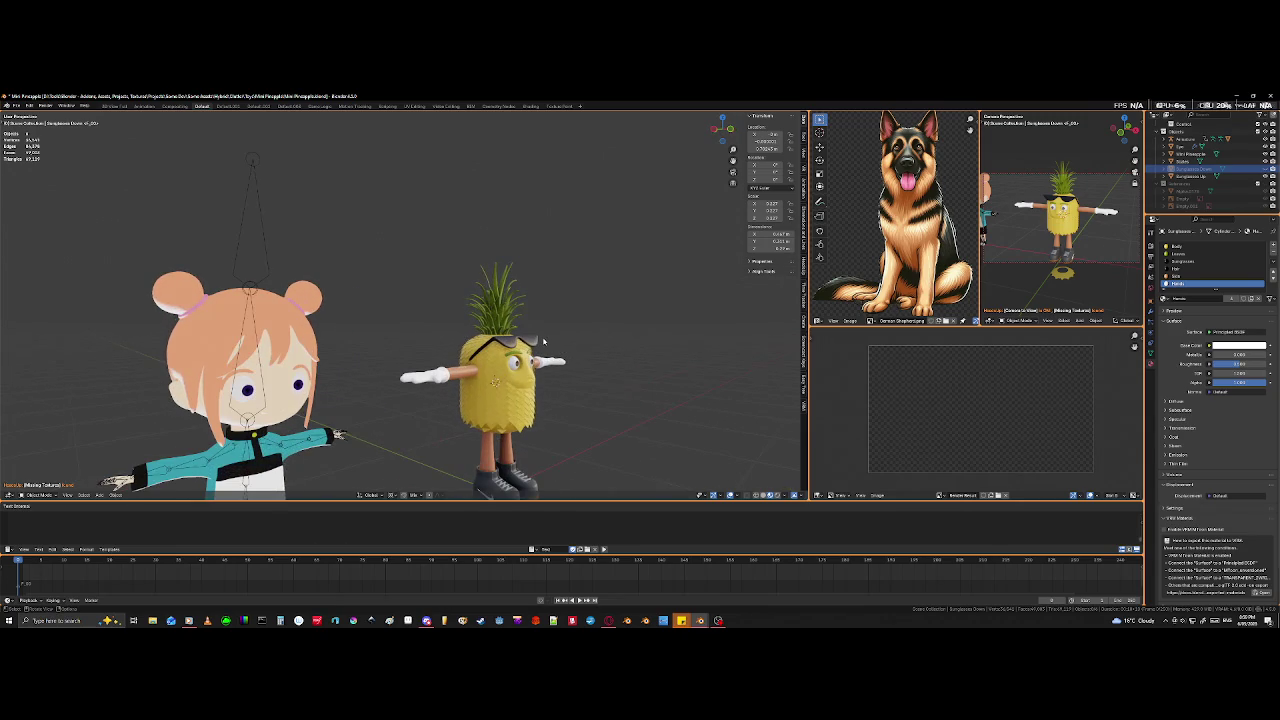
scroll(432, 430, "down", 4)
scroll(432, 430, "down", 2)
left_click_drag(294, 223, 371, 409)
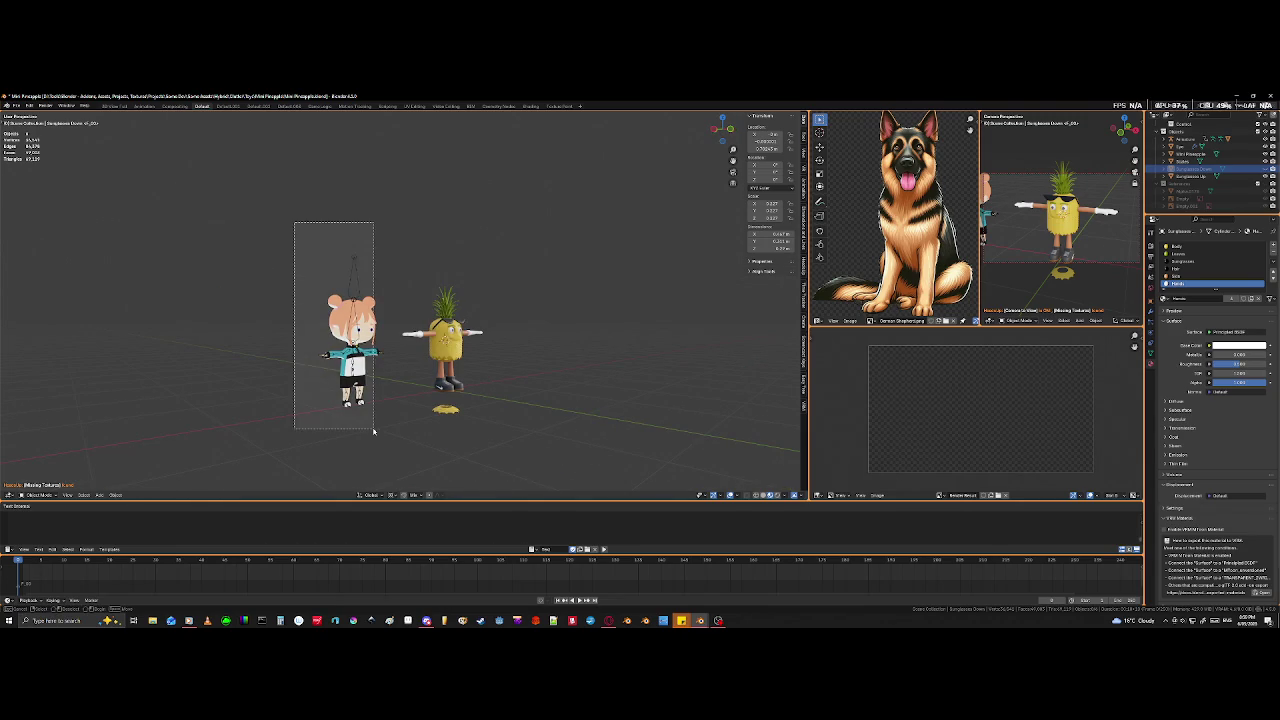
key("Delete")
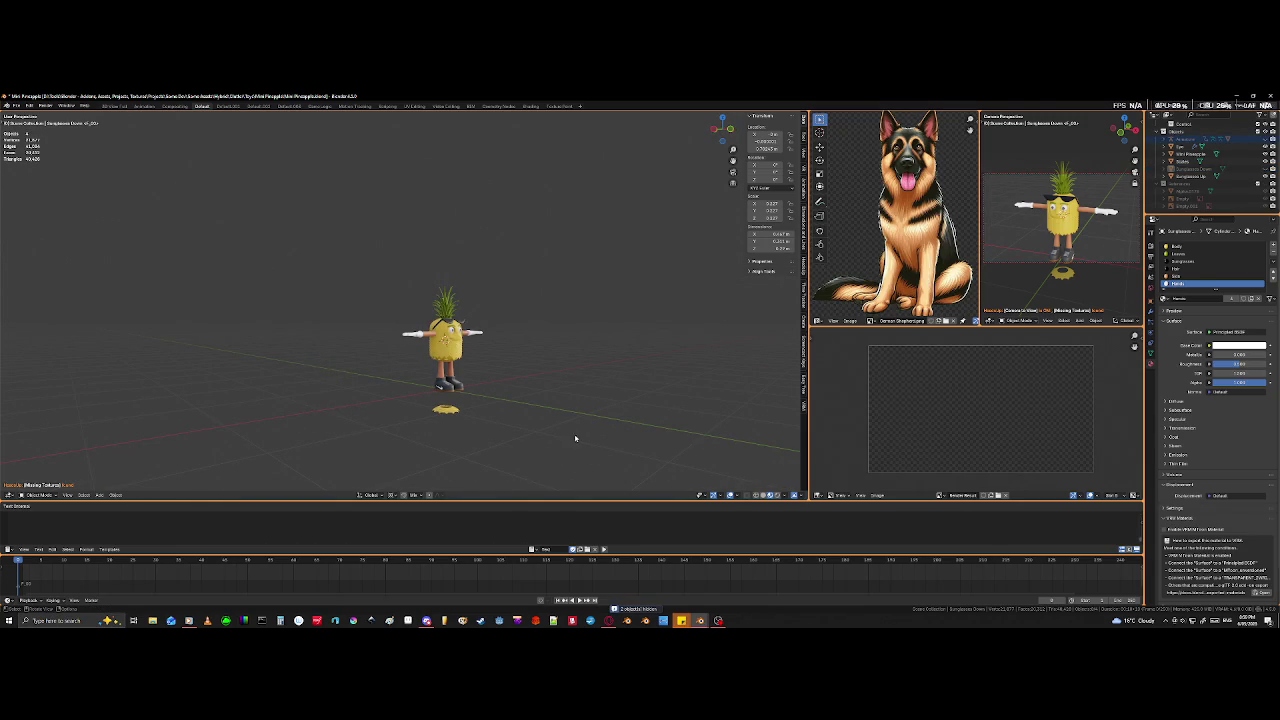
middle_click_drag(569, 420, 488, 260)
scroll(488, 260, "up", 5)
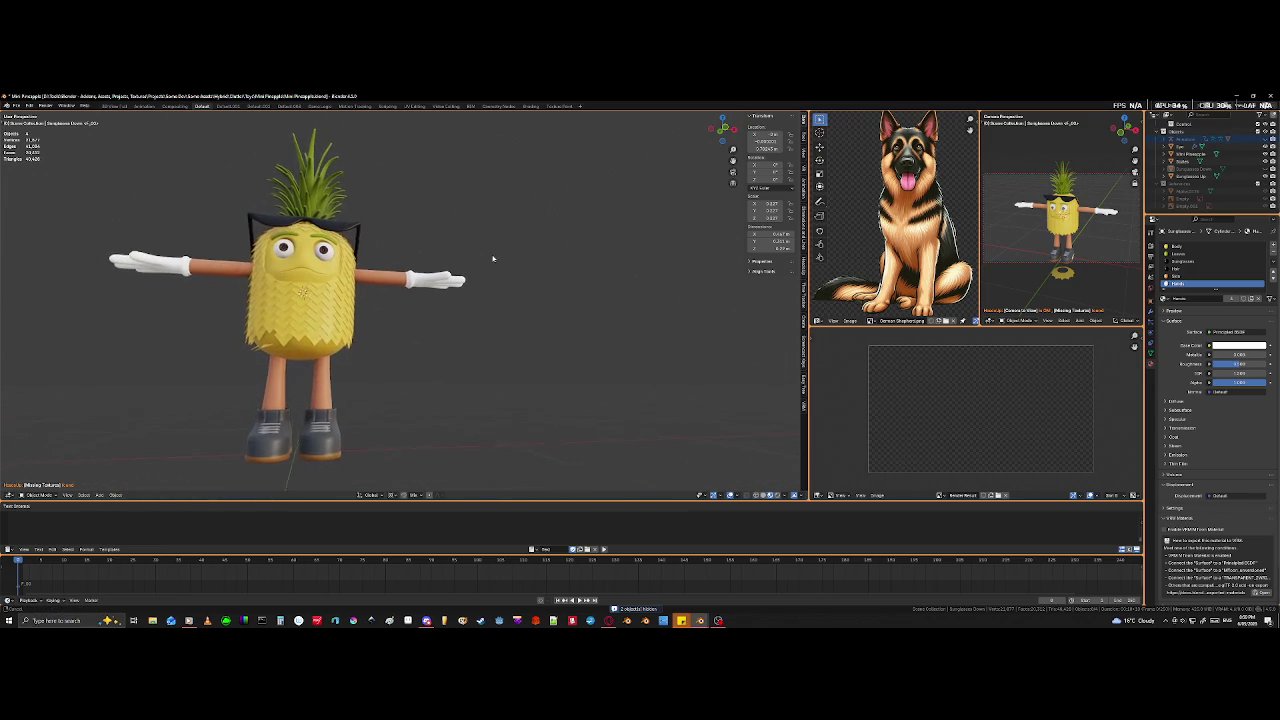
- Clear the body's location with Alt+G, then open the scale tiles in Edit Mode viewed from below
left_click(274, 346)
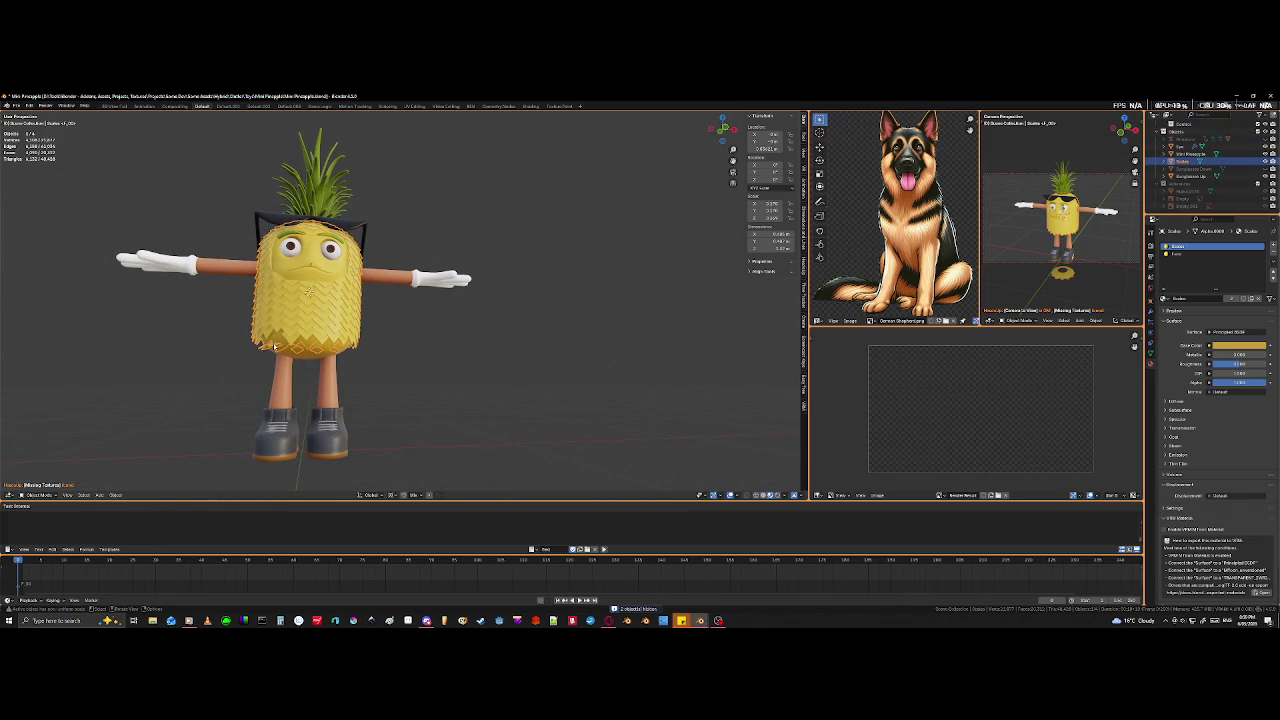
key("alt+g")
scroll(323, 338, "up", 4)
scroll(338, 295, "up", 2)
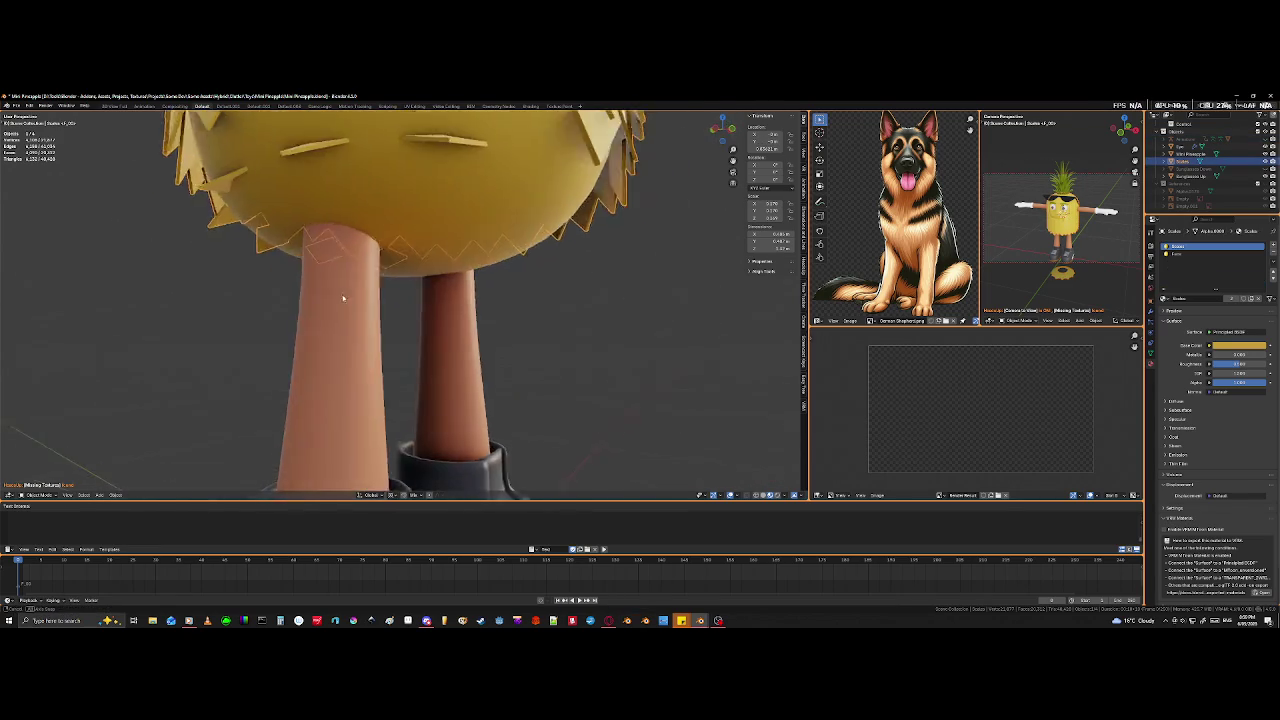
scroll(338, 295, "down", 2)
left_click(400, 286)
key("Tab")
scroll(447, 346, "down", 2)
mouse_move(447, 346)
middle_mouse_down()
mouse_move(457, 328)
mouse_move(412, 330)
mouse_move(422, 343)
middle_mouse_up()
scroll(412, 330, "up", 3)
scroll(412, 330, "up", 2)
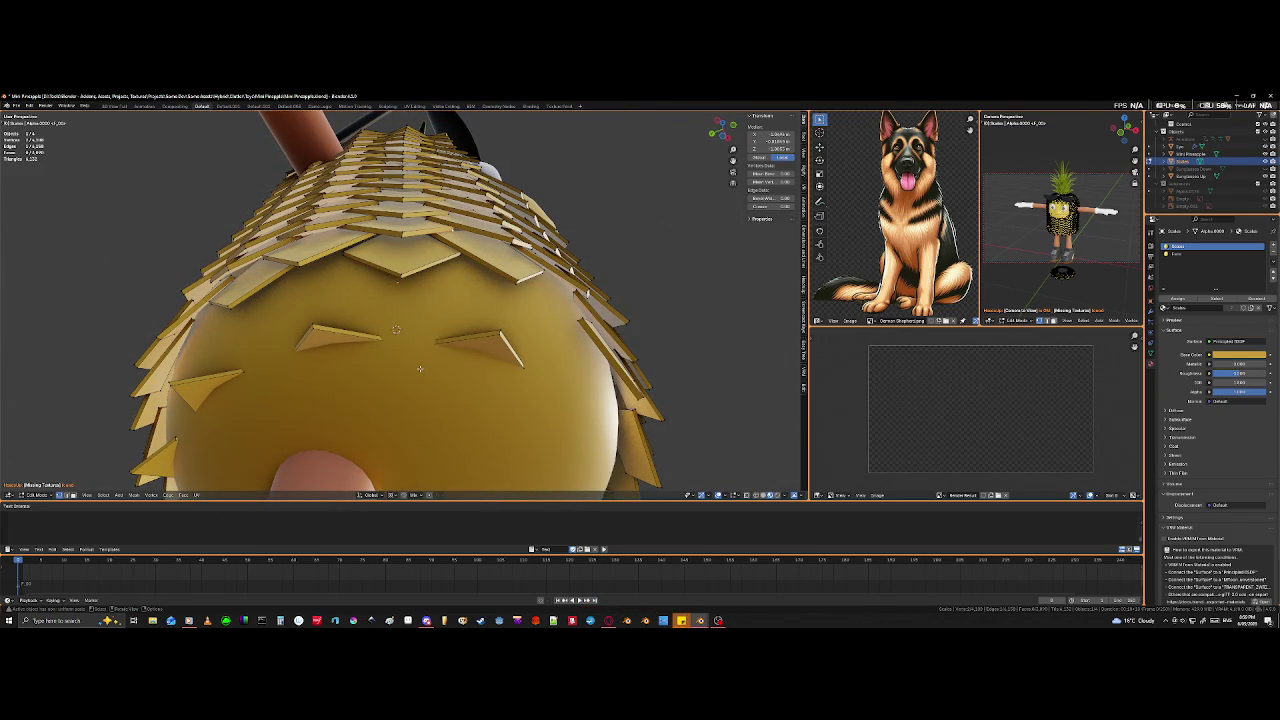
middle_click_drag(424, 359, 425, 348)
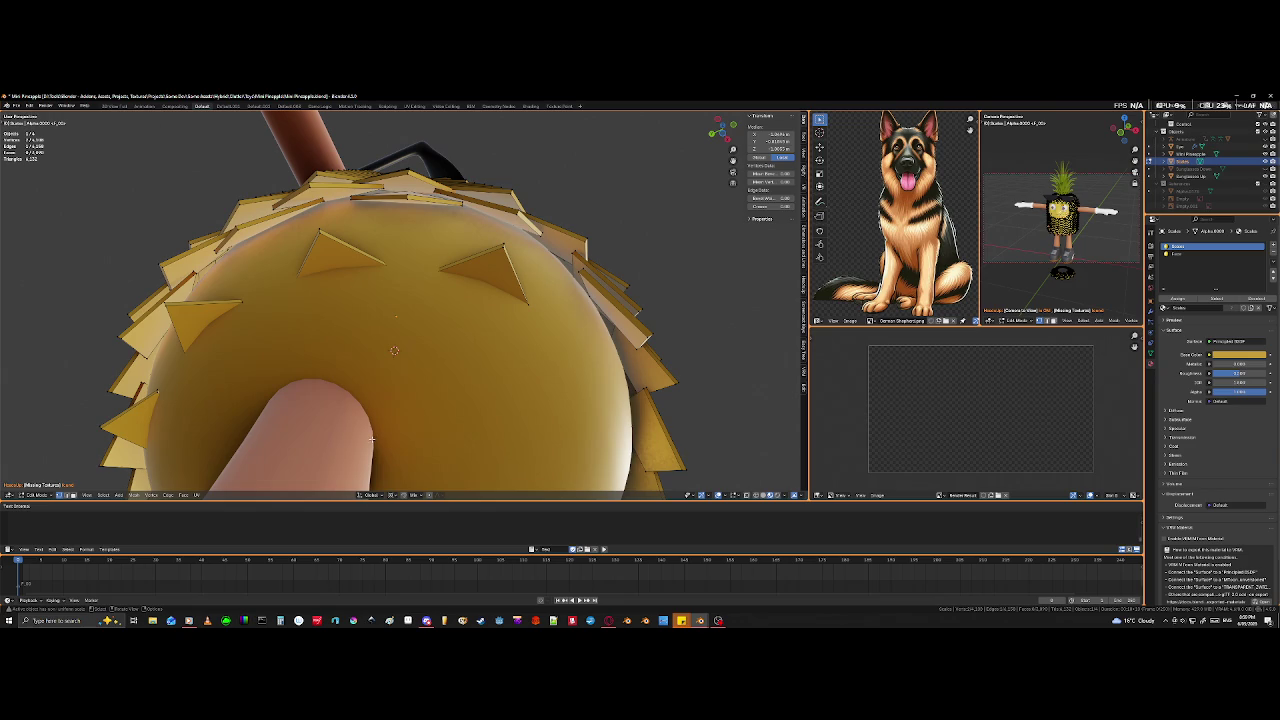
- Move an edge of an underside scale tile to a new position
middle_click_drag(368, 391, 384, 456)
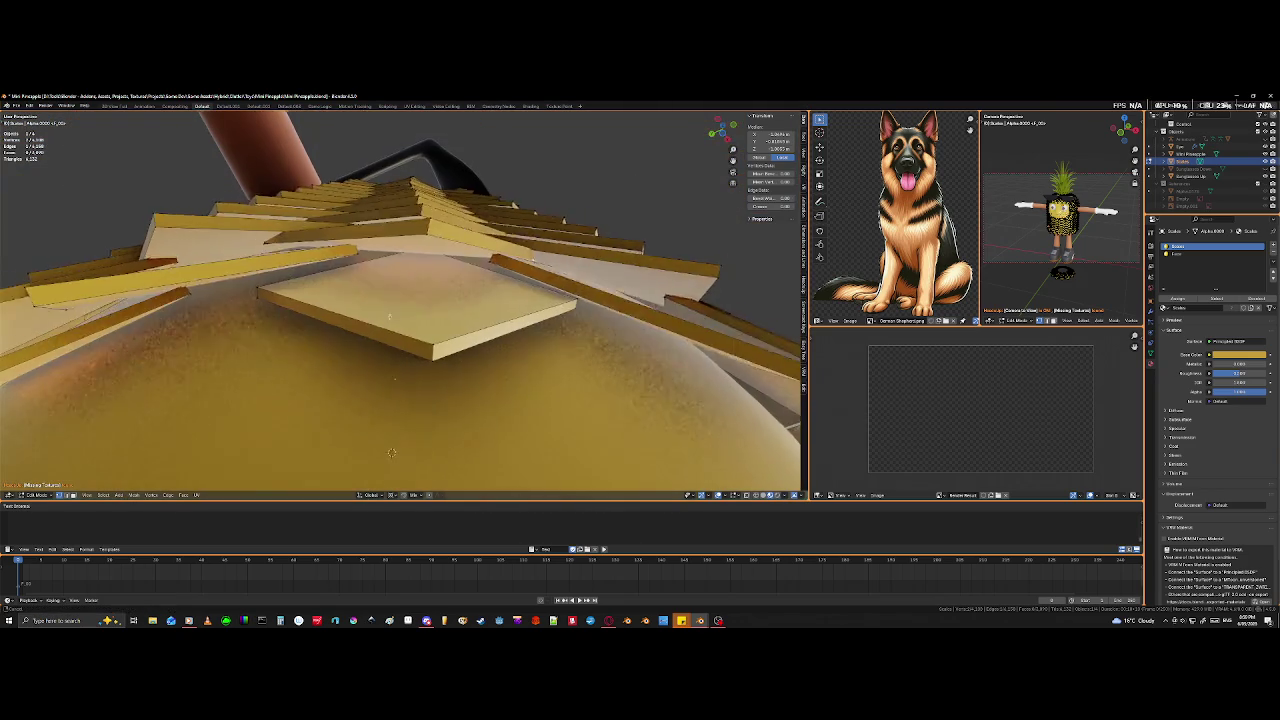
middle_click_drag(380, 322, 390, 292)
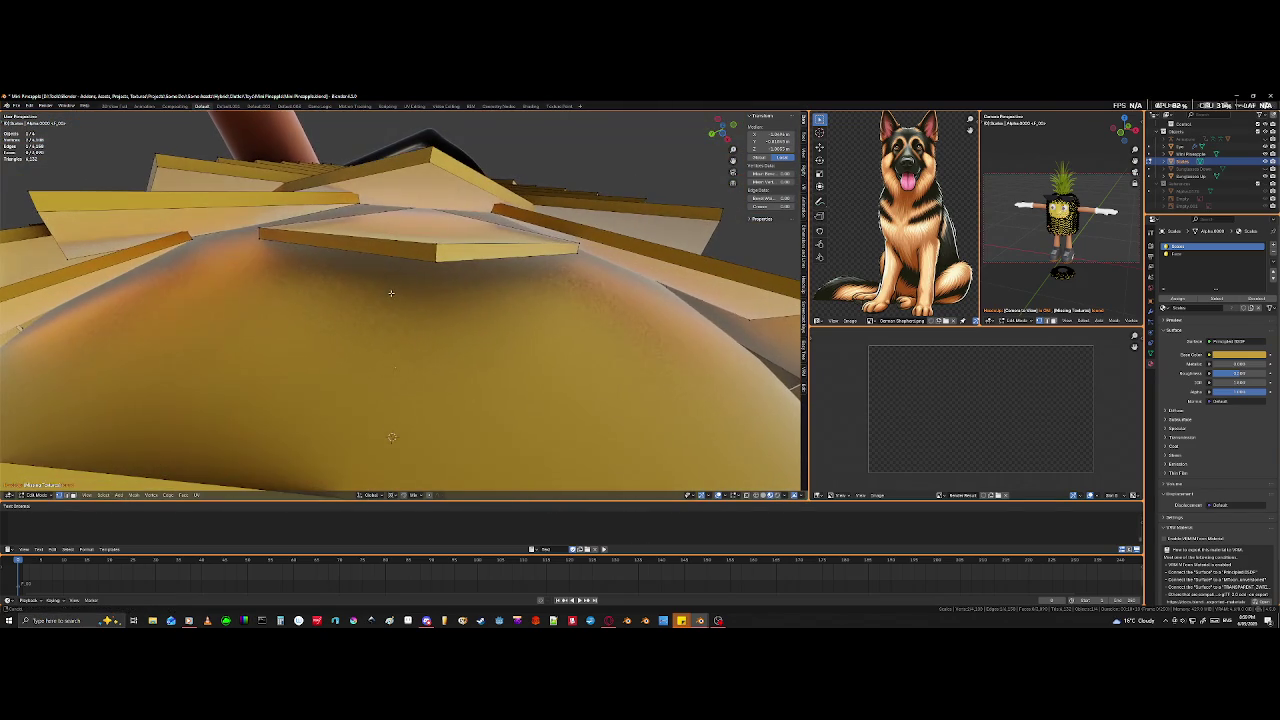
left_click(260, 227)
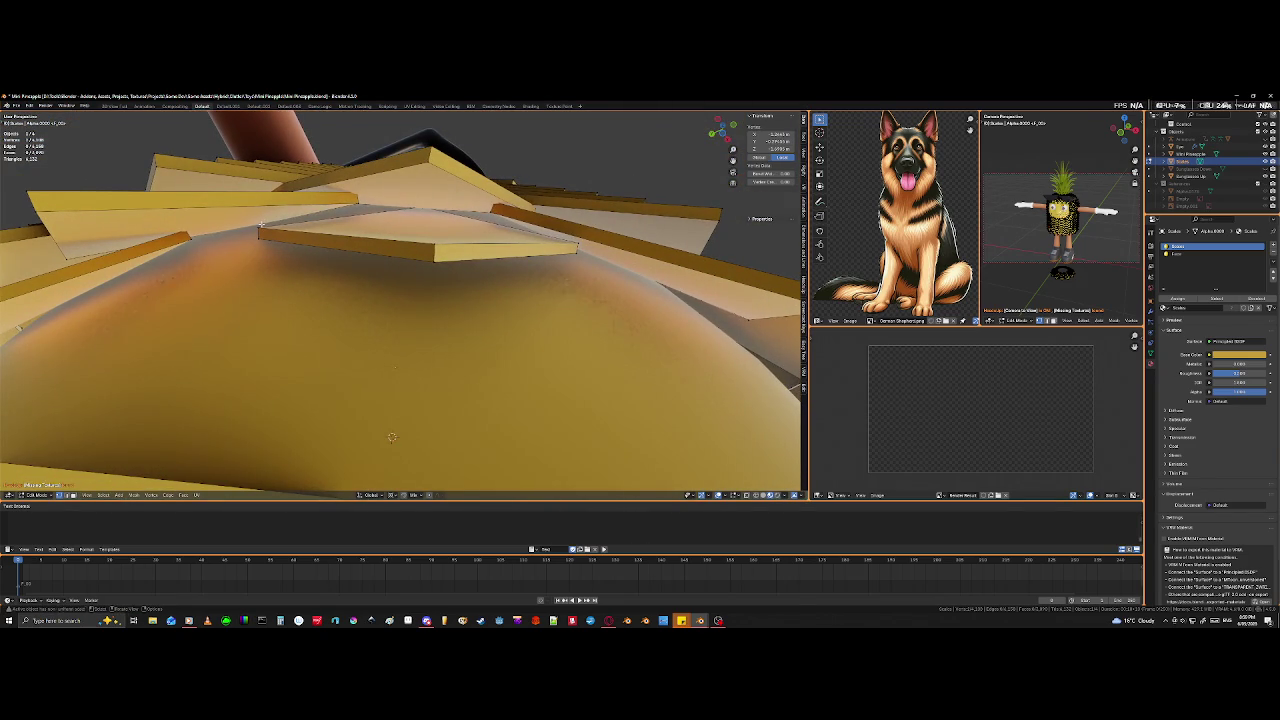
left_click(259, 229, "shift")
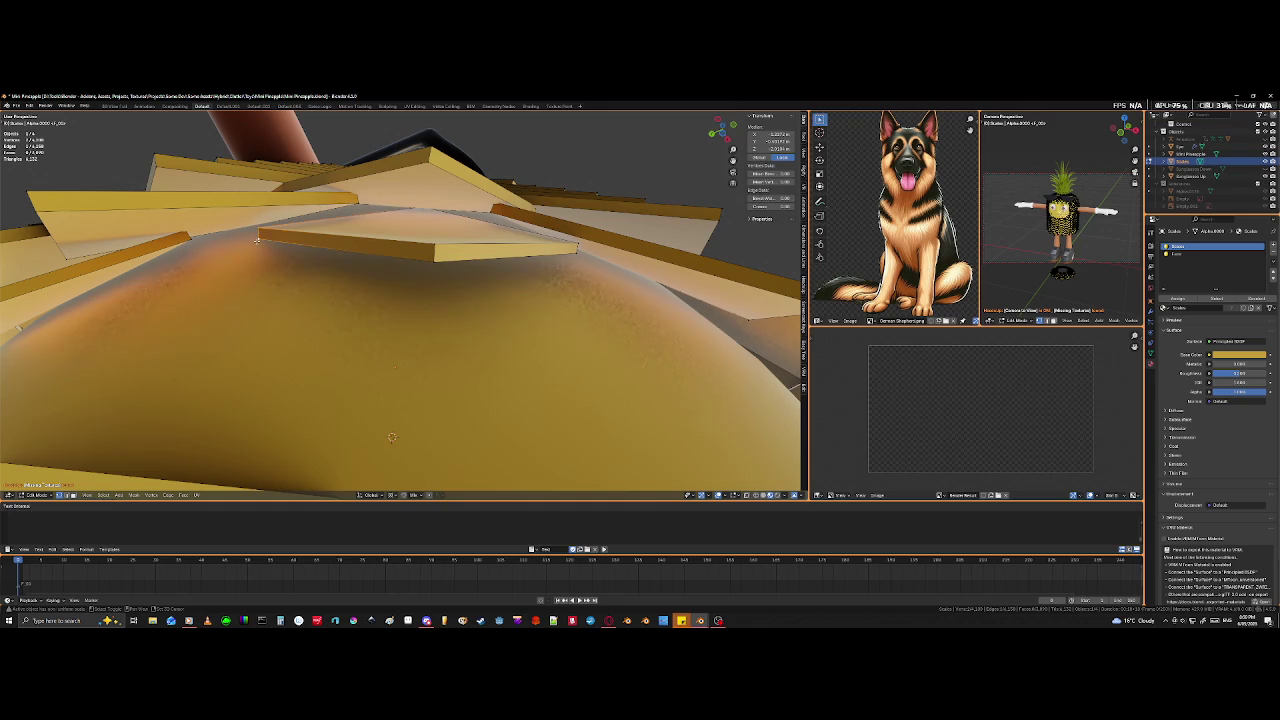
key("g")
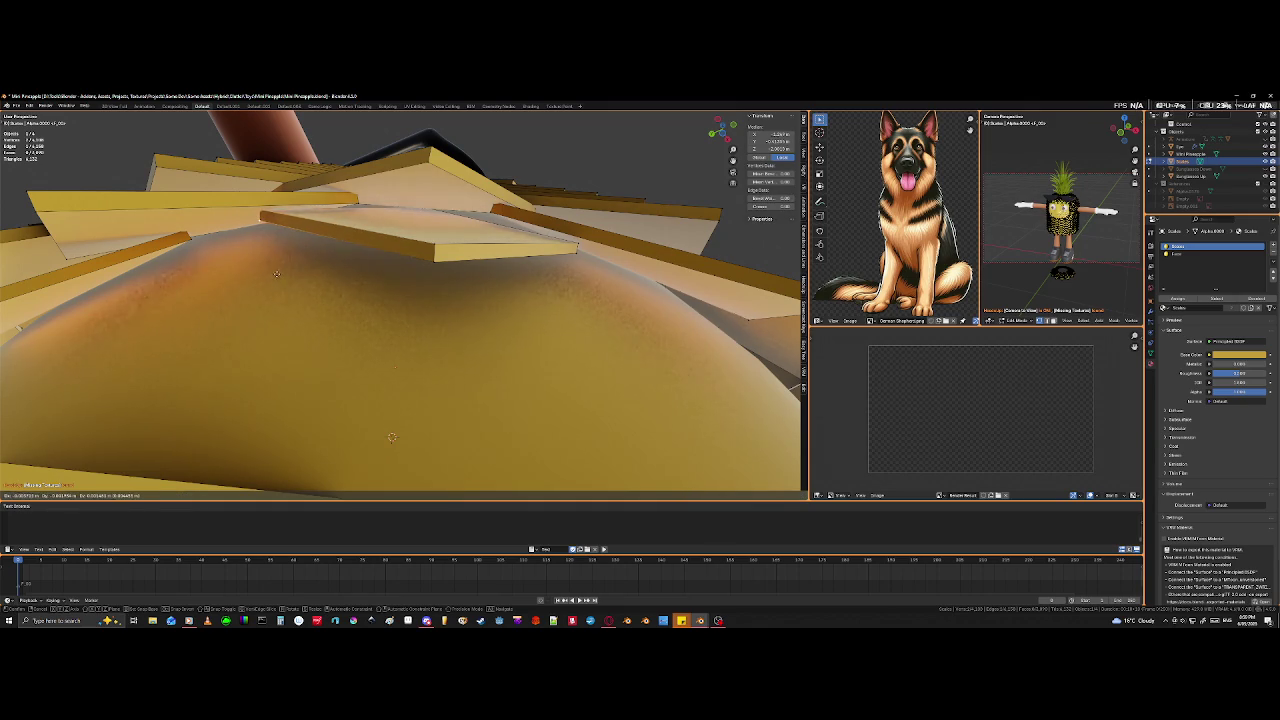
left_click(270, 292)
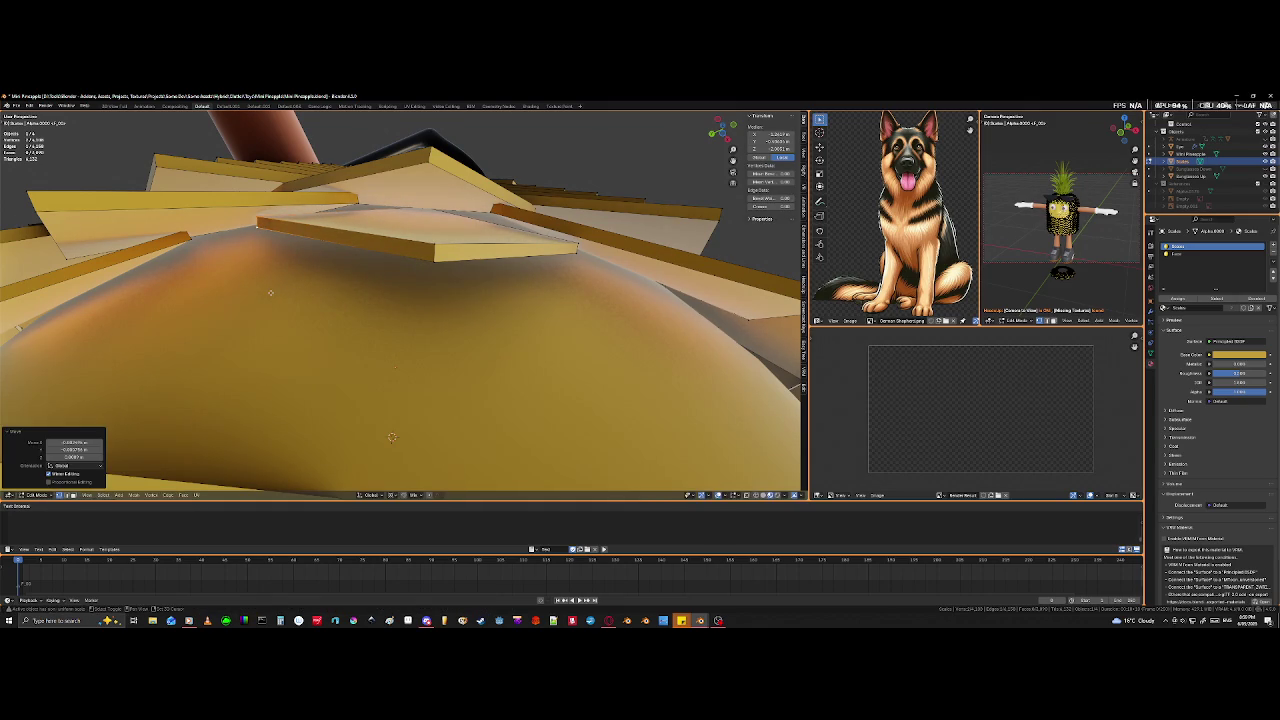
scroll(270, 292, "down", 5)
mouse_move(270, 292)
middle_mouse_down()
mouse_move(395, 286)
mouse_move(395, 195)
middle_mouse_up()
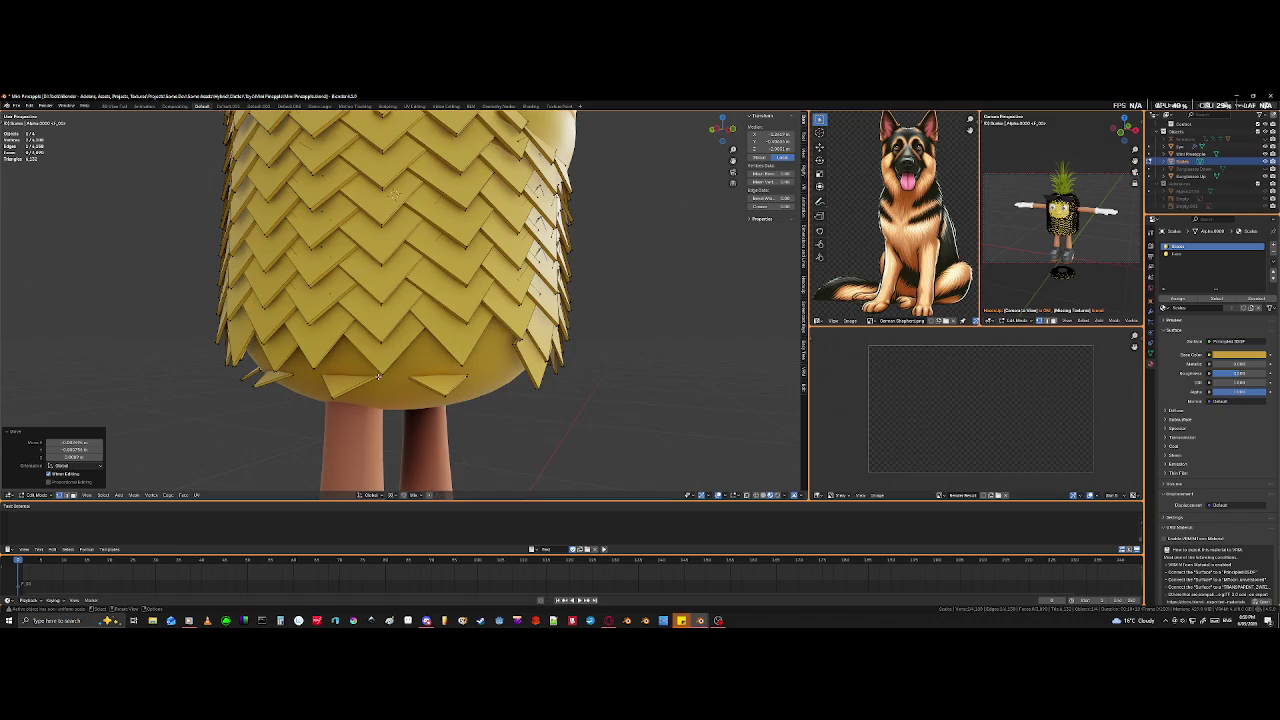
- Move another underside tile vertically along the Z axis
middle_click_drag(379, 375, 368, 262)
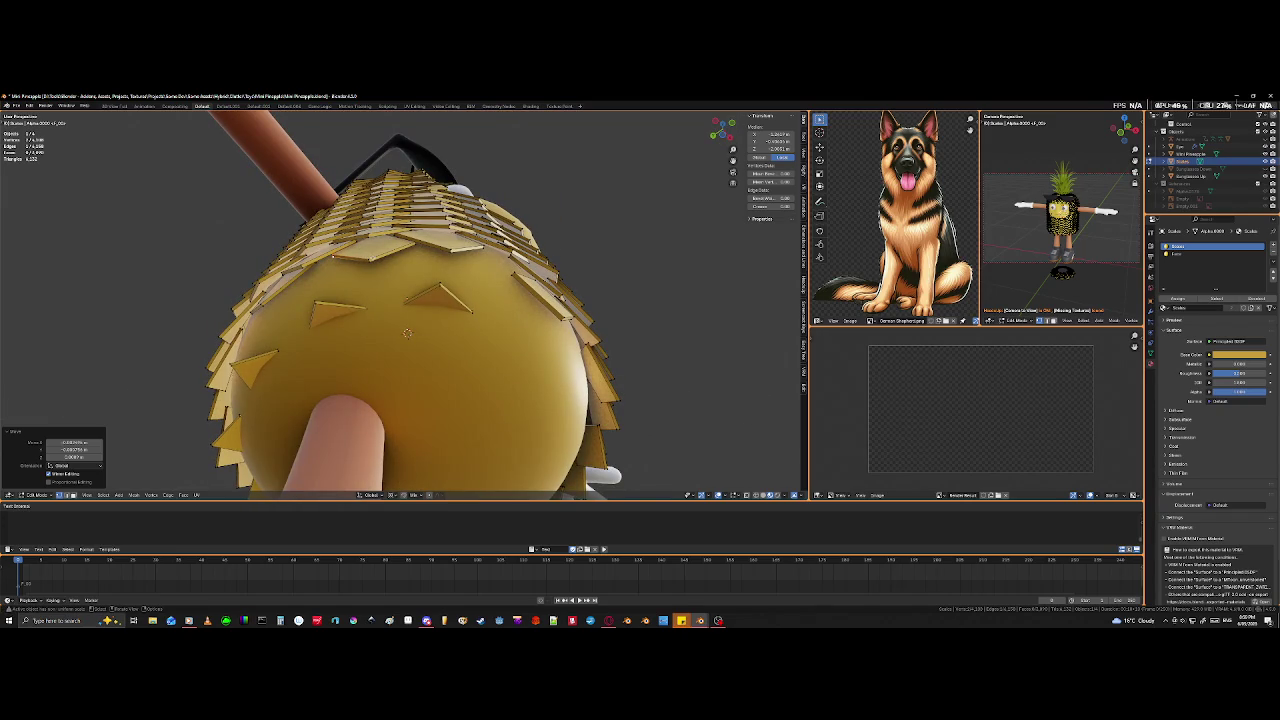
left_click(379, 270)
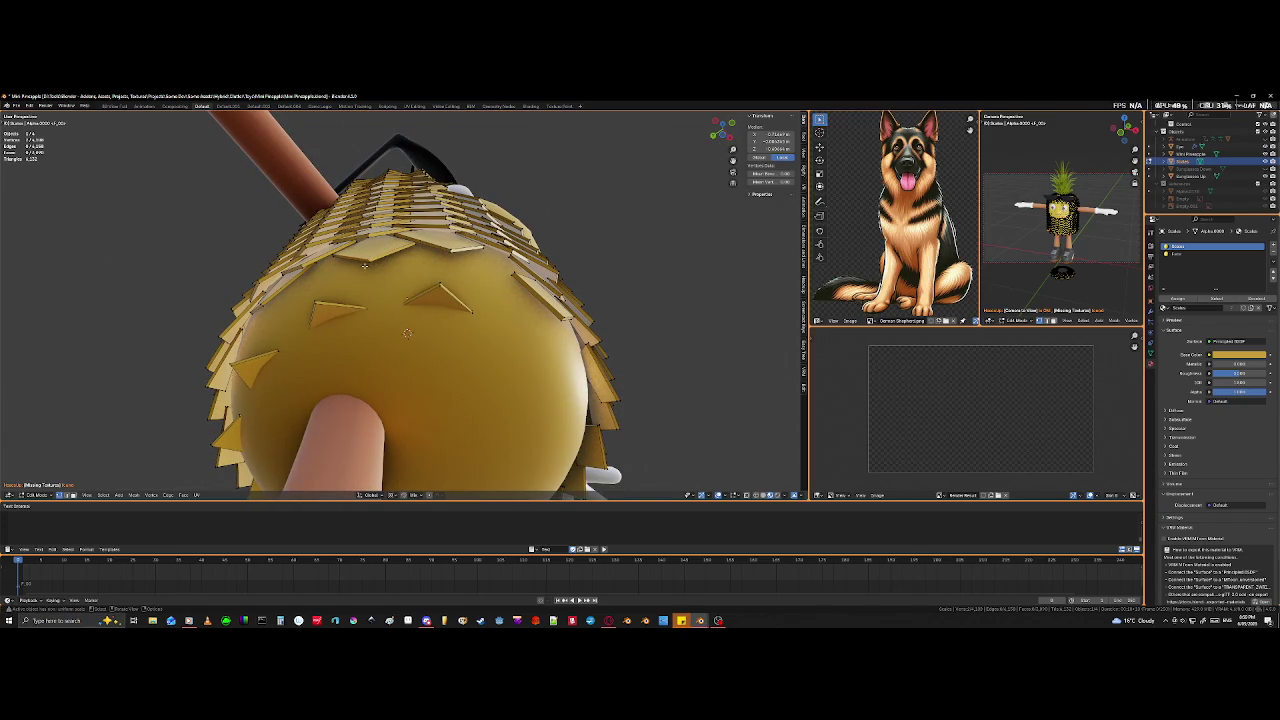
scroll(379, 270, "up", 5)
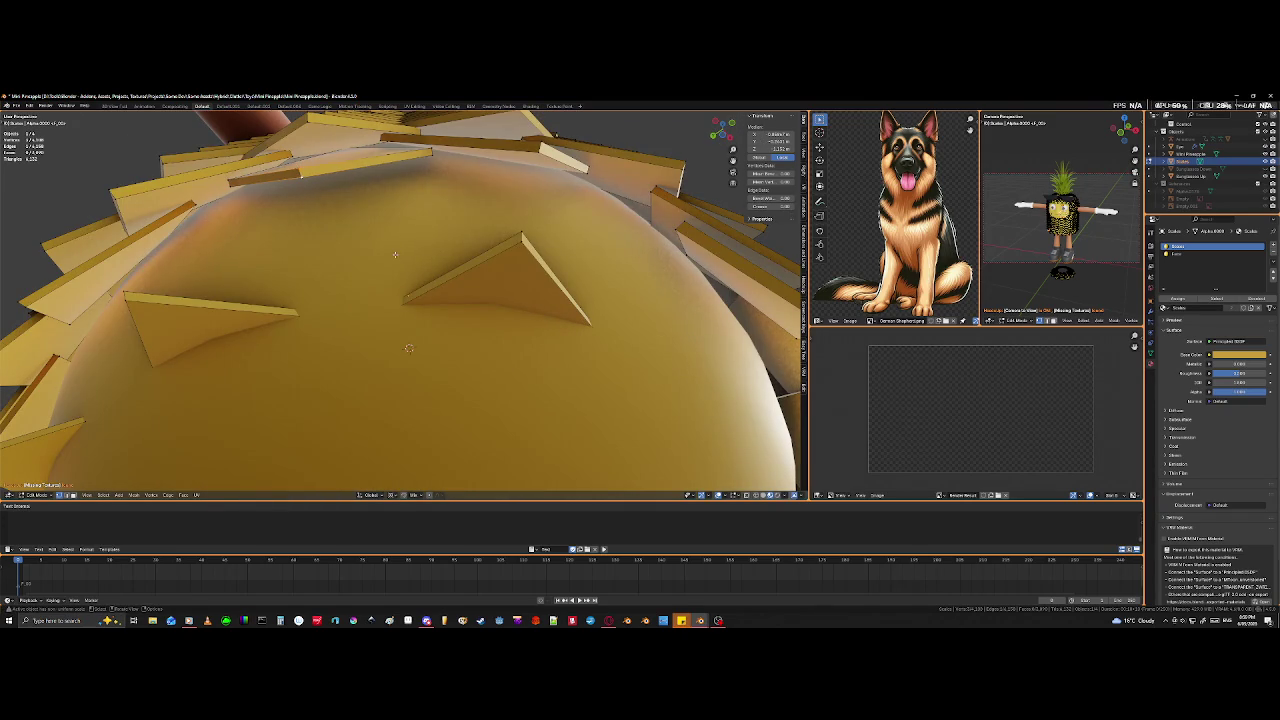
scroll(409, 348, "down", 5)
middle_click_drag(409, 348, 401, 313)
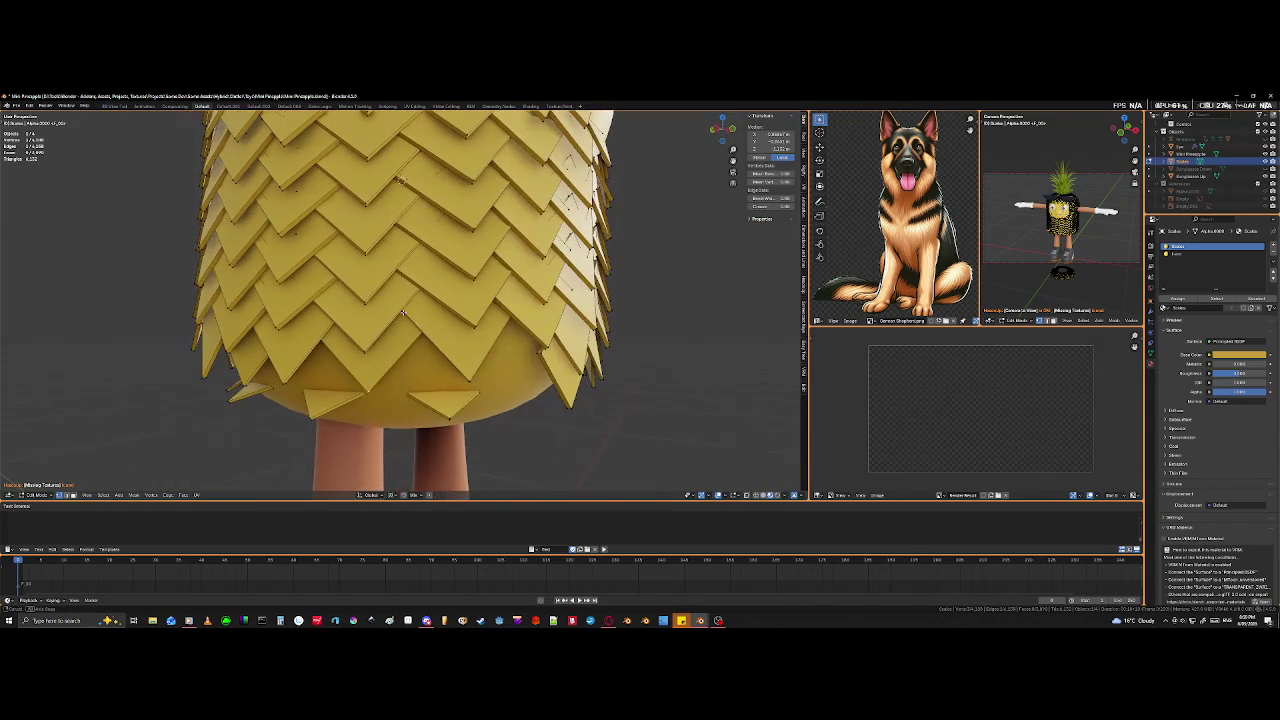
key("g")
key("z")
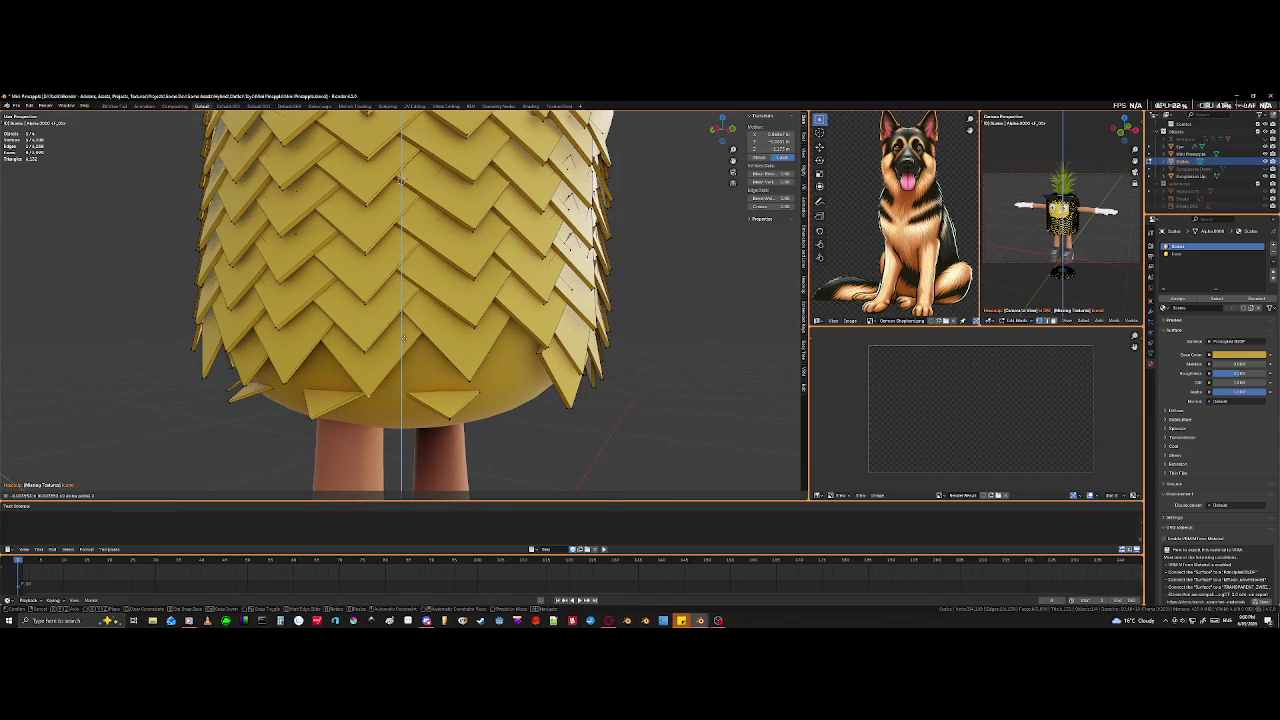
left_click(404, 338)
middle_click_drag(404, 338, 366, 355)
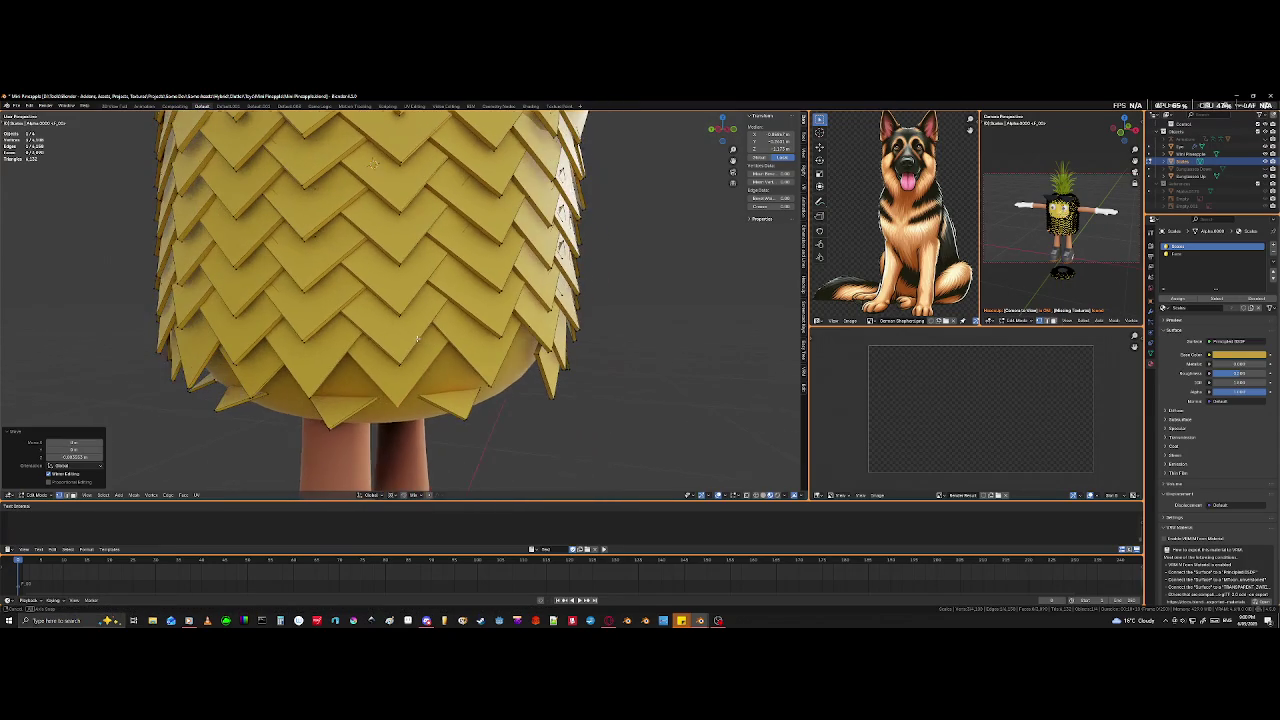
- In X-ray view, select a hidden bottom tile edge and move it into place
key("shift+z")
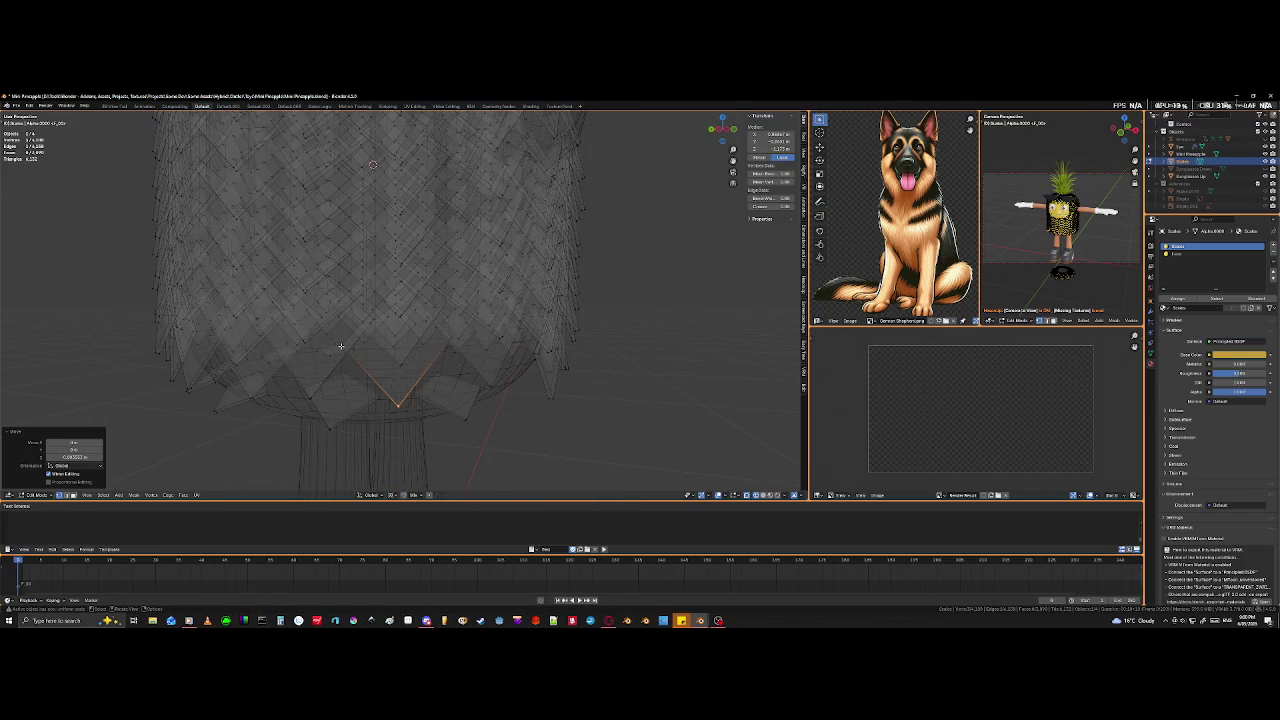
left_click(340, 345)
key("g")
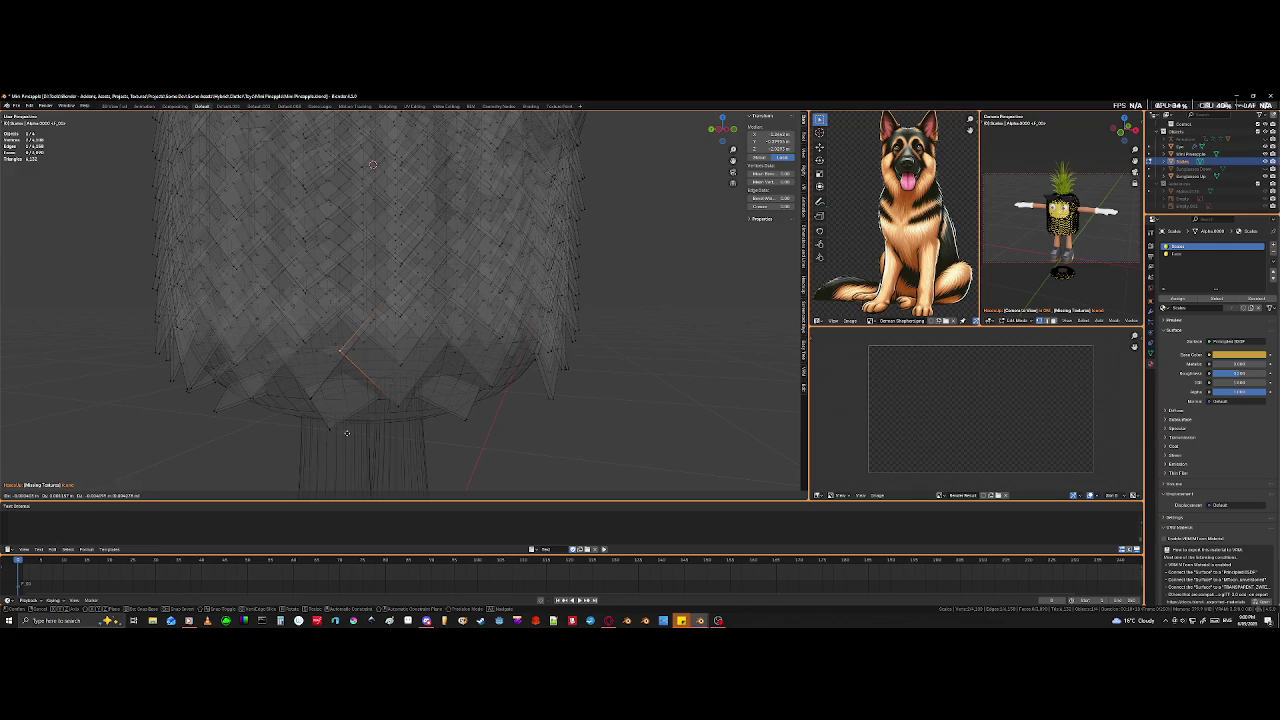
left_click(349, 431)
key("alt+z")
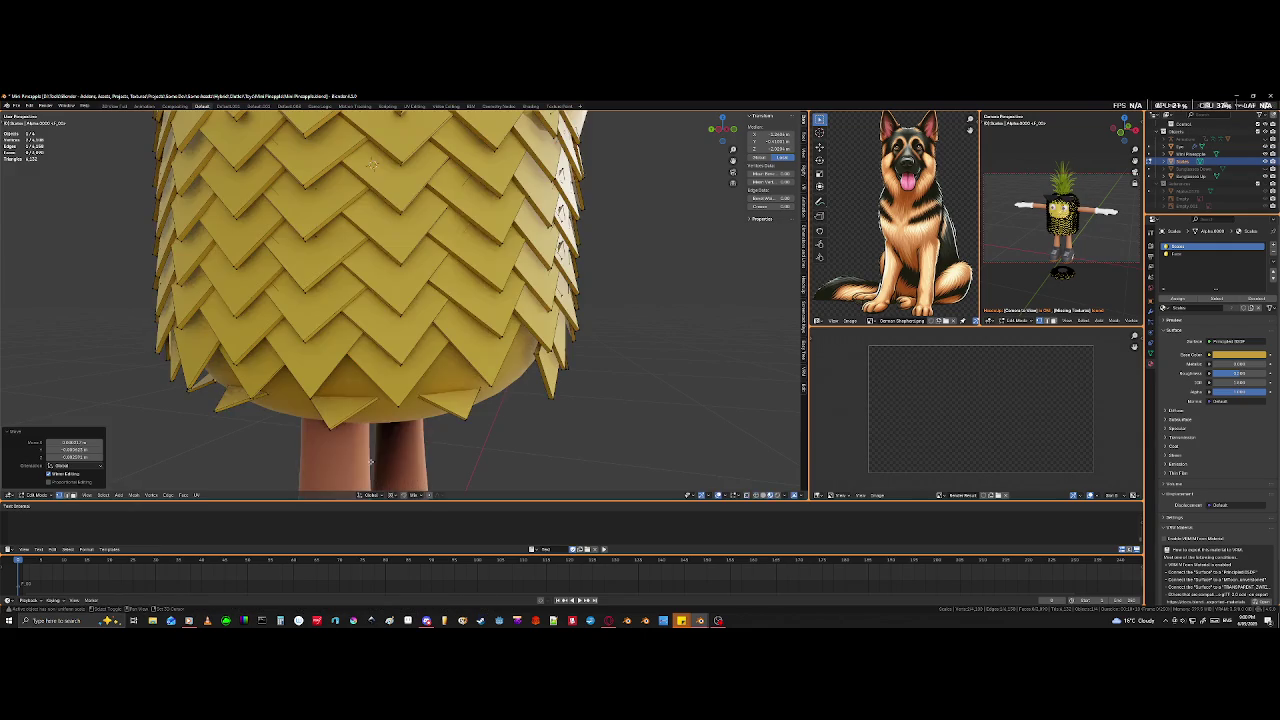
middle_click_drag(413, 465, 423, 441)
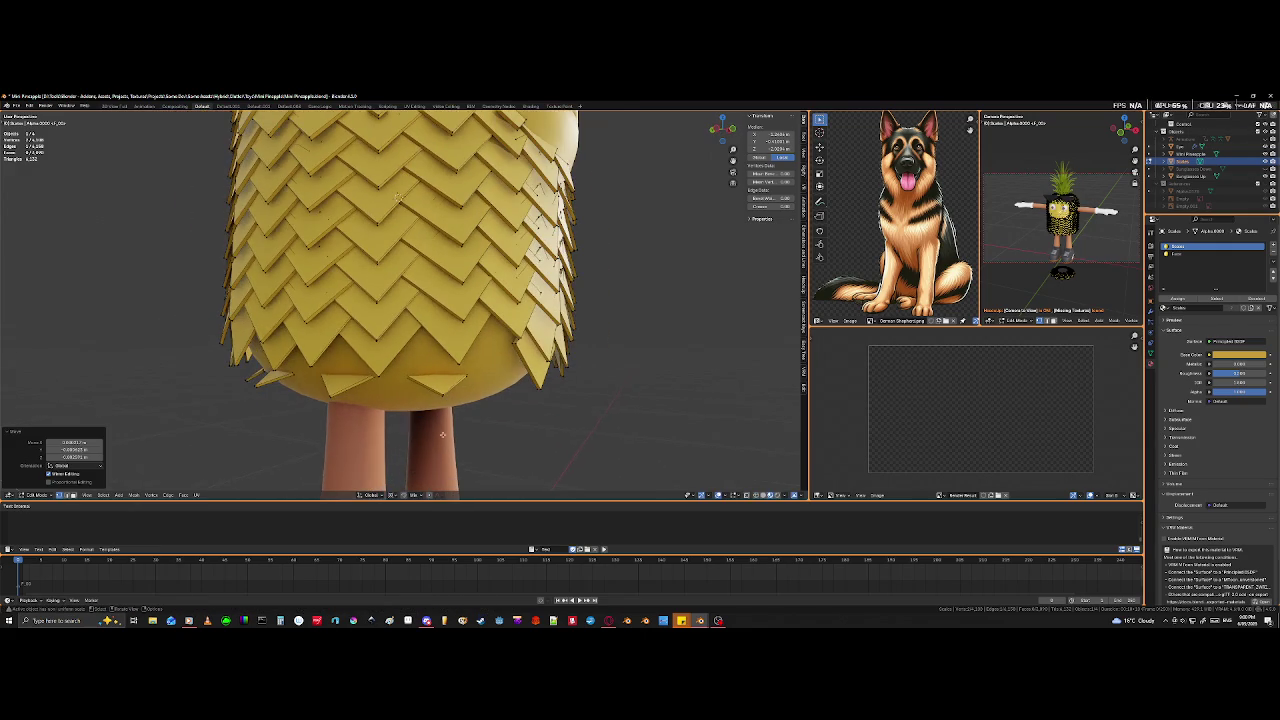
- Select a whole connected scale tile and stretch it vertically along Z
key("l")
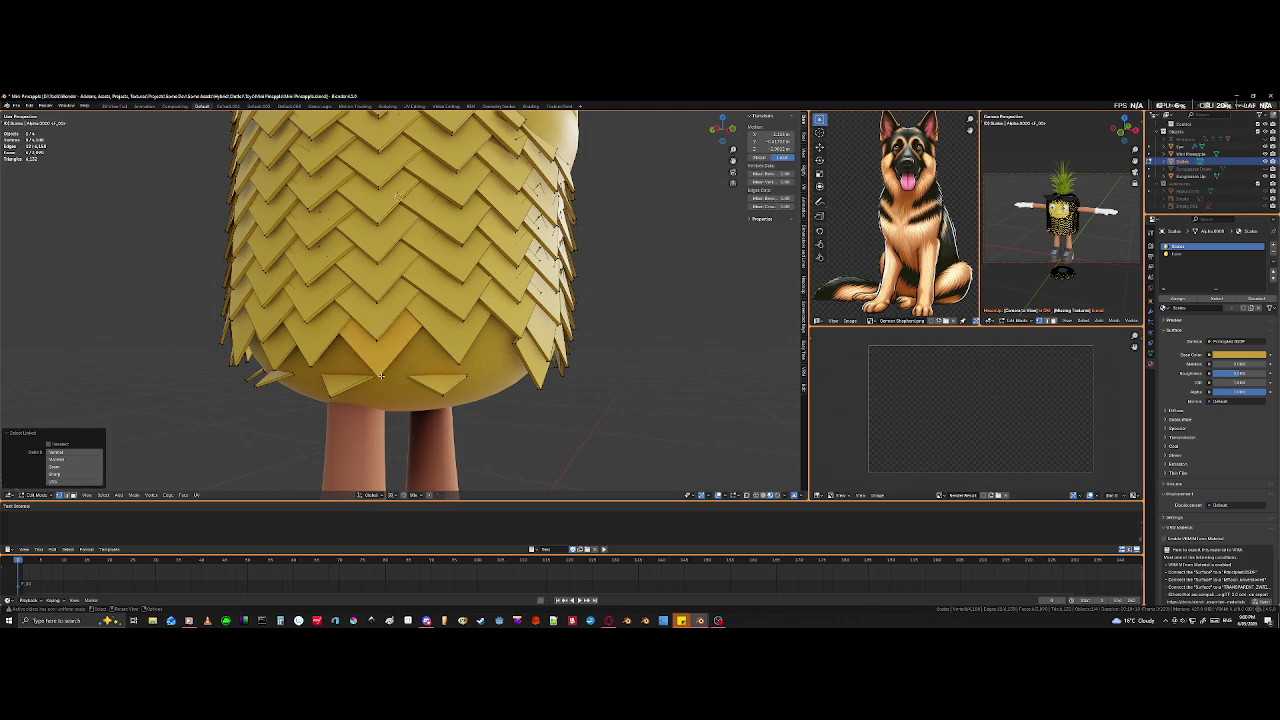
key("s")
key("z")
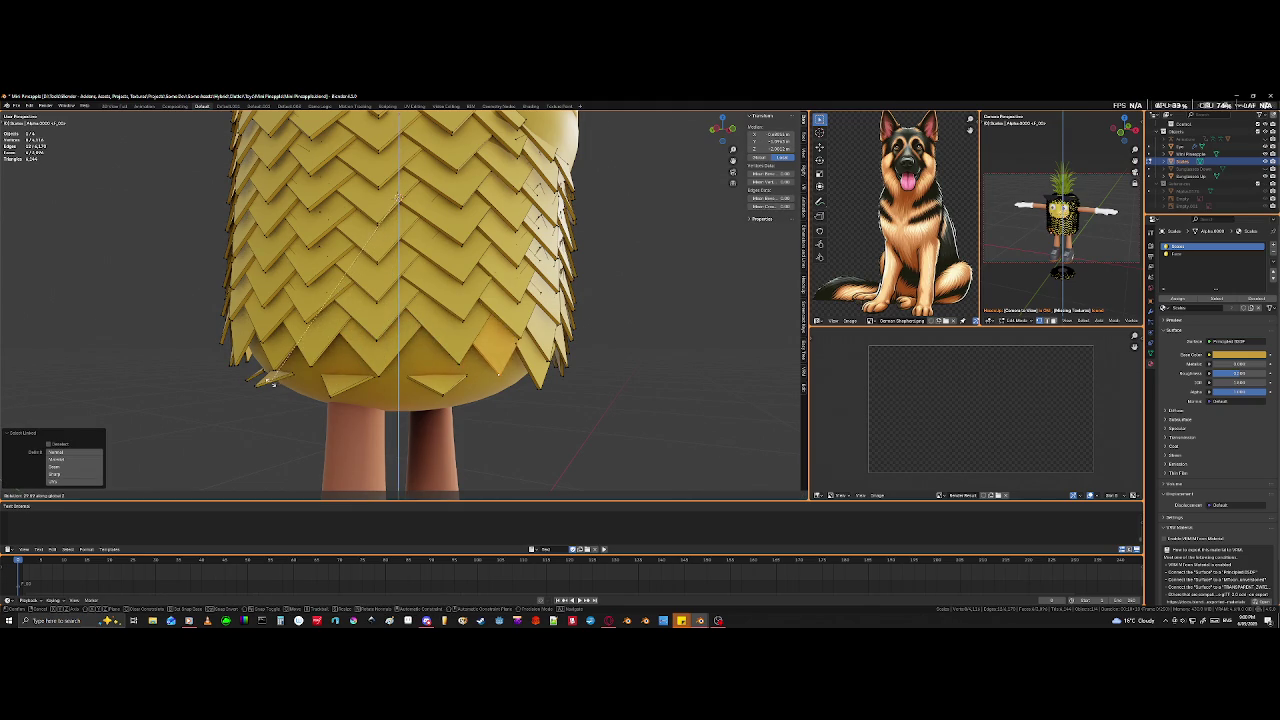
left_click(250, 395)
mouse_move(250, 395)
middle_mouse_down()
mouse_move(435, 413)
mouse_move(388, 403)
mouse_move(403, 418)
mouse_move(426, 387)
mouse_move(531, 390)
mouse_move(425, 372)
middle_mouse_up()
scroll(435, 413, "up", 2)
- Change the pivot point, then rotate and reposition an underside tile
left_click(386, 380)
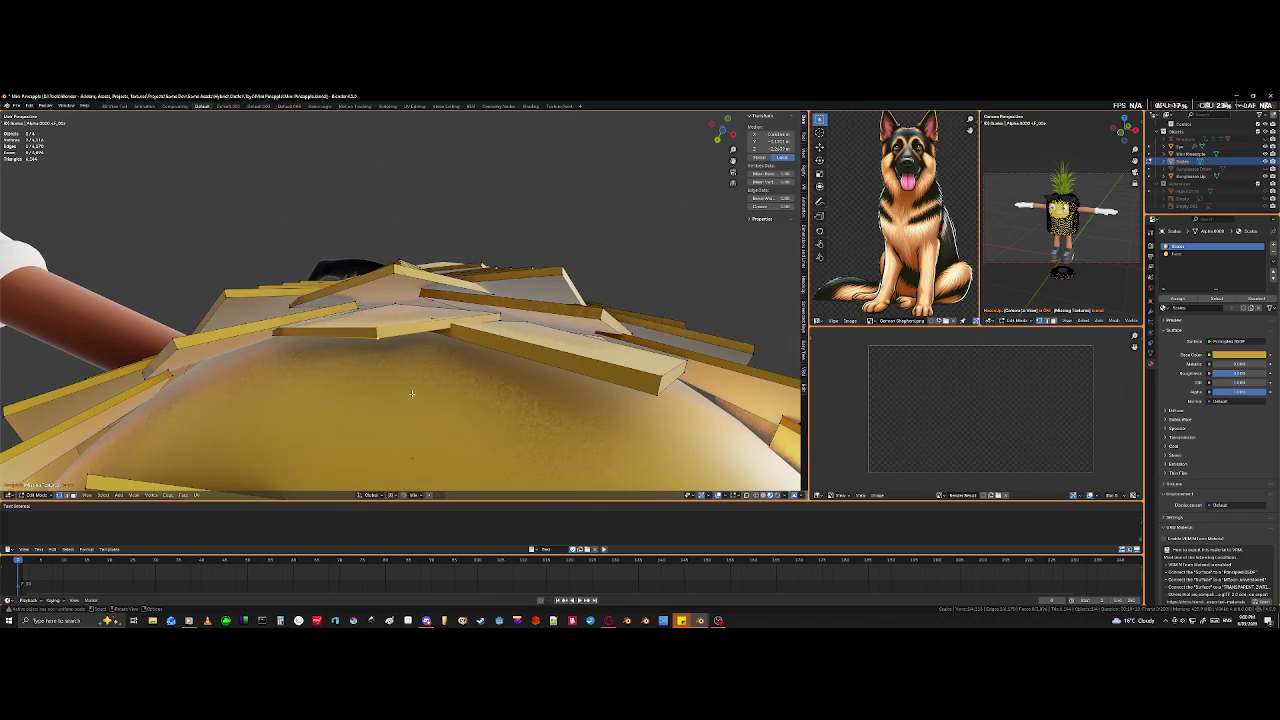
left_click(392, 496)
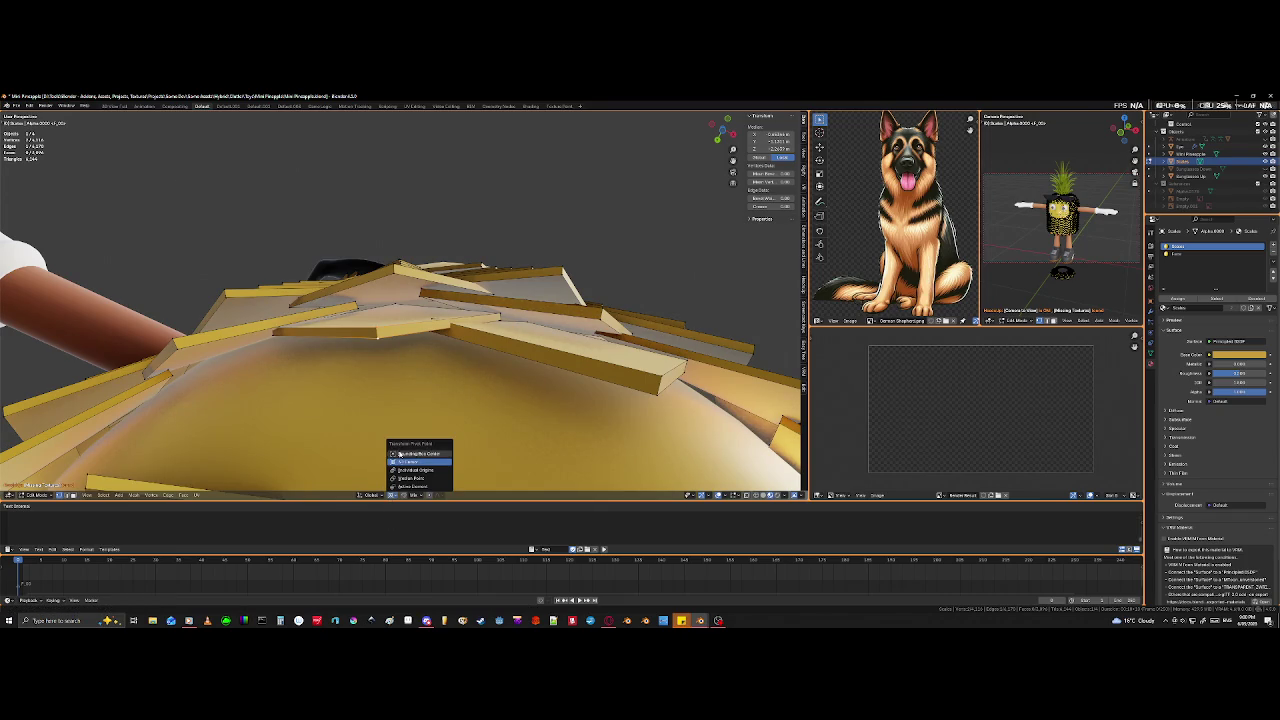
left_click(400, 449)
key("r")
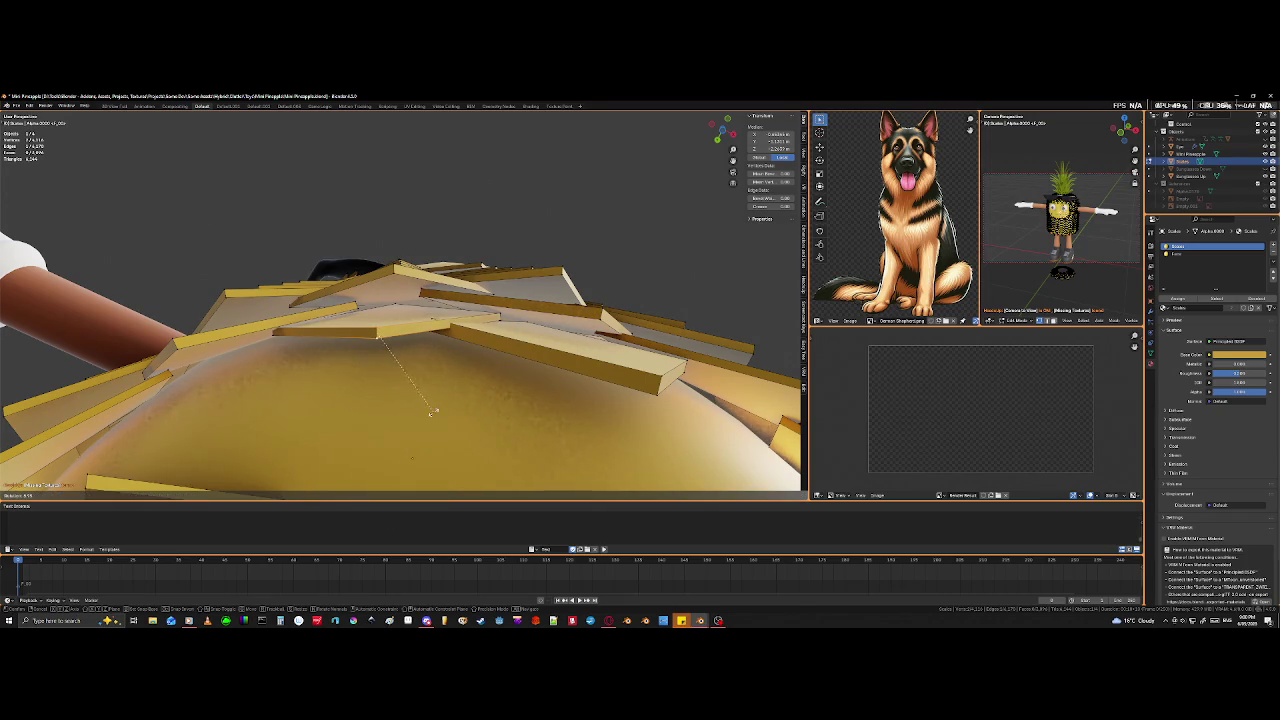
left_click(436, 410)
key("g")
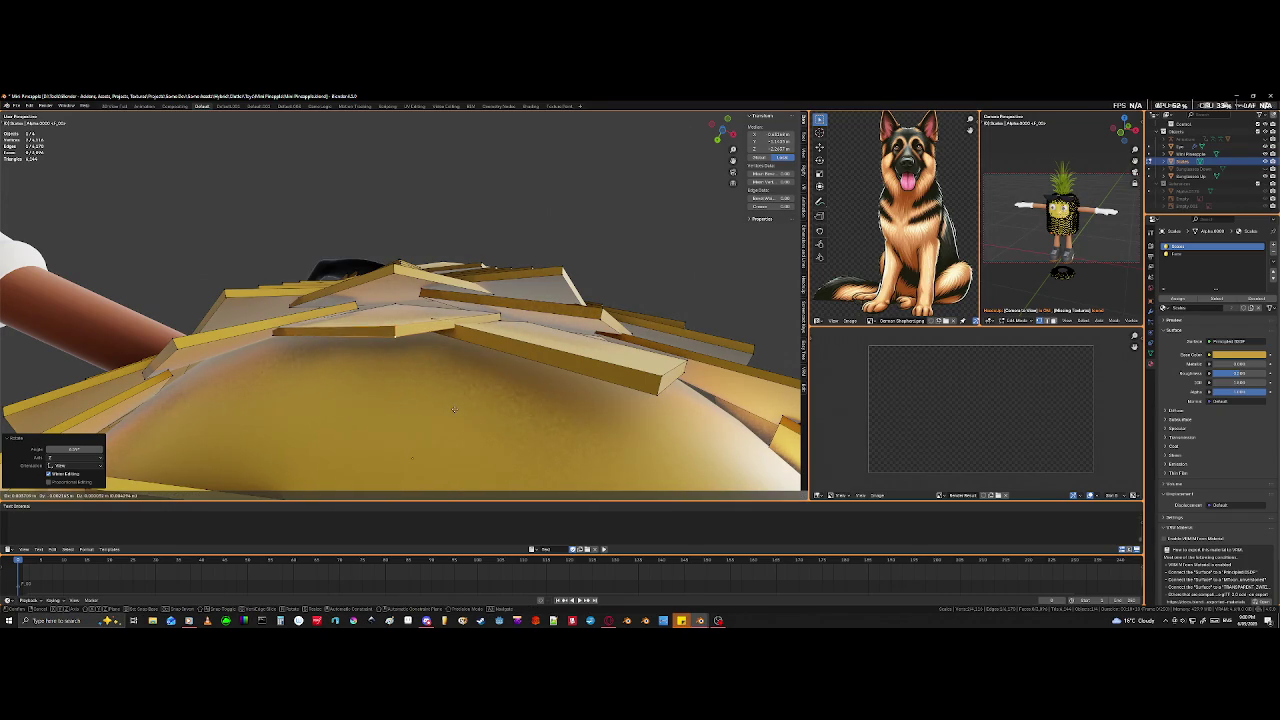
left_click(454, 406)
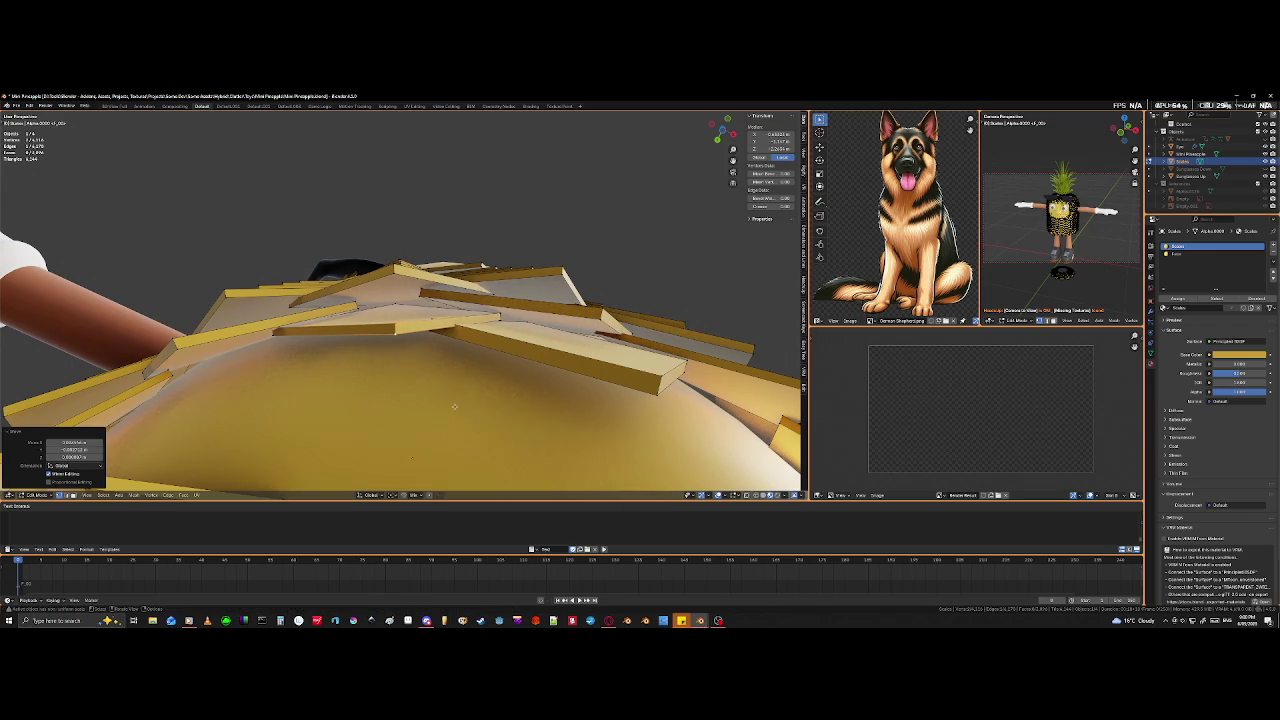
- Move the tile again to overlap the bare patch on the underside
middle_click_drag(279, 340, 286, 331)
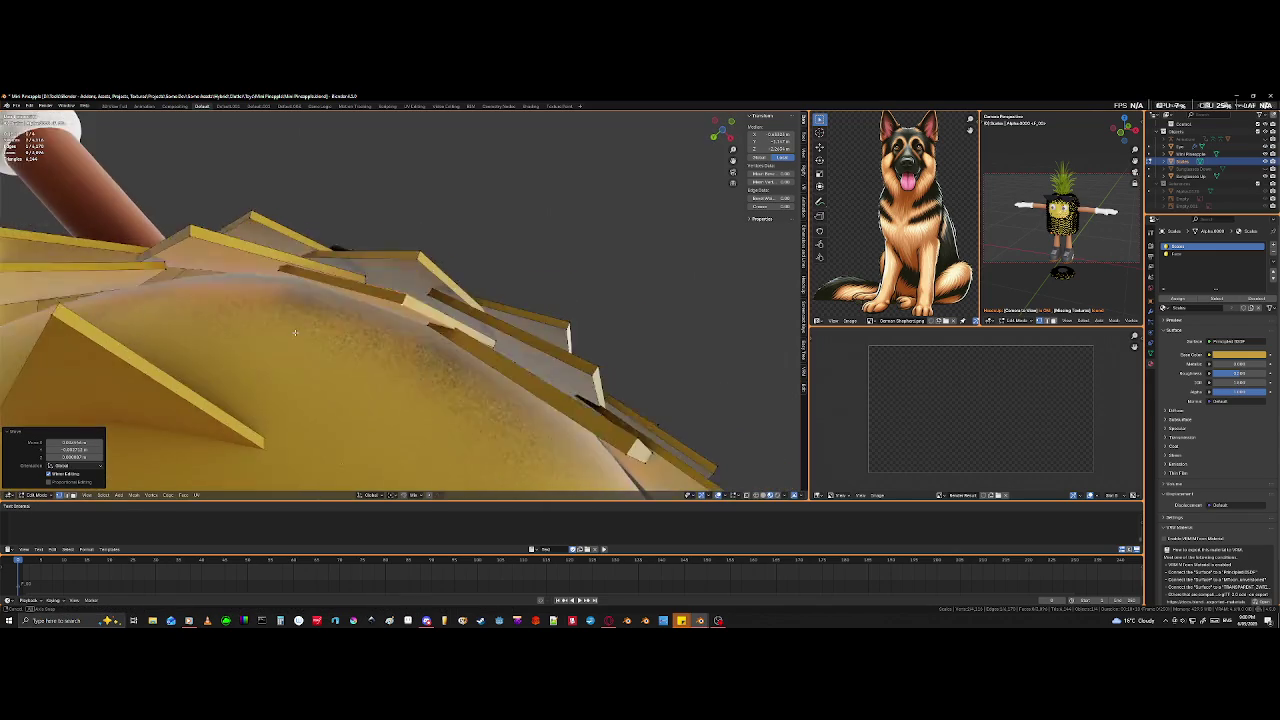
key("shift+z")
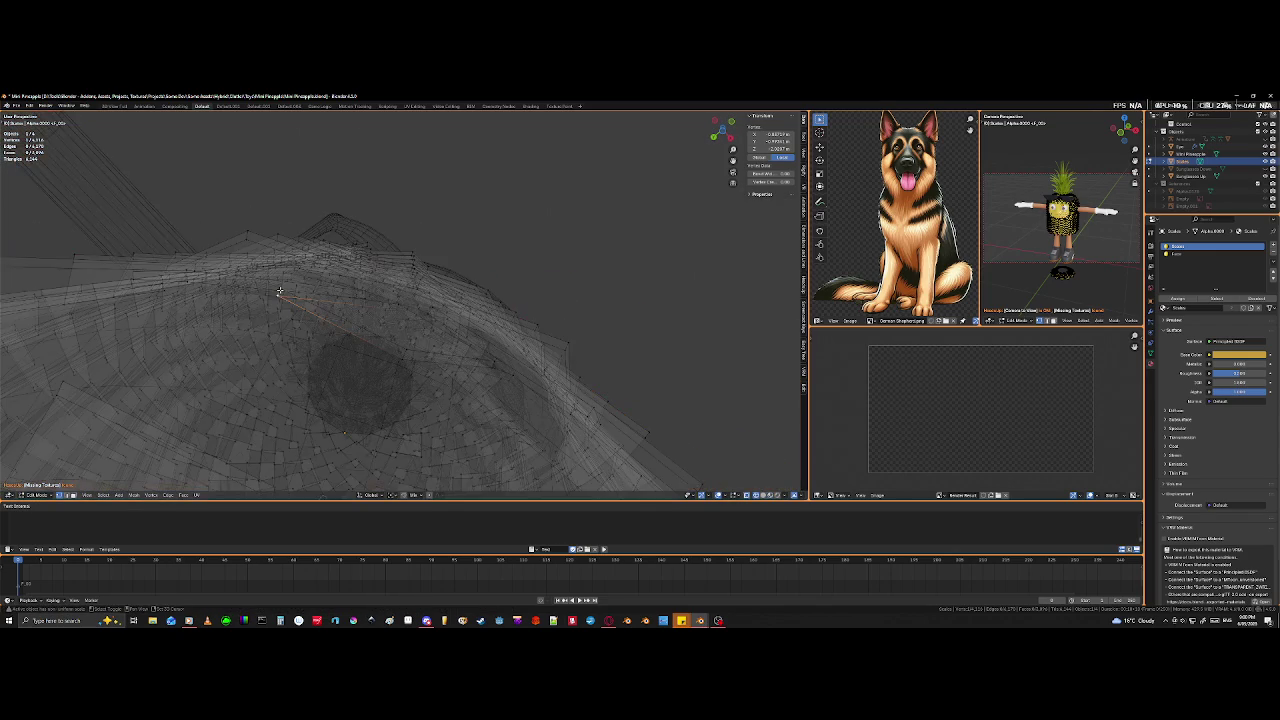
key("shift+z")
middle_click_drag(280, 291, 281, 340)
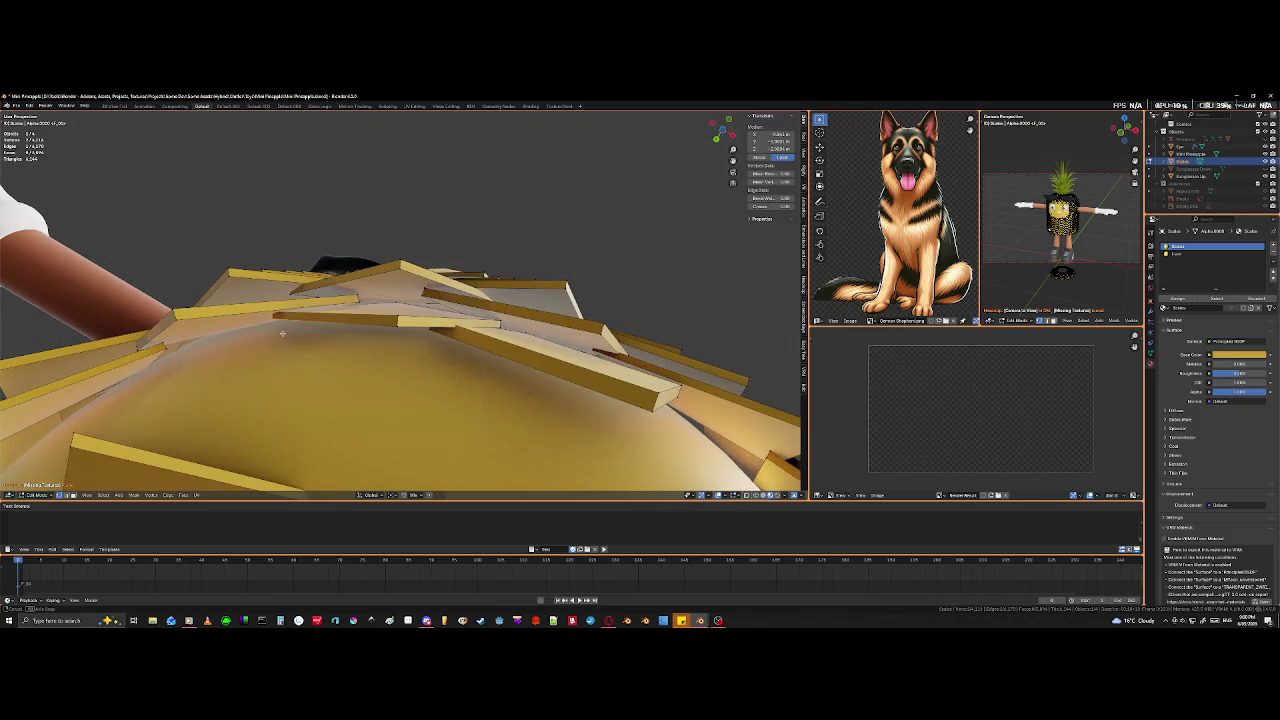
key("g")
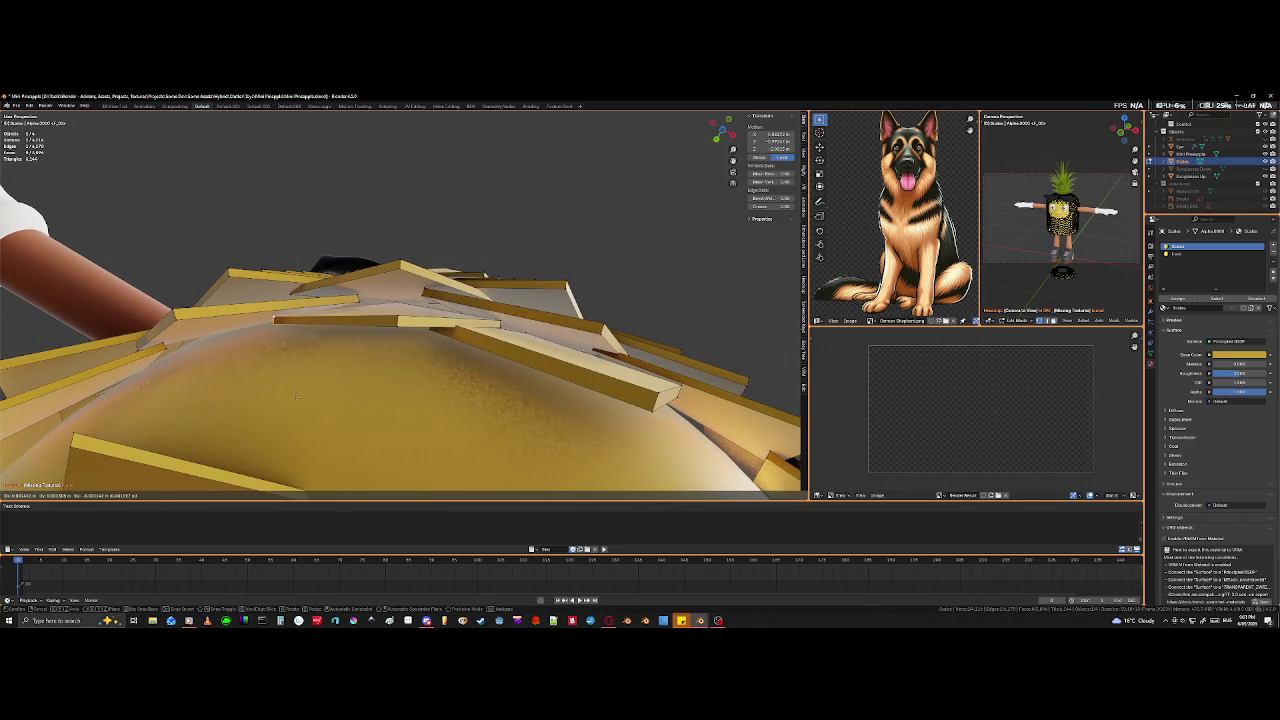
left_click(299, 393)
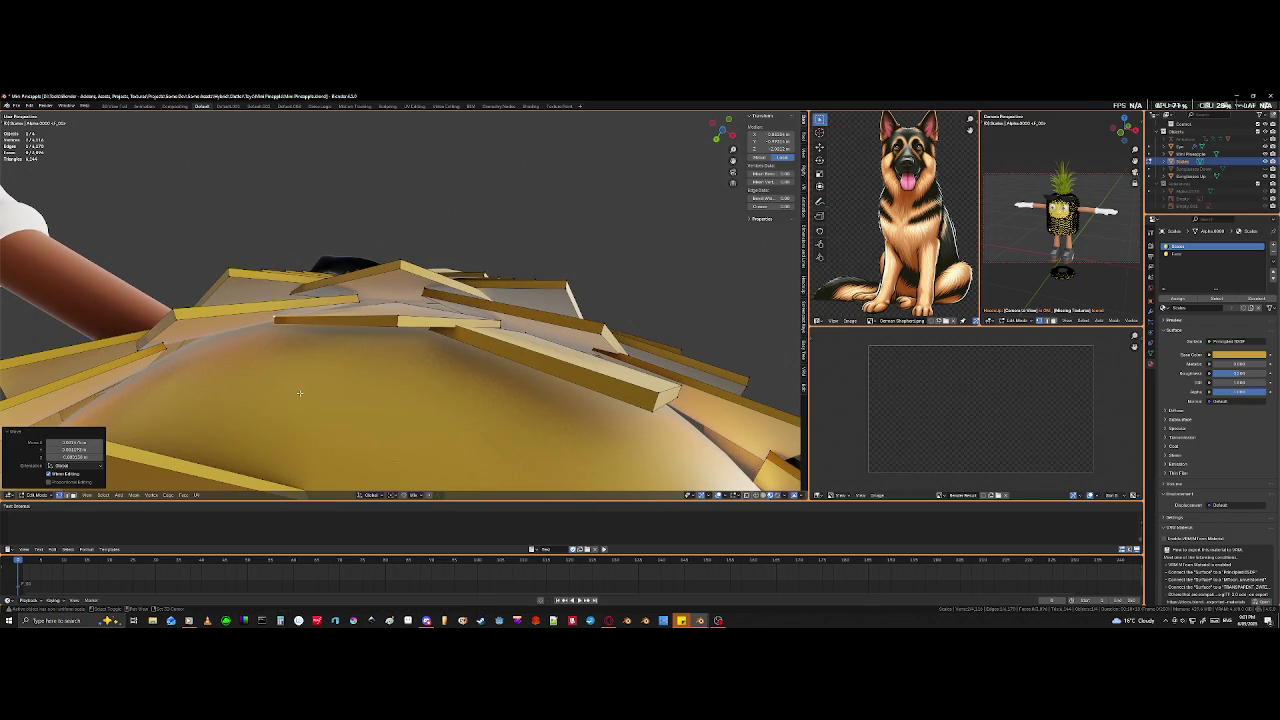
middle_click_drag(508, 366, 430, 316)
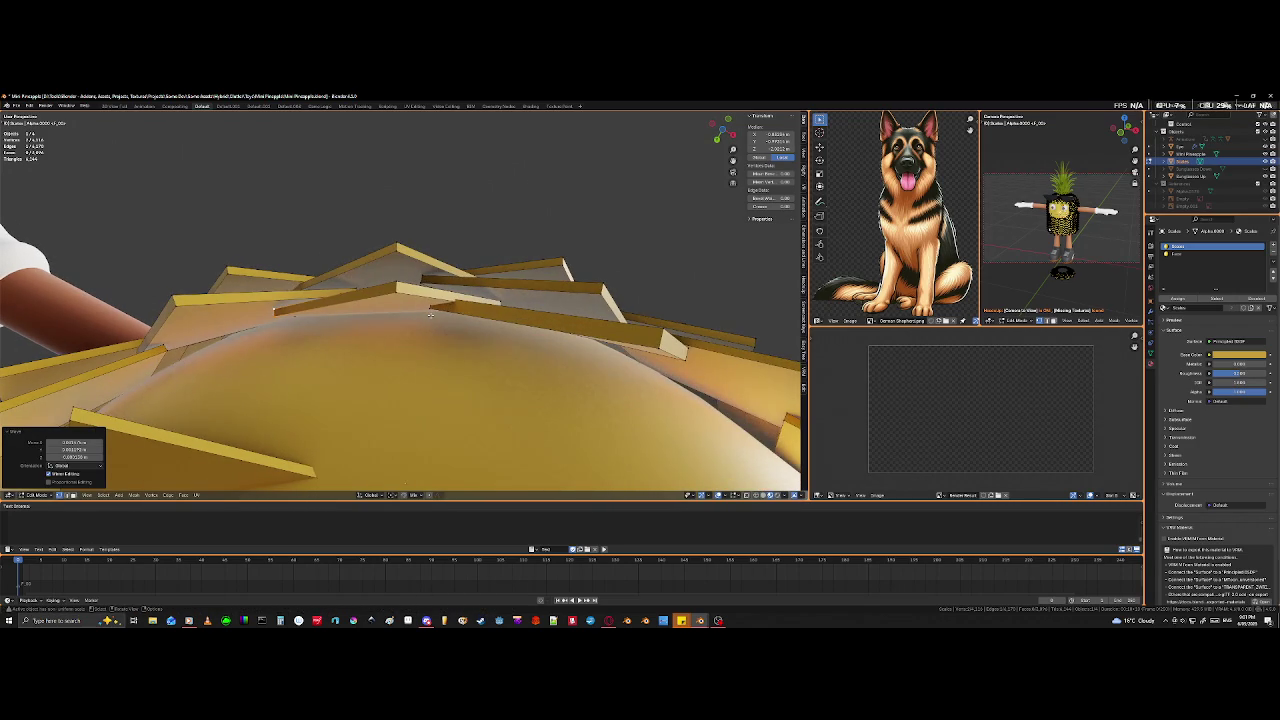
- Using X-ray, select an edge of the plank tile and move it into position
left_click(431, 312)
key("shift+z")
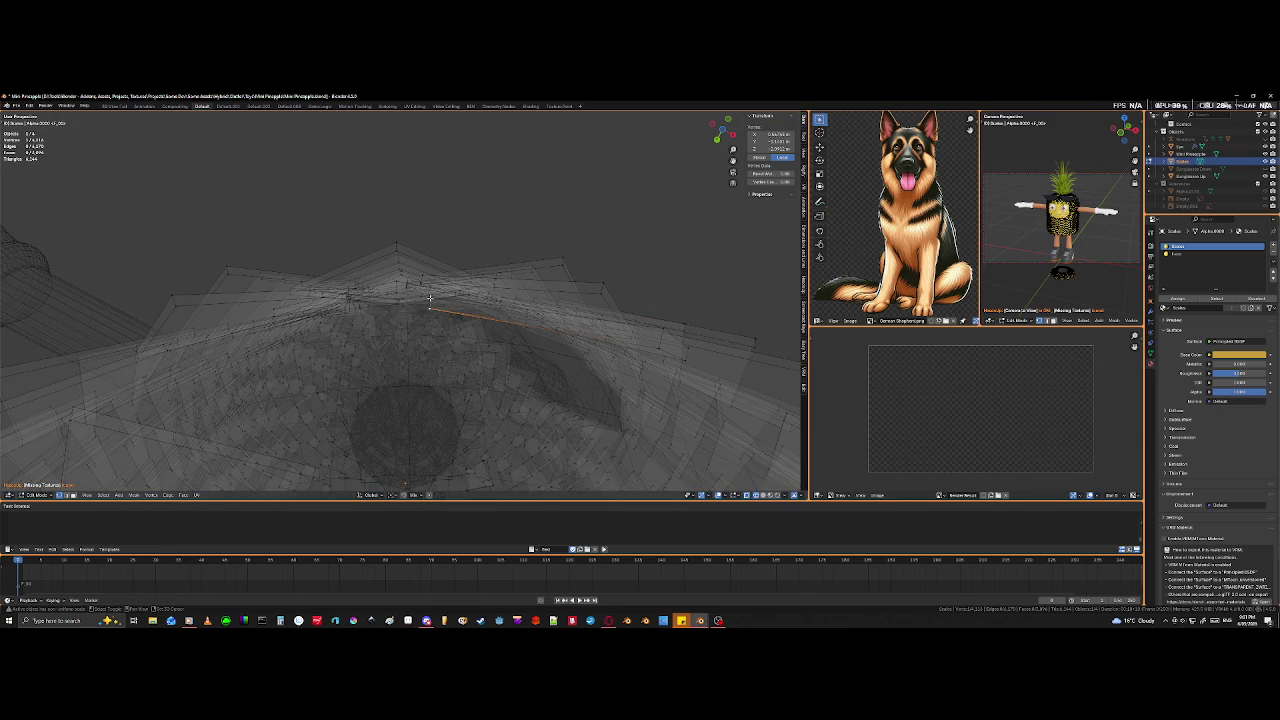
left_click(430, 313)
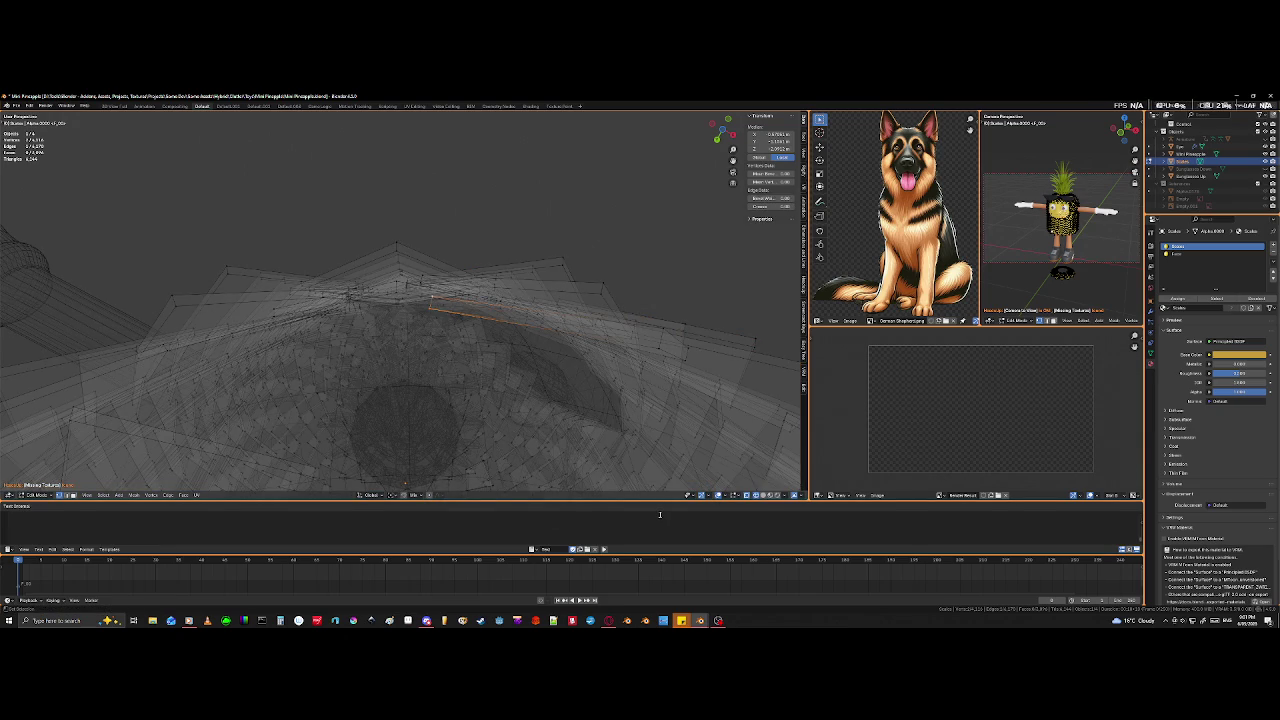
middle_click_drag(560, 430, 540, 440)
key("shift+z")
key("g")
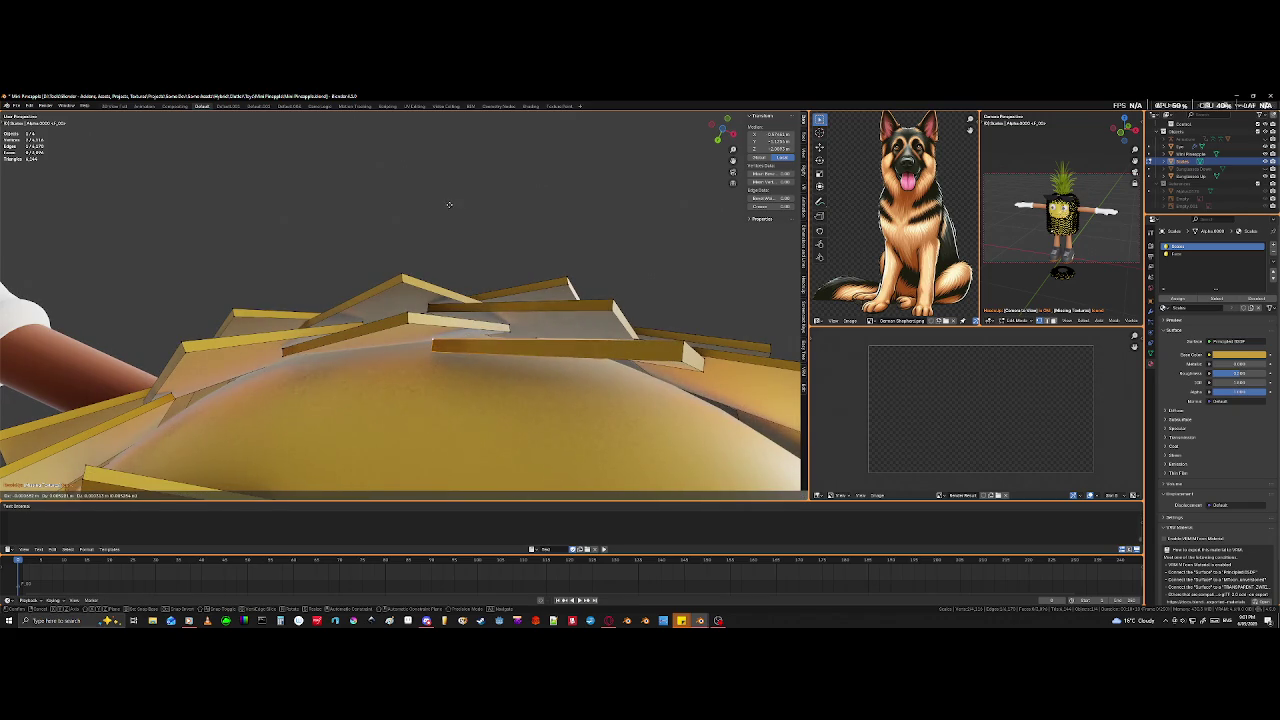
left_click(446, 200)
mouse_move(457, 214)
middle_mouse_down()
mouse_move(560, 321)
mouse_move(400, 334)
mouse_move(520, 368)
mouse_move(440, 345)
mouse_move(463, 331)
mouse_move(358, 340)
mouse_move(420, 345)
mouse_move(490, 377)
mouse_move(440, 370)
mouse_move(466, 381)
mouse_move(528, 365)
mouse_move(371, 356)
mouse_move(357, 373)
middle_mouse_up()
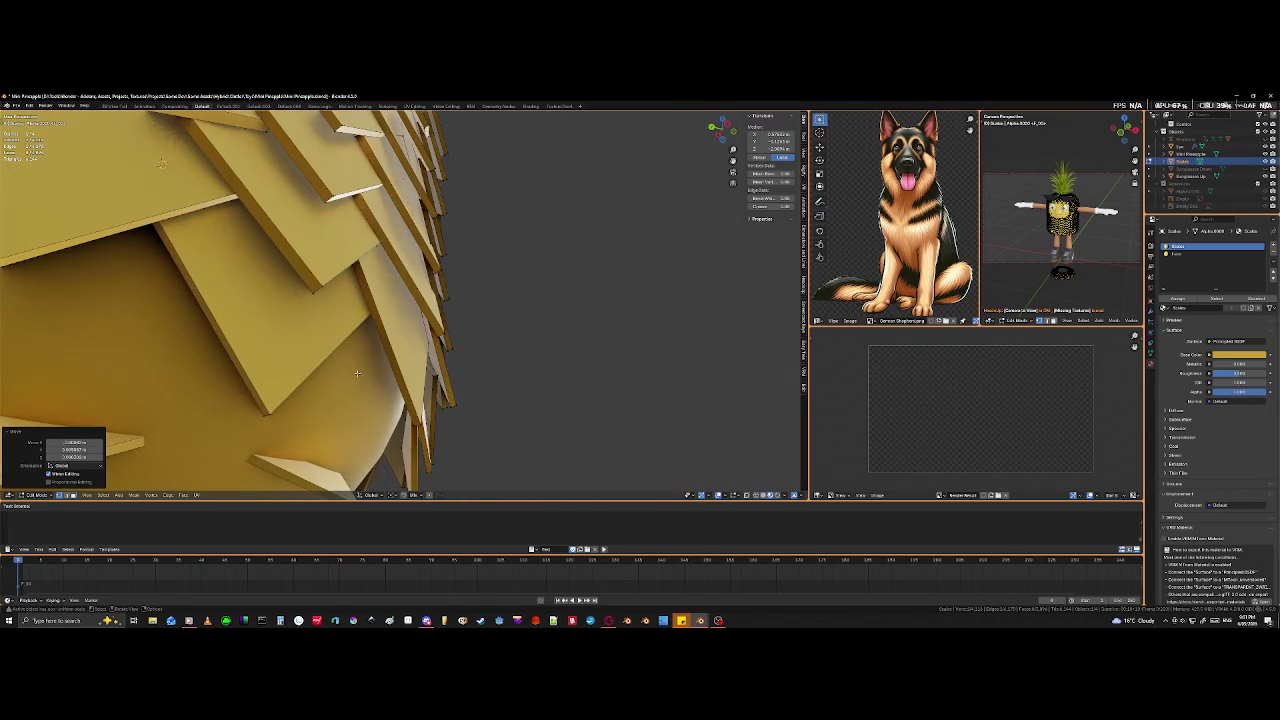
- Rotate and move a connected tile strip into place, then orbit to check the top and back
middle_click_drag(544, 438, 533, 476)
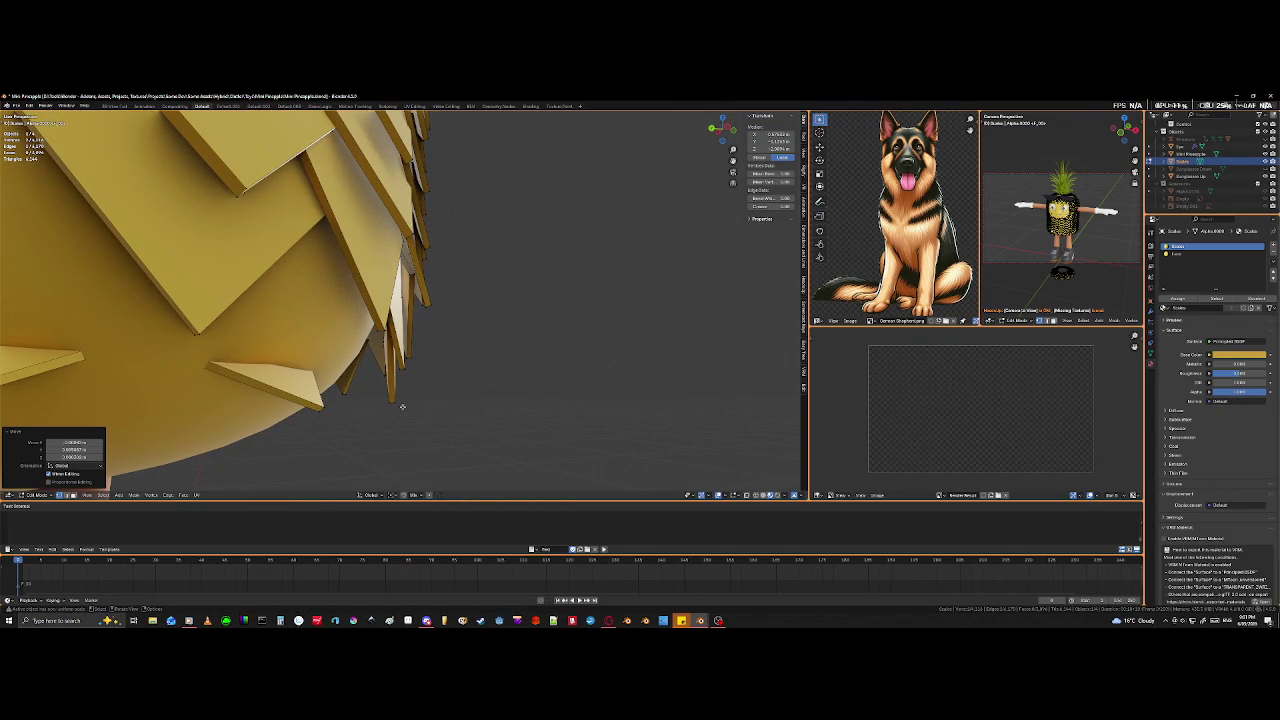
key("l")
key("r")
left_click(430, 450)
middle_click_drag(430, 450, 358, 340)
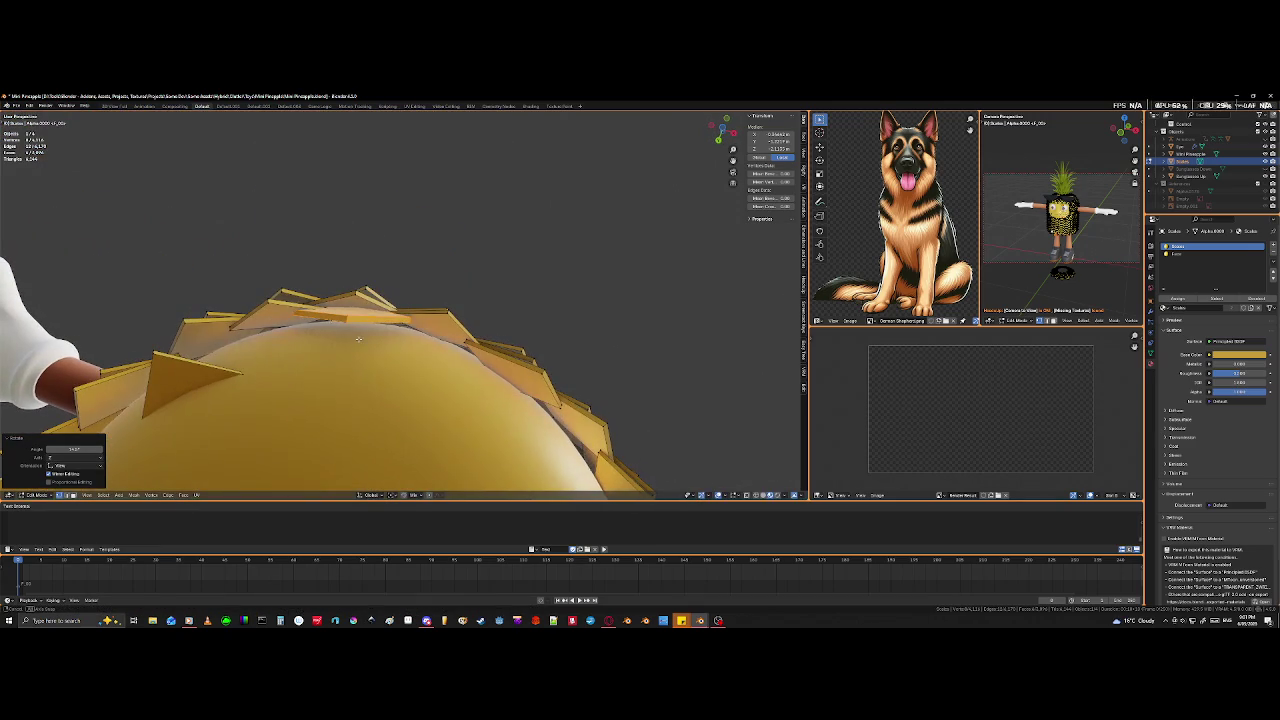
key("g")
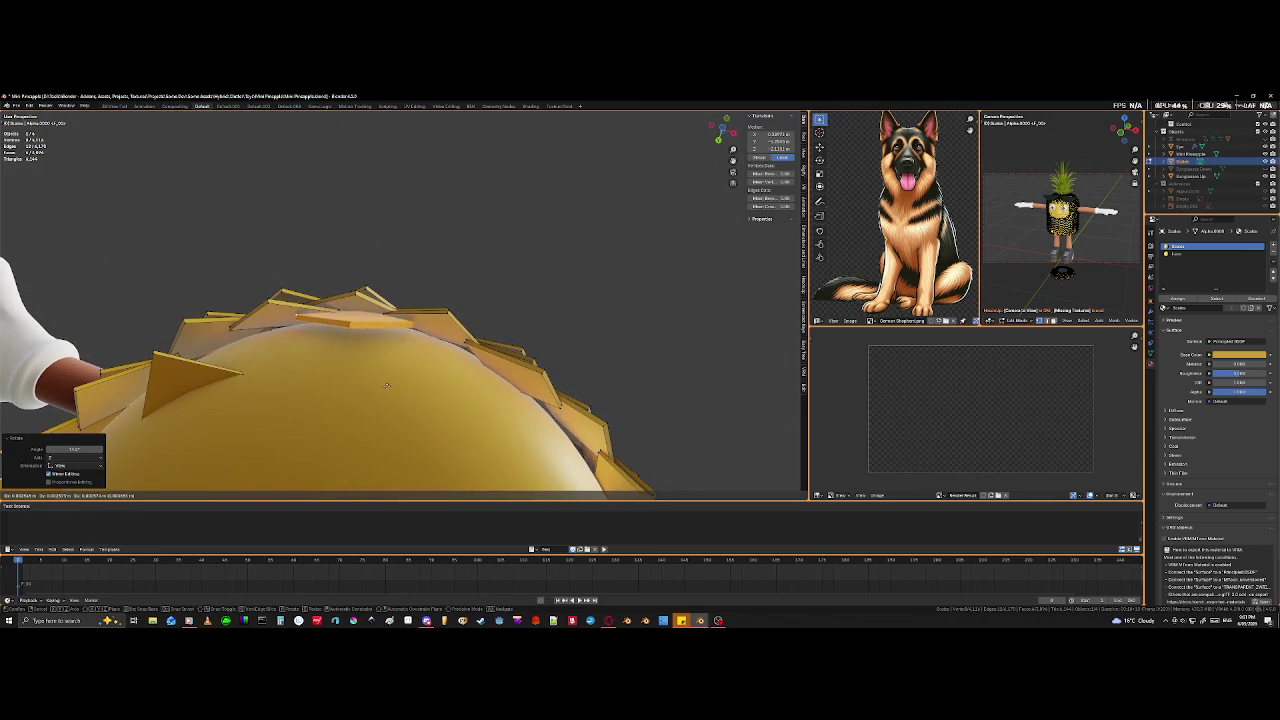
left_click(404, 416)
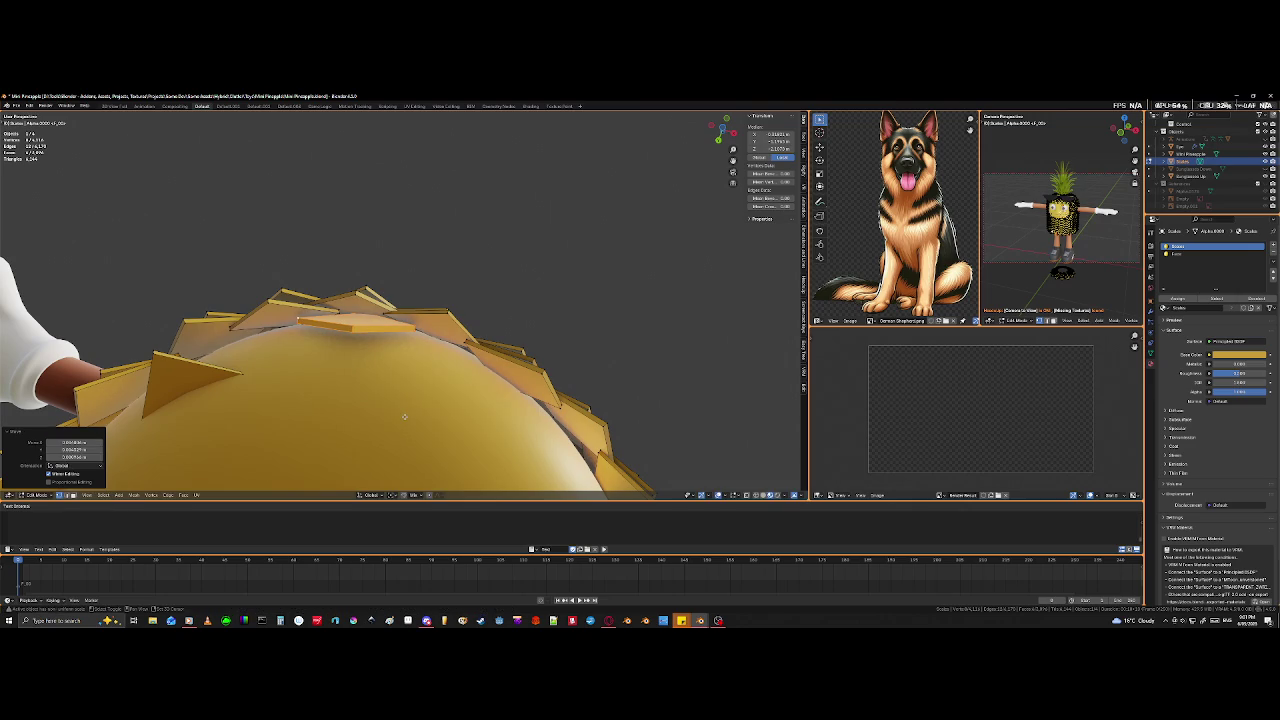
mouse_move(404, 416)
middle_mouse_down()
mouse_move(334, 442)
mouse_move(427, 443)
mouse_move(335, 380)
mouse_move(545, 417)
middle_mouse_up()
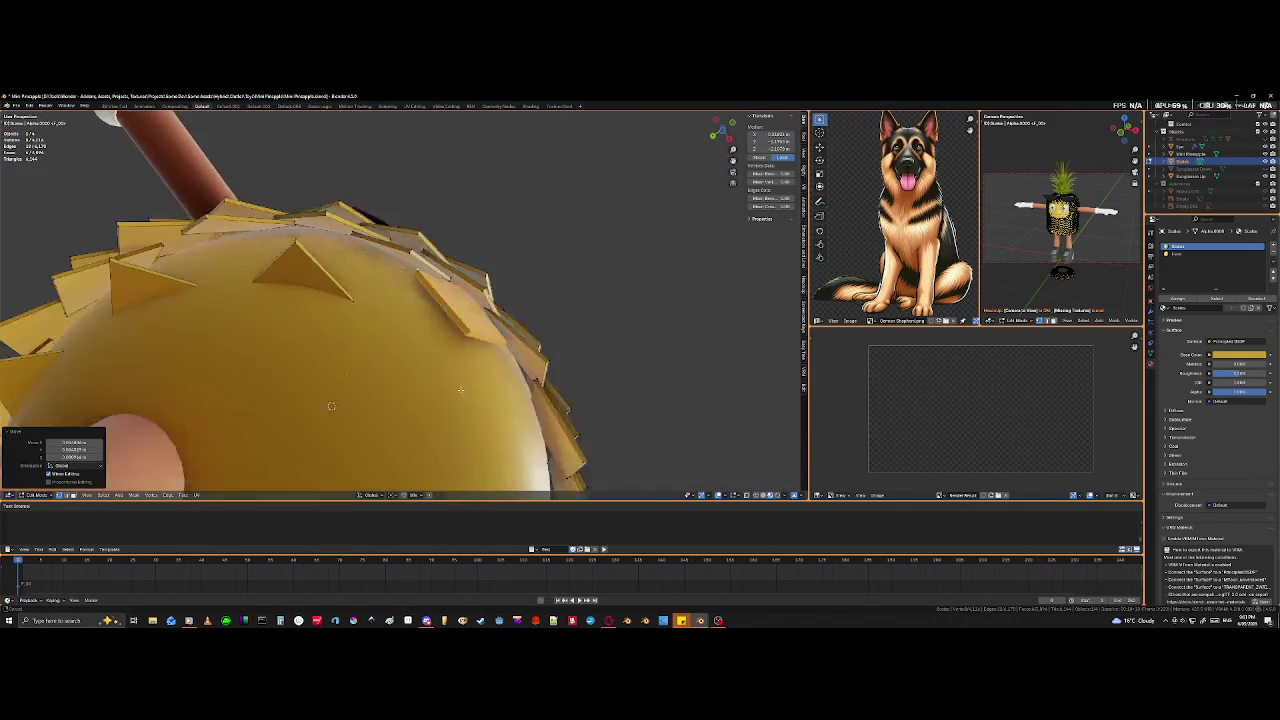
mouse_move(461, 352)
middle_mouse_down()
mouse_move(306, 360)
mouse_move(349, 340)
mouse_move(291, 355)
mouse_move(285, 323)
mouse_move(258, 346)
mouse_move(529, 286)
mouse_move(550, 356)
mouse_move(560, 281)
middle_mouse_up()
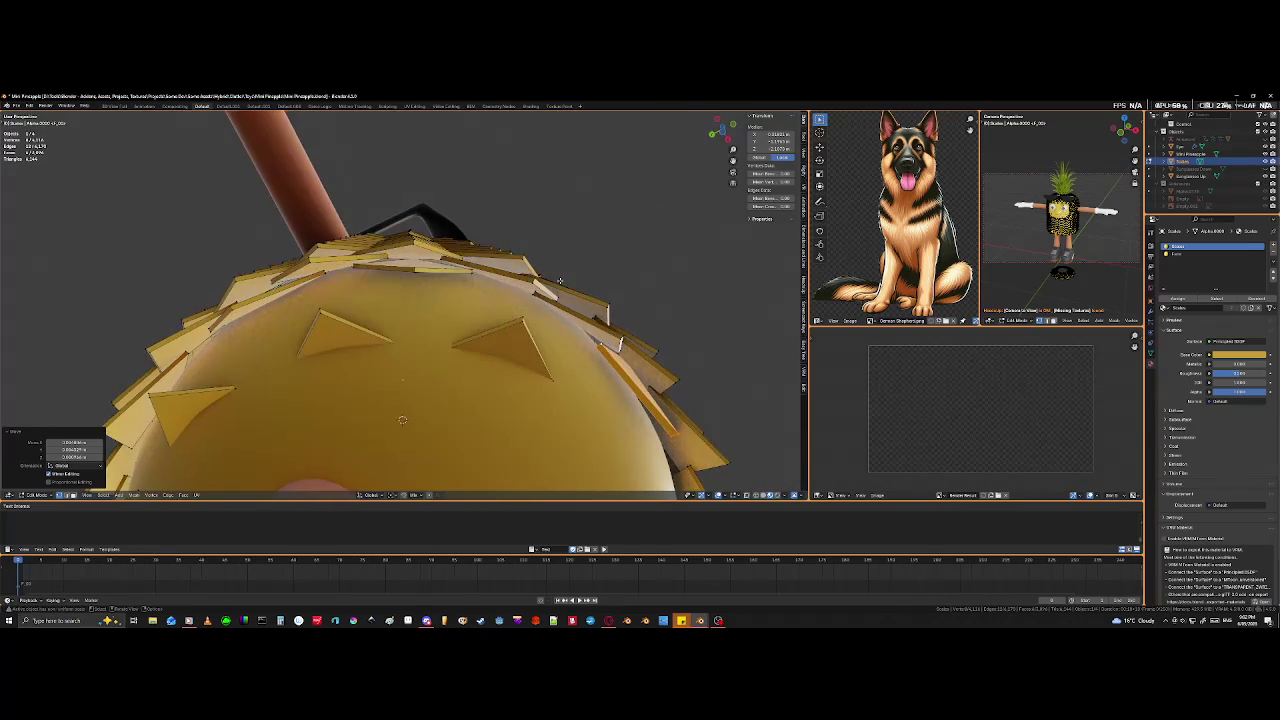
mouse_move(411, 270)
middle_mouse_down()
mouse_move(422, 364)
mouse_move(499, 389)
mouse_move(415, 290)
mouse_move(389, 233)
mouse_move(557, 365)
mouse_move(501, 367)
middle_mouse_up()
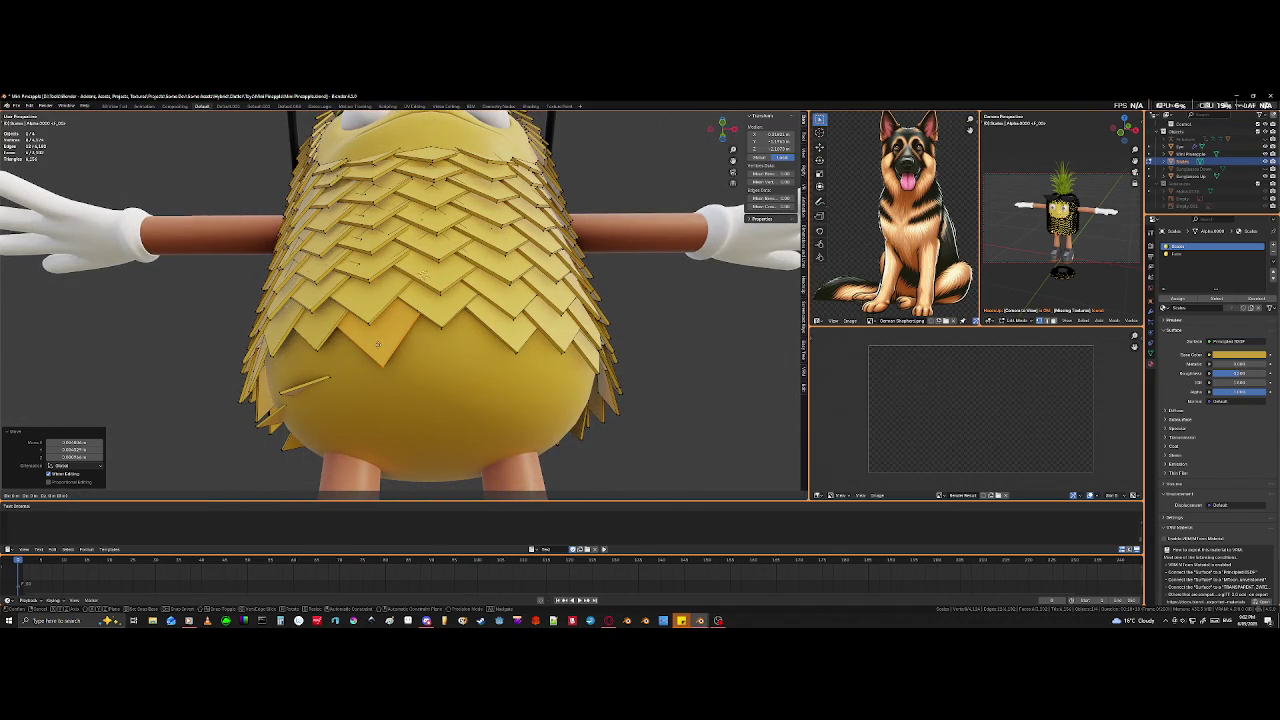
- Rotate the duplicated scale about Z, switch the transform pivot point, and rotate it again
key("r")
key("z")
left_click(337, 362)
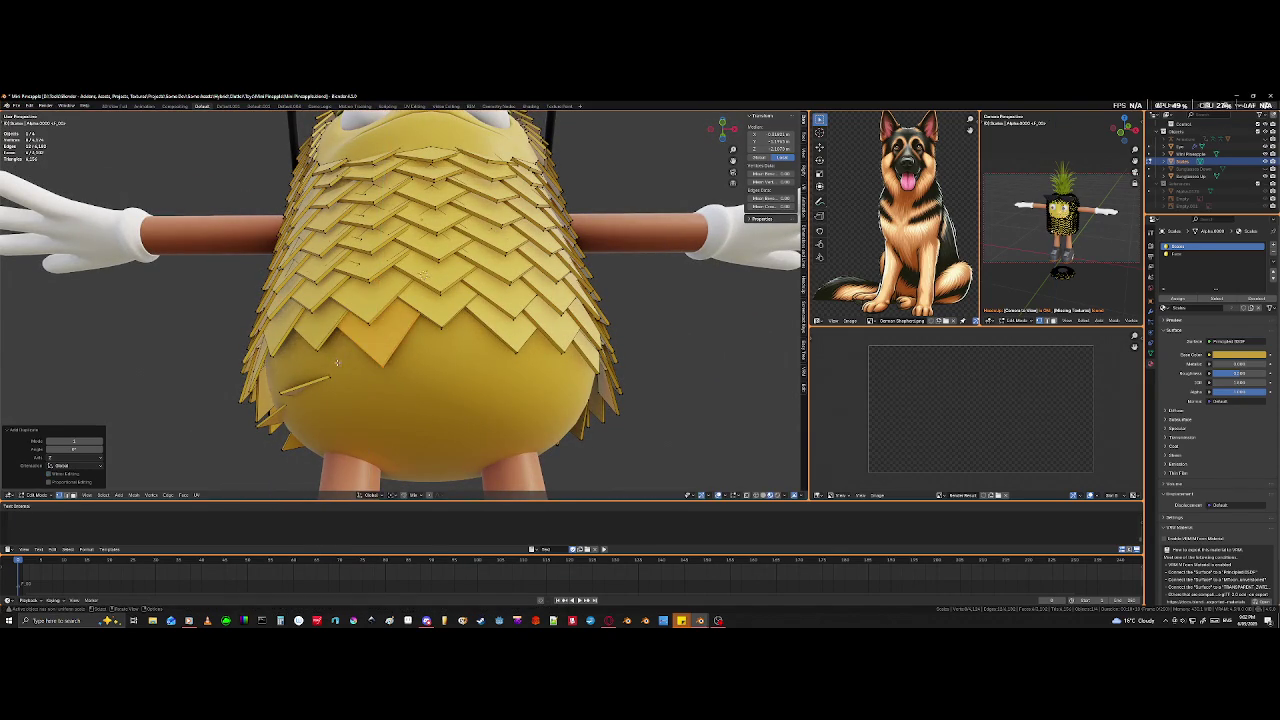
left_click(393, 496)
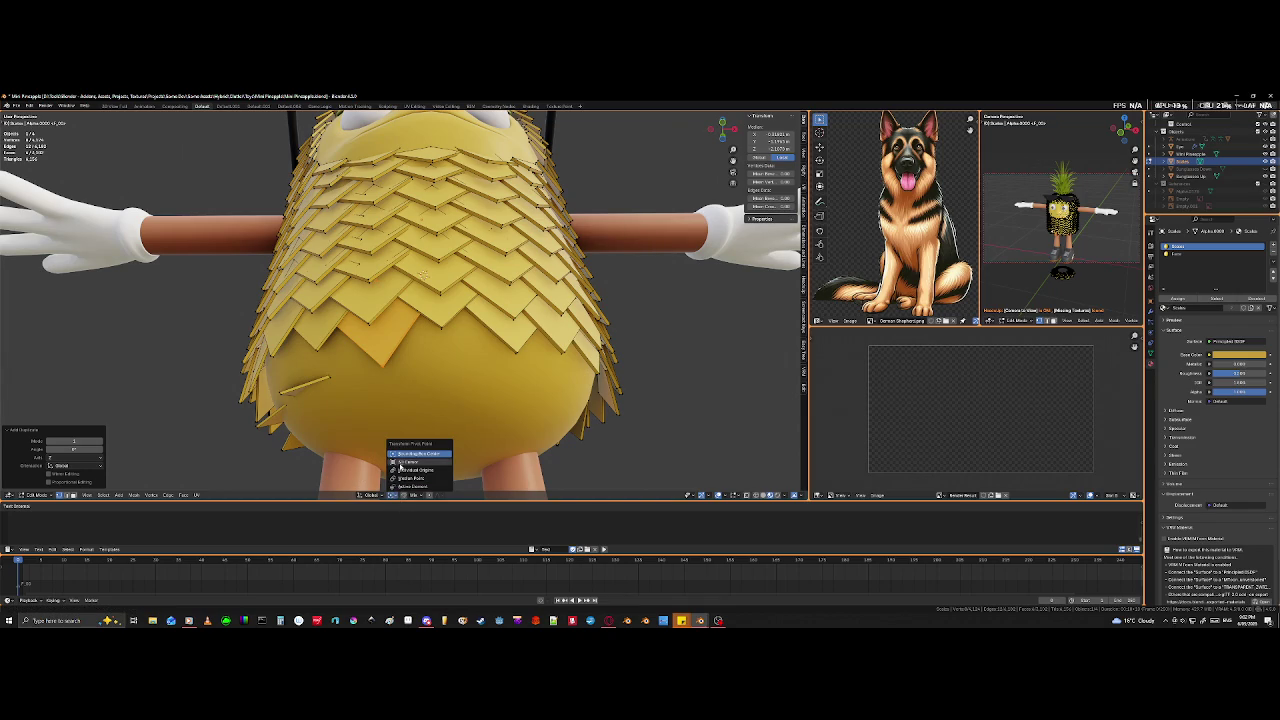
left_click(402, 469)
key("r")
key("z")
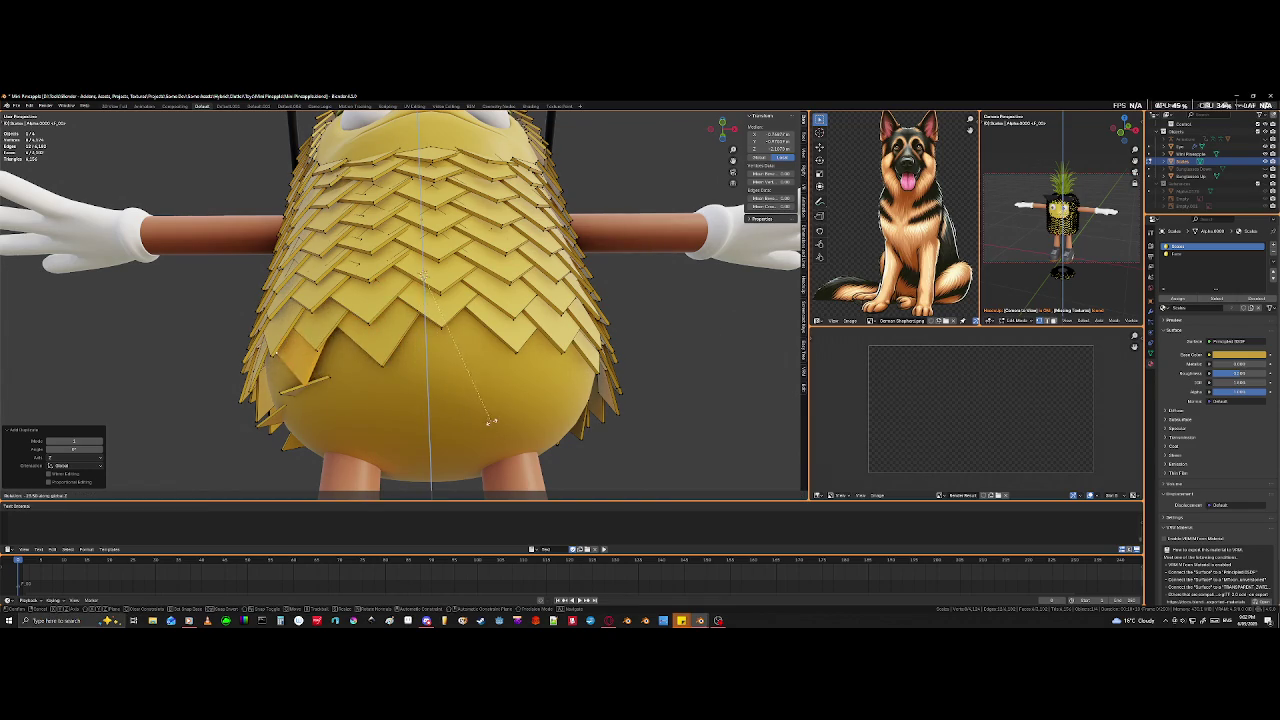
left_click(520, 427)
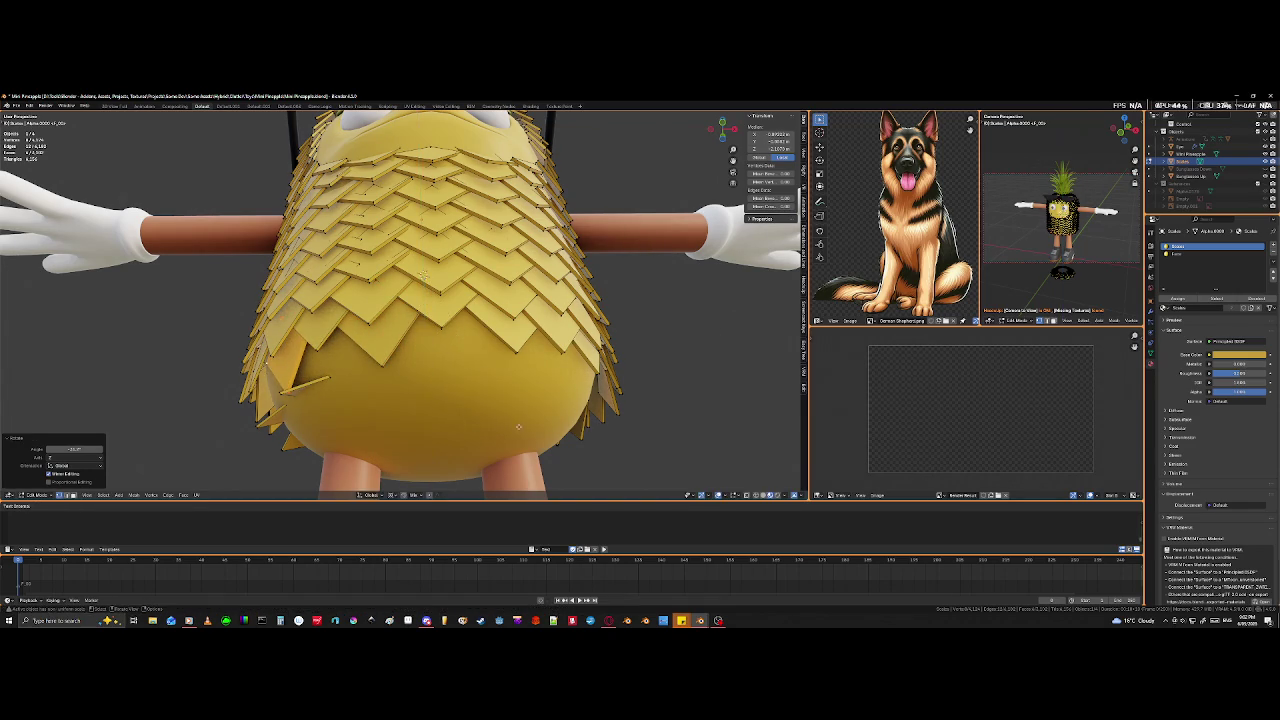
- Move a duplicated scale into a gap on the pineapple's top
middle_click_drag(520, 427, 413, 368)
scroll(413, 368, "up", 5)
scroll(413, 368, "down", 4)
scroll(413, 368, "up", 4)
mouse_move(413, 368)
middle_mouse_down()
mouse_move(402, 436)
mouse_move(387, 397)
middle_mouse_up()
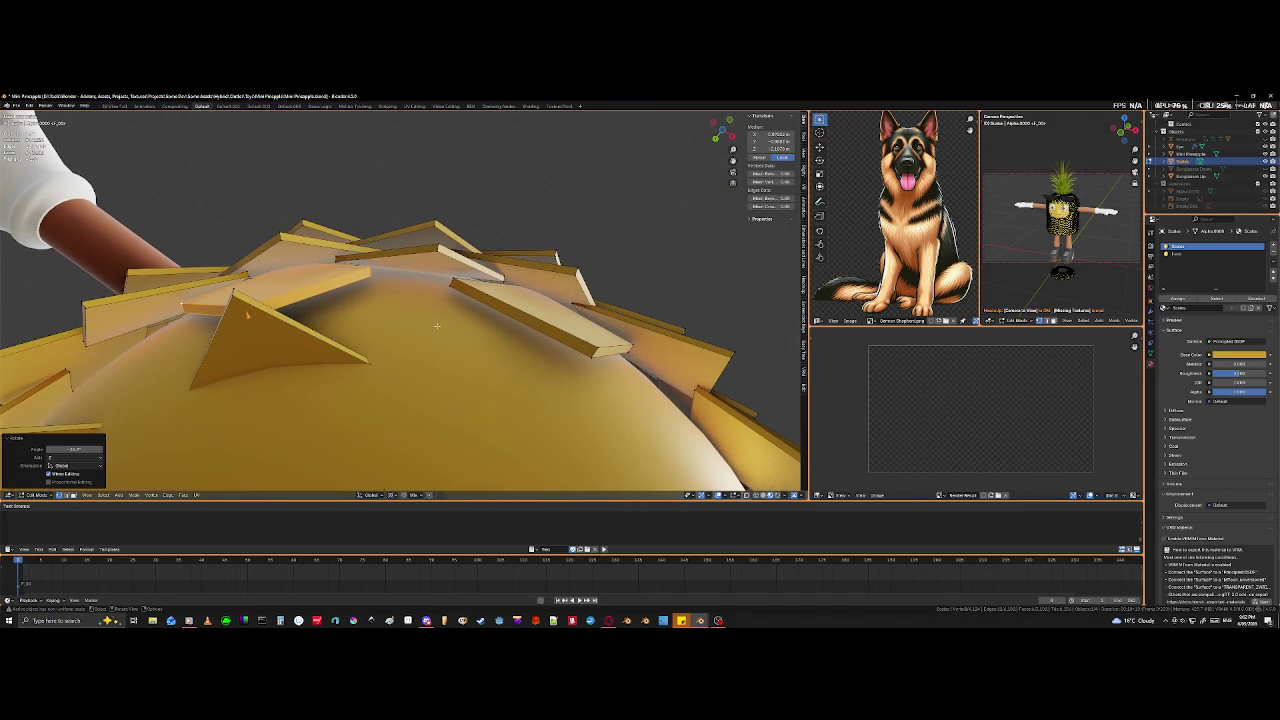
middle_click_drag(436, 326, 442, 333)
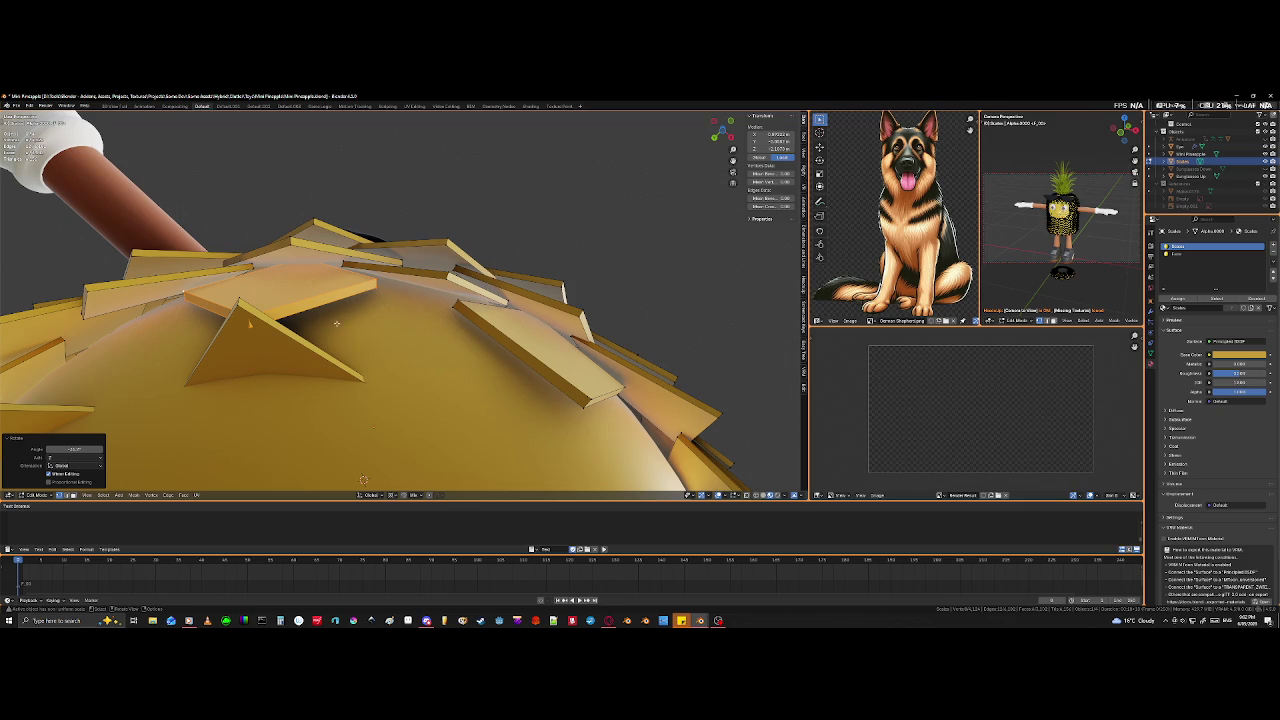
mouse_move(388, 327)
middle_mouse_down()
mouse_move(464, 338)
mouse_move(474, 354)
middle_mouse_up()
key("g")
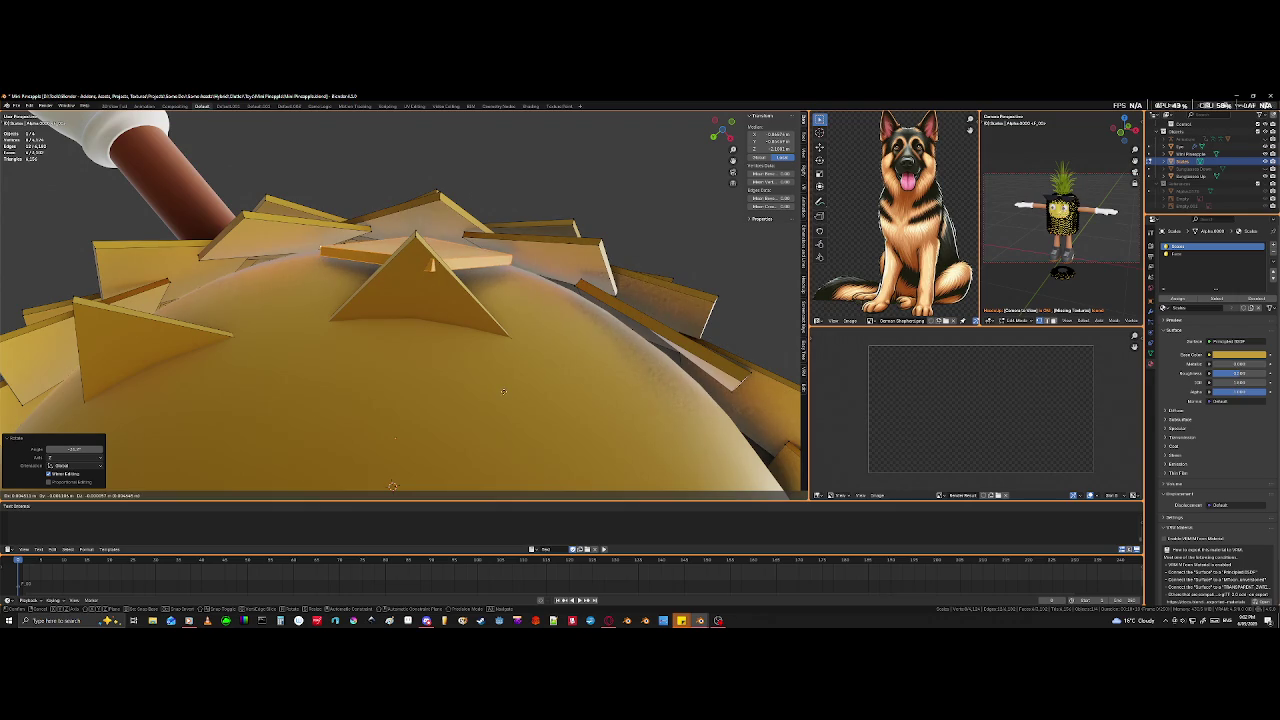
left_click(510, 393)
- Reposition another top scale to cover a remaining gap
middle_click_drag(510, 393, 532, 354)
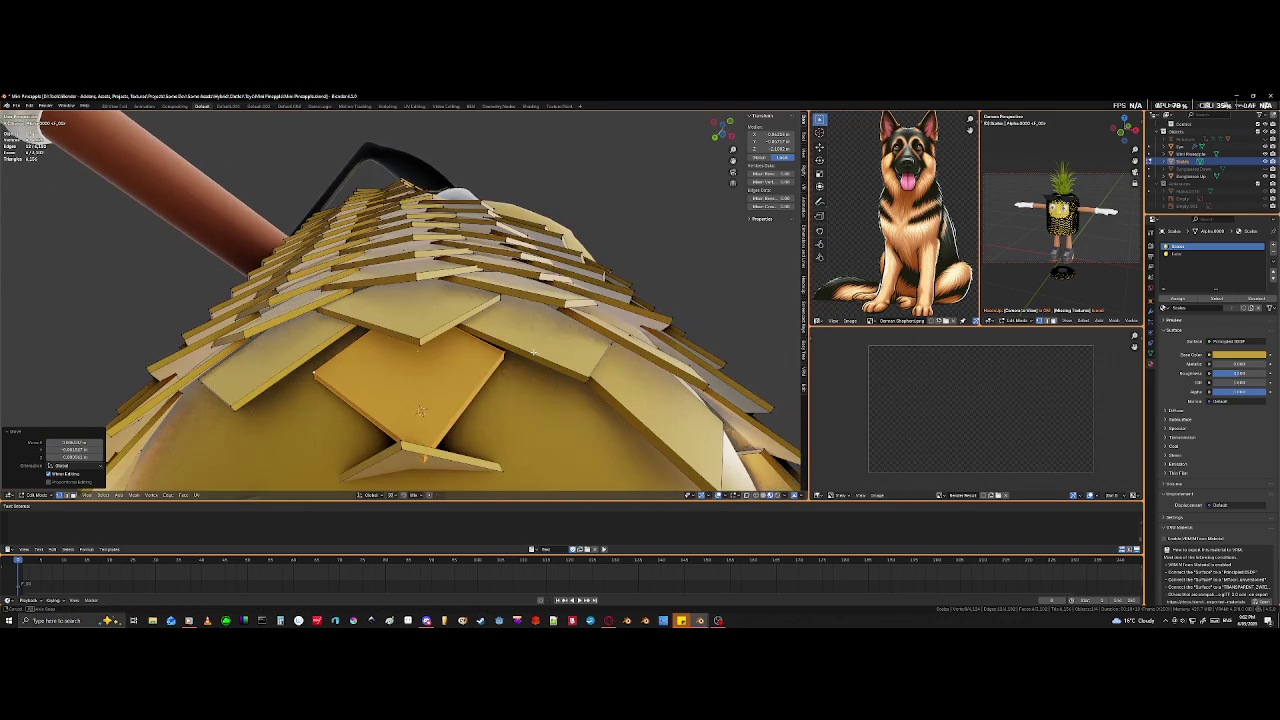
middle_click_drag(420, 410, 423, 449)
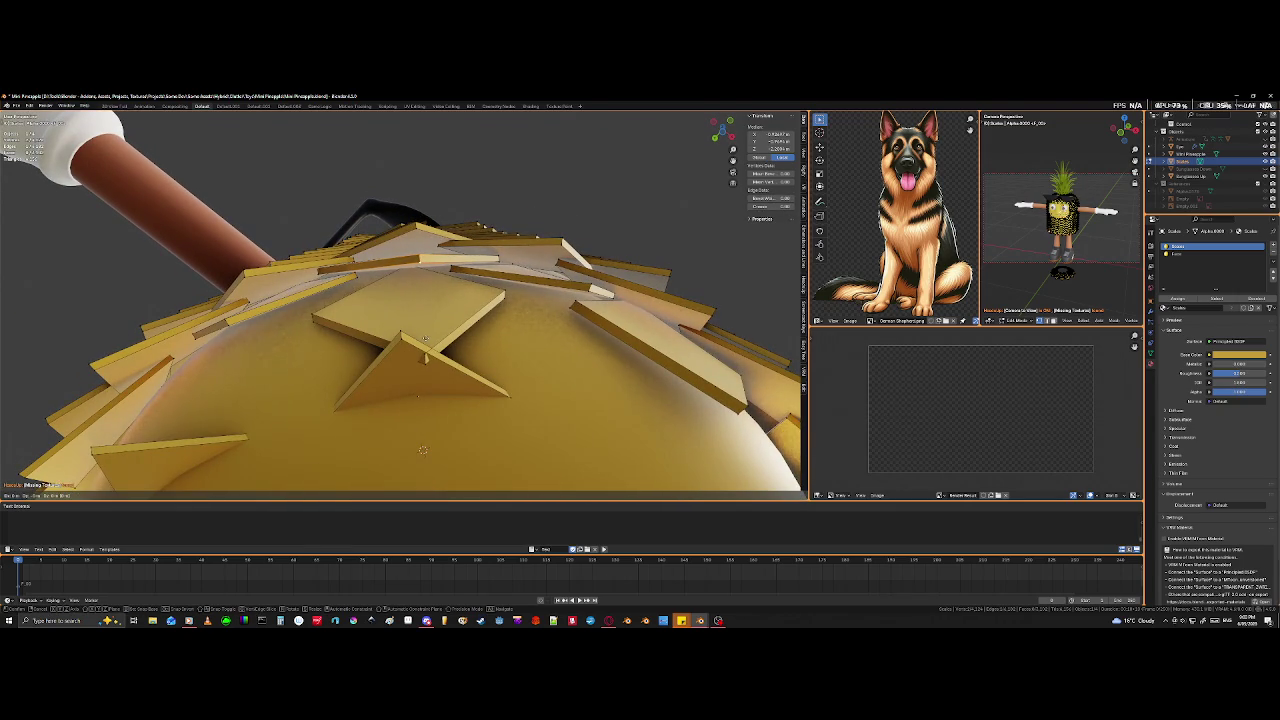
key("g")
left_click(420, 388)
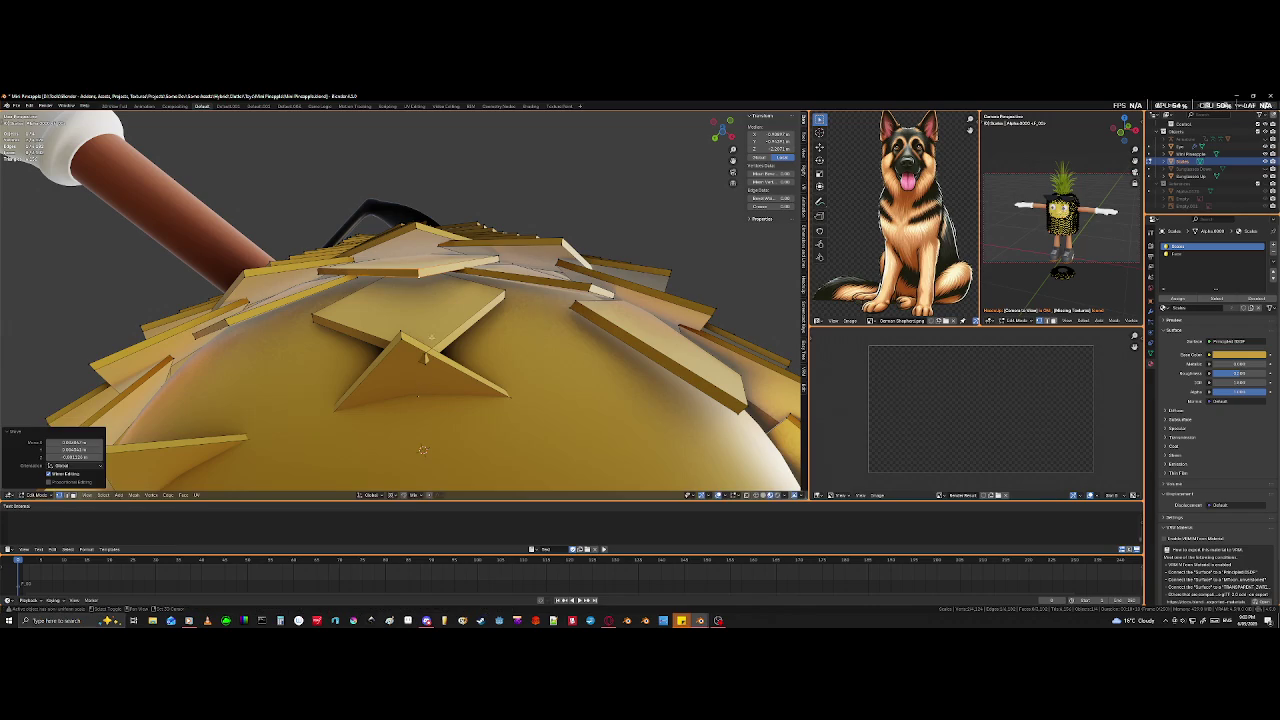
middle_click_drag(423, 450, 441, 456)
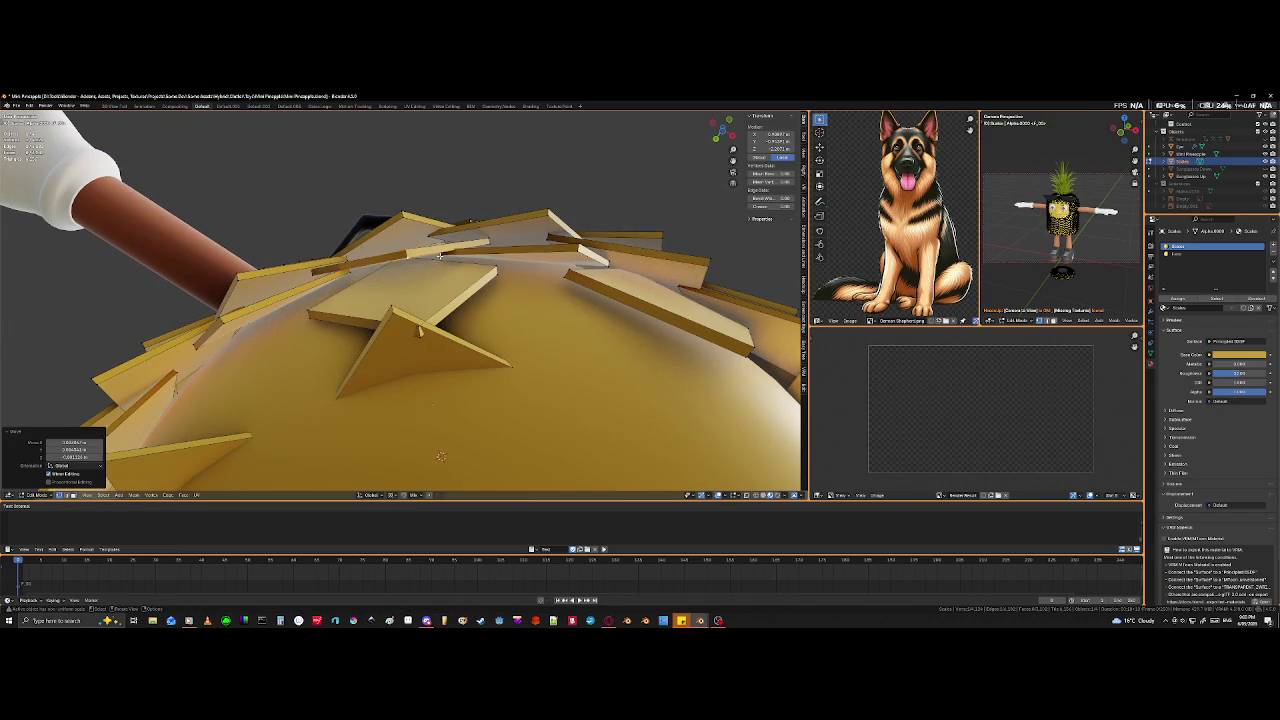
- Select hidden top scale edges using the see-through view and brush select
left_click(438, 256)
key("shift+z")
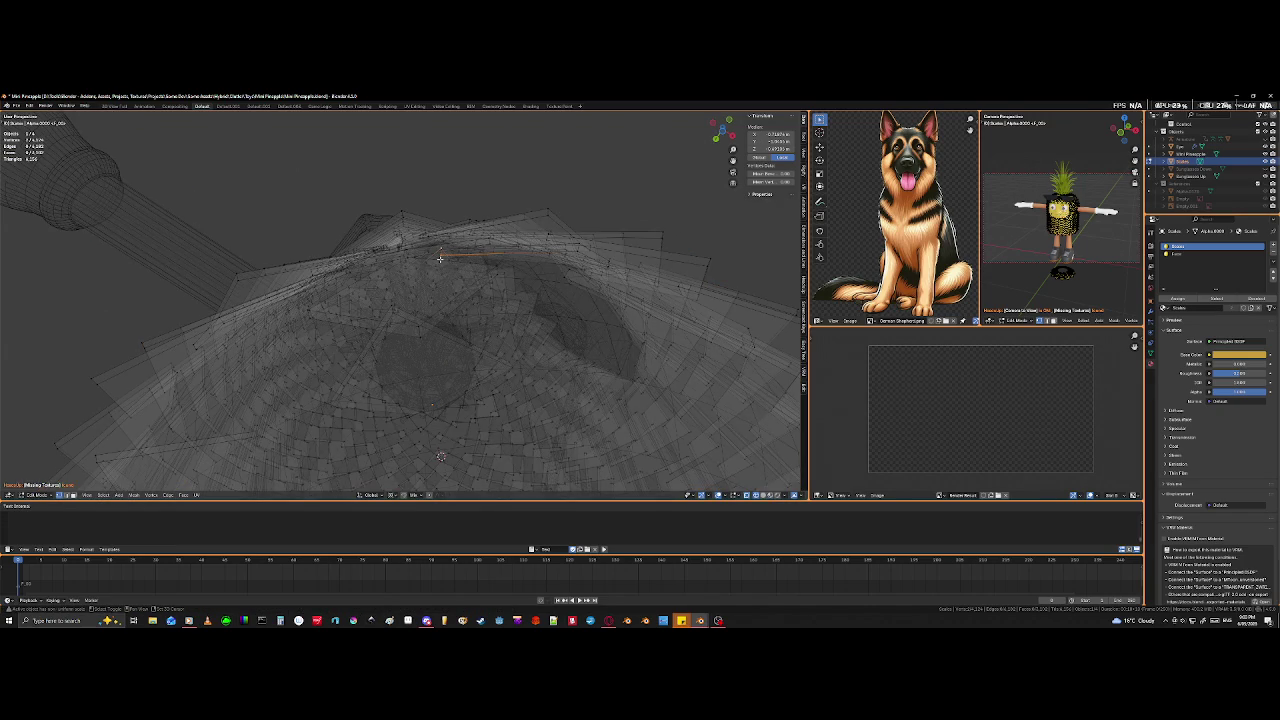
scroll(445, 250, "up", 2)
scroll(460, 248, "up", 3)
key("c")
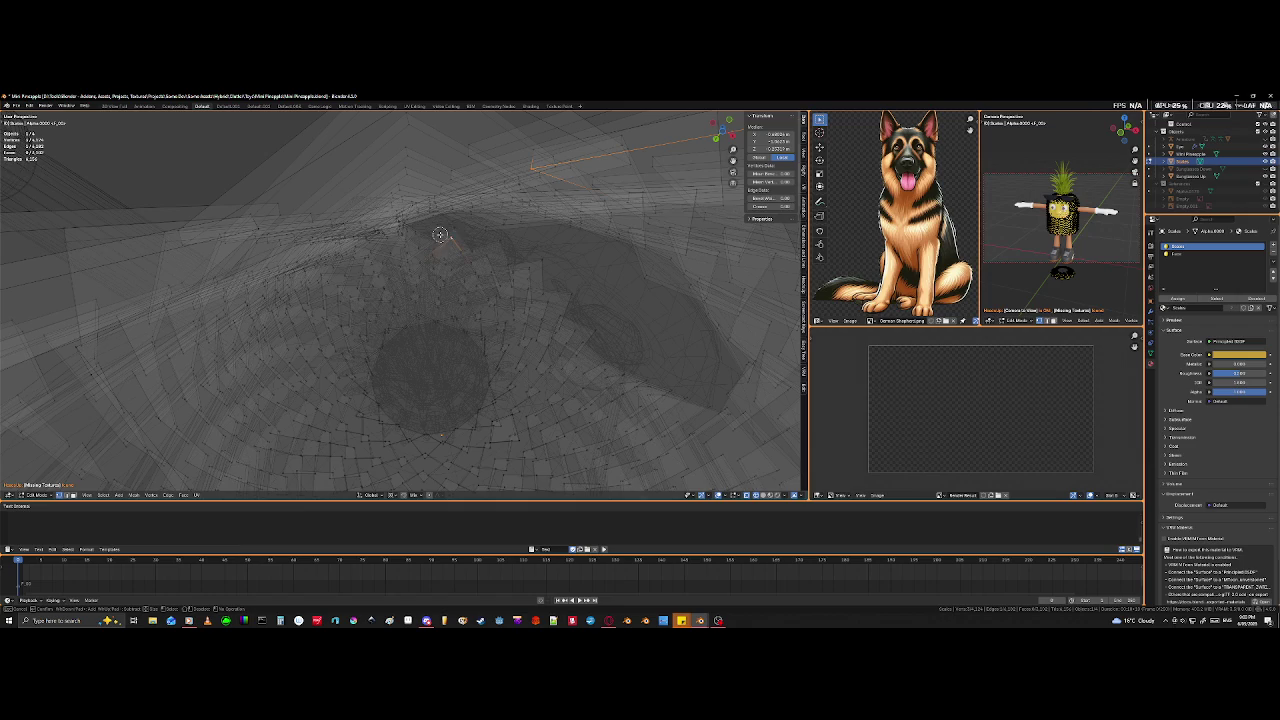
key("Escape")
middle_click_drag(452, 241, 508, 335)
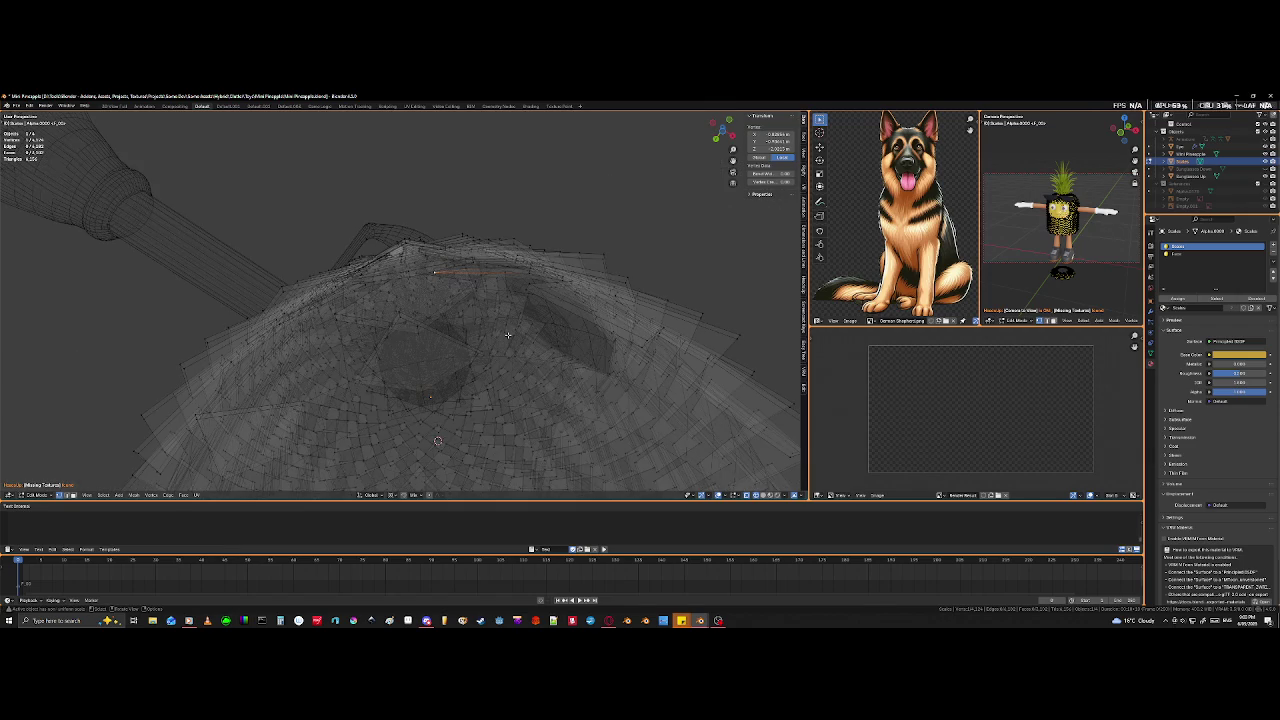
key("shift+z")
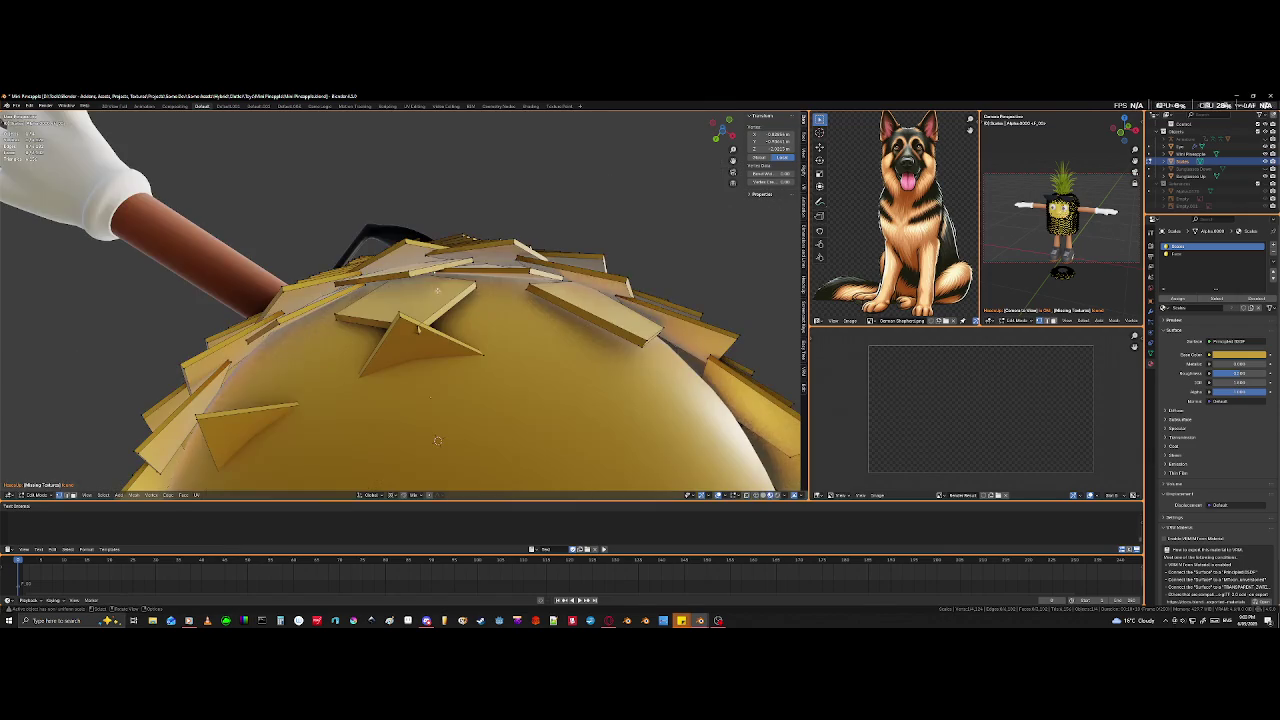
mouse_move(437, 299)
middle_mouse_down()
mouse_move(443, 289)
mouse_move(440, 318)
middle_mouse_up()
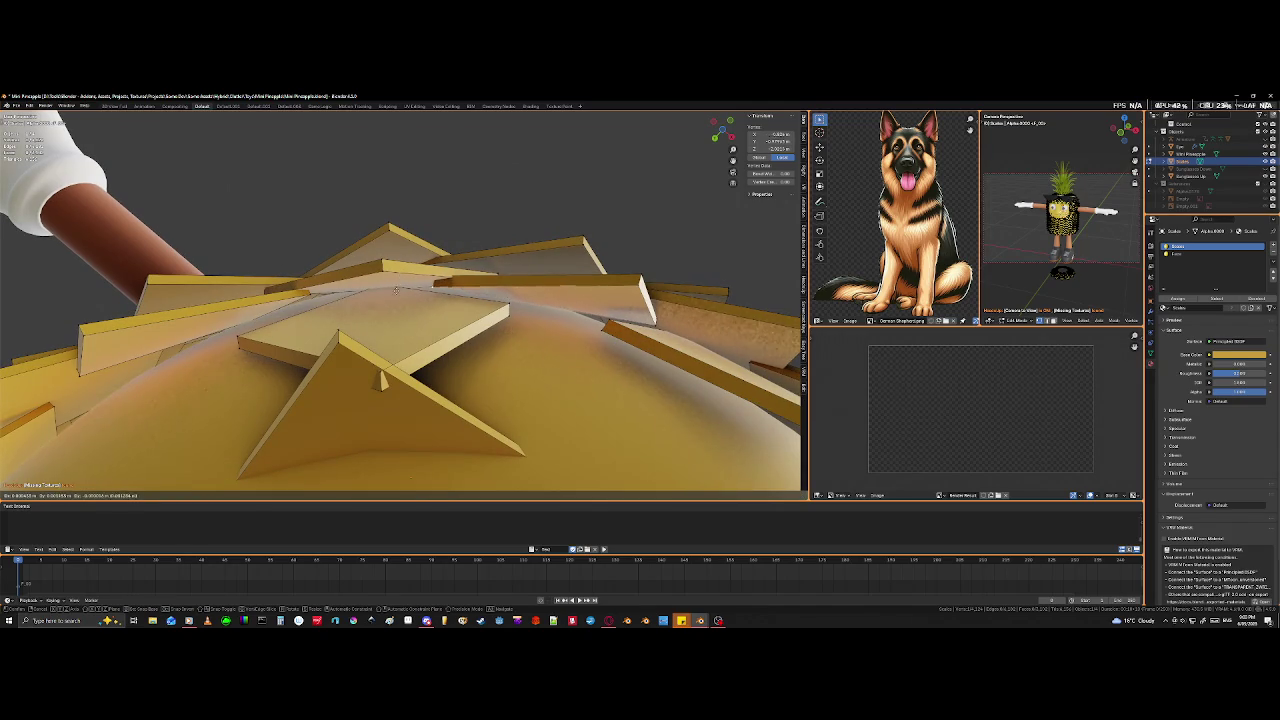
key("shift+z")
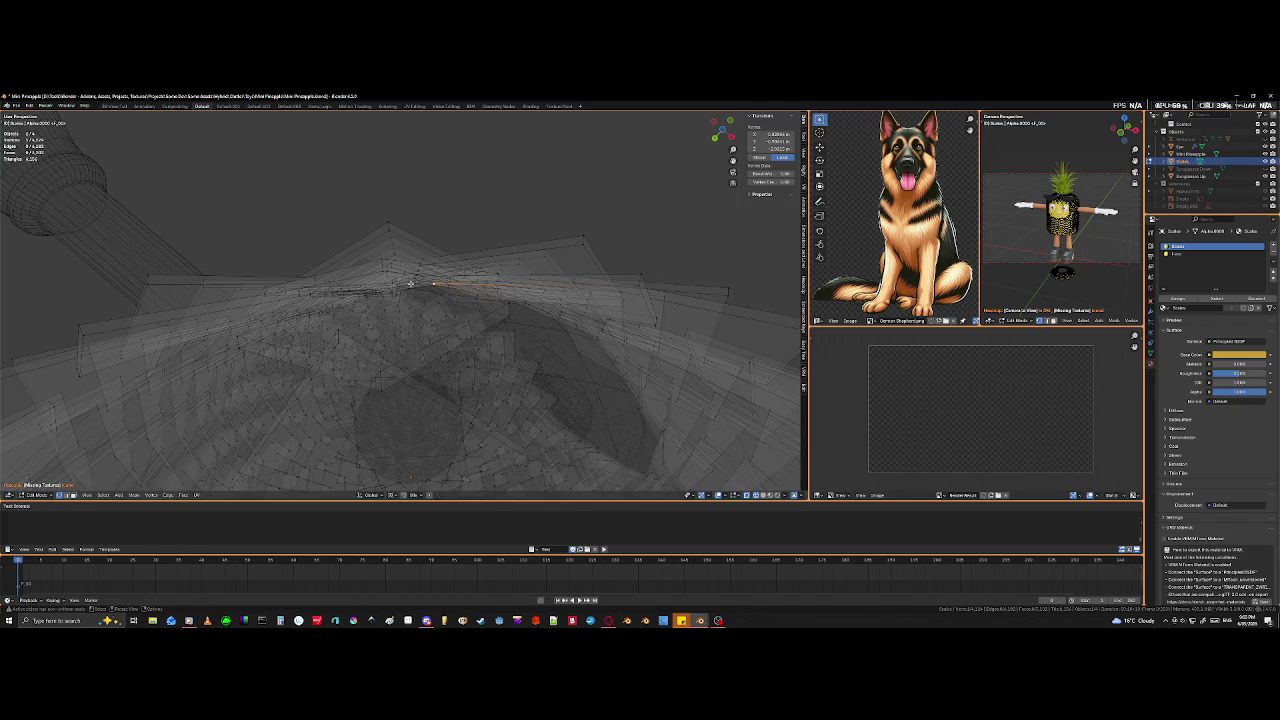
key("shift+z")
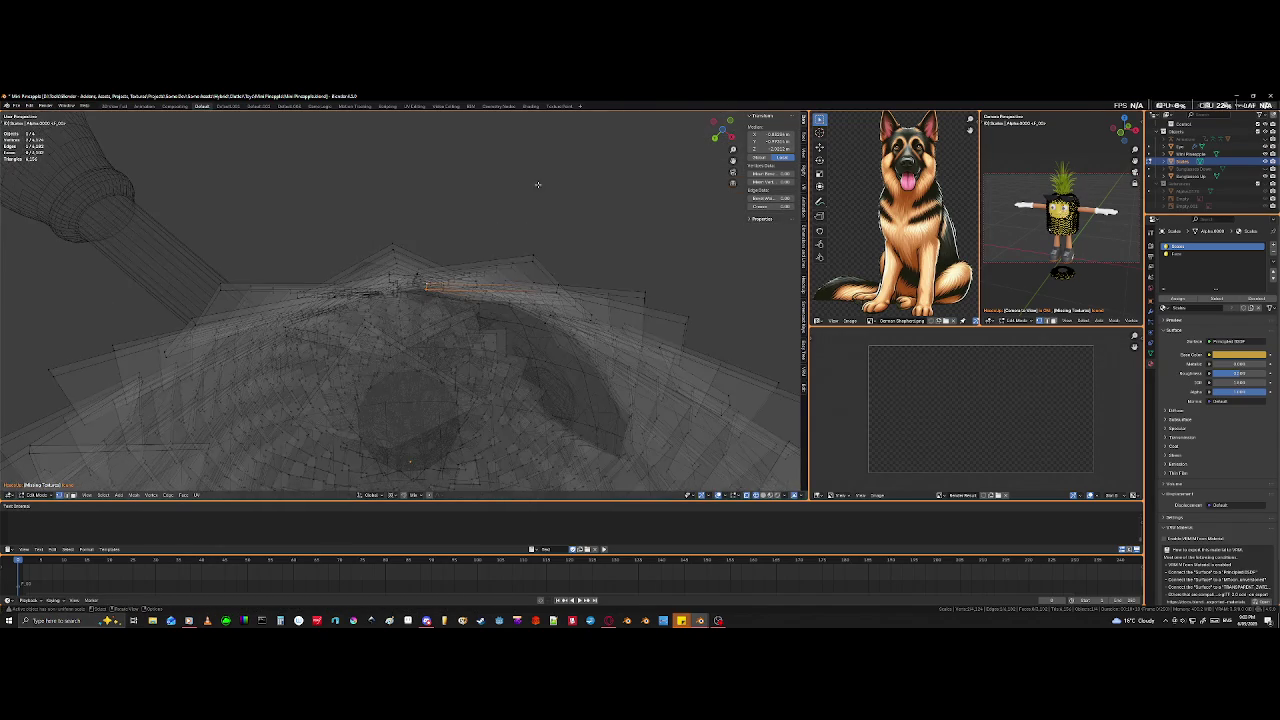
scroll(426, 307, "up", 3)
scroll(426, 320, "up", 3)
- Move the selected scale into place and pick part of the next scale
key("g")
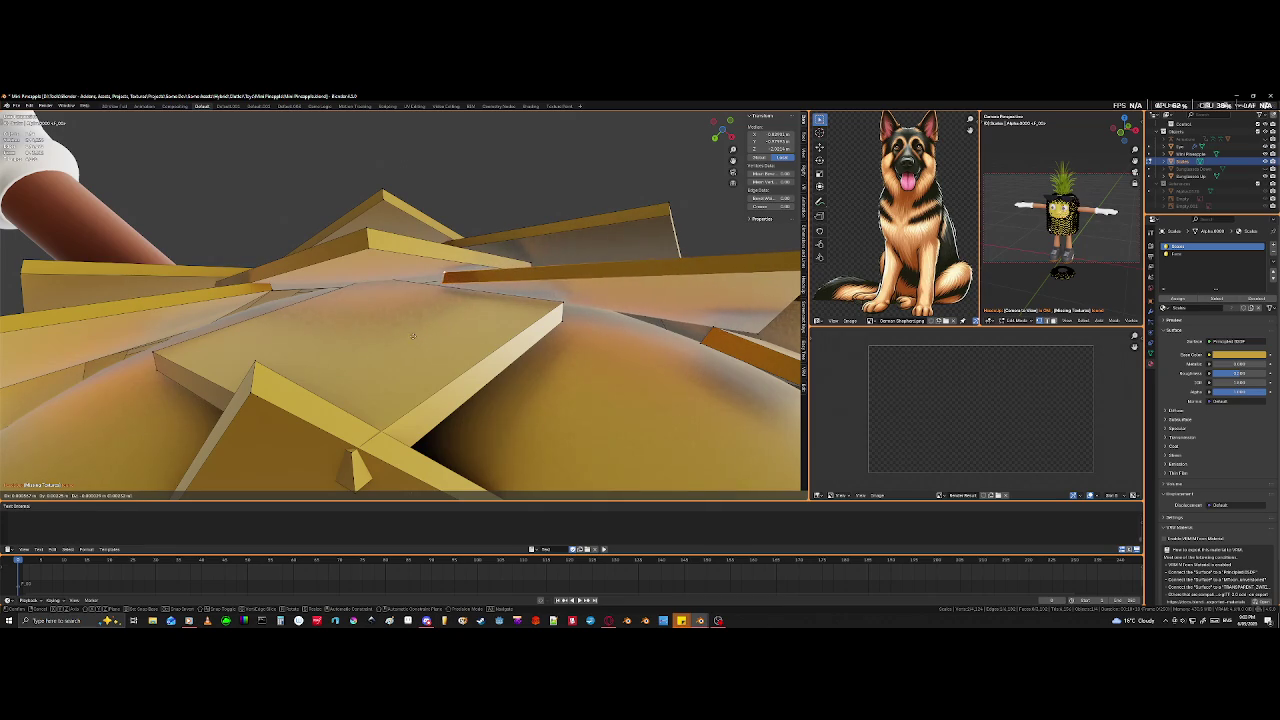
left_click(405, 332)
scroll(405, 332, "down", 2)
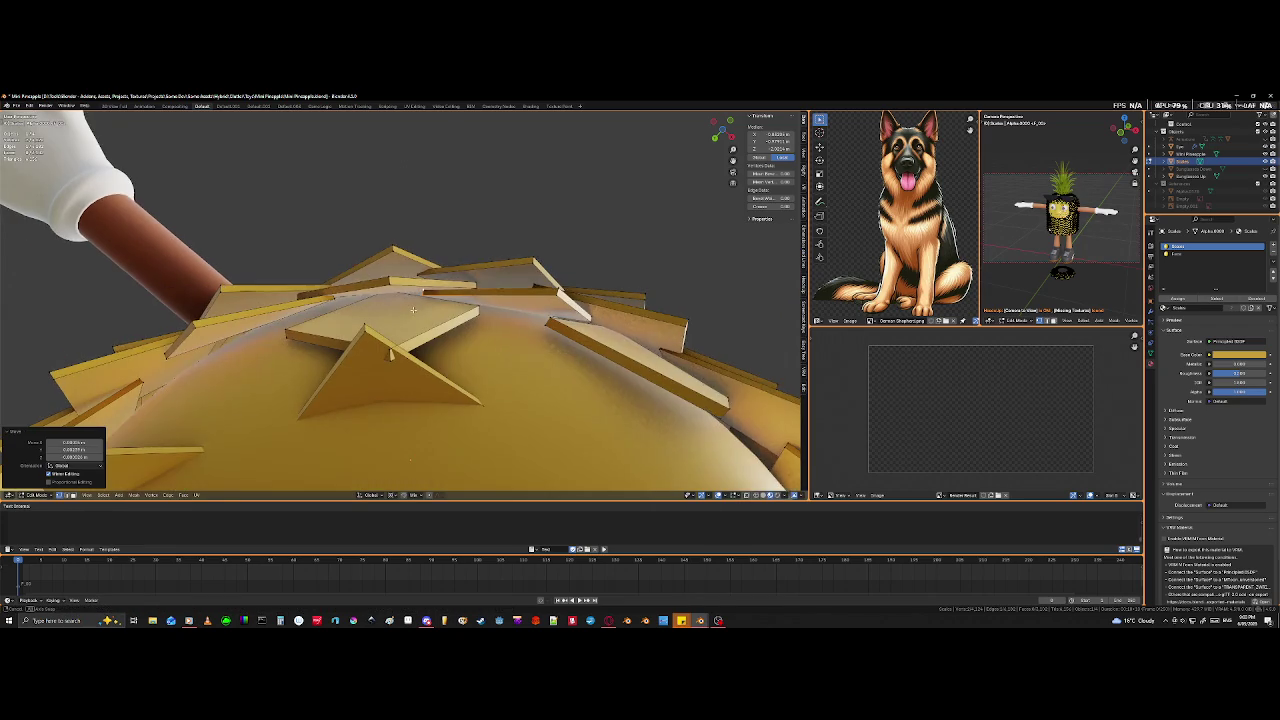
scroll(405, 335, "down", 2)
scroll(405, 340, "down", 2)
middle_click_drag(415, 335, 423, 323)
middle_click_drag(375, 458, 365, 442)
left_click(365, 441, "shift")
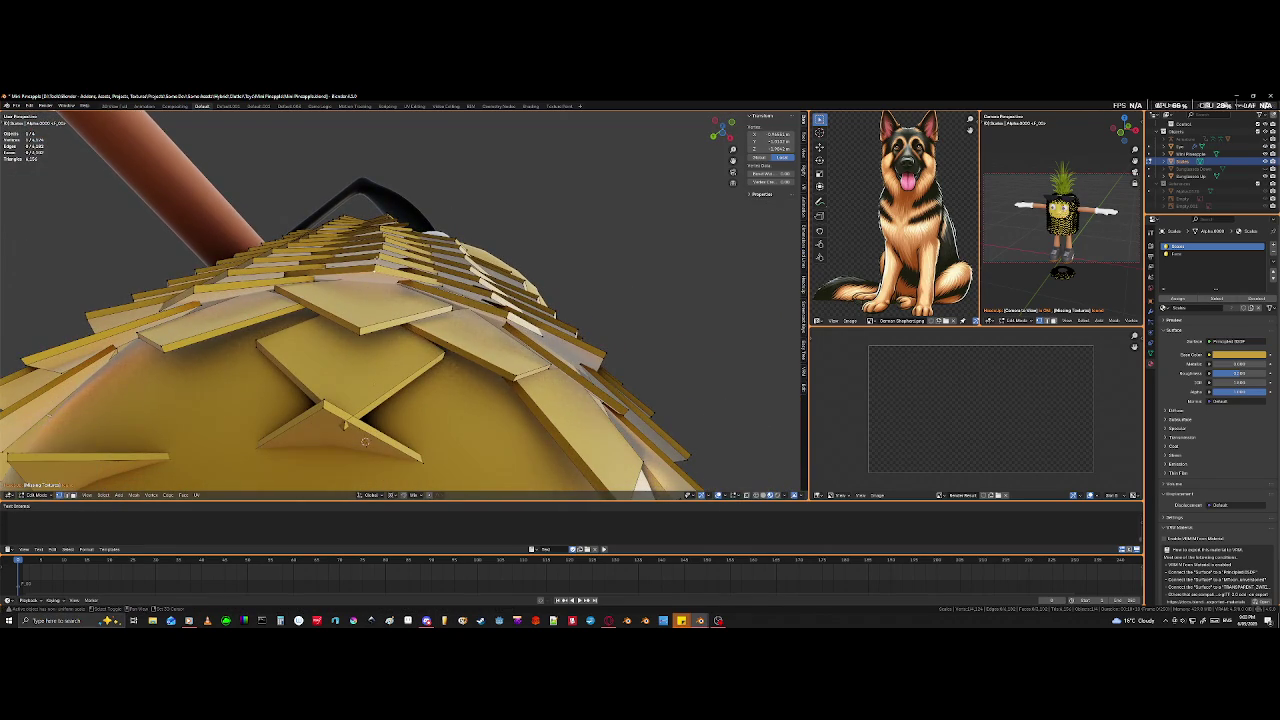
- Select two vertices of a top scale tile and move them
left_click(365, 441, "shift")
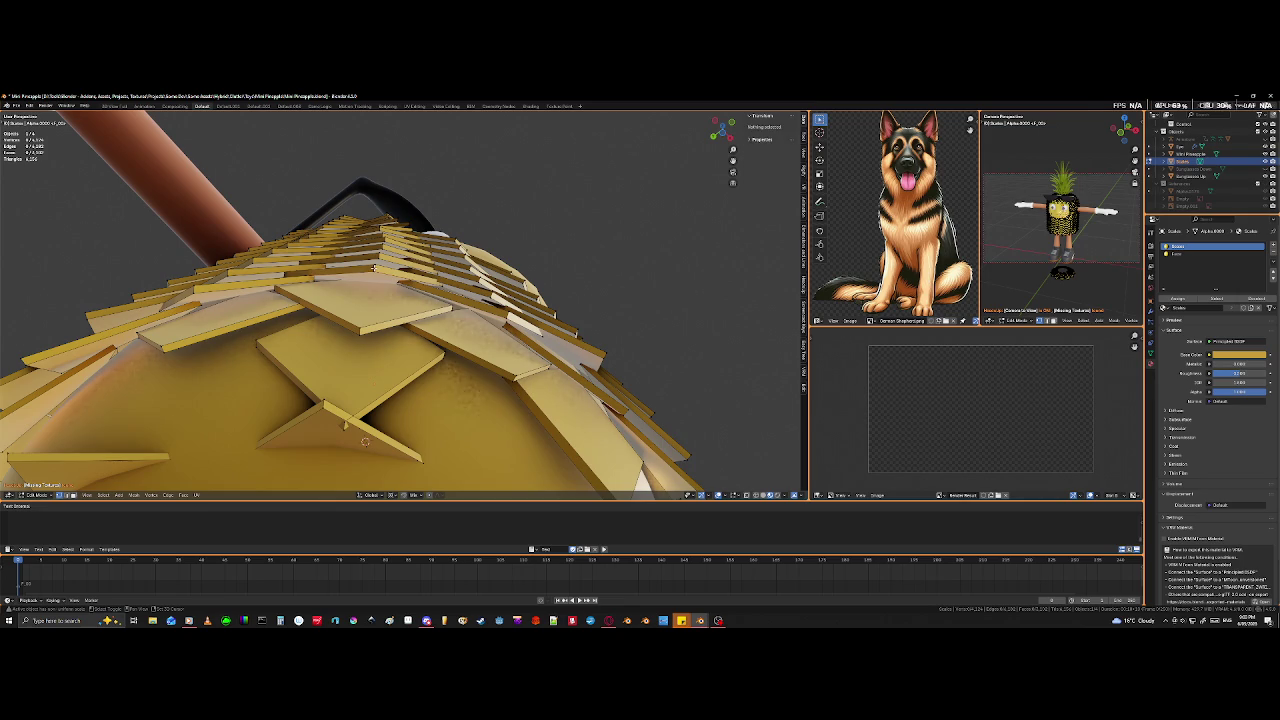
left_click(365, 441, "shift")
key("g")
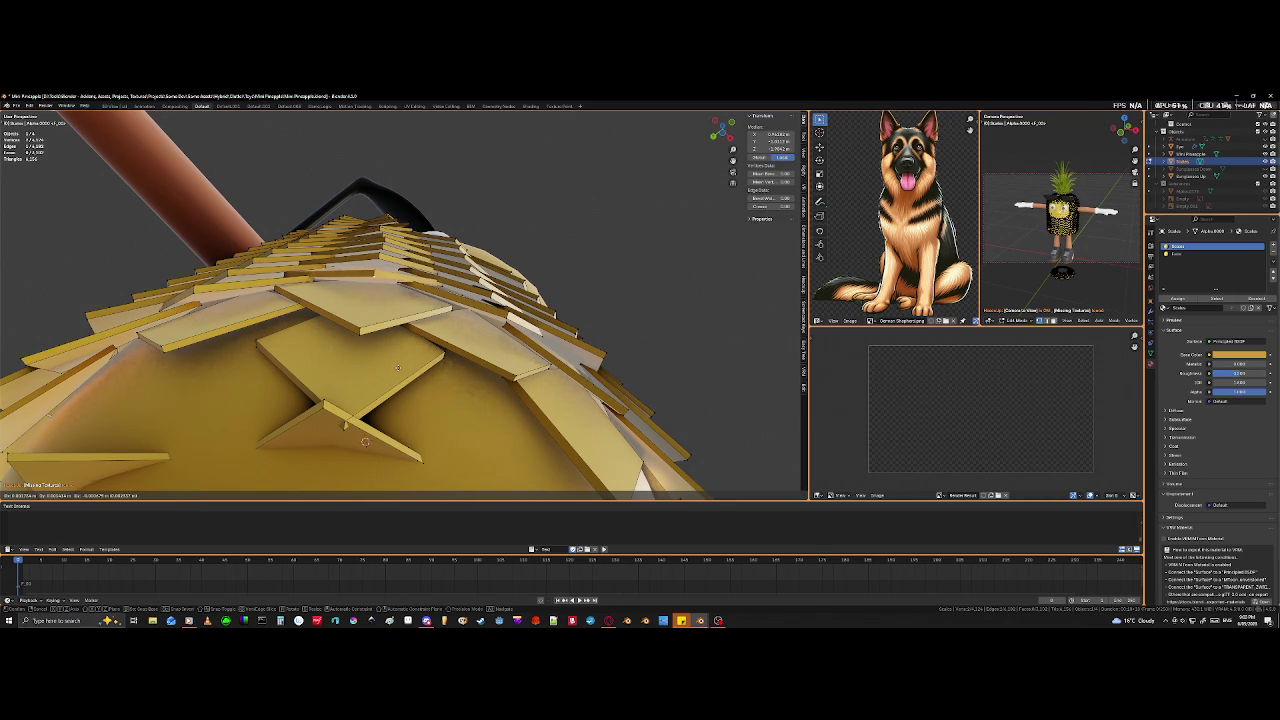
left_click(394, 368)
scroll(413, 251, "up", 6)
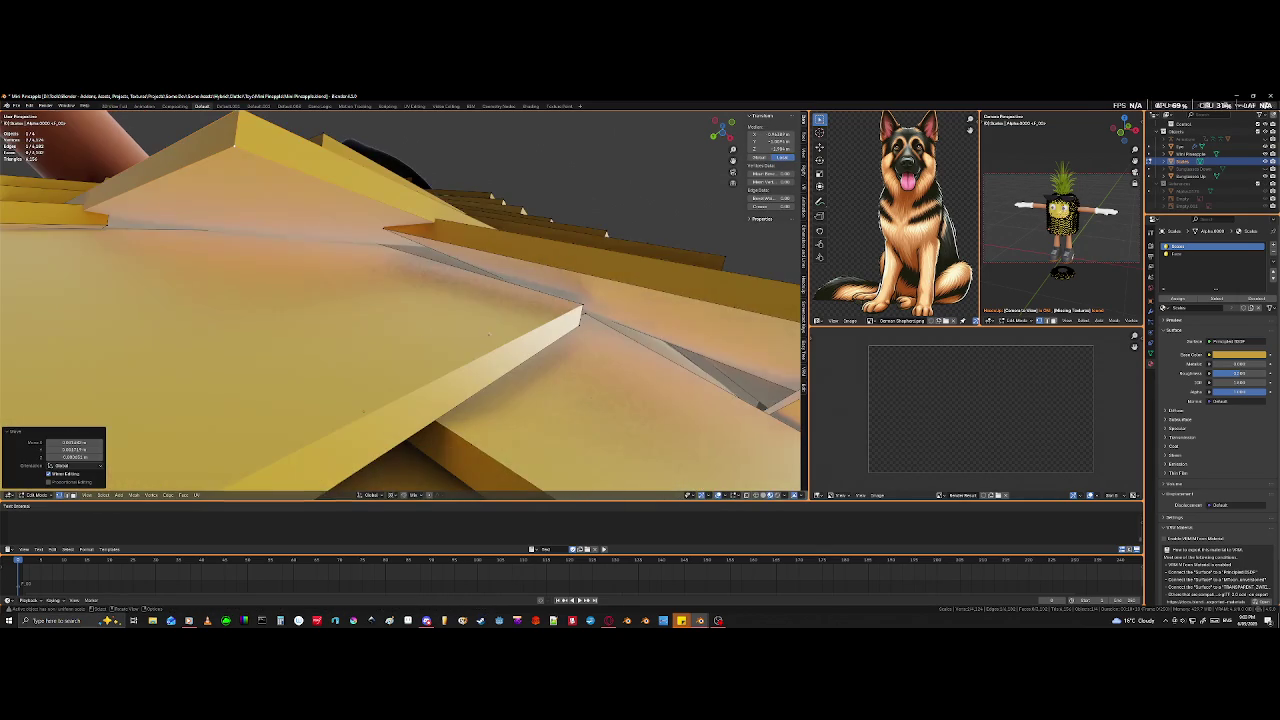
- Select more tile edges in the see-through view and move them into overlap
left_click(384, 229)
key("shift+z")
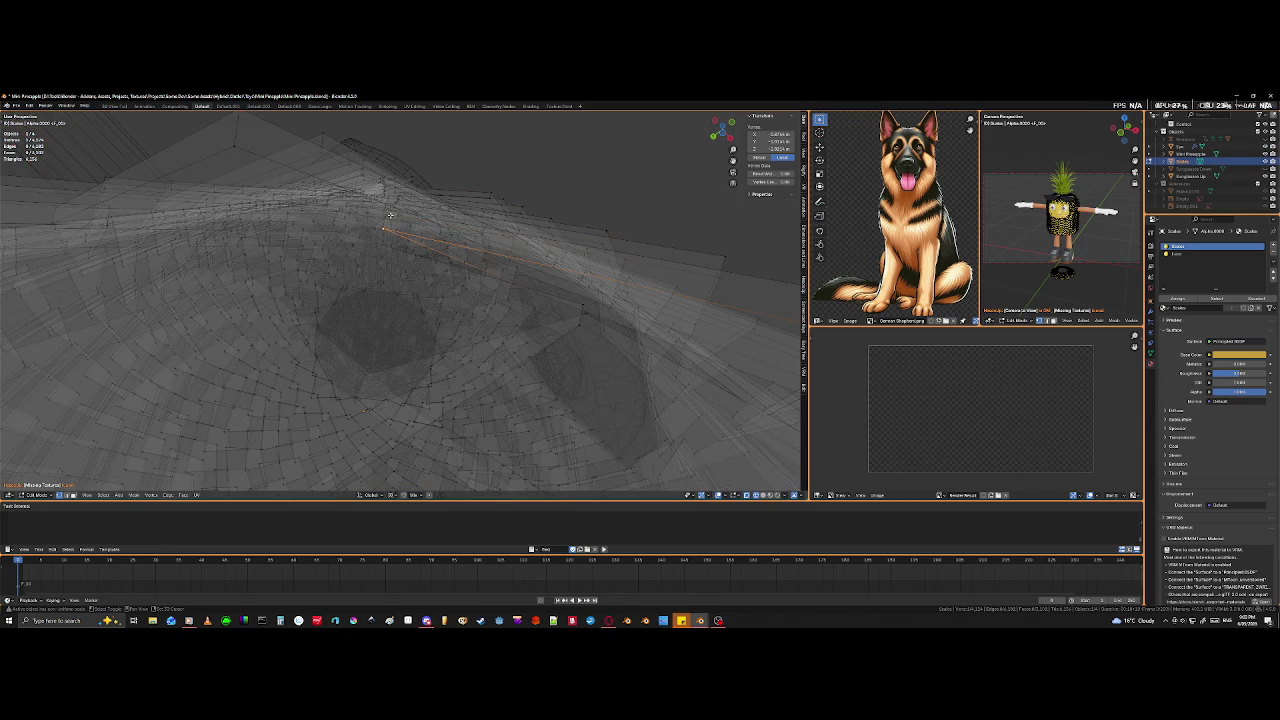
middle_click_drag(388, 215, 388, 253)
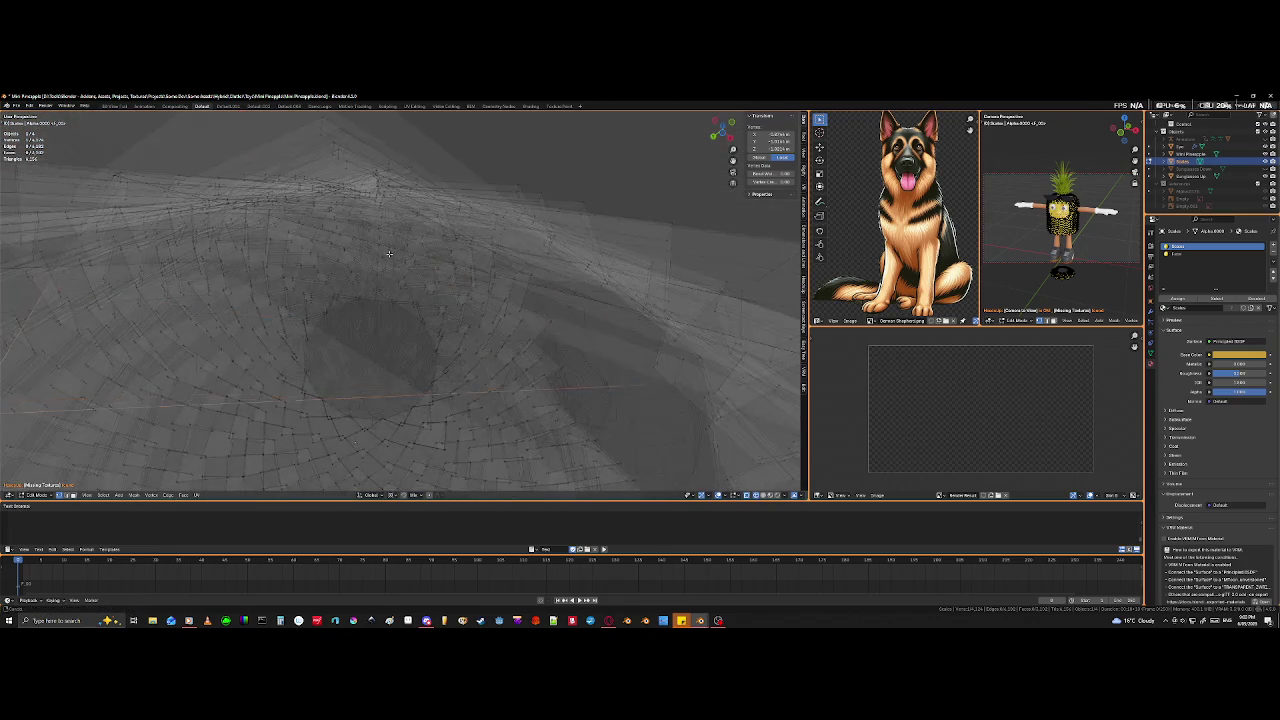
middle_click_drag(377, 320, 380, 303)
left_click(380, 303, "shift")
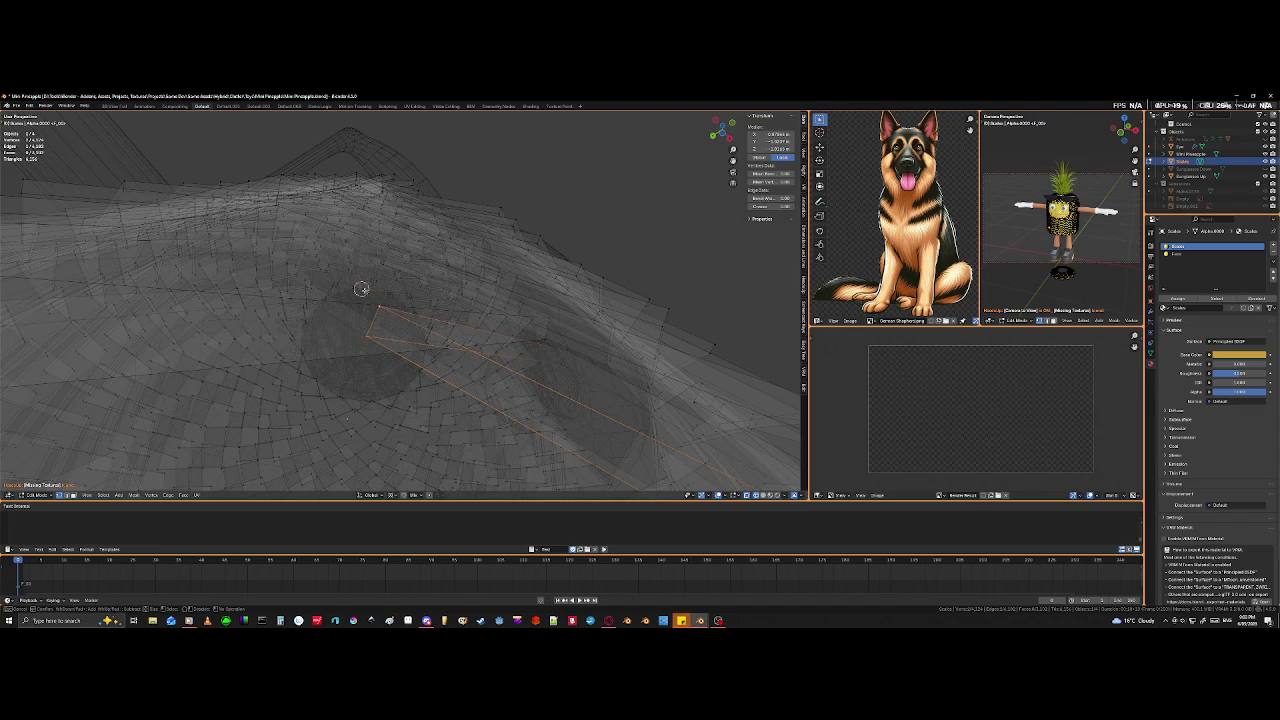
middle_click_drag(359, 289, 383, 383)
key("shift+z")
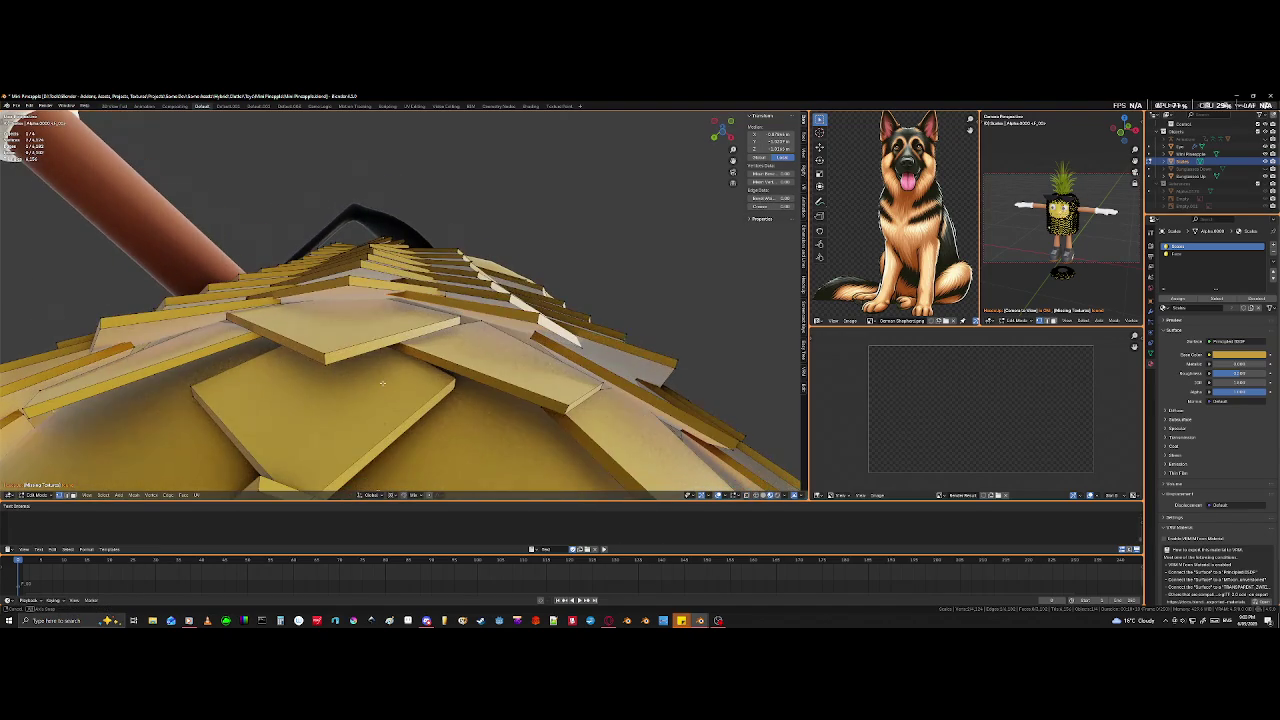
key("g")
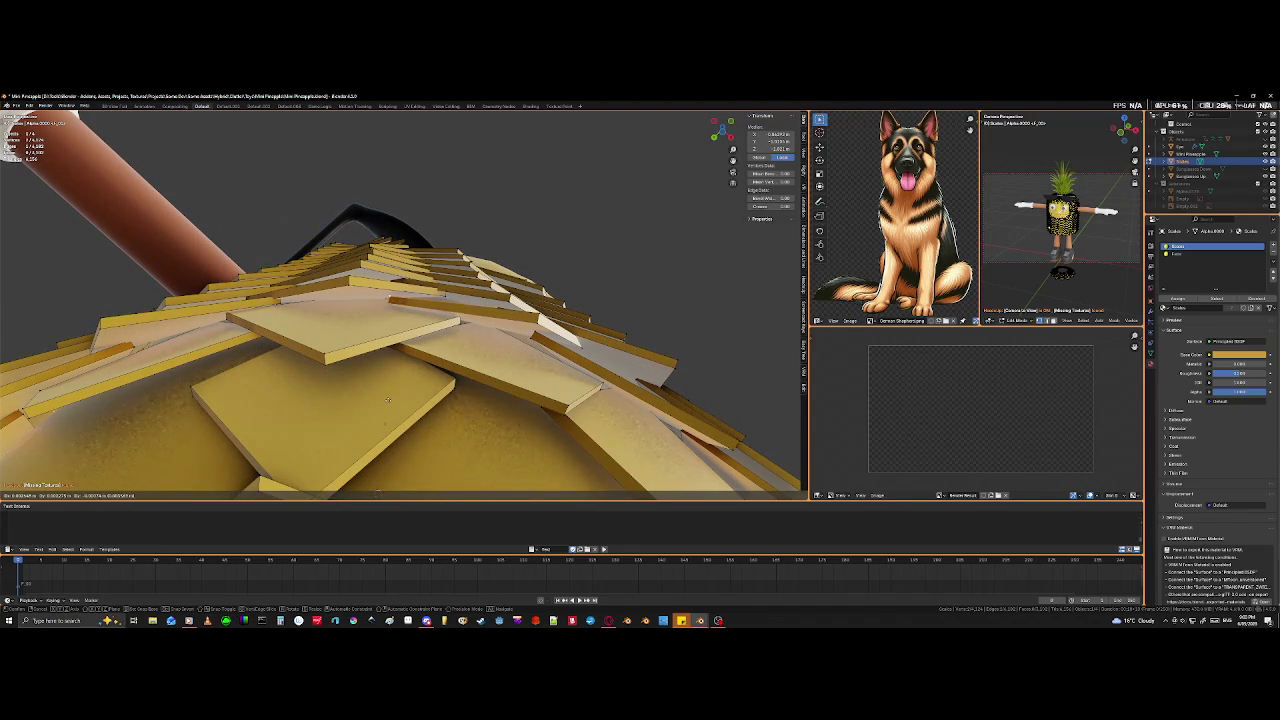
left_click(383, 396)
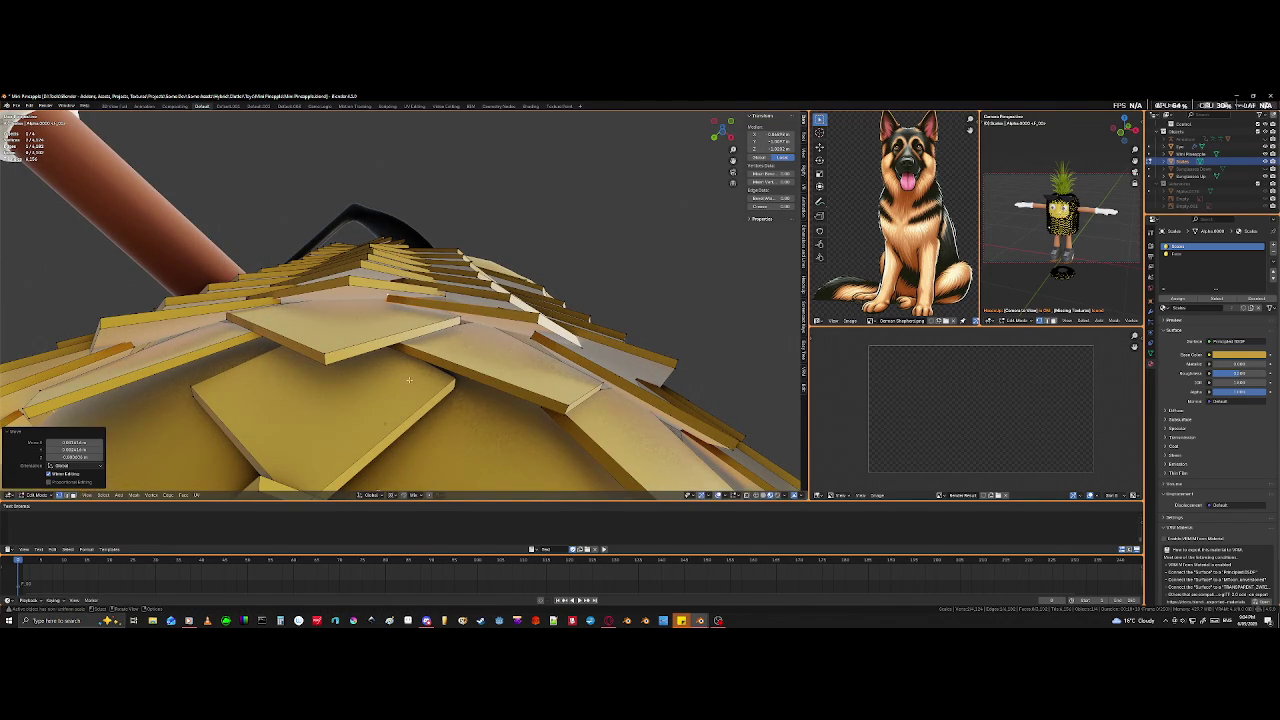
- From a front view, move two corners of a top tile
middle_click_drag(383, 396, 394, 427)
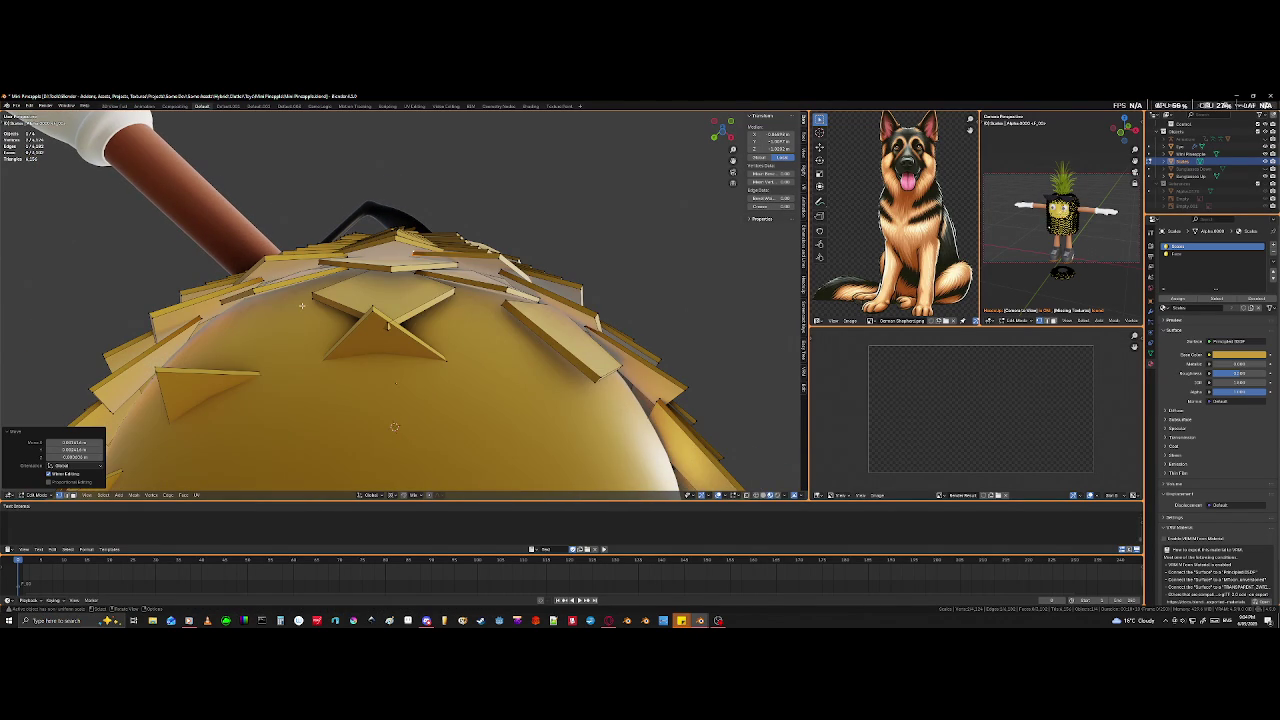
scroll(394, 427, "down", 5)
mouse_move(394, 427)
middle_mouse_down()
mouse_move(400, 402)
mouse_move(430, 396)
mouse_move(422, 341)
mouse_move(330, 238)
middle_mouse_up()
scroll(416, 332, "up", 3)
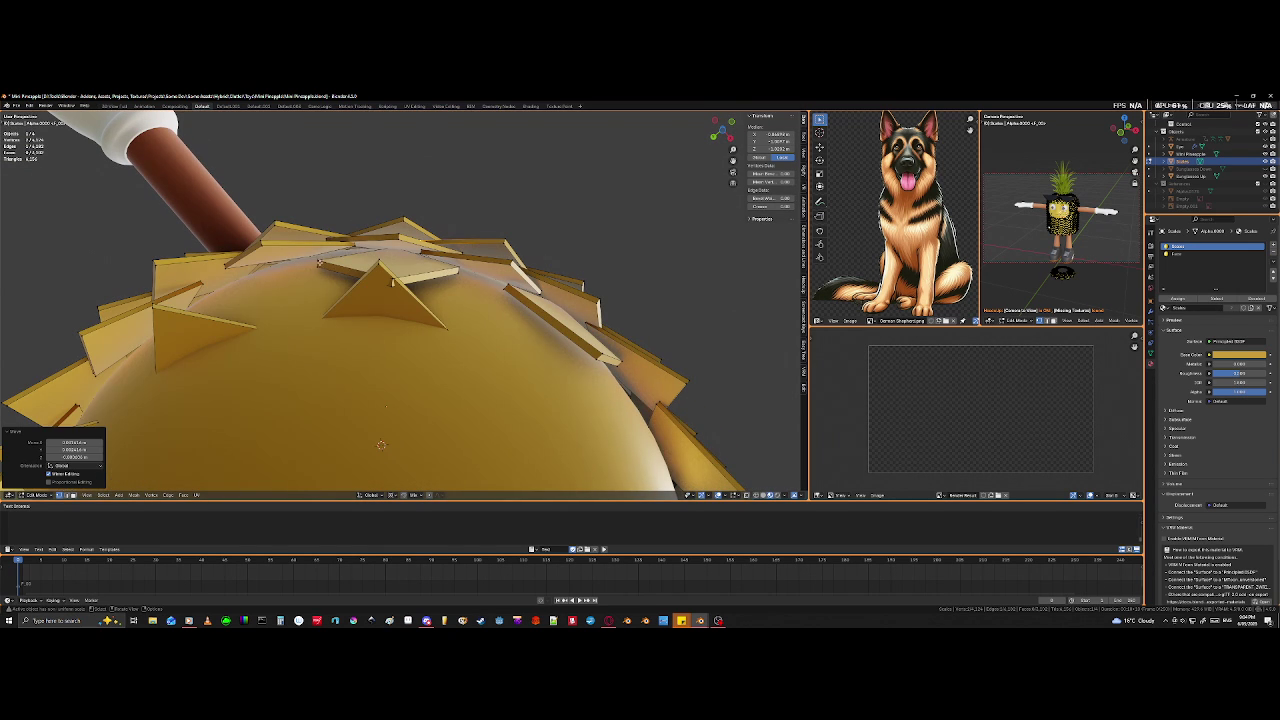
left_click(315, 268)
left_click(318, 265)
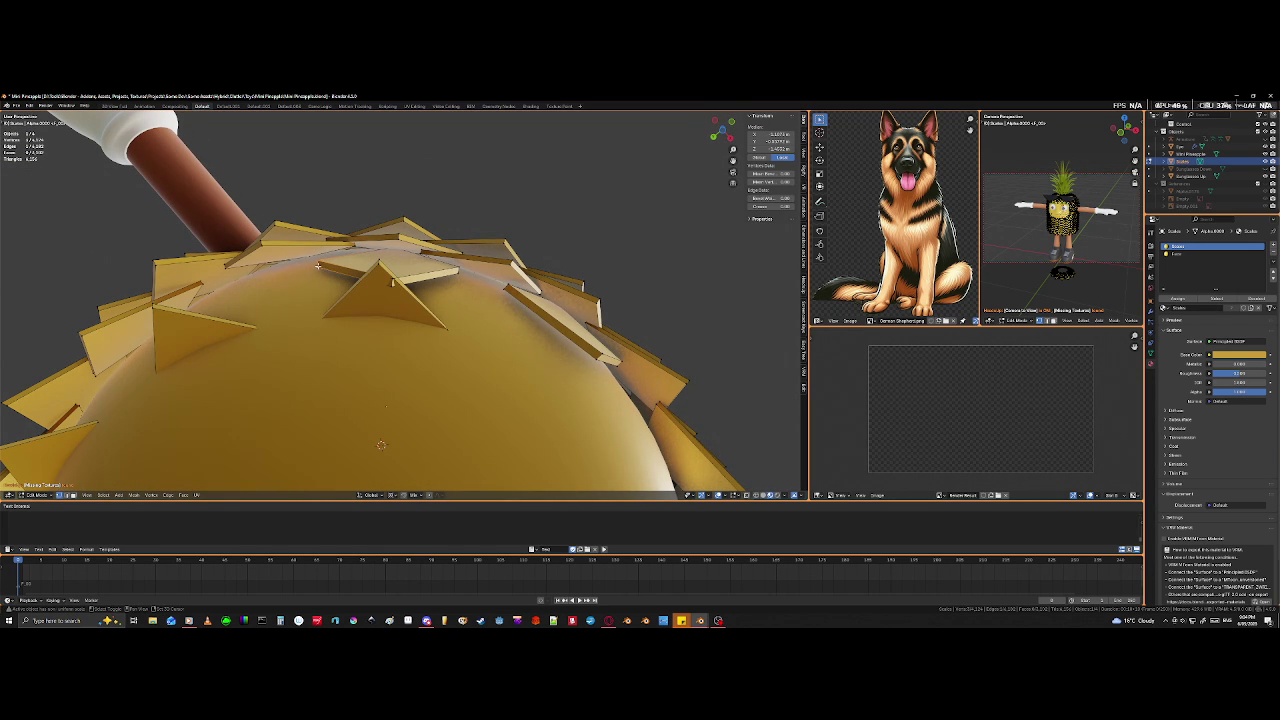
key("g")
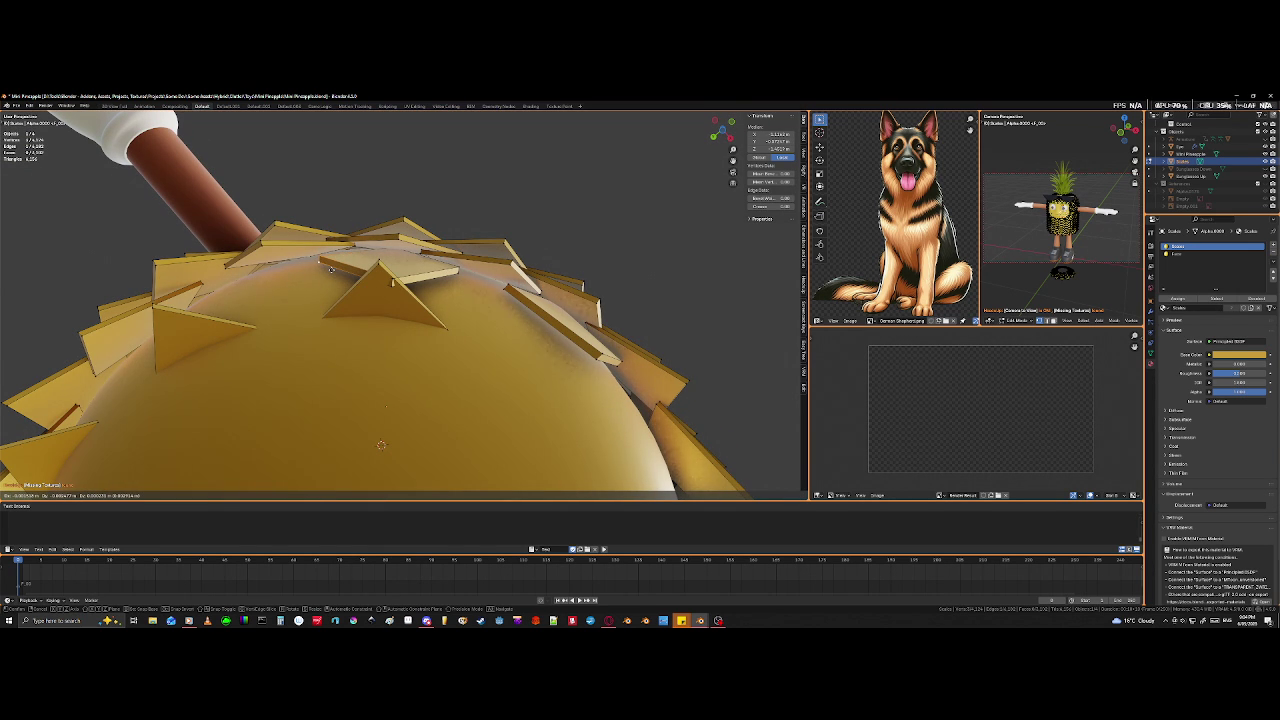
left_click(331, 263)
- Slide a bottom tile vertex past its edge end with clamping turned off
middle_click_drag(331, 263, 396, 359)
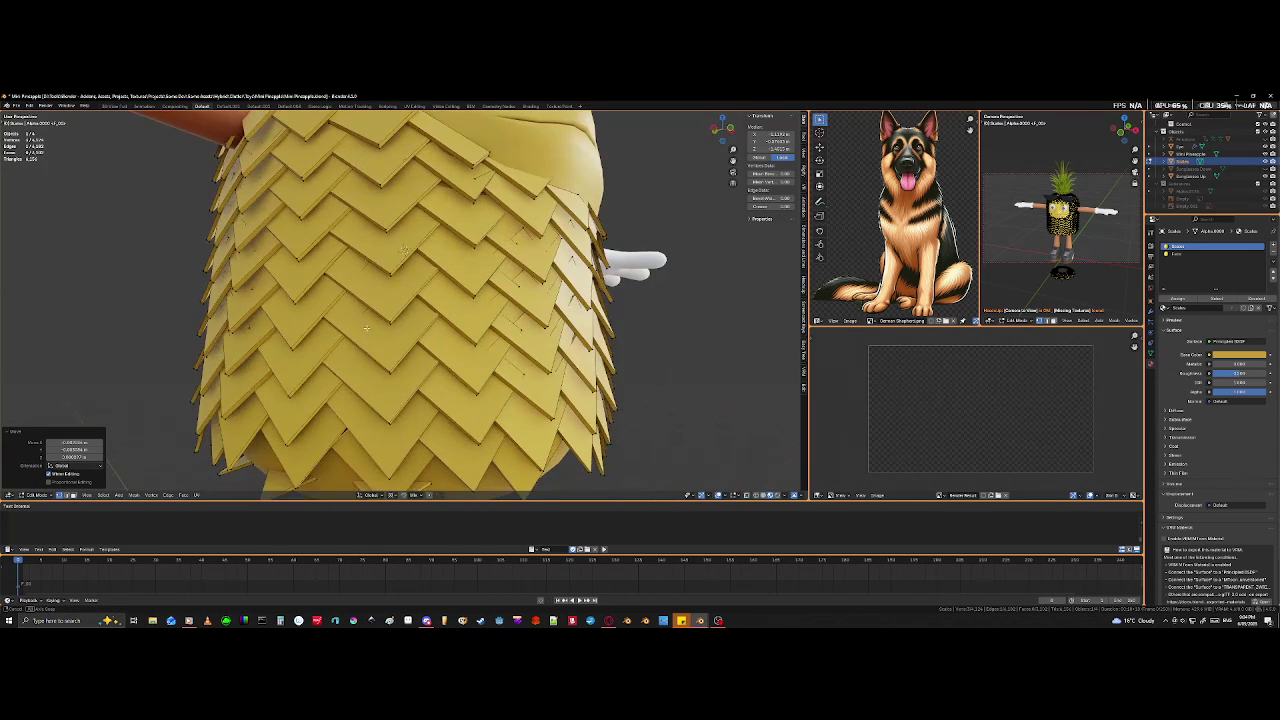
key("g")
key("g")
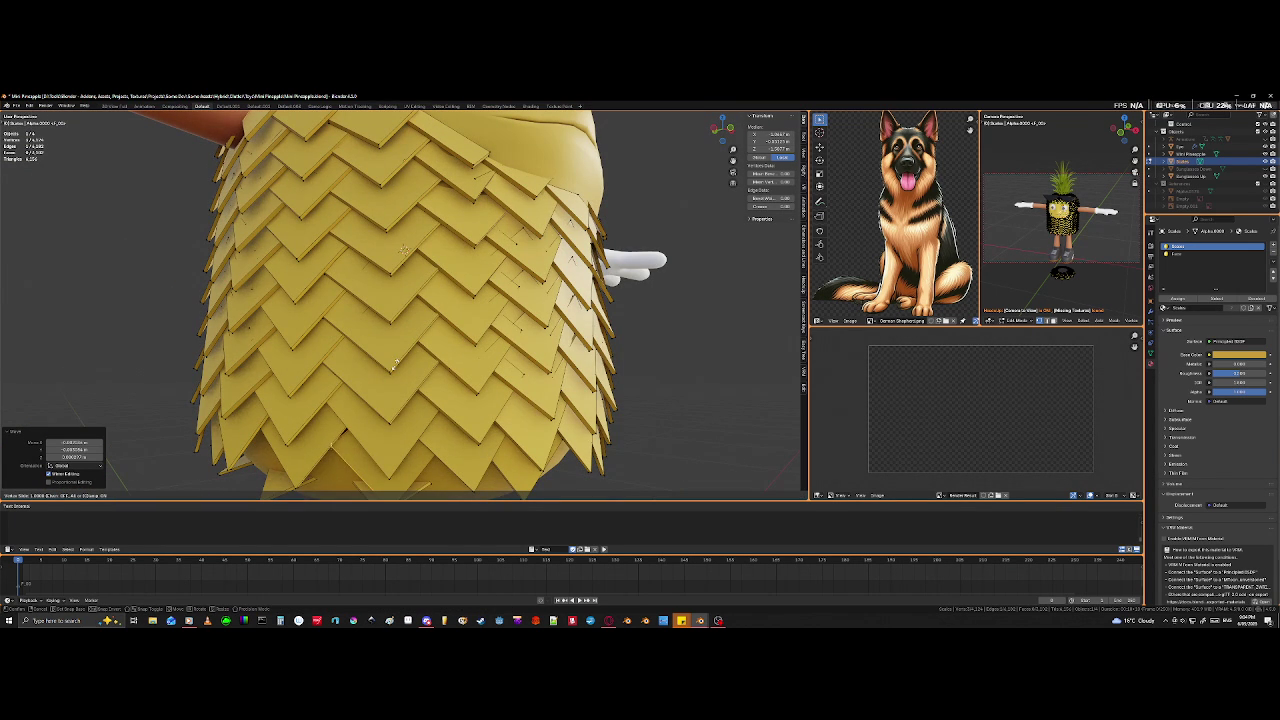
key("c")
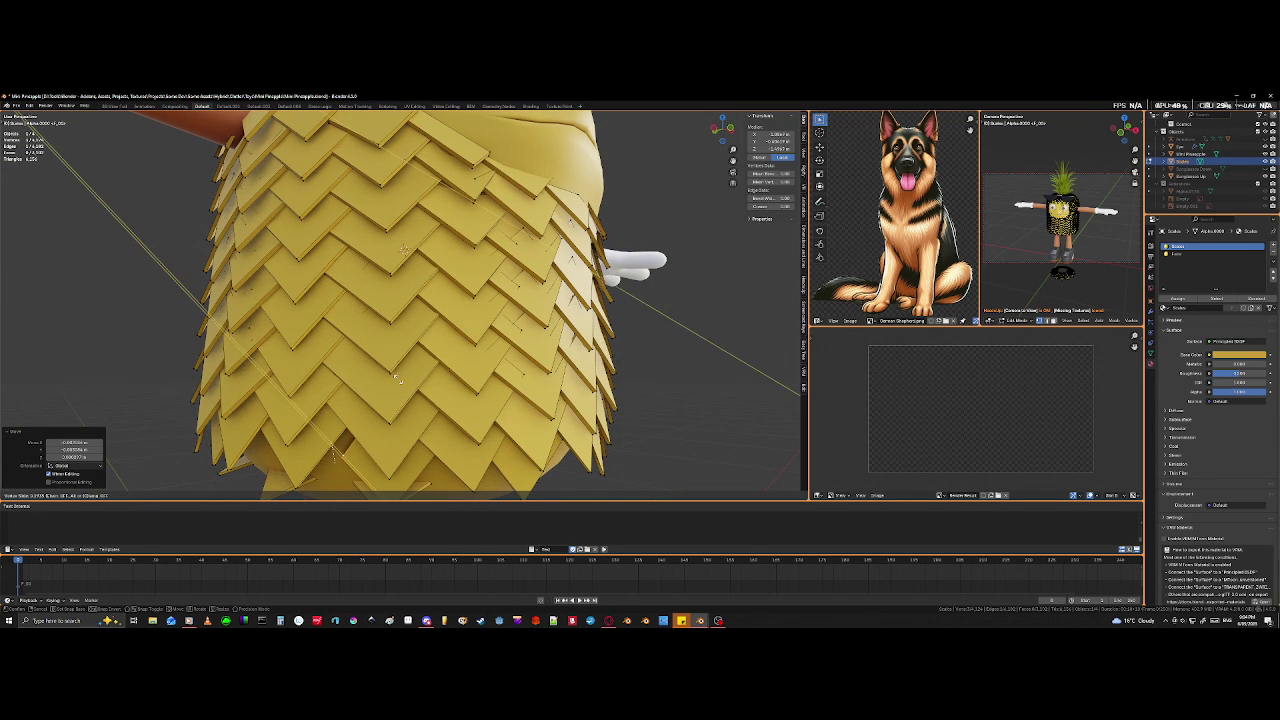
left_click(291, 230)
scroll(350, 240, "down", 2)
scroll(400, 245, "down", 3)
- Check the mesh from below in X-ray, then edge-slide the bottom tile's edge
key("shift+z")
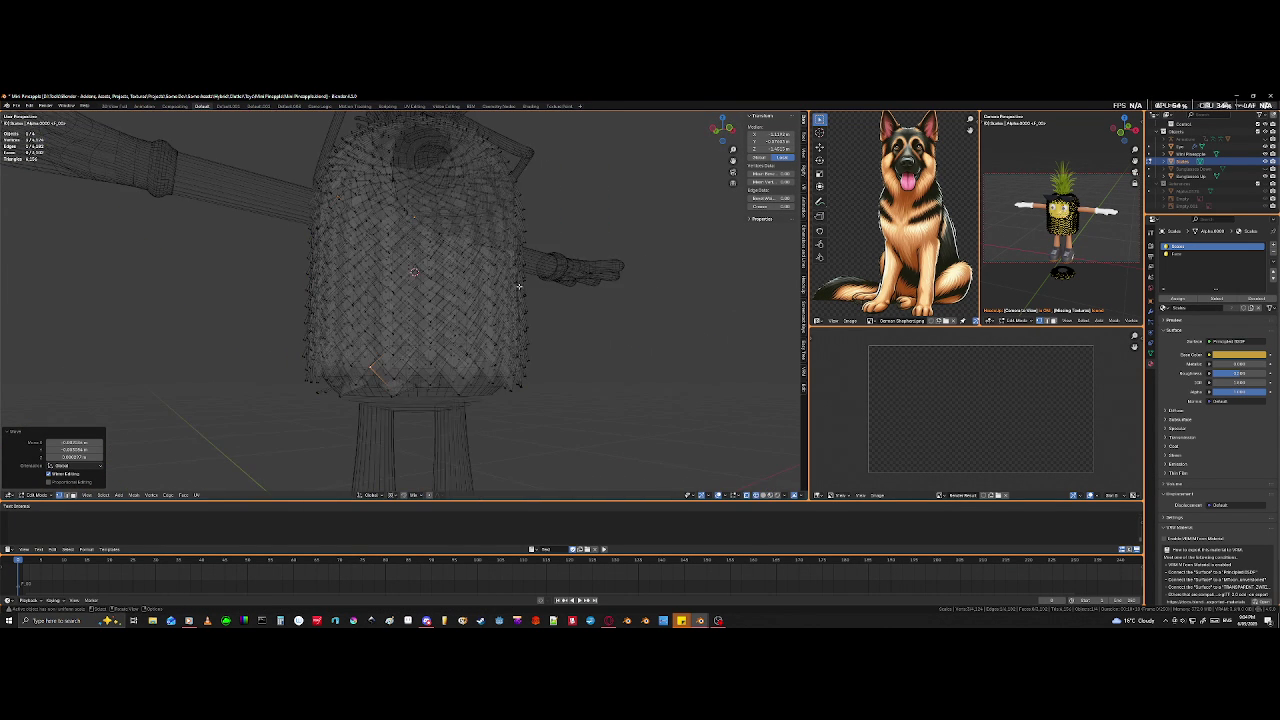
middle_click_drag(518, 286, 571, 319)
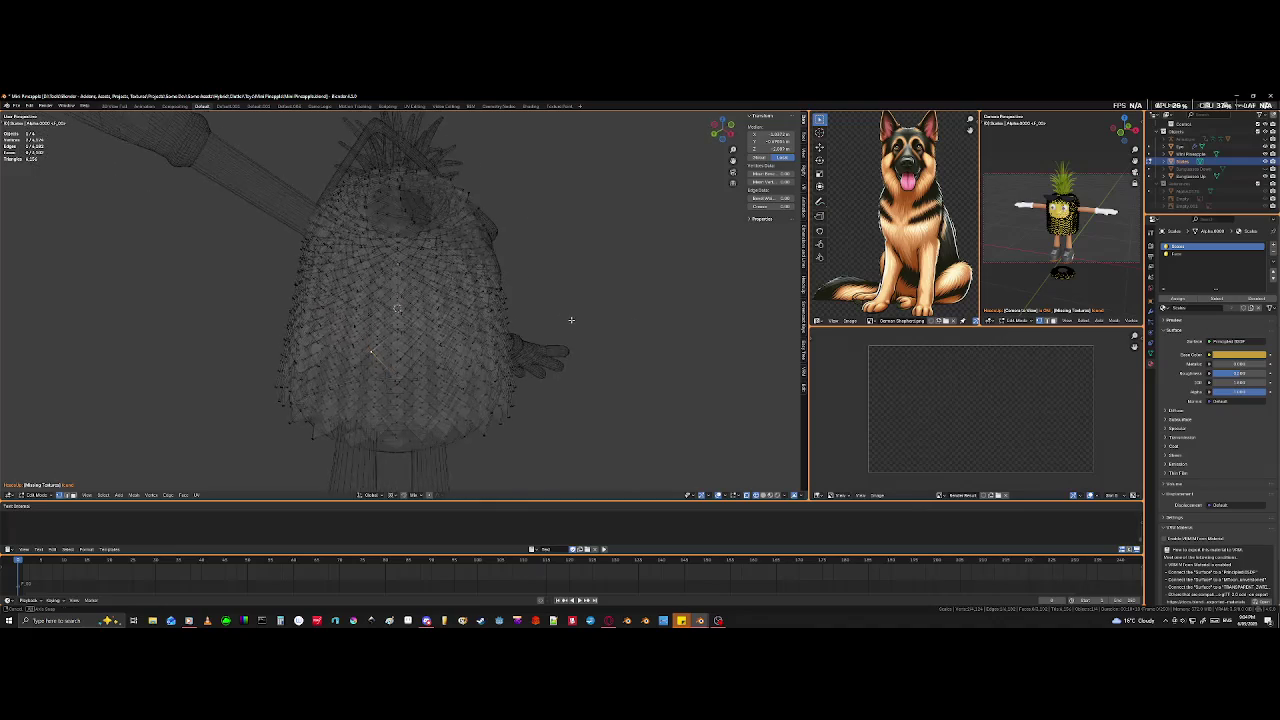
scroll(365, 419, "up", 3)
middle_click_drag(391, 451, 398, 446)
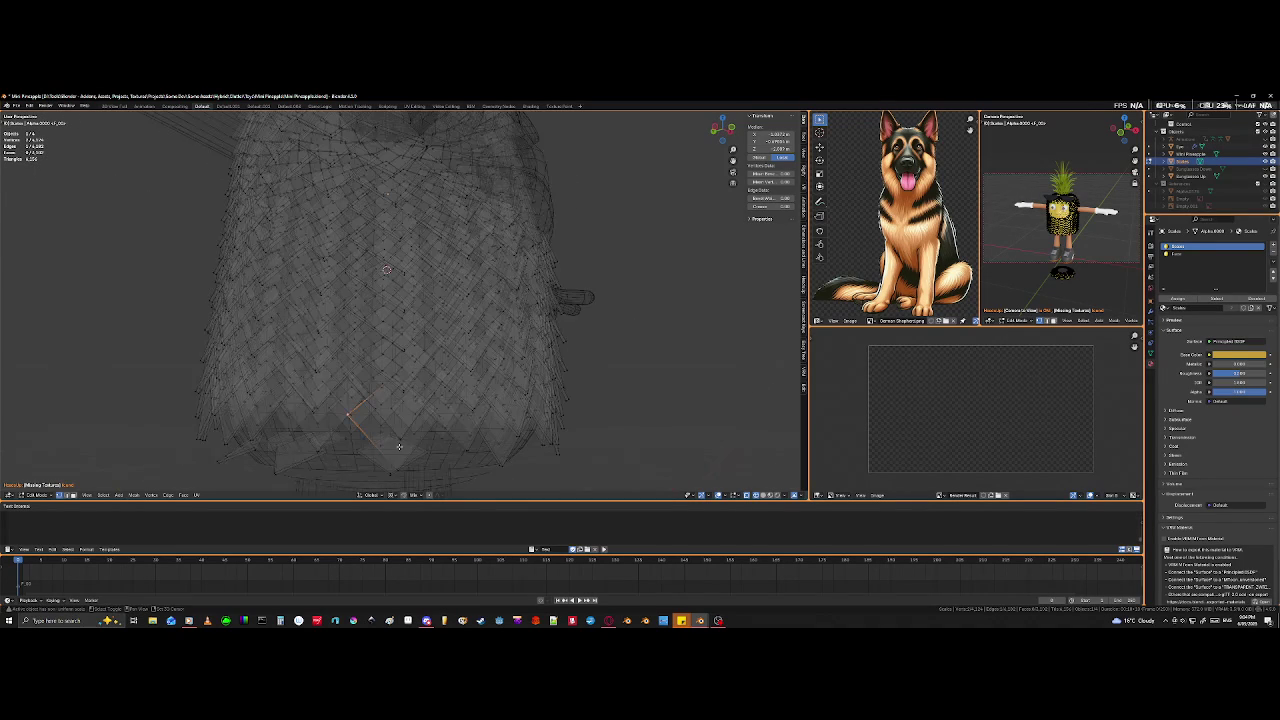
key("alt+z")
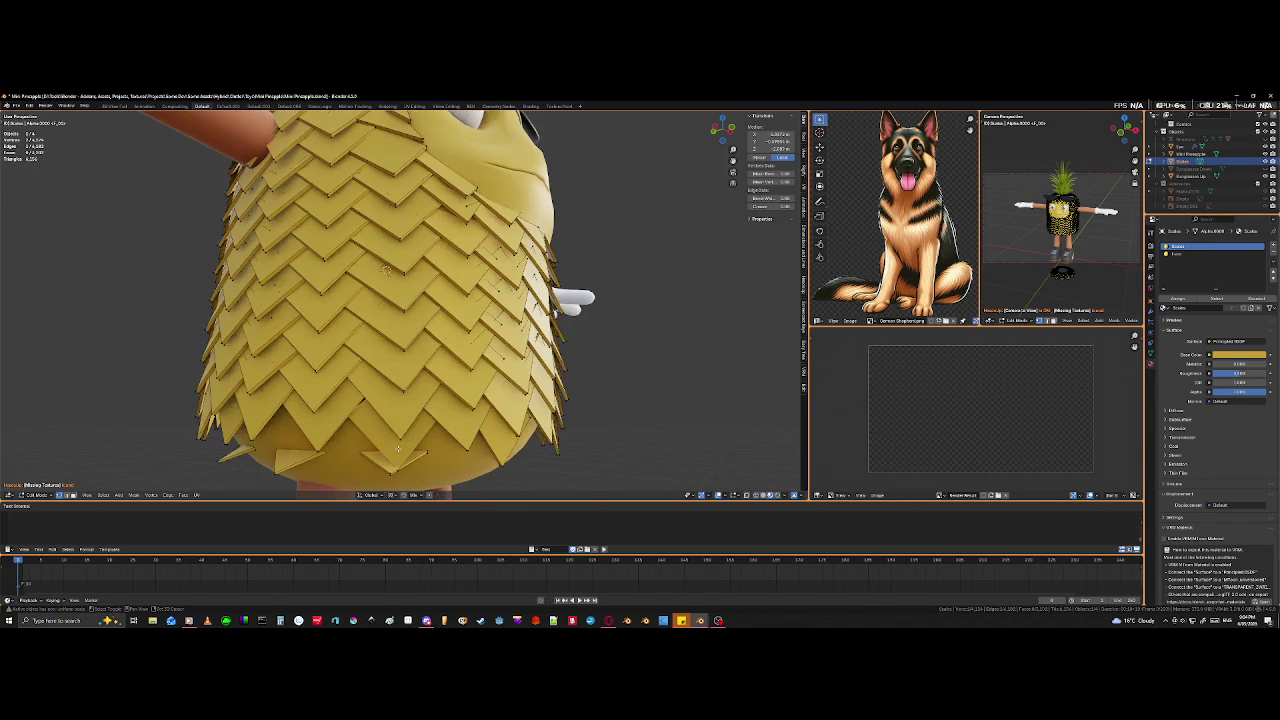
middle_click_drag(399, 436, 380, 380)
scroll(373, 355, "up", 3)
key("g")
key("g")
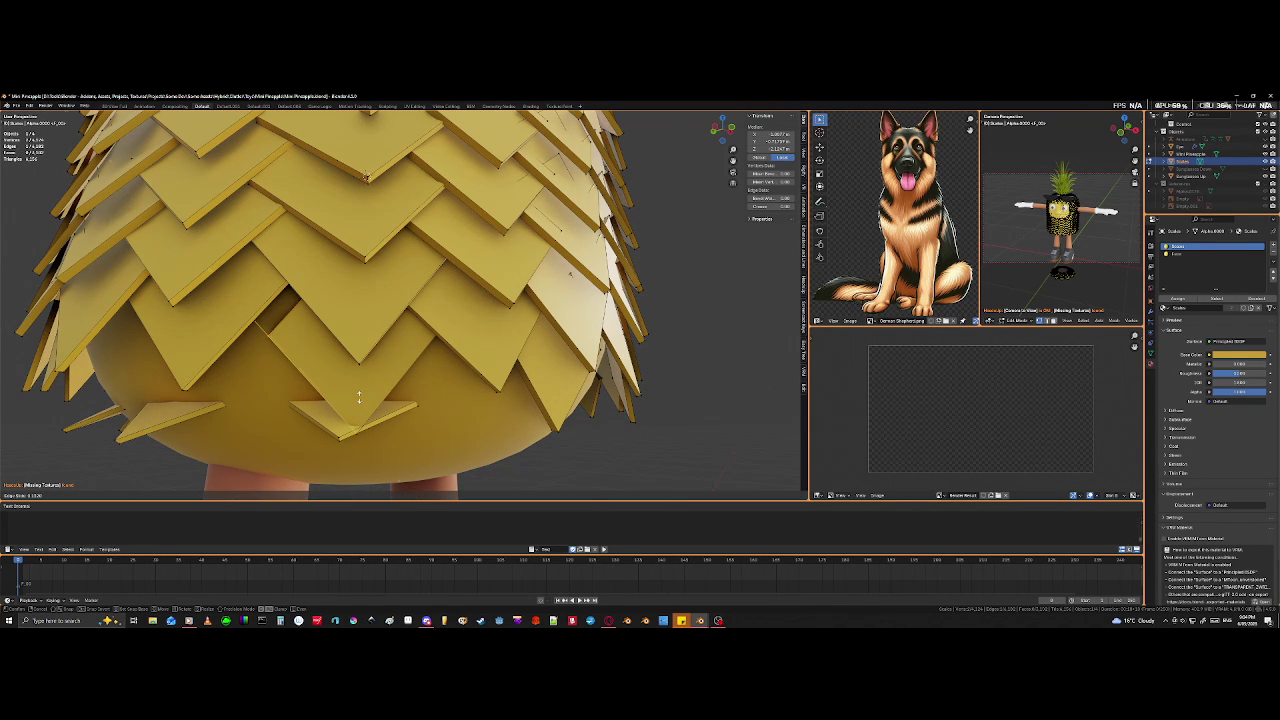
left_click(210, 208)
- Move part of the bottom tile into place after an X-ray check
key("shift+z")
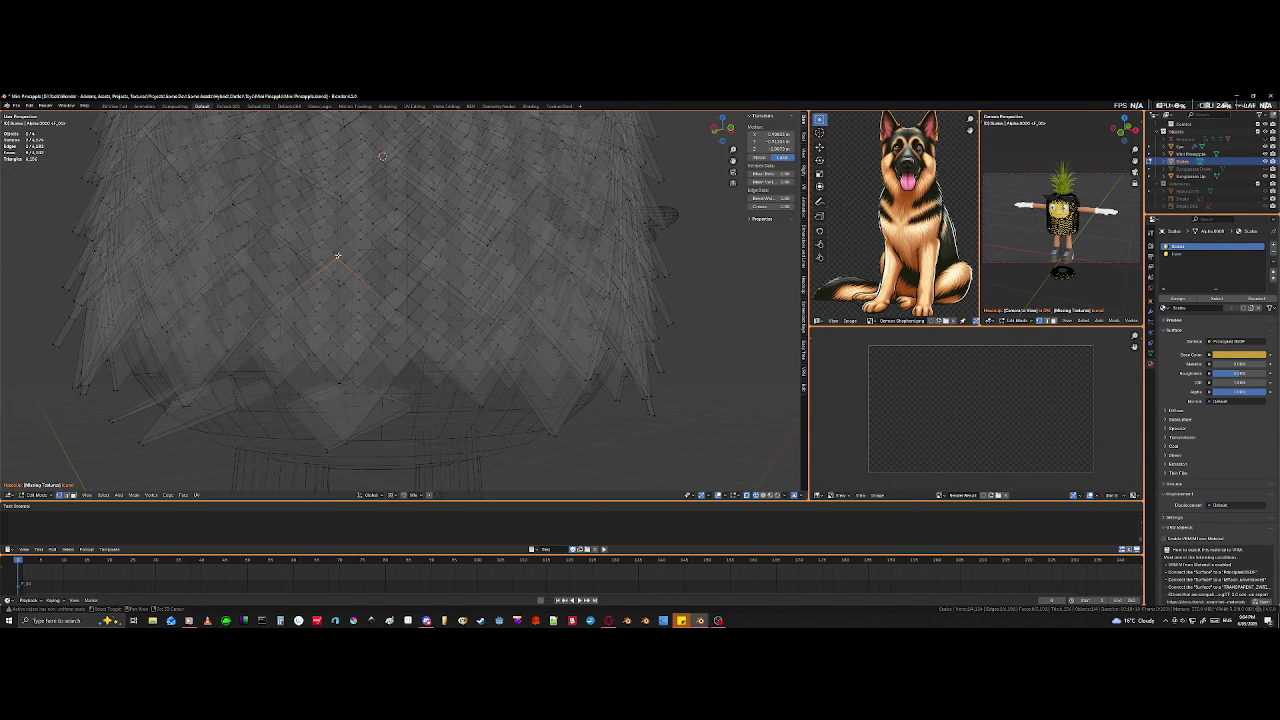
key("shift+z")
key("g")
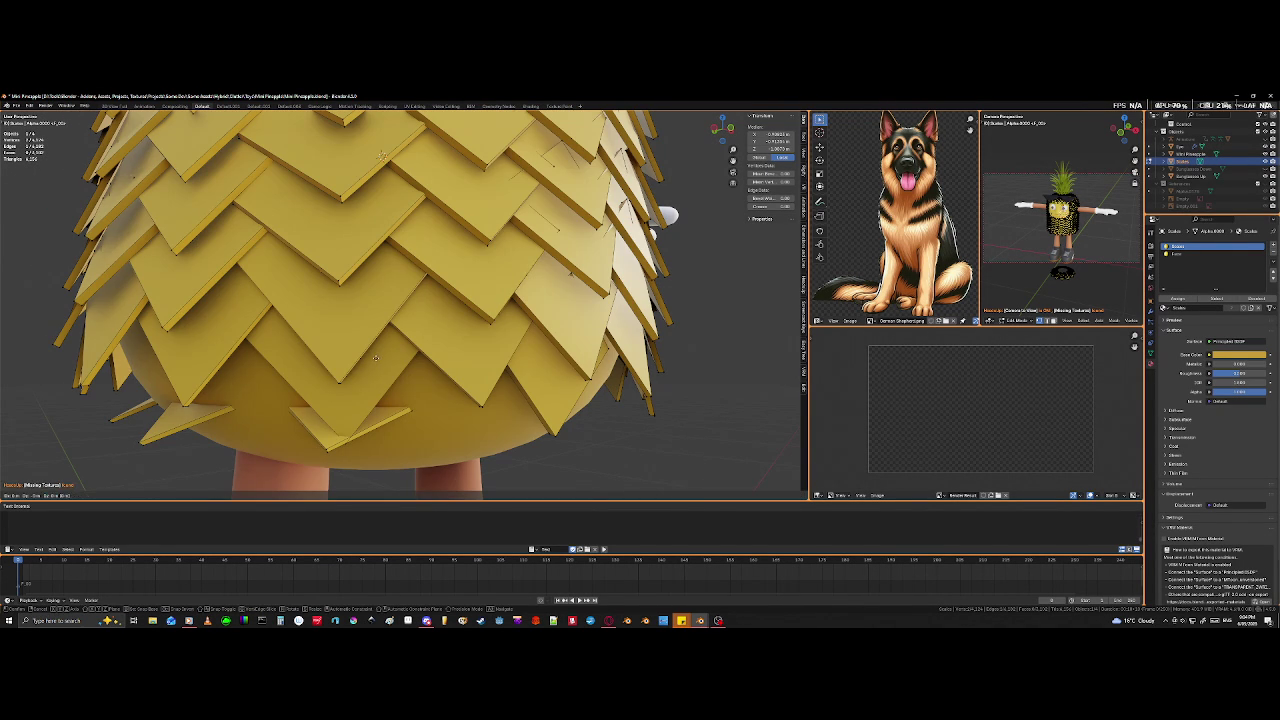
left_click(372, 314)
- Select a whole bottom scale tile in the see-through view
mouse_move(372, 314)
middle_mouse_down()
mouse_move(378, 303)
mouse_move(364, 423)
middle_mouse_up()
key("shift+z")
key("shift+z")
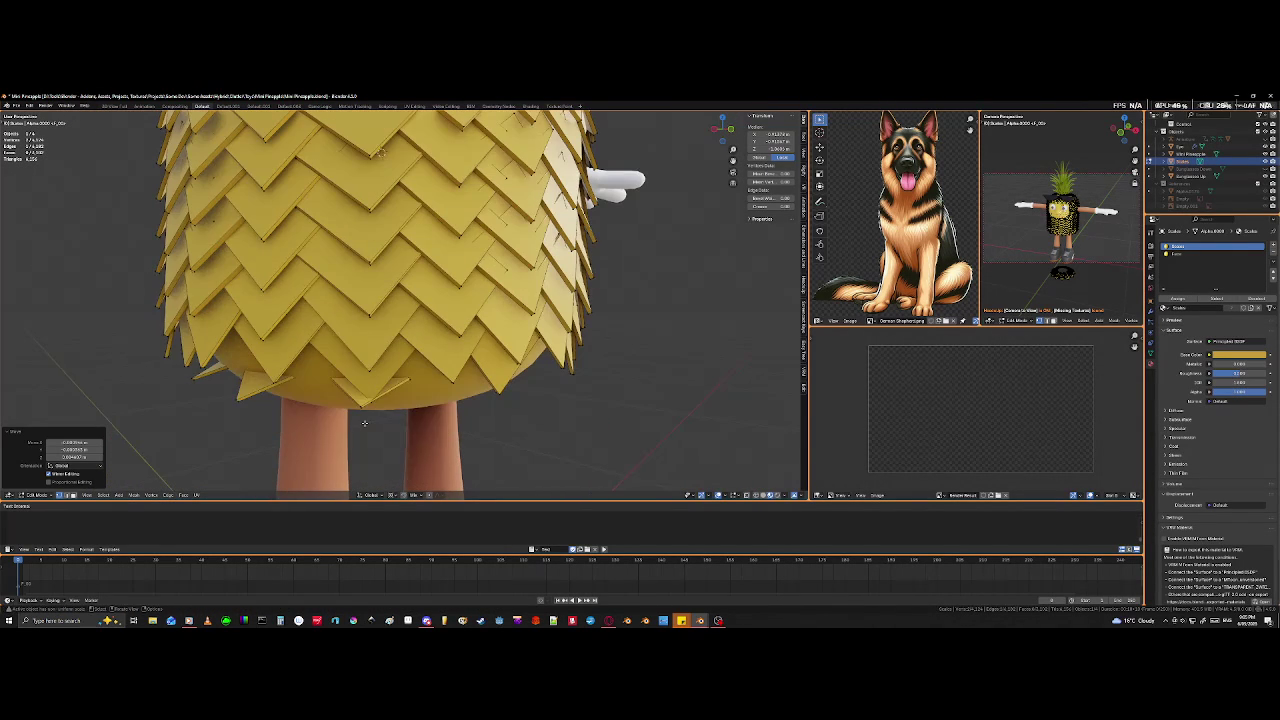
left_click(360, 407)
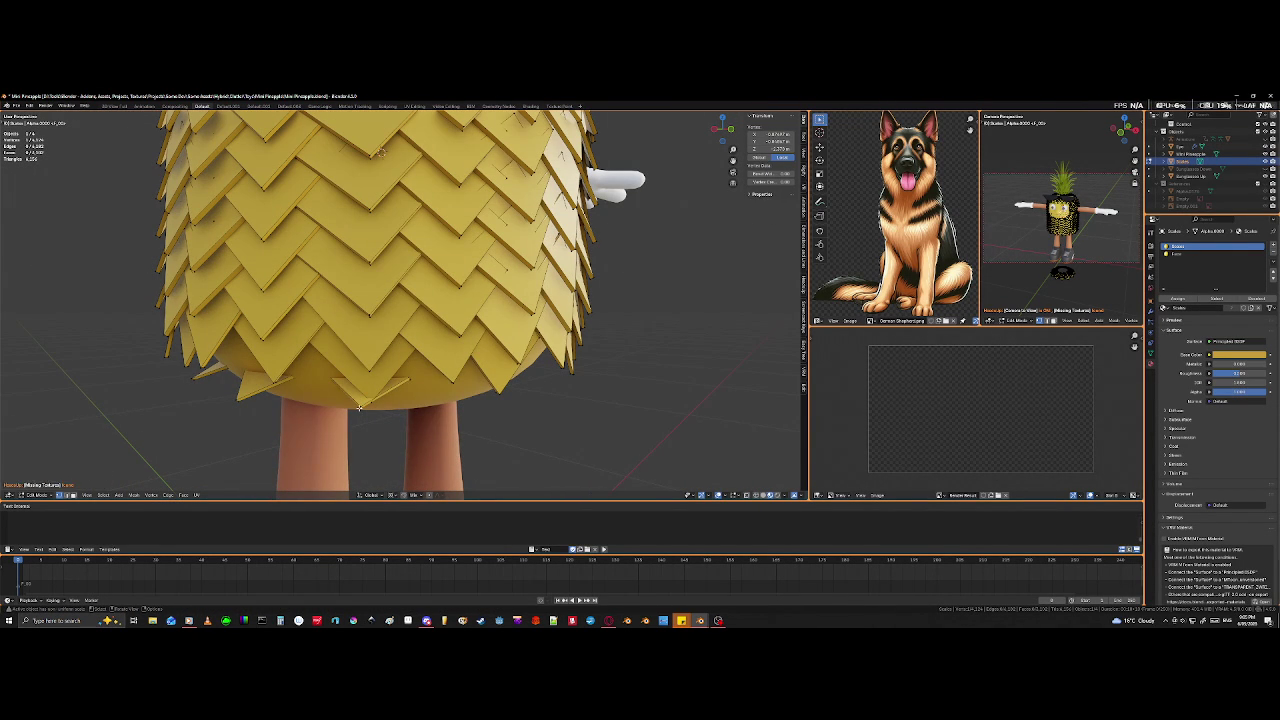
key("l")
key("l")
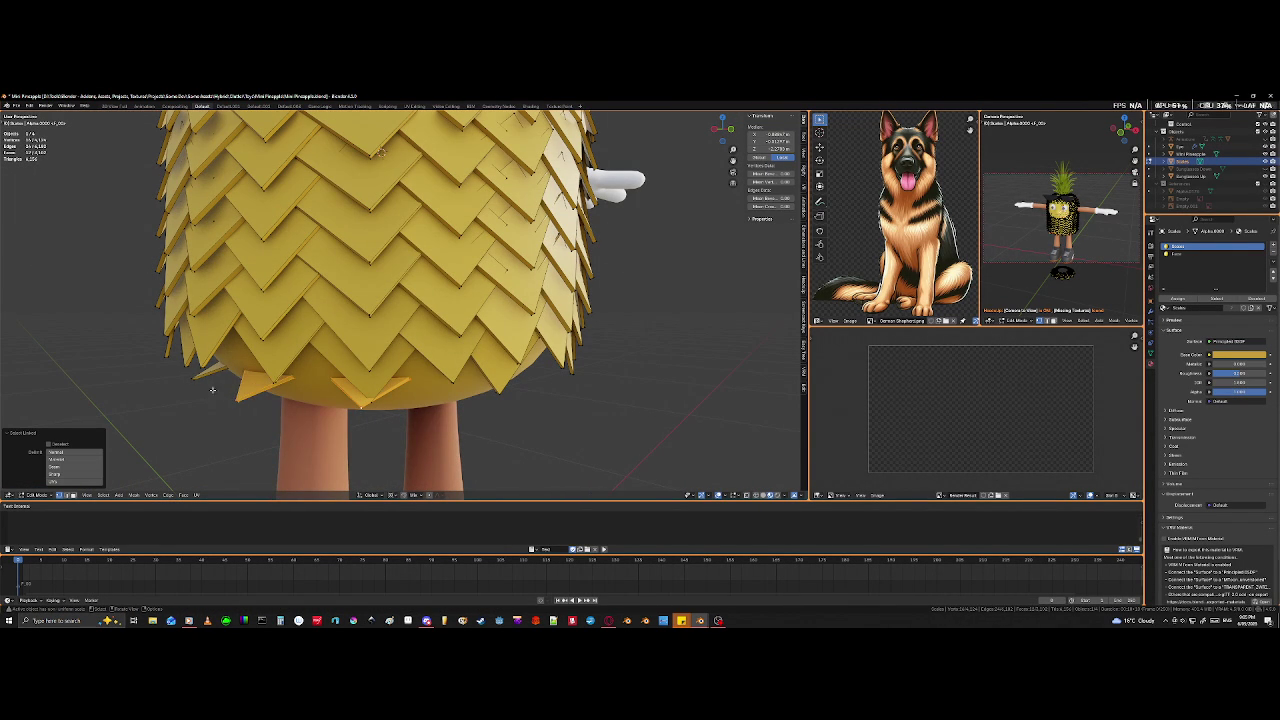
- Add the triangular bottom tile to the selection and inspect the underside
scroll(199, 379, "up", 4)
scroll(230, 370, "down", 5)
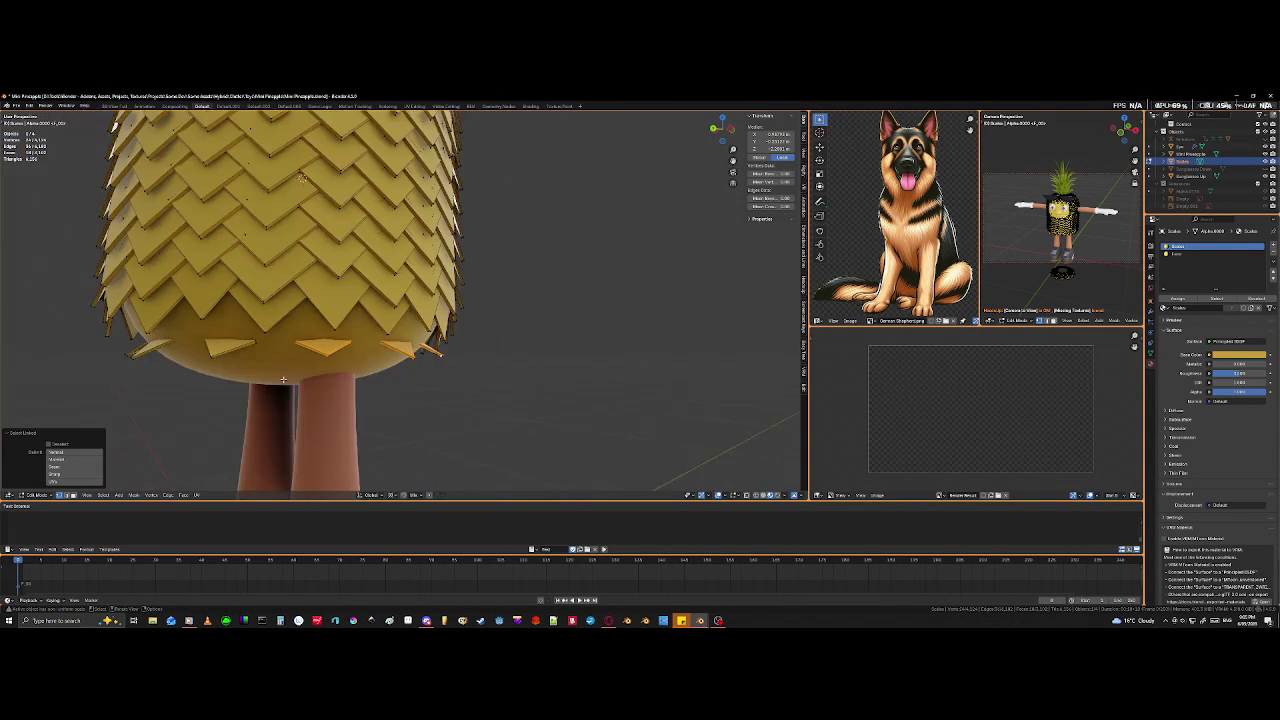
scroll(254, 364, "up", 1)
key("l")
mouse_move(262, 358)
middle_mouse_down()
mouse_move(249, 346)
mouse_move(310, 357)
mouse_move(243, 357)
mouse_move(300, 370)
middle_mouse_up()
scroll(217, 360, "down", 5)
scroll(339, 382, "up", 5)
mouse_move(423, 376)
middle_mouse_down()
mouse_move(404, 375)
mouse_move(563, 364)
mouse_move(561, 308)
middle_mouse_up()
scroll(462, 367, "down", 2)
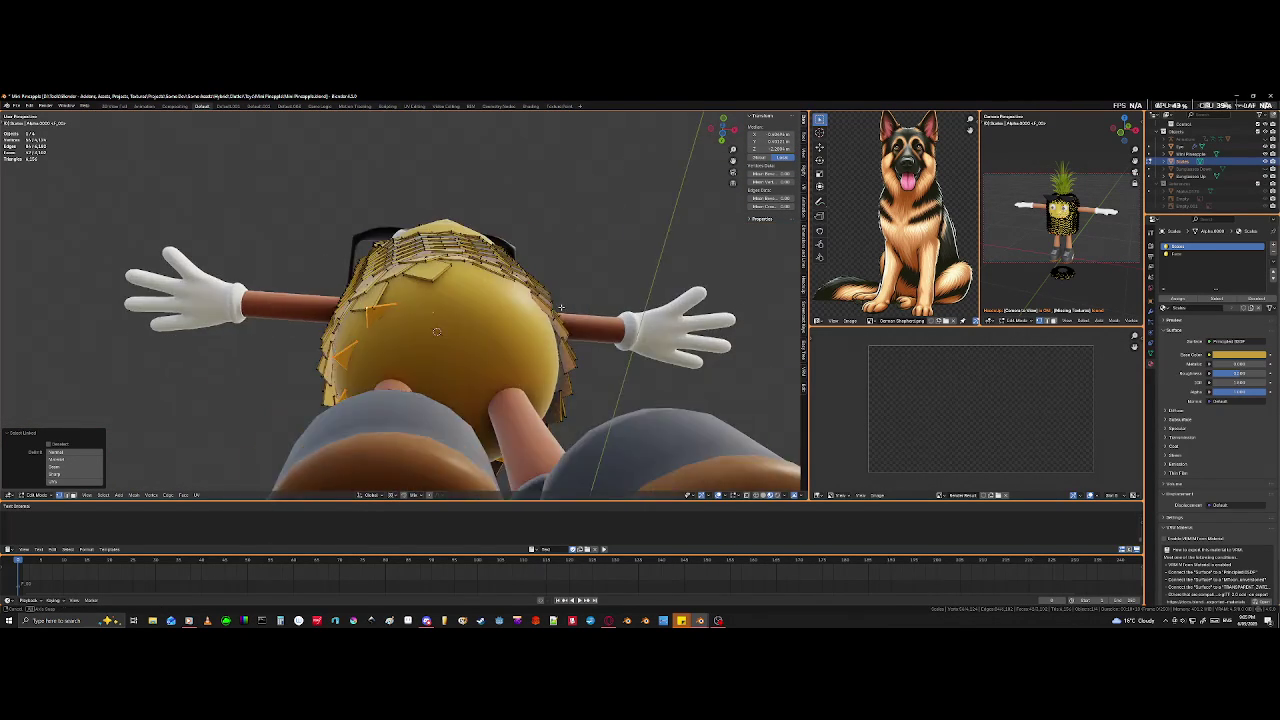
scroll(561, 308, "up", 5)
mouse_move(561, 308)
middle_mouse_down()
mouse_move(515, 352)
mouse_move(446, 376)
middle_mouse_up()
- Move an underside tile corner and its tip closer to the rounded bottom
left_click(446, 376)
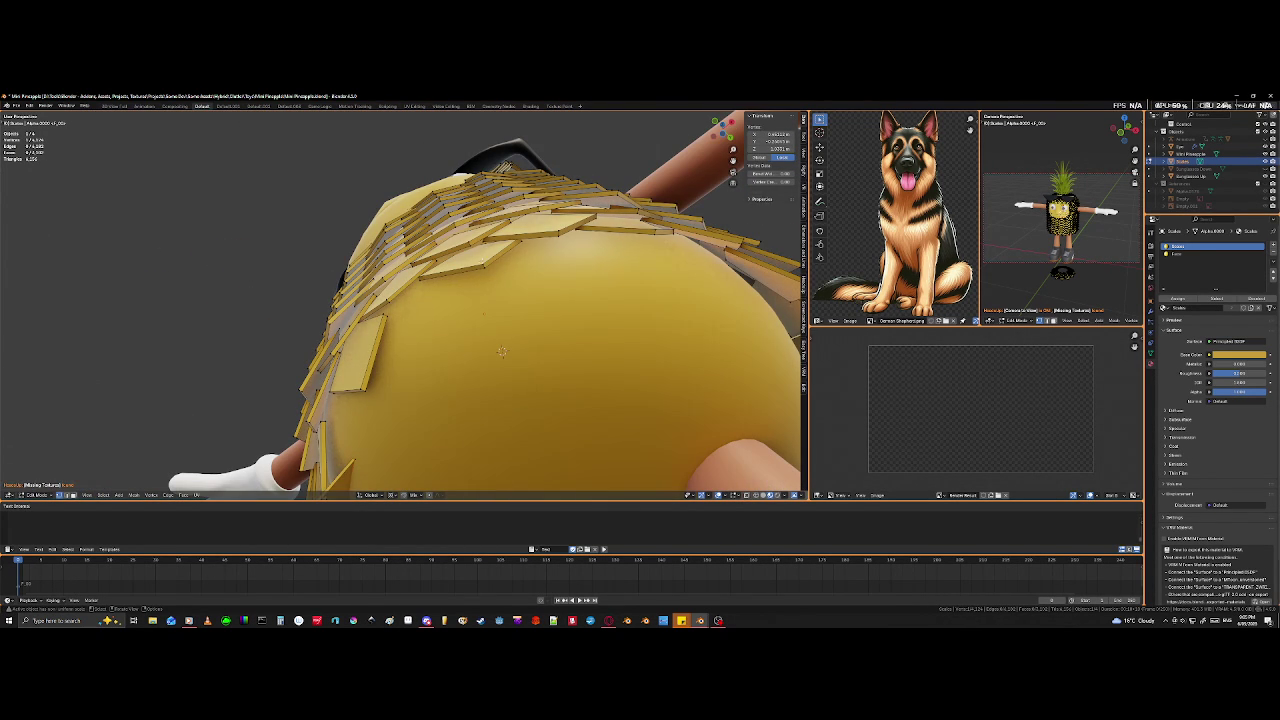
middle_click_drag(446, 376, 400, 380)
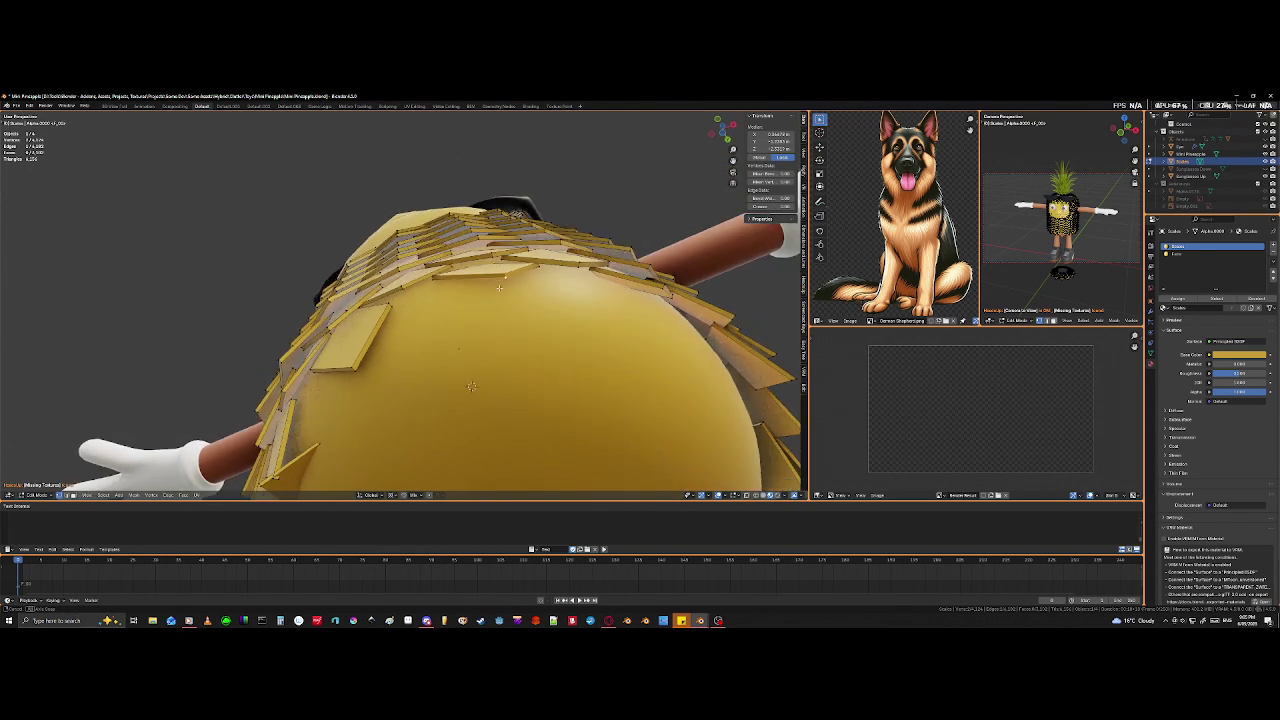
mouse_move(369, 311)
middle_mouse_down()
mouse_move(438, 334)
mouse_move(404, 333)
middle_mouse_up()
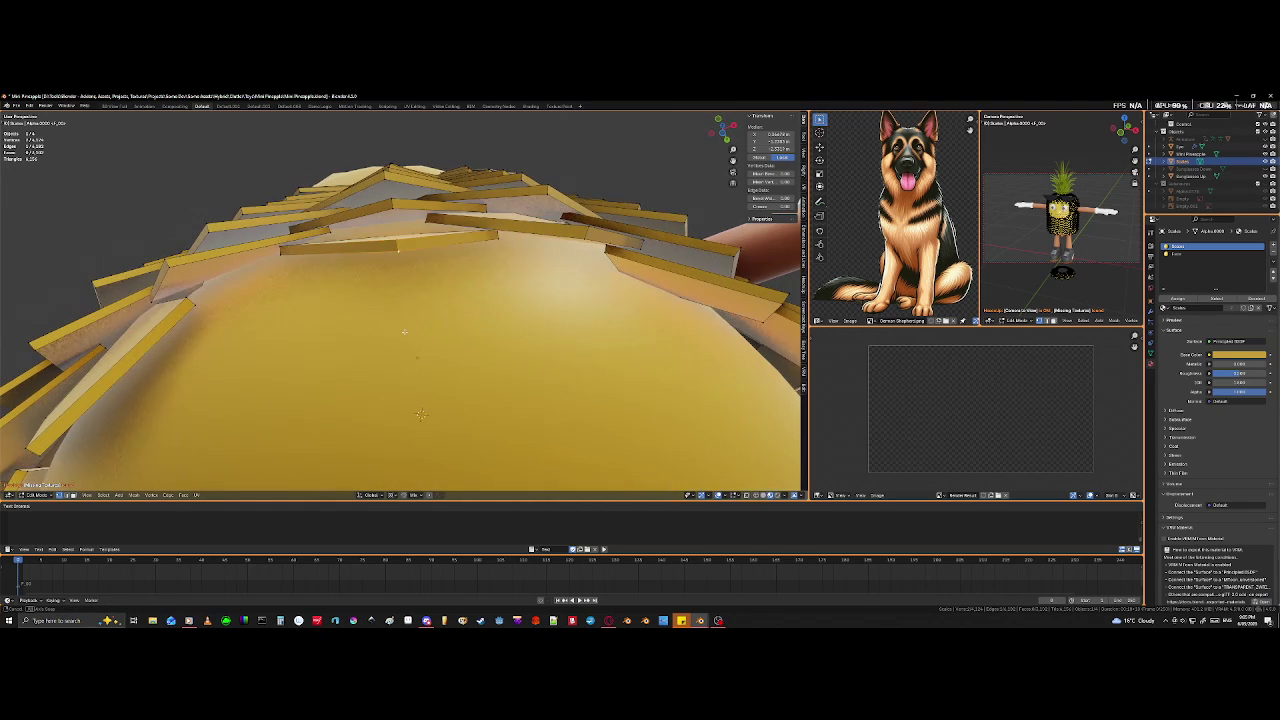
key("g")
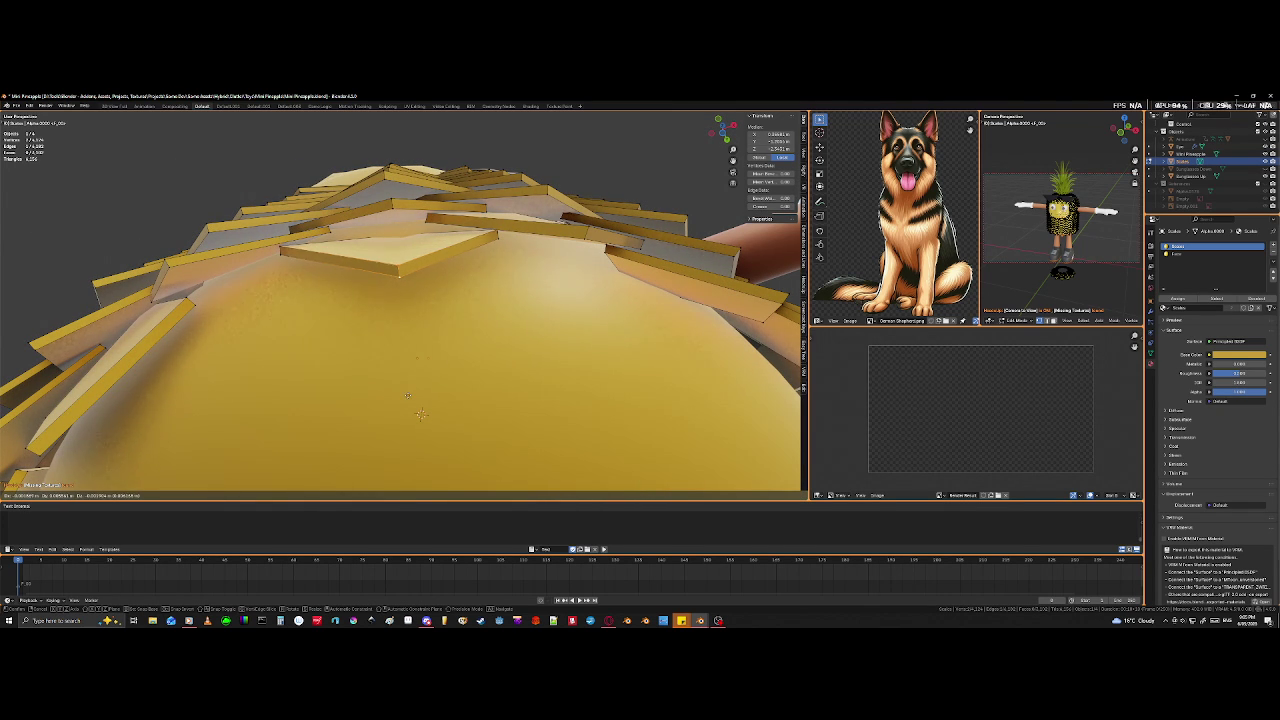
left_click(403, 388)
mouse_move(403, 388)
middle_mouse_down()
mouse_move(599, 132)
mouse_move(584, 146)
middle_mouse_up()
scroll(599, 132, "up", 4)
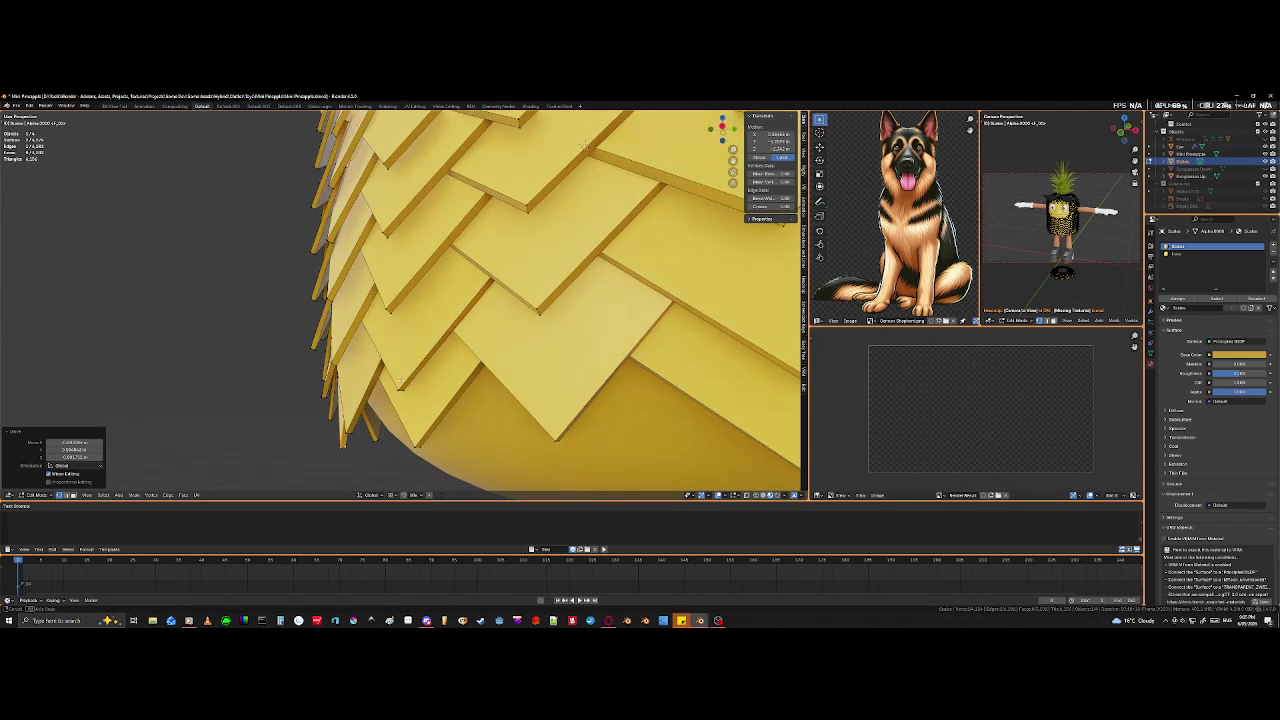
key("g")
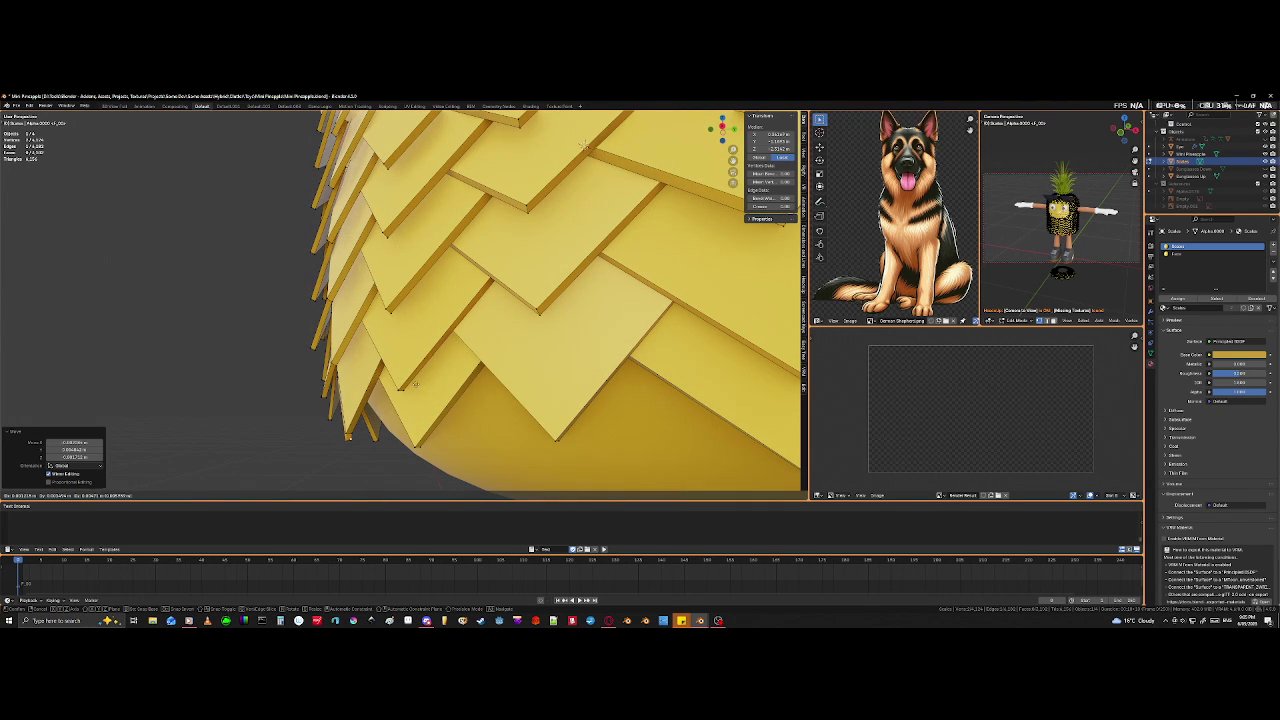
left_click(464, 415)
- Shift another tile part and pick the next underside tile corner
scroll(355, 463, "down", 3)
mouse_move(355, 463)
middle_mouse_down()
mouse_move(442, 469)
mouse_move(428, 466)
middle_mouse_up()
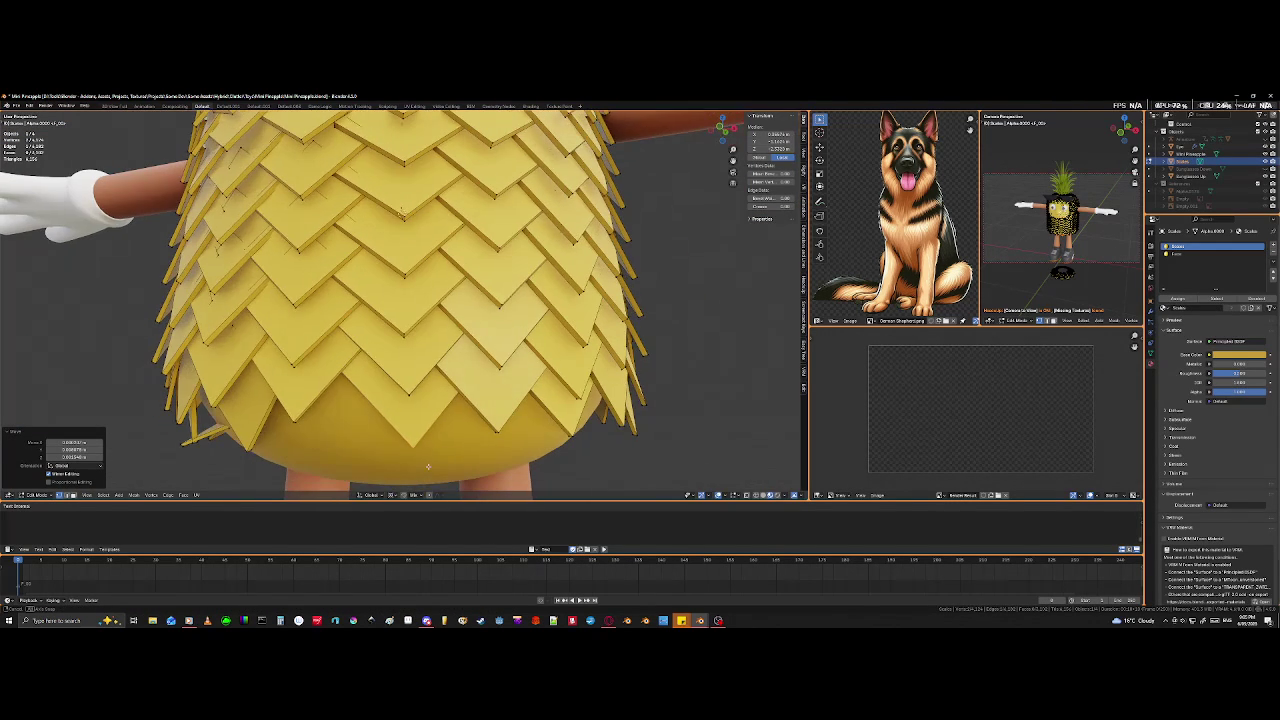
key("g")
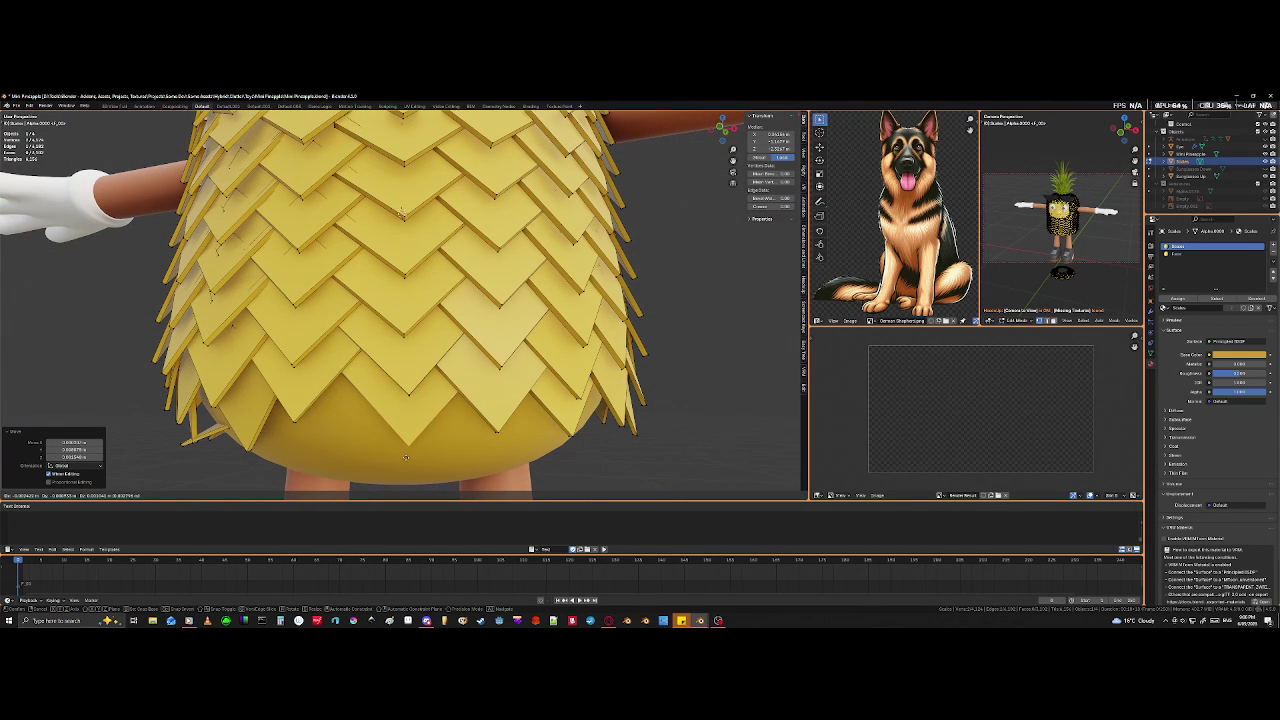
left_click(405, 465)
middle_click_drag(405, 465, 331, 434)
middle_click_drag(329, 385, 325, 262)
left_click(328, 250)
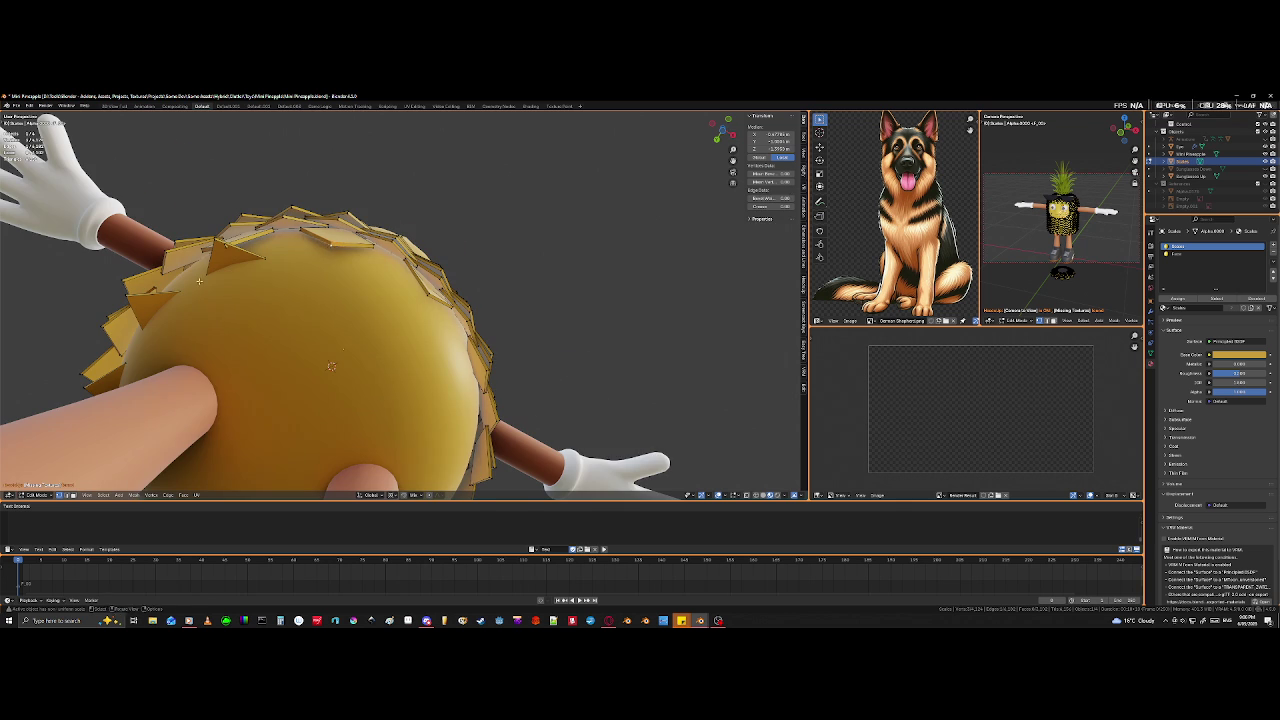
- Move the selected underside tile corner into place
middle_click_drag(330, 247, 332, 206)
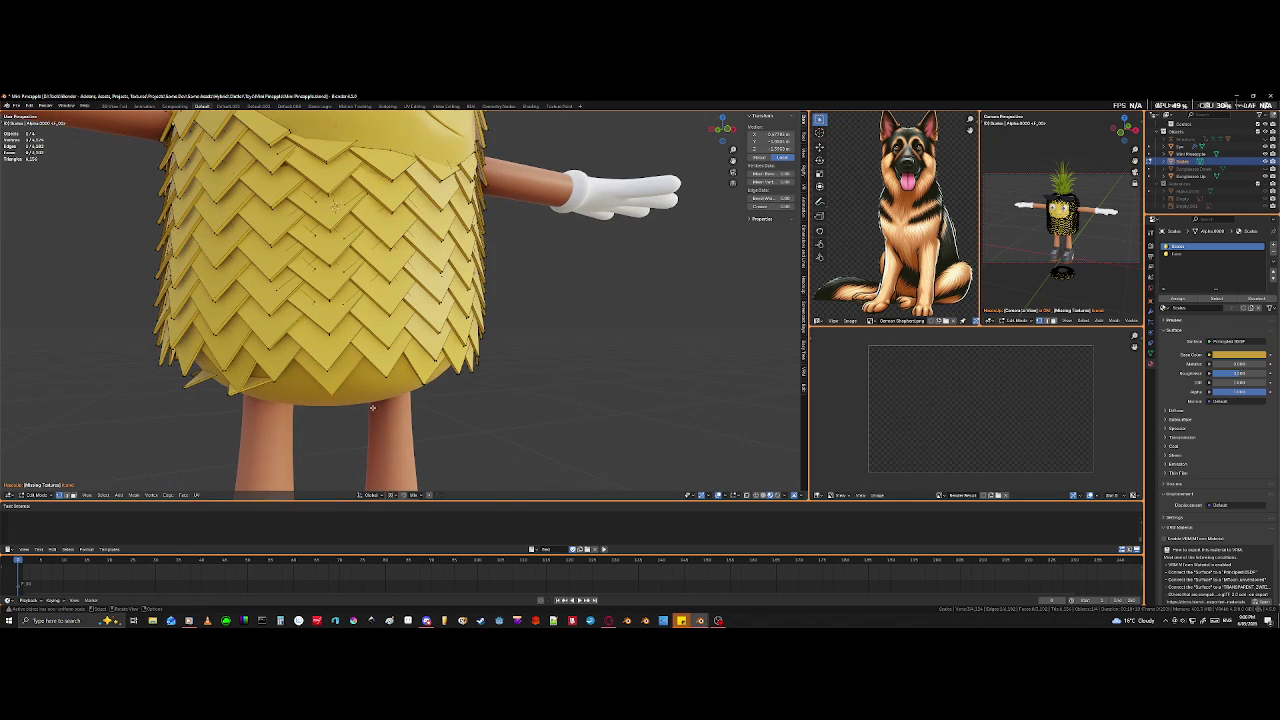
key("g")
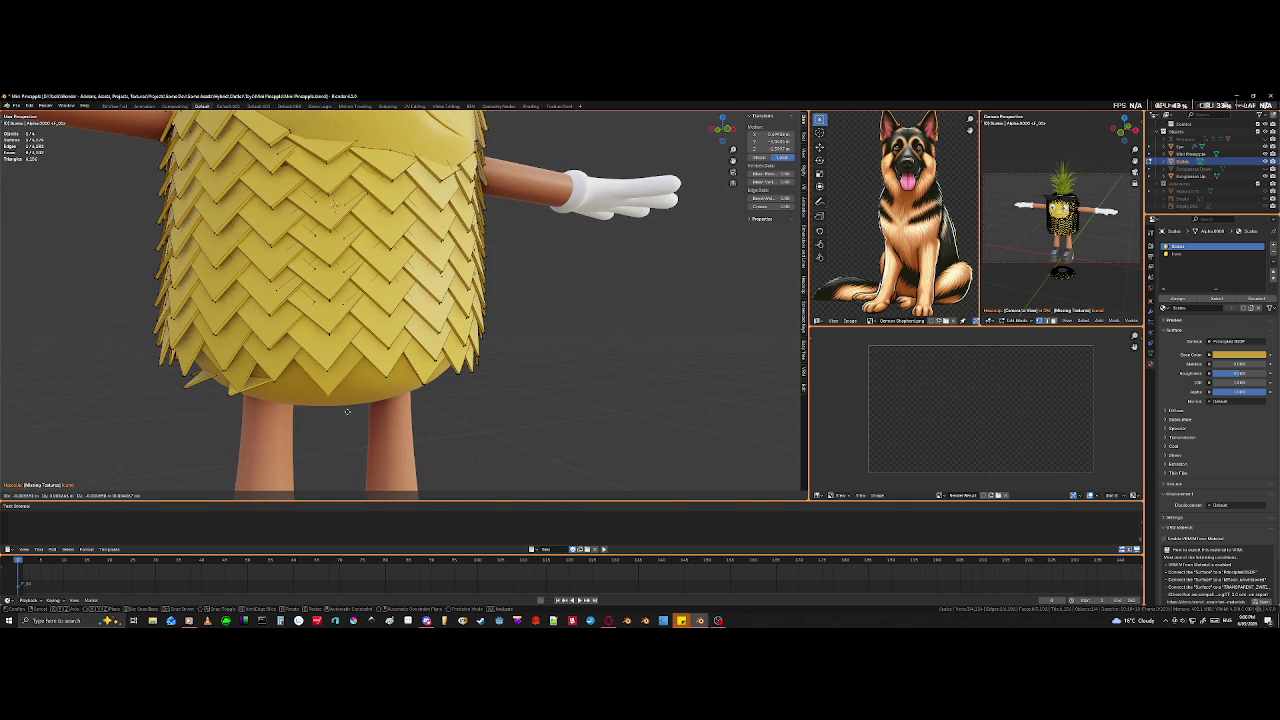
left_click(346, 412)
mouse_move(346, 412)
middle_mouse_down()
mouse_move(303, 422)
mouse_move(266, 405)
mouse_move(340, 395)
middle_mouse_up()
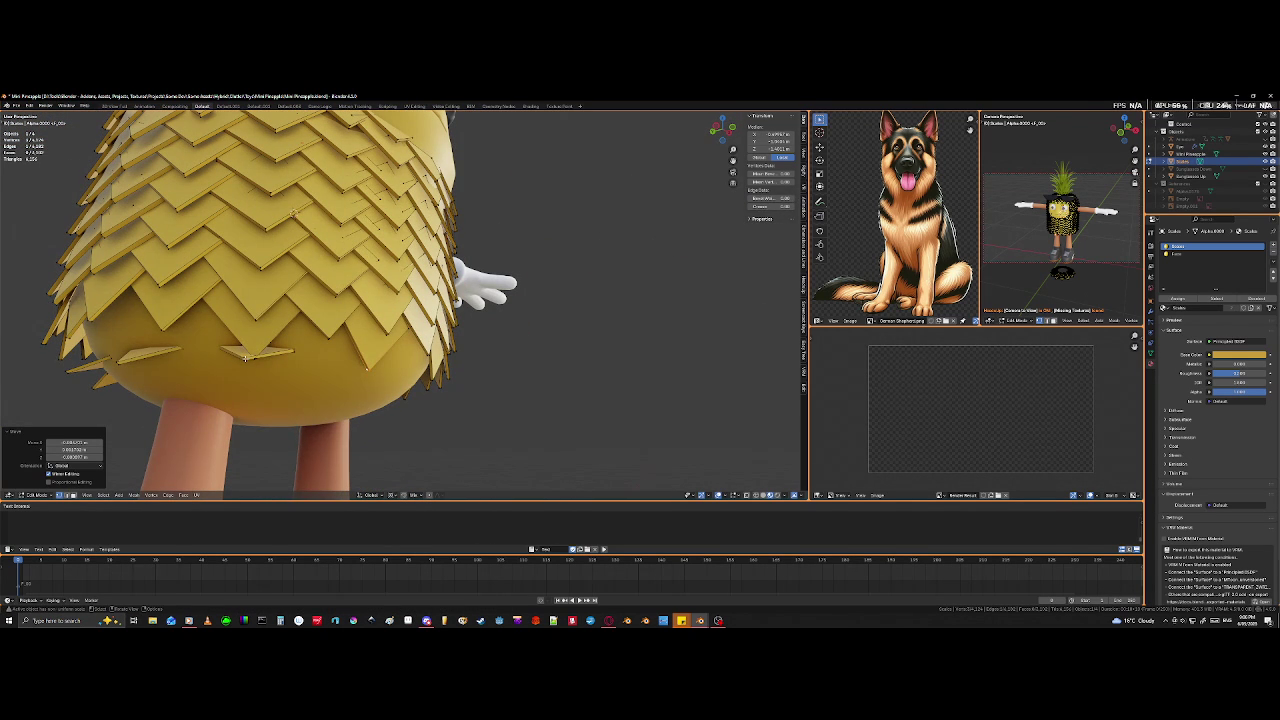
- Select two whole loose tiles under the belly with select-linked
left_click(245, 356)
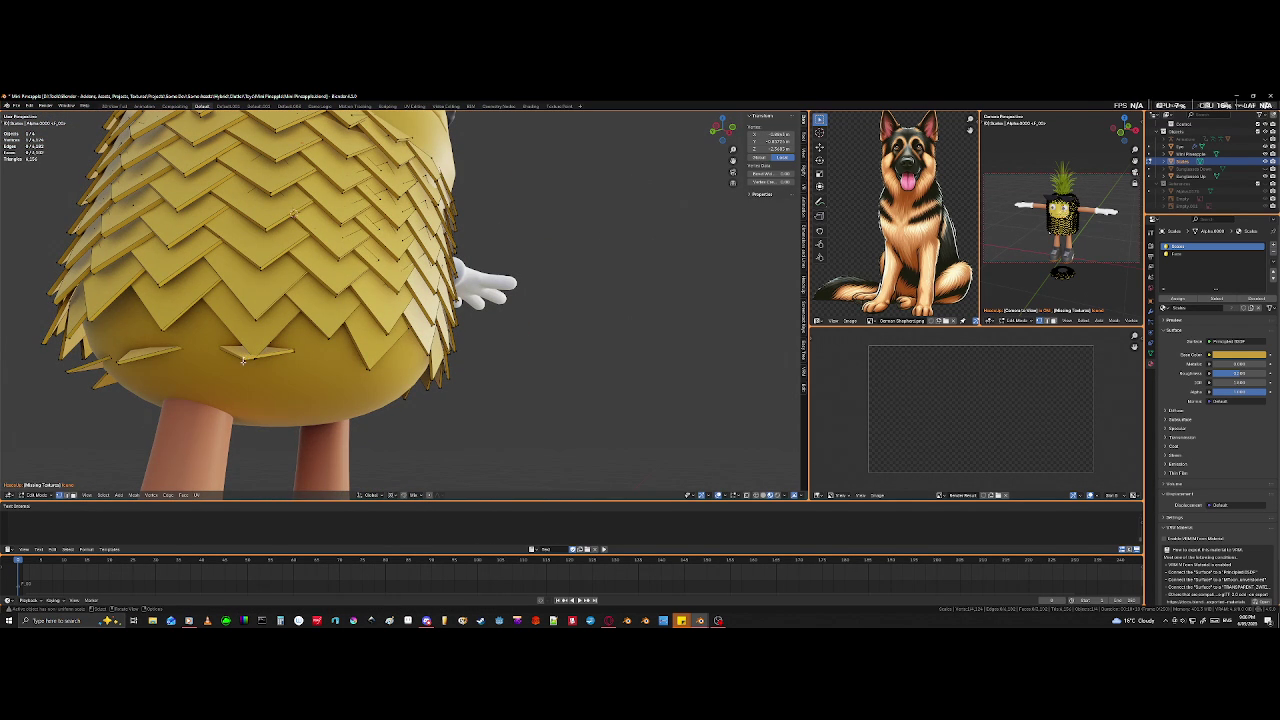
key("l")
key("l")
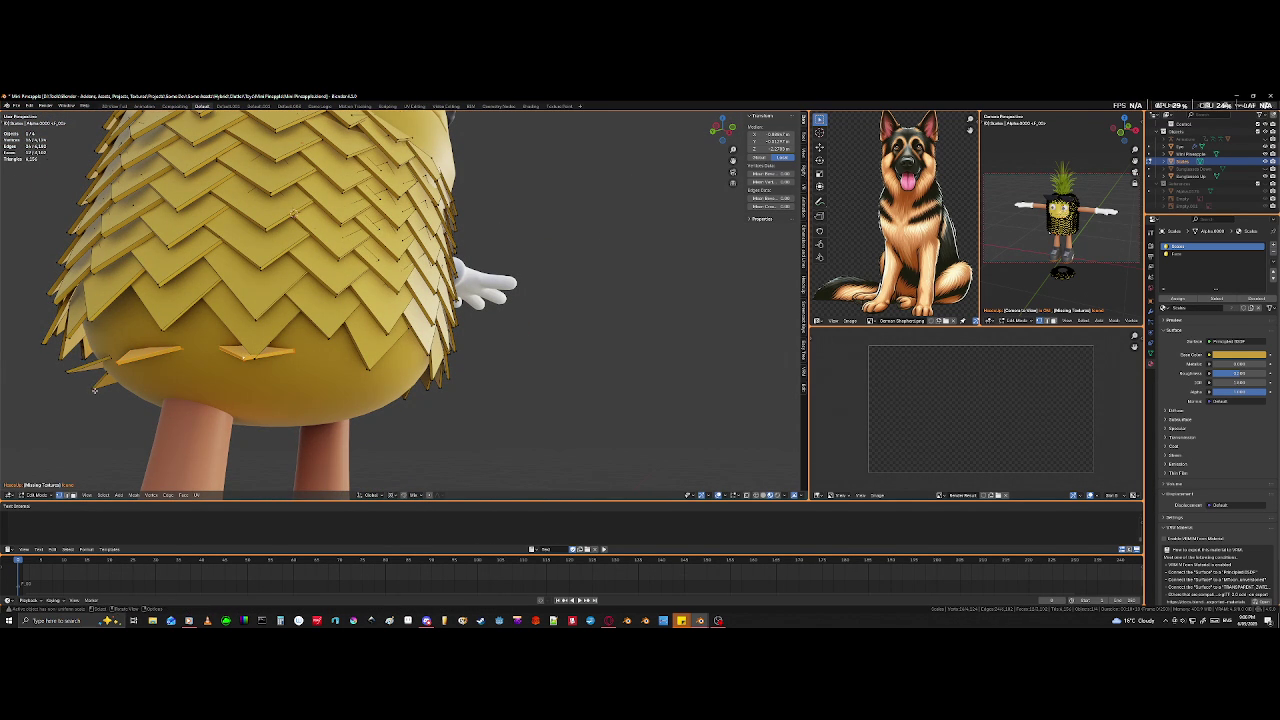
middle_click_drag(95, 389, 377, 377)
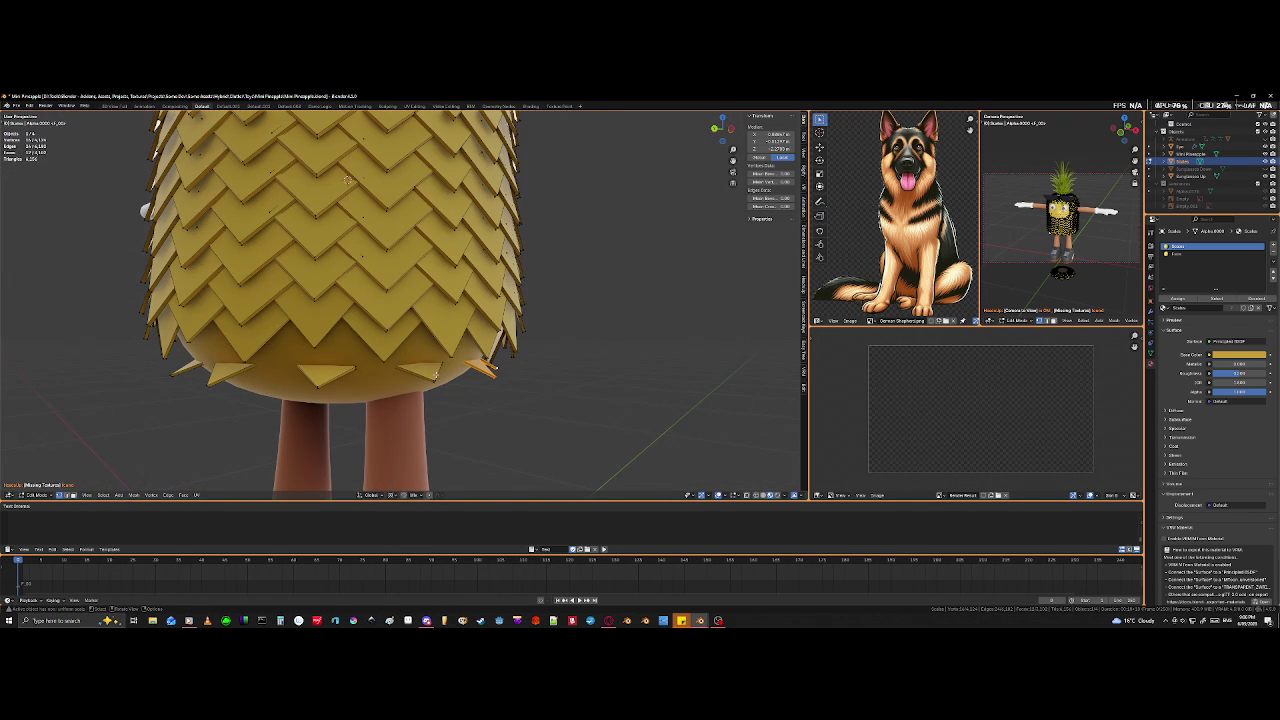
key("l")
key("l")
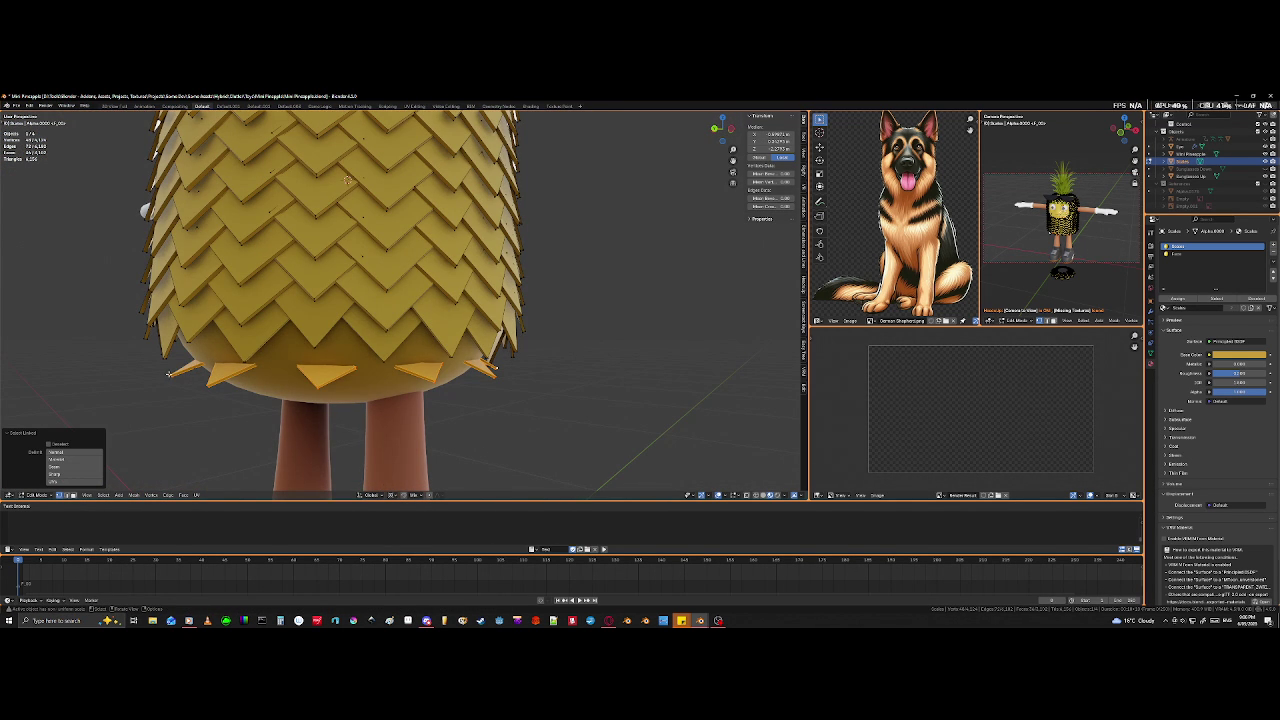
scroll(468, 398, "down", 3)
mouse_move(468, 398)
middle_mouse_down()
mouse_move(268, 398)
mouse_move(306, 412)
middle_mouse_up()
scroll(268, 398, "up", 3)
scroll(281, 426, "up", 2)
- Rotate the selected tiles twice around the Z axis to point into the gaps
key("r")
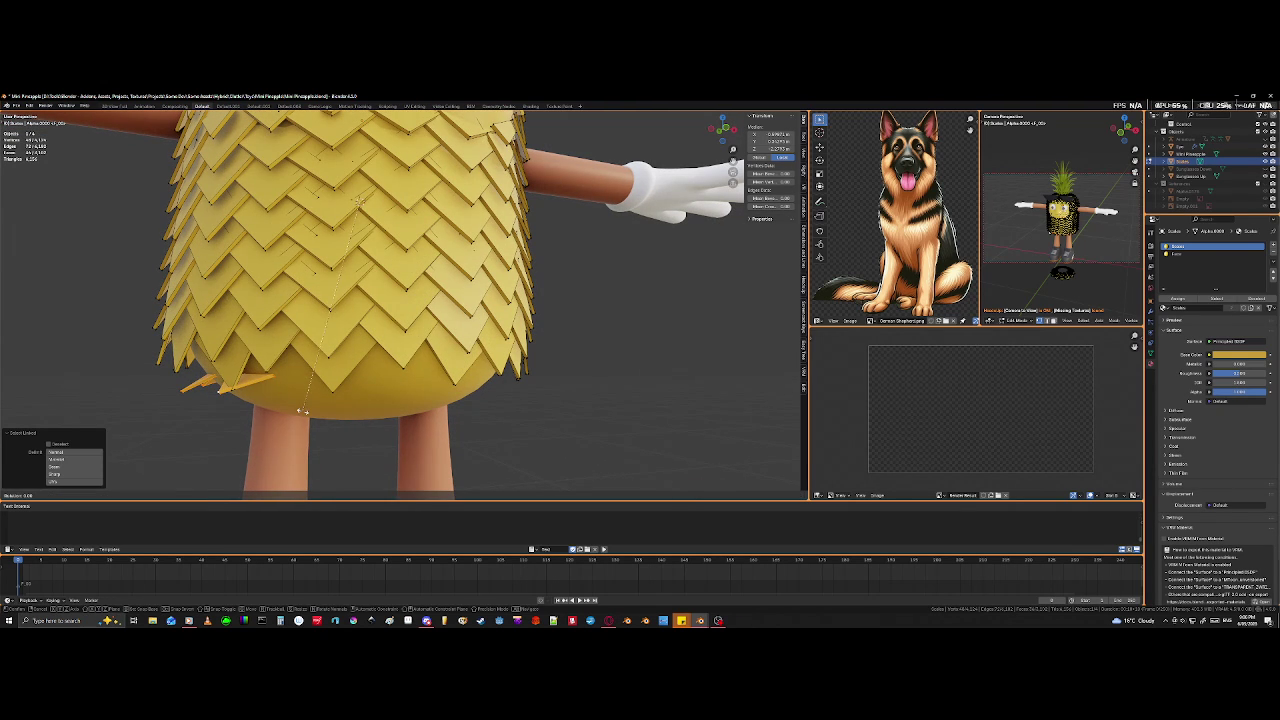
key("z")
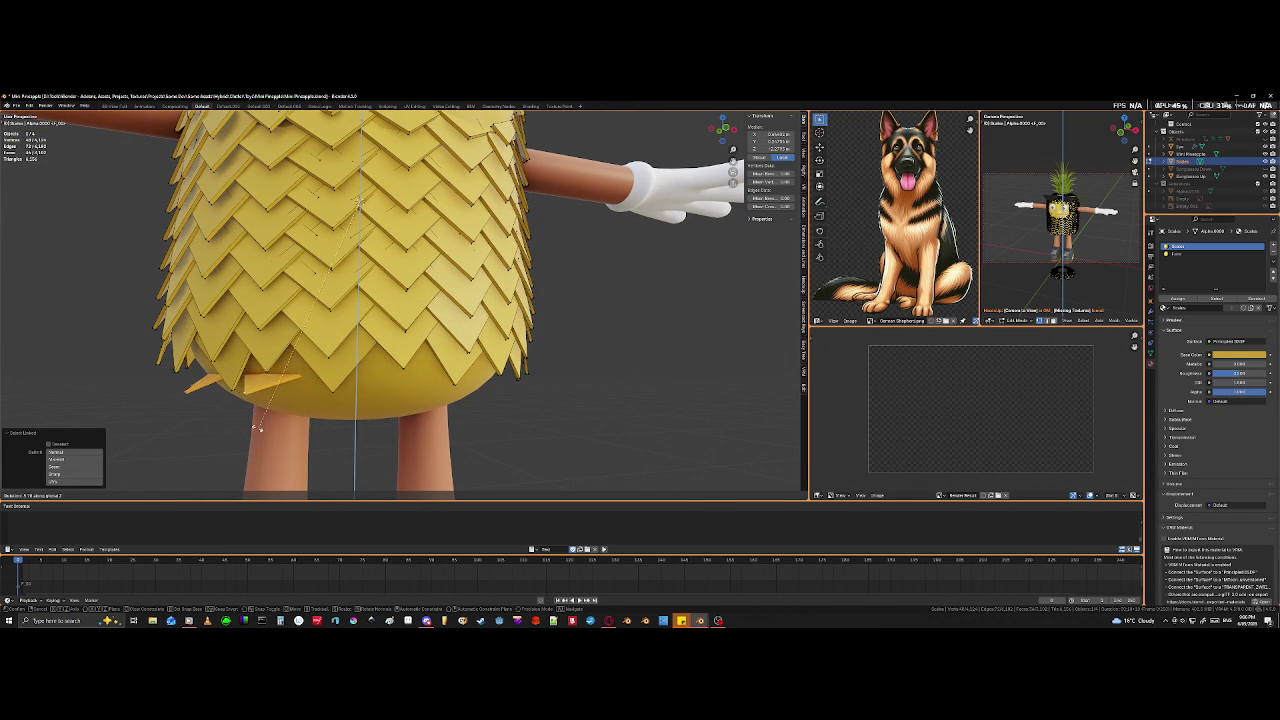
left_click(238, 430)
middle_click_drag(238, 430, 294, 416)
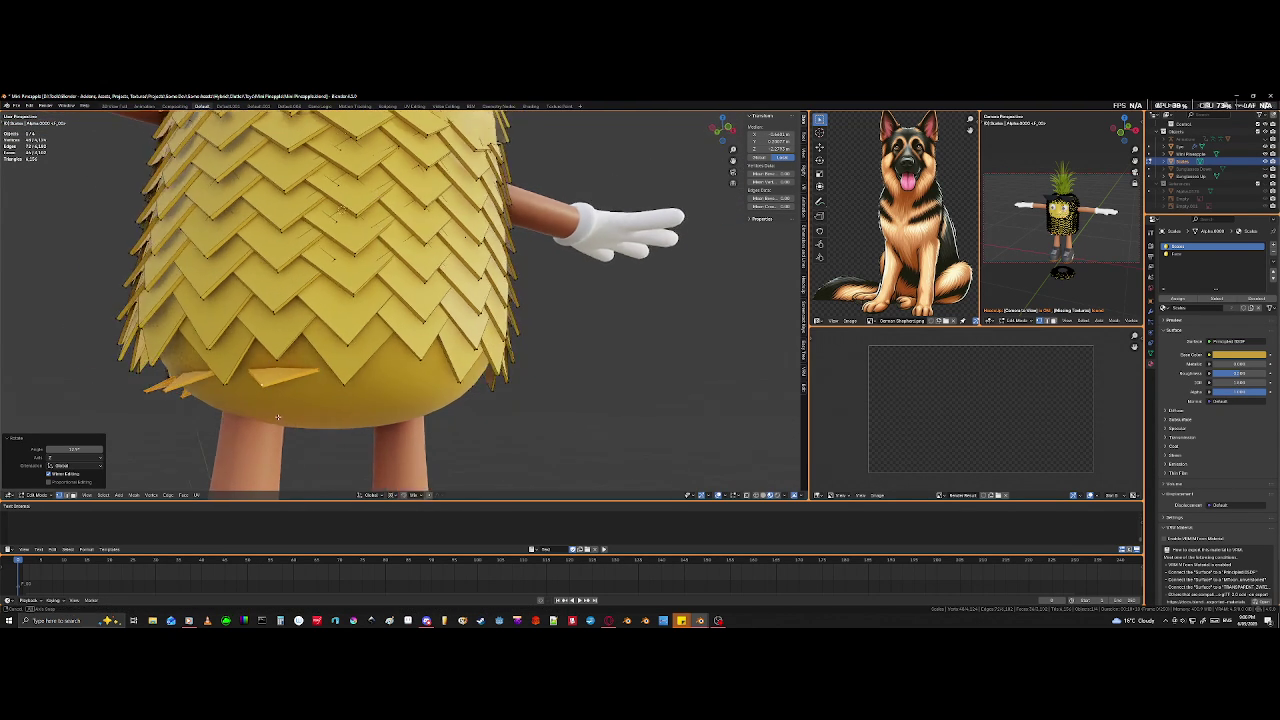
key("r")
key("z")
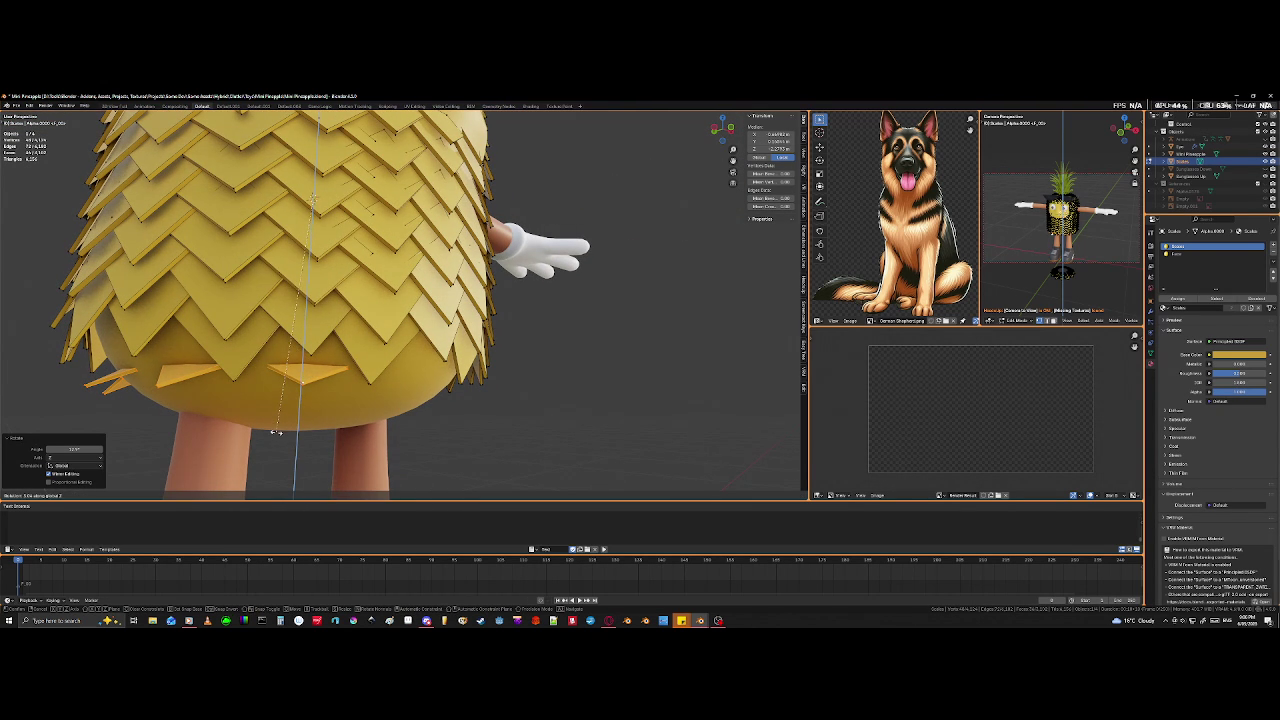
left_click(272, 433)
middle_click_drag(272, 433, 361, 410)
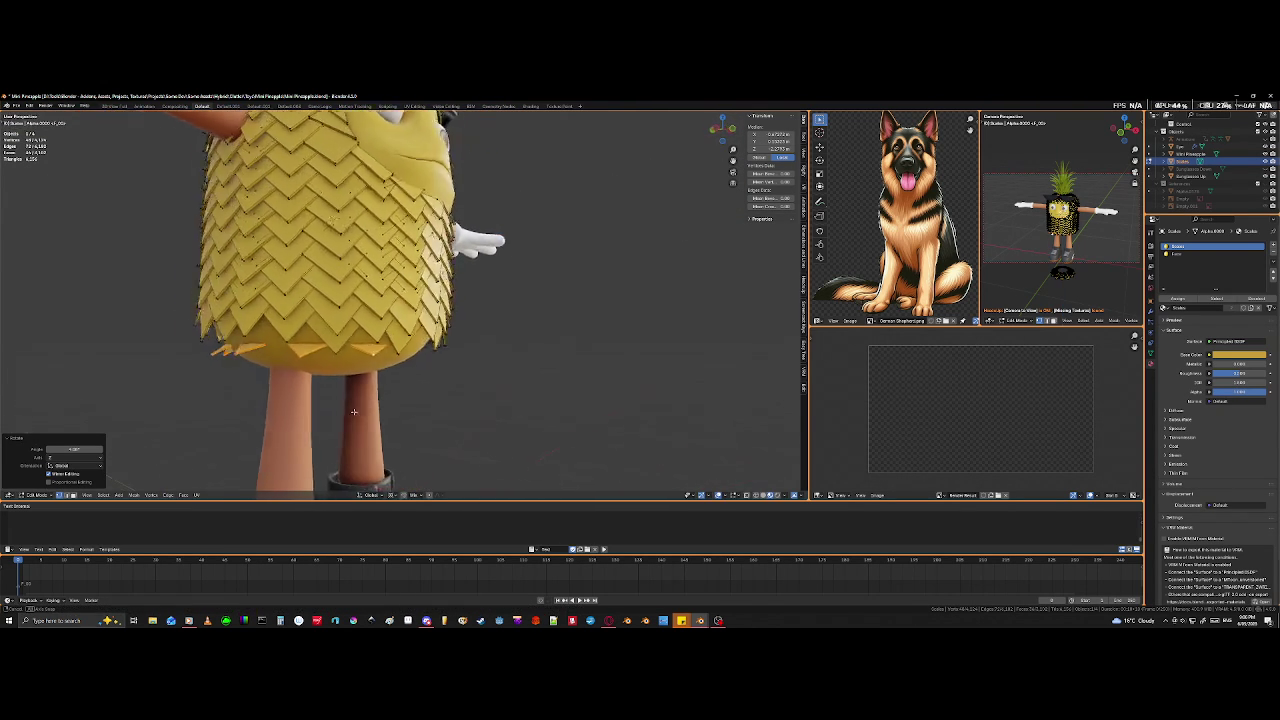
middle_click_drag(361, 410, 275, 400)
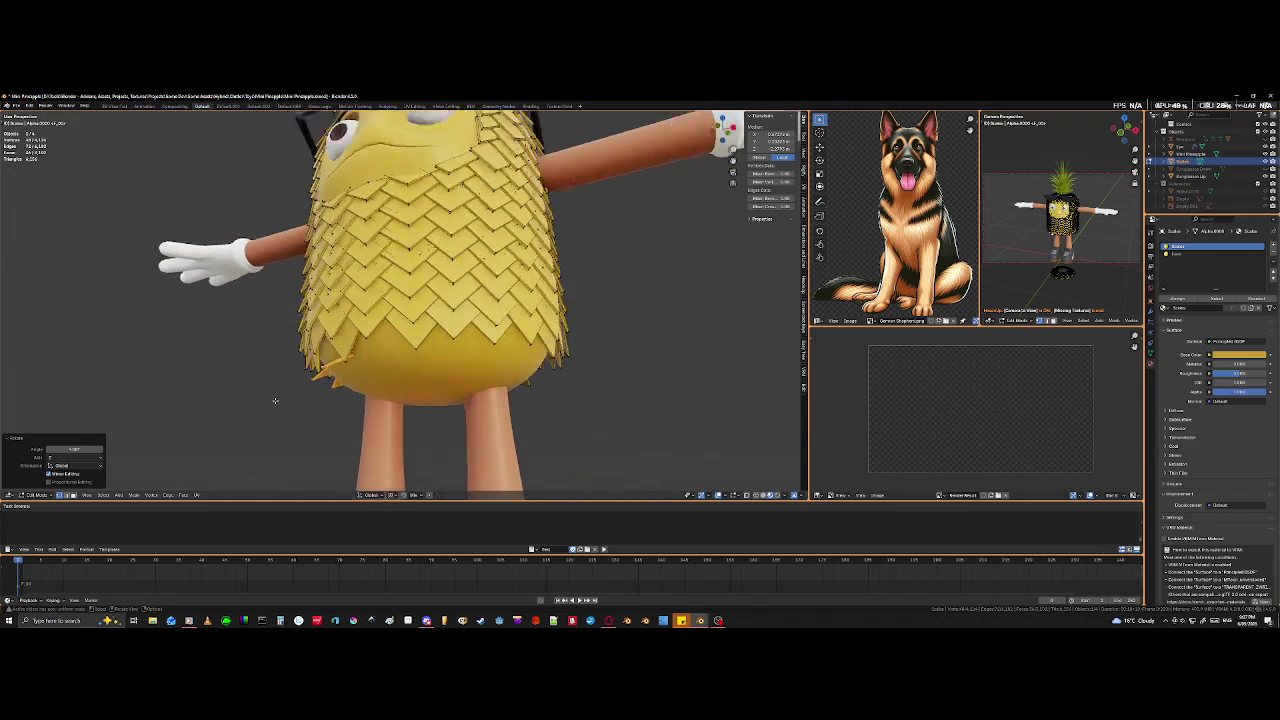
- Select one underside tile and tilt it about its own centre using Individual Origins pivot
scroll(275, 400, "up", 3)
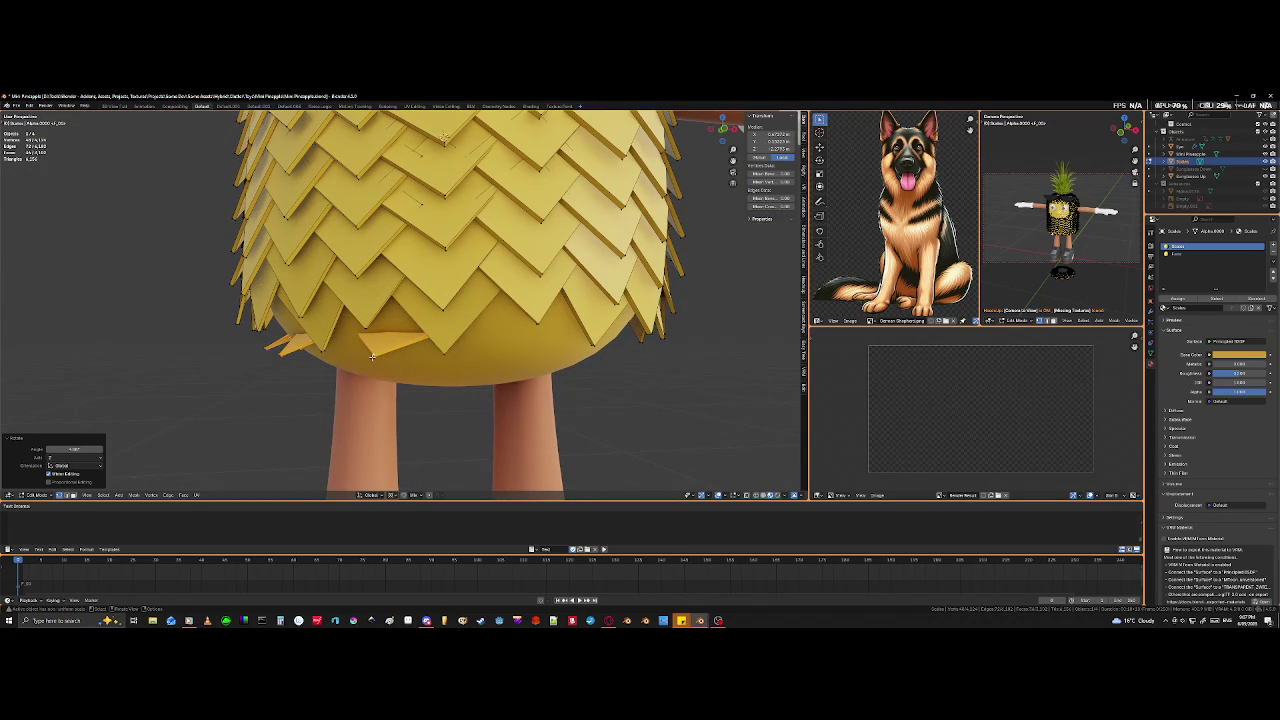
left_click(372, 353)
key("ctrl+l")
middle_click_drag(370, 360, 360, 394)
key("r")
key("Escape")
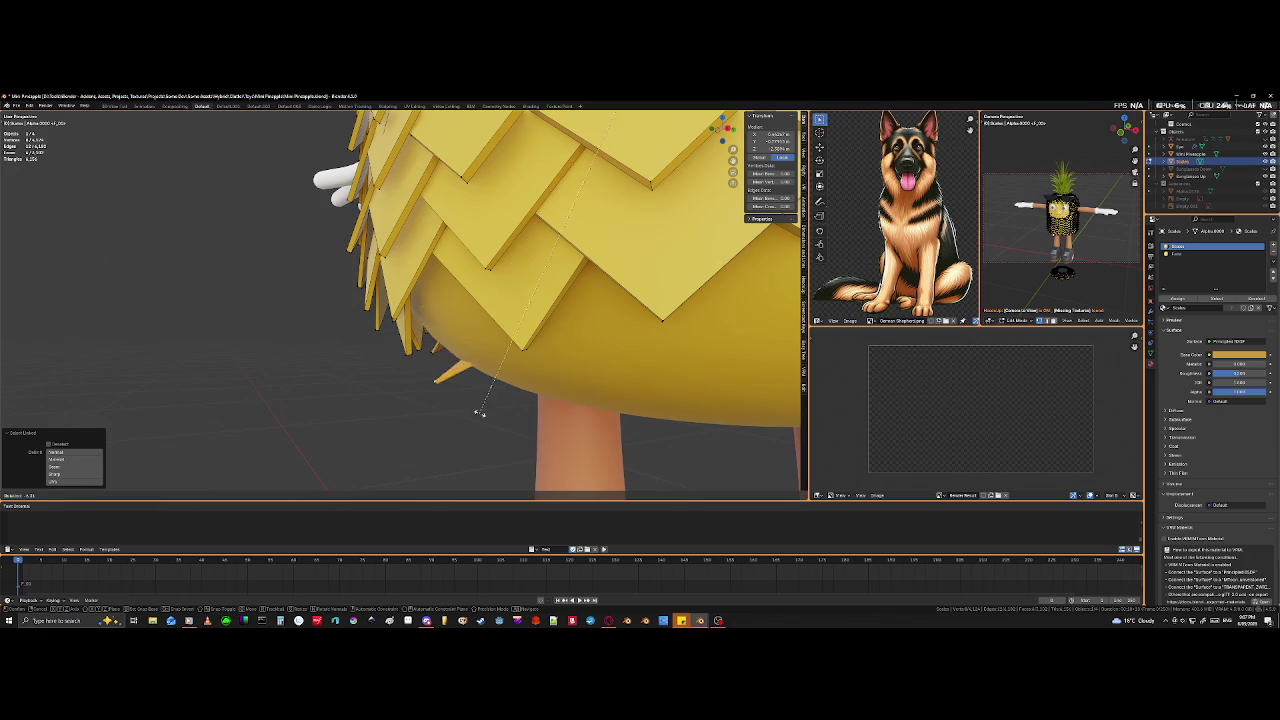
left_click(391, 495)
left_click(391, 470)
key("r")
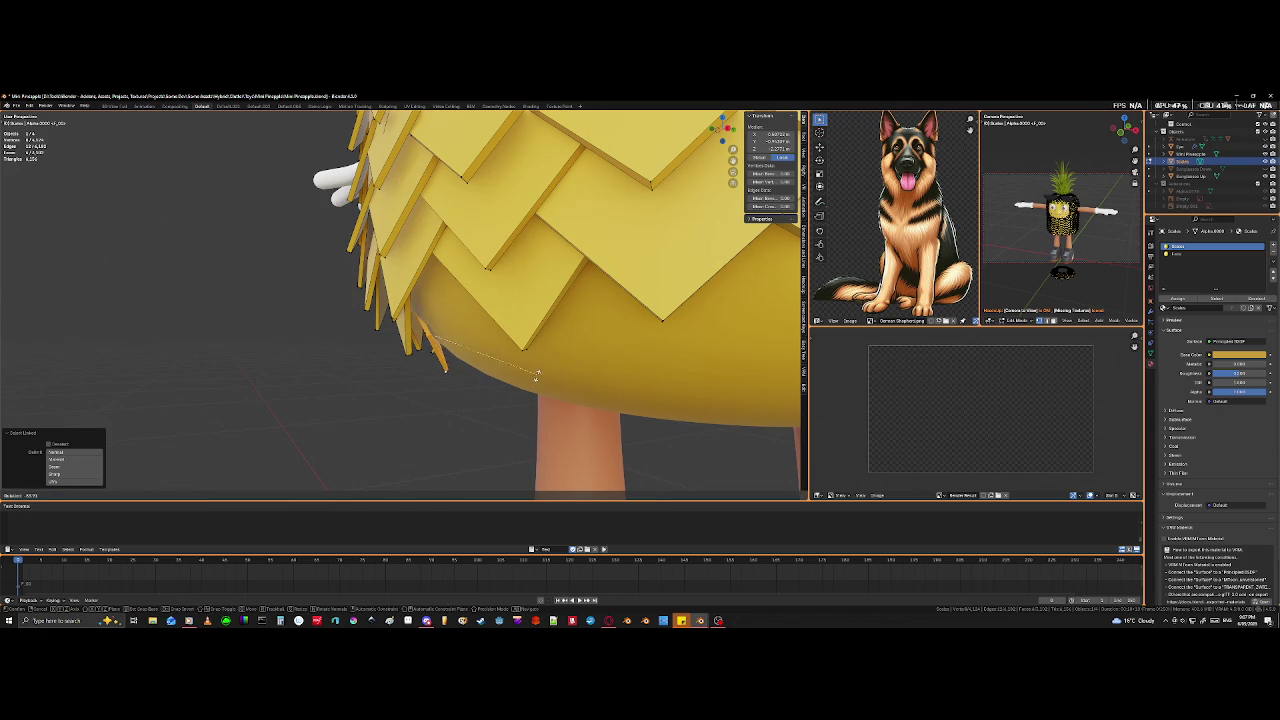
left_click(535, 378)
- Rotate the tile again and move it to lie flatter against the underside
mouse_move(535, 378)
middle_mouse_down()
mouse_move(554, 301)
mouse_move(524, 386)
mouse_move(460, 414)
mouse_move(431, 495)
mouse_move(400, 444)
middle_mouse_up()
key("r")
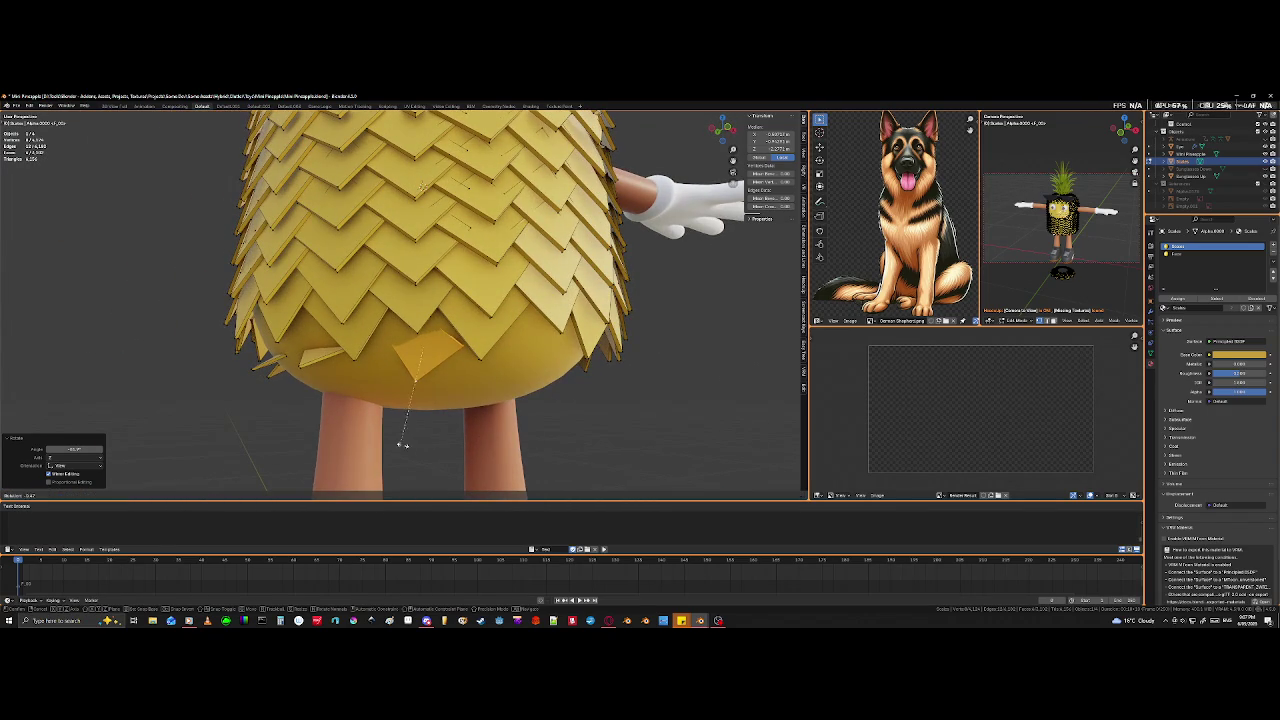
left_click(416, 457)
key("g")
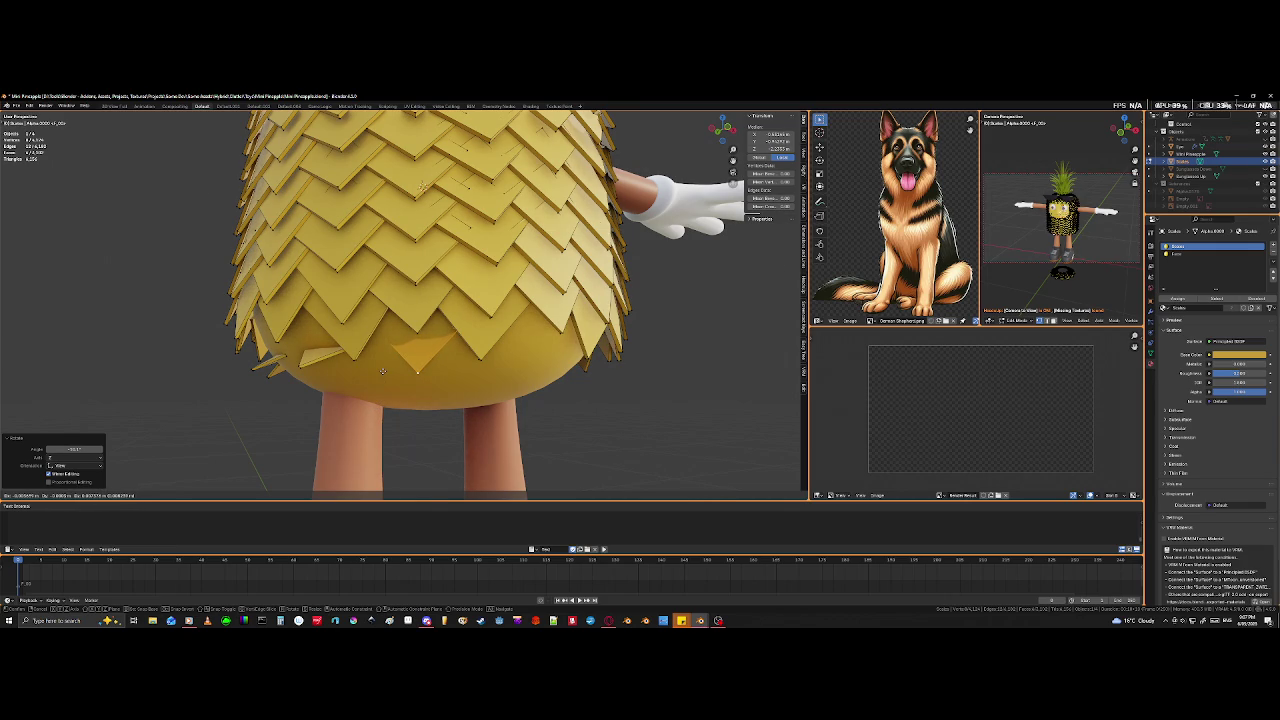
left_click(383, 367)
middle_click_drag(383, 367, 326, 398)
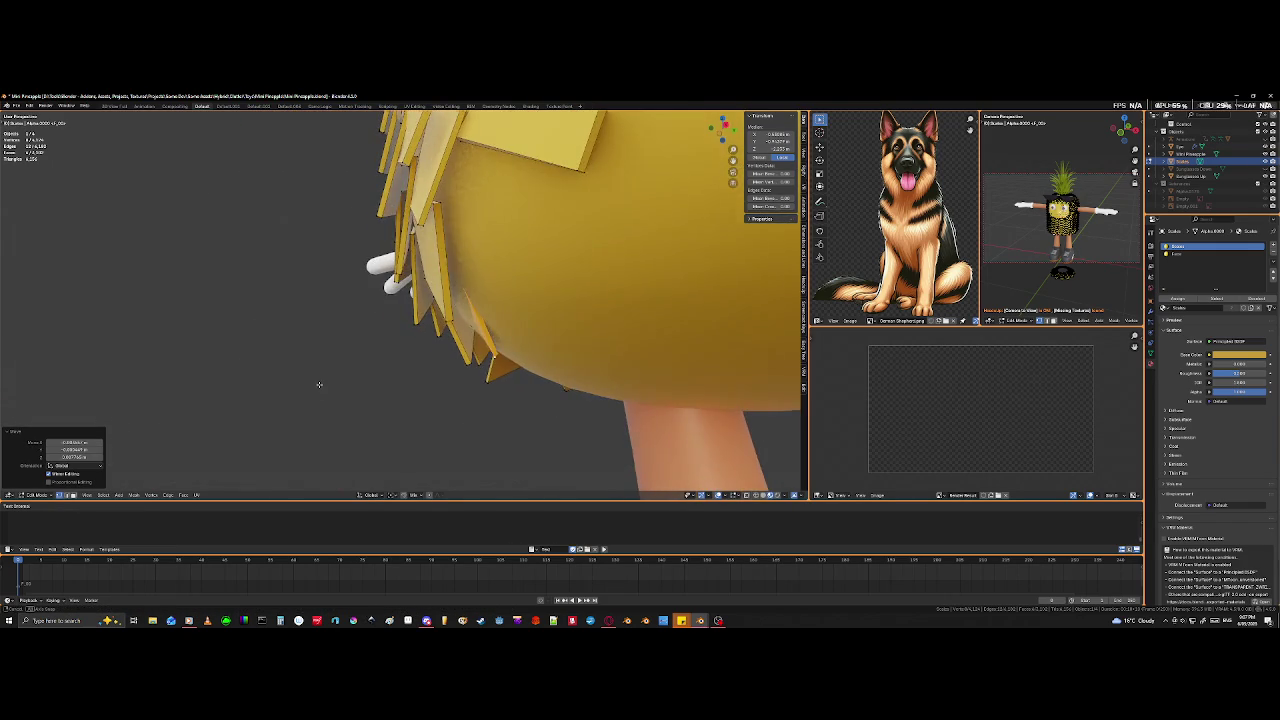
key("g")
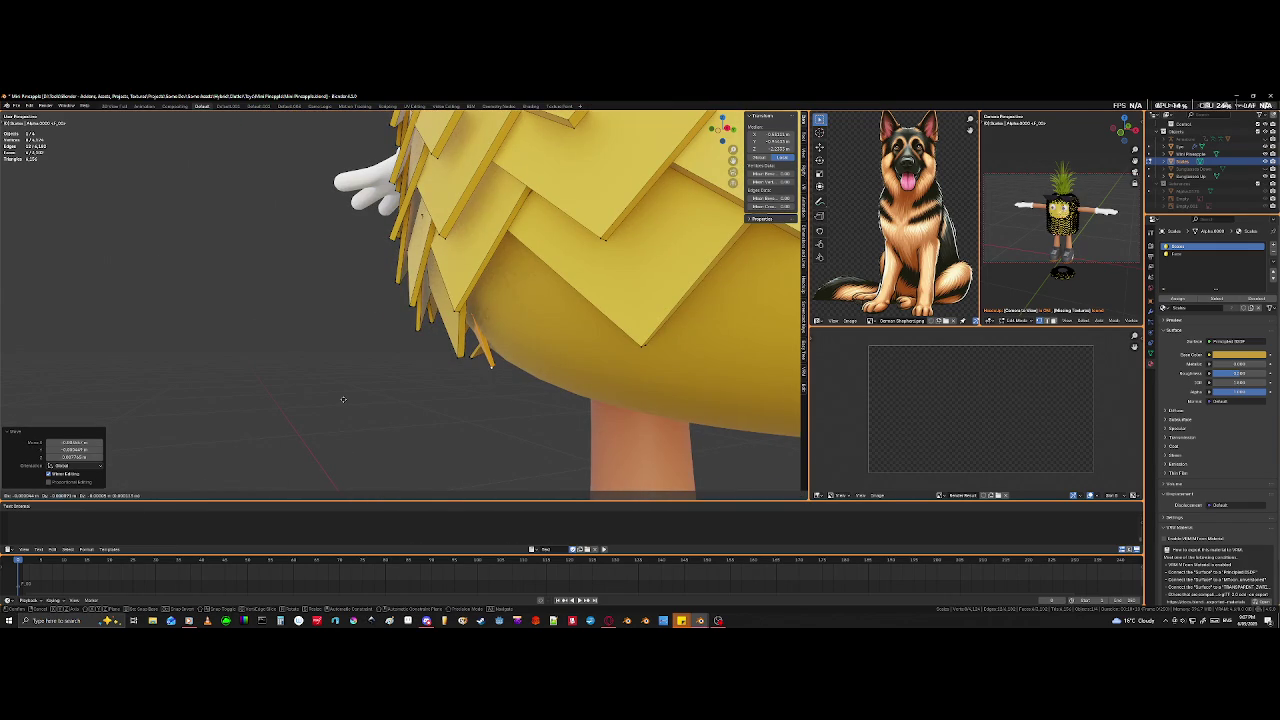
left_click(259, 399)
mouse_move(259, 399)
middle_mouse_down()
mouse_move(314, 333)
mouse_move(400, 381)
middle_mouse_up()
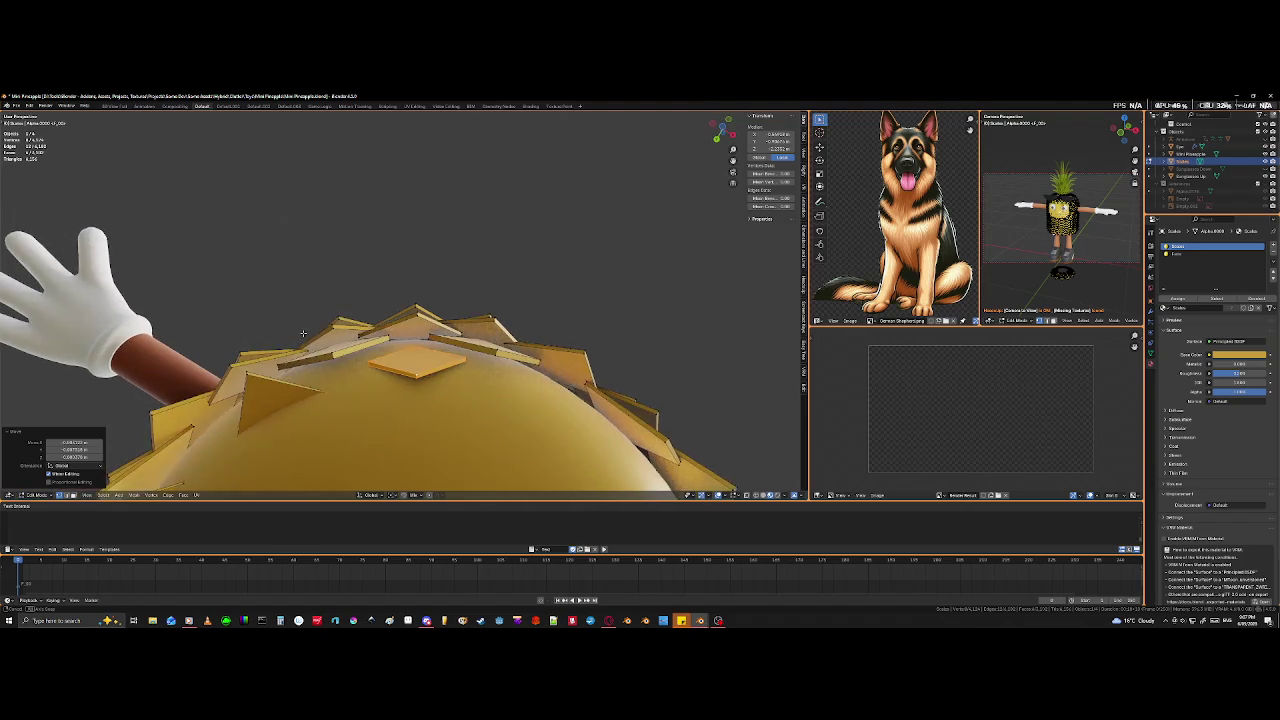
- Move the flat underside tile closer against the pineapple body
scroll(400, 381, "up", 3)
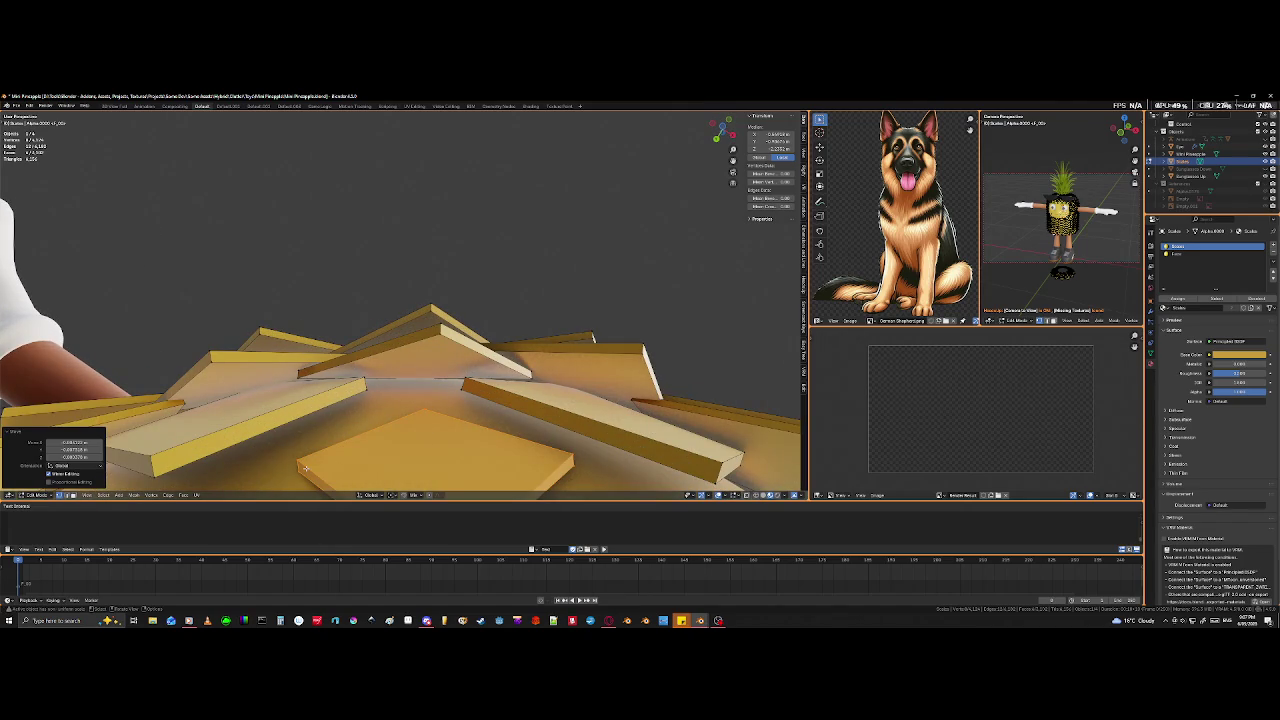
middle_click_drag(301, 469, 302, 446)
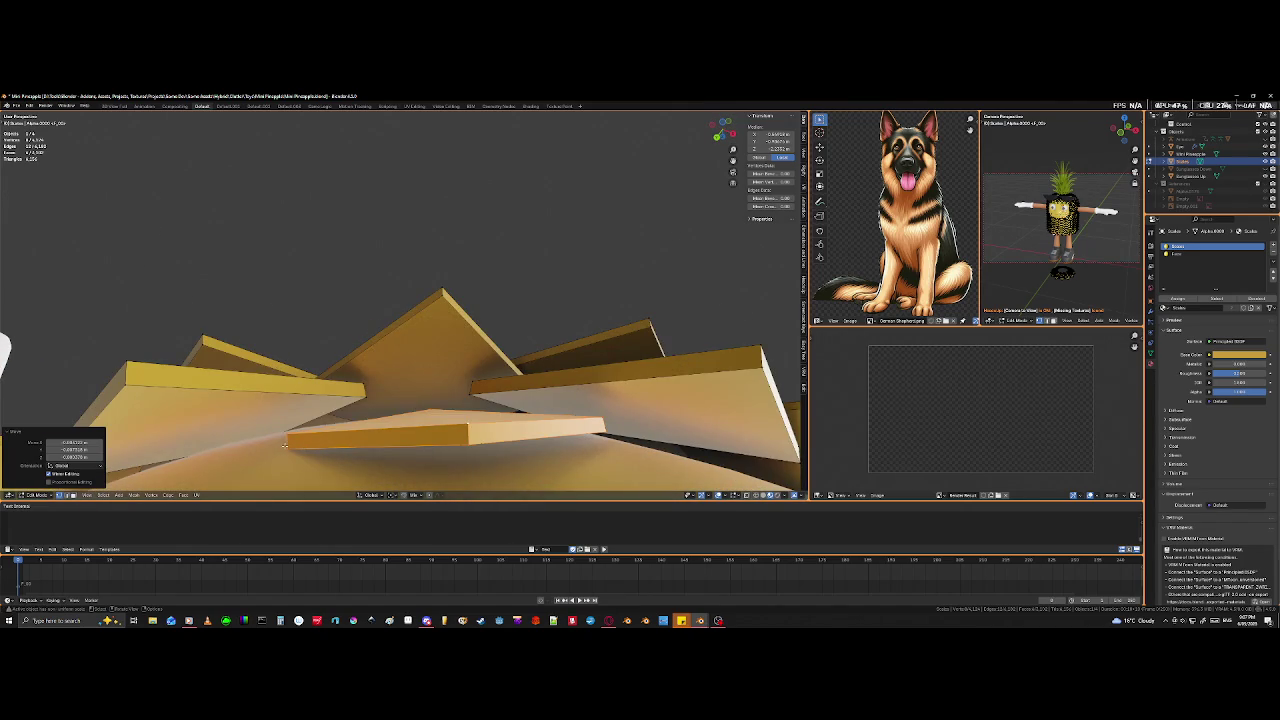
left_click(285, 439)
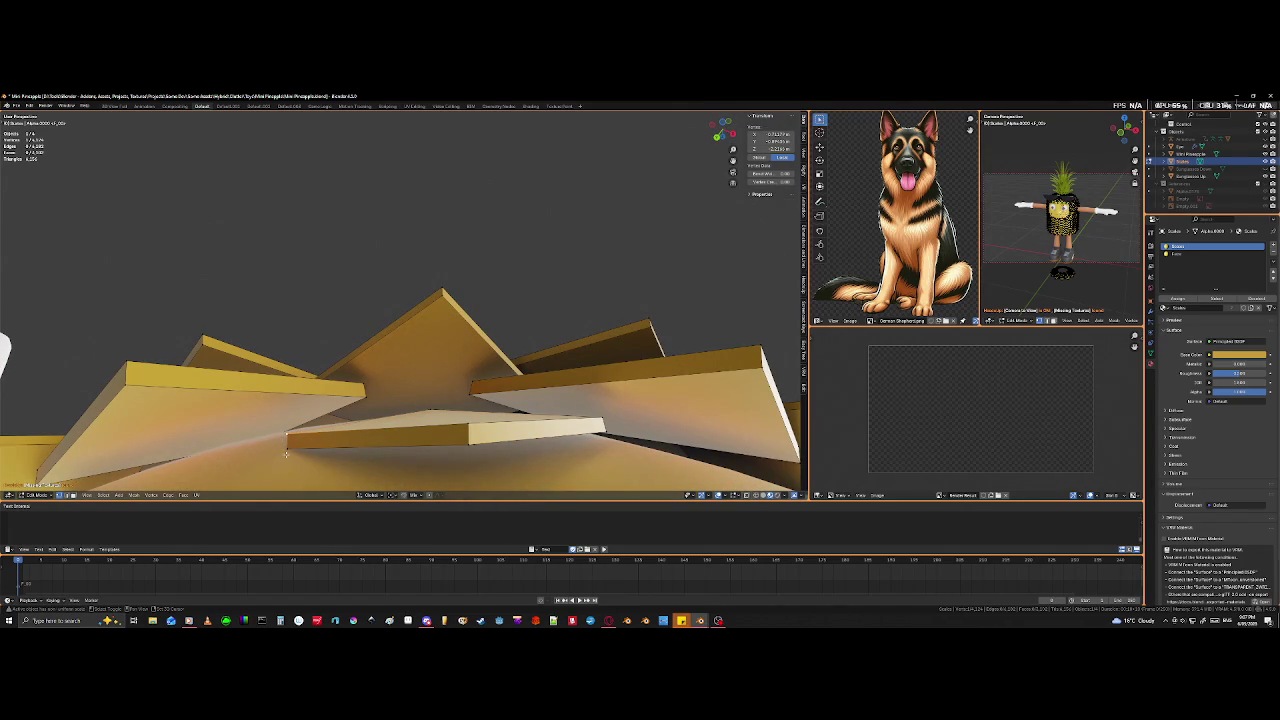
key("g")
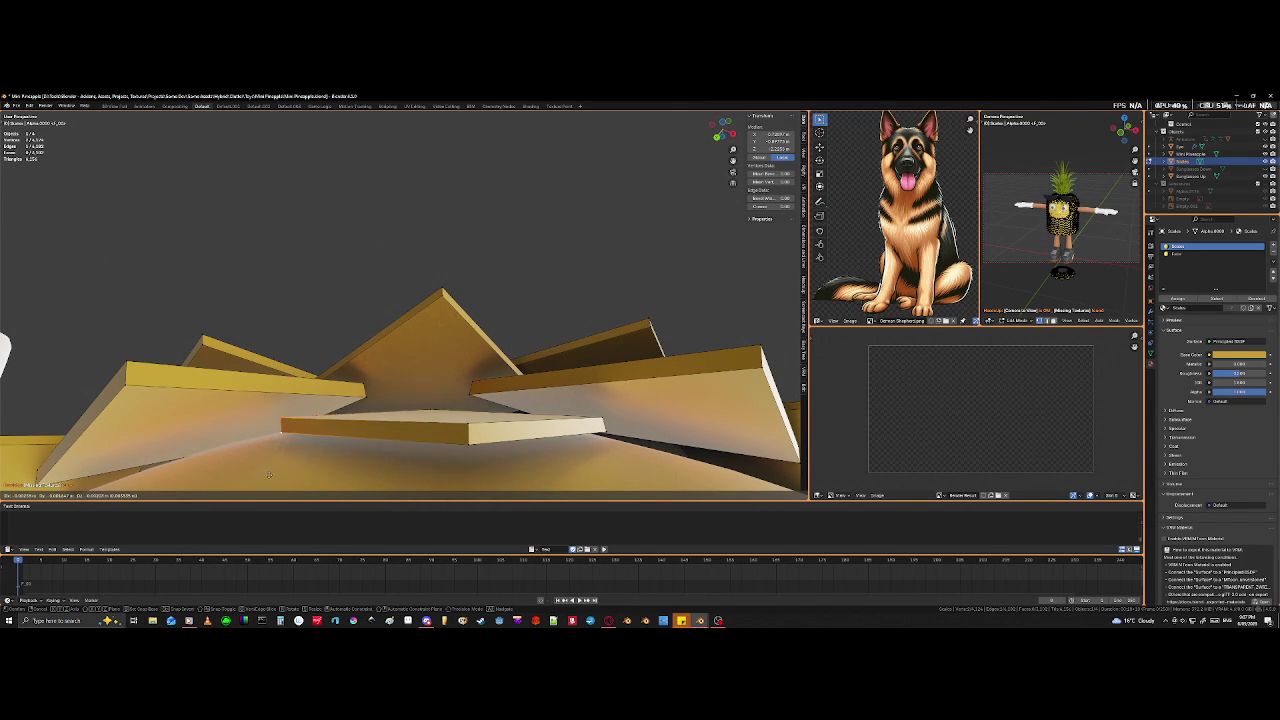
left_click(266, 480)
mouse_move(266, 480)
middle_mouse_down()
mouse_move(451, 389)
mouse_move(239, 341)
middle_mouse_up()
- Select an edge of a neighbouring tile and shift it against the surface
key("alt+a")
left_click(451, 389)
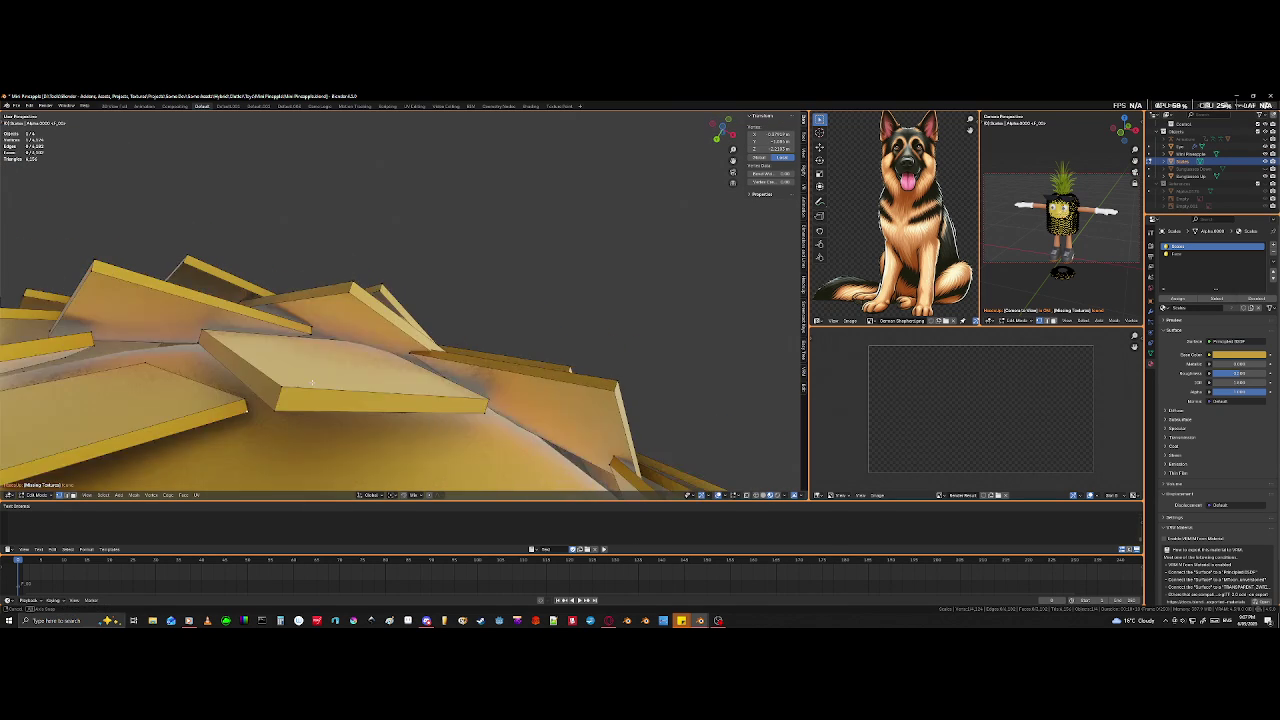
left_click(236, 395, "alt")
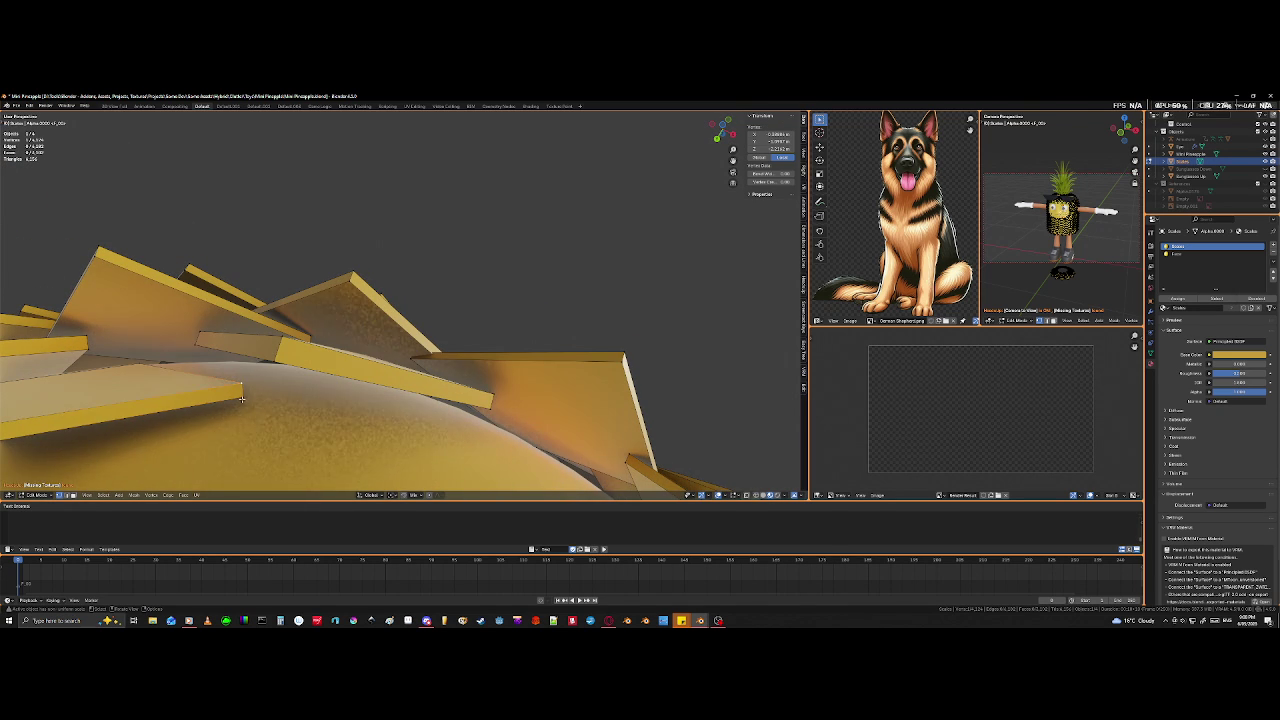
key("g")
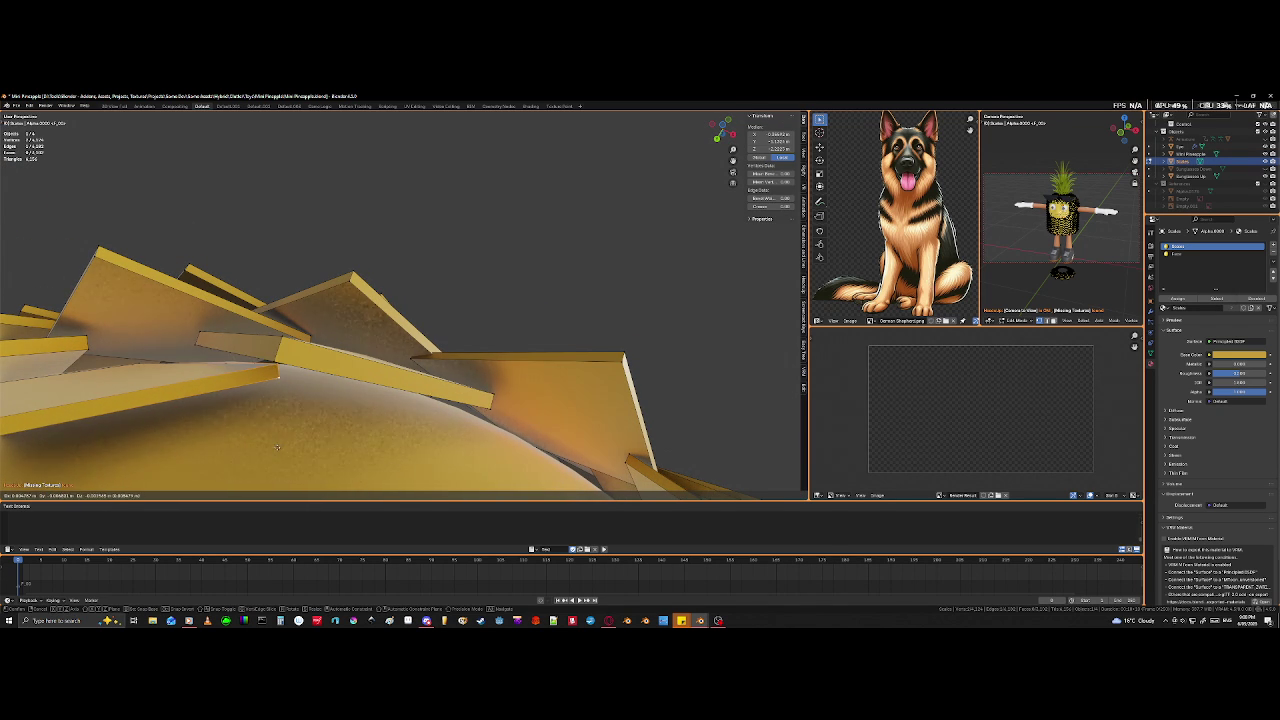
left_click(277, 448)
scroll(240, 460, "down", 2)
scroll(235, 465, "down", 2)
scroll(230, 474, "down", 2)
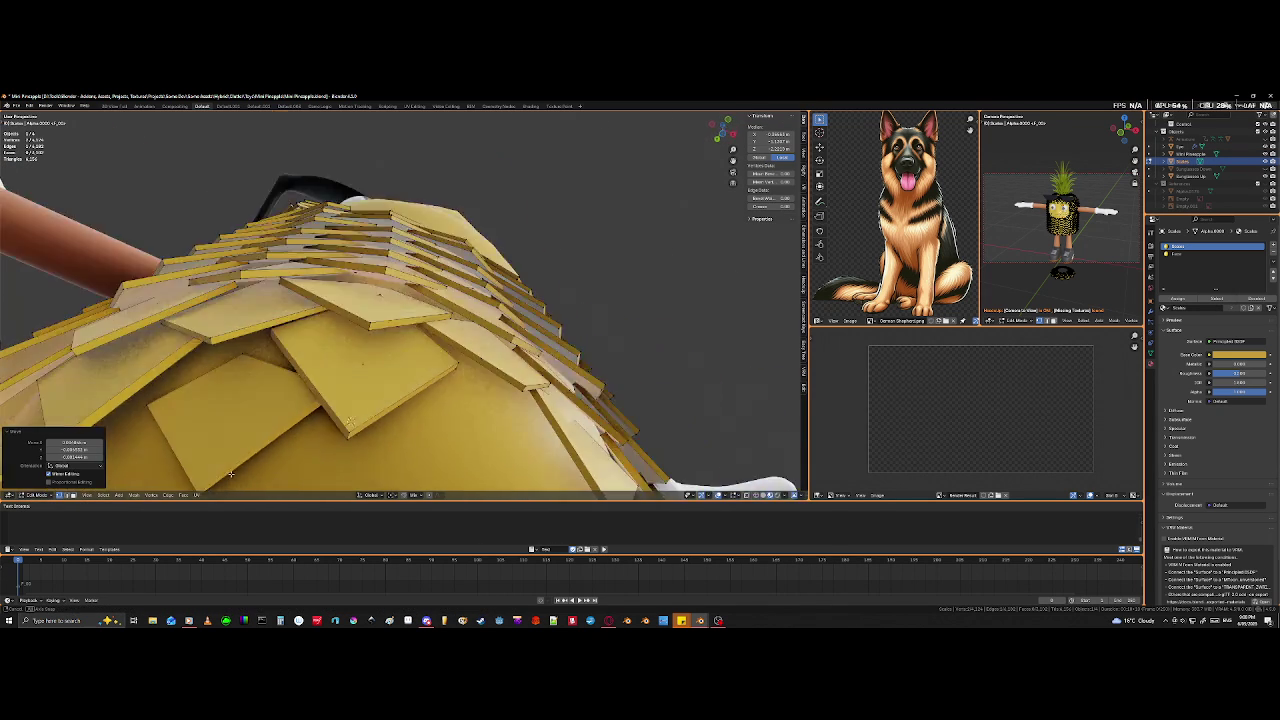
- Select another underside tile with L, rotate it, and begin moving it into the gap
middle_click_drag(230, 474, 336, 262)
mouse_move(351, 371)
middle_mouse_down()
mouse_move(501, 380)
mouse_move(419, 394)
mouse_move(416, 435)
middle_mouse_up()
right_click(416, 435)
left_click(416, 435)
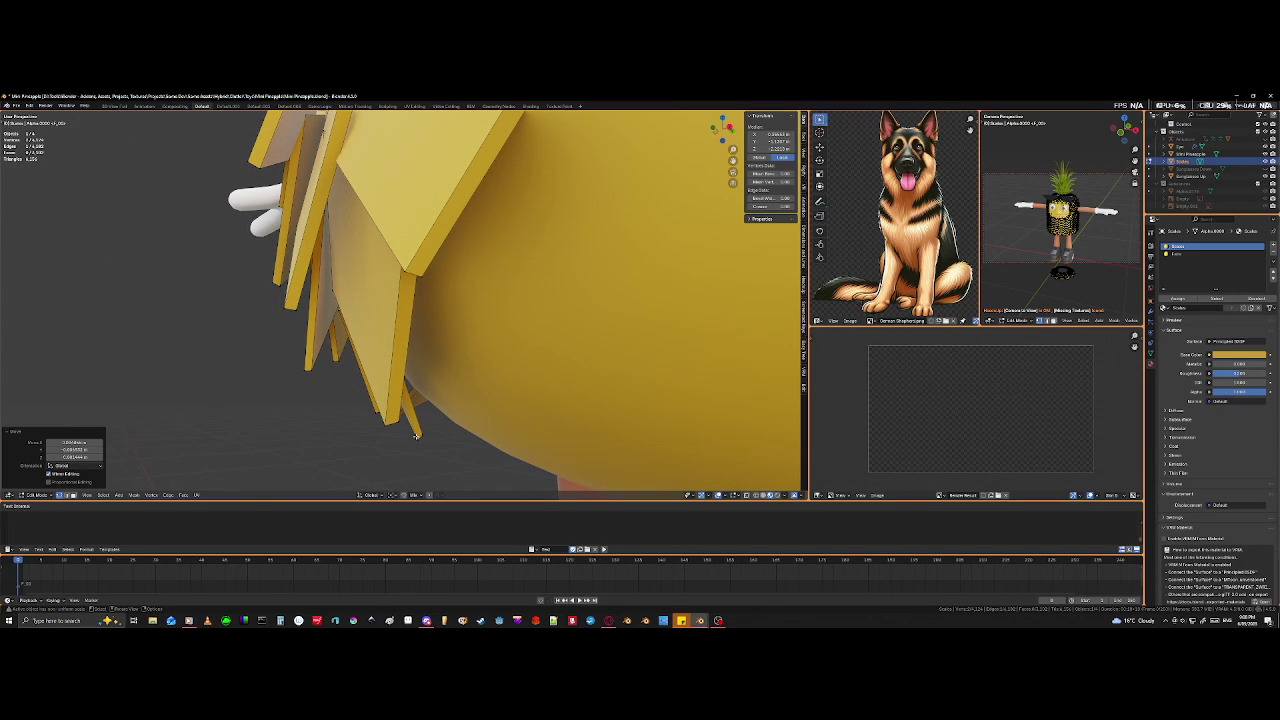
key("l")
key("r")
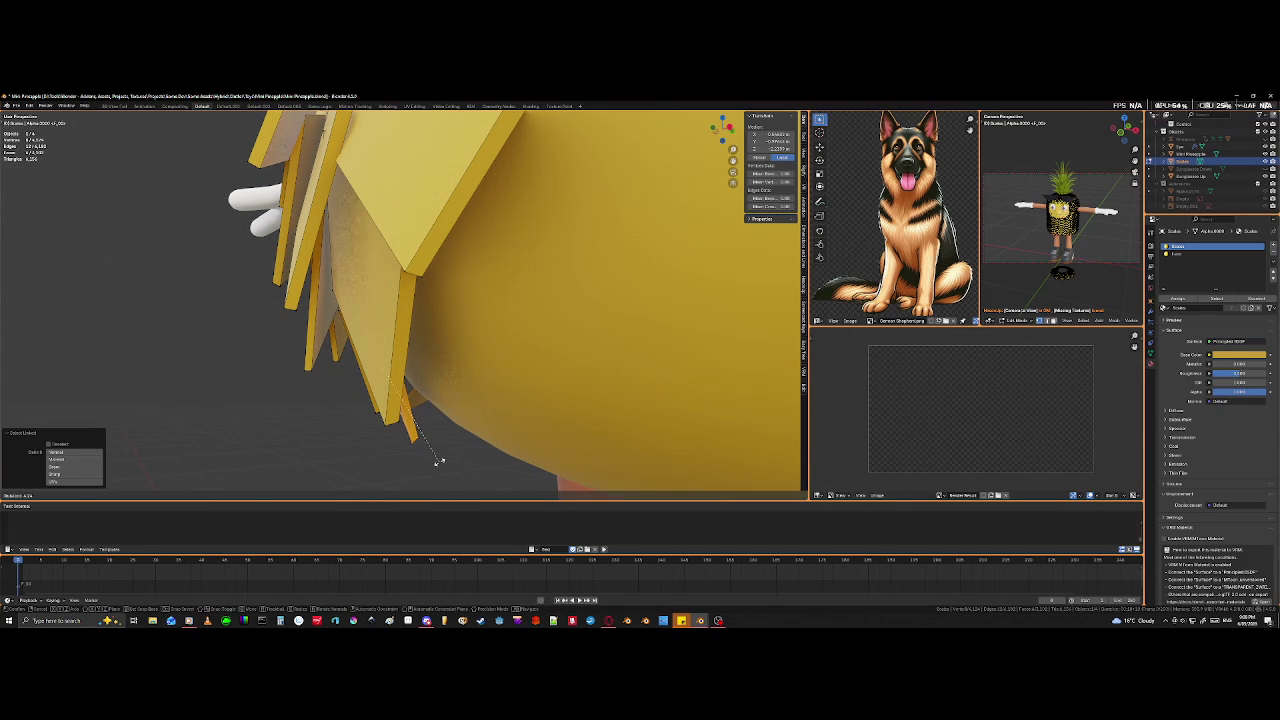
left_click(434, 477)
middle_click_drag(434, 477, 400, 310)
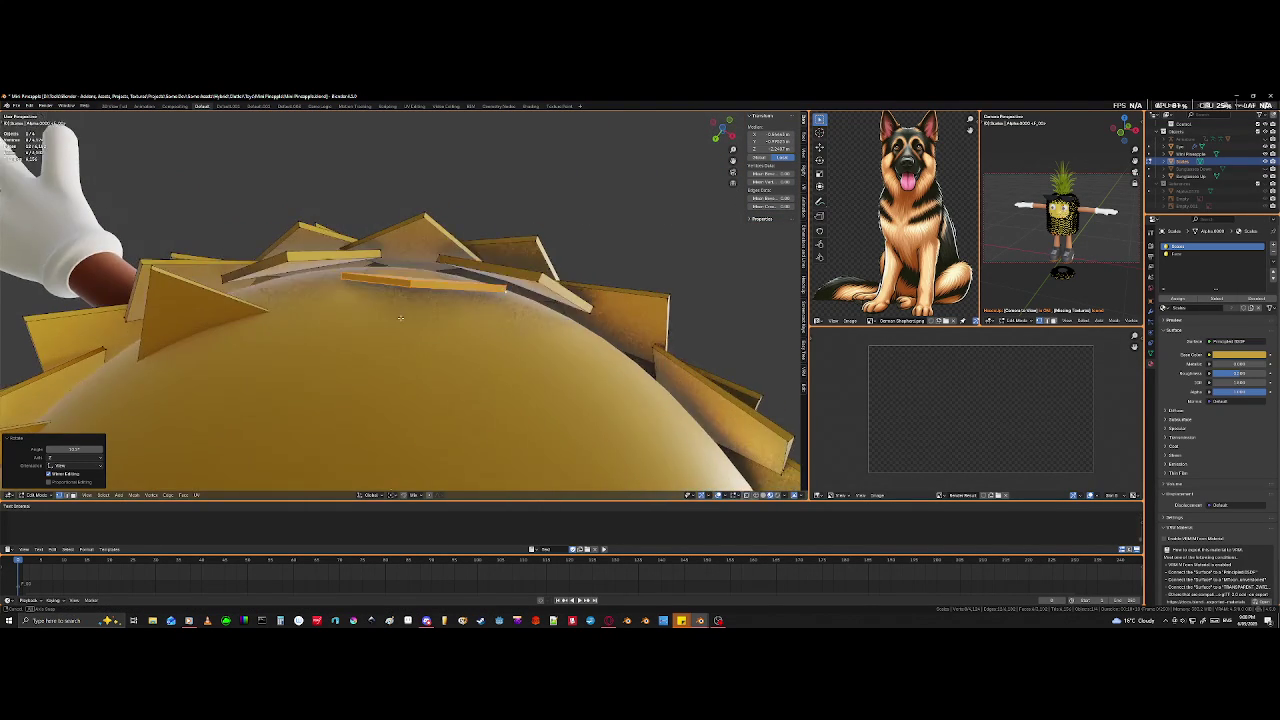
key("g")
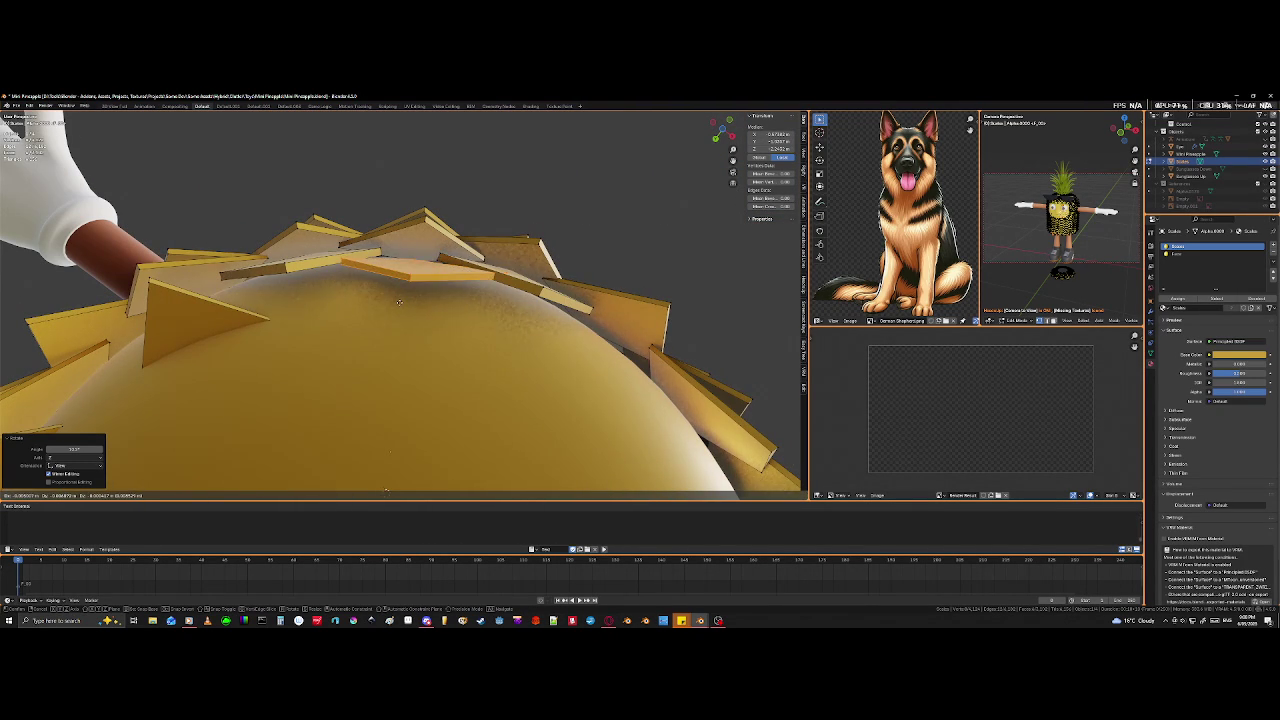
- Place the top-edge scale tile, then move another tile over the bare area
left_click(359, 242)
left_click(420, 310)
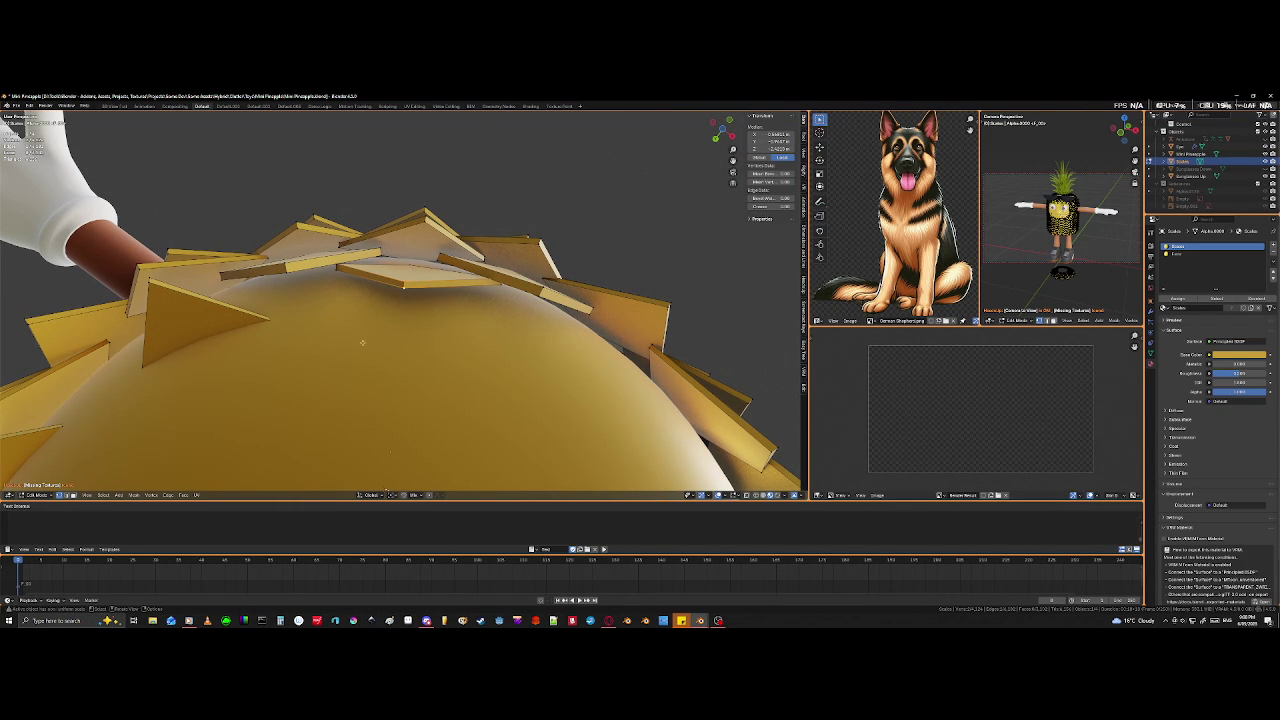
key("g")
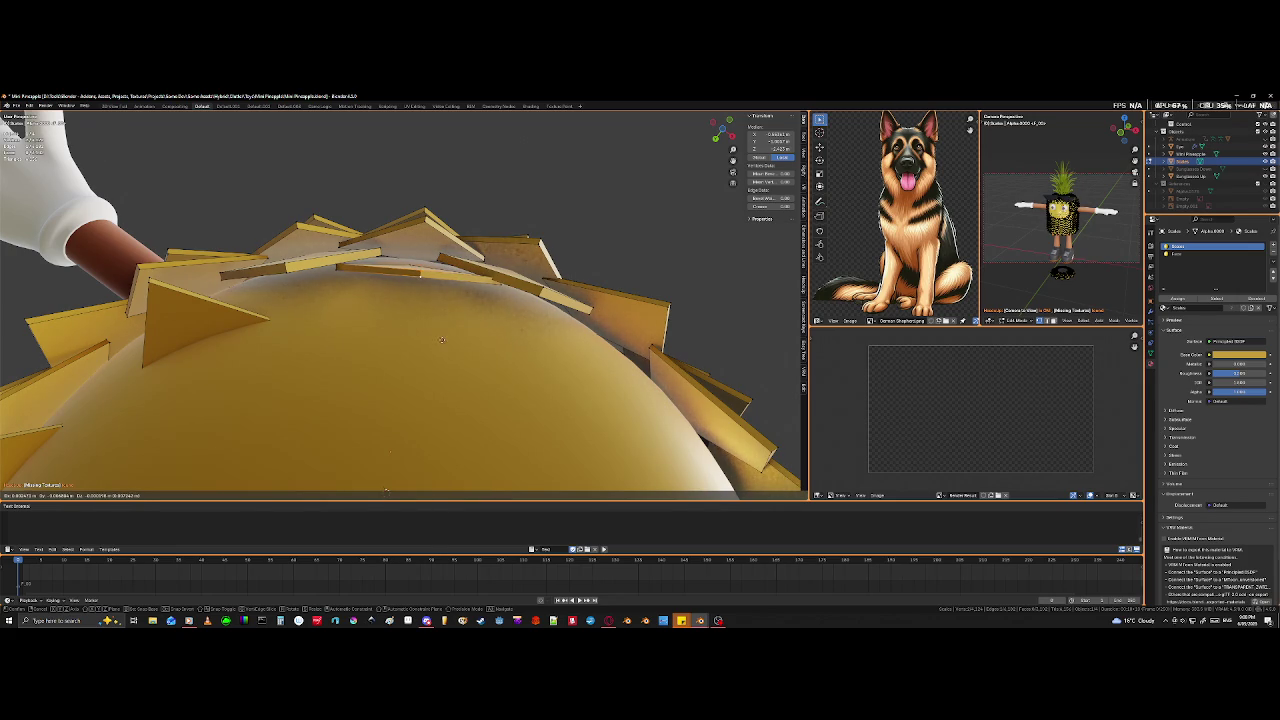
left_click(441, 340)
- Look down on the top tile layers in X-ray and select the next tile's outline
mouse_move(441, 340)
middle_mouse_down()
mouse_move(414, 260)
mouse_move(418, 428)
mouse_move(404, 371)
middle_mouse_up()
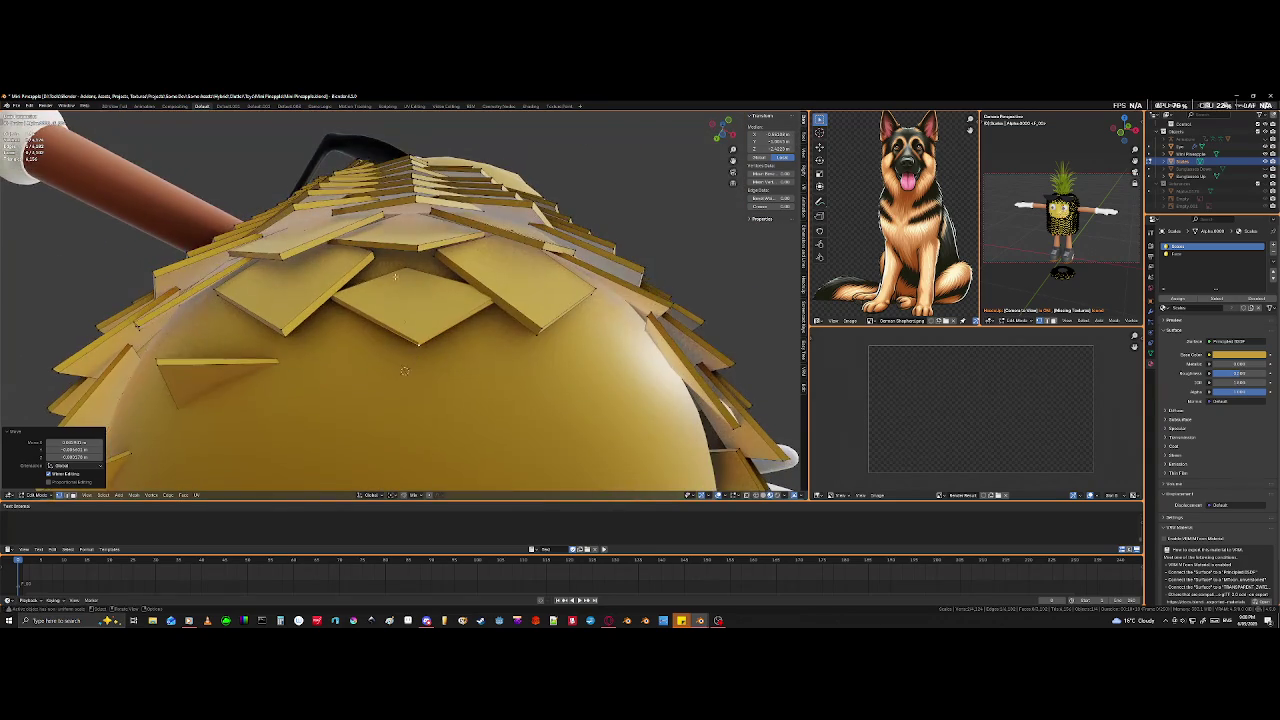
key("shift+z")
left_click(407, 279, "alt")
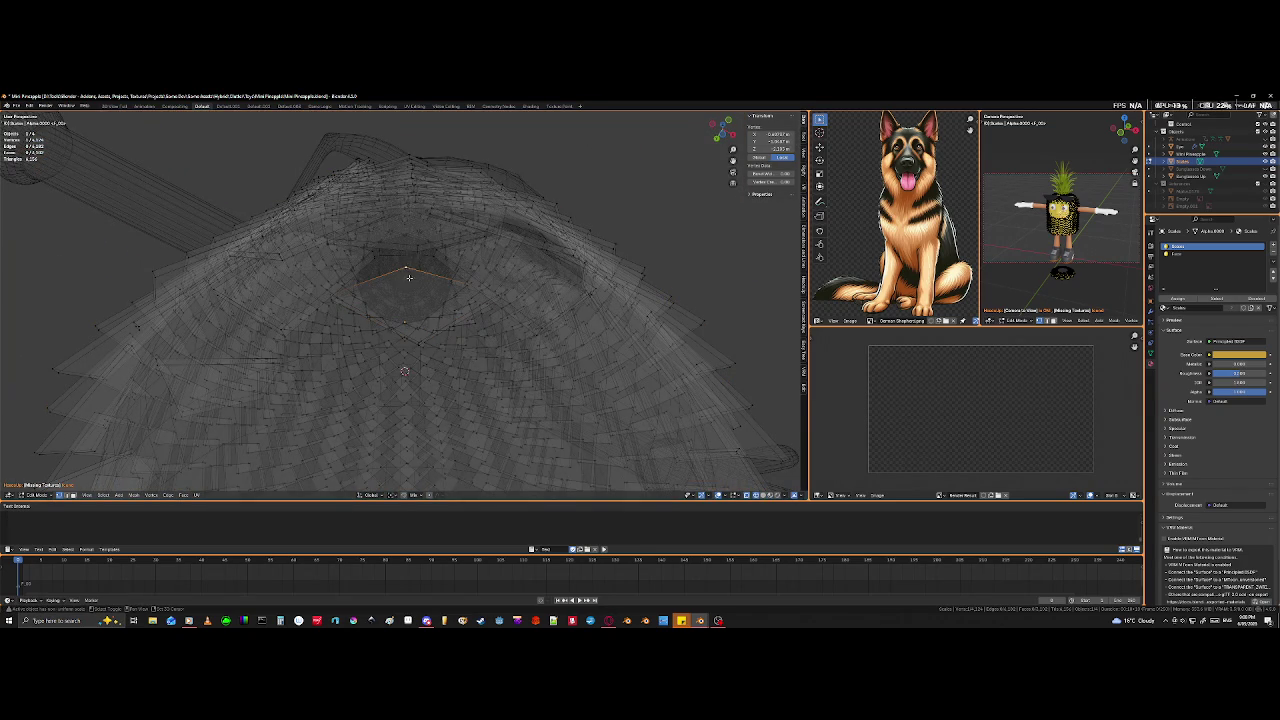
- Lower the selected tile straight down along Z toward the bottom edge
key("shift+z")
middle_click_drag(410, 310, 424, 372)
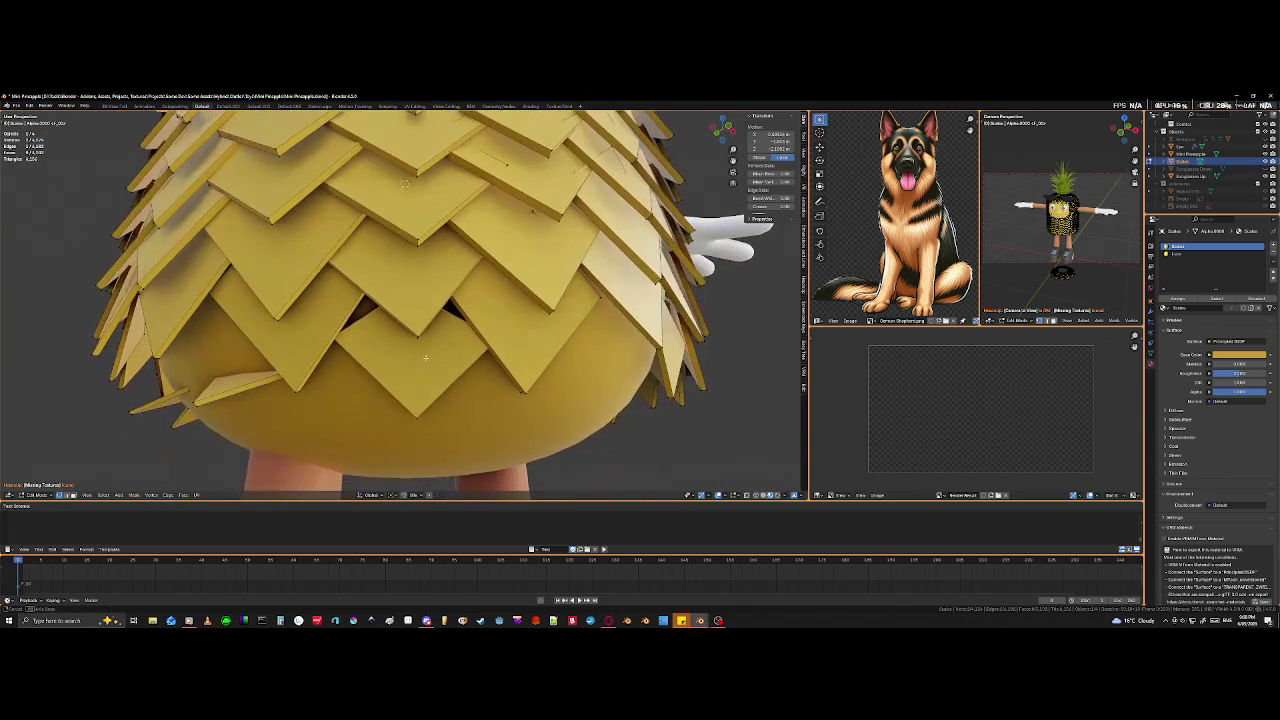
scroll(424, 372, "up", 2)
key("g")
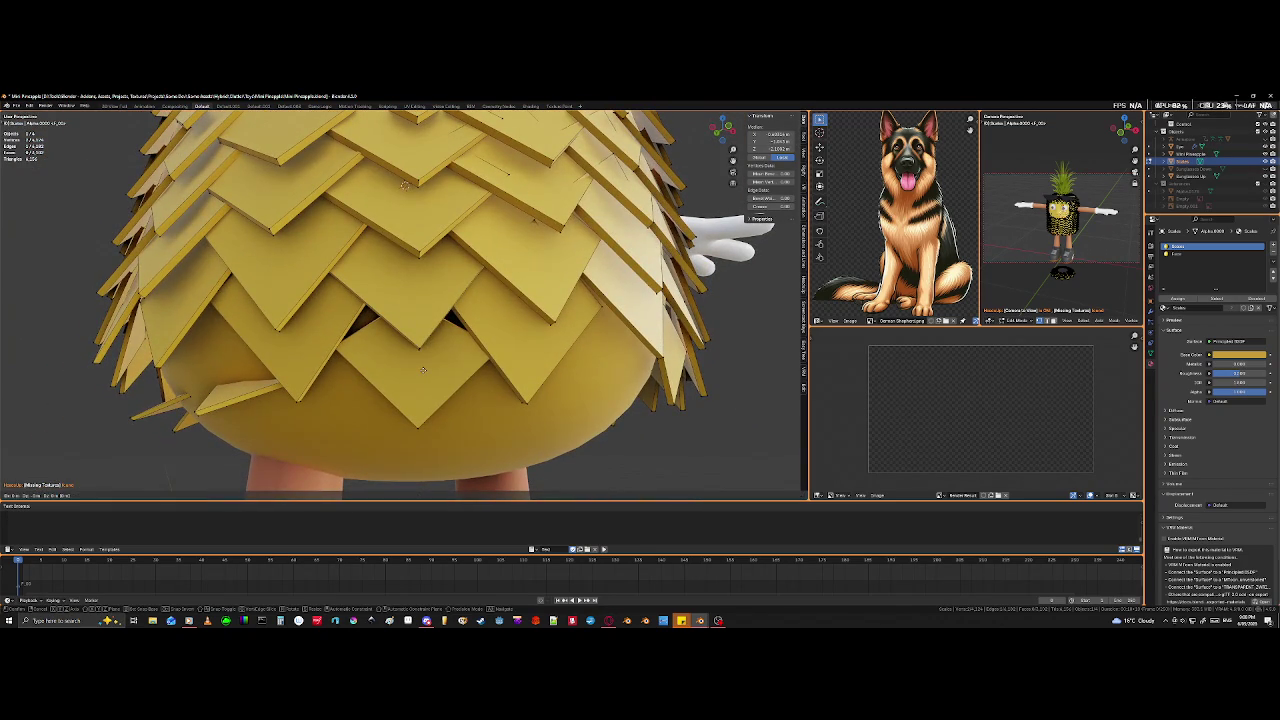
key("z")
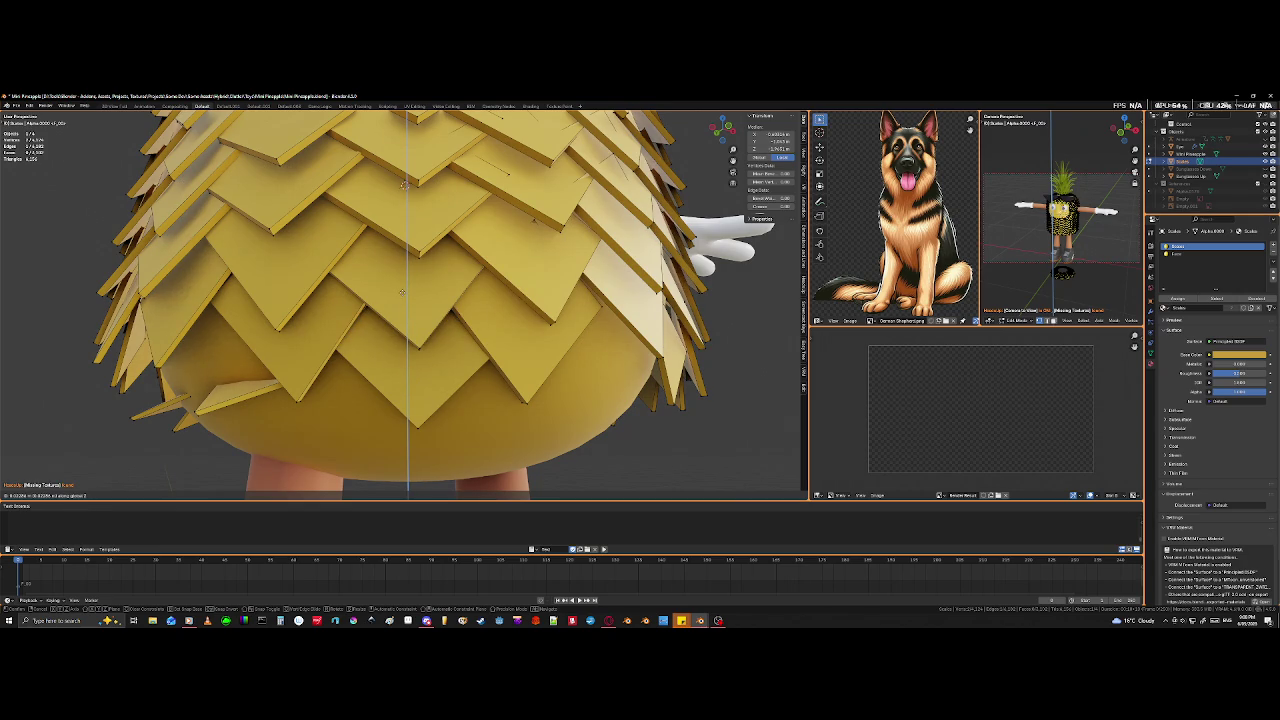
left_click(402, 292)
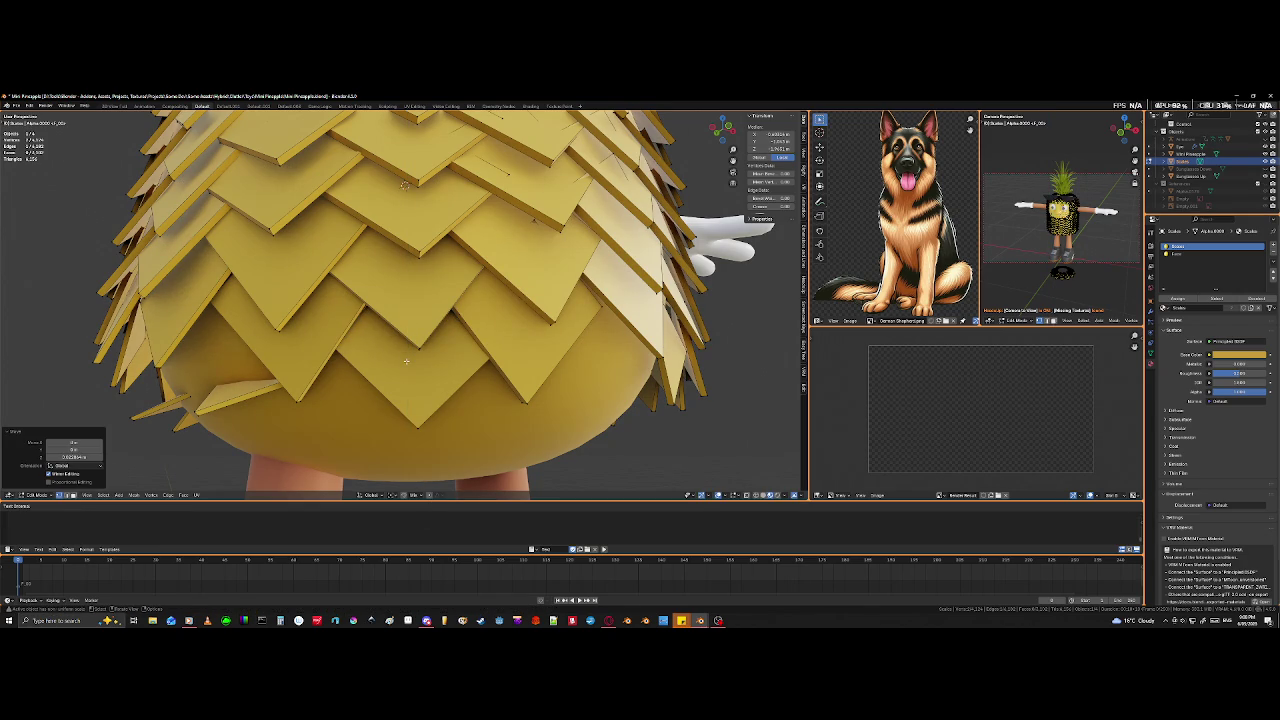
- Move two corners of a bottom tile down along Z
left_click(425, 357, "shift")
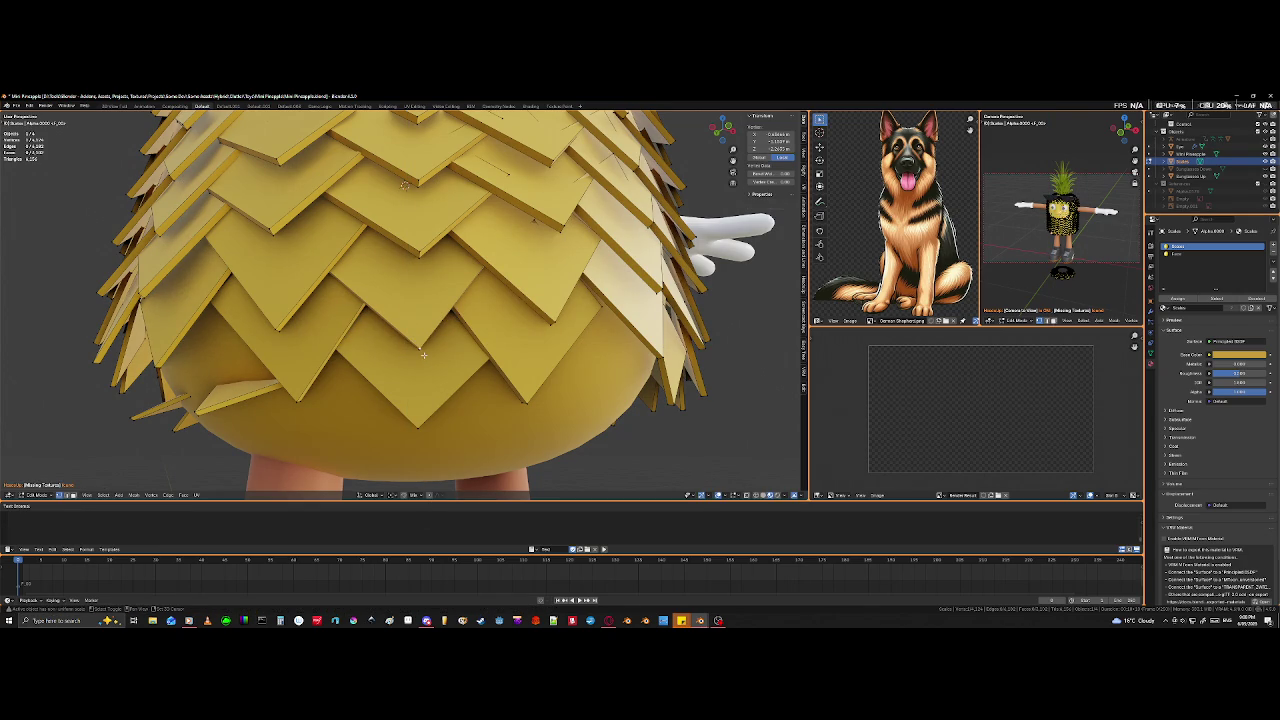
left_click(423, 354, "shift")
key("g")
key("z")
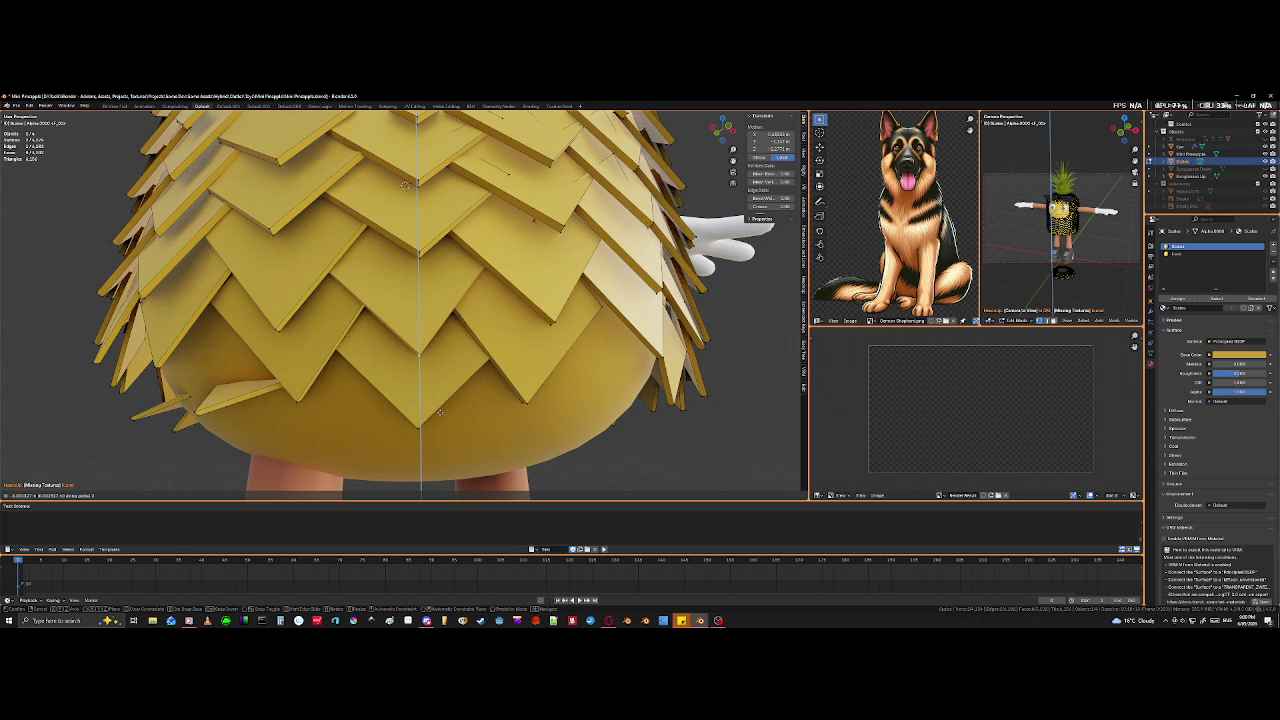
left_click(438, 418)
- In X-ray, edge-slide a bottom tile's edge to extend it over the gap
key("shift+z")
middle_click_drag(556, 314, 551, 329)
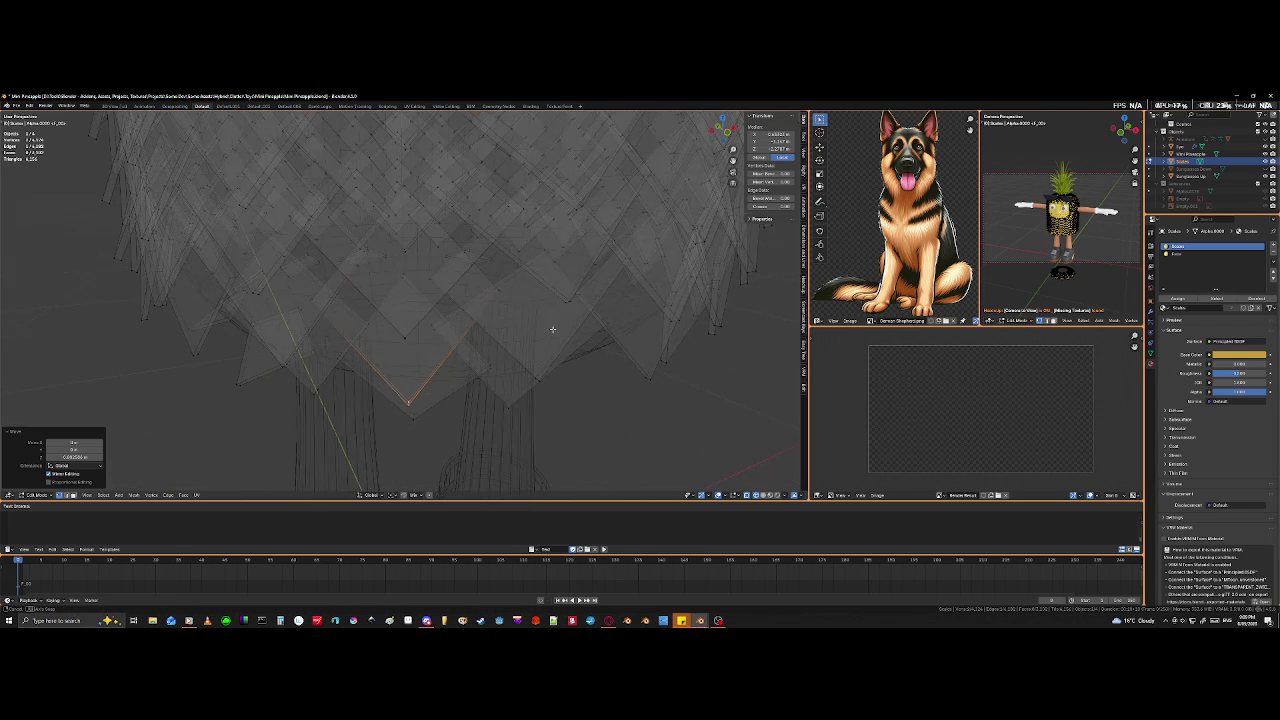
left_click(497, 288)
left_click(497, 288, "shift")
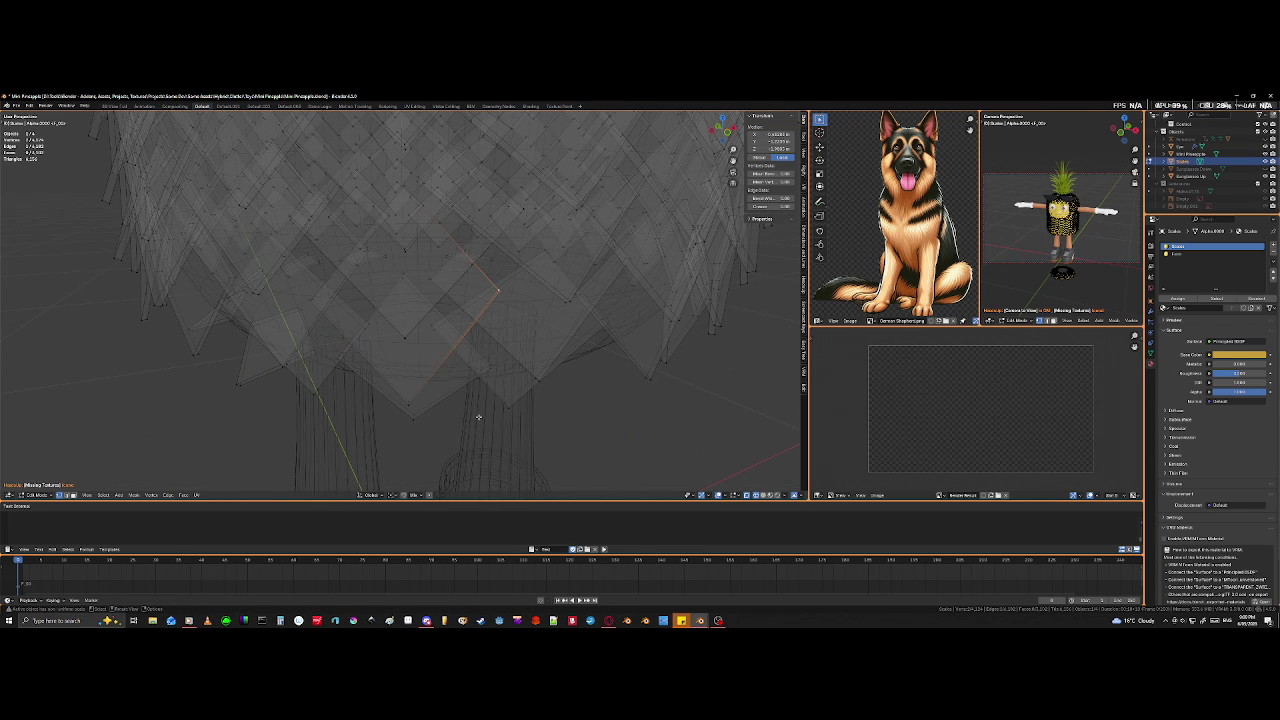
key("g")
key("g")
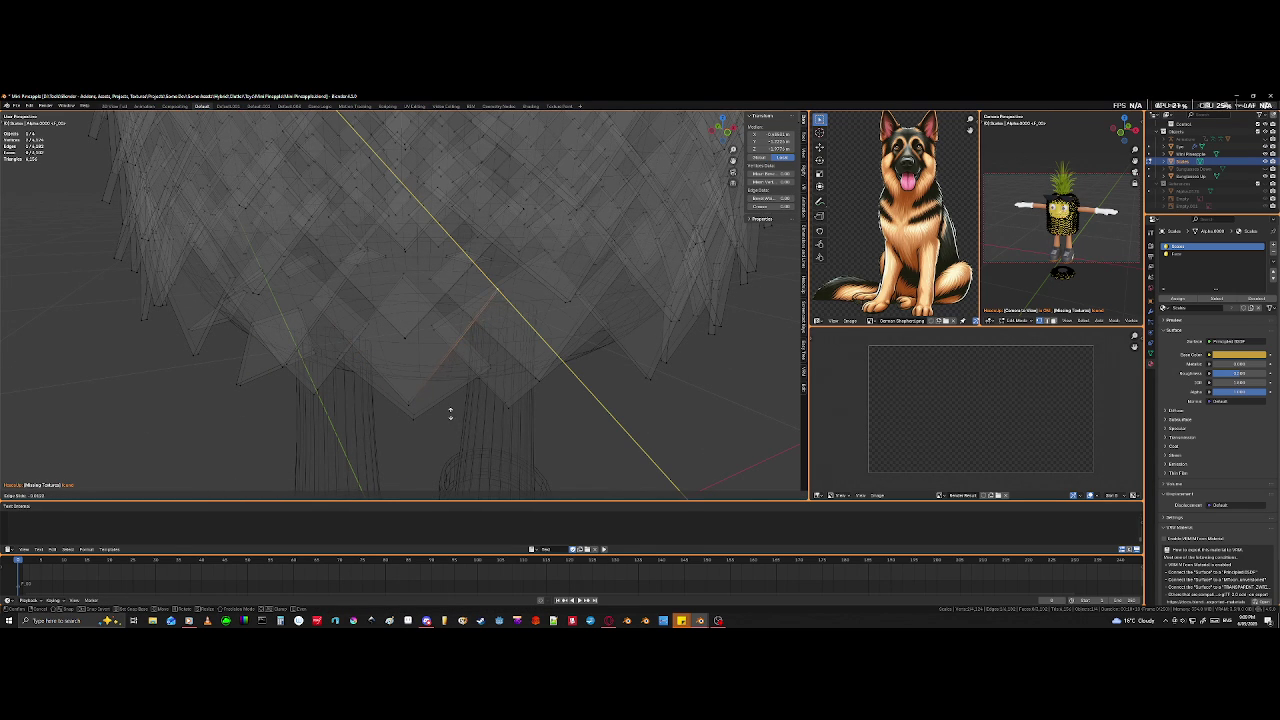
left_click(475, 450)
key("shift+z")
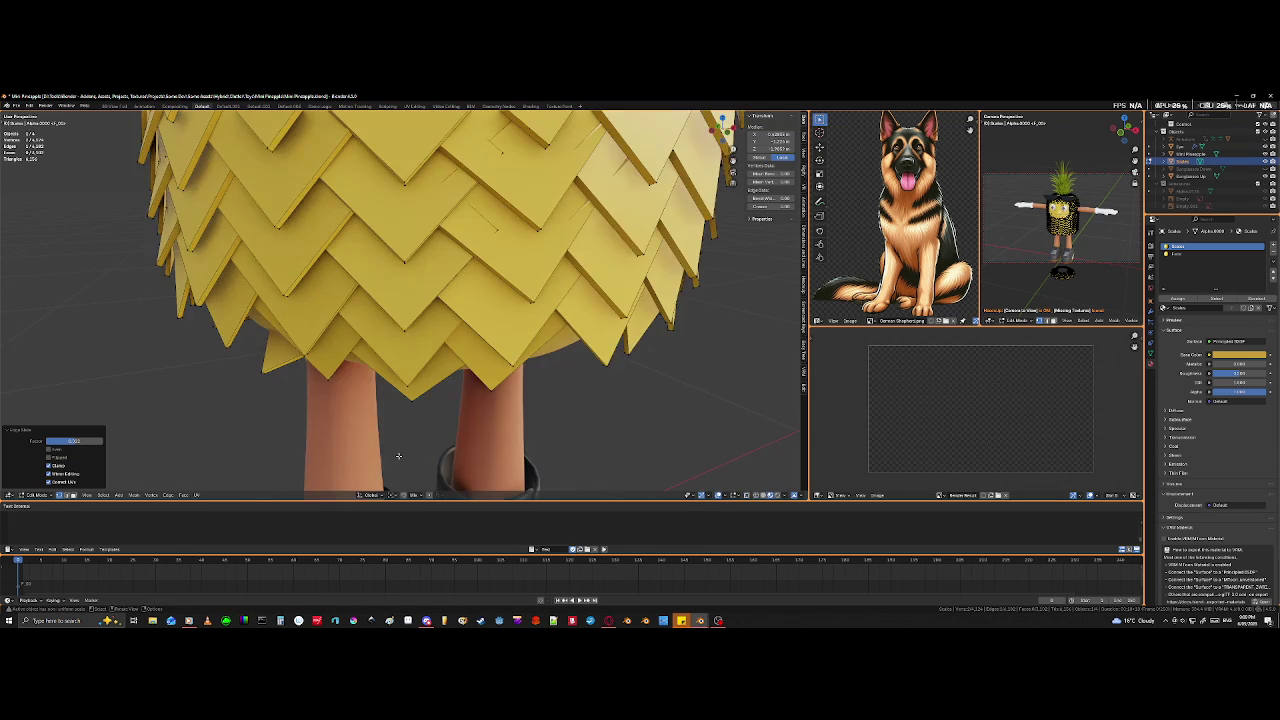
mouse_move(409, 441)
middle_mouse_down()
mouse_move(406, 348)
mouse_move(359, 378)
middle_mouse_up()
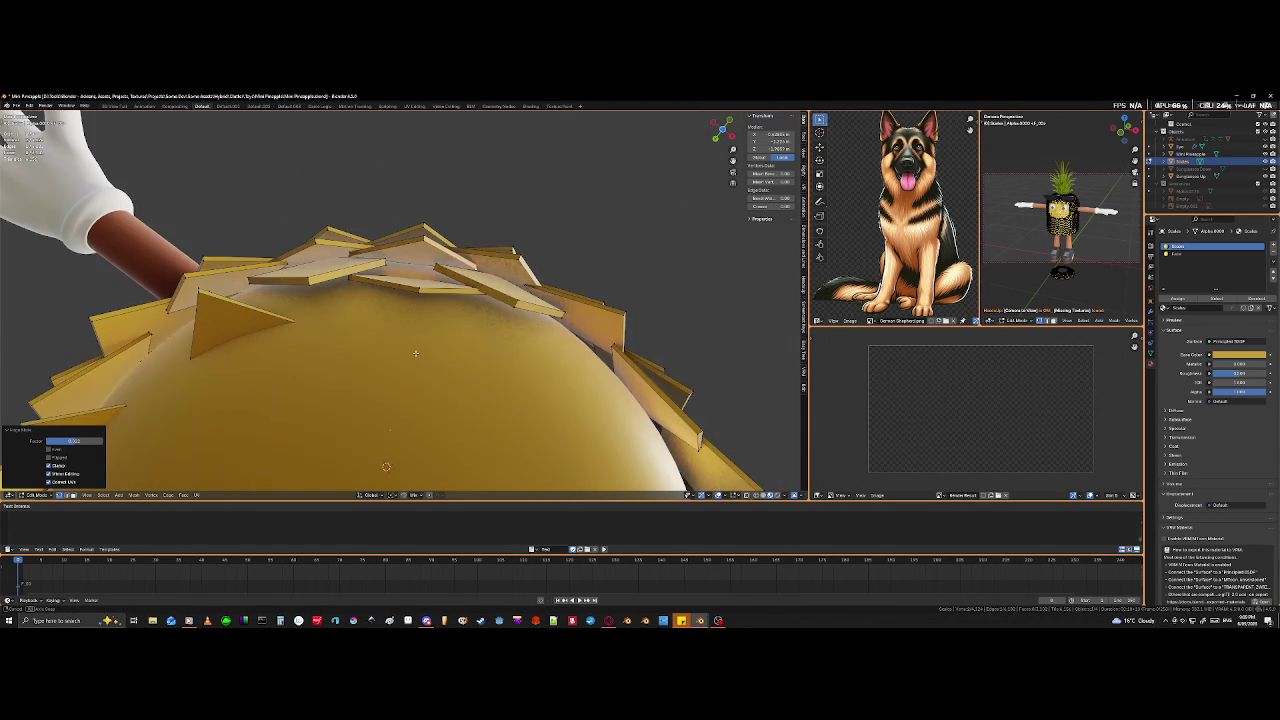
- Move the selected top tile into the gap at the body's top edge
scroll(366, 393, "up", 2)
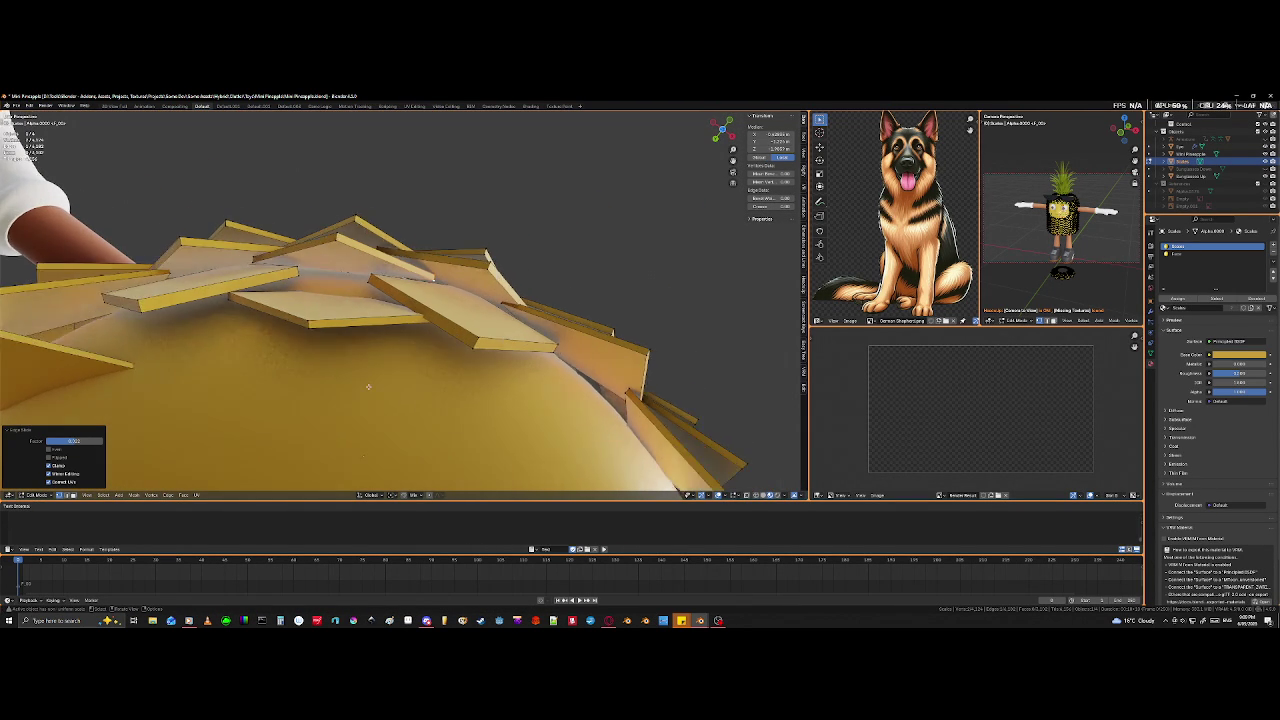
scroll(366, 391, "up", 2)
scroll(366, 391, "up", 2)
middle_click_drag(366, 391, 310, 303)
key("shift+z")
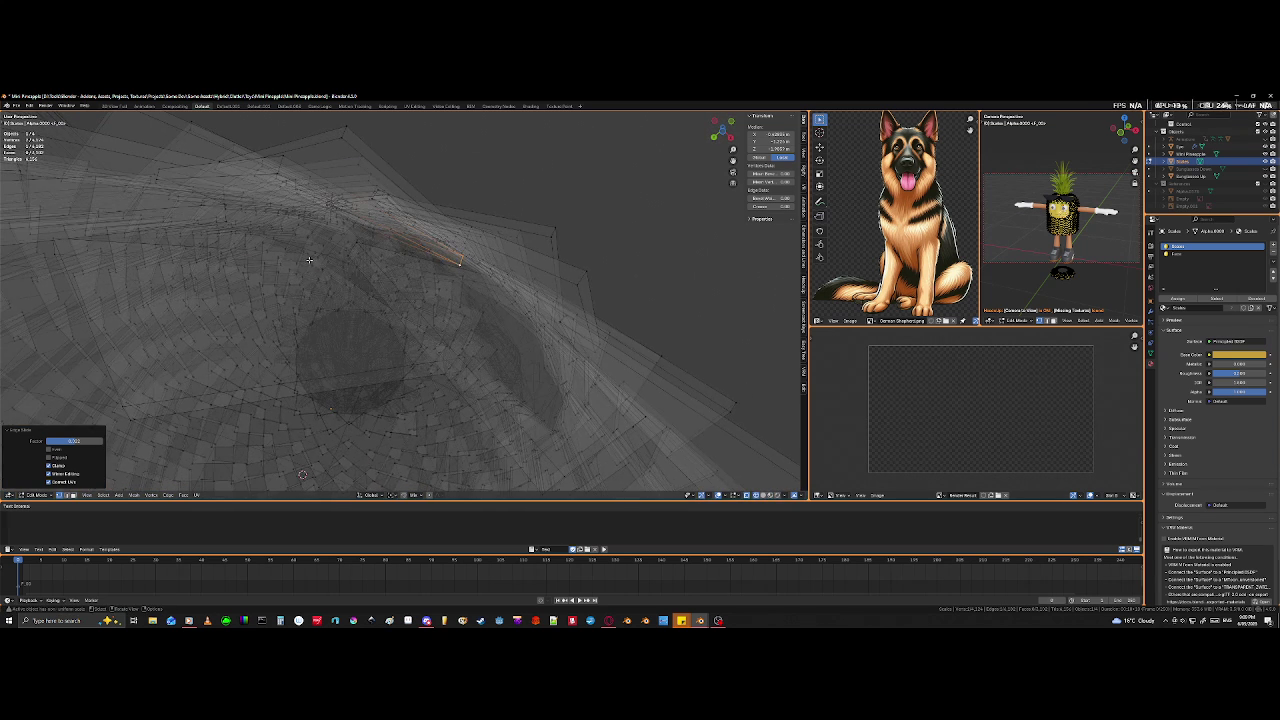
key("shift+z")
mouse_move(360, 347)
middle_mouse_down()
mouse_move(434, 379)
mouse_move(424, 401)
middle_mouse_up()
key("g")
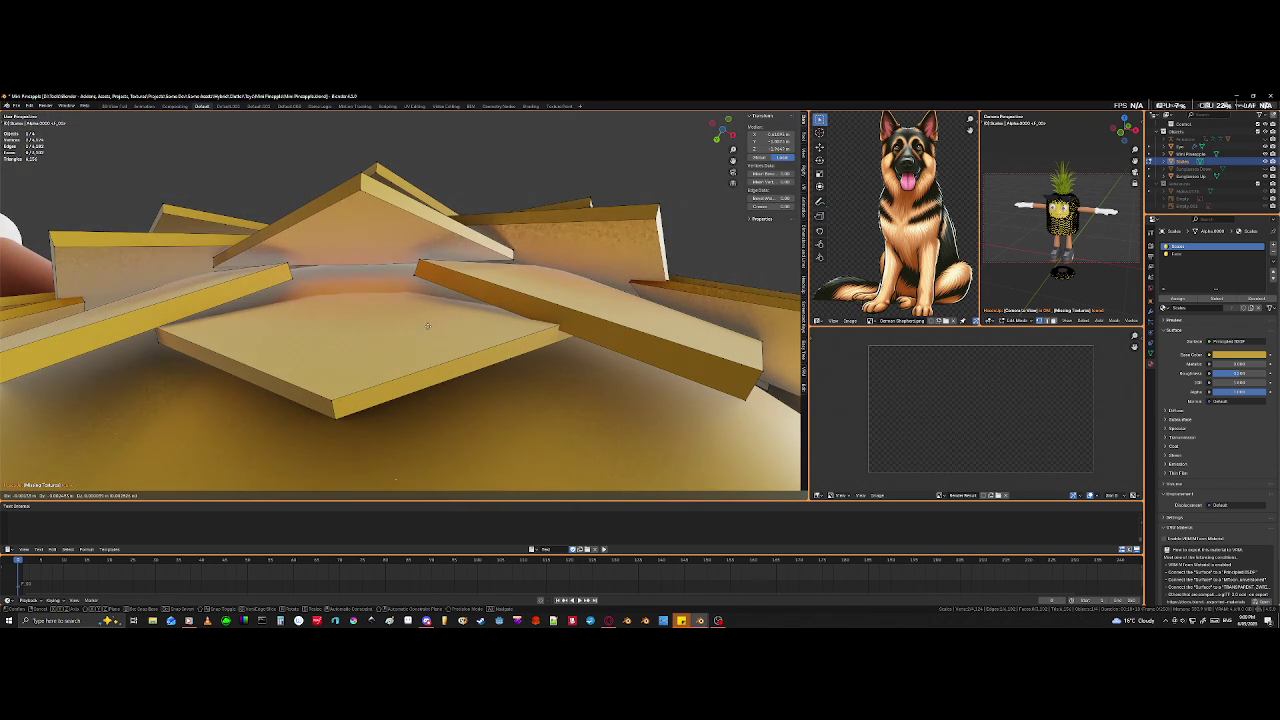
left_click(396, 149)
middle_click_drag(396, 149, 357, 355)
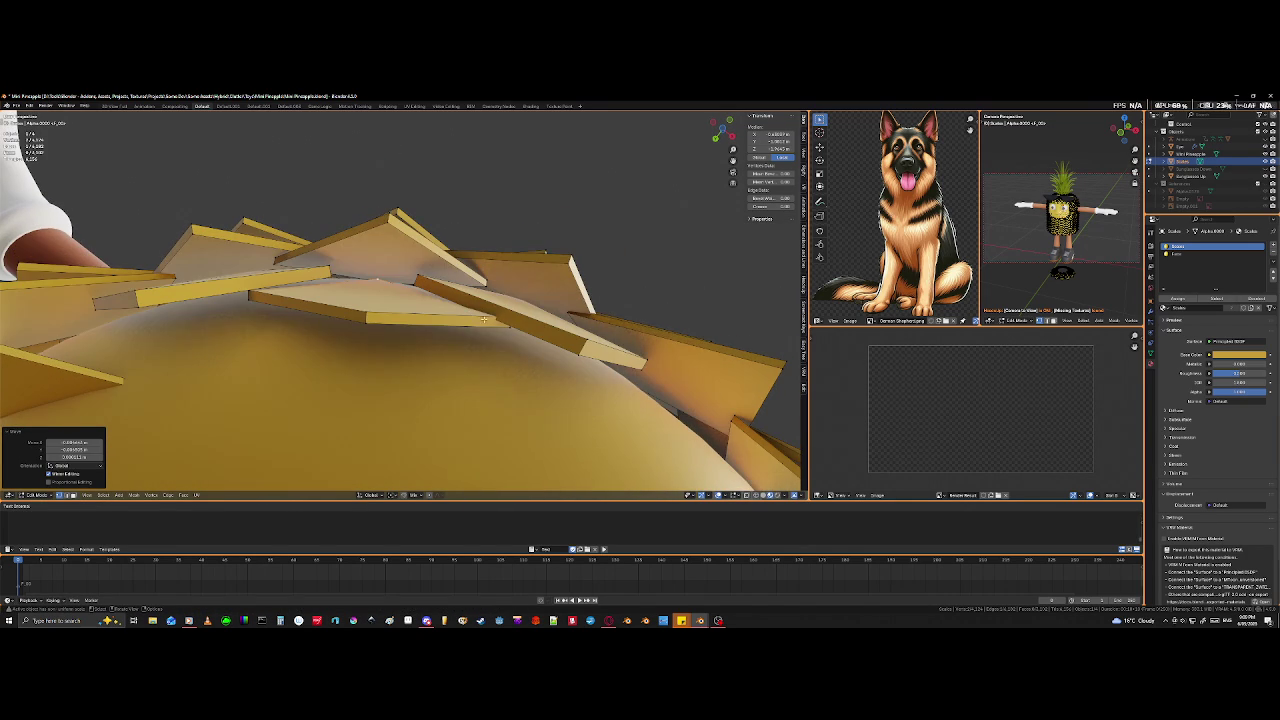
- Select a top tile's corner in X-ray and move it to cover bare area
left_click(514, 328)
key("shift+z")
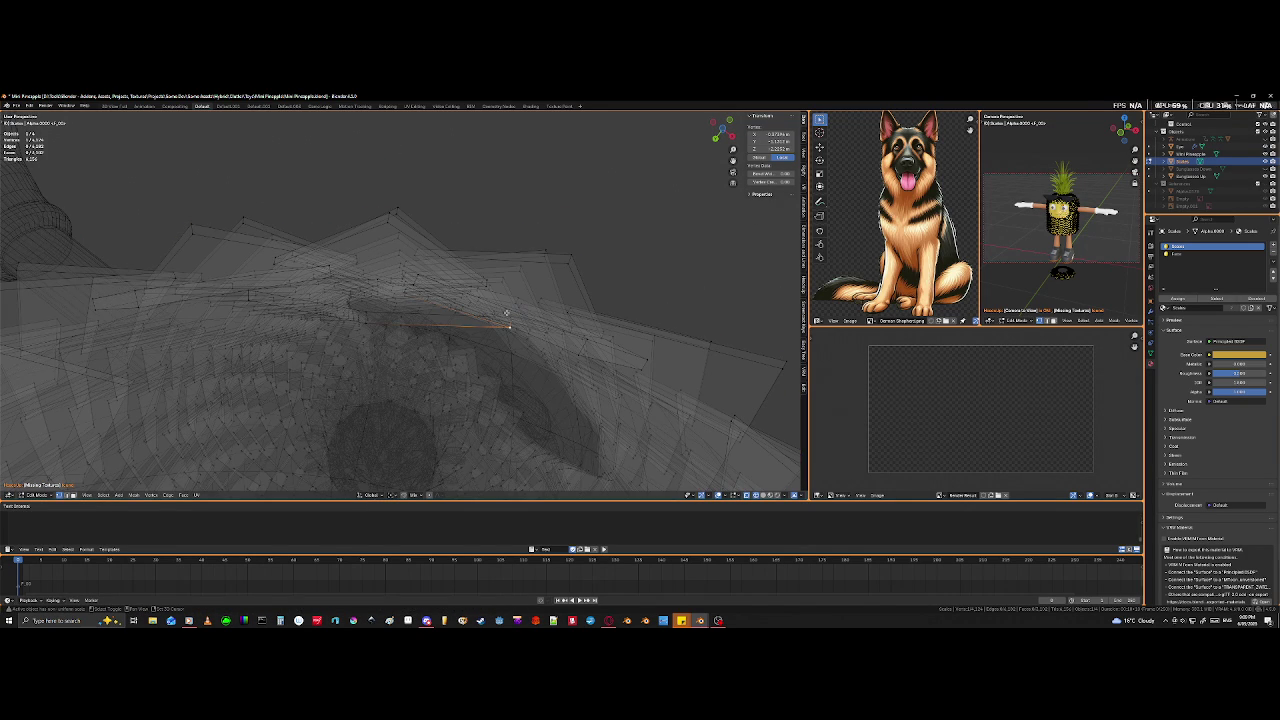
left_click(510, 319)
middle_click_drag(507, 322, 443, 366)
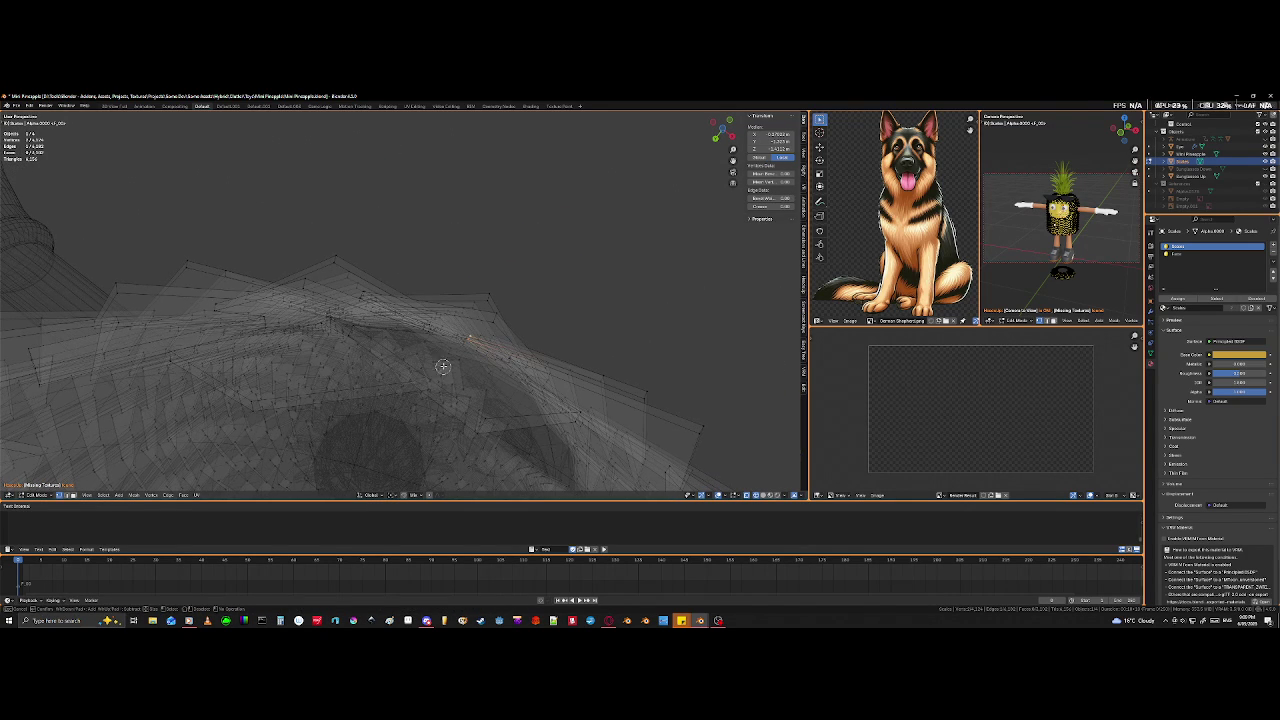
key("alt+a")
middle_click_drag(429, 391, 437, 371)
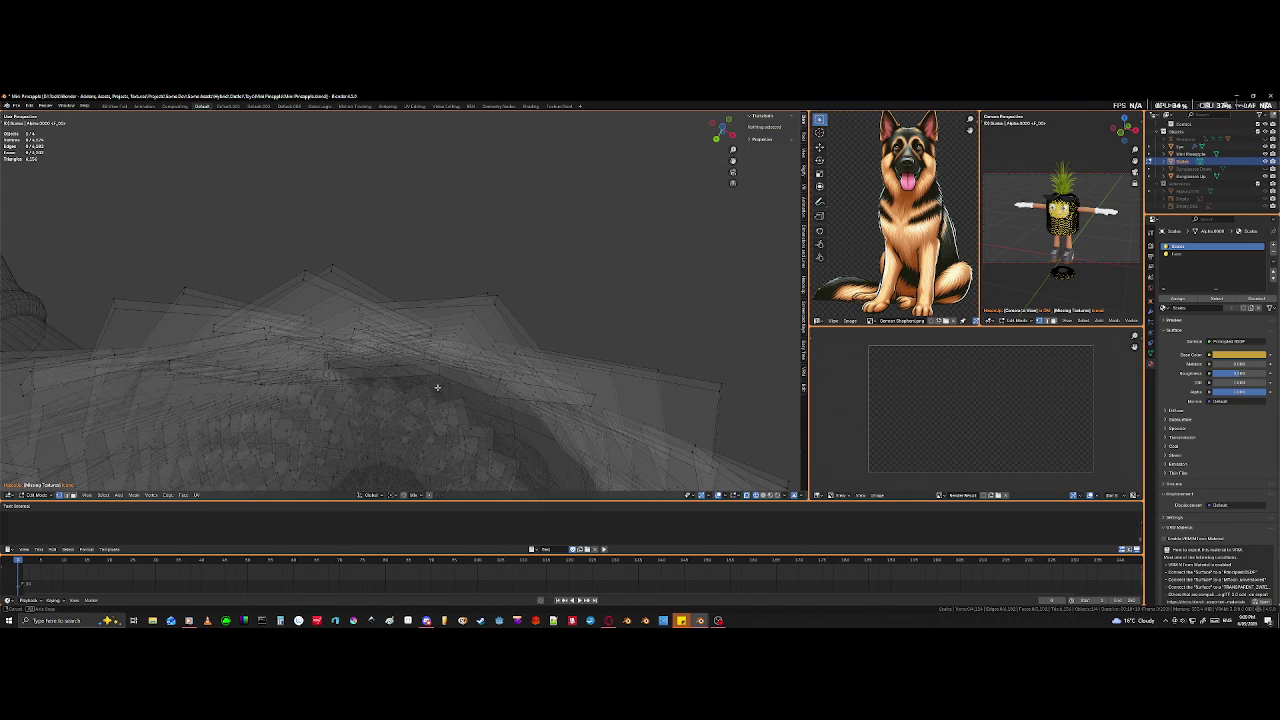
left_click(437, 371)
key("shift+z")
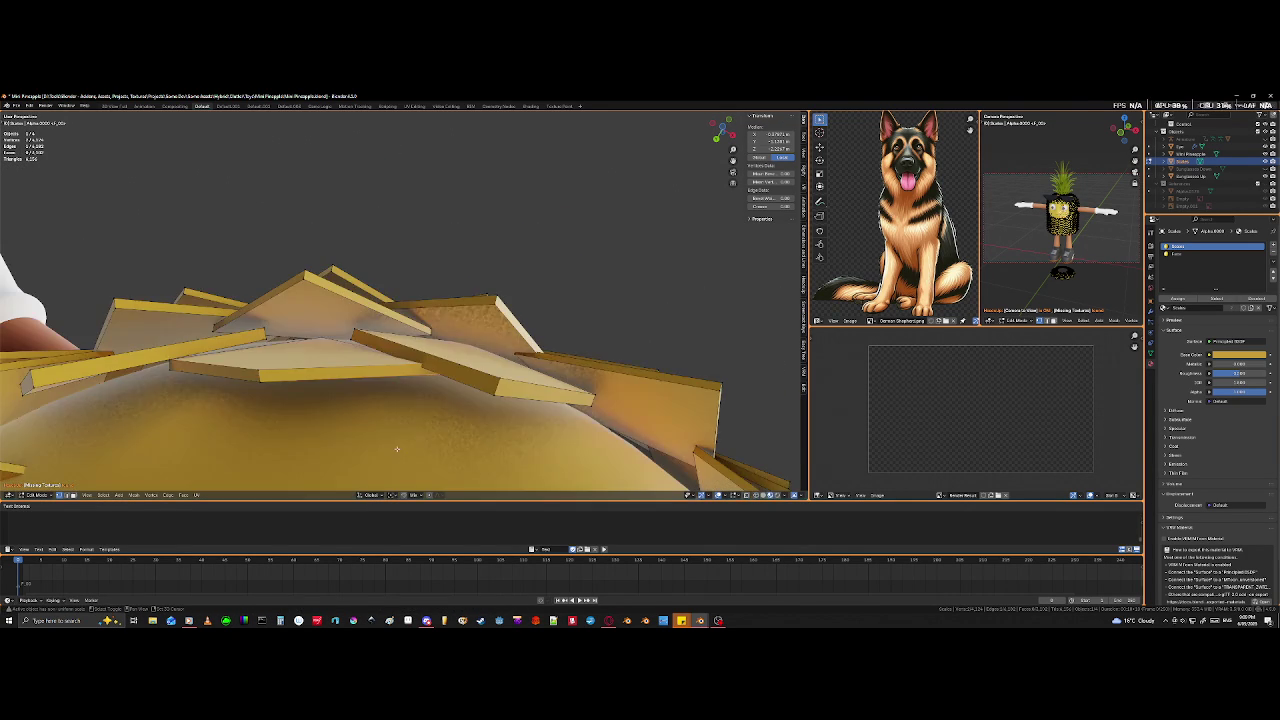
middle_click_drag(419, 409, 416, 440)
key("g")
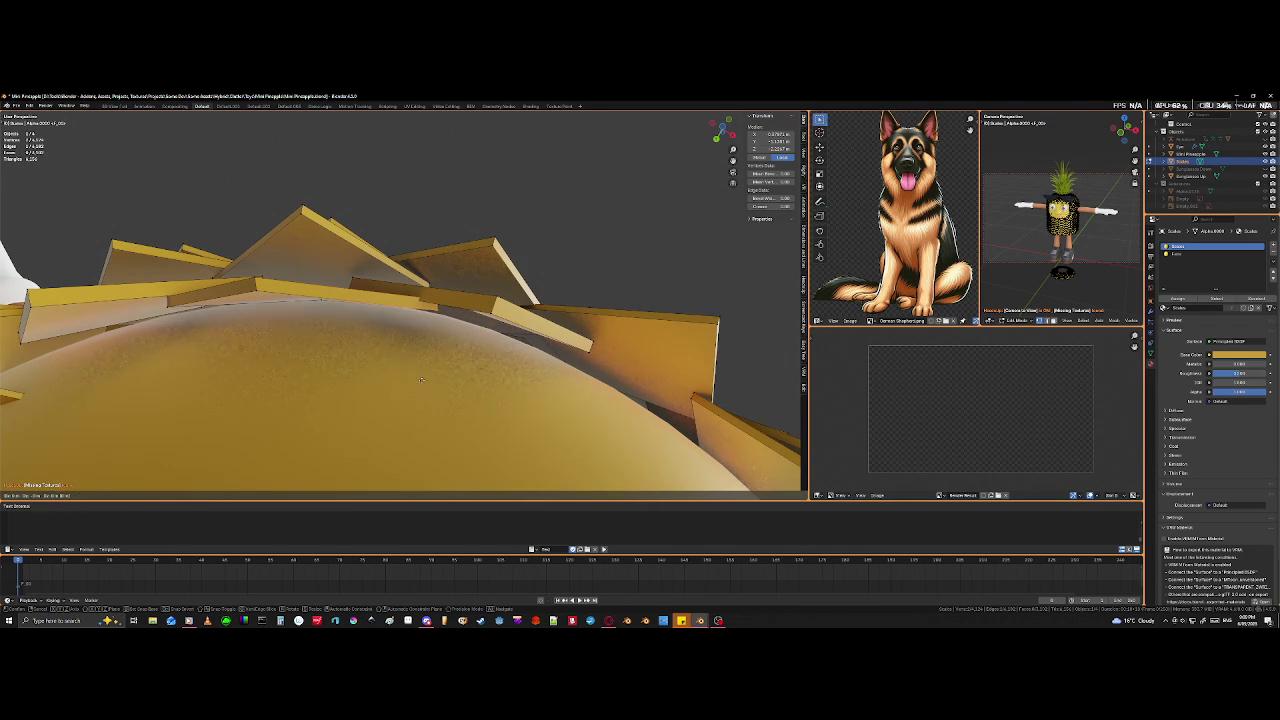
left_click(426, 449)
- Edge-slide another top tile's edge upward to extend it
mouse_move(426, 449)
middle_mouse_down()
mouse_move(270, 405)
mouse_move(316, 437)
mouse_move(293, 367)
mouse_move(386, 375)
mouse_move(322, 369)
mouse_move(242, 261)
middle_mouse_up()
scroll(293, 367, "up", 5)
key("alt+a")
left_click(242, 261)
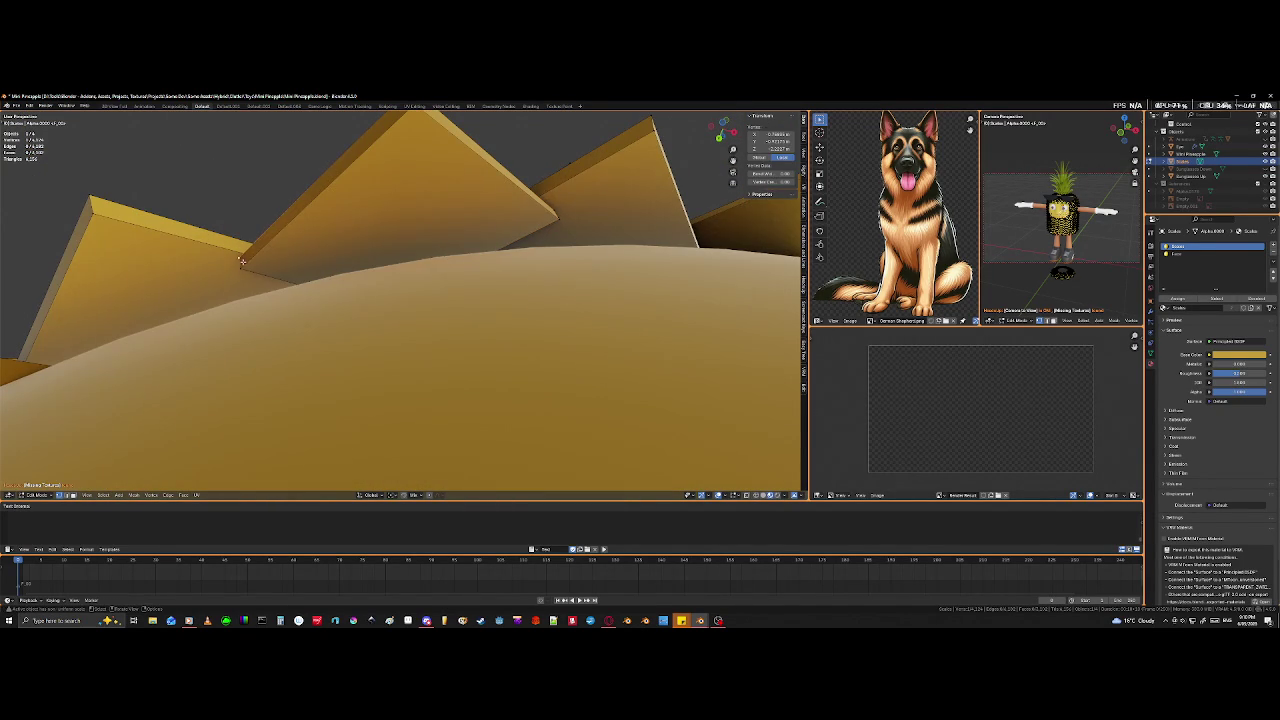
left_click(241, 306, "shift")
key("g")
key("g")
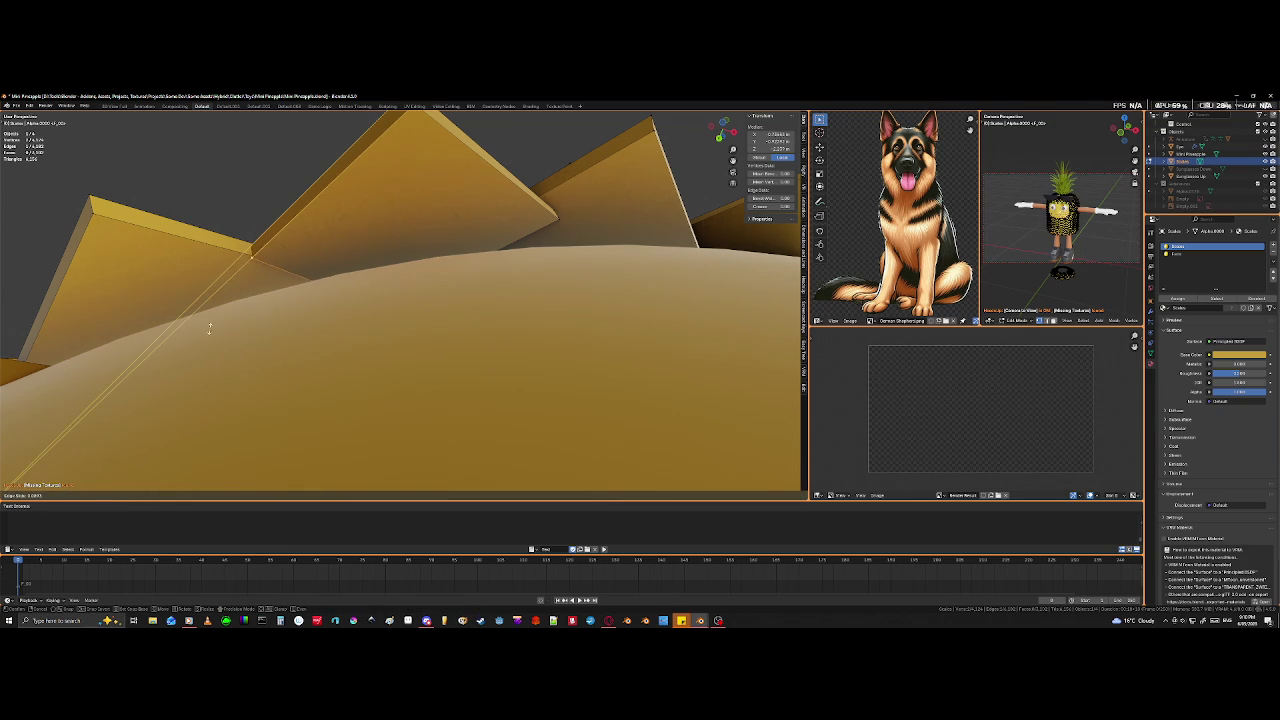
left_click(38, 470)
mouse_move(38, 470)
middle_mouse_down()
mouse_move(287, 354)
mouse_move(317, 414)
mouse_move(363, 433)
mouse_move(410, 378)
middle_mouse_up()
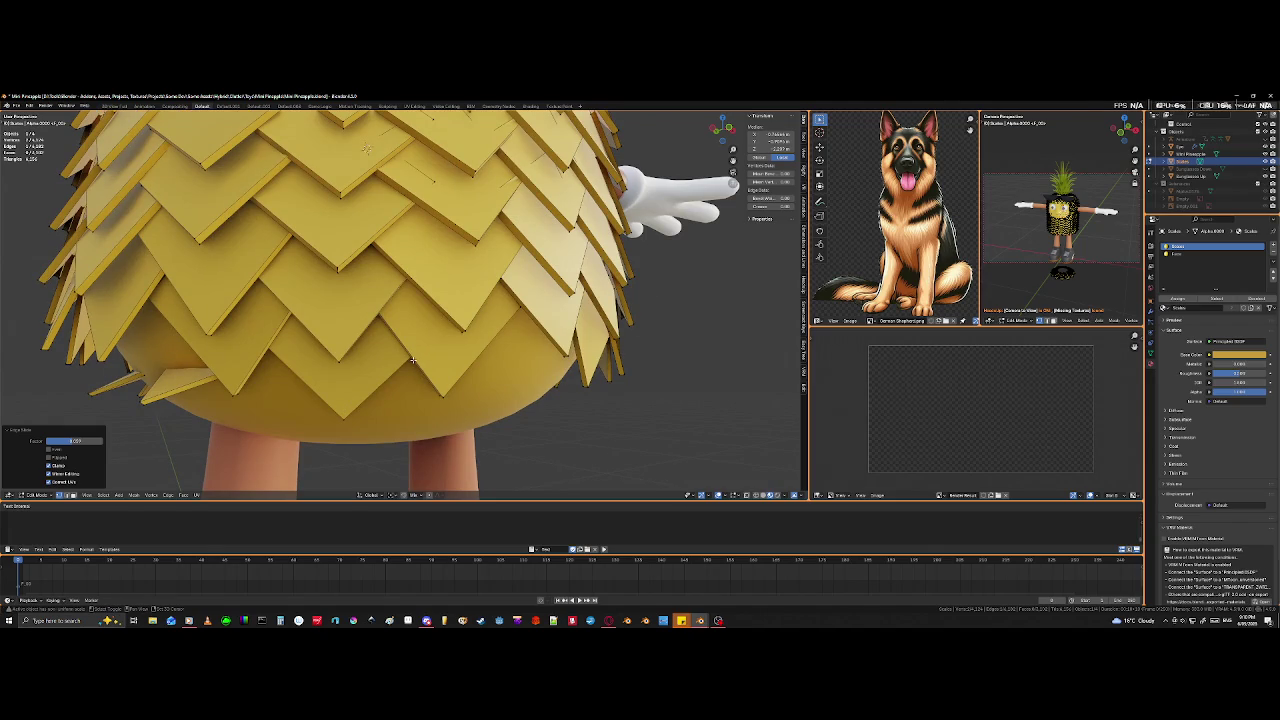
- Edge-slide a bottom tile's edge so it hangs lower over the gap
key("shift+z")
scroll(415, 357, "up", 4)
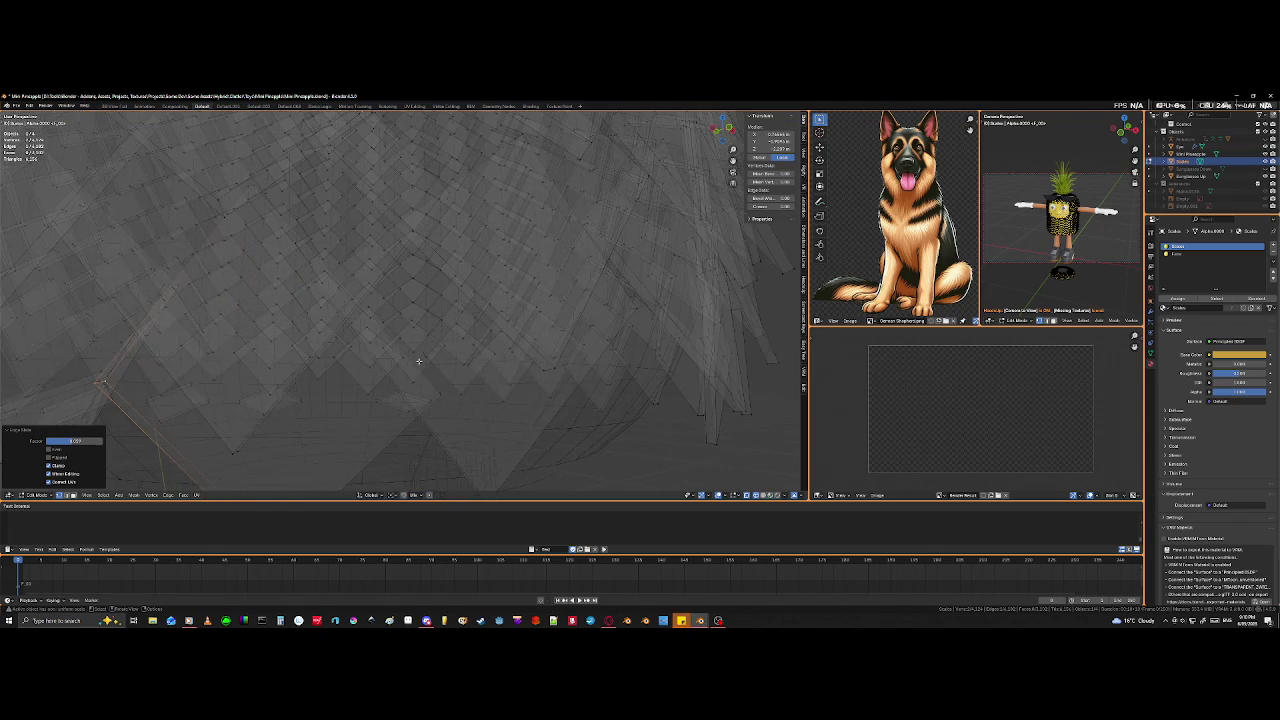
left_click(439, 396)
left_click(436, 390, "shift")
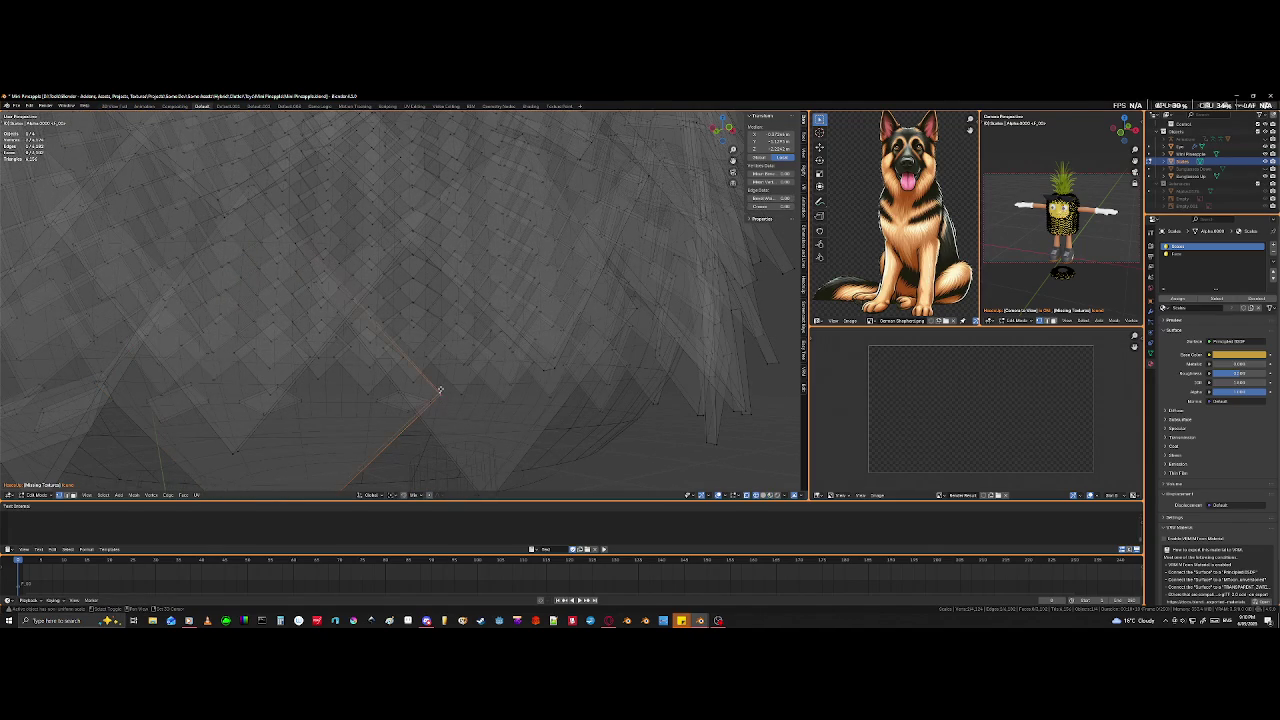
middle_click_drag(436, 390, 434, 392)
key("shift+z")
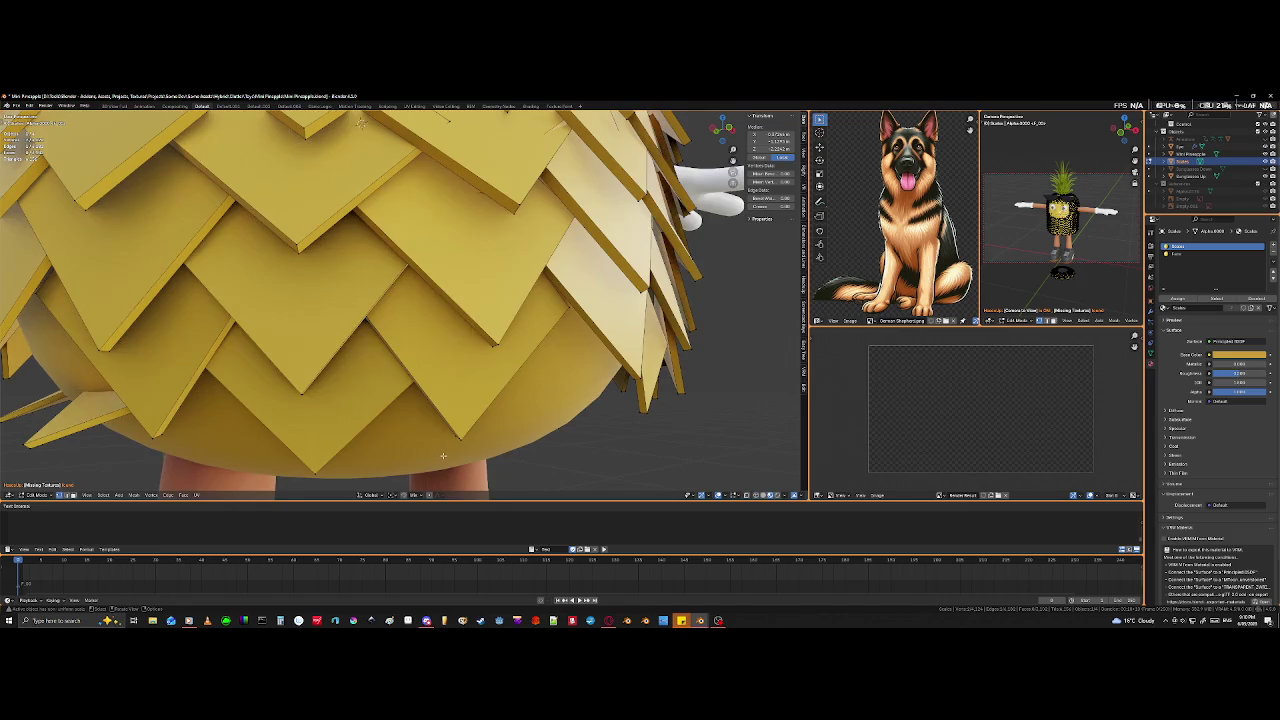
key("g")
key("g")
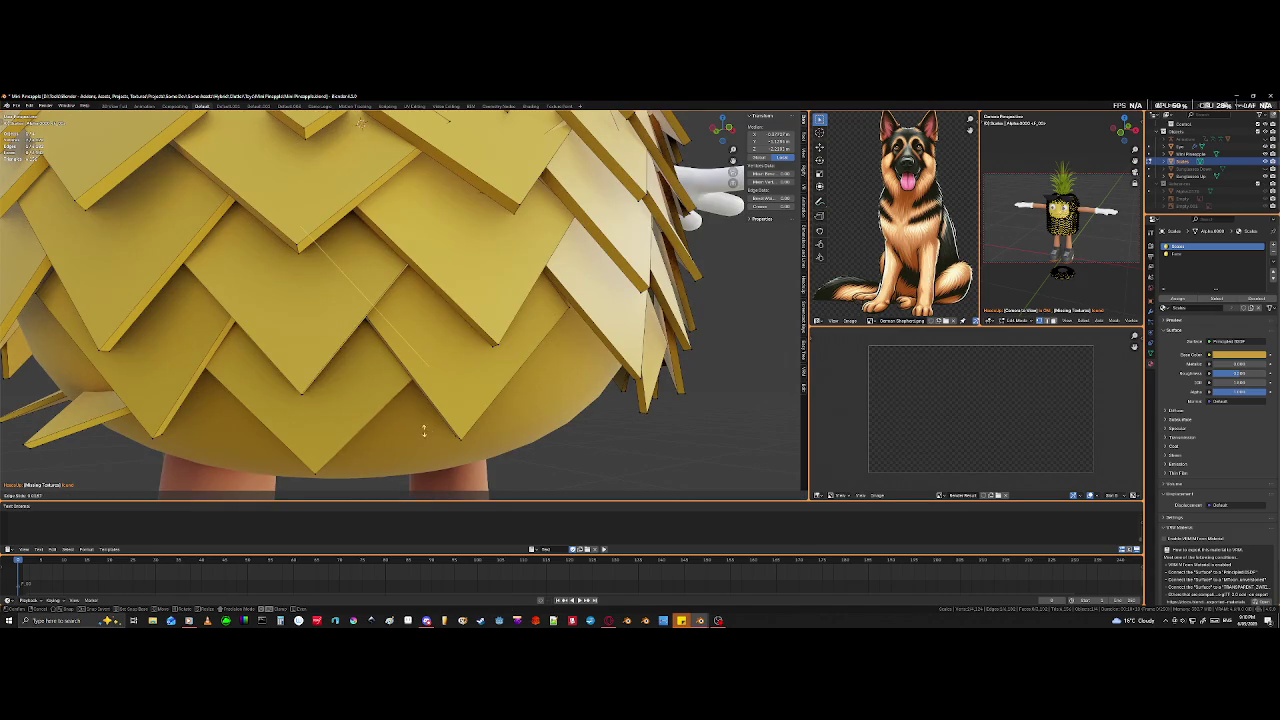
left_click(396, 362)
scroll(370, 390, "down", 4)
- Select a whole lower tile with Ctrl+L and start scaling it along Z
middle_click_drag(351, 410, 459, 398)
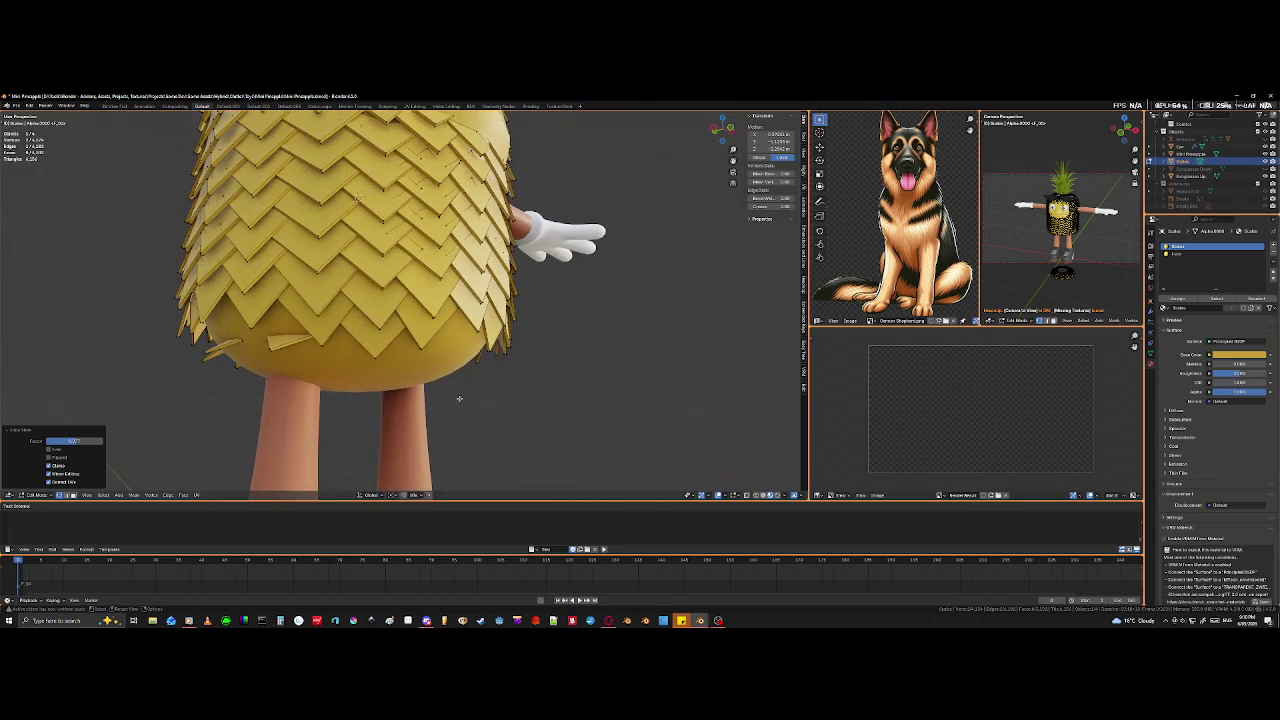
left_click(374, 352)
key("ctrl+l")
mouse_move(374, 352)
middle_mouse_down()
mouse_move(376, 410)
mouse_move(356, 399)
middle_mouse_up()
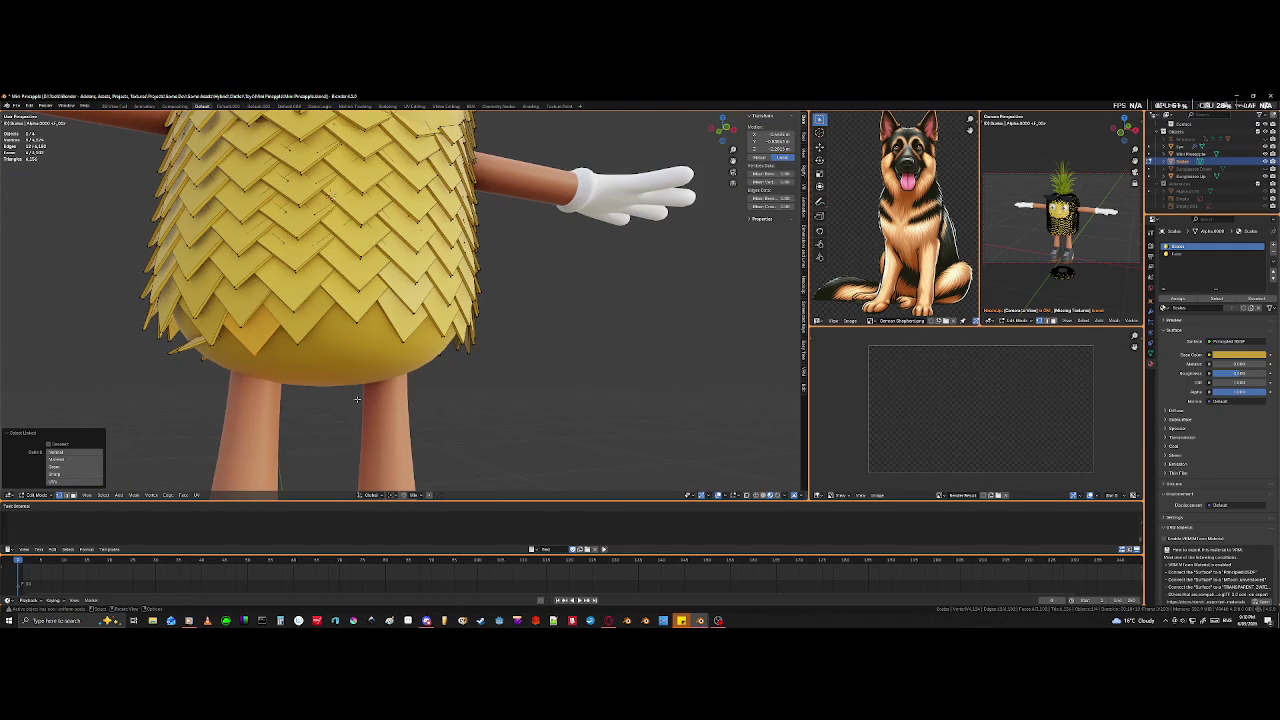
key("s")
key("z")
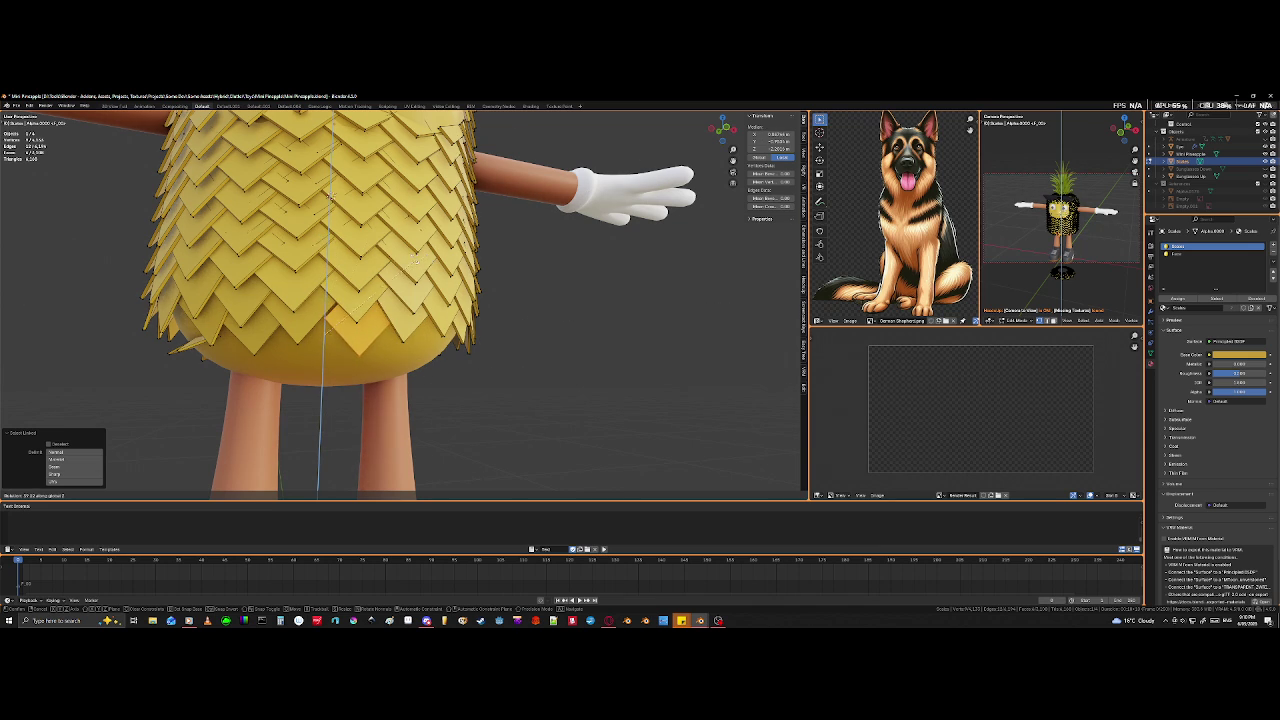
mouse_move(396, 296)
middle_mouse_down()
mouse_move(330, 300)
mouse_move(400, 400)
mouse_move(420, 385)
mouse_move(423, 305)
mouse_move(376, 333)
middle_mouse_up()
- Set the Pivot Point to 3D Cursor for transforming the top tiles
scroll(400, 400, "up", 3)
scroll(416, 423, "up", 2)
left_click(392, 385)
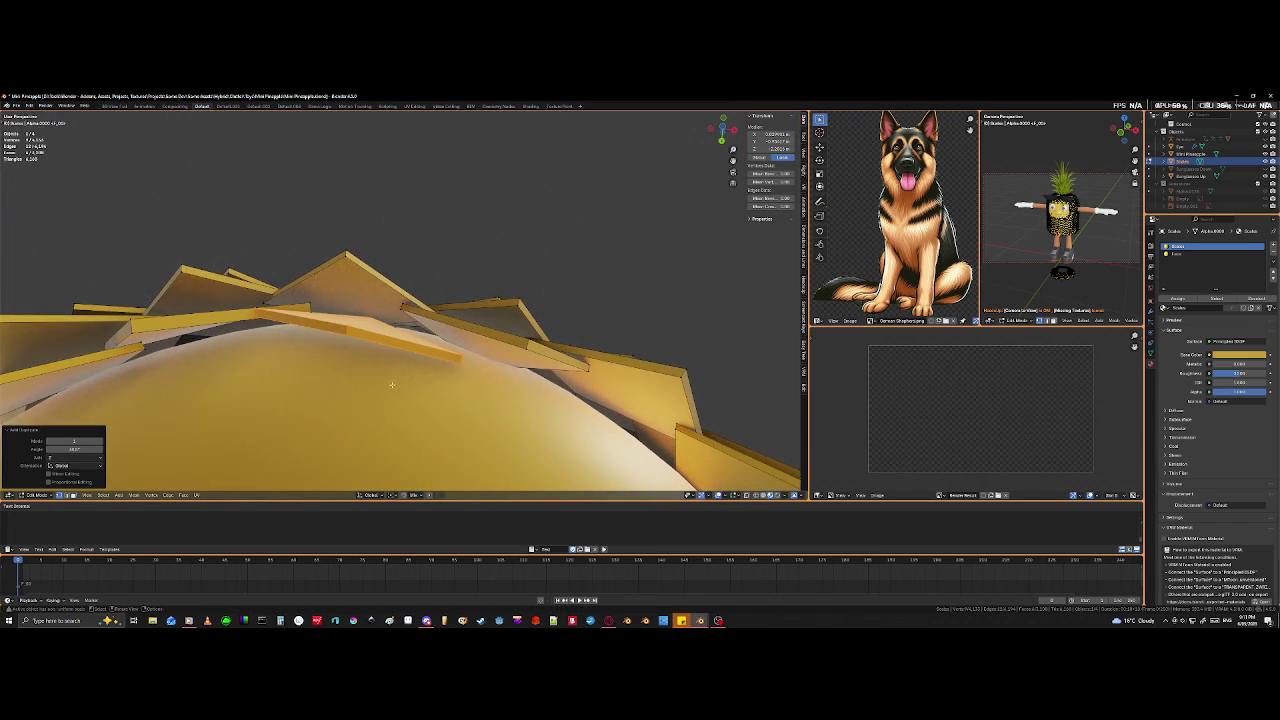
left_click(395, 499)
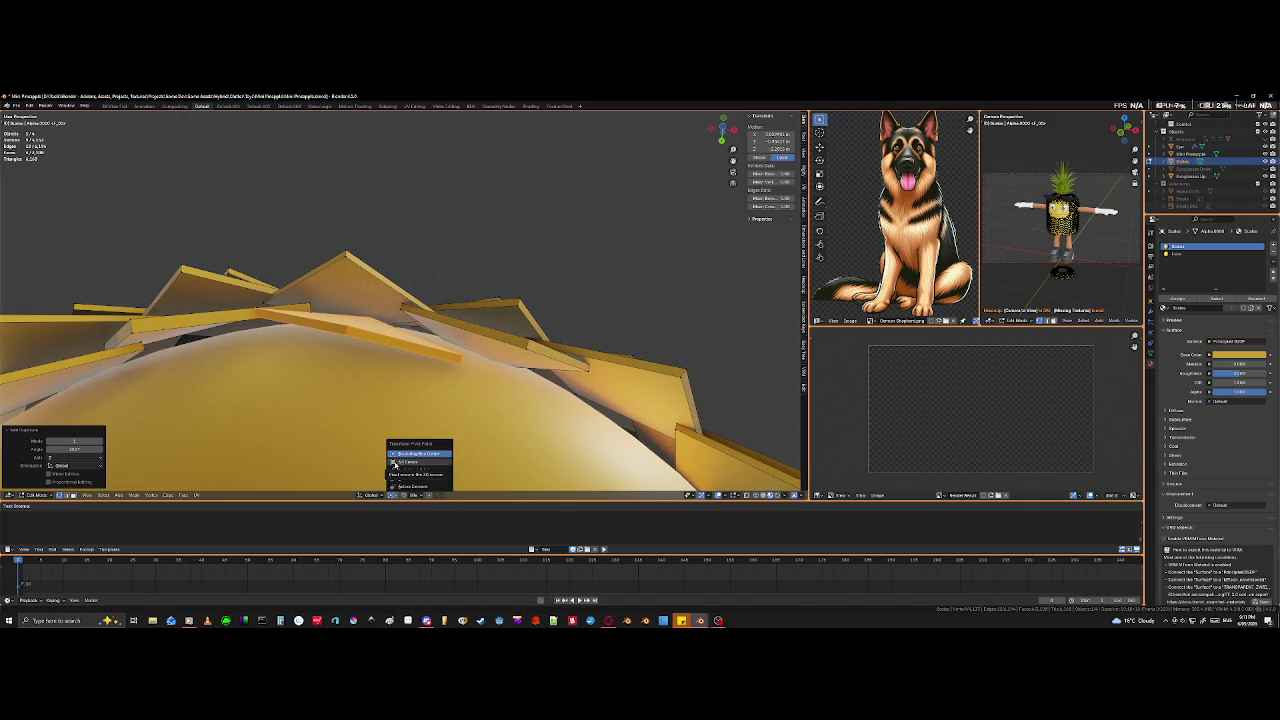
left_click(395, 461)
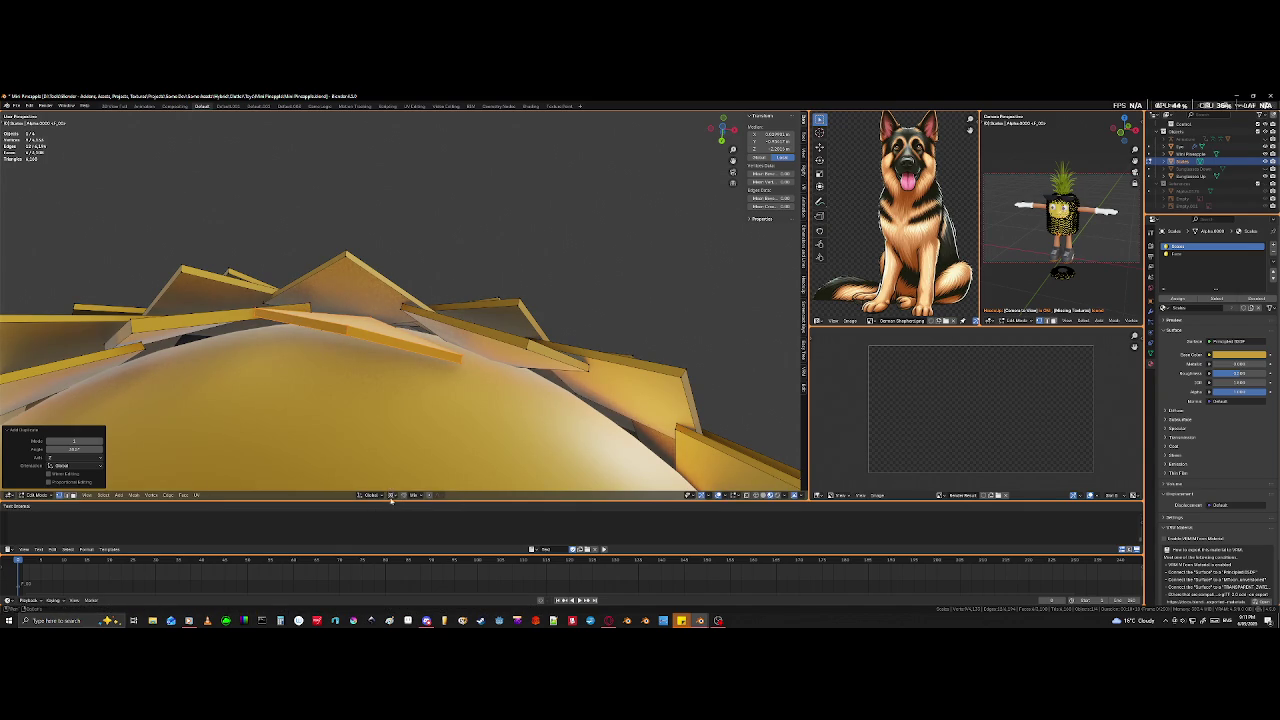
left_click(391, 497)
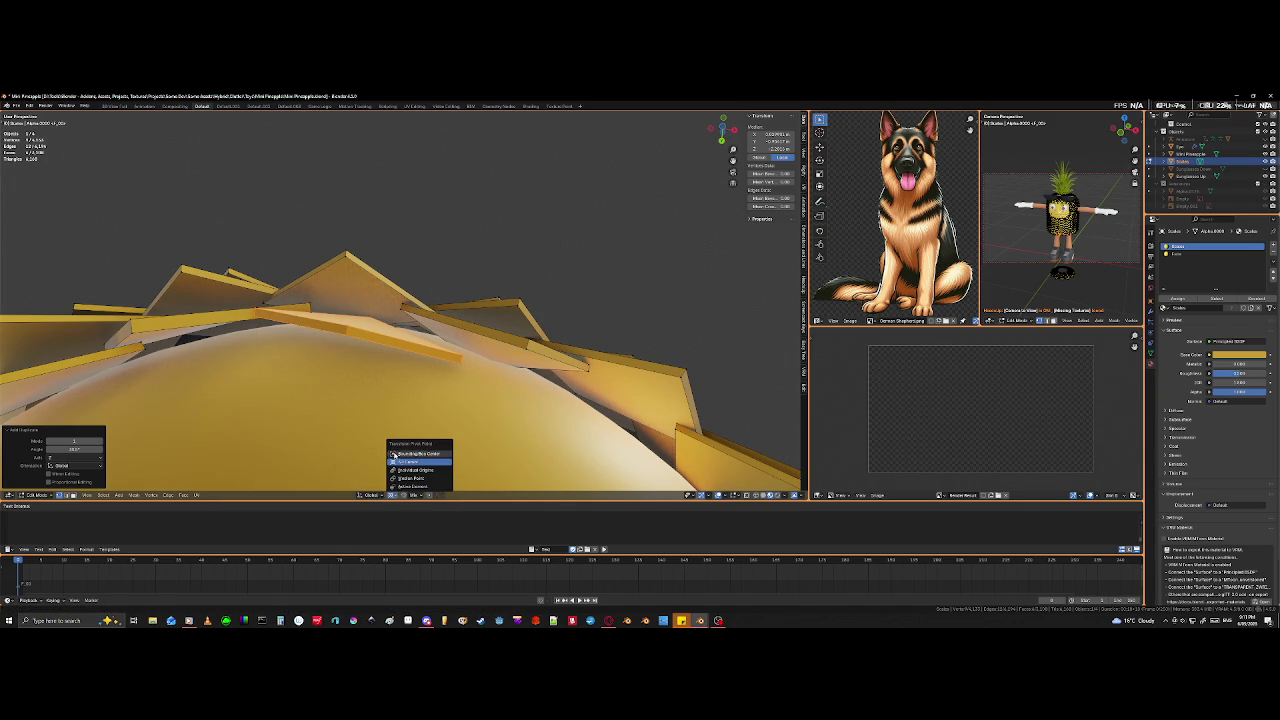
left_click(392, 453)
key("r")
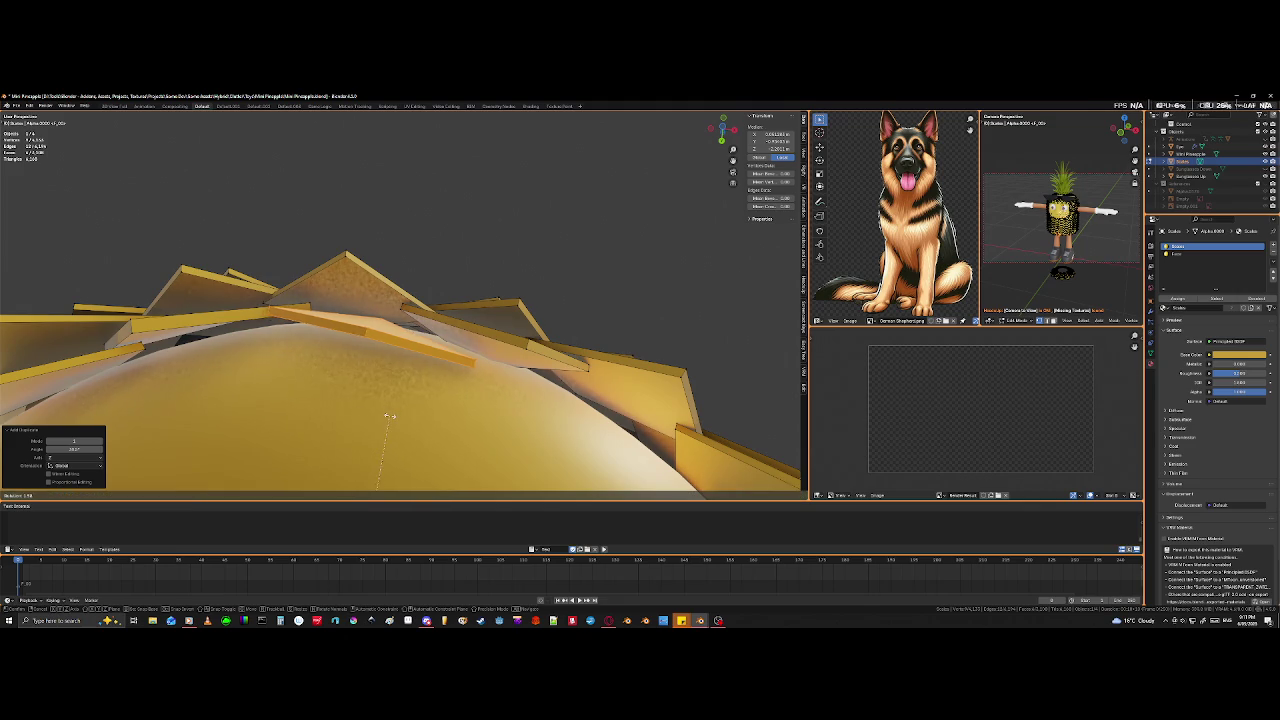
key("Escape")
- Frame the selected top face in wireframe view and scale that tile
mouse_move(390, 413)
middle_mouse_down()
mouse_move(369, 369)
mouse_move(404, 116)
mouse_move(390, 440)
mouse_move(444, 453)
mouse_move(465, 485)
middle_mouse_up()
key("shift+z")
scroll(392, 470, "up", 5)
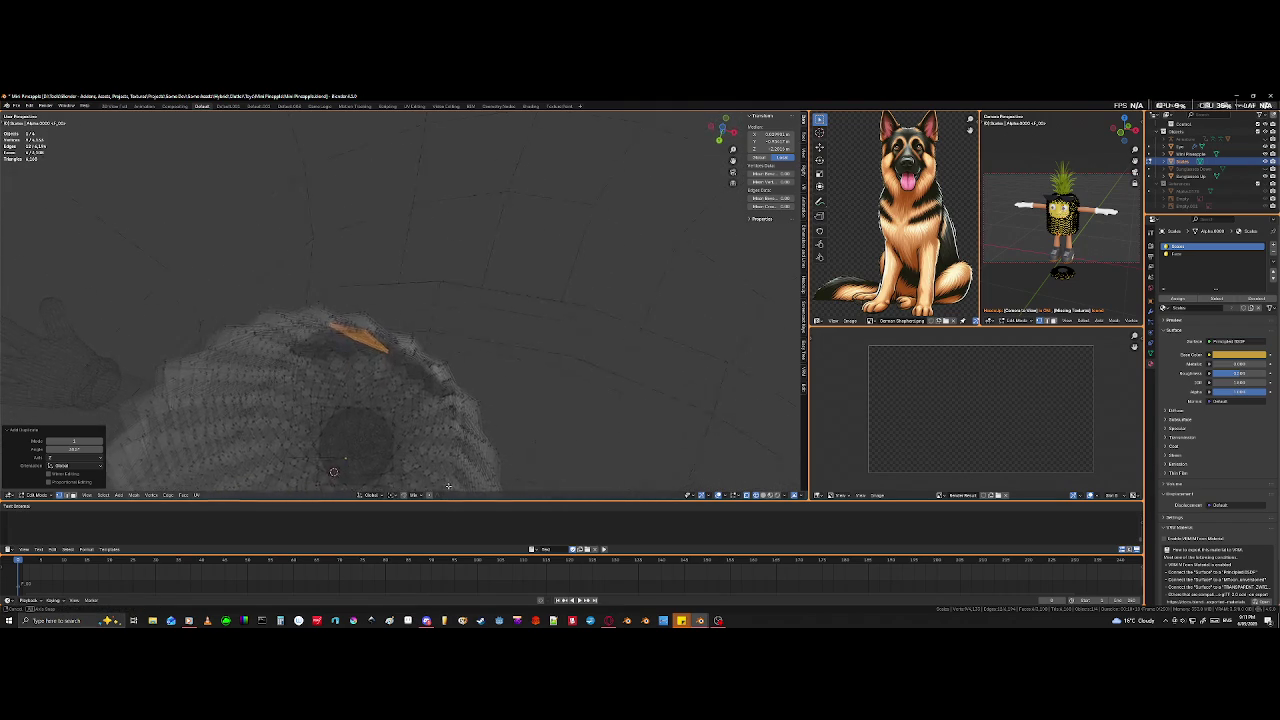
key("KP_Decimal")
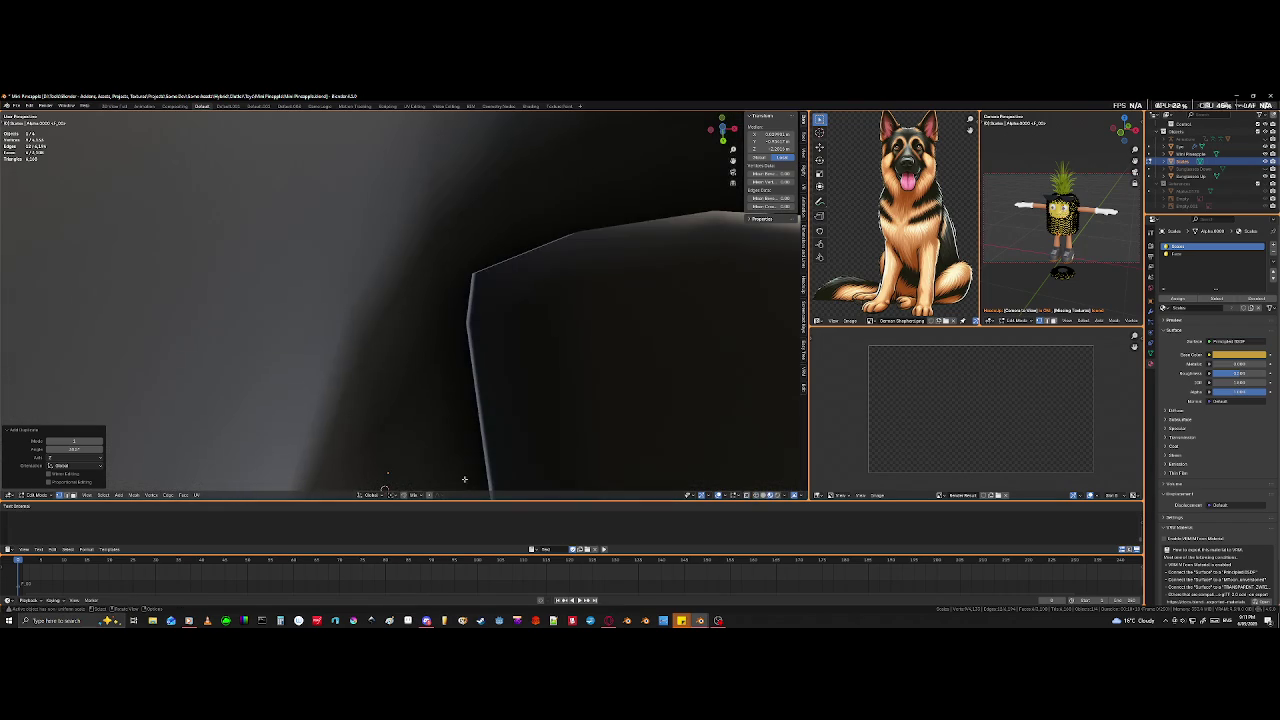
scroll(462, 484, "down", 10)
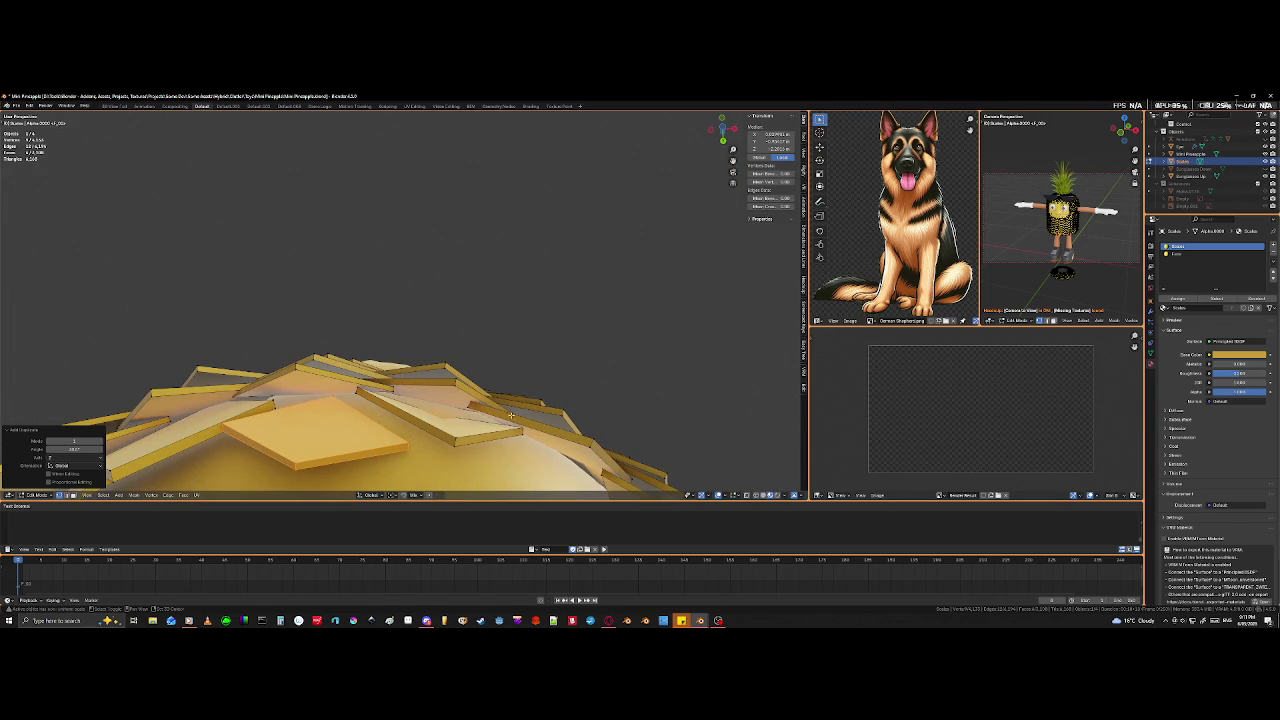
scroll(461, 369, "up", 2)
middle_click_drag(461, 369, 479, 371)
key("s")
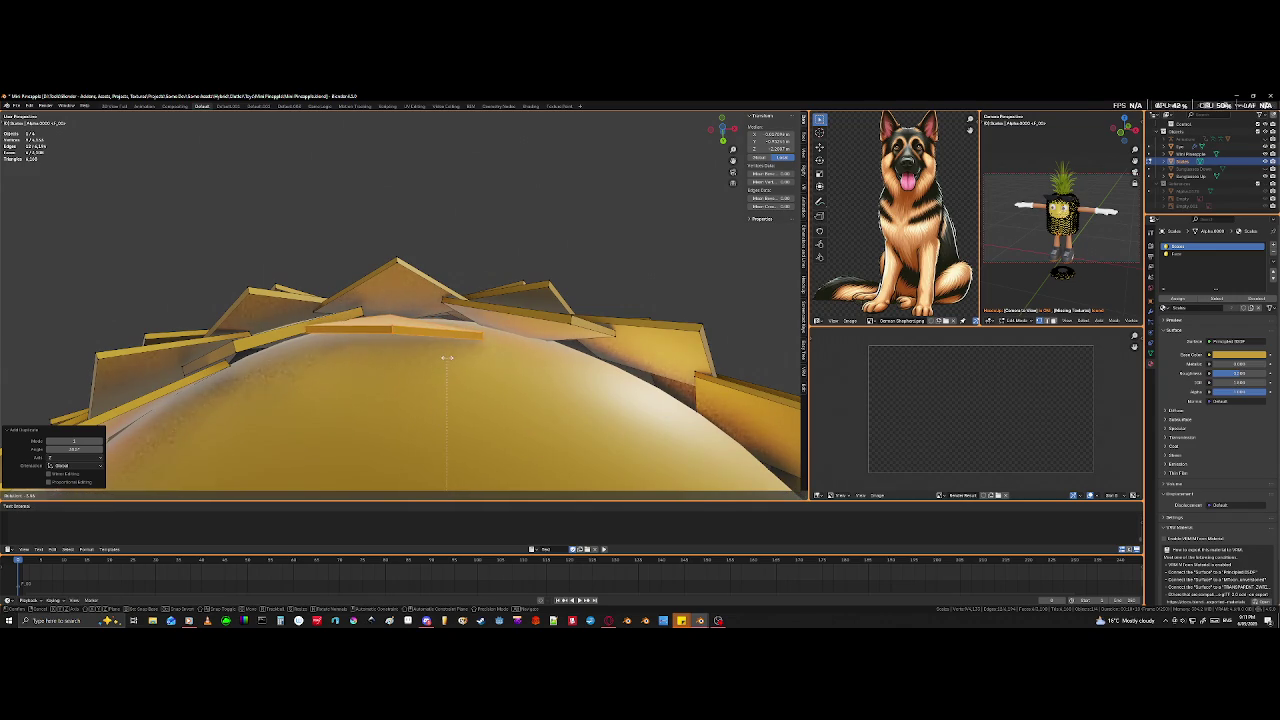
left_click(448, 357)
- Select a top tile with L, then rotate, move and re-tilt it into the gap
left_click(395, 327)
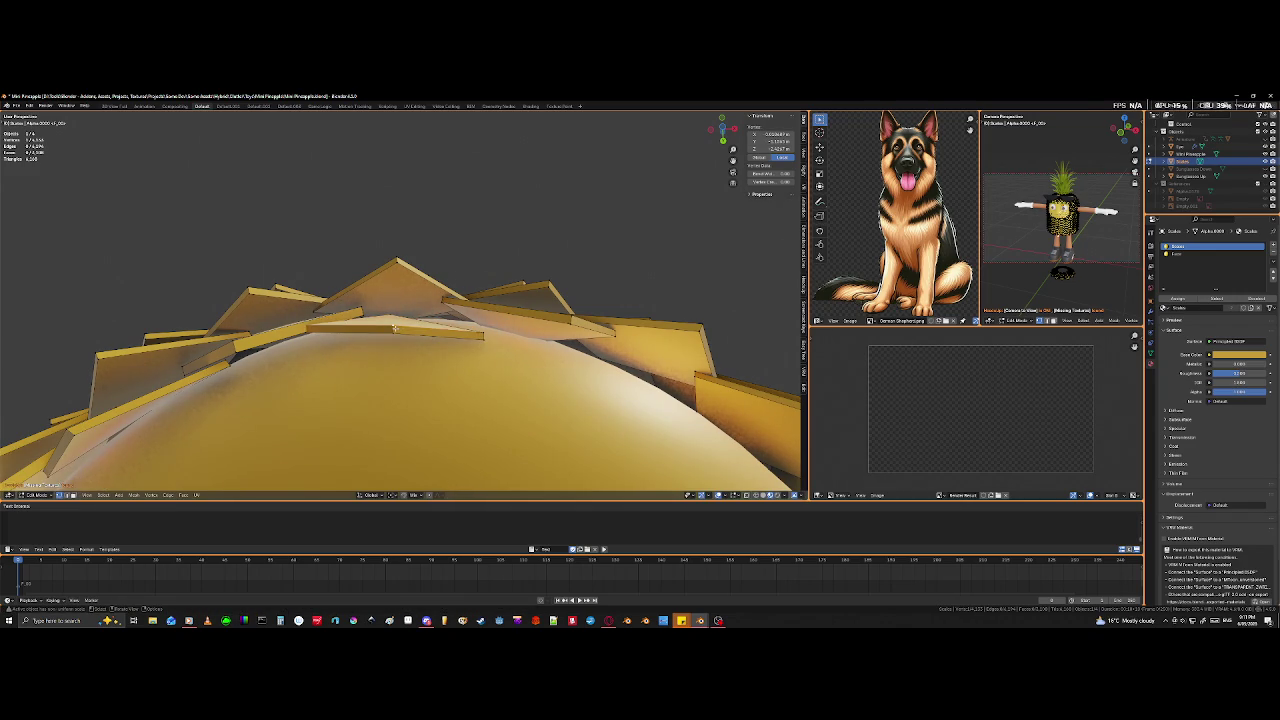
key("l")
key("r")
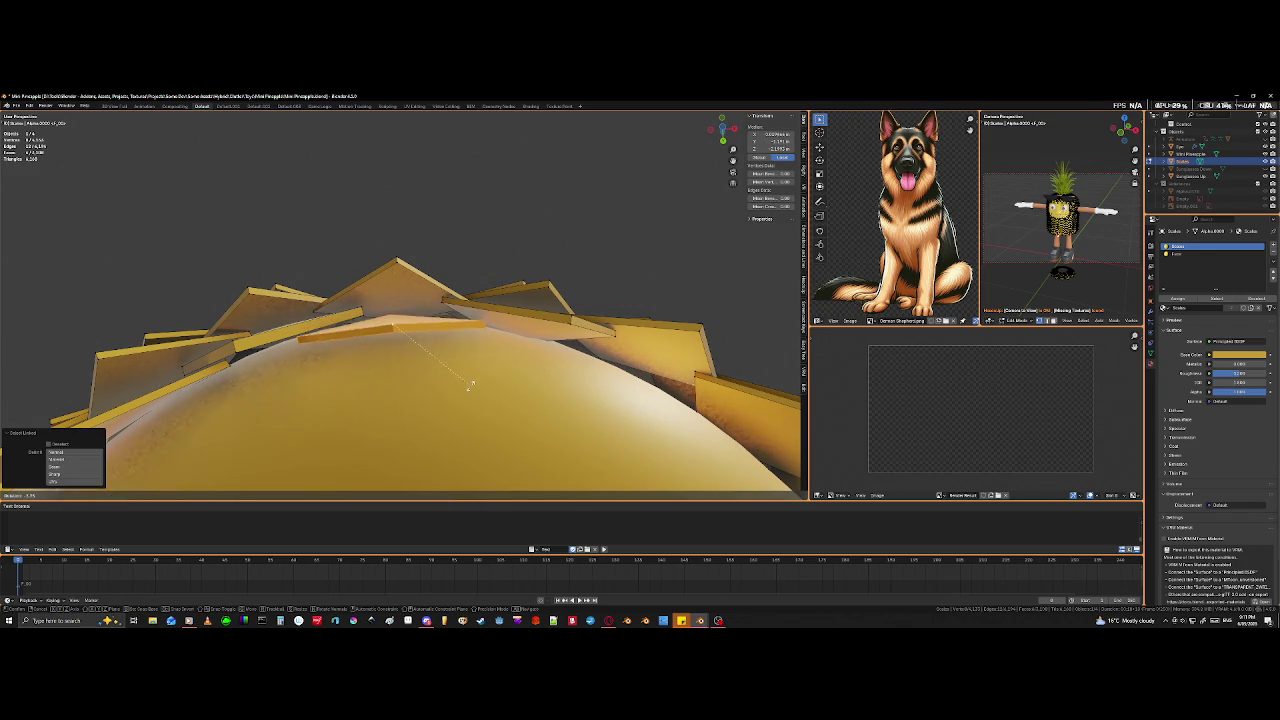
left_click(466, 397)
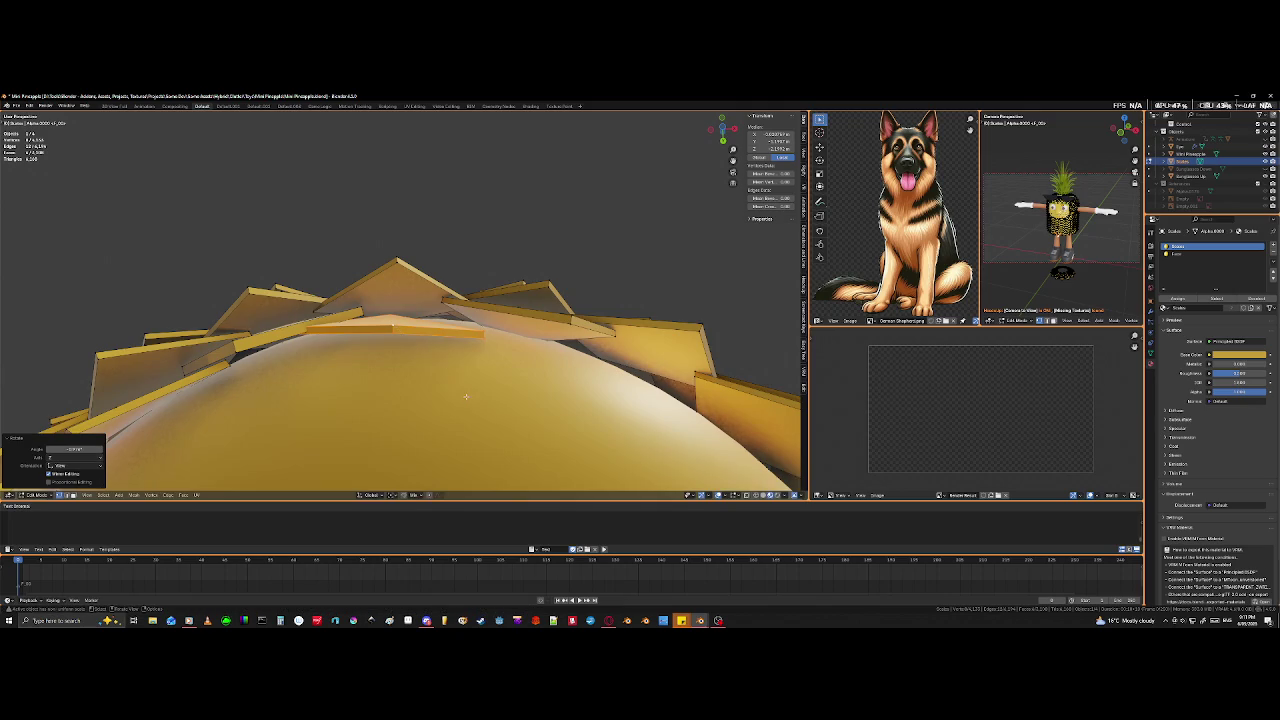
key("g")
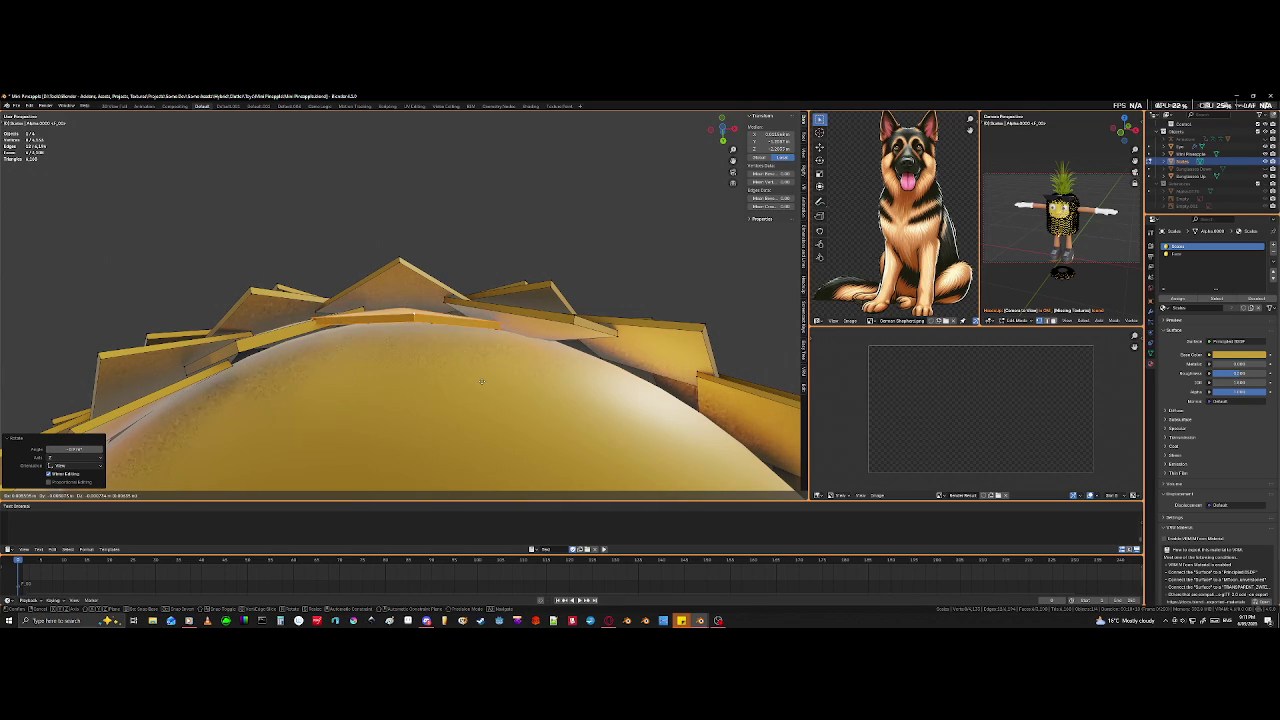
left_click(477, 389)
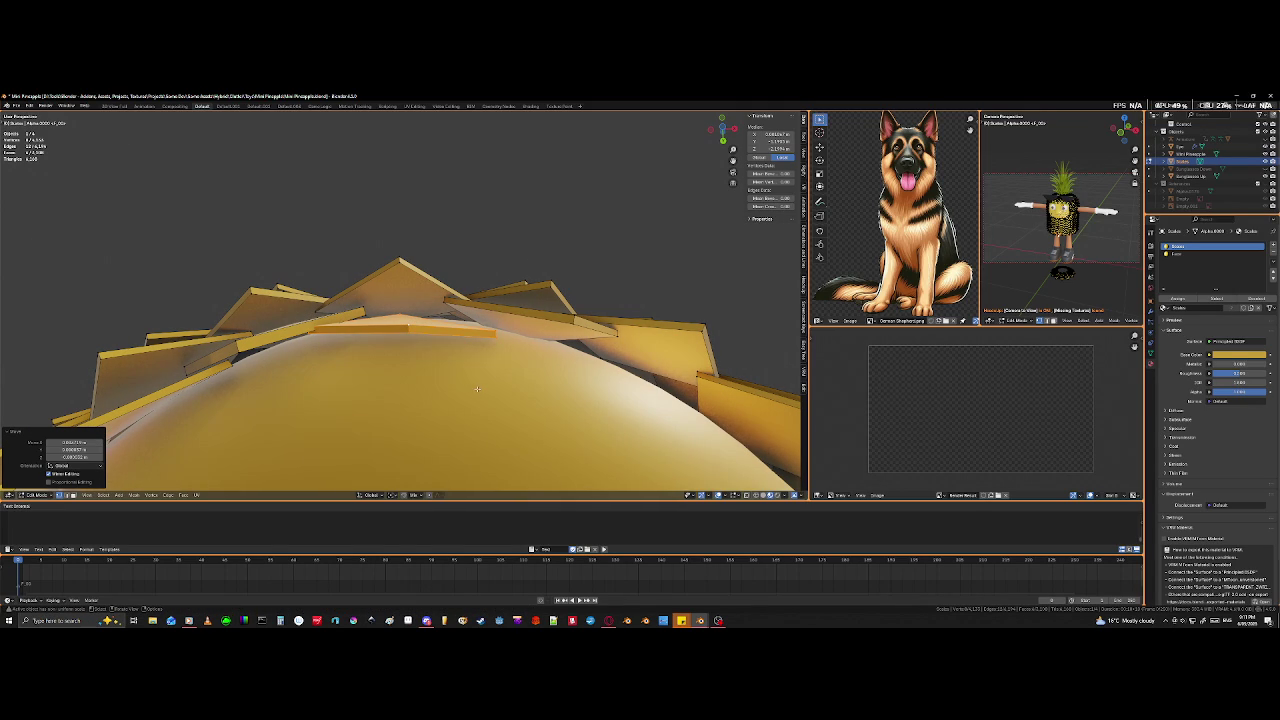
key("r")
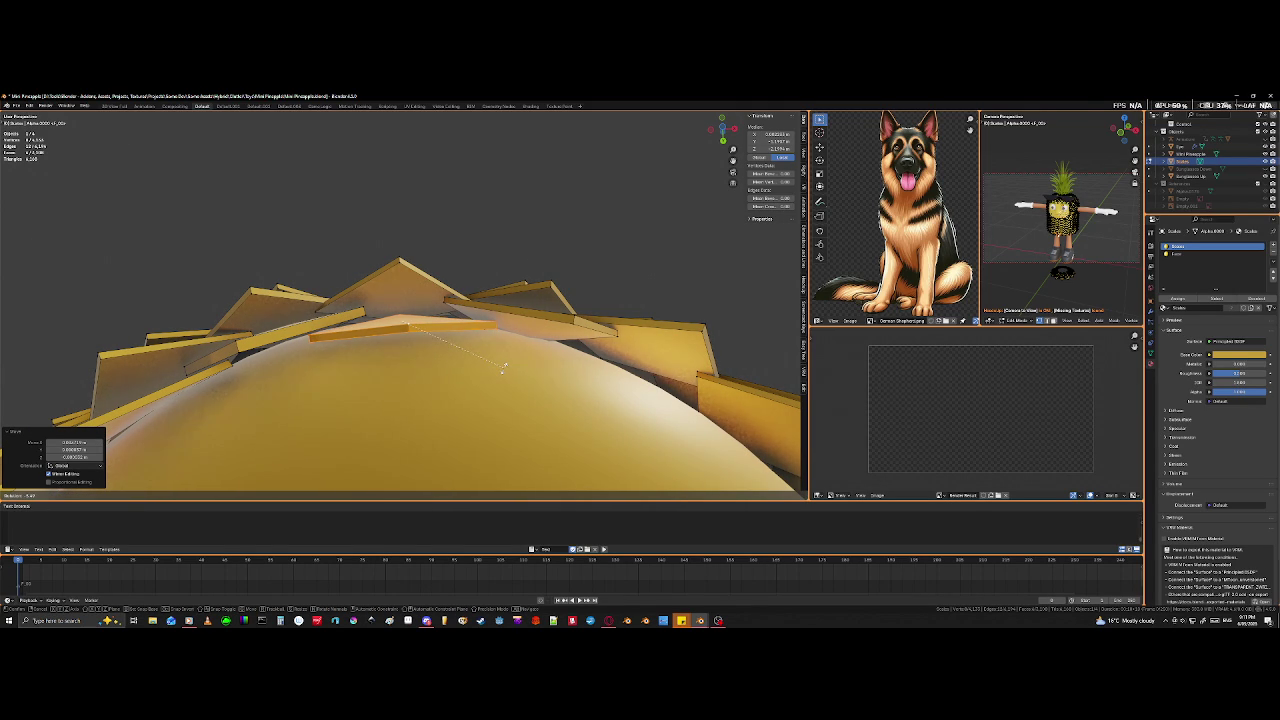
left_click(503, 368)
middle_click_drag(503, 368, 477, 358)
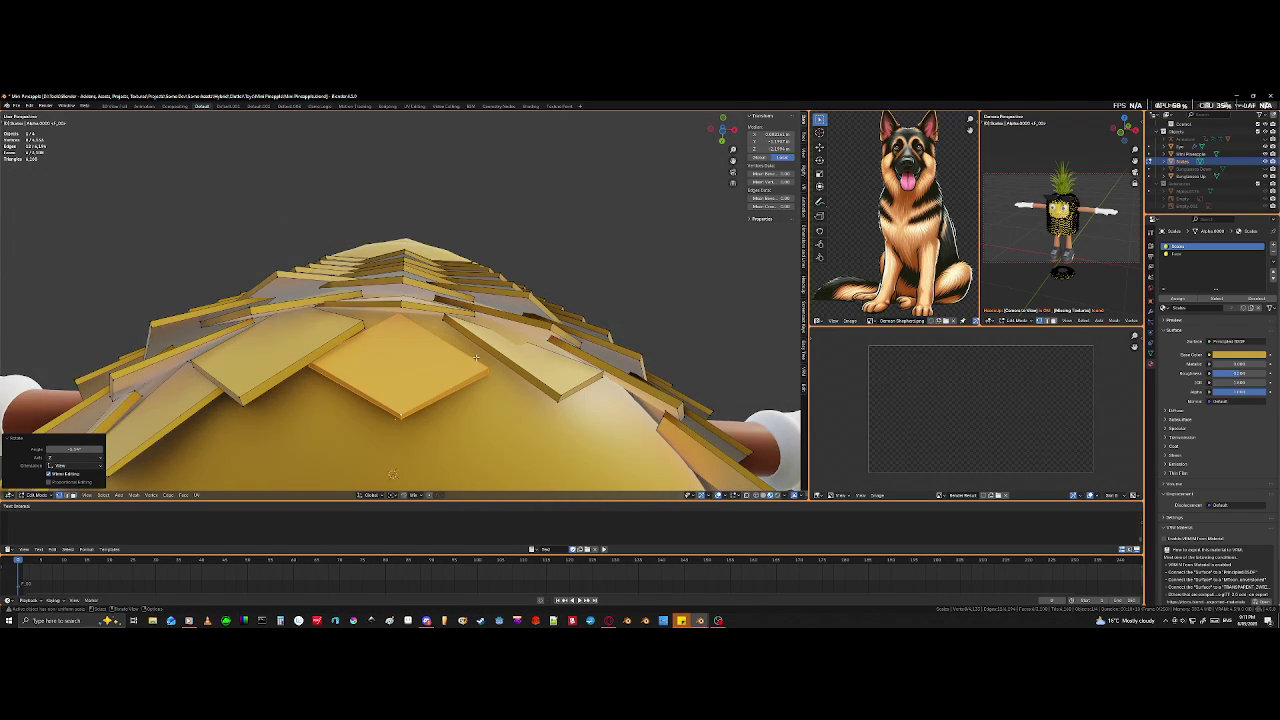
mouse_move(401, 331)
middle_mouse_down()
mouse_move(475, 261)
mouse_move(497, 475)
mouse_move(534, 481)
middle_mouse_up()
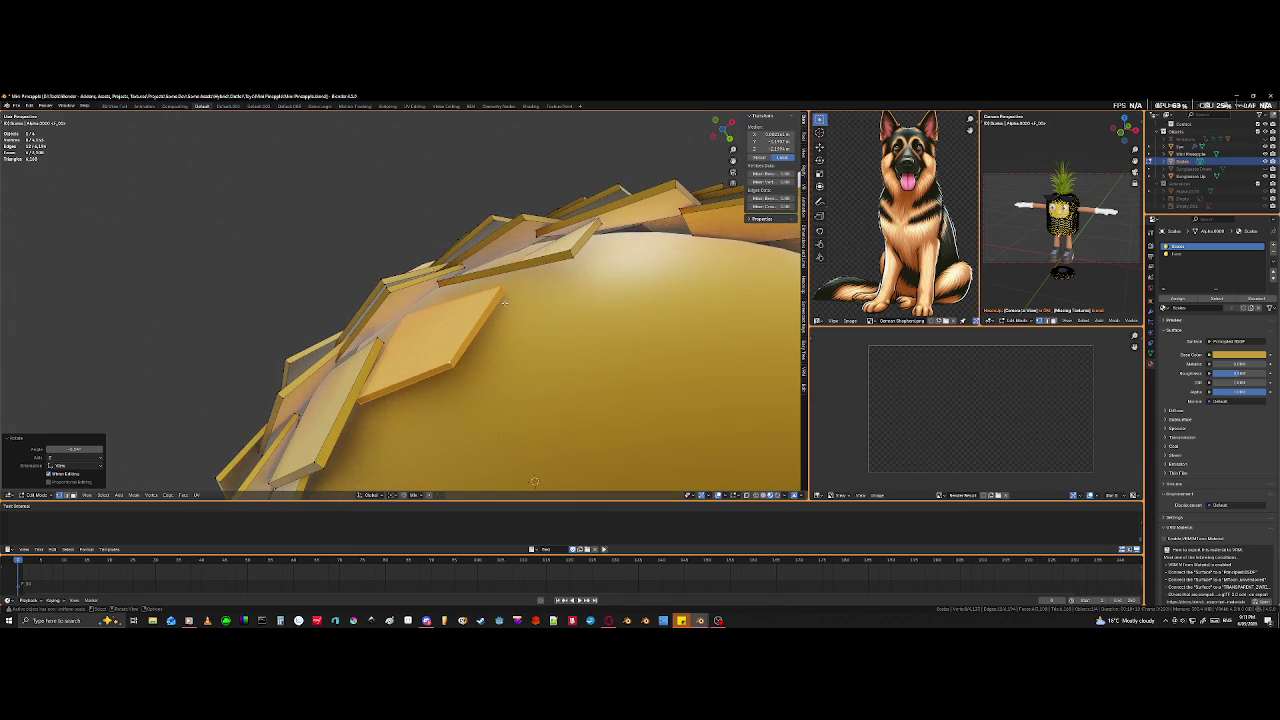
- Edge-slide two edges on a bottom-front tile to tighten the lower rim
left_click(534, 481)
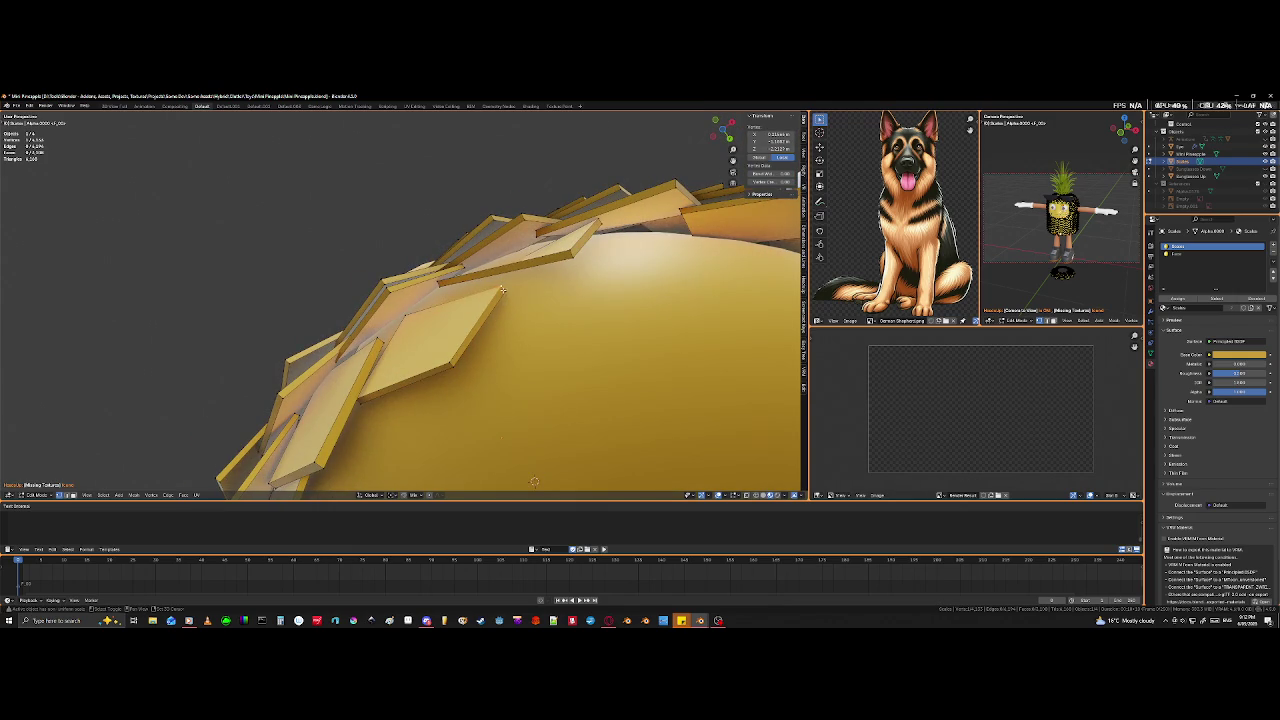
mouse_move(502, 290)
middle_mouse_down()
mouse_move(625, 418)
mouse_move(537, 405)
middle_mouse_up()
scroll(625, 418, "up", 5)
scroll(624, 418, "down", 5)
scroll(537, 405, "up", 2)
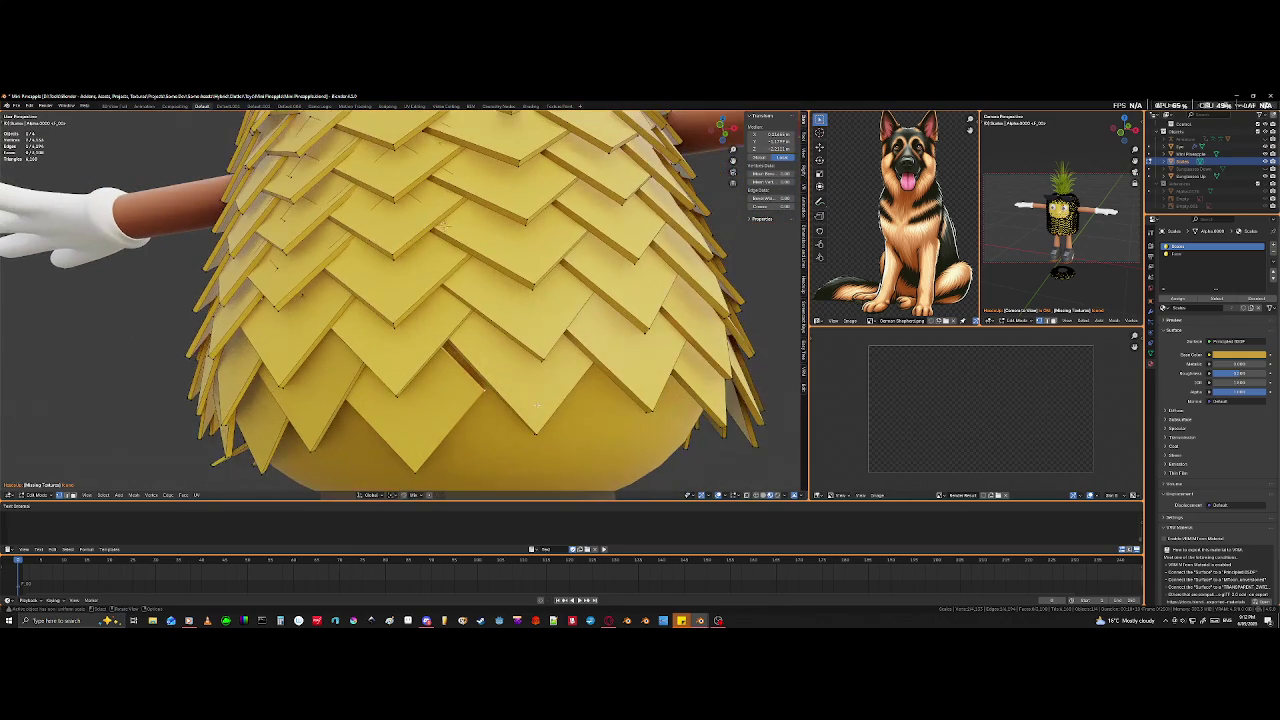
key("g")
key("g")
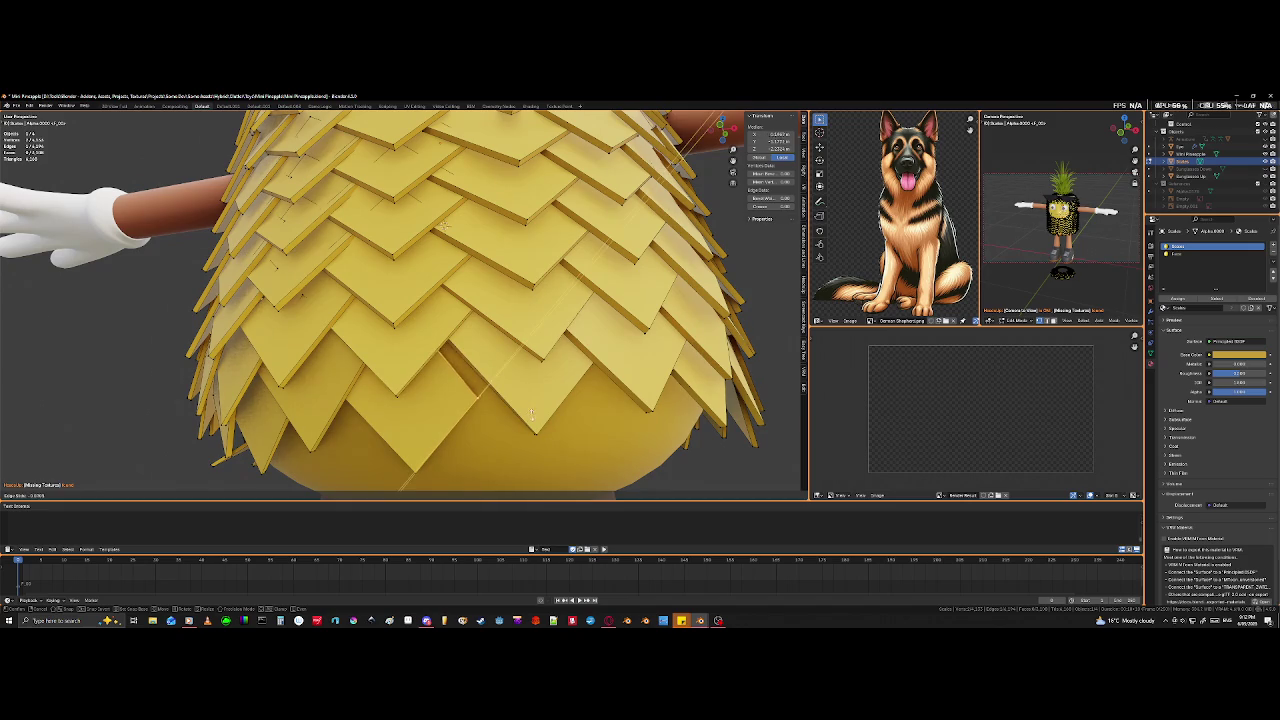
left_click(546, 371)
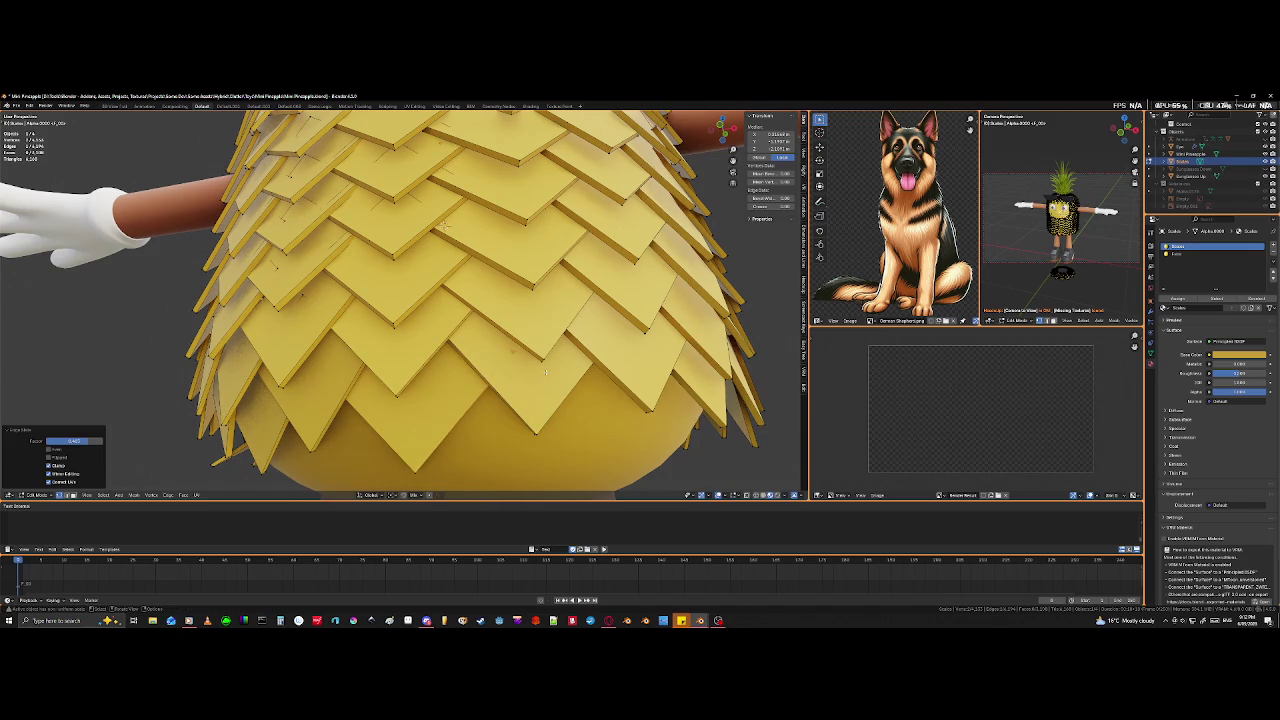
key("g")
key("g")
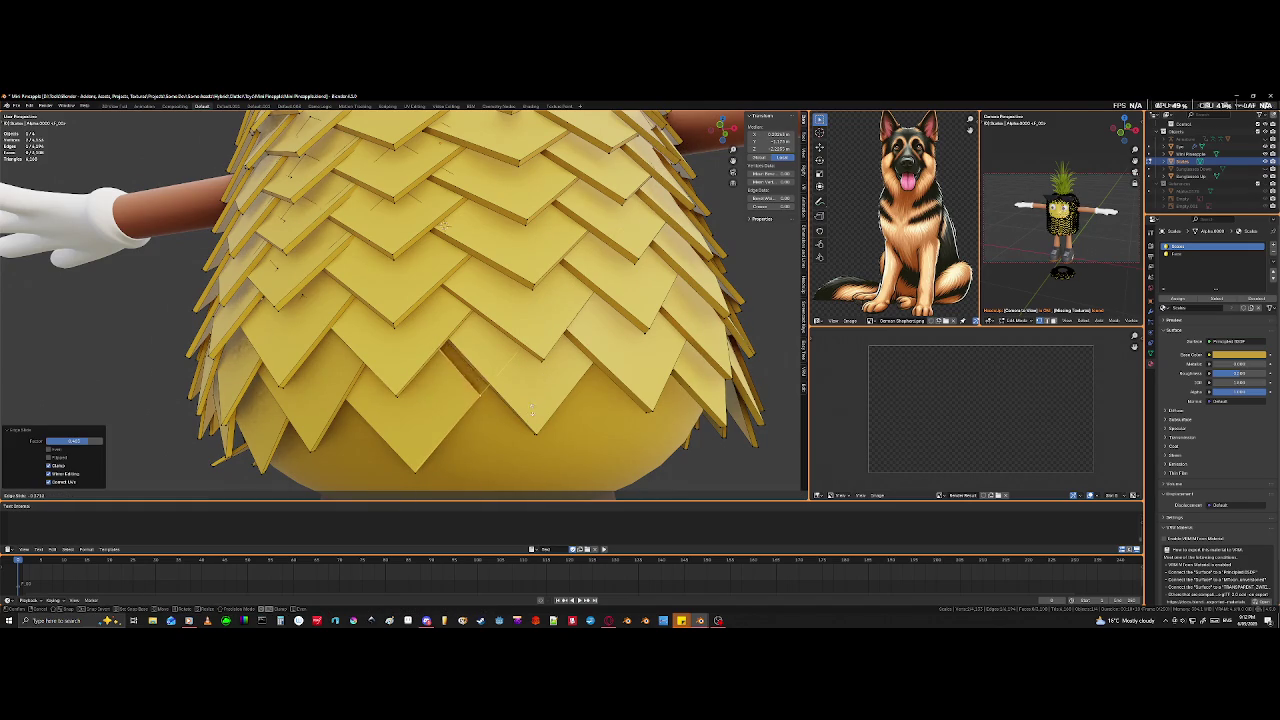
left_click(545, 378)
mouse_move(545, 378)
middle_mouse_down()
mouse_move(460, 387)
mouse_move(394, 340)
middle_mouse_up()
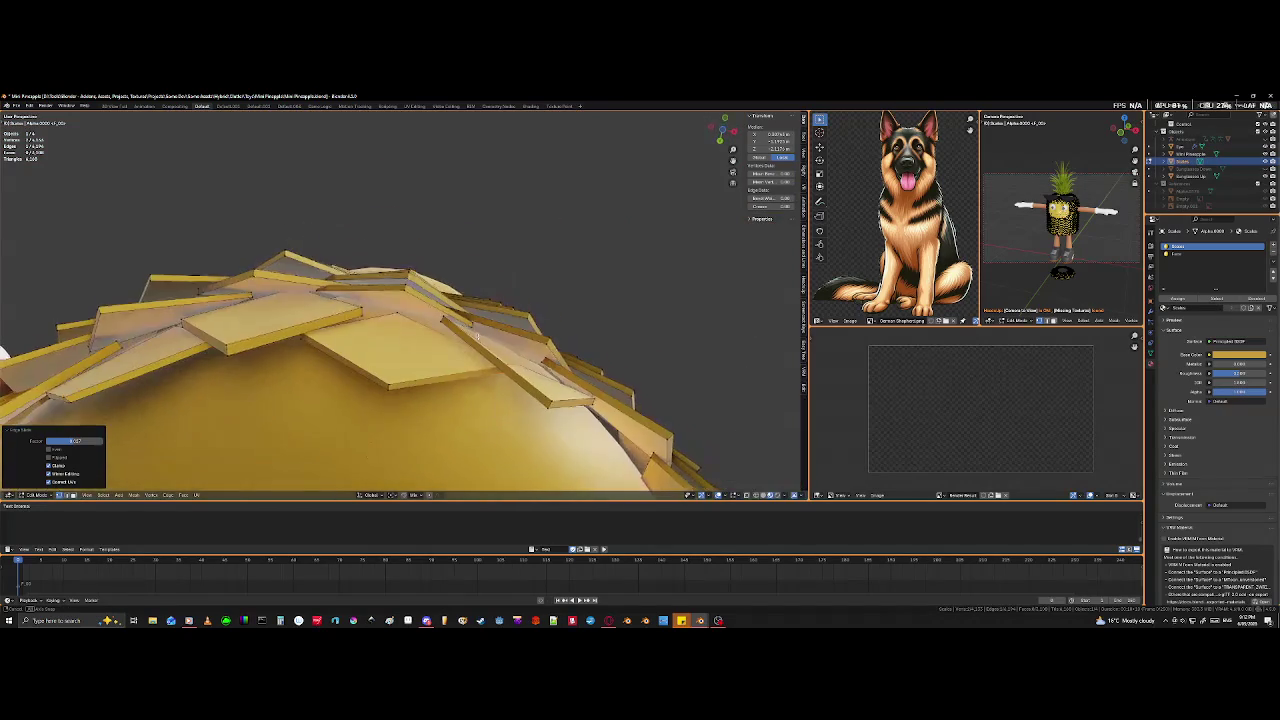
- Select edges on a top tile and move them into the neighbouring gap
left_click(358, 302)
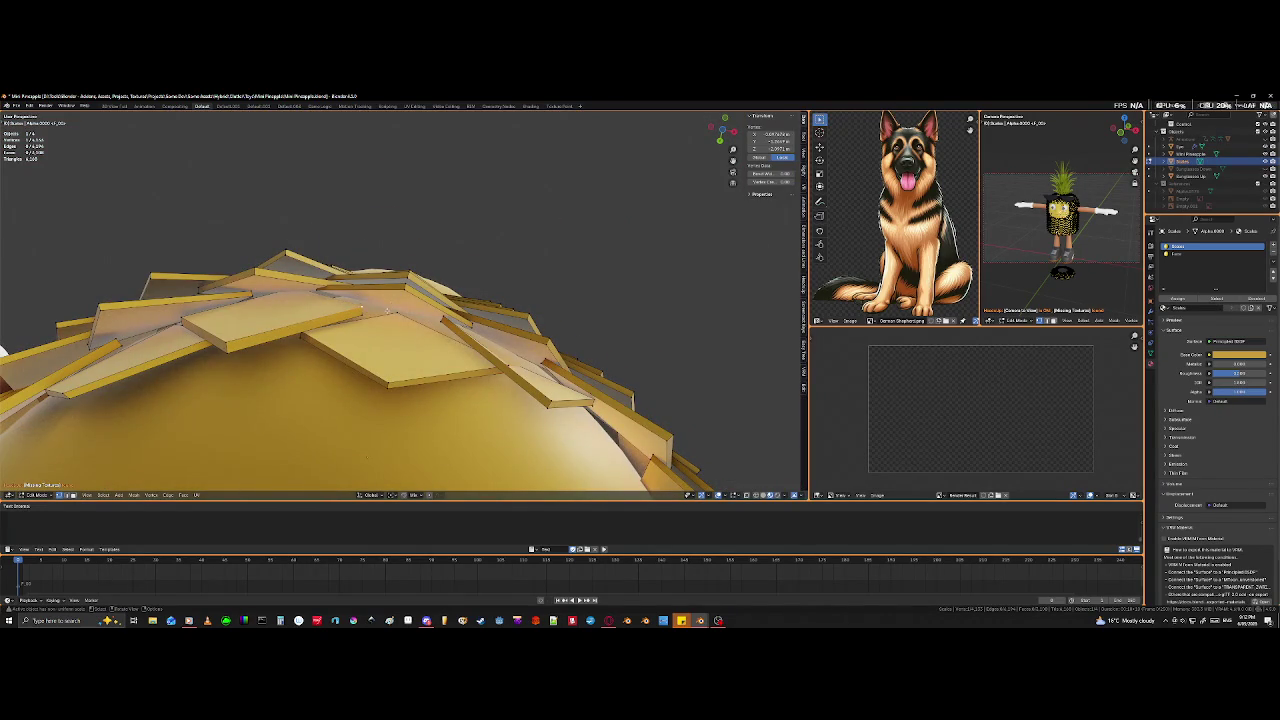
left_click(362, 314, "shift")
mouse_move(362, 314)
middle_mouse_down()
mouse_move(400, 400)
mouse_move(400, 292)
middle_mouse_up()
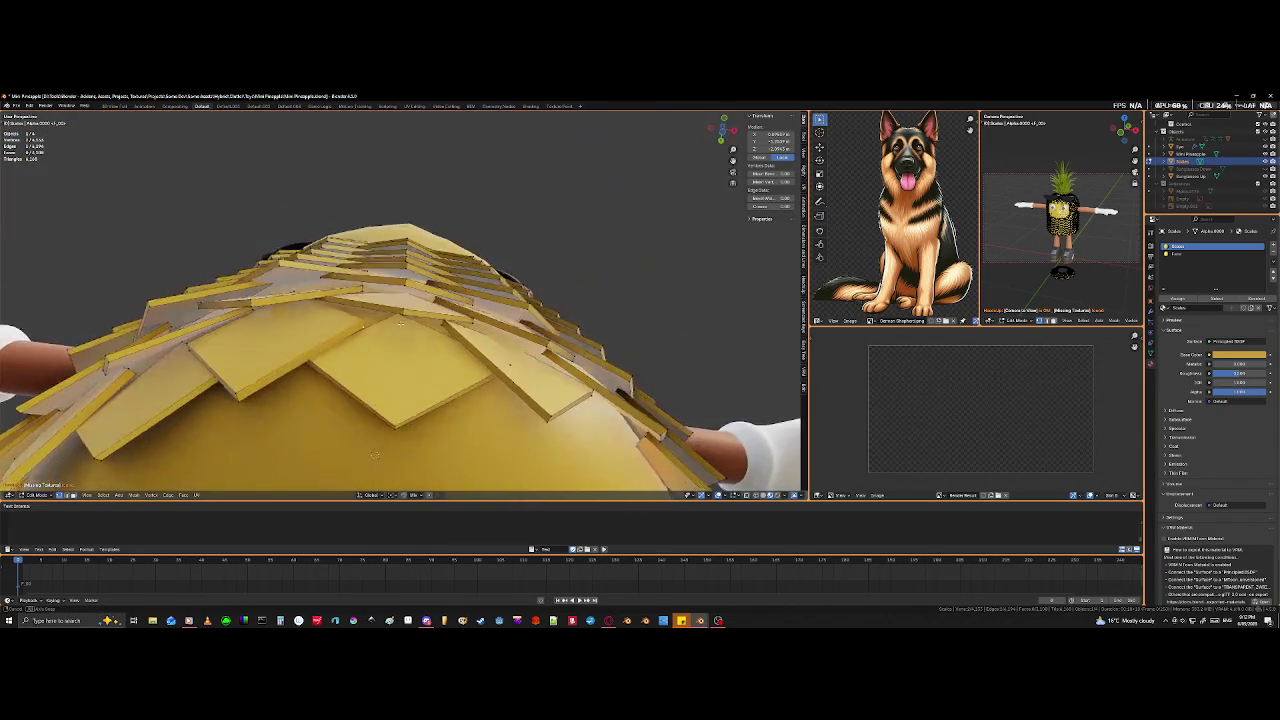
left_click(400, 292)
left_click(400, 295, "shift")
key("g")
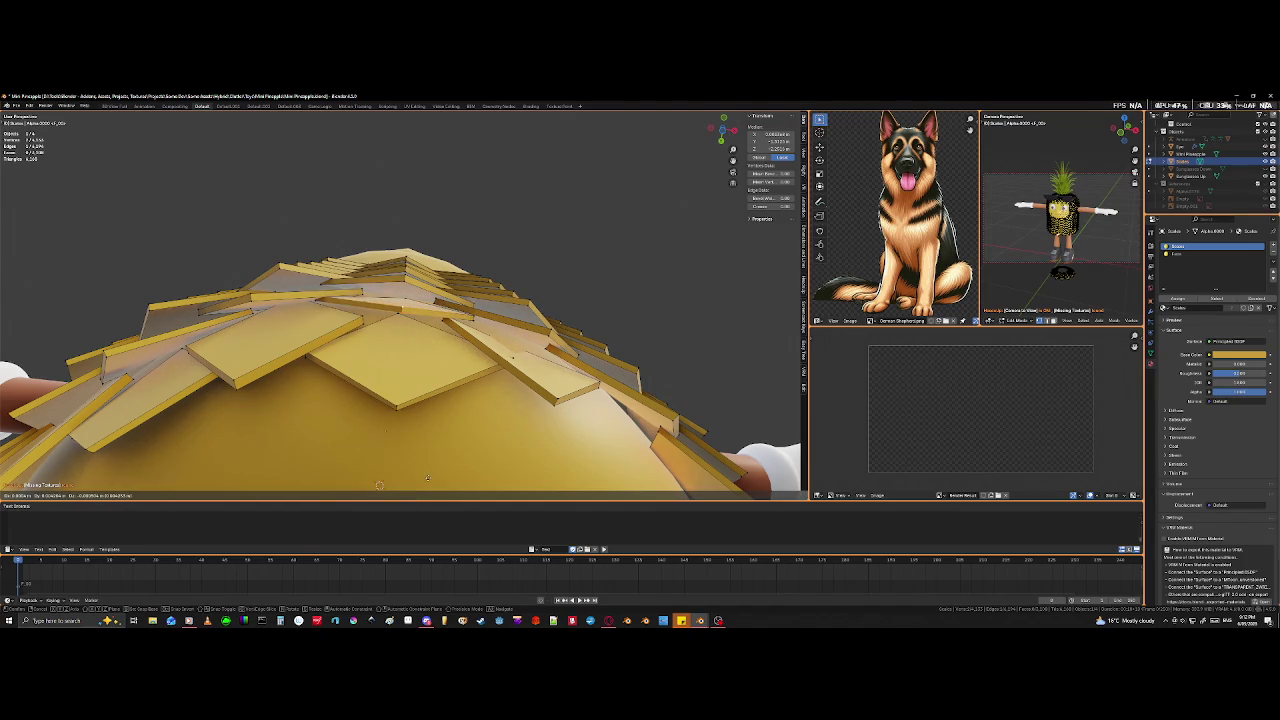
left_click(432, 490)
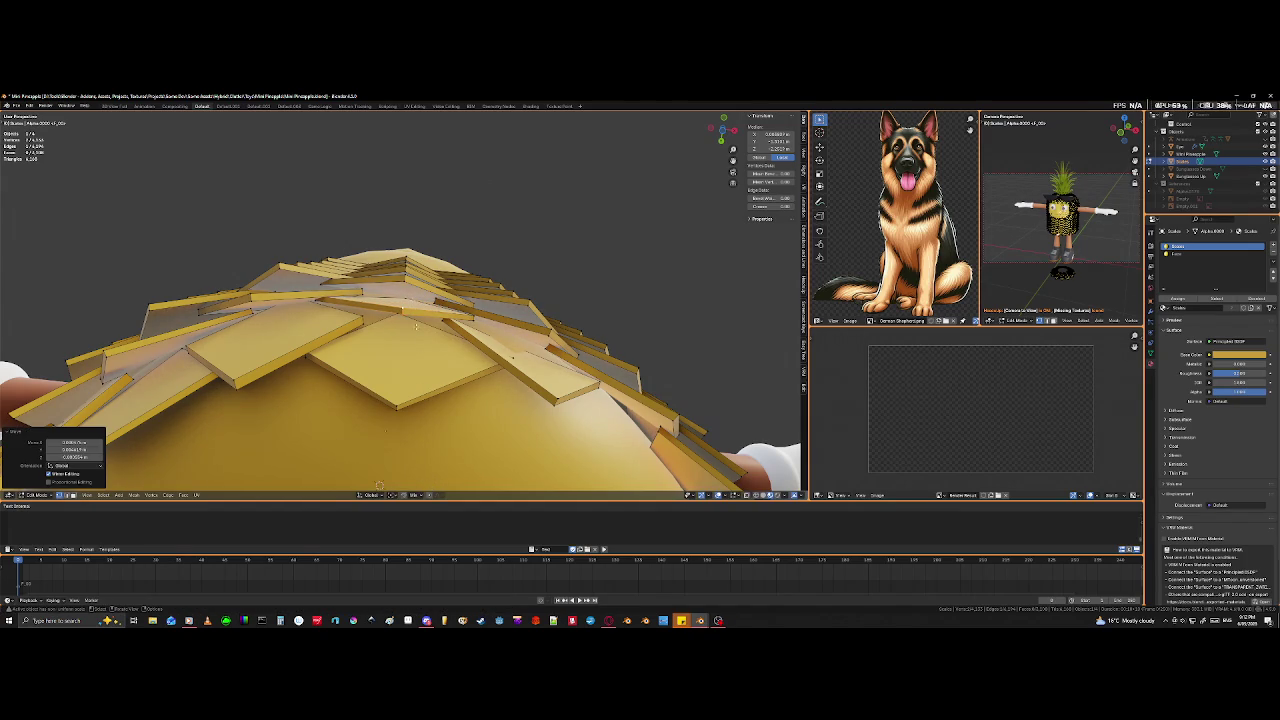
- Move two corner vertices of a top tile to close the gap
left_click(405, 279, "shift")
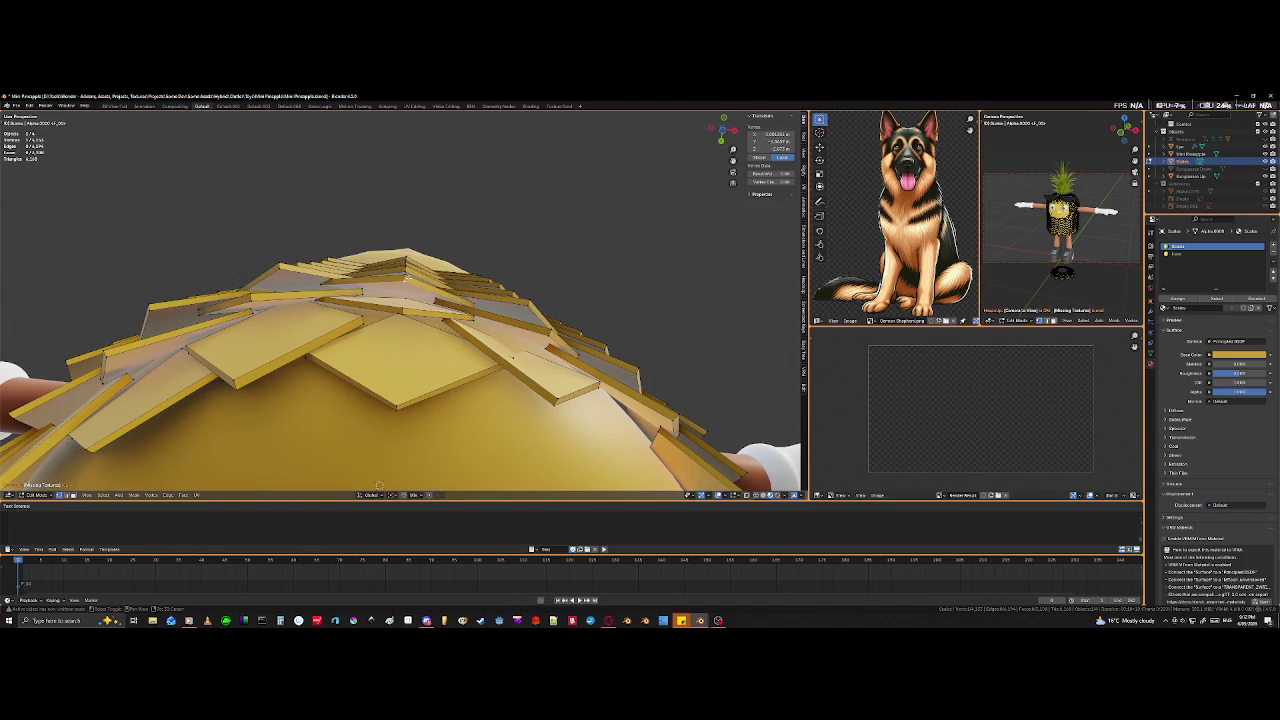
left_click(405, 274, "shift")
key("g")
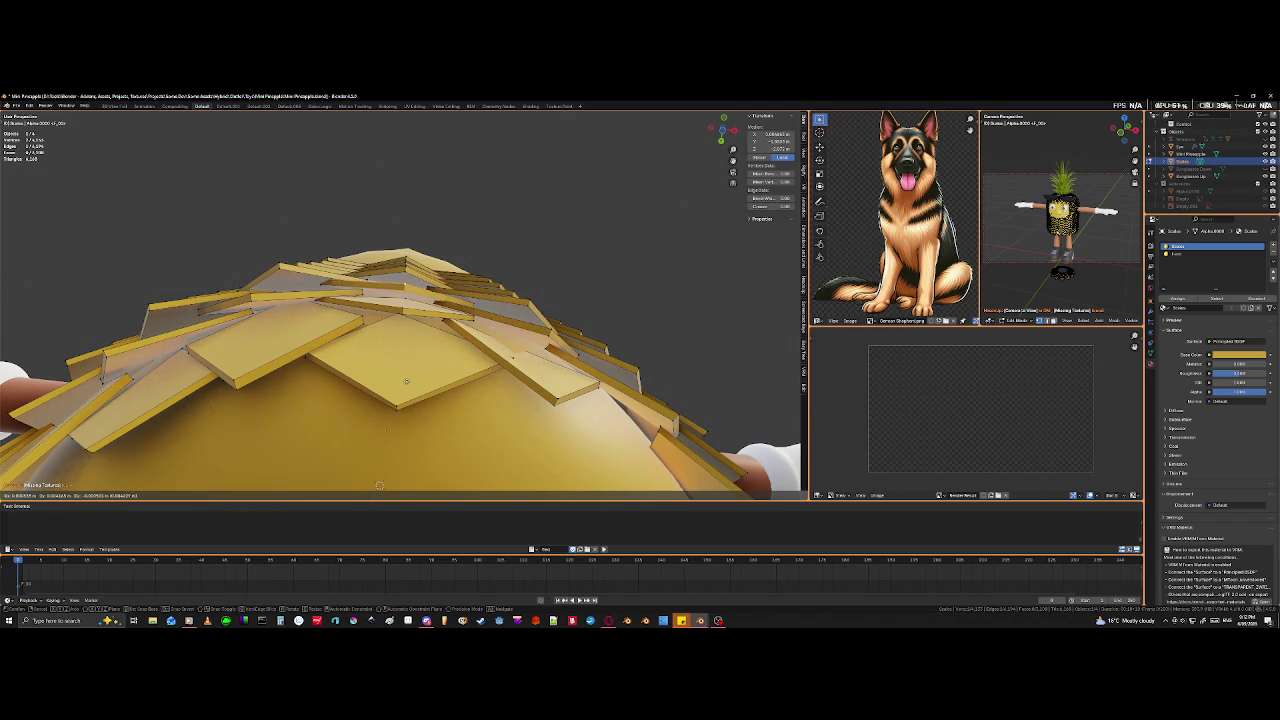
left_click(408, 377)
mouse_move(379, 485)
middle_mouse_down()
mouse_move(316, 401)
mouse_move(404, 305)
mouse_move(366, 345)
middle_mouse_up()
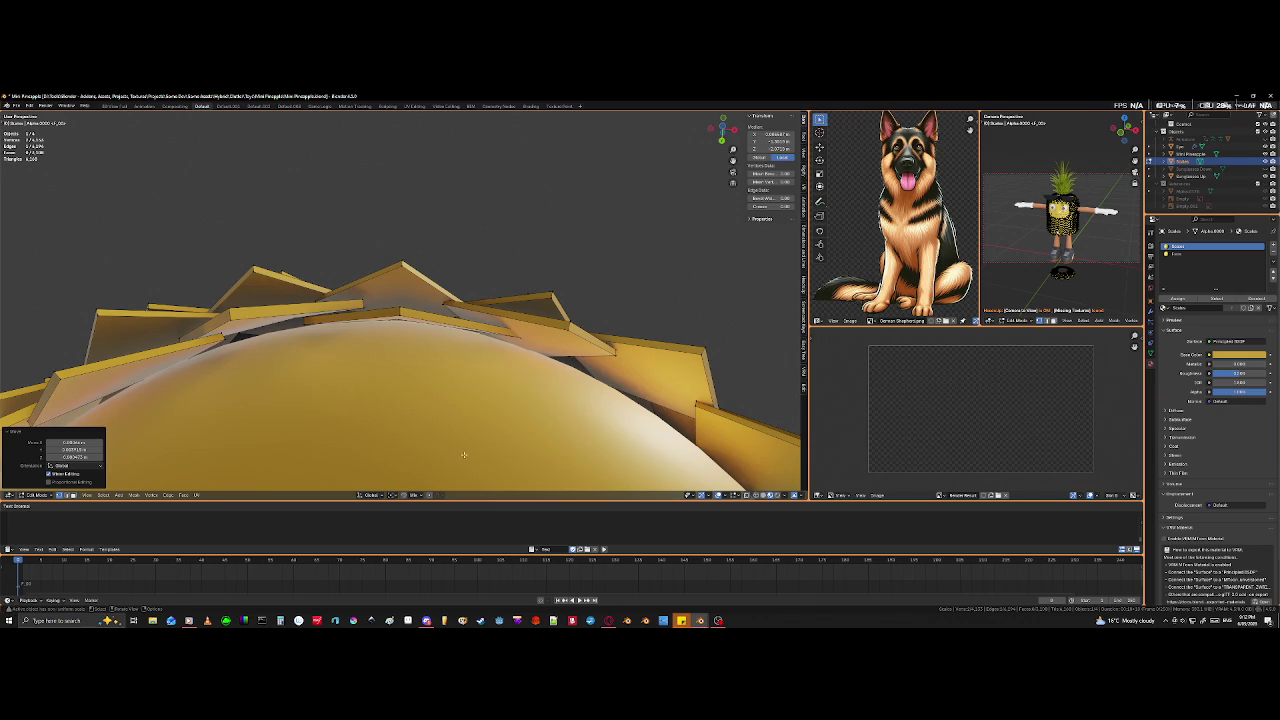
middle_click_drag(434, 358, 228, 302)
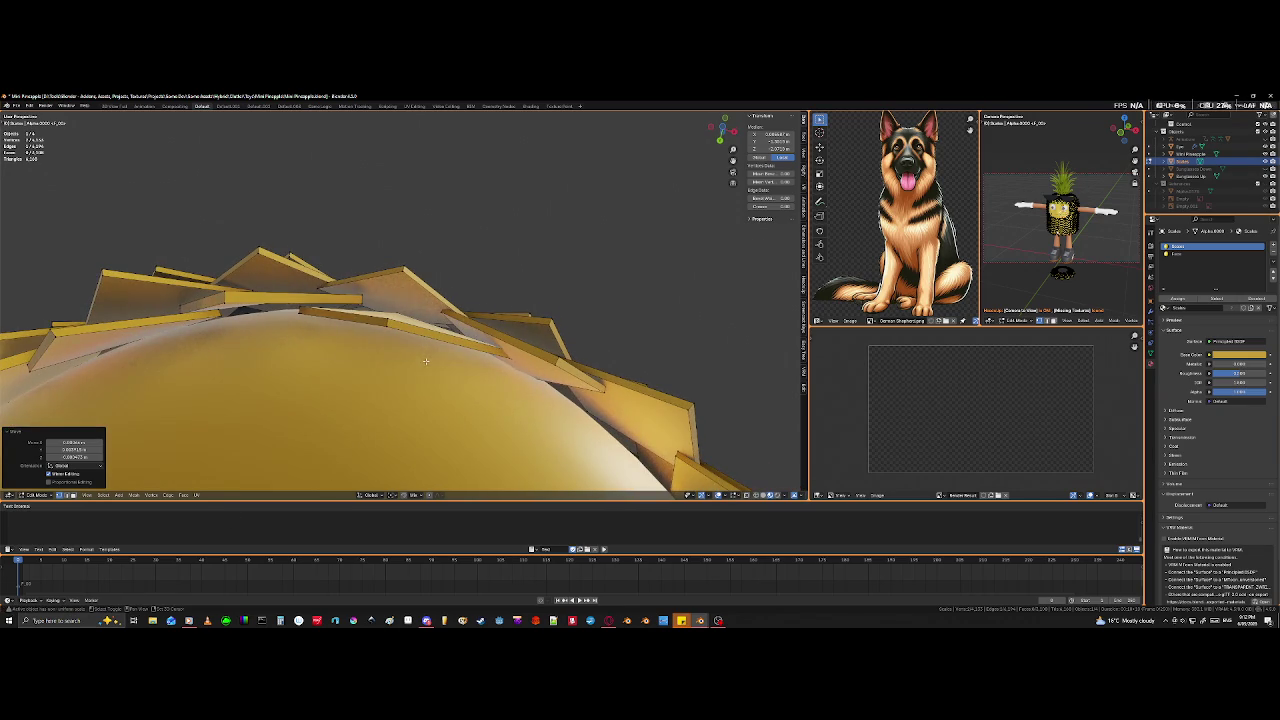
mouse_move(369, 298)
middle_mouse_down()
mouse_move(380, 320)
mouse_move(367, 352)
middle_mouse_up()
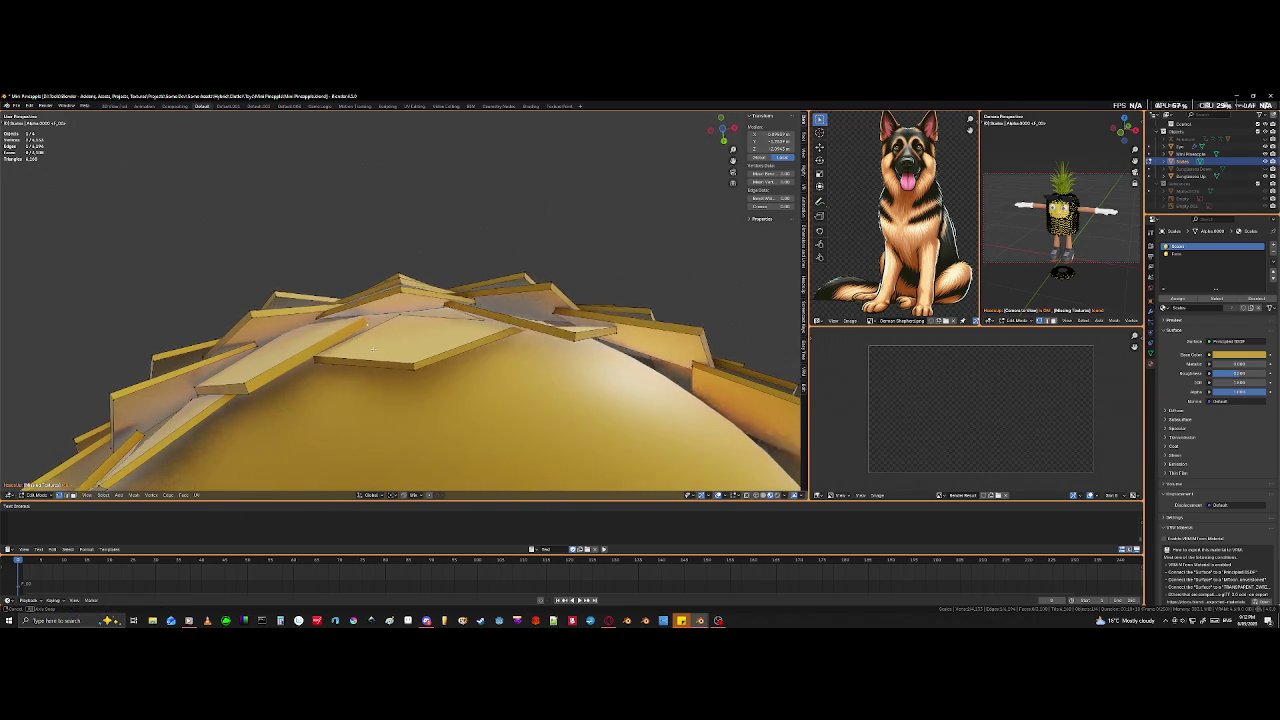
key("g")
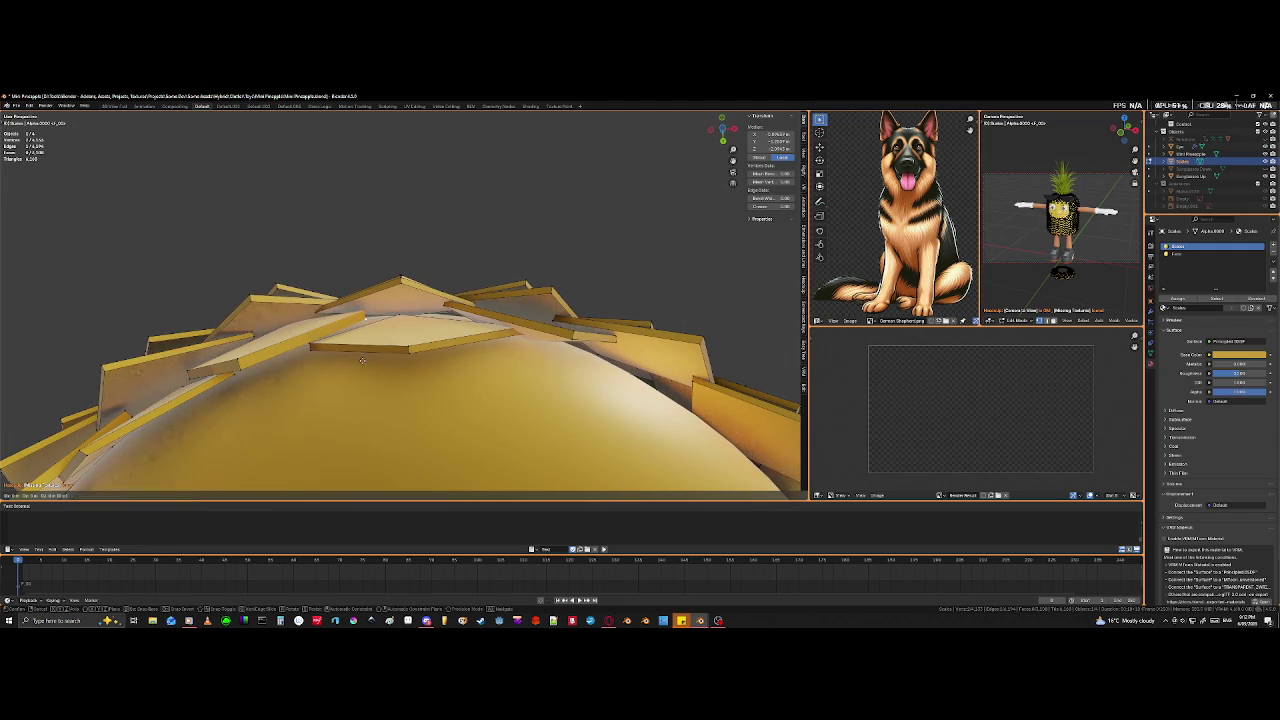
left_click(371, 395)
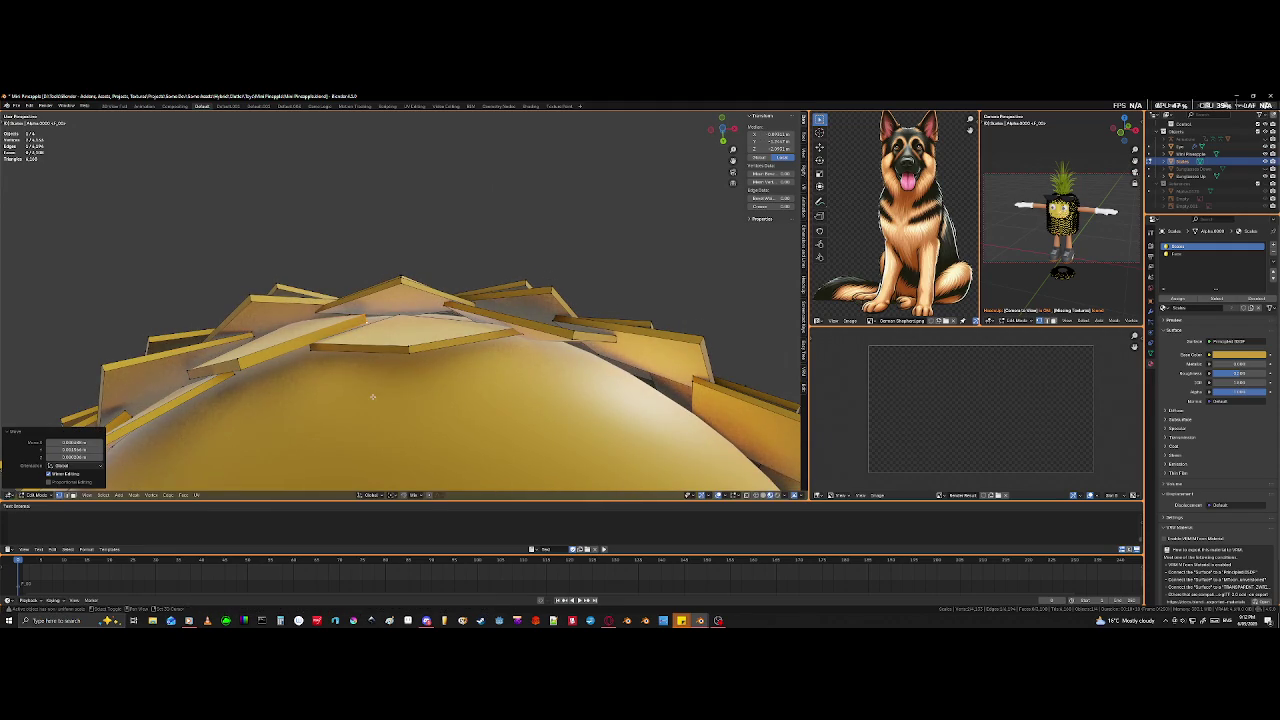
- Select a tile edge in X-ray and move it into place over bare body
key("alt+a")
left_click(313, 309)
key("alt+z")
mouse_move(330, 320)
middle_mouse_down()
mouse_move(367, 341)
mouse_move(459, 350)
middle_mouse_up()
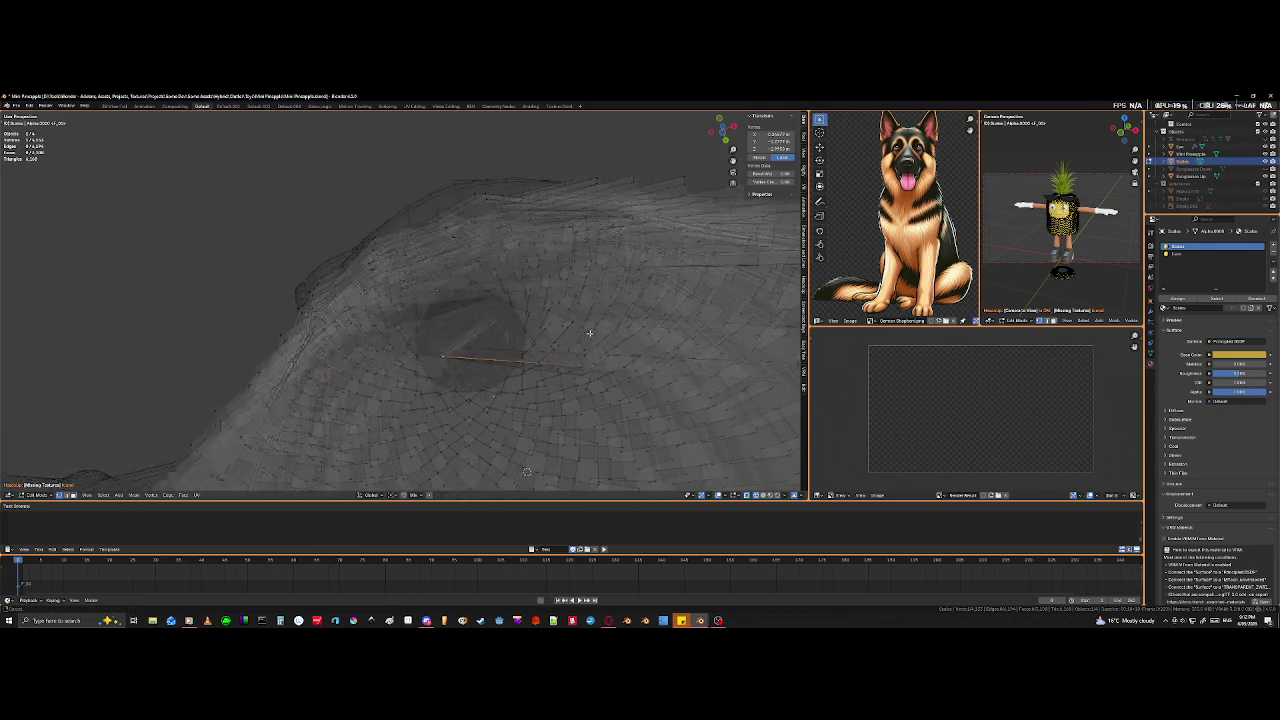
left_click(465, 350, "shift")
key("alt+z")
middle_click_drag(453, 409, 476, 375)
key("g")
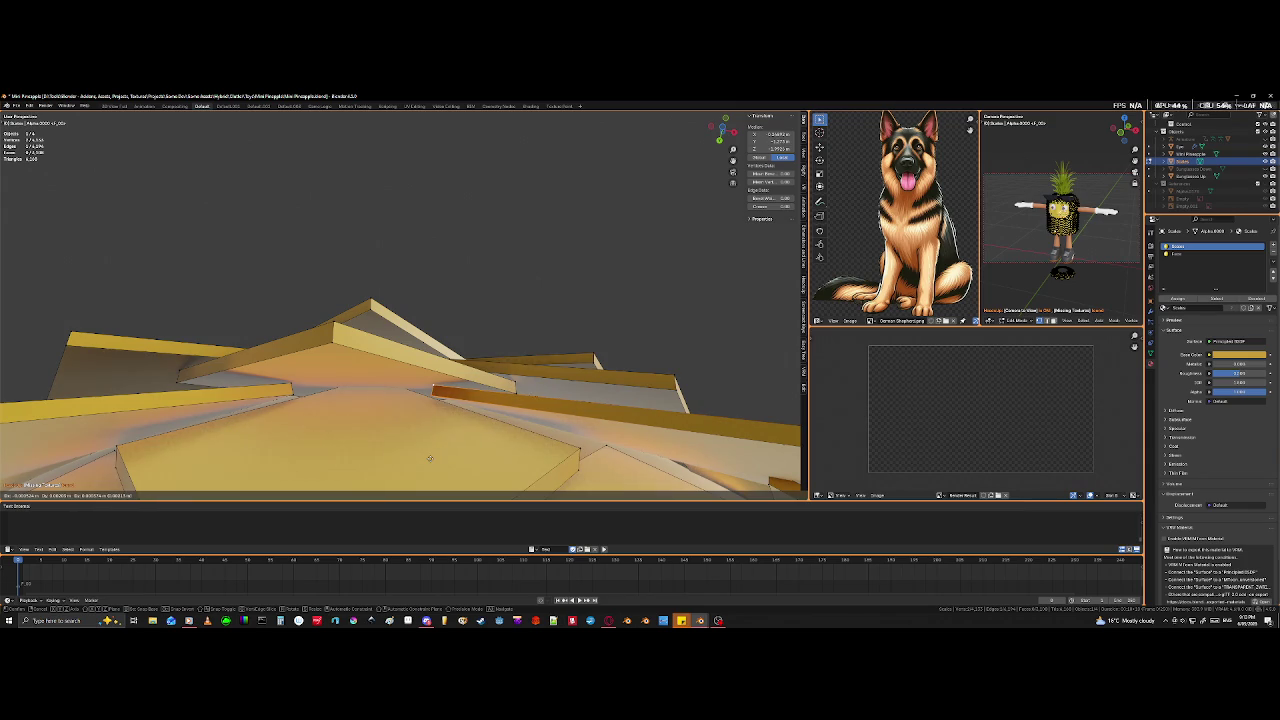
left_click(428, 463)
scroll(440, 470, "down", 2)
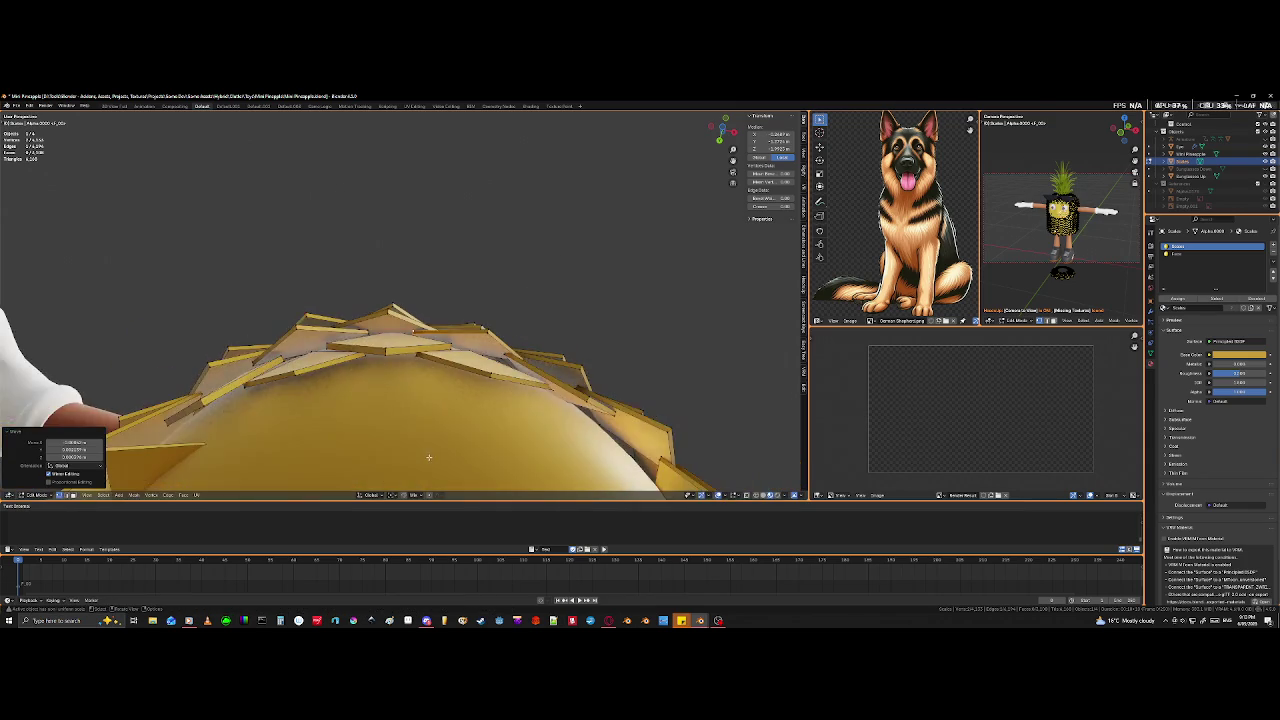
scroll(470, 475, "down", 2)
scroll(500, 482, "down", 2)
middle_click_drag(506, 484, 380, 208)
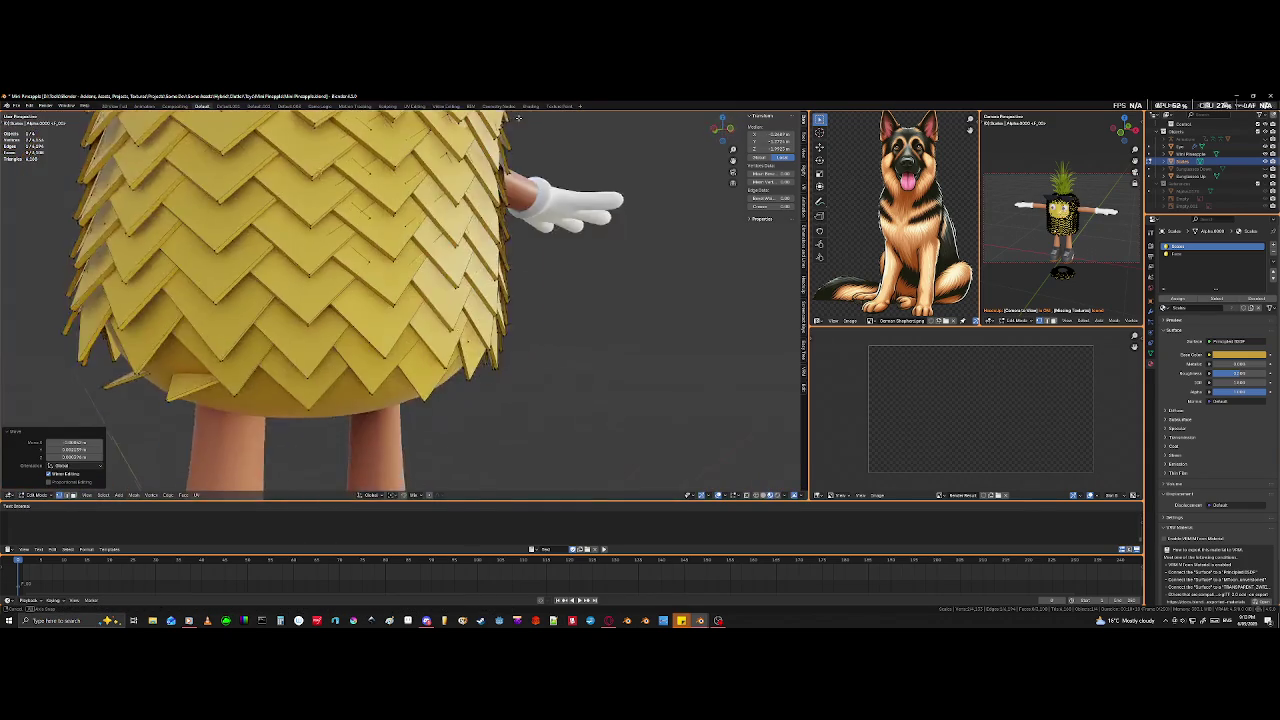
- Select a whole tile near the bottom edge and set the pivot point to Median Point
middle_click_drag(505, 423, 403, 363)
left_click(431, 358)
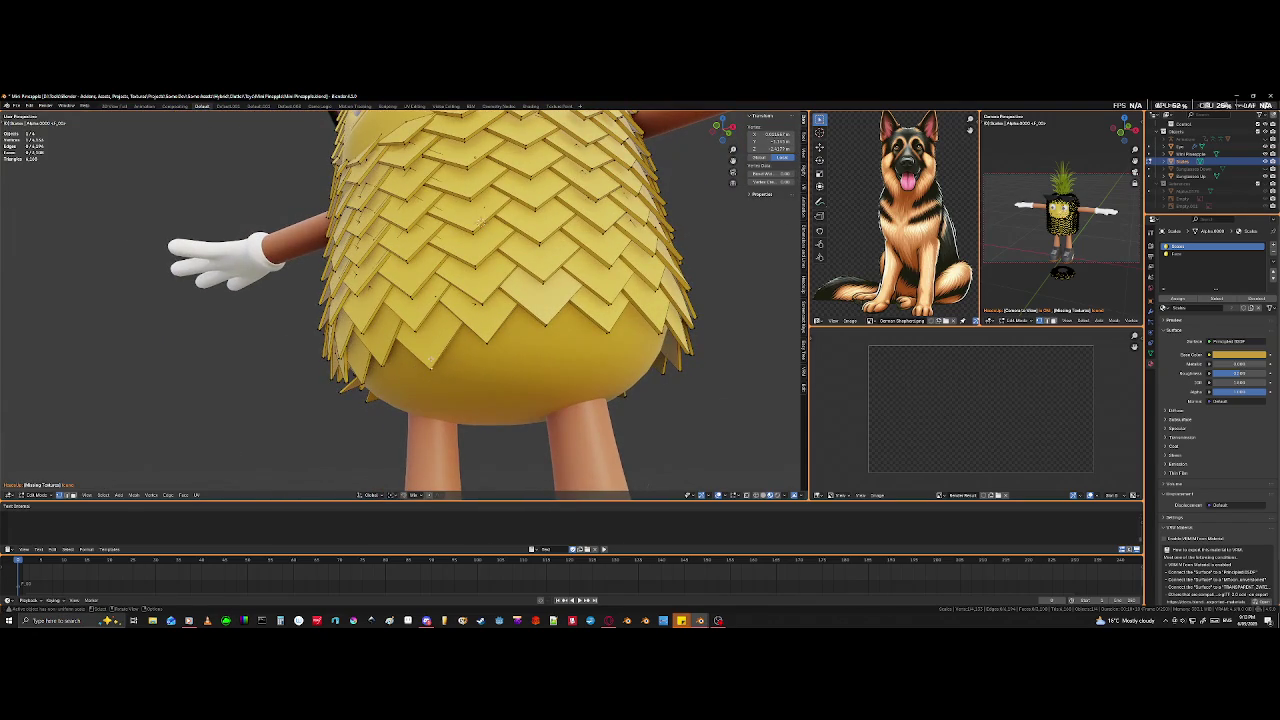
key("l")
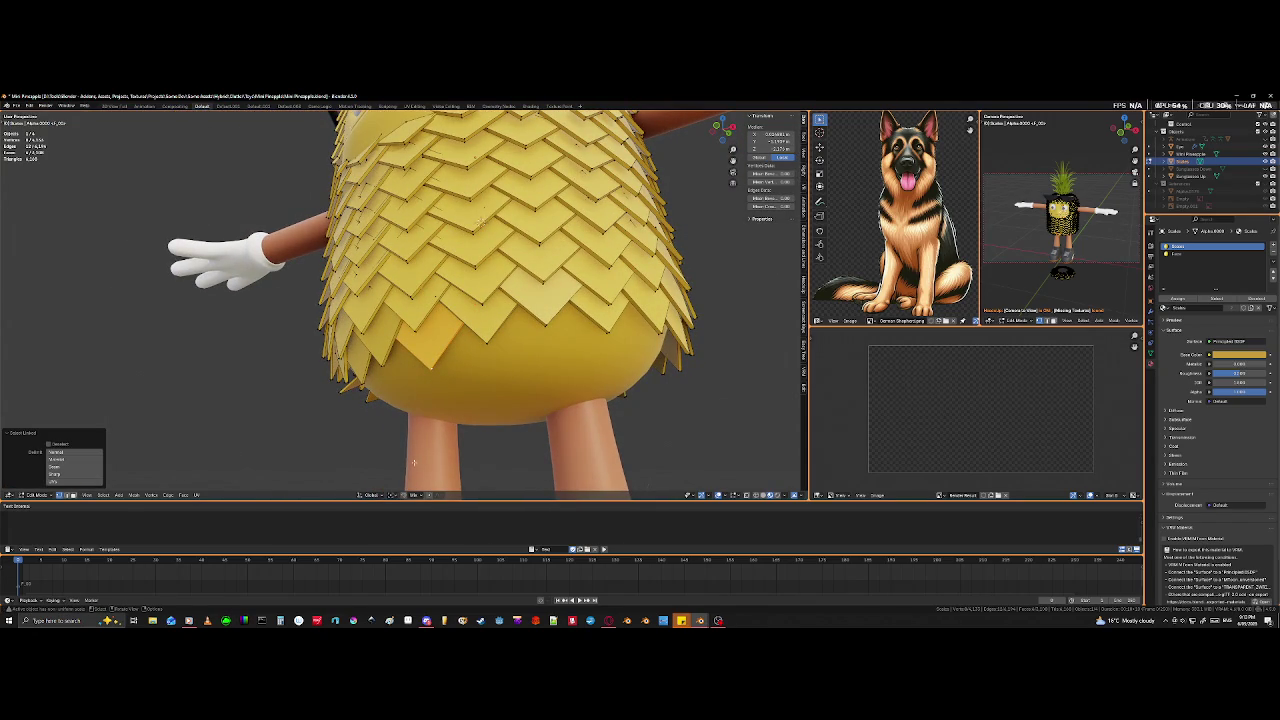
left_click(390, 495)
left_click(409, 478)
- Rotate the bottom tile about the Z axis into the lower-edge gap
middle_click_drag(409, 470, 388, 354)
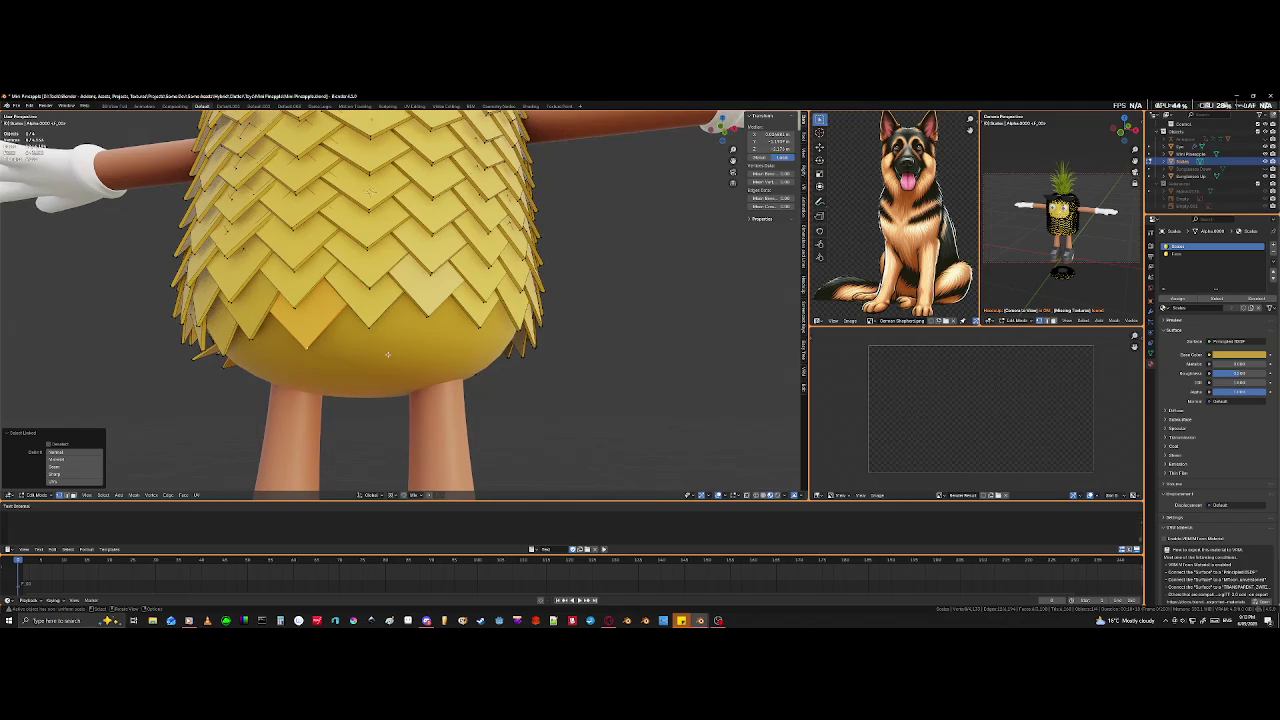
key("g")
key("r")
key("z")
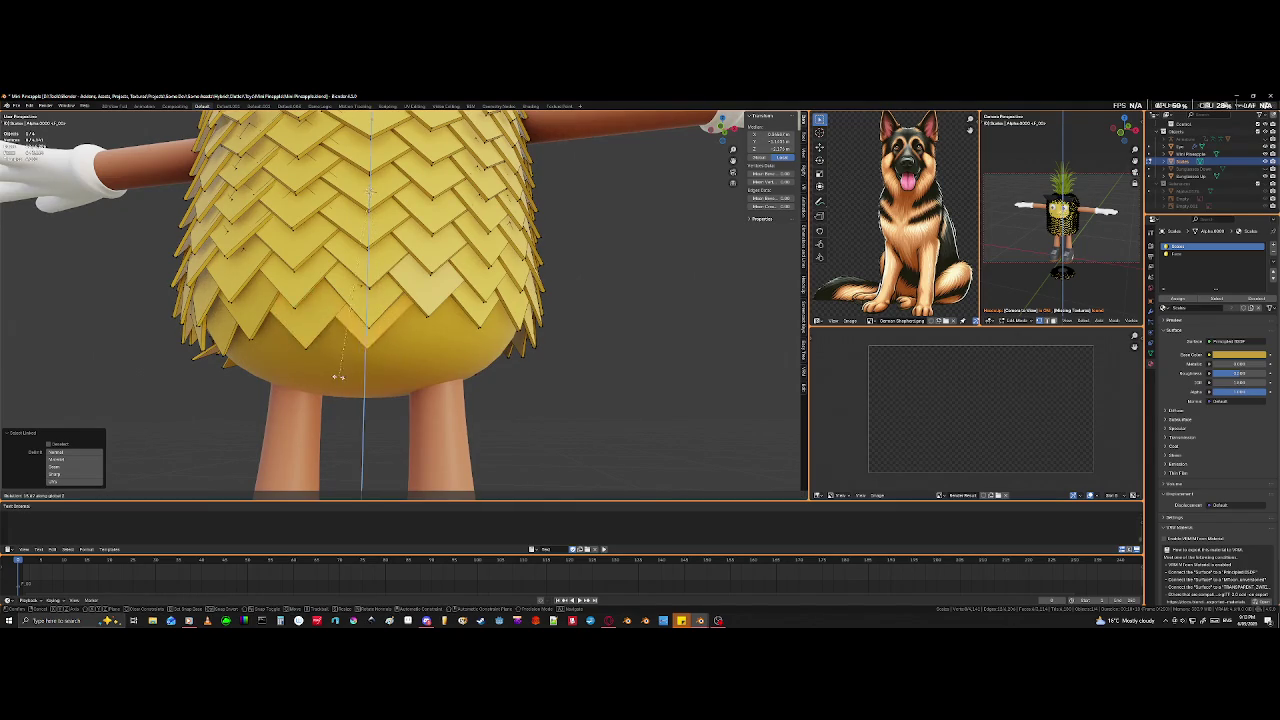
left_click(263, 416)
- Scale the bottom tile to tighten the lower rim, then deselect it
middle_click_drag(263, 416, 409, 423)
key("s")
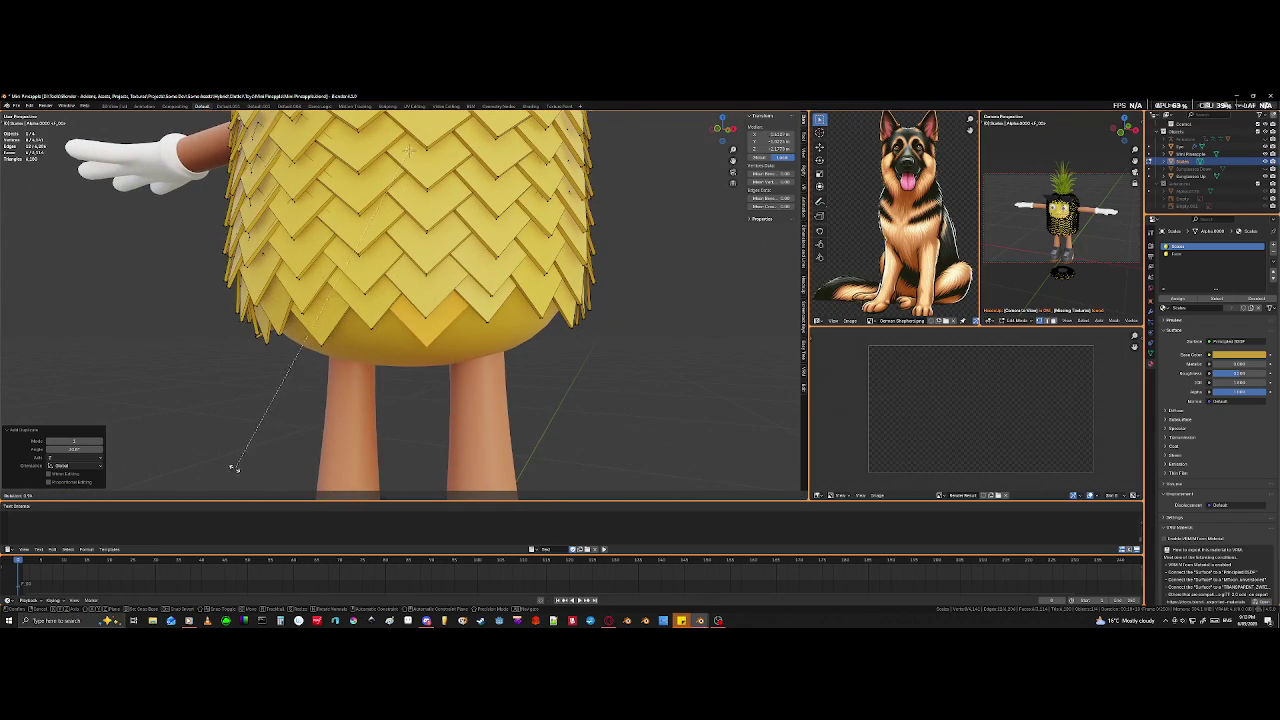
left_click(226, 470)
mouse_move(356, 455)
middle_mouse_down()
mouse_move(376, 418)
mouse_move(396, 428)
mouse_move(398, 409)
middle_mouse_up()
scroll(376, 418, "up", 3)
middle_click_drag(256, 373, 405, 398)
key("alt+a")
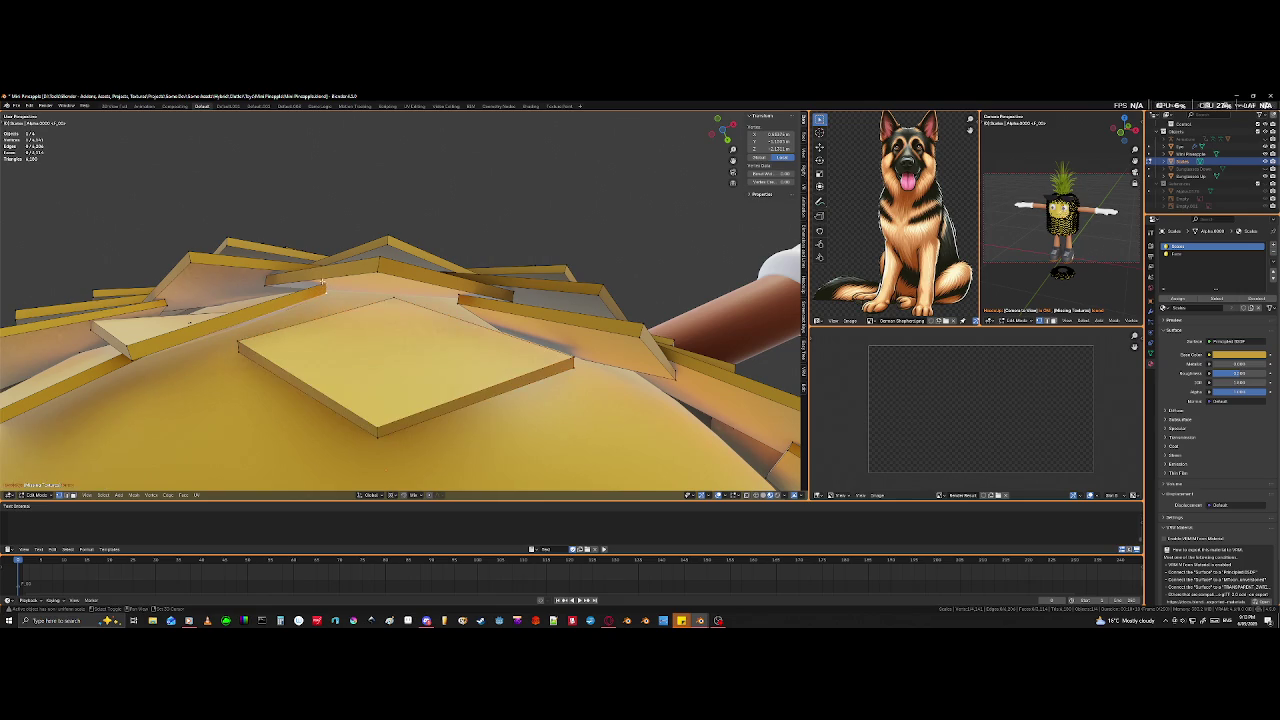
- Select a top tile's edge in wireframe view and move it down, then deselect
key("shift+z")
left_click(325, 288)
left_click(325, 295)
key("shift+z")
key("g")
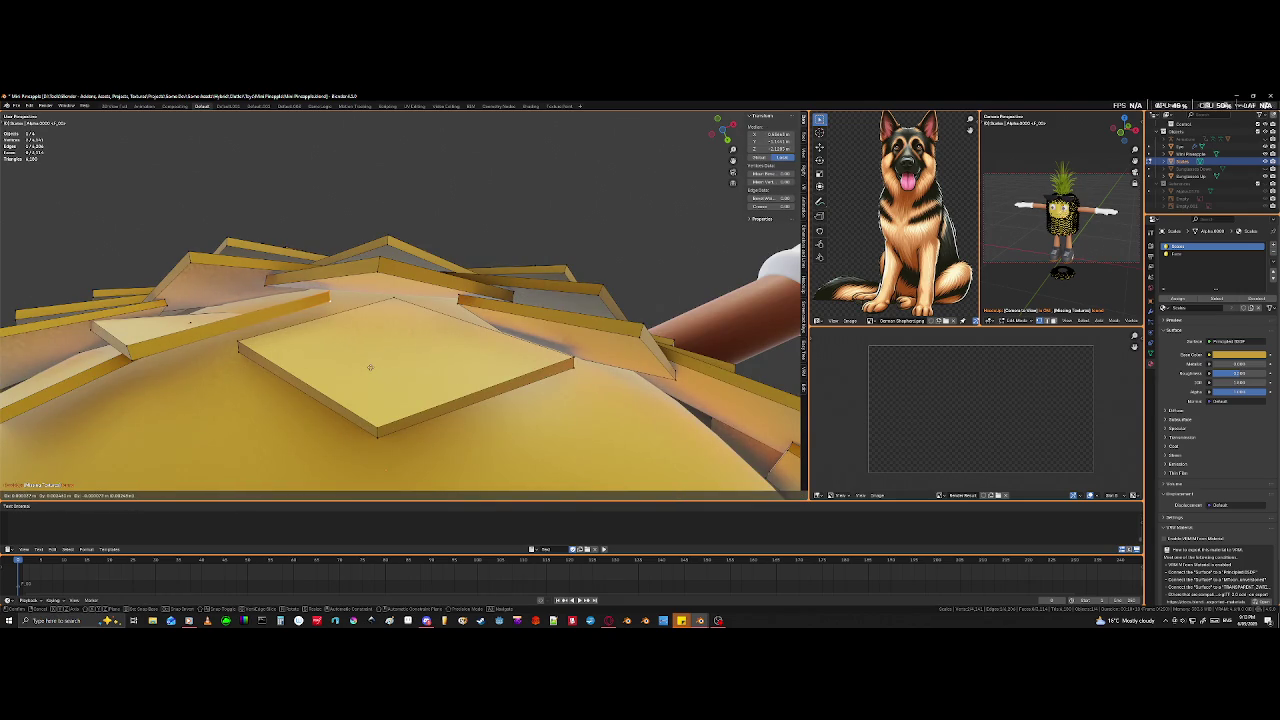
left_click(370, 367)
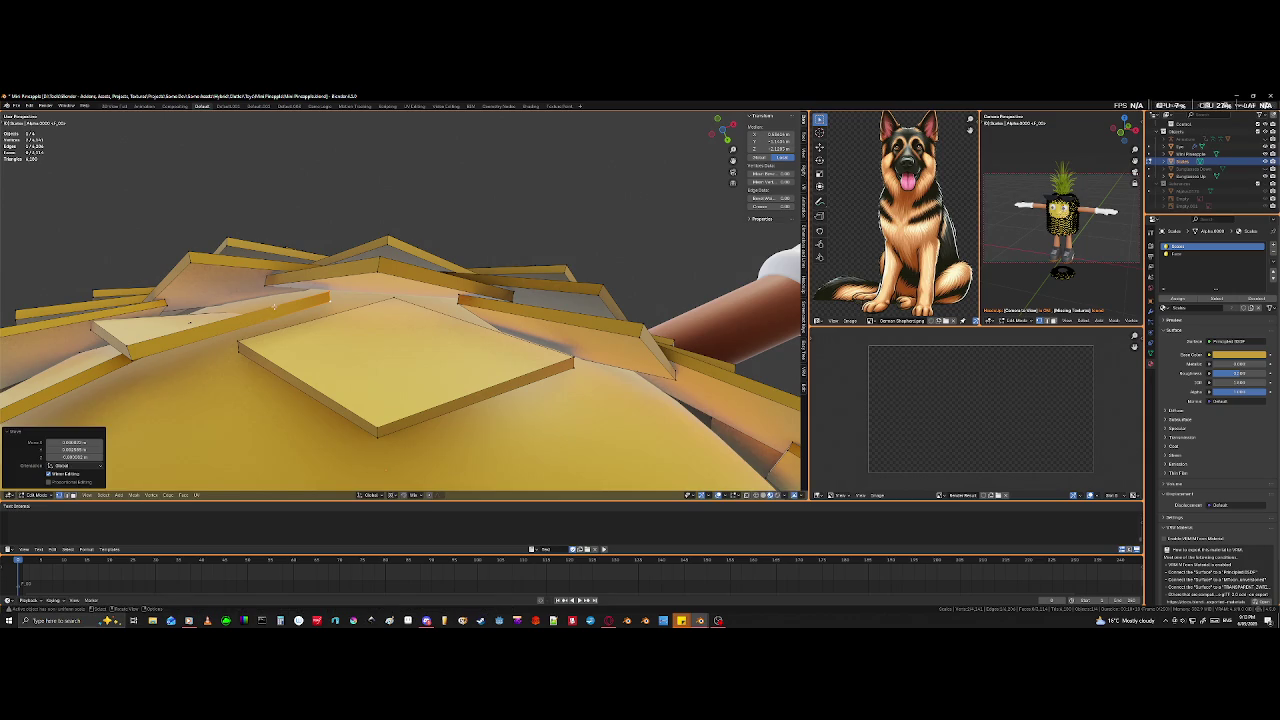
key("alt+a")
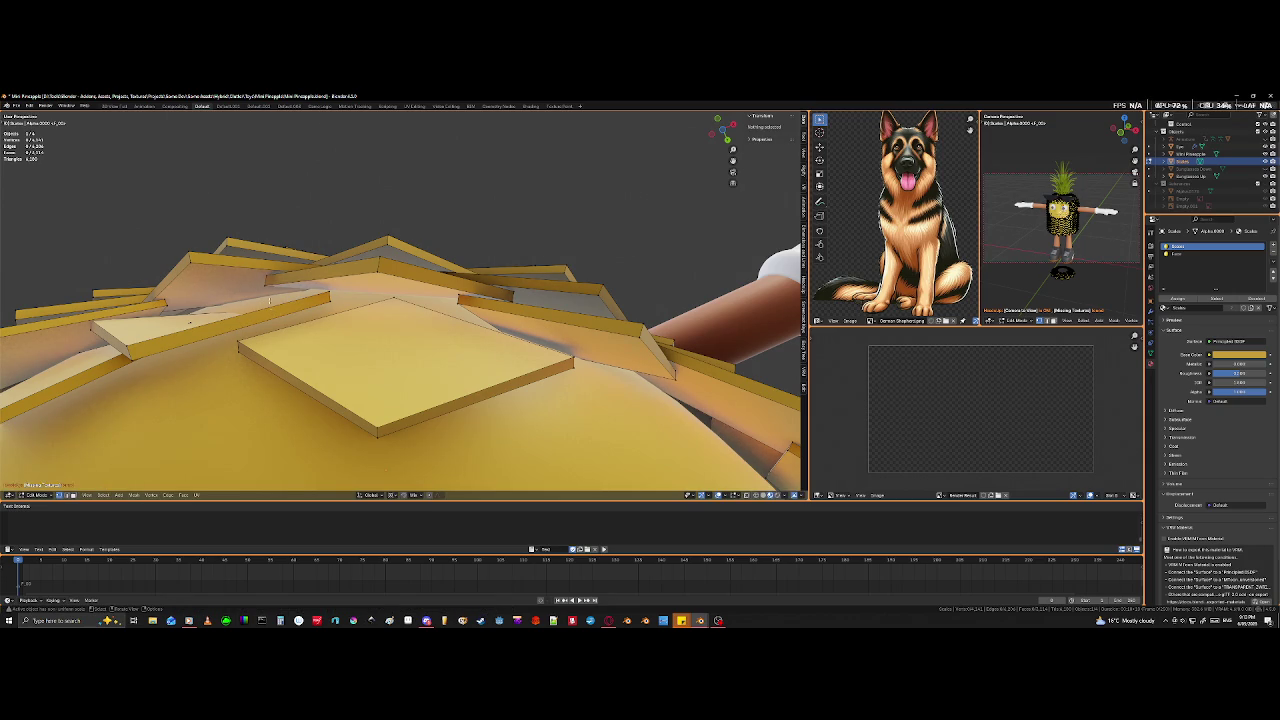
- Select two tile corner vertices using X-ray and move them to close a gap
left_click(266, 280)
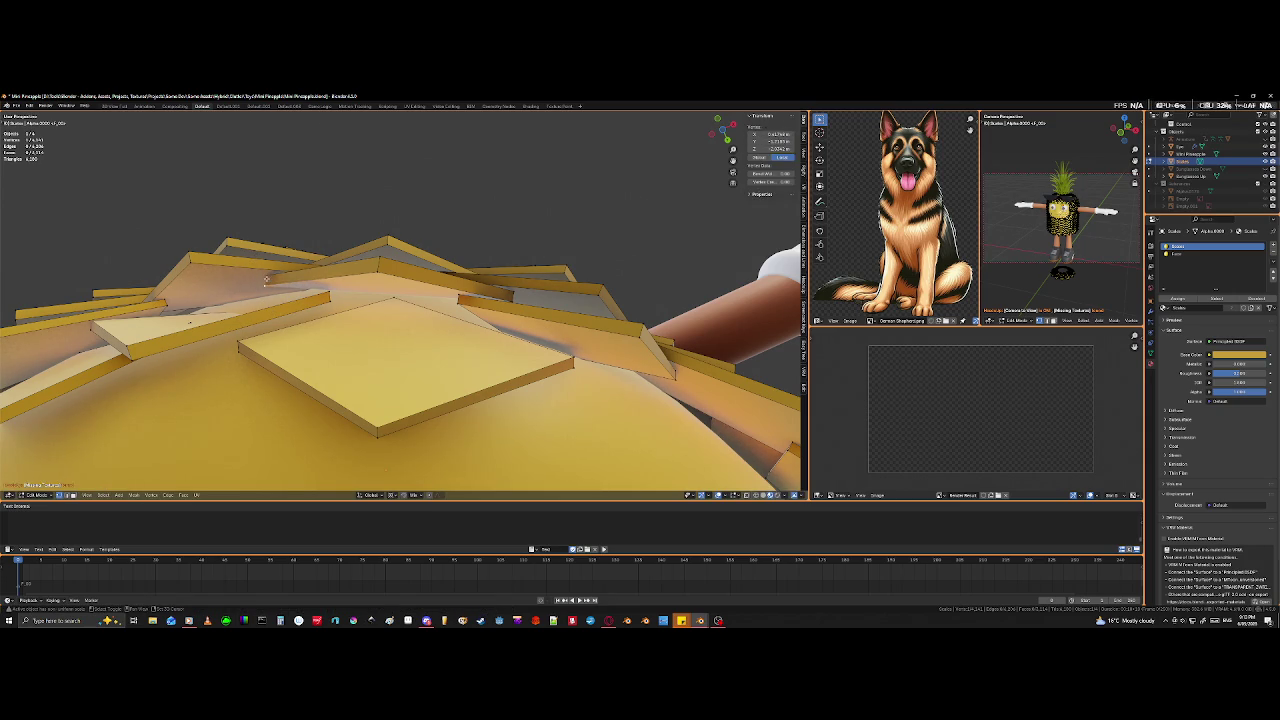
scroll(265, 280, "up", 3)
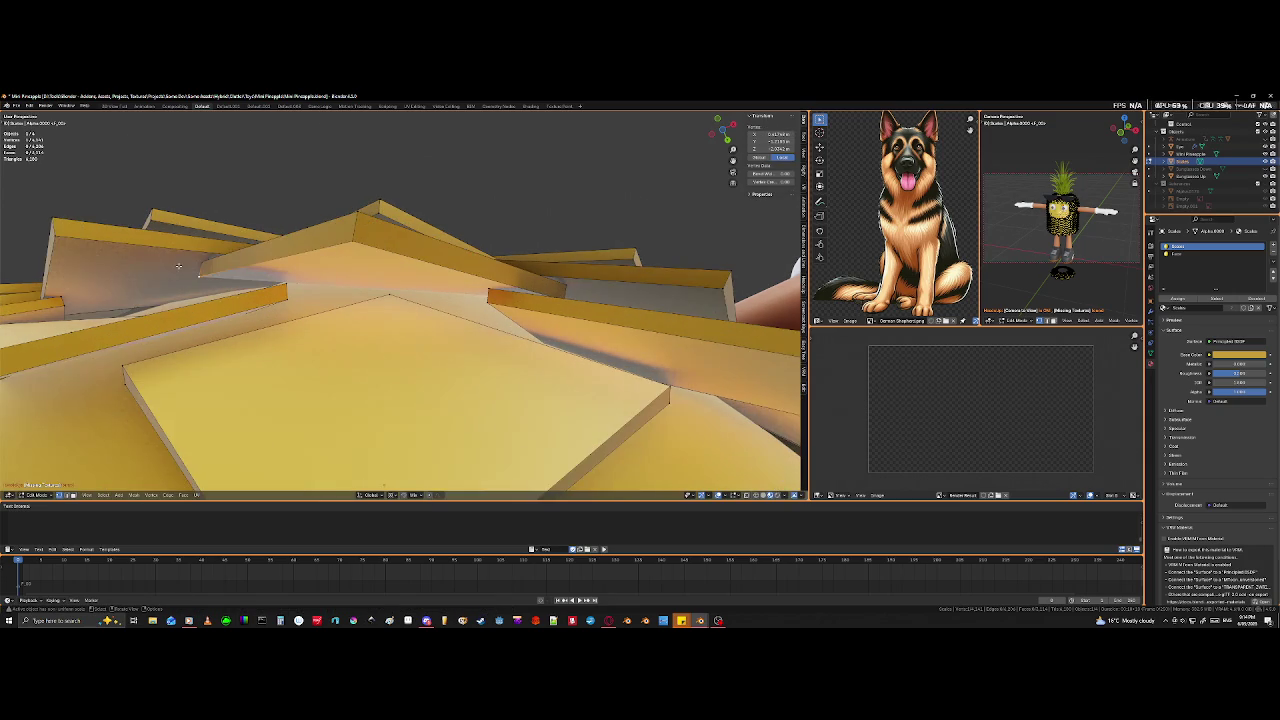
key("alt+z")
left_click(205, 266, "shift")
key("alt+z")
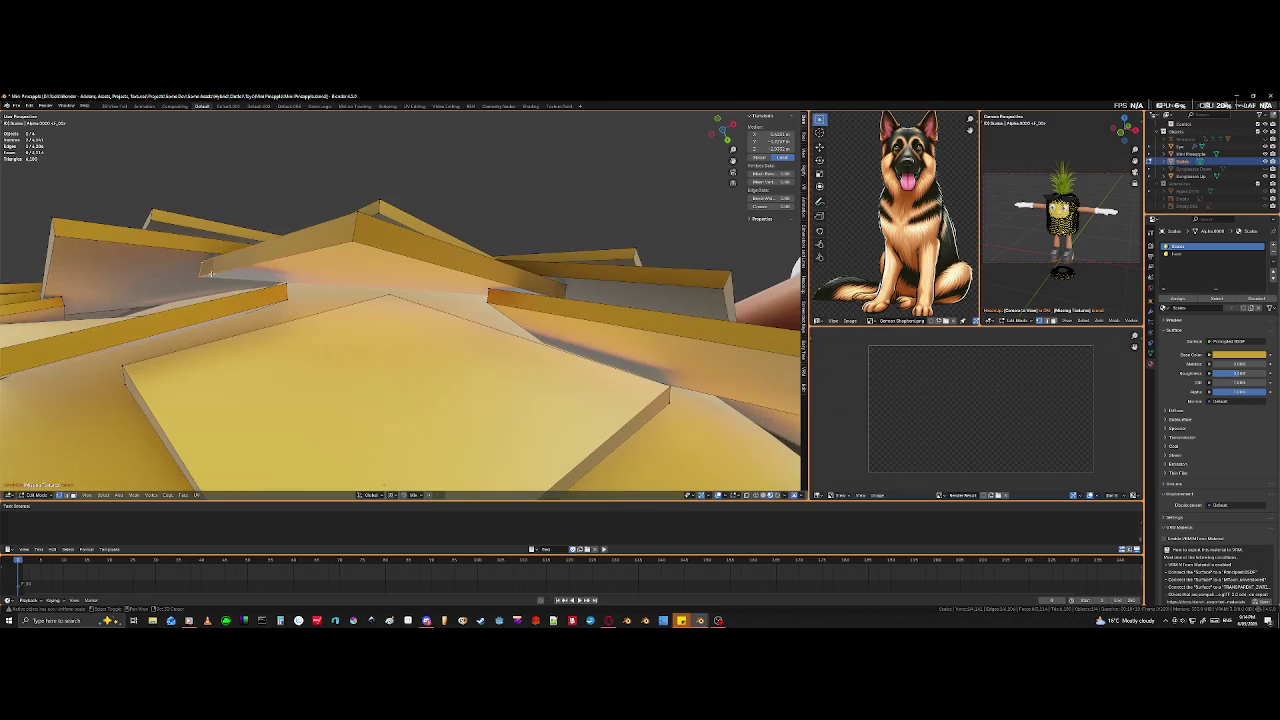
middle_click_drag(232, 295, 235, 312)
key("g")
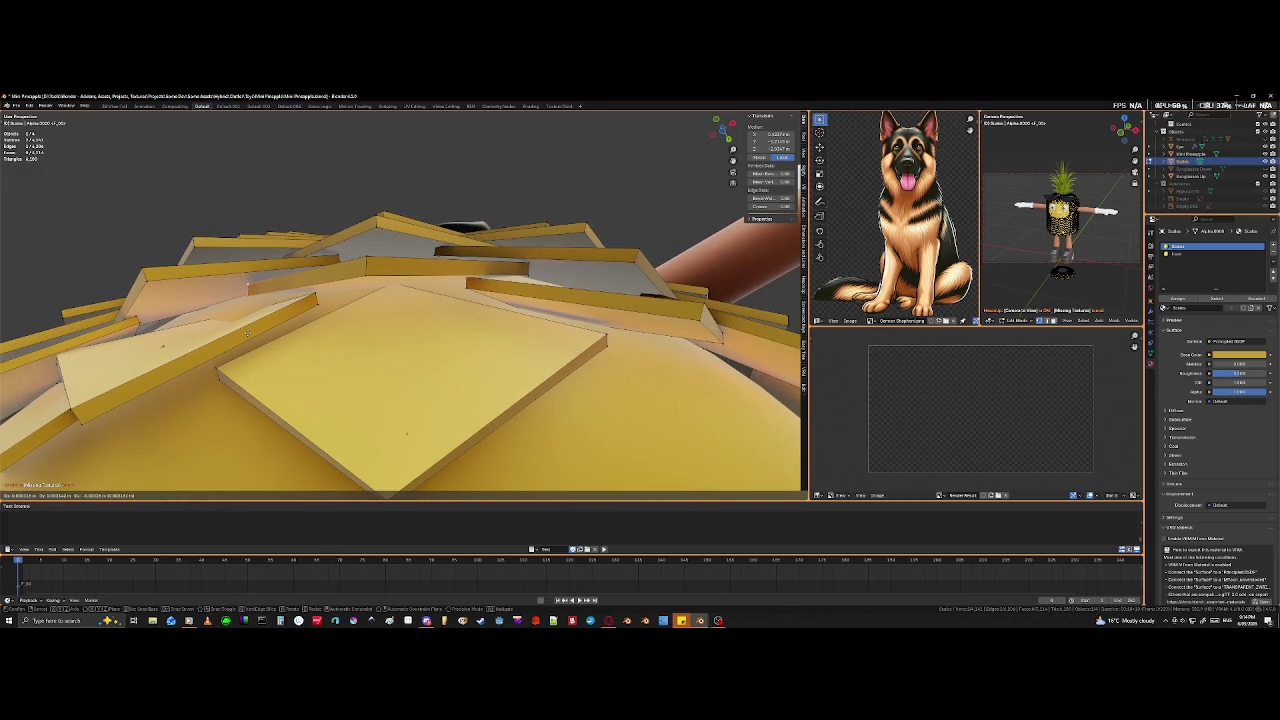
left_click(248, 333)
- Select a different tile edge through wireframe view and reposition it
mouse_move(248, 333)
middle_mouse_down()
mouse_move(450, 307)
mouse_move(425, 310)
mouse_move(423, 278)
mouse_move(416, 291)
middle_mouse_up()
key("shift+z")
left_click(408, 283)
key("shift+z")
middle_click_drag(451, 346, 433, 313)
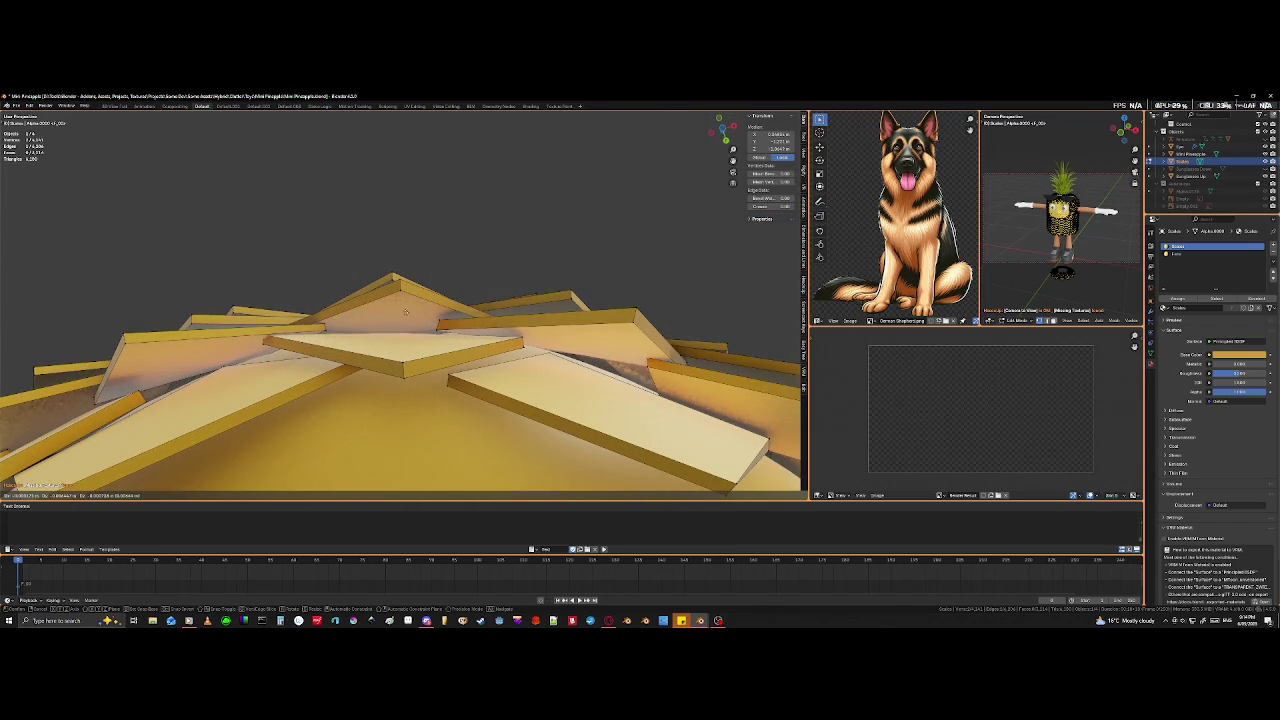
left_click(378, 307)
- Move vertices from two neighbouring top tiles together to tighten their overlap
mouse_move(378, 307)
middle_mouse_down()
mouse_move(413, 354)
mouse_move(432, 347)
middle_mouse_up()
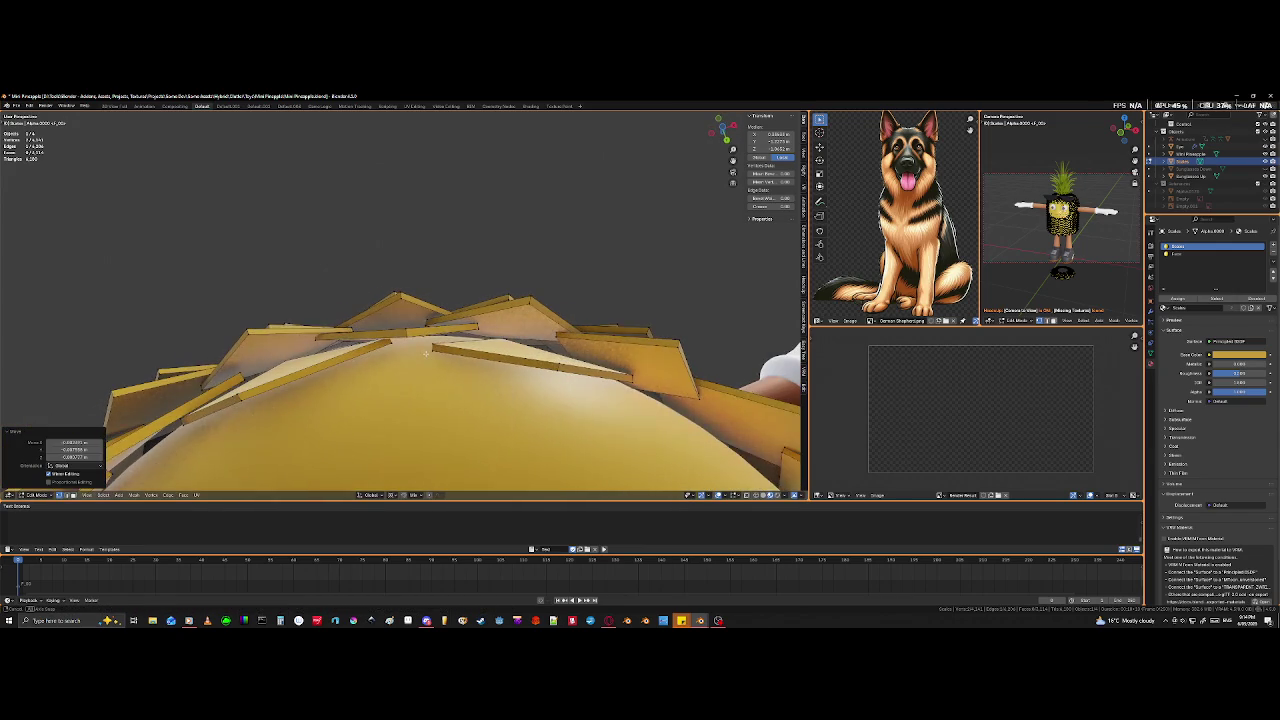
left_click(432, 347)
left_click(477, 326, "shift")
left_click(477, 331, "shift")
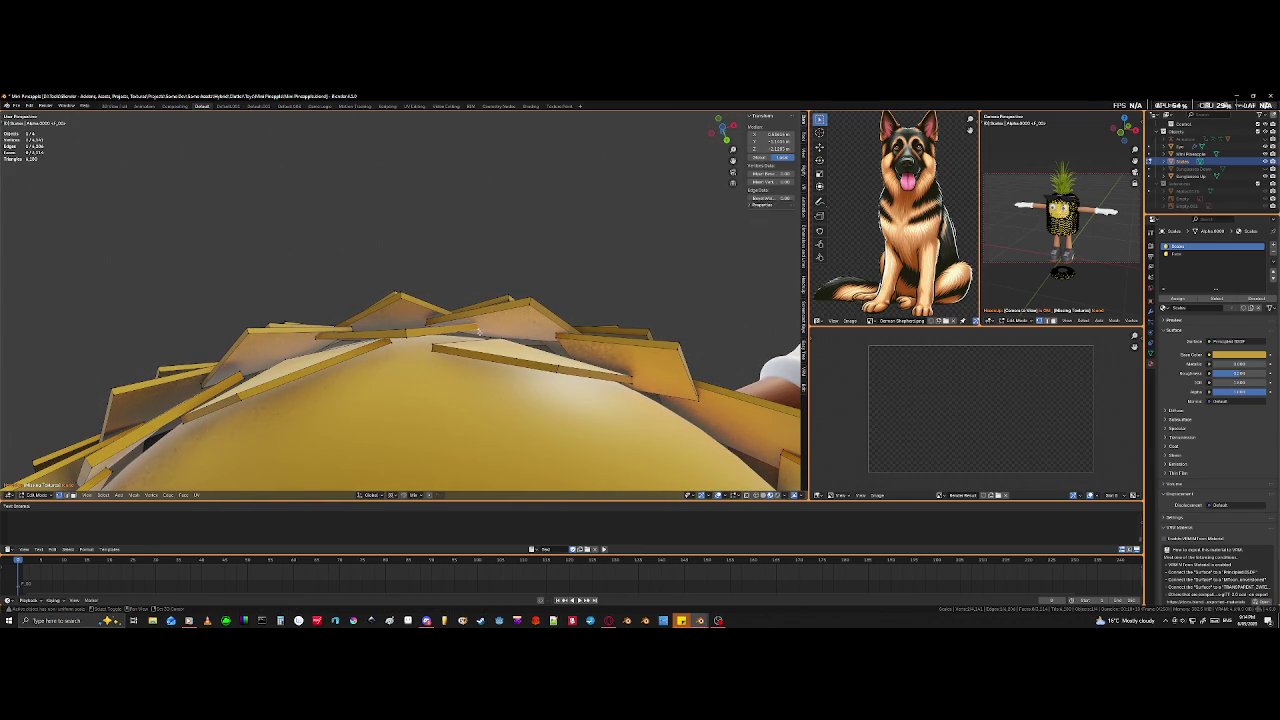
key("g")
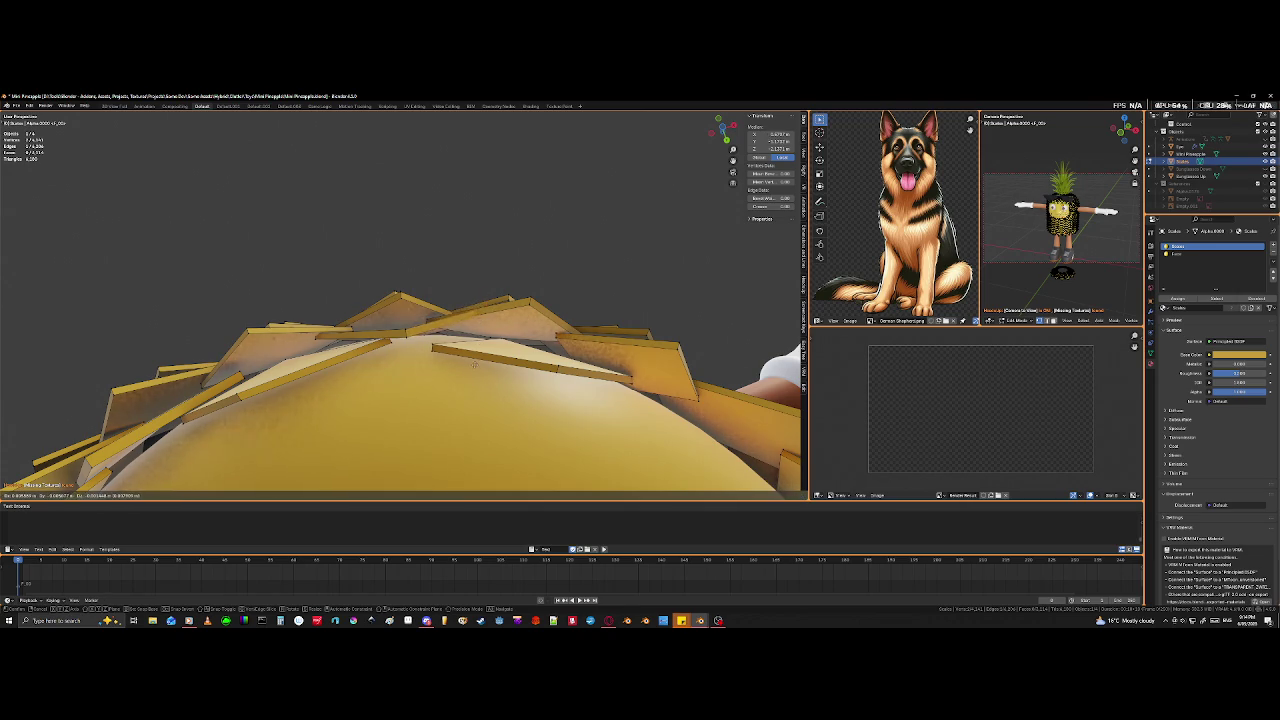
left_click(441, 476)
- Reposition two tile corners on the pineapple's top, one after the other
mouse_move(303, 378)
middle_mouse_down()
mouse_move(372, 365)
mouse_move(381, 309)
middle_mouse_up()
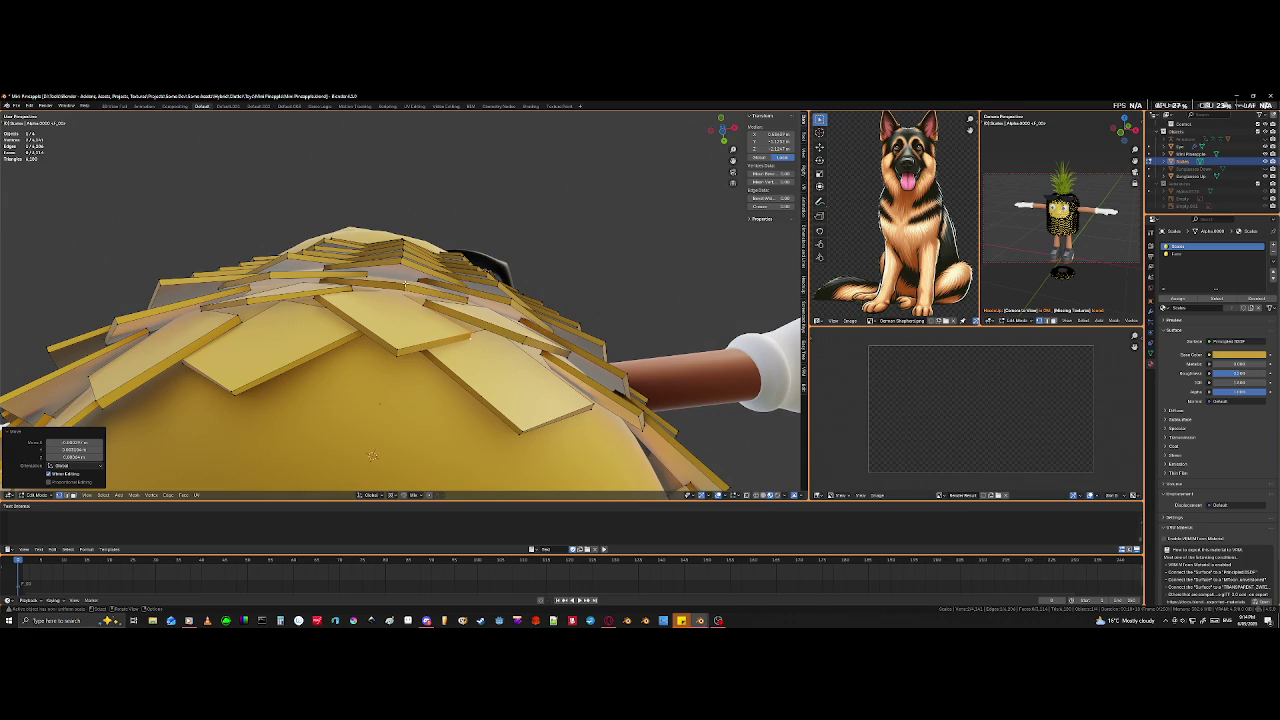
left_click(401, 298)
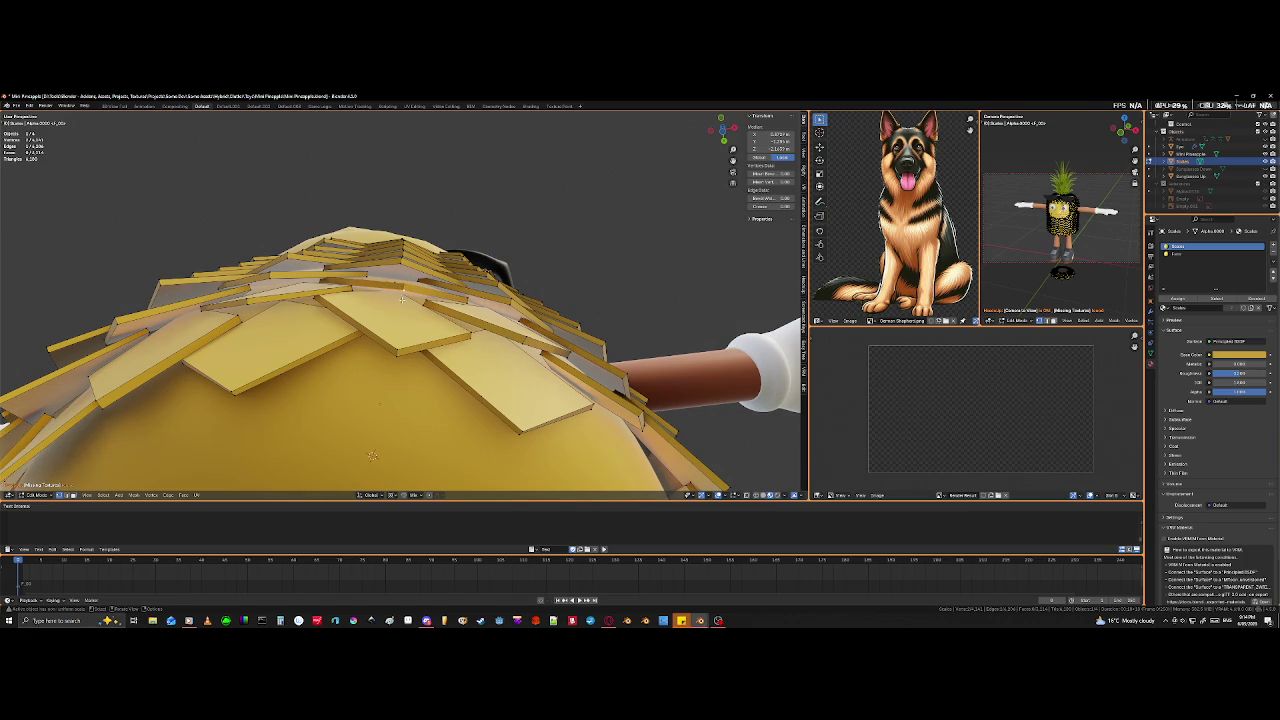
key("g")
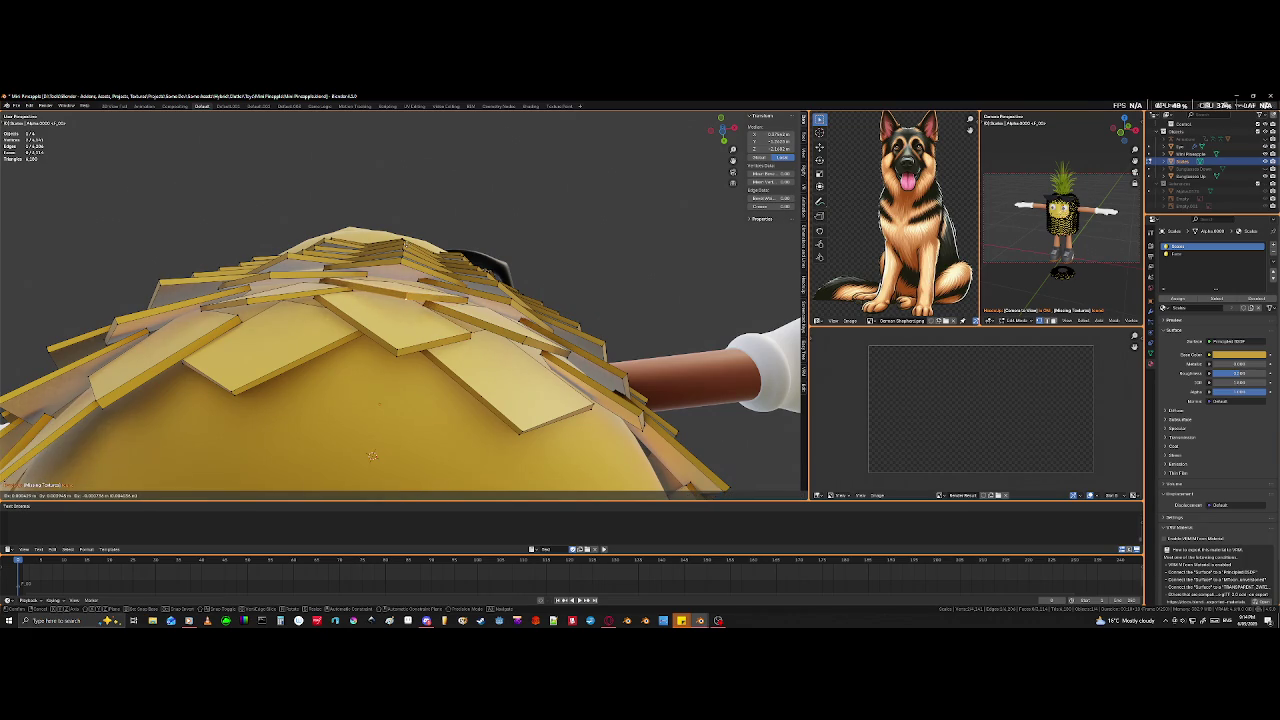
left_click(383, 228)
left_click(401, 262)
left_click(401, 261, "shift")
key("g")
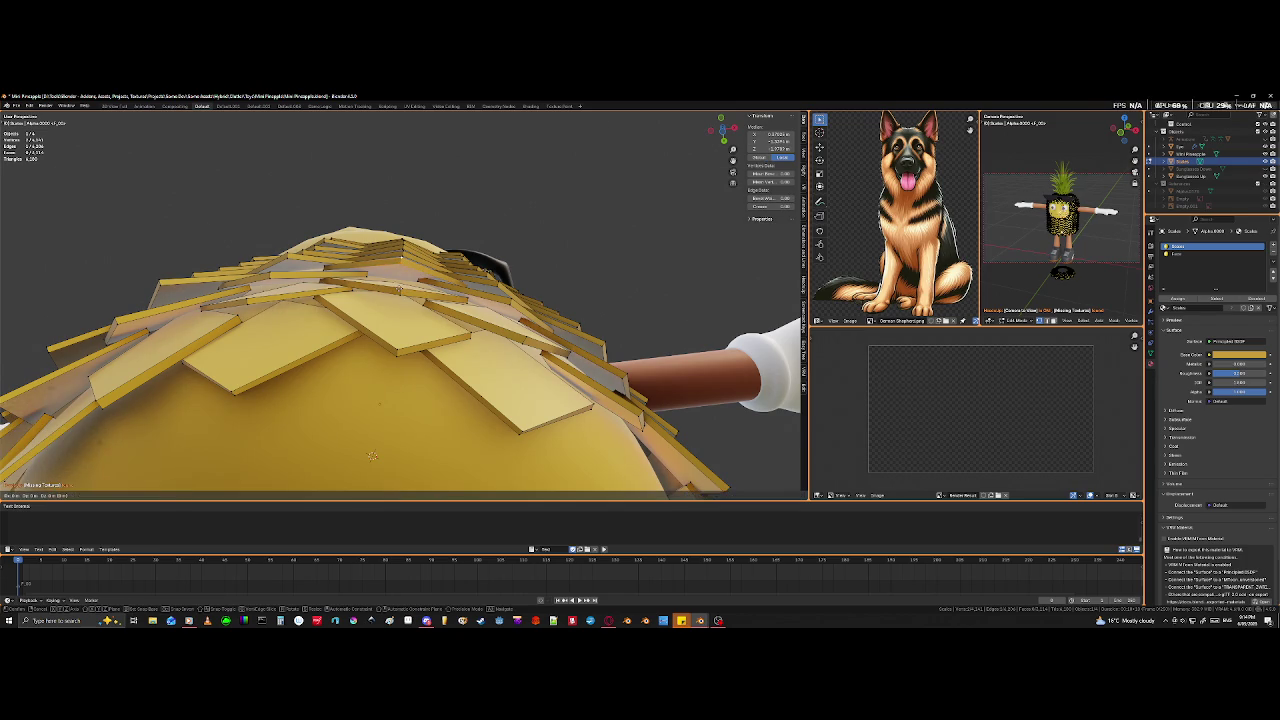
left_click(395, 323)
- Select a tile edge hidden behind others via wireframe and move it
left_click(416, 287)
key("shift+z")
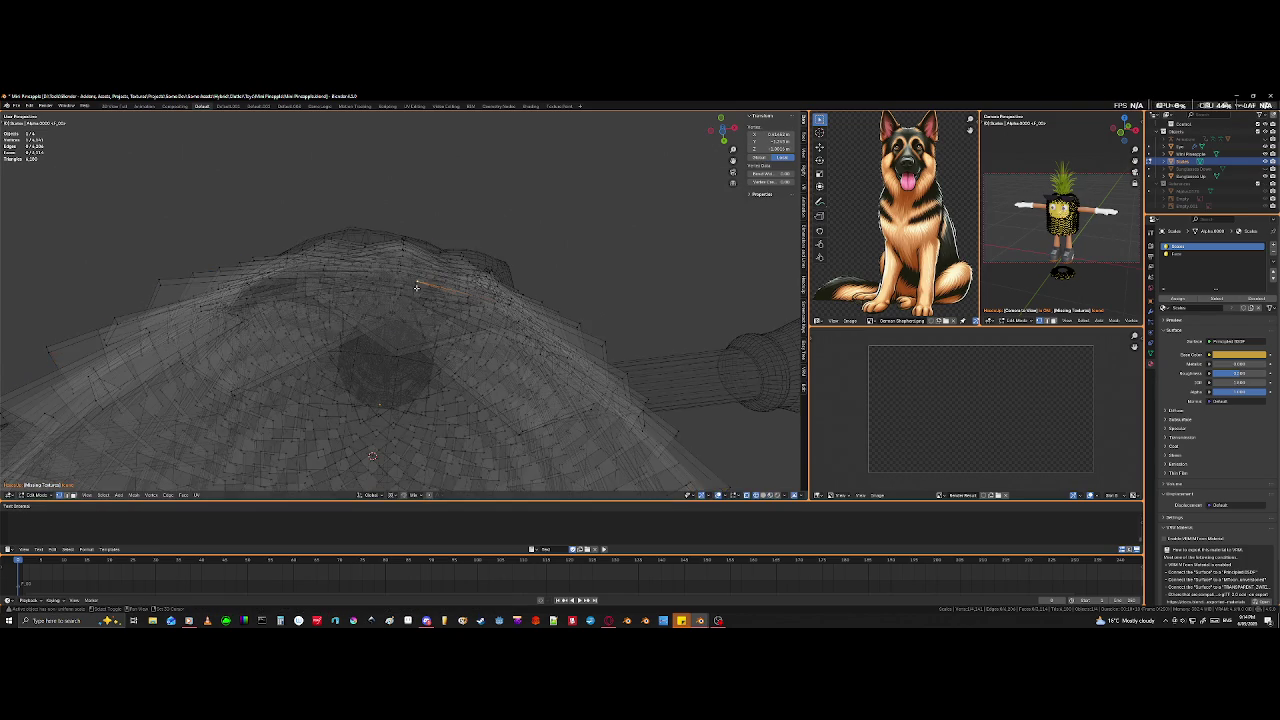
left_click(423, 298)
key("shift+z")
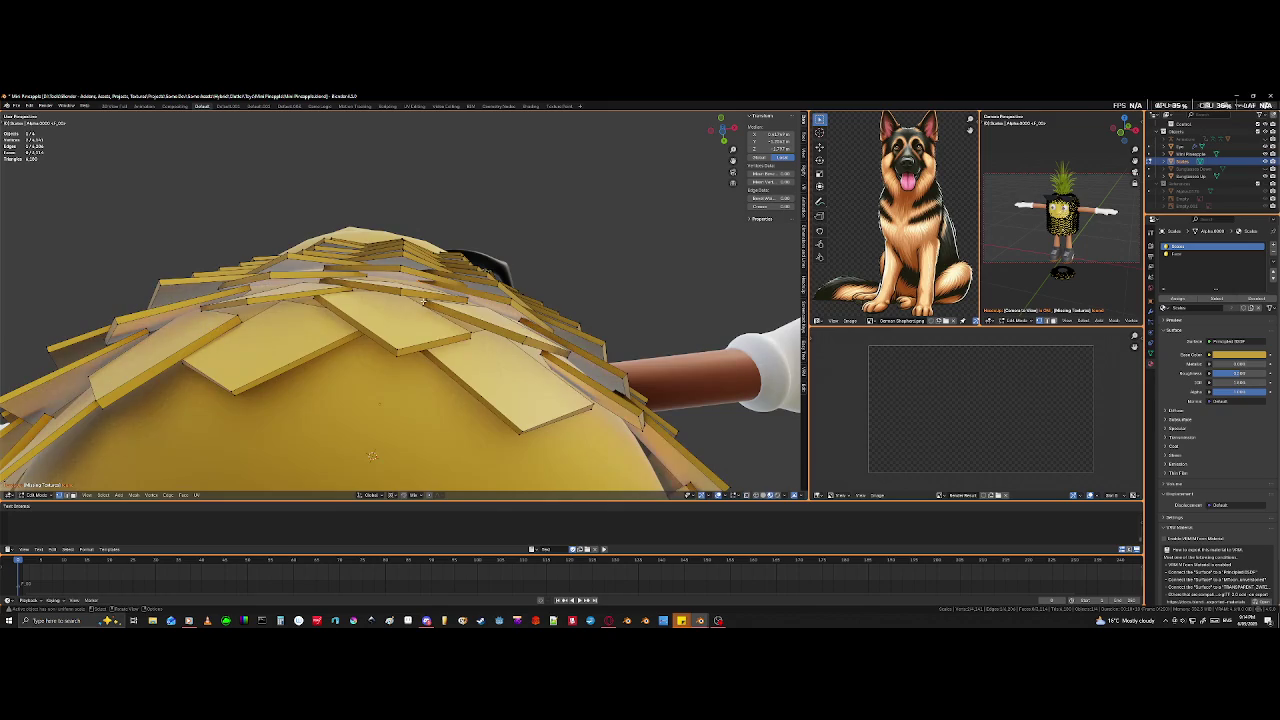
key("g")
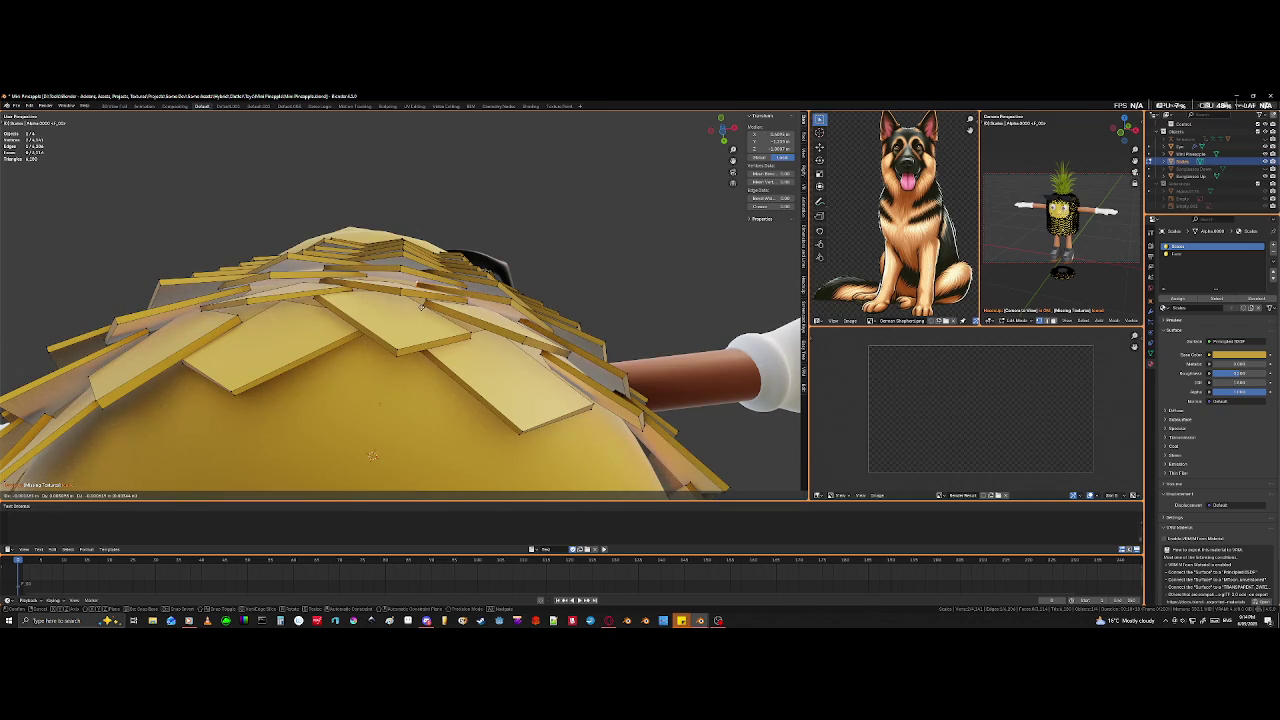
left_click(421, 307)
- Move another tile on the dome, viewed from lower down
mouse_move(372, 456)
middle_mouse_down()
mouse_move(483, 319)
mouse_move(348, 325)
middle_mouse_up()
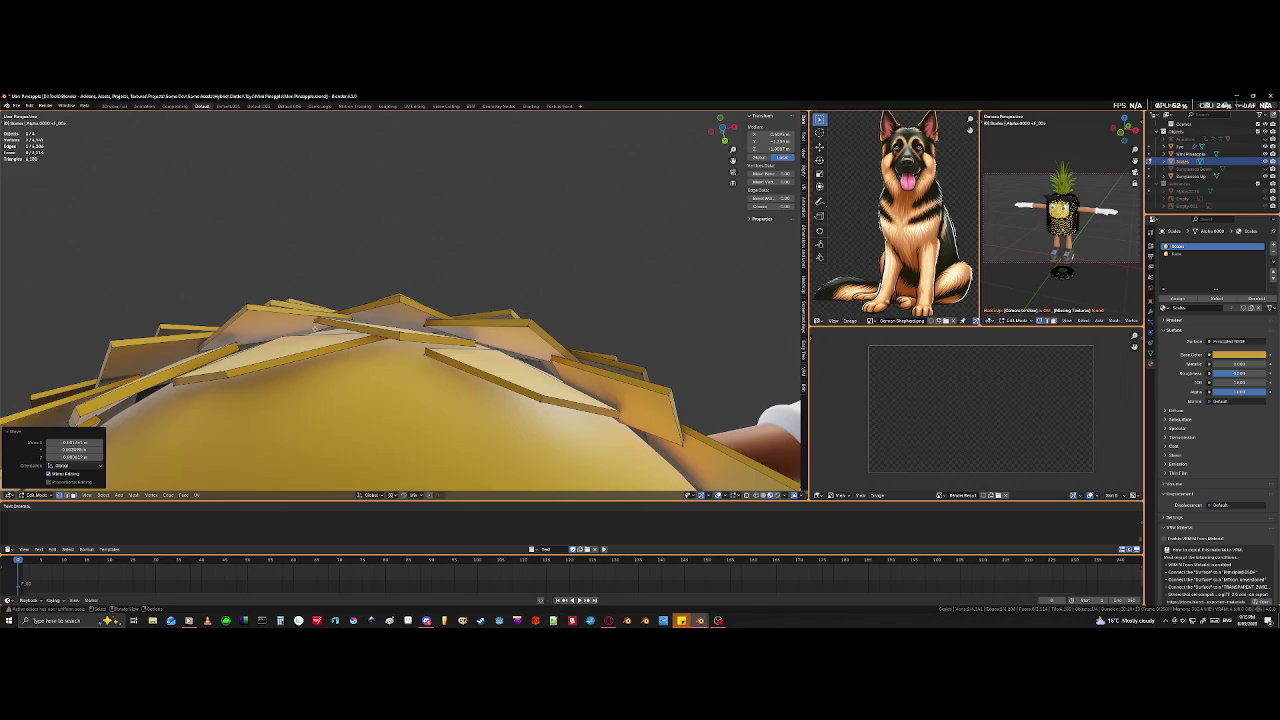
key("shift+z")
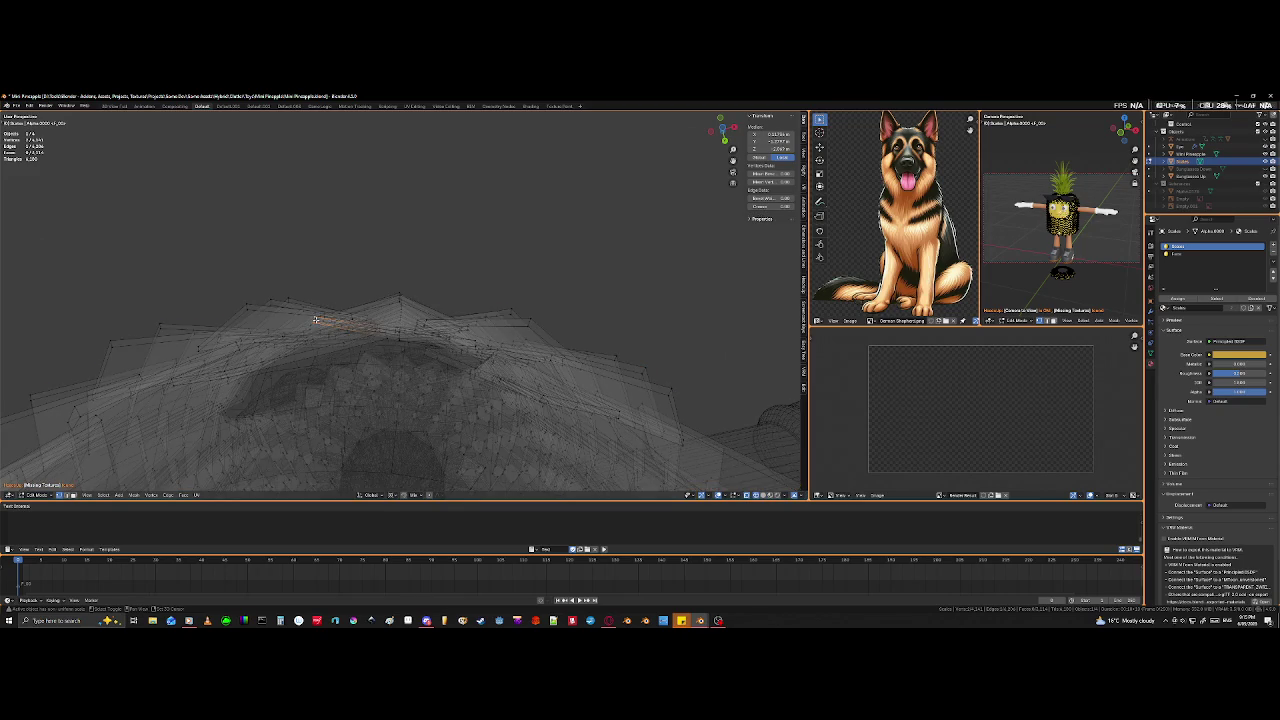
key("shift+z")
key("g")
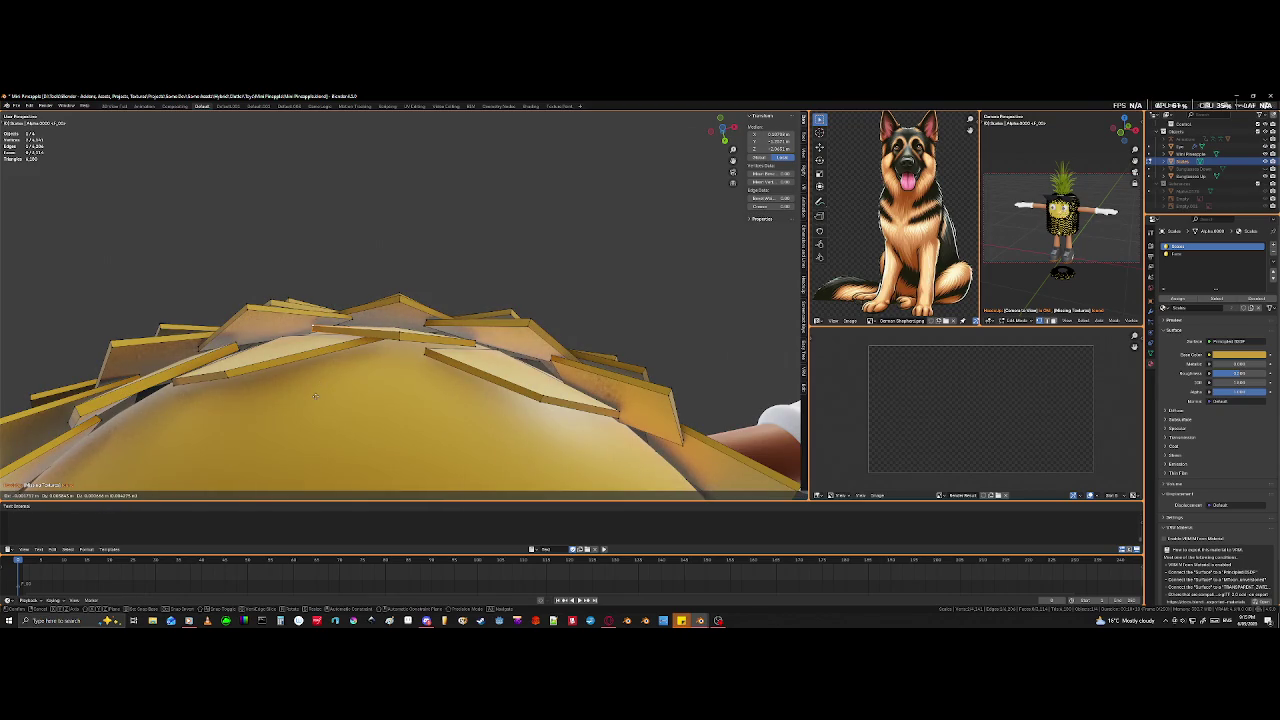
left_click(315, 397)
- Undo the last tile move, redo it at a new position, then undo again
middle_click_drag(315, 397, 418, 274)
scroll(418, 274, "up", 3)
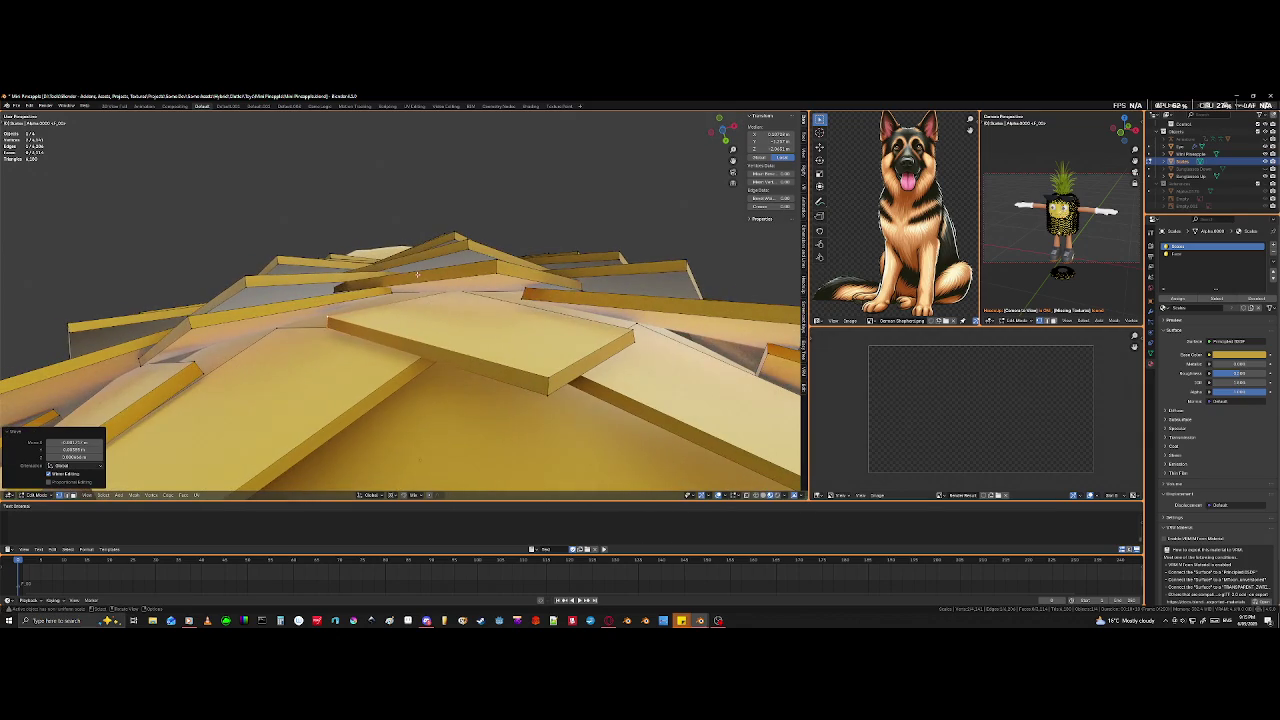
key("ctrl+z")
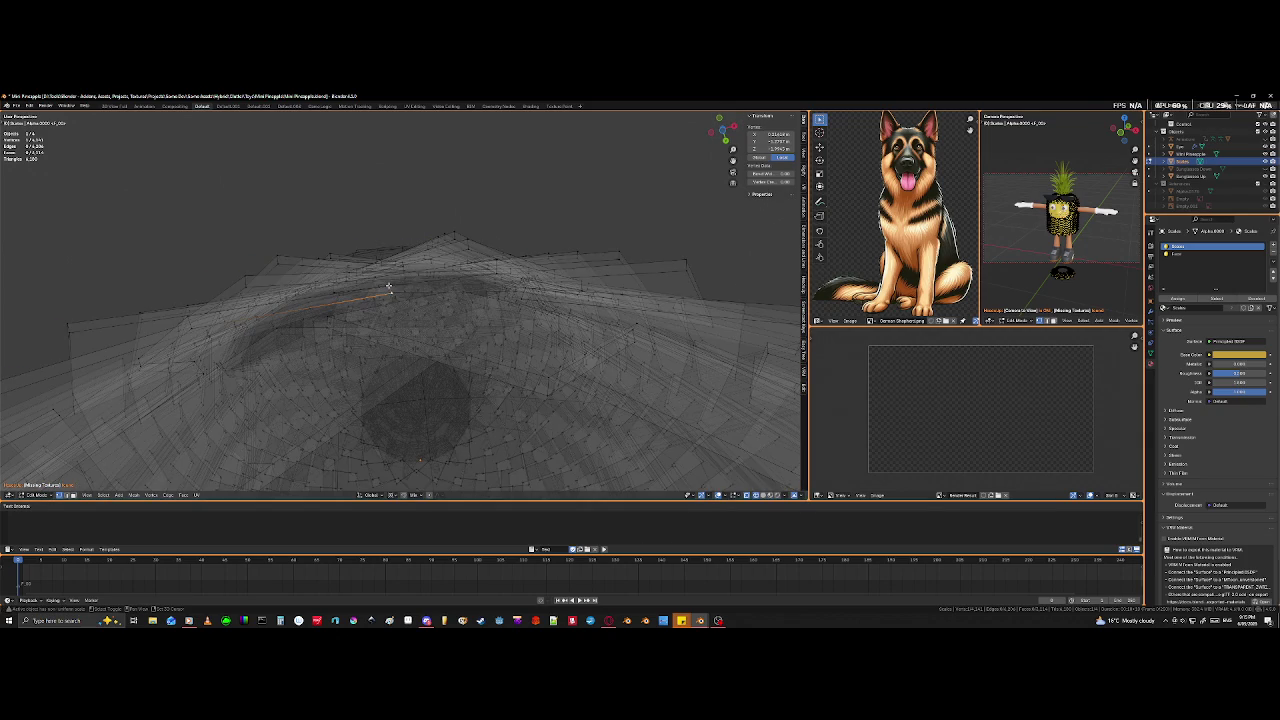
key("g")
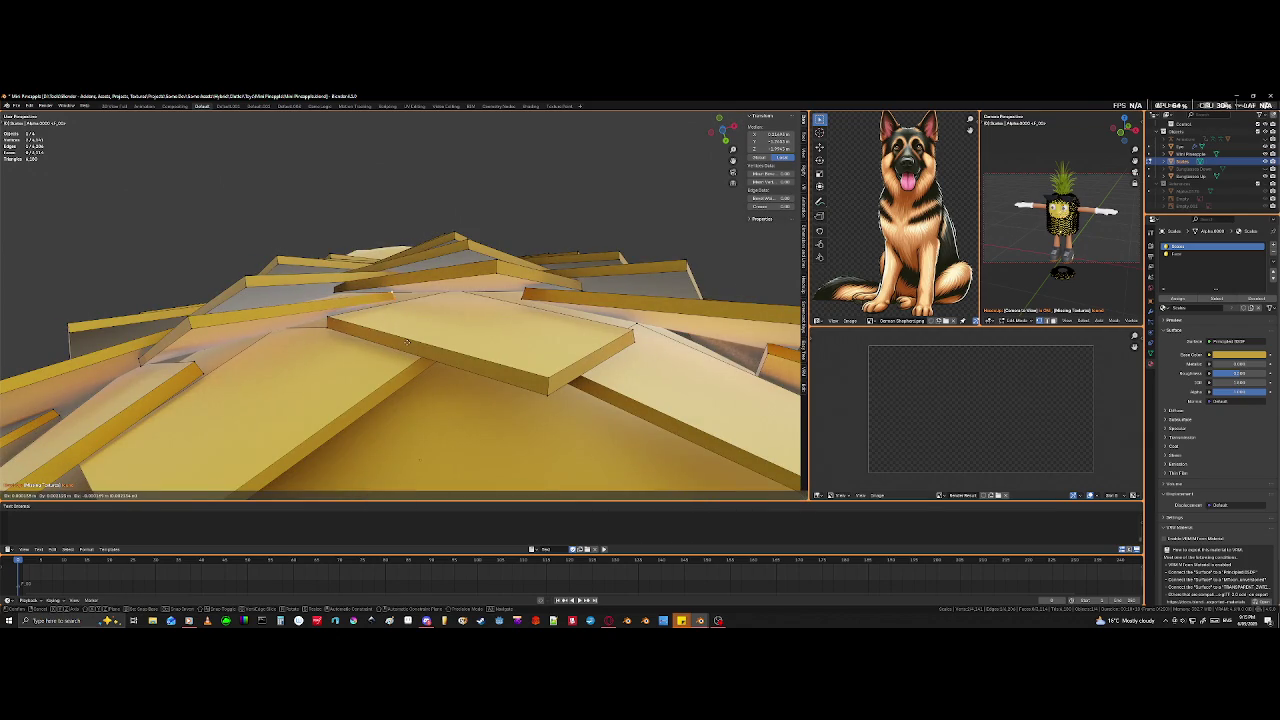
left_click(407, 343)
middle_click_drag(407, 343, 540, 318)
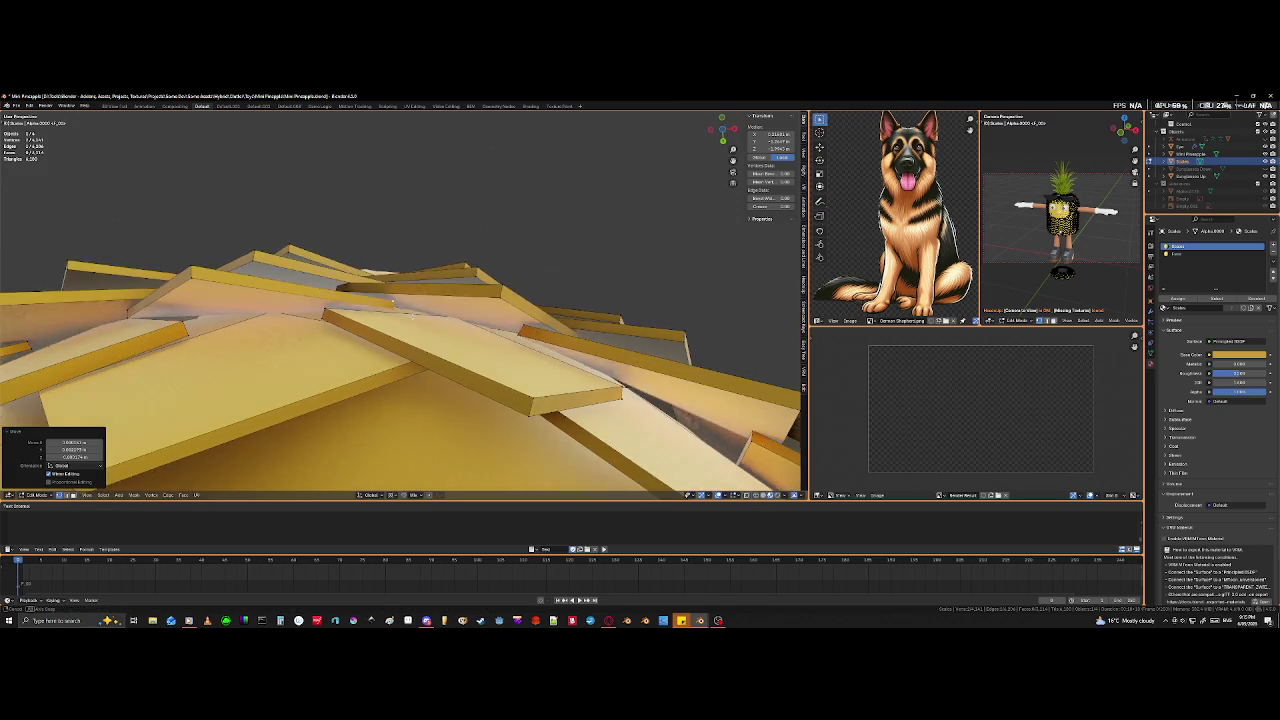
key("ctrl+z")
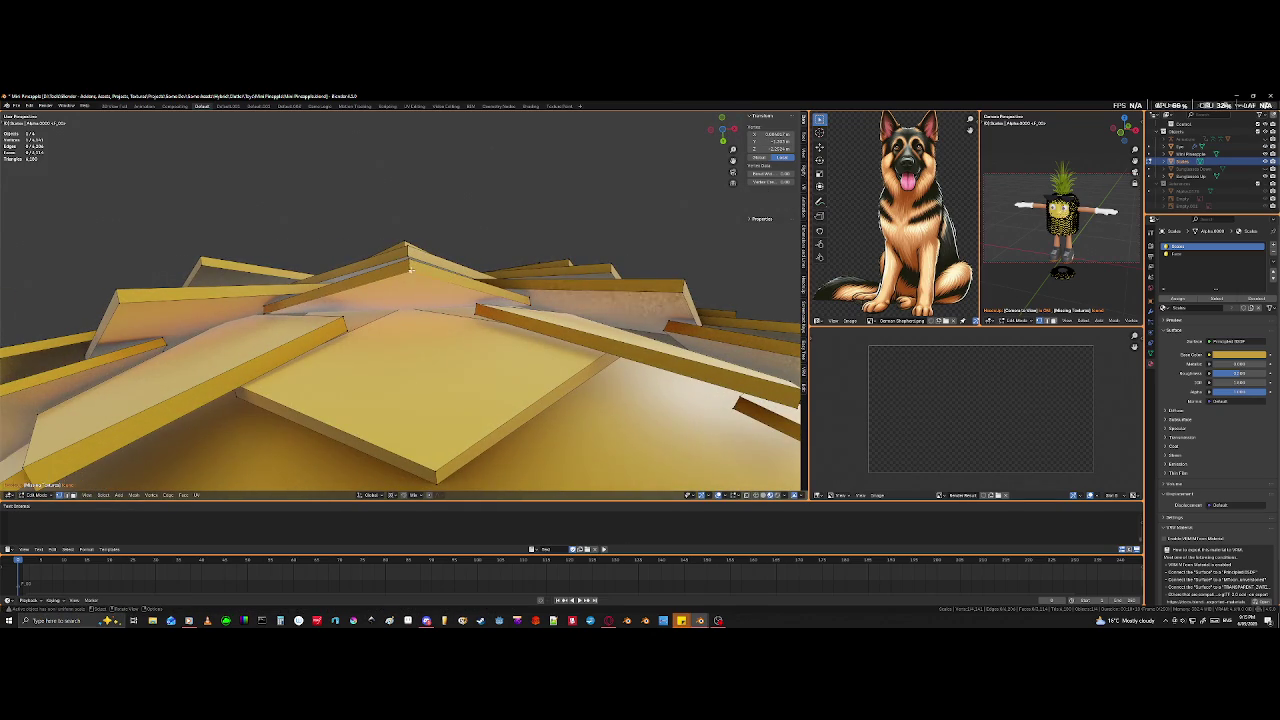
- Select another tile corner and move it into place
left_click(414, 290)
key("g")
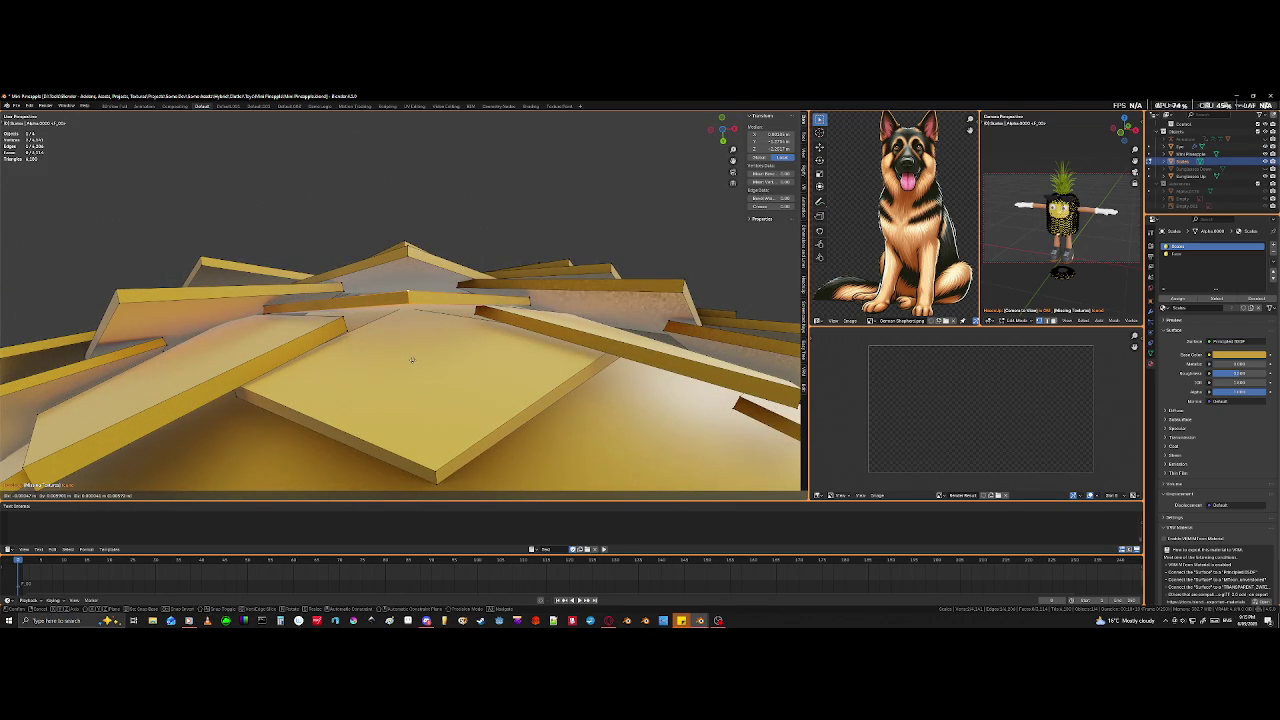
left_click(411, 358)
middle_click_drag(411, 358, 427, 426)
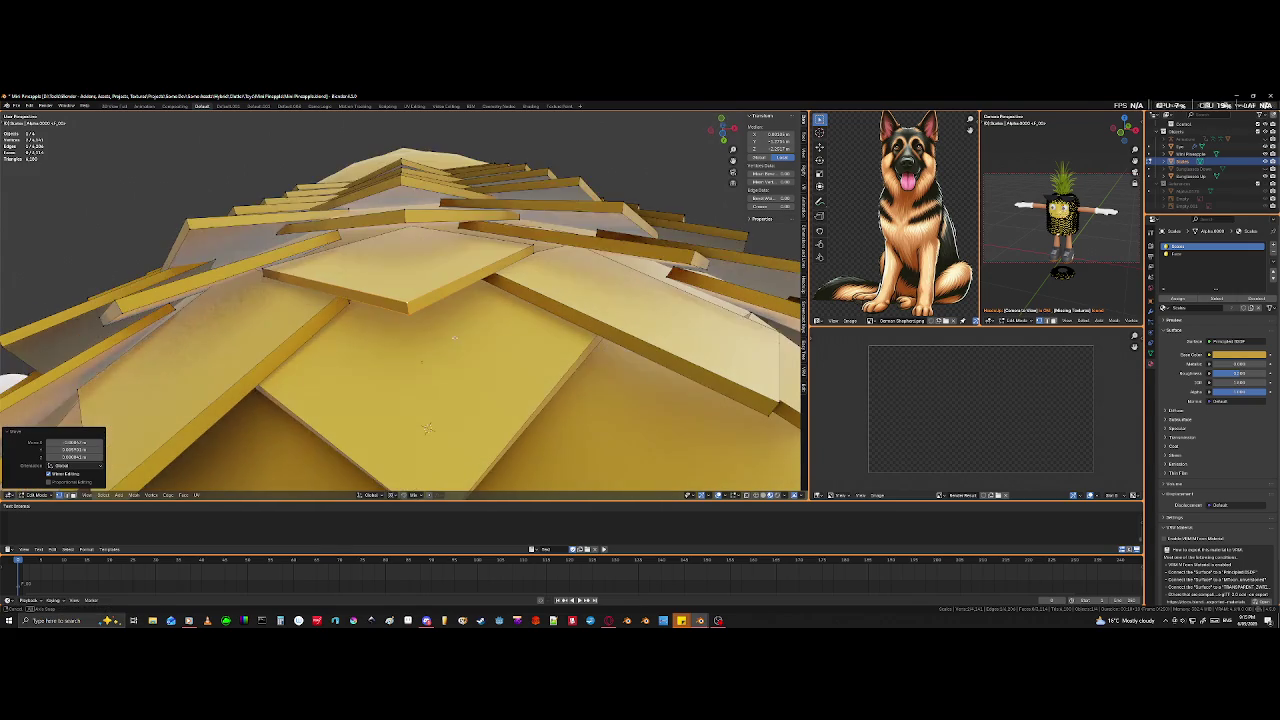
- Select a thin tile face at the top and try shifting it, then undo
left_click(235, 258)
left_click(340, 236)
key("shift+z")
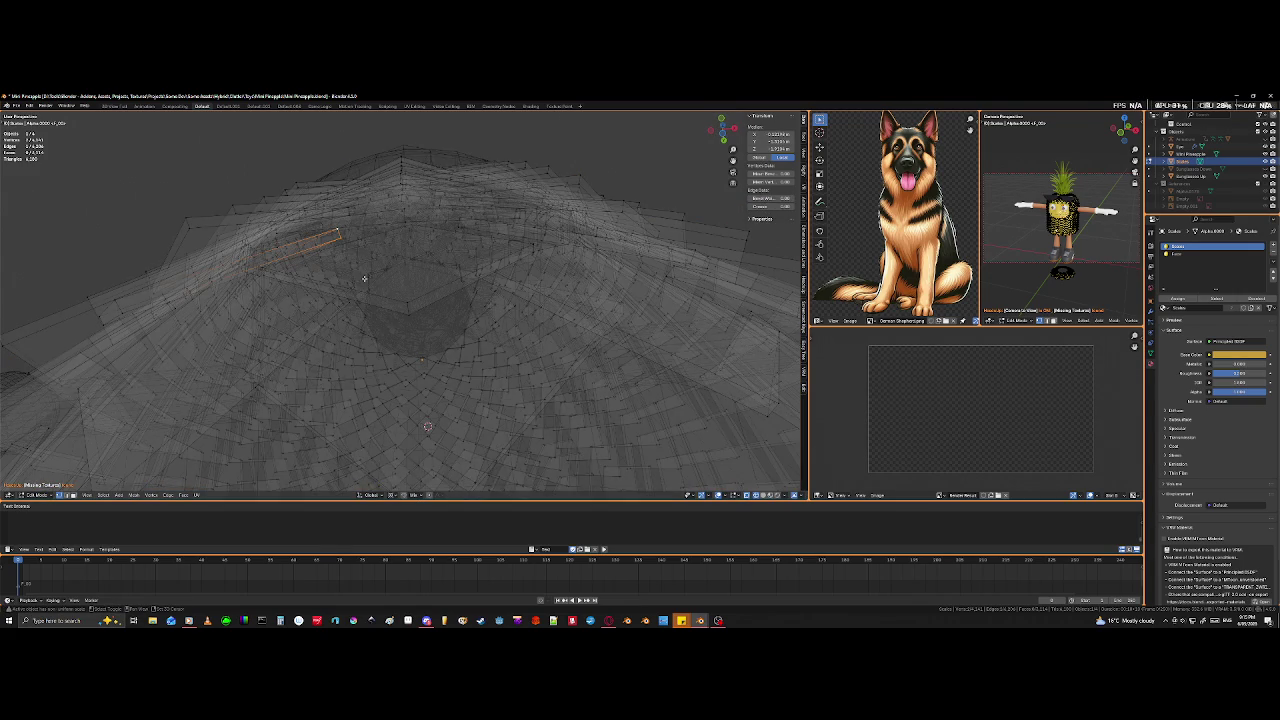
key("shift+z")
key("g")
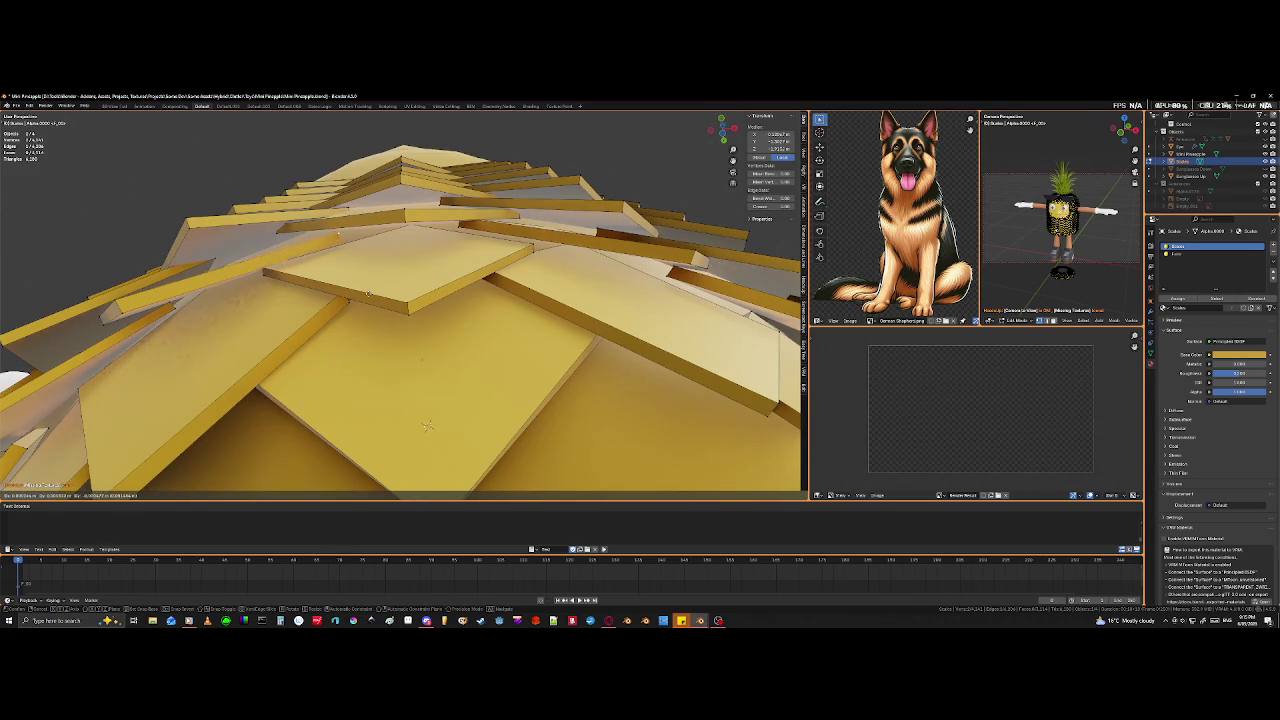
key("Return")
key("ctrl+z")
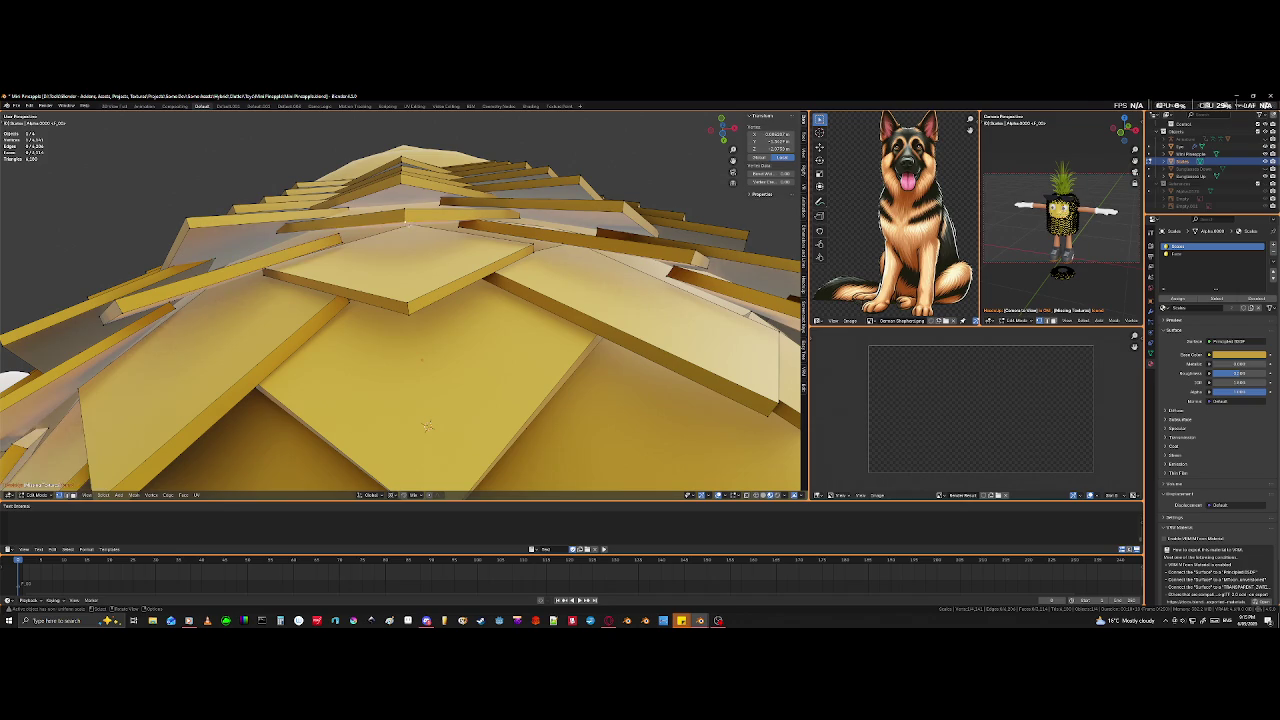
- Select a top tile edge in wireframe and move it to close the gap beside the arm
key("shift+z")
left_click(276, 220)
key("shift+z")
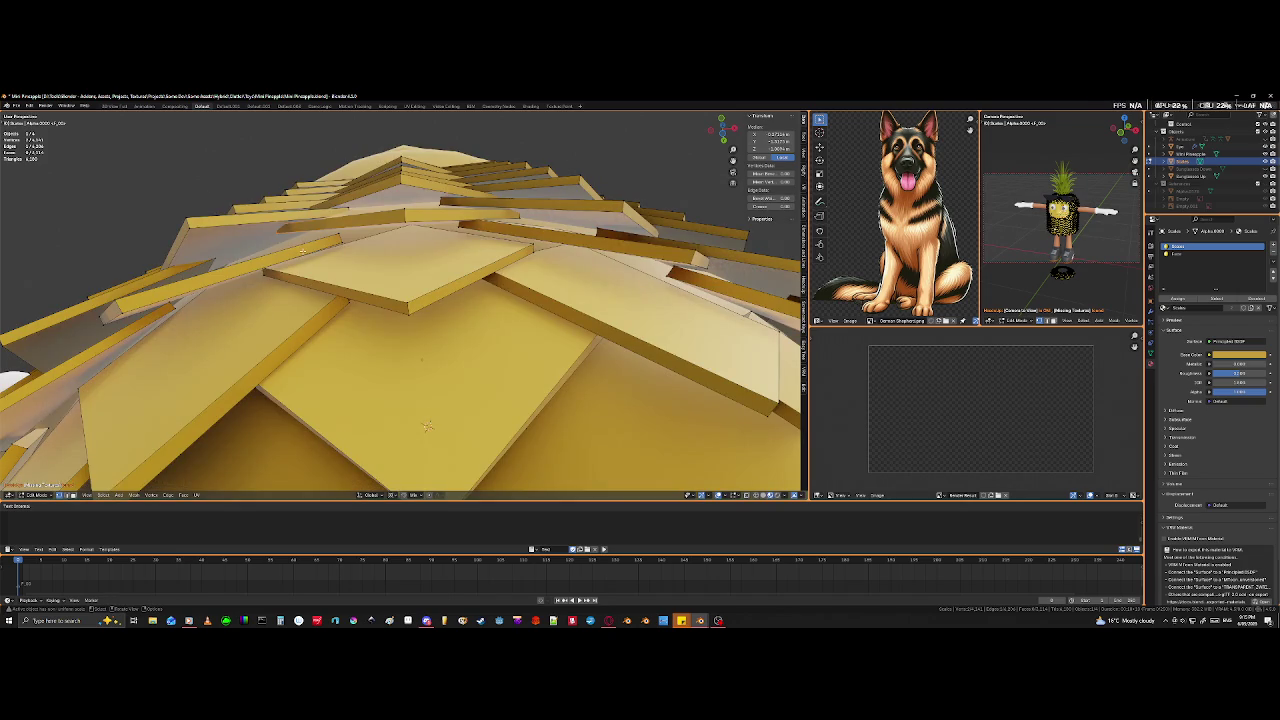
key("g")
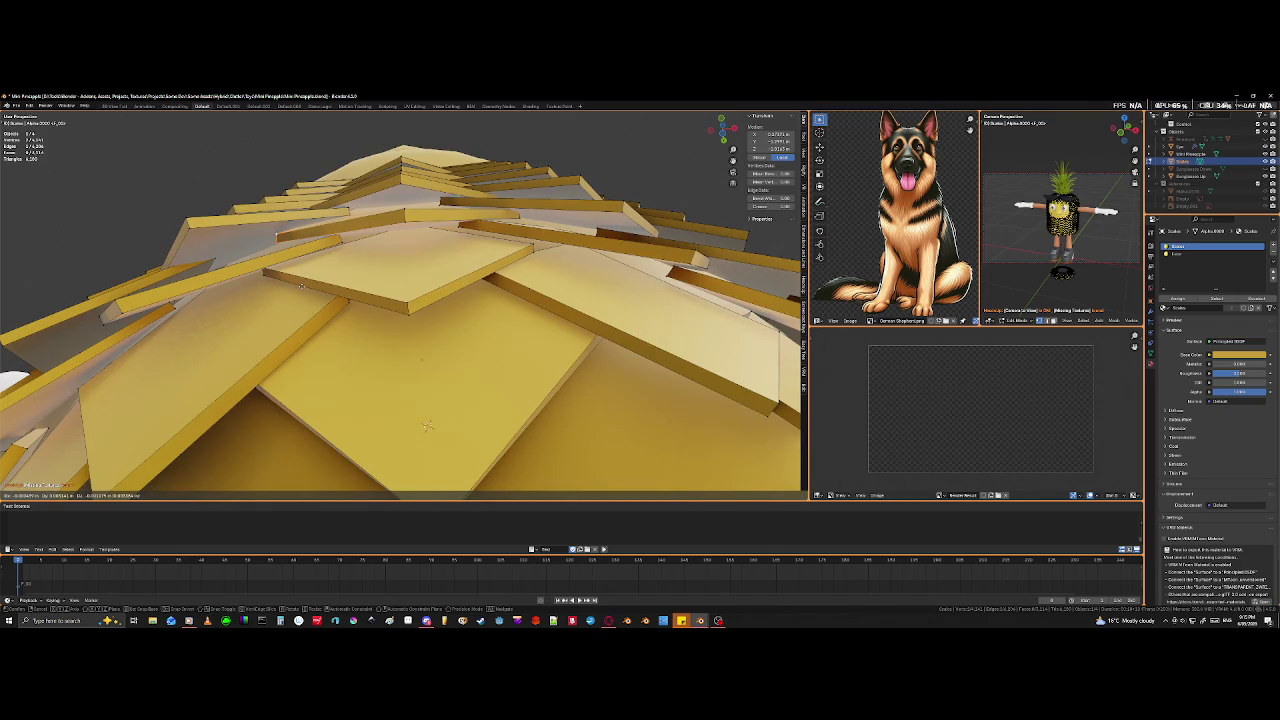
left_click(427, 425)
middle_click_drag(427, 425, 509, 411)
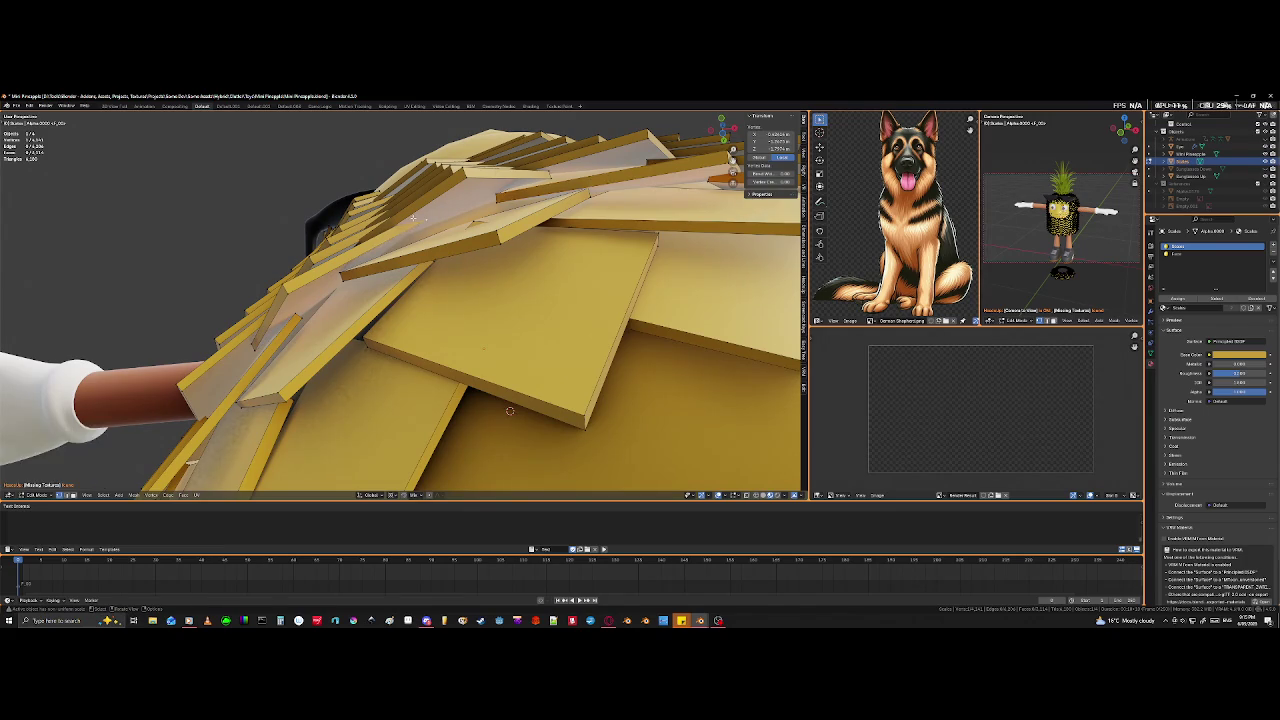
- Select several top tile edges with X-ray and circle select, then move them down
left_click(419, 212)
key("shift+z")
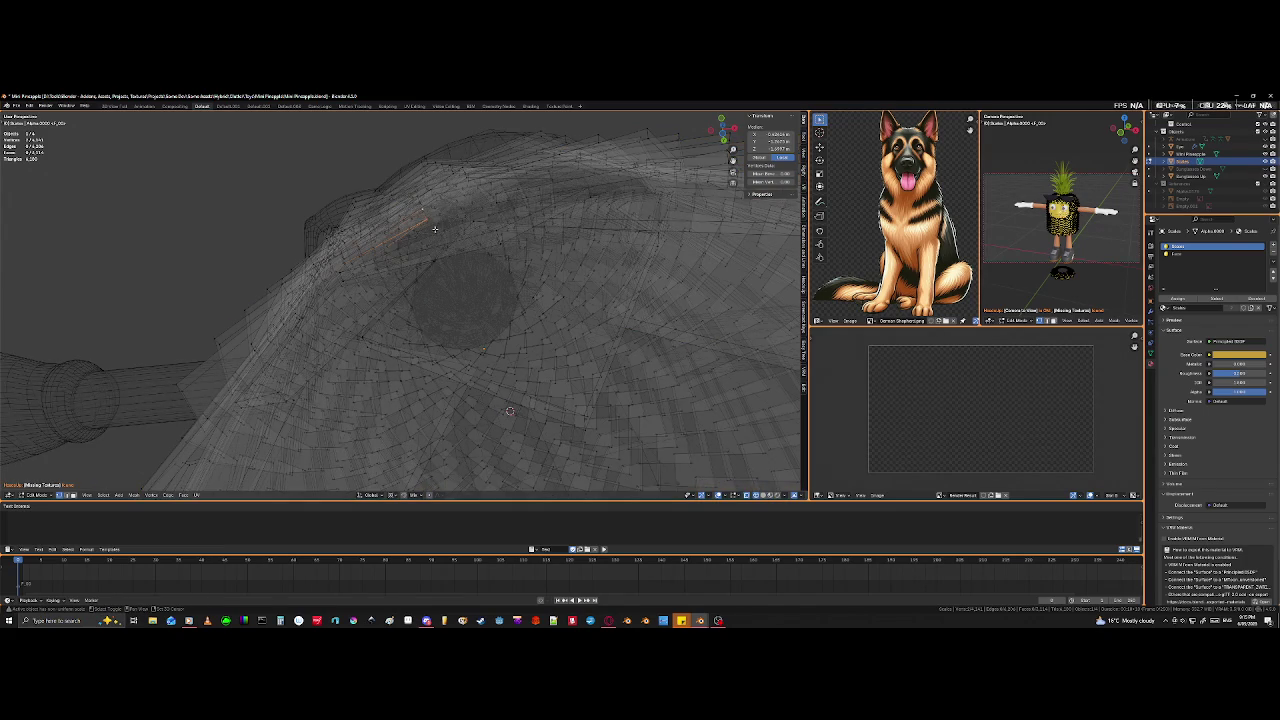
left_click(424, 215, "shift")
middle_click_drag(424, 215, 439, 235)
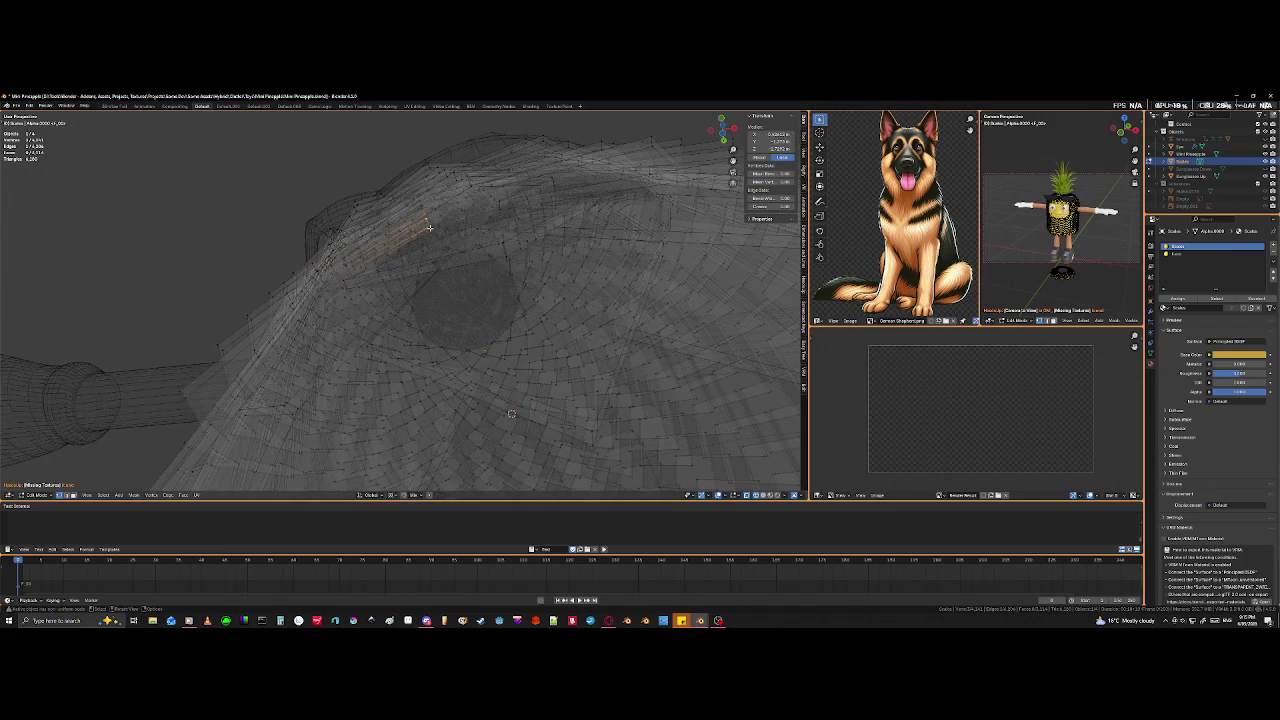
key("c")
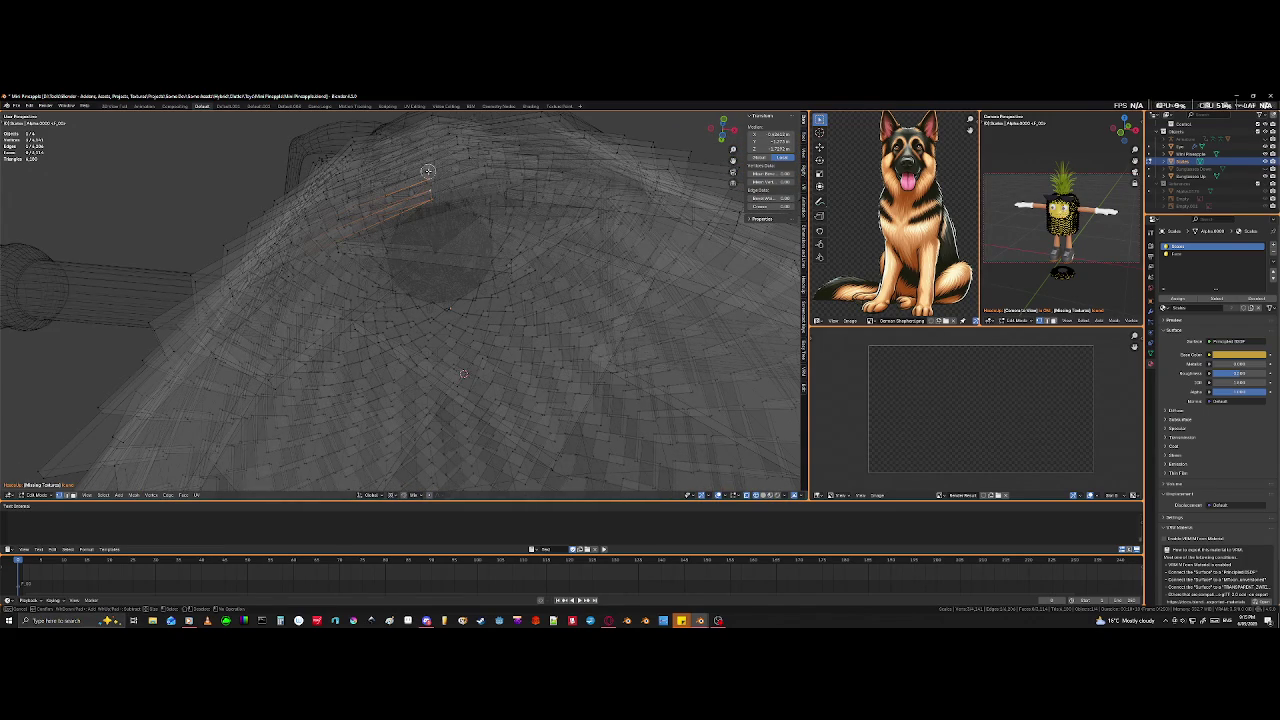
key("Escape")
middle_click_drag(425, 179, 554, 345, "shift")
key("shift+z")
middle_click_drag(494, 427, 368, 482)
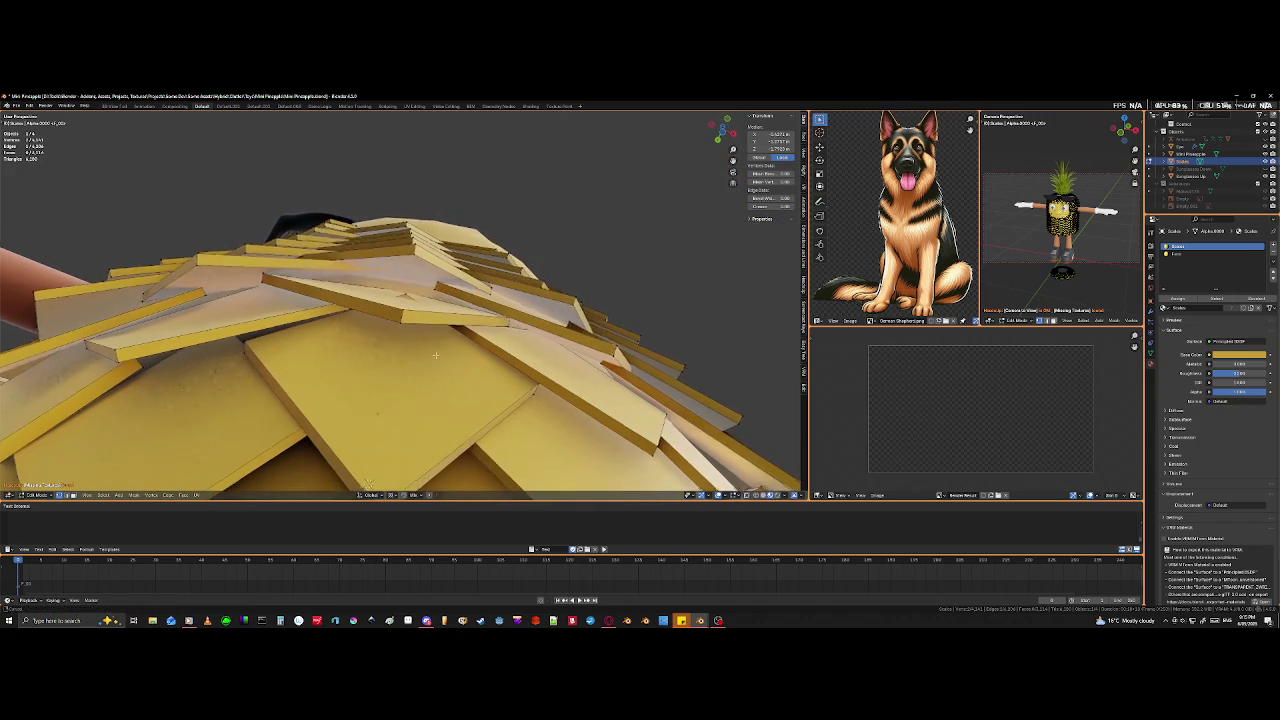
key("g")
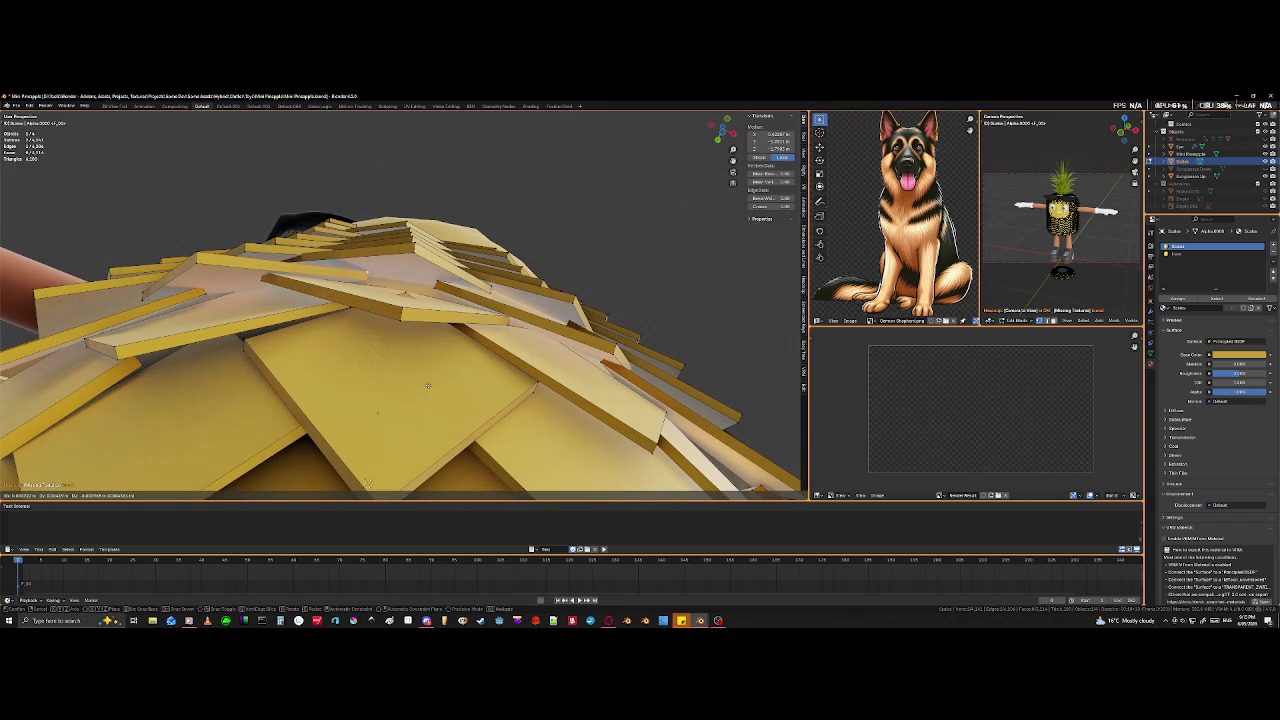
left_click(428, 385)
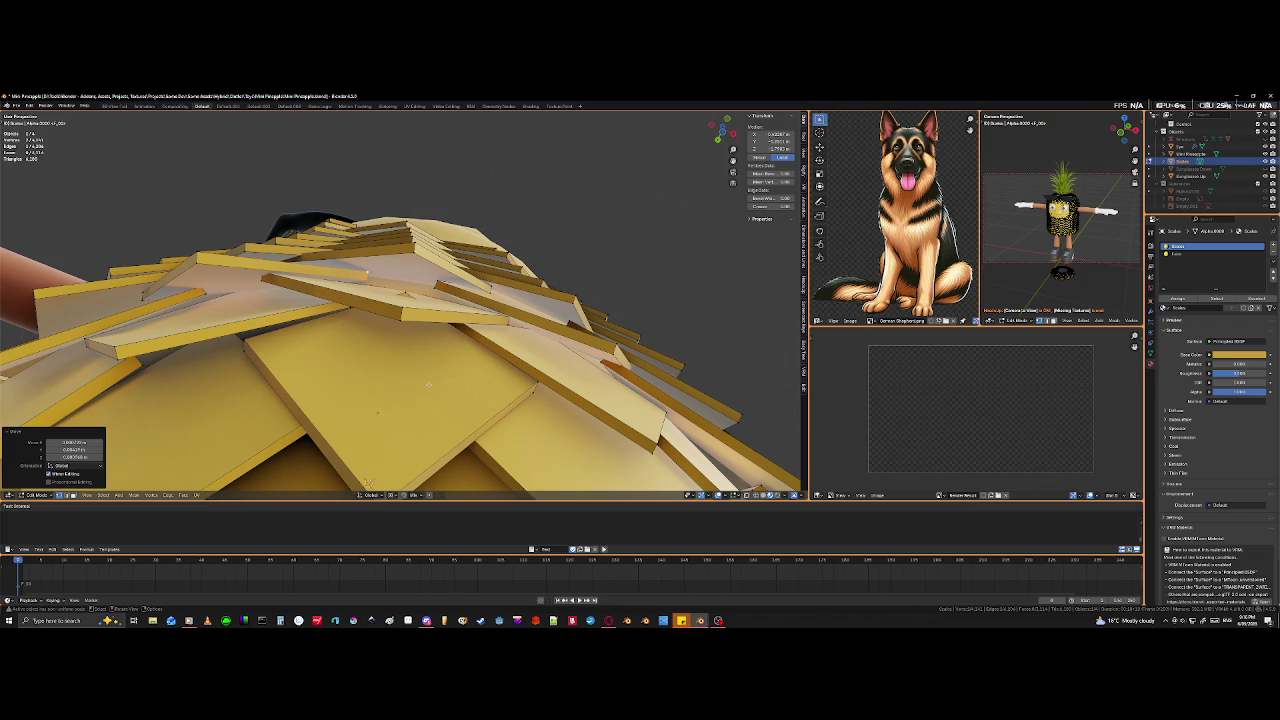
- Move a tile corner across the top of the dome into position
middle_click_drag(443, 377, 421, 331)
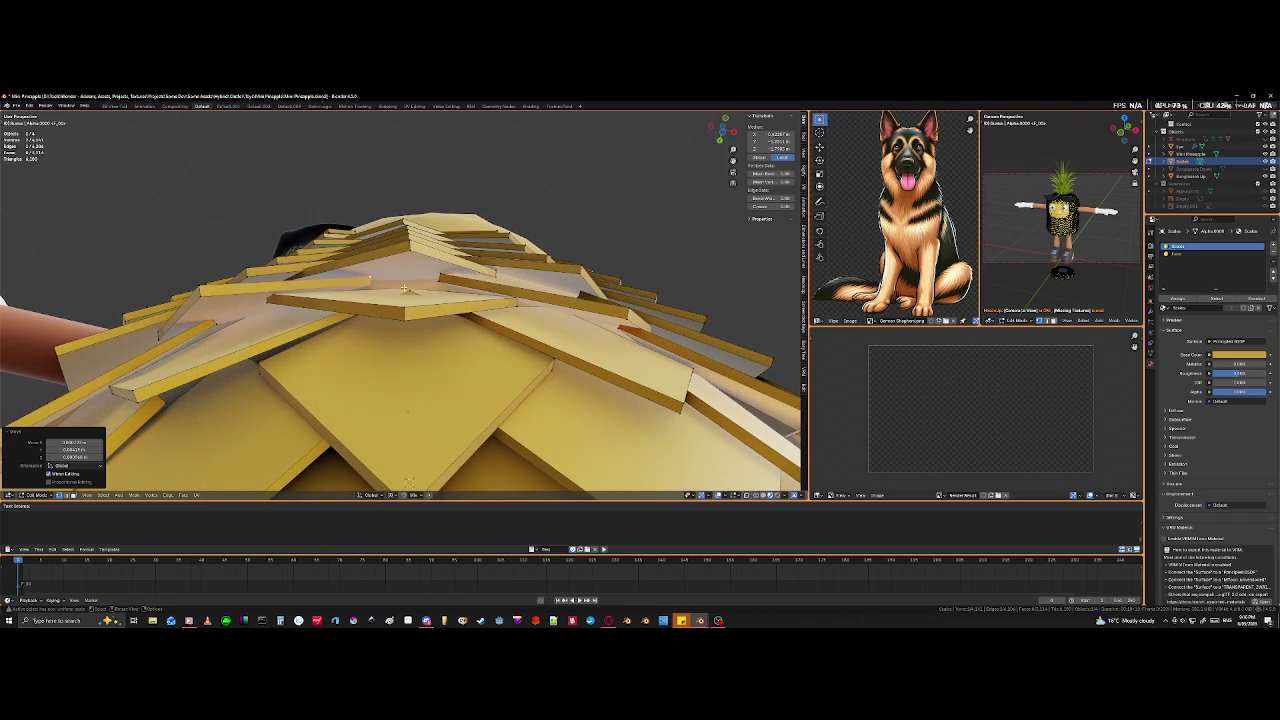
key("shift+z")
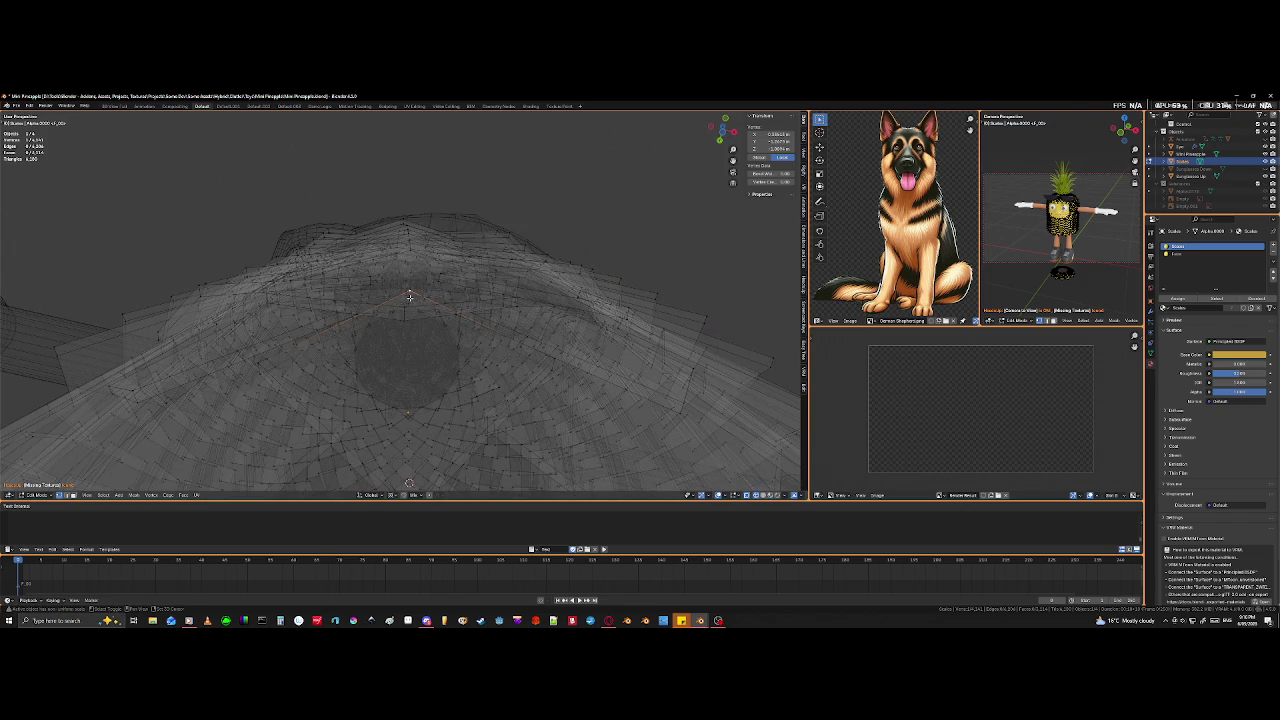
key("shift+z")
middle_click_drag(410, 331, 427, 375)
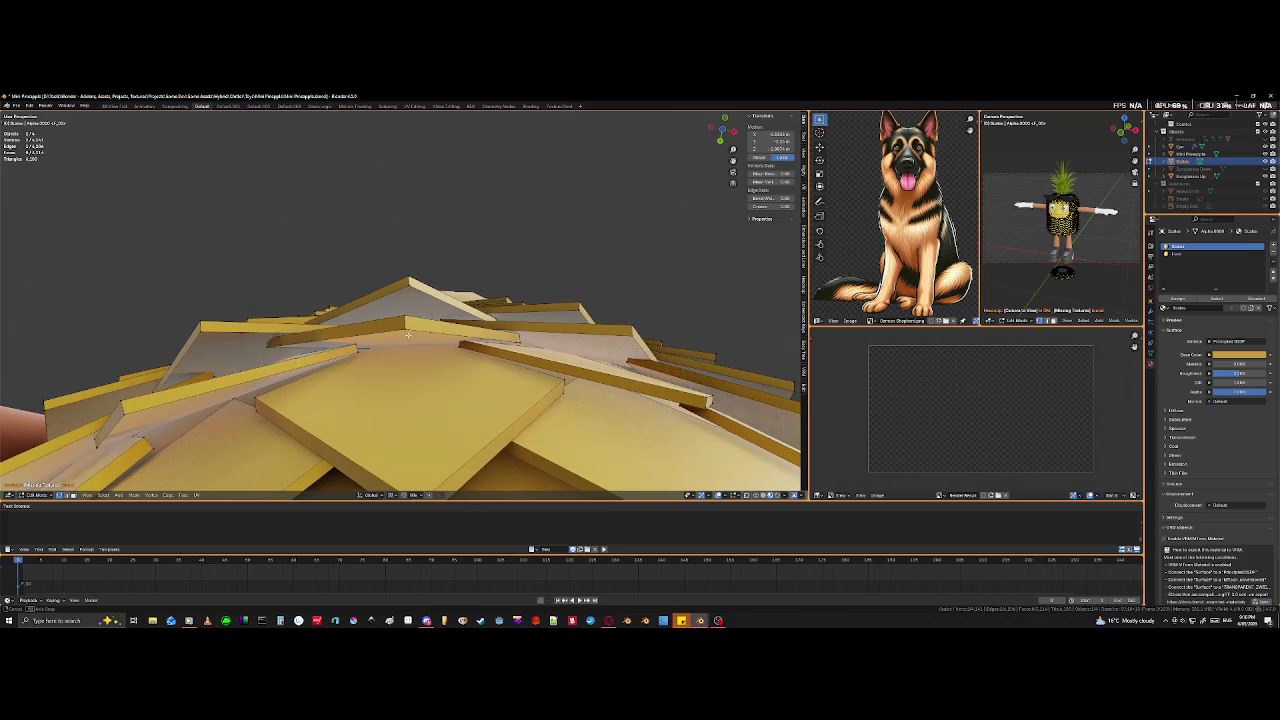
key("g")
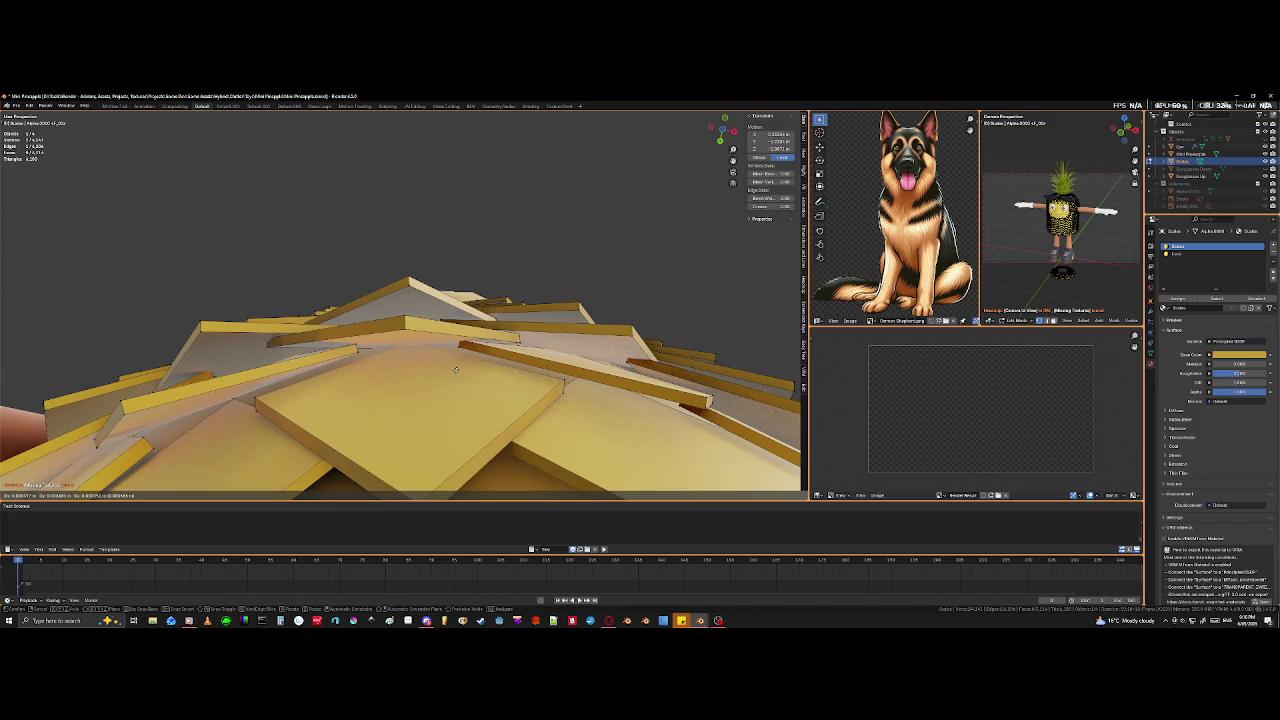
left_click(456, 370)
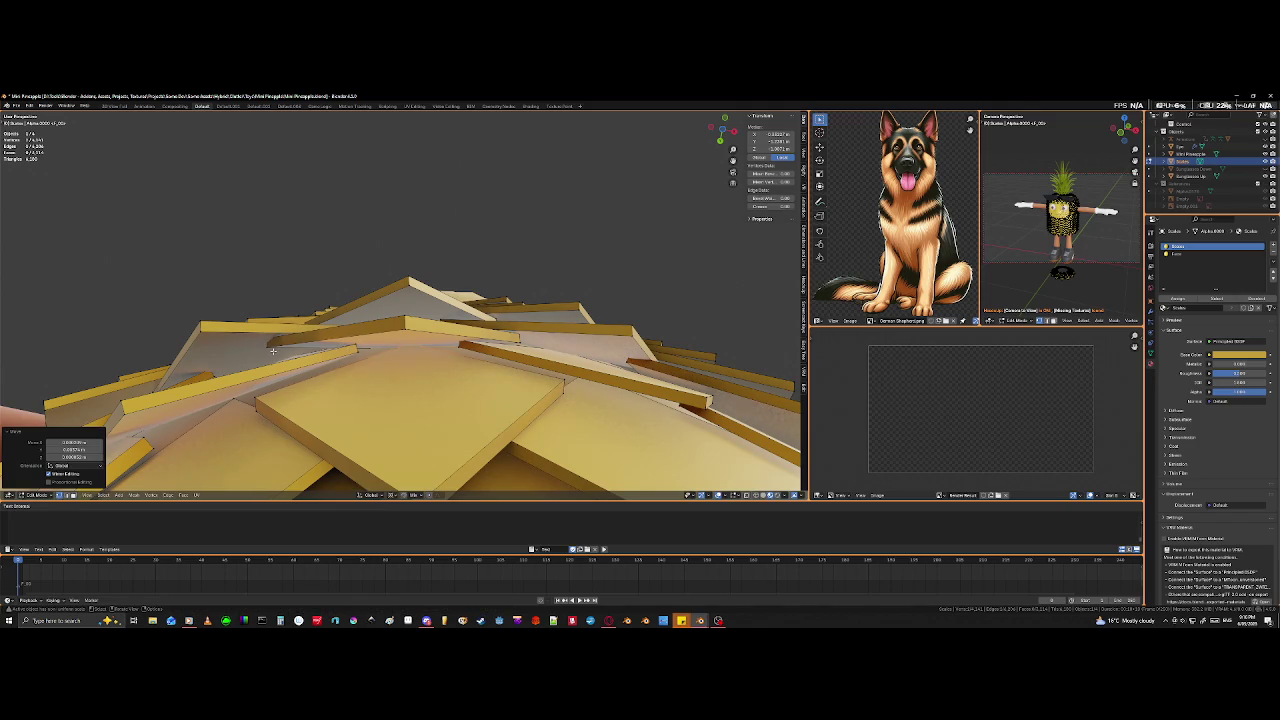
- Reposition two more tile corners to tighten the overlapping layers
key("shift+z")
key("shift+z")
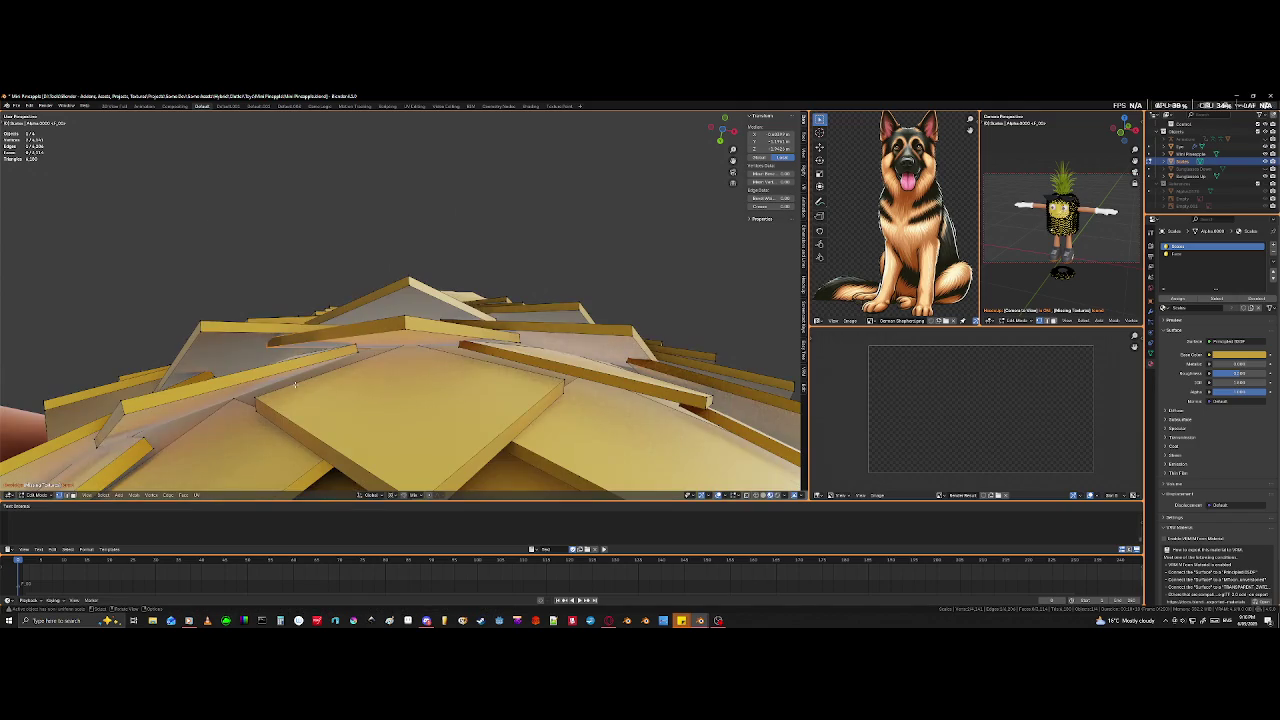
key("g")
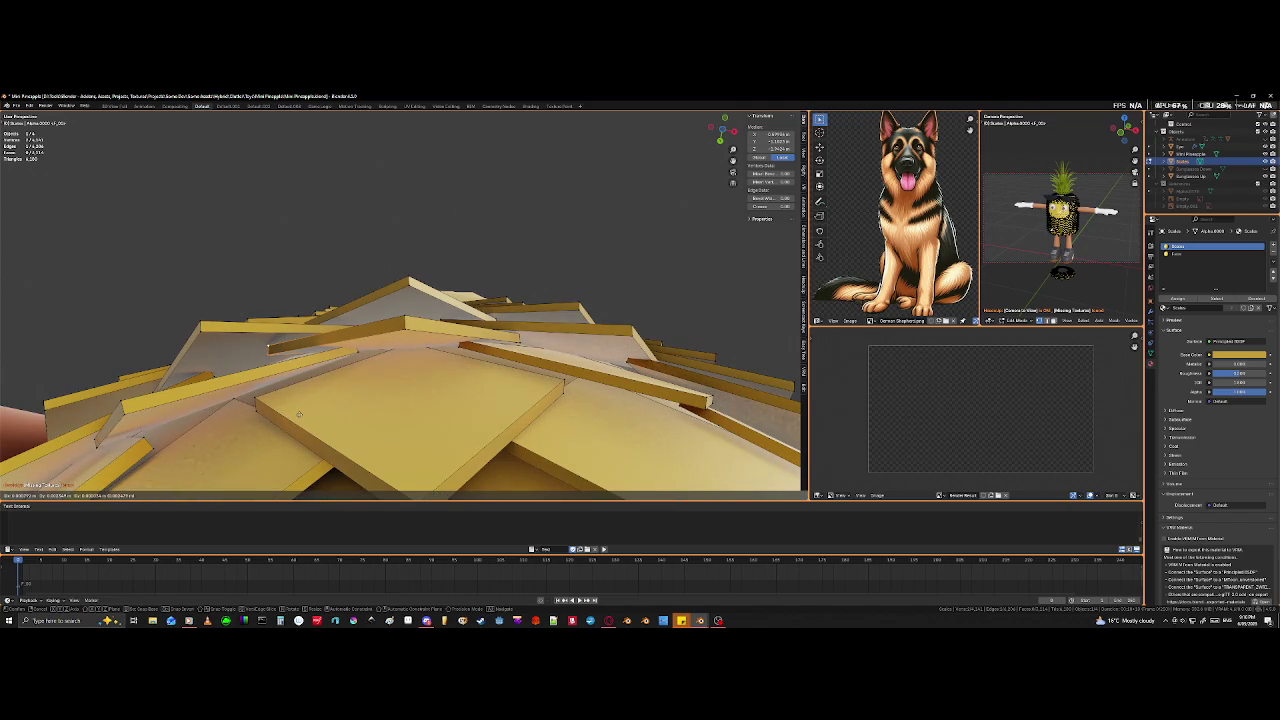
left_click(328, 372)
key("shift+z")
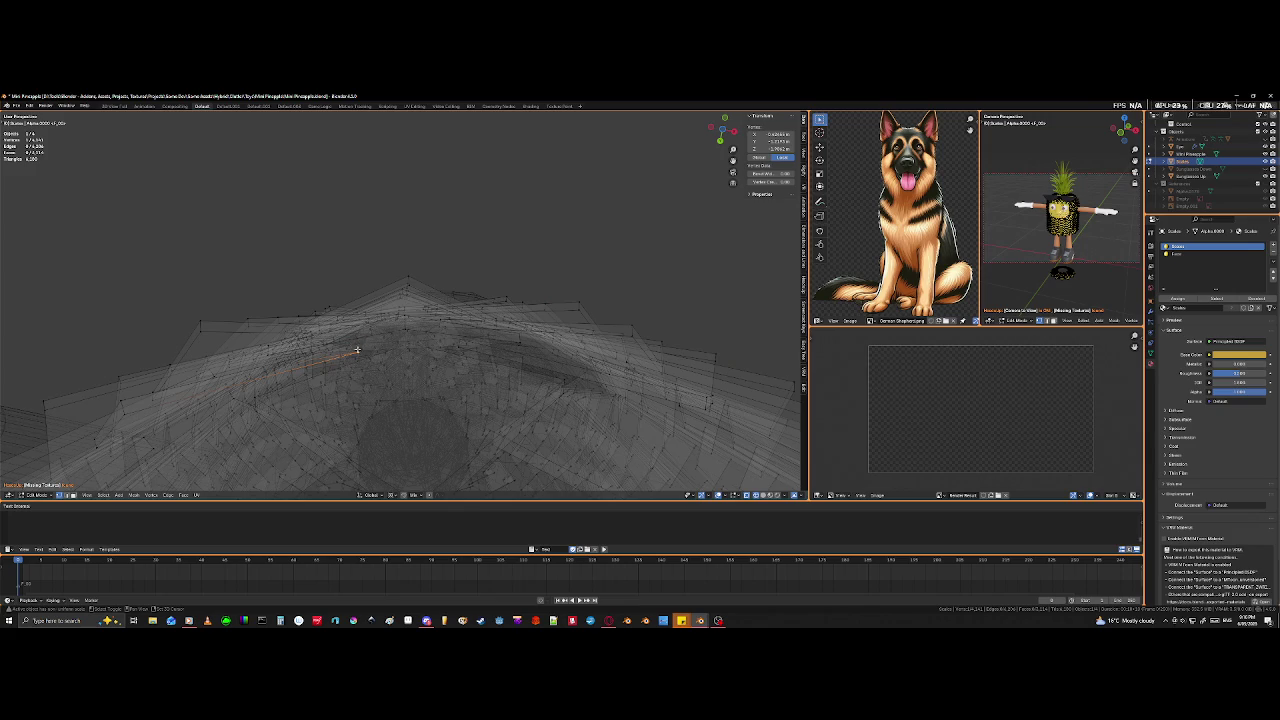
key("shift+z")
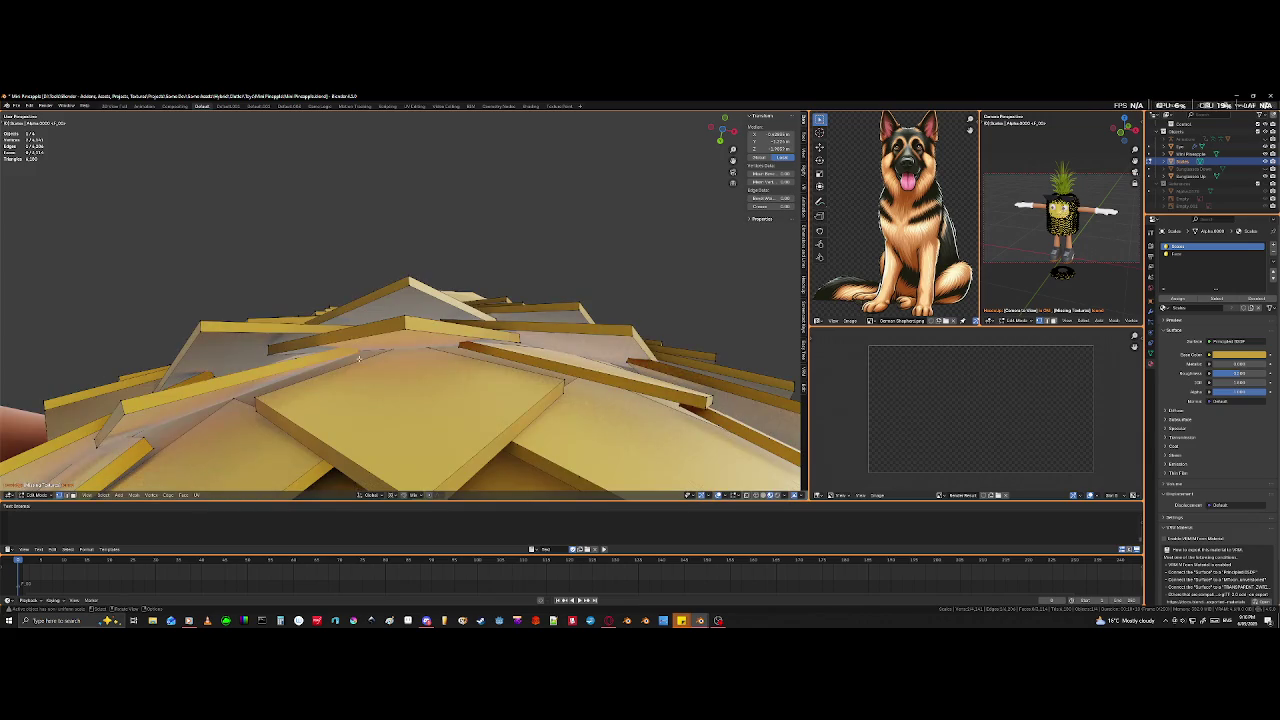
key("g")
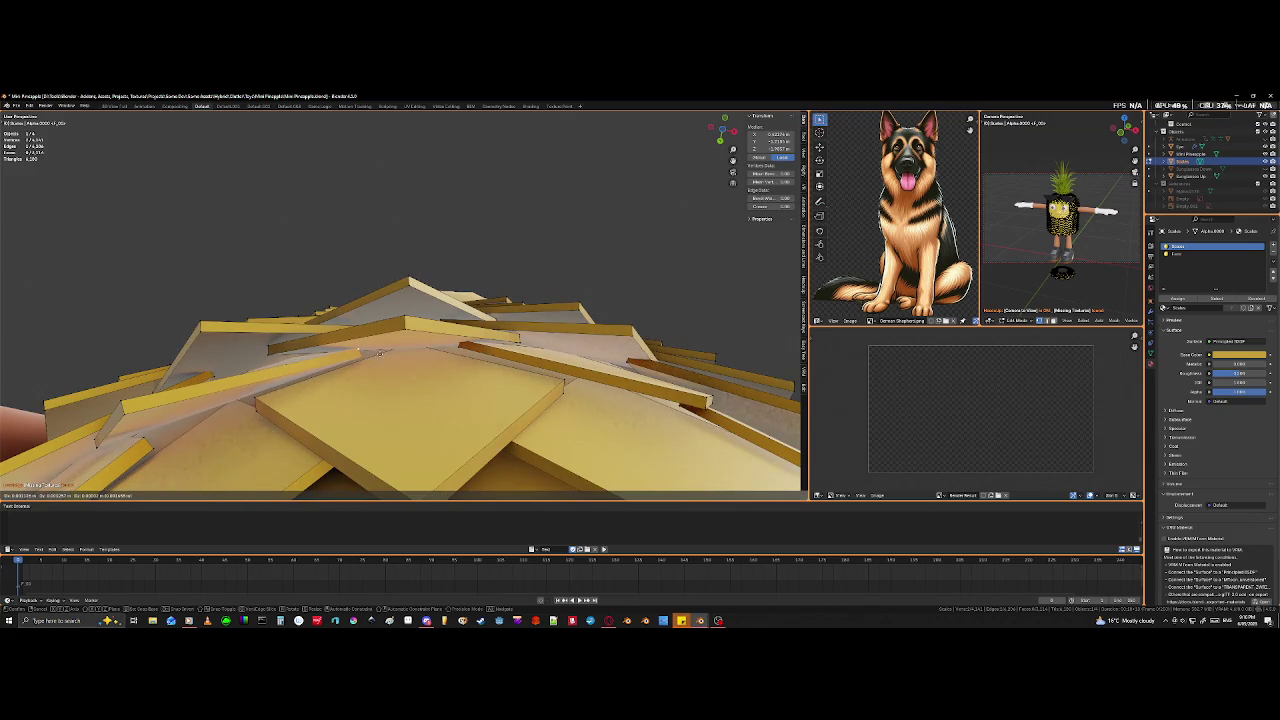
left_click(379, 360)
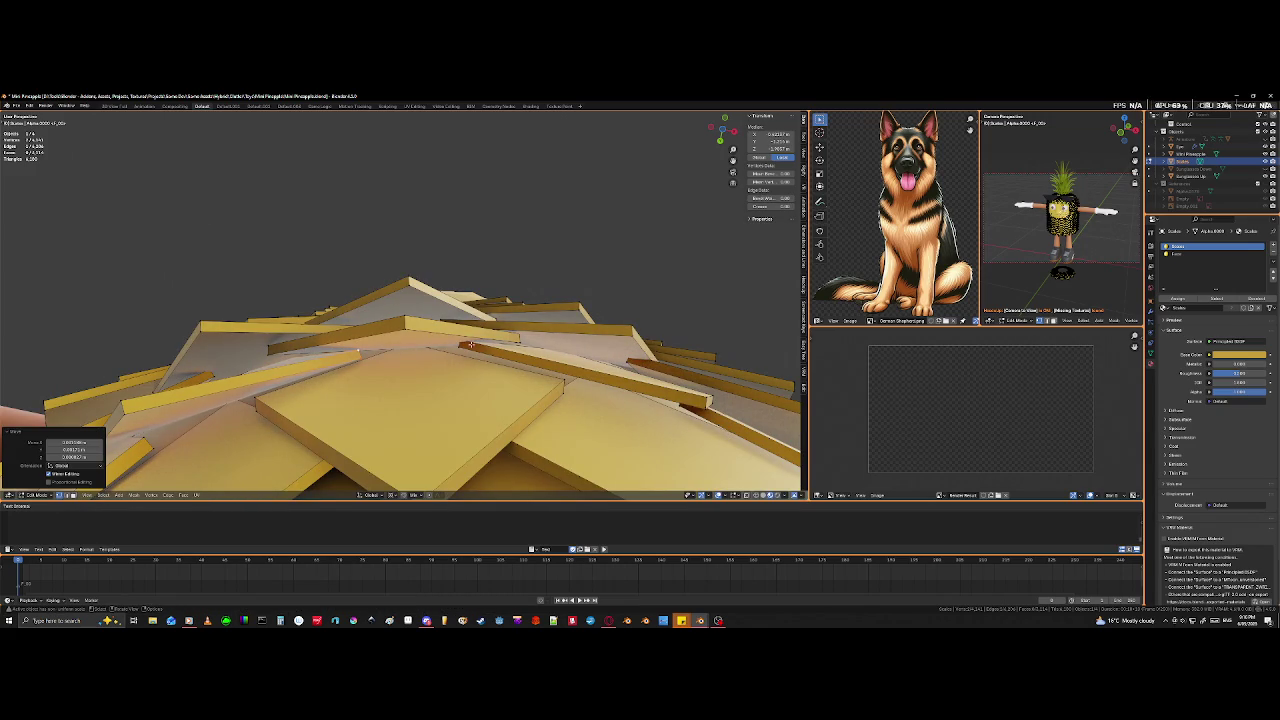
- Select the tile strip along the top edge with X-ray and move it down
key("alt+z")
left_click(460, 341)
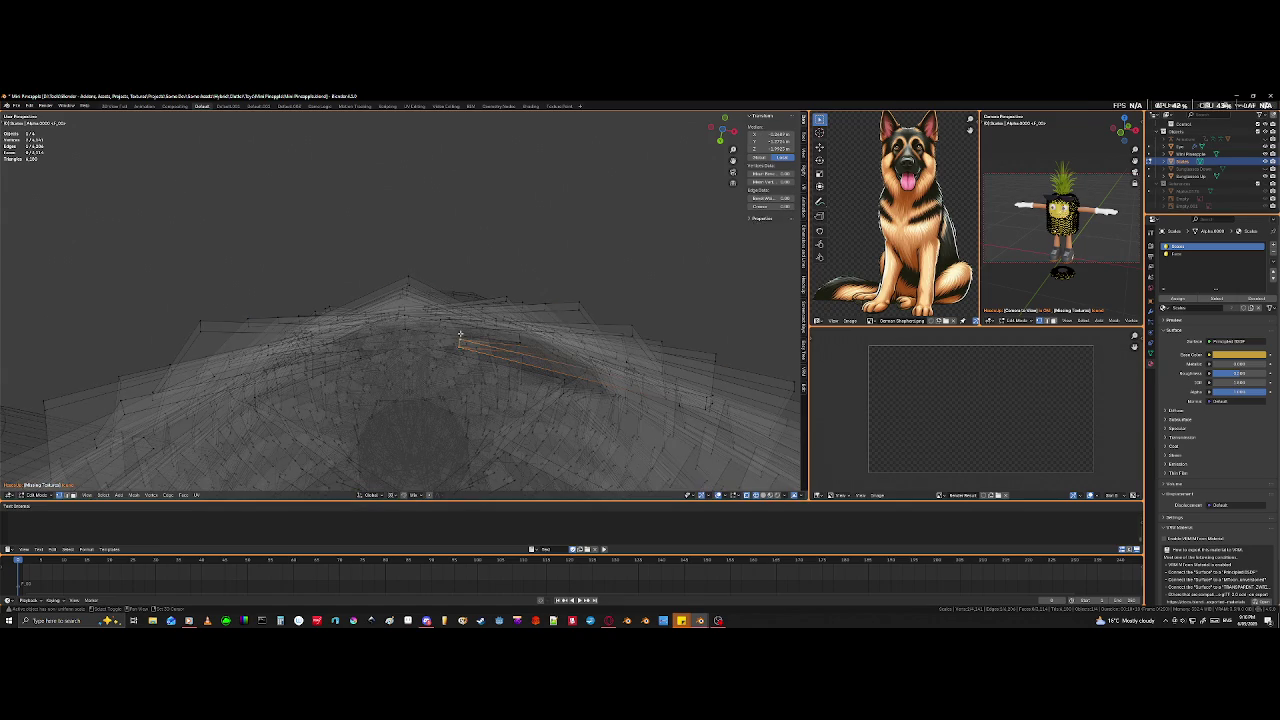
key("alt+z")
key("g")
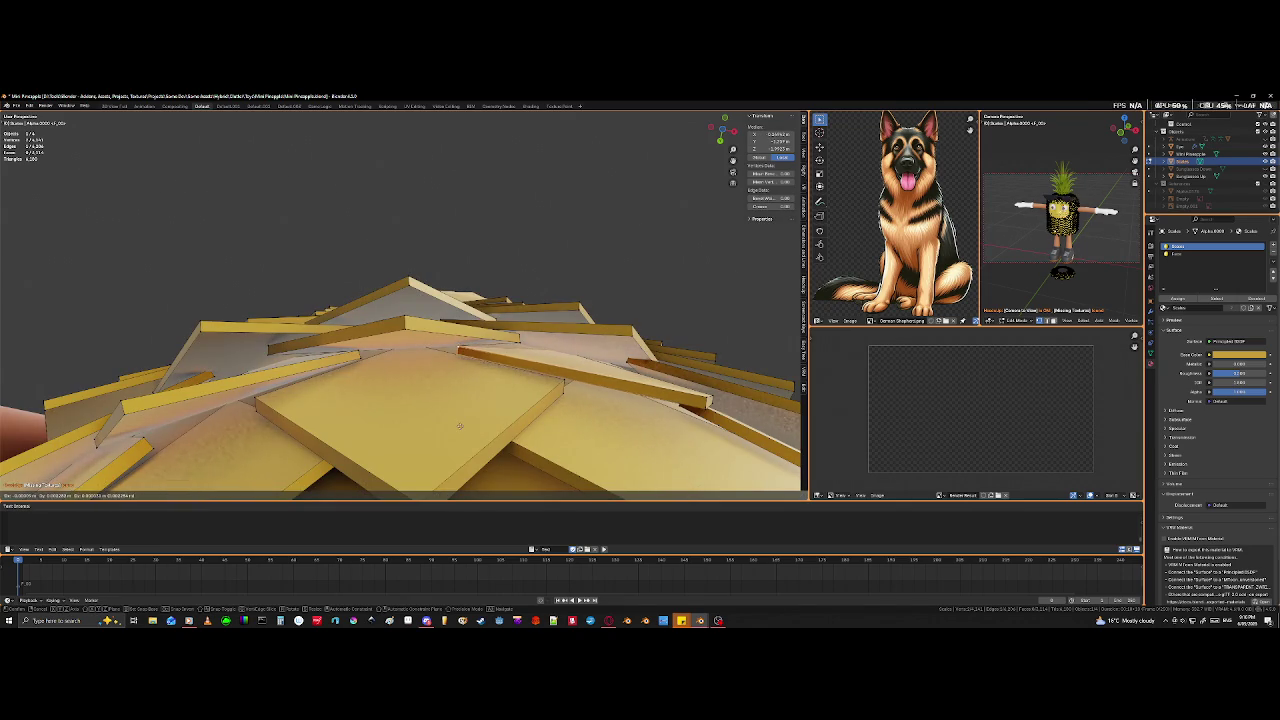
left_click(459, 426)
mouse_move(459, 426)
middle_mouse_down()
mouse_move(414, 330)
mouse_move(409, 347)
mouse_move(285, 383)
mouse_move(436, 437)
mouse_move(140, 421)
middle_mouse_up()
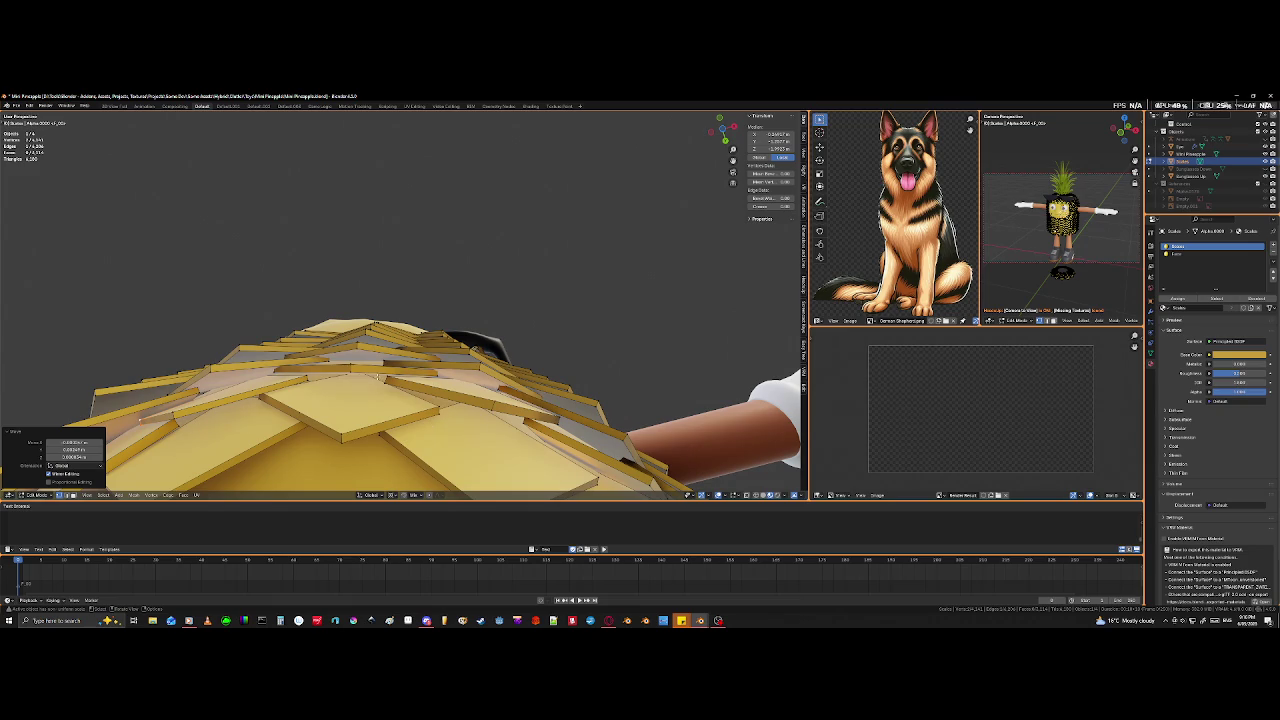
middle_click_drag(420, 390, 430, 402)
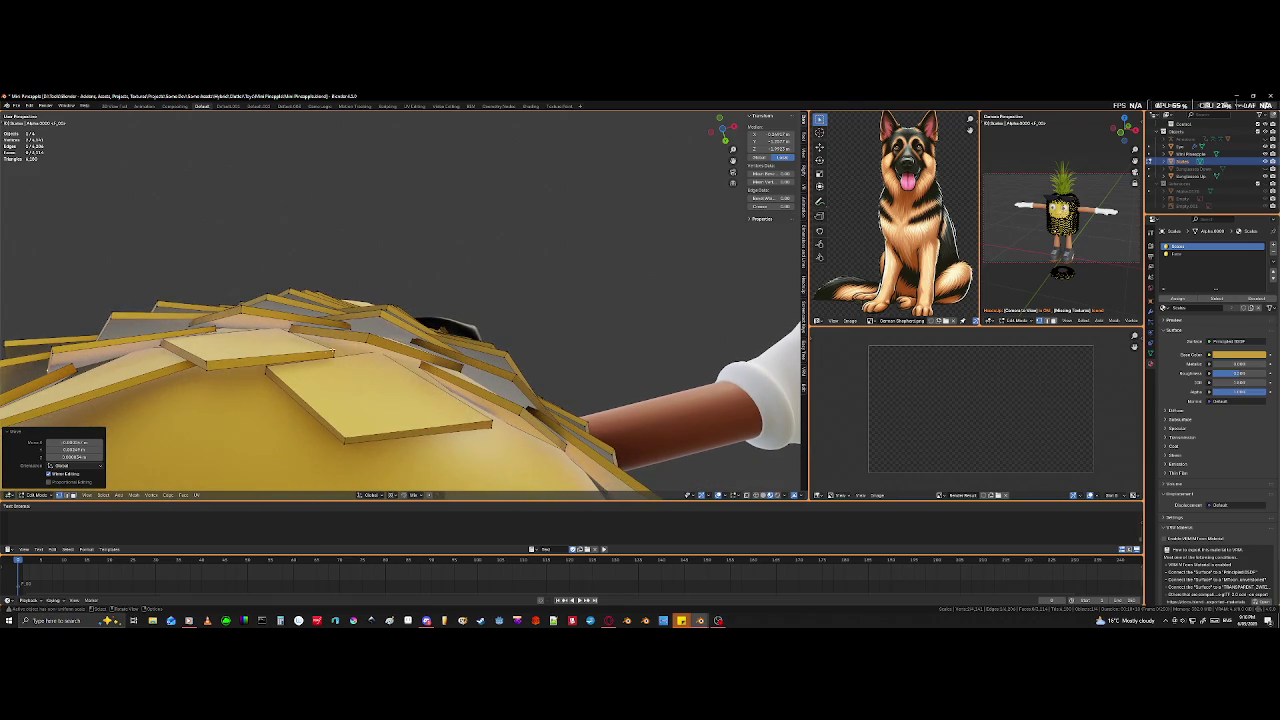
- Undo a move, then nudge a top tile corner into place over several grabs
key("ctrl+z")
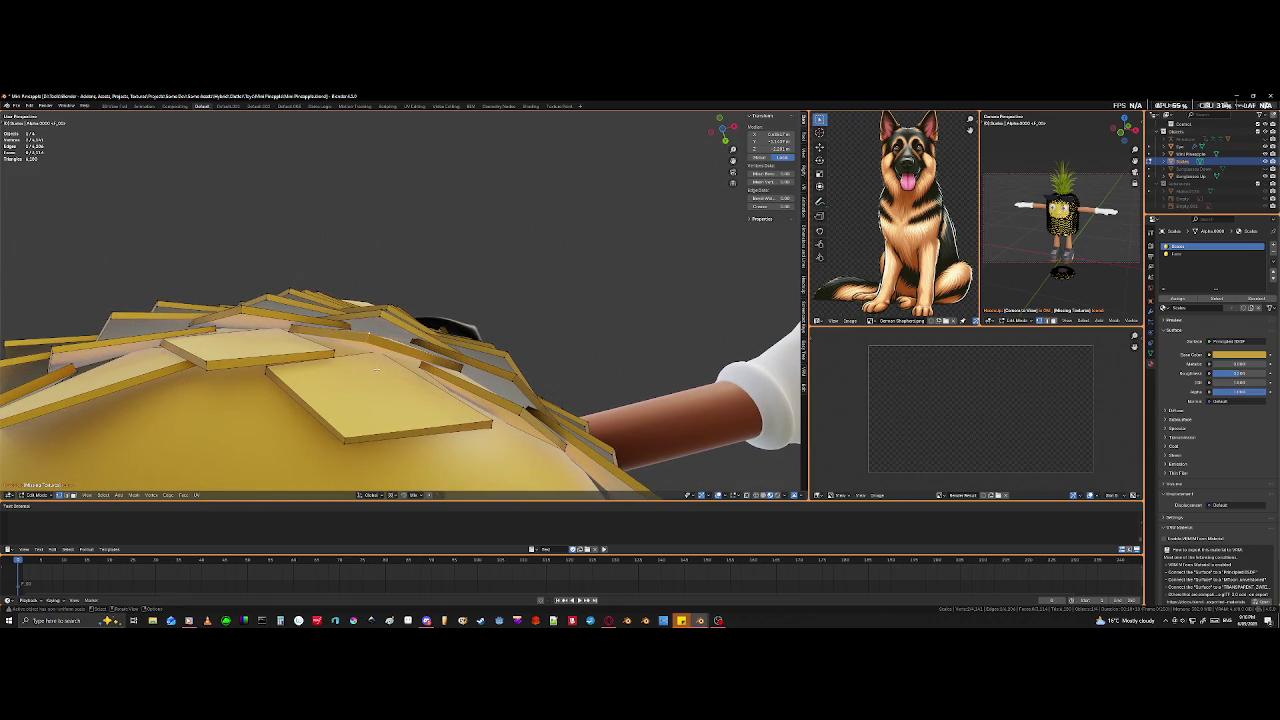
key("g")
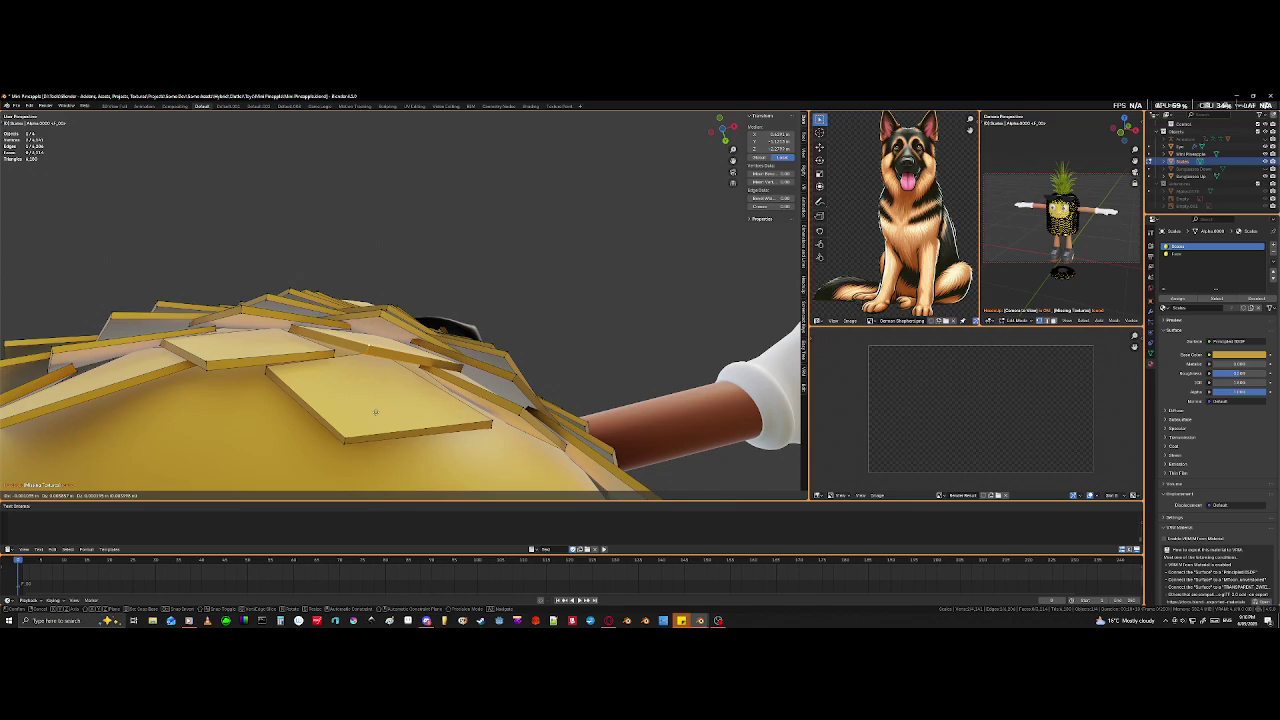
left_click(375, 411)
middle_click_drag(375, 411, 375, 340)
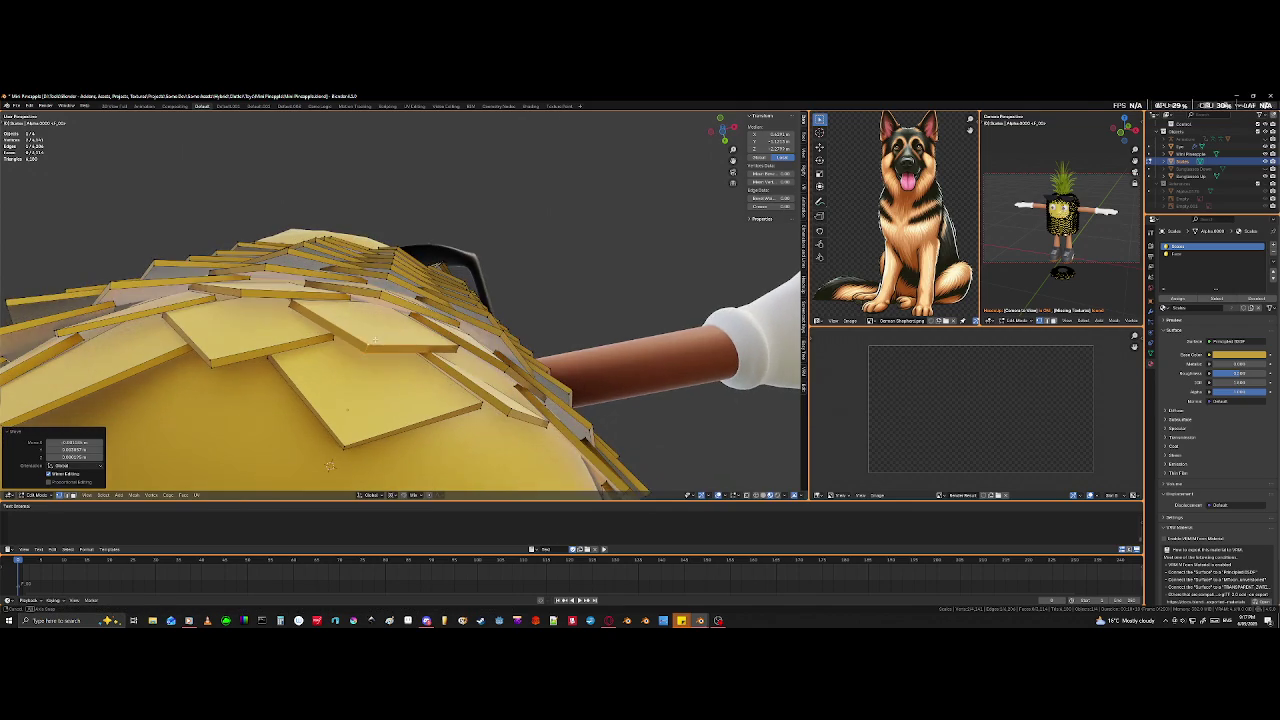
key("ctrl+z")
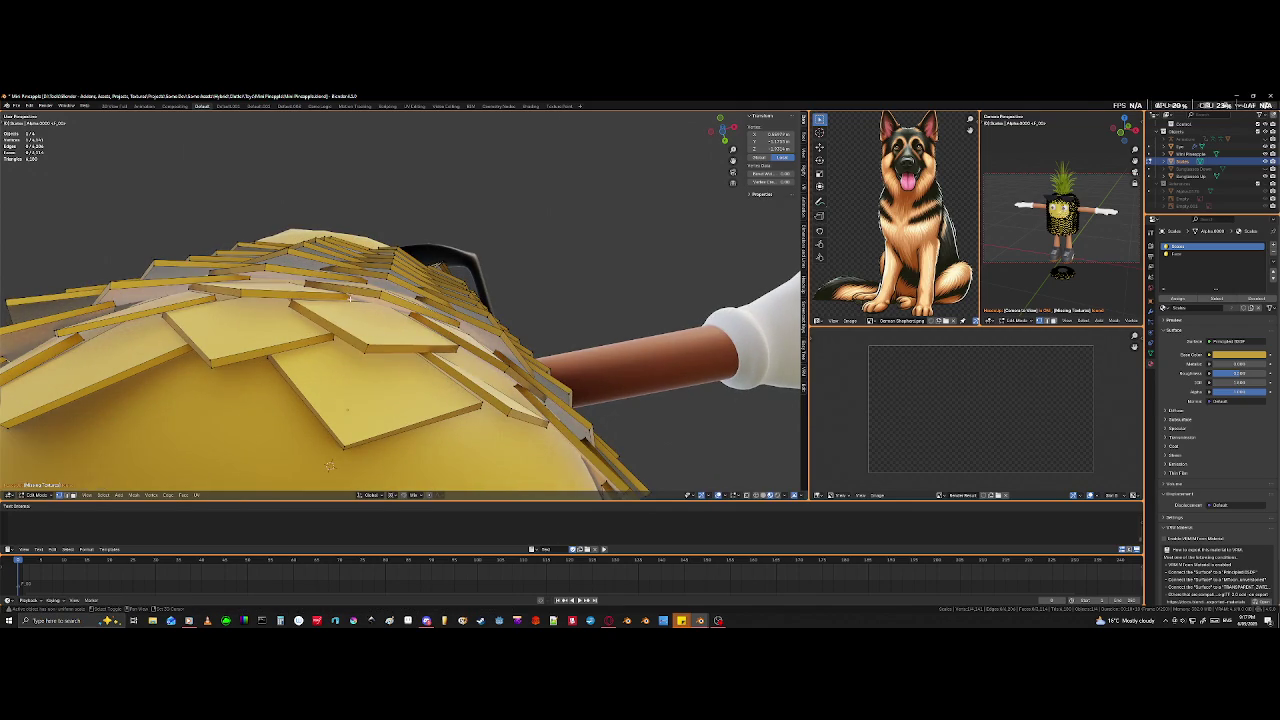
key("alt+z")
key("alt+z")
key("g")
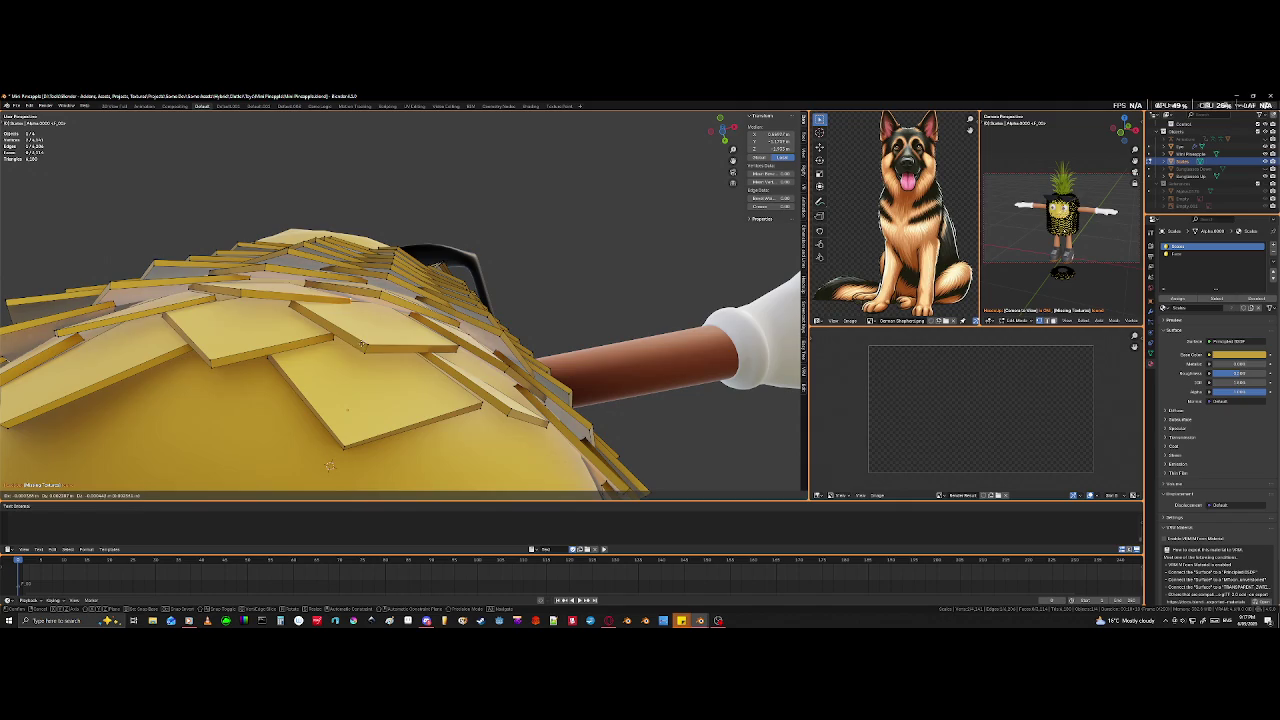
left_click(369, 335)
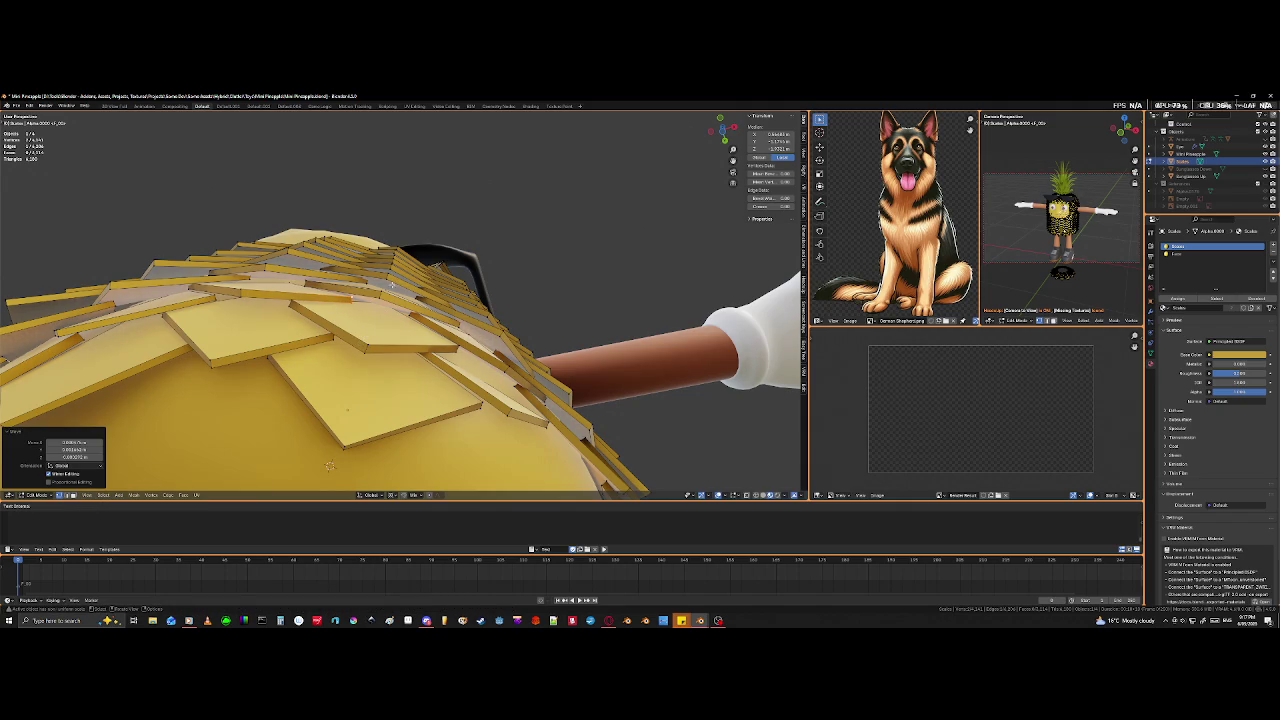
key("g")
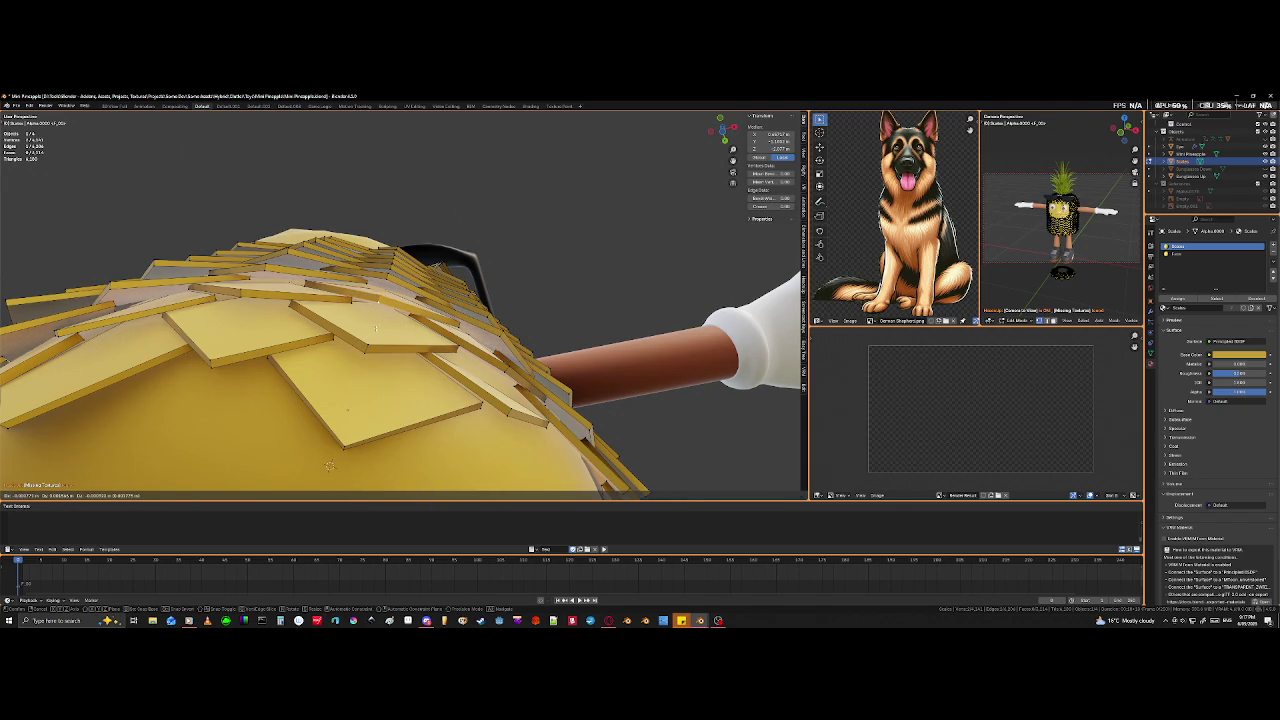
left_click(376, 327)
- In X-ray, pick hidden corners of a top tile and move them to close the gap
key("shift+z")
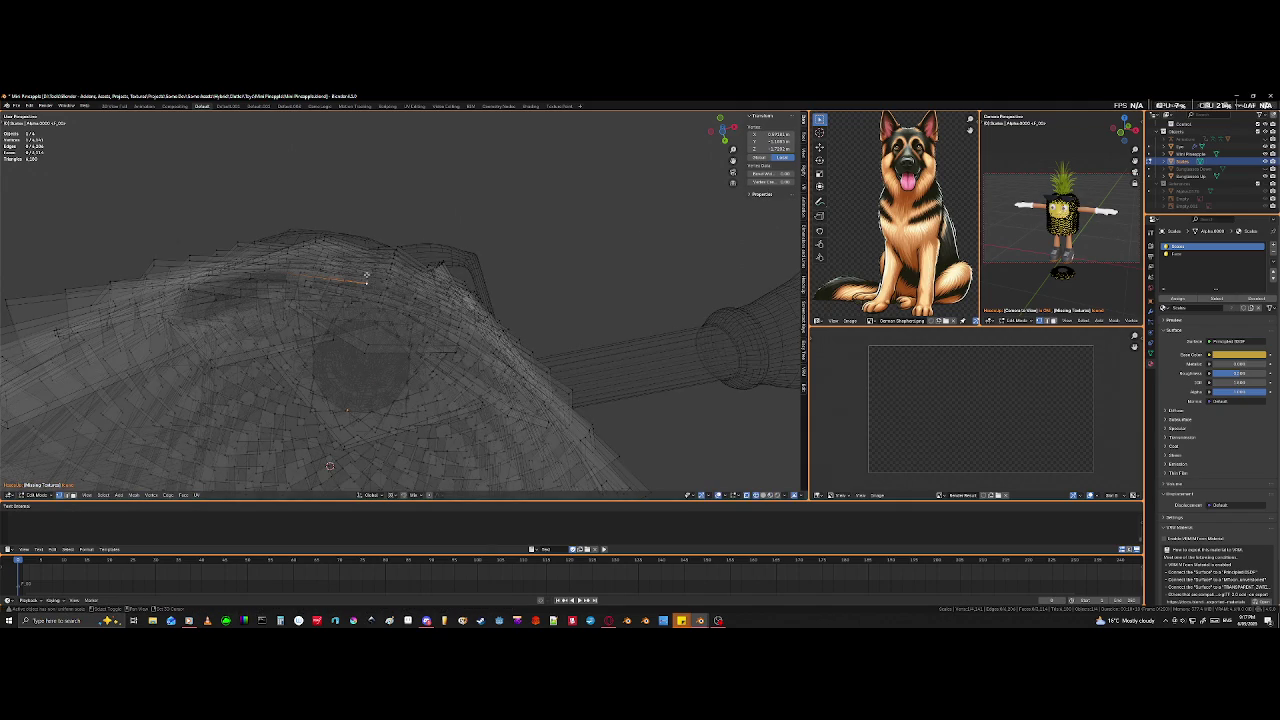
key("shift+z")
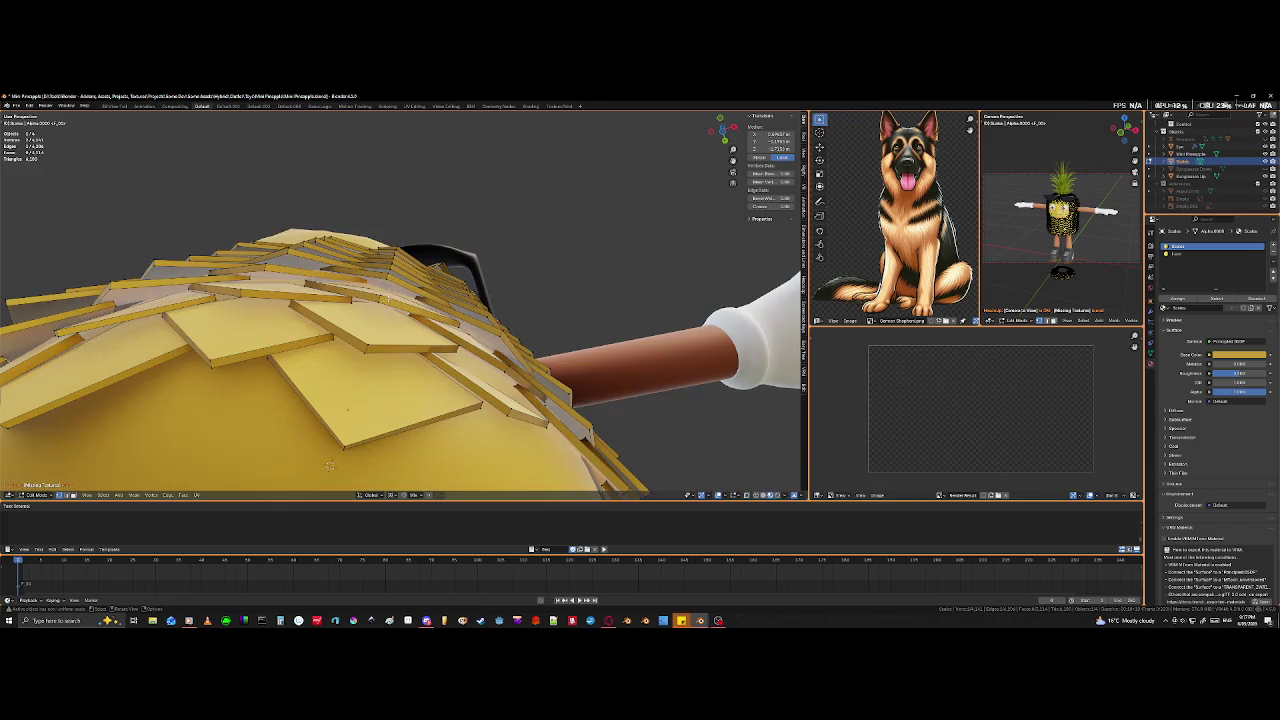
key("g")
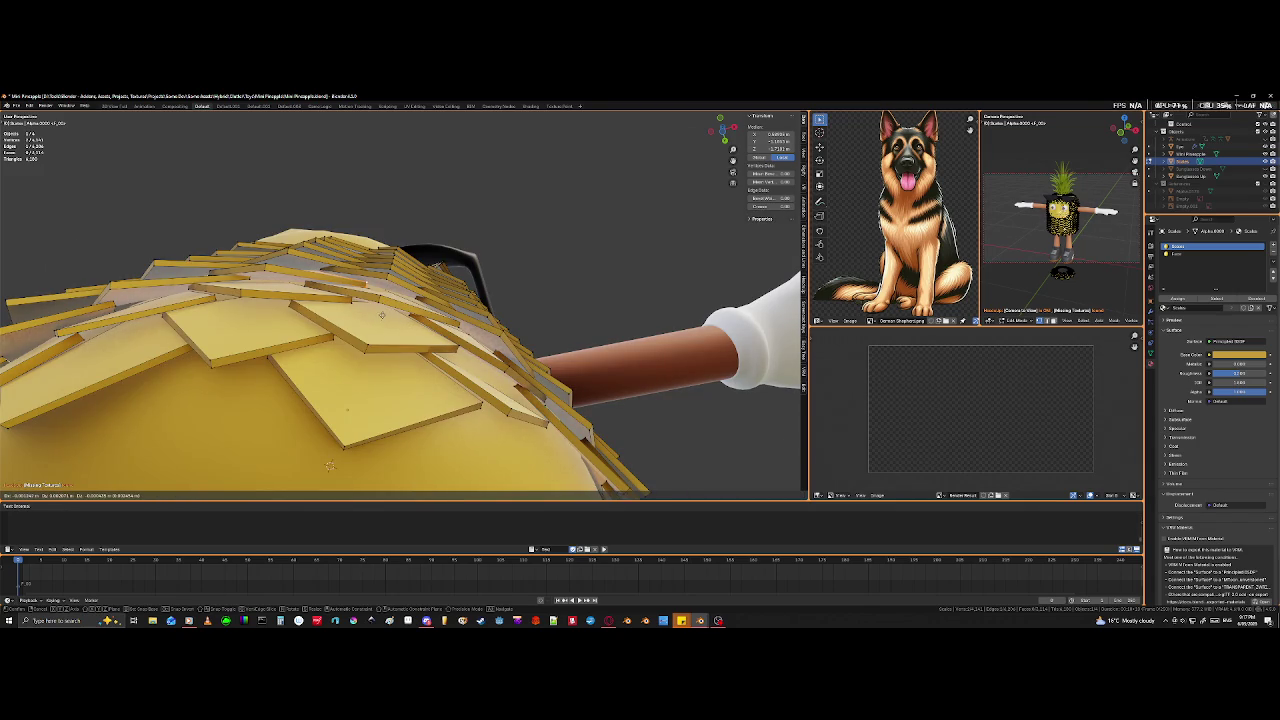
left_click(381, 314)
middle_click_drag(381, 314, 349, 316)
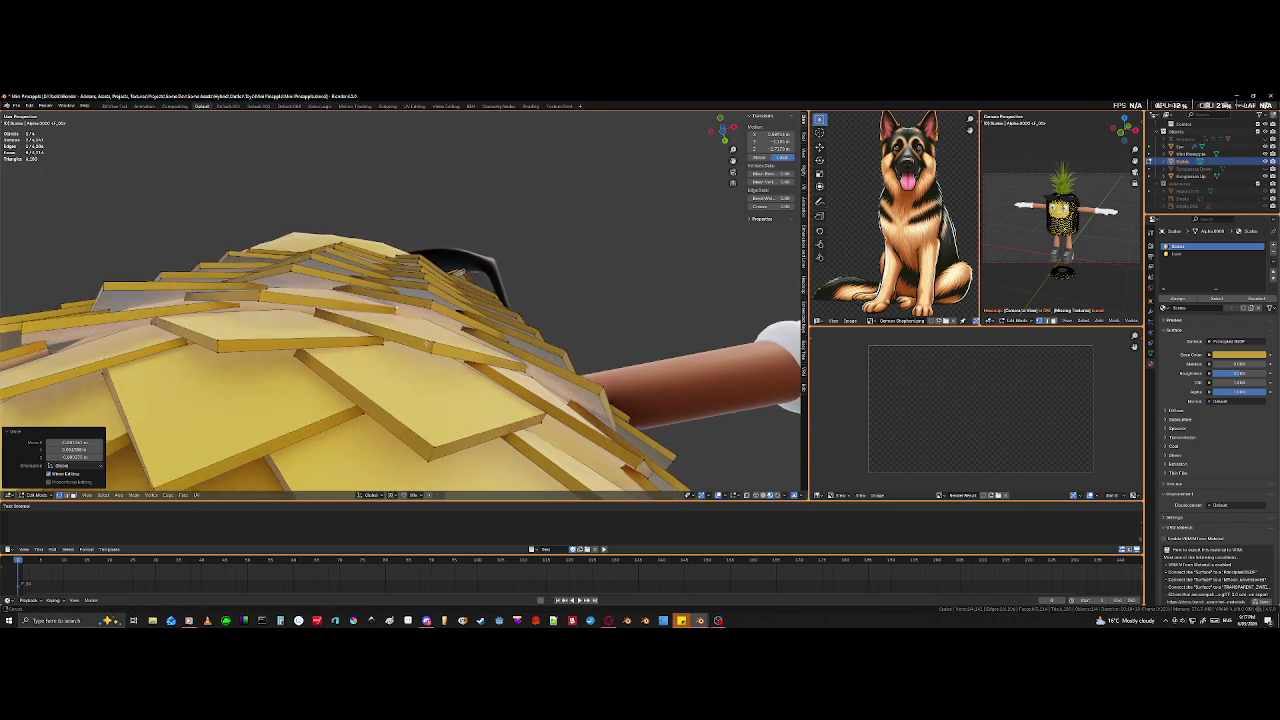
key("shift+z")
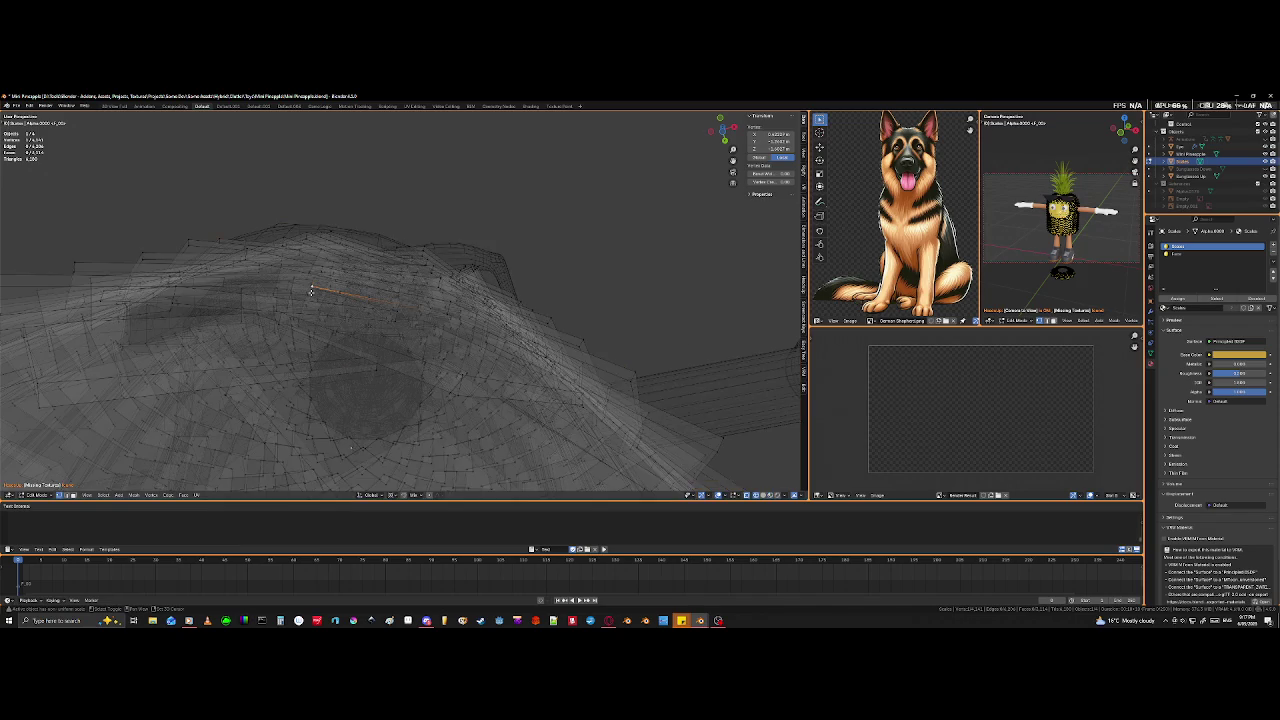
left_click(313, 283, "shift")
key("shift+z")
key("g")
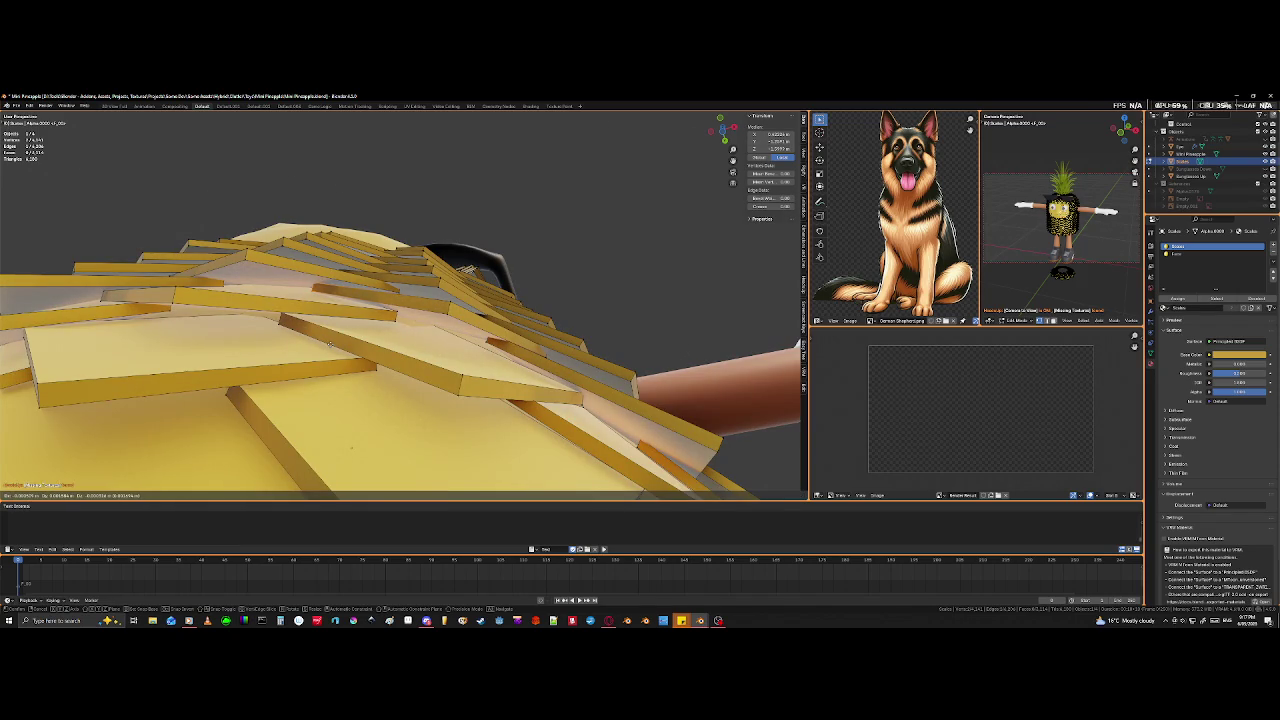
left_click(330, 343)
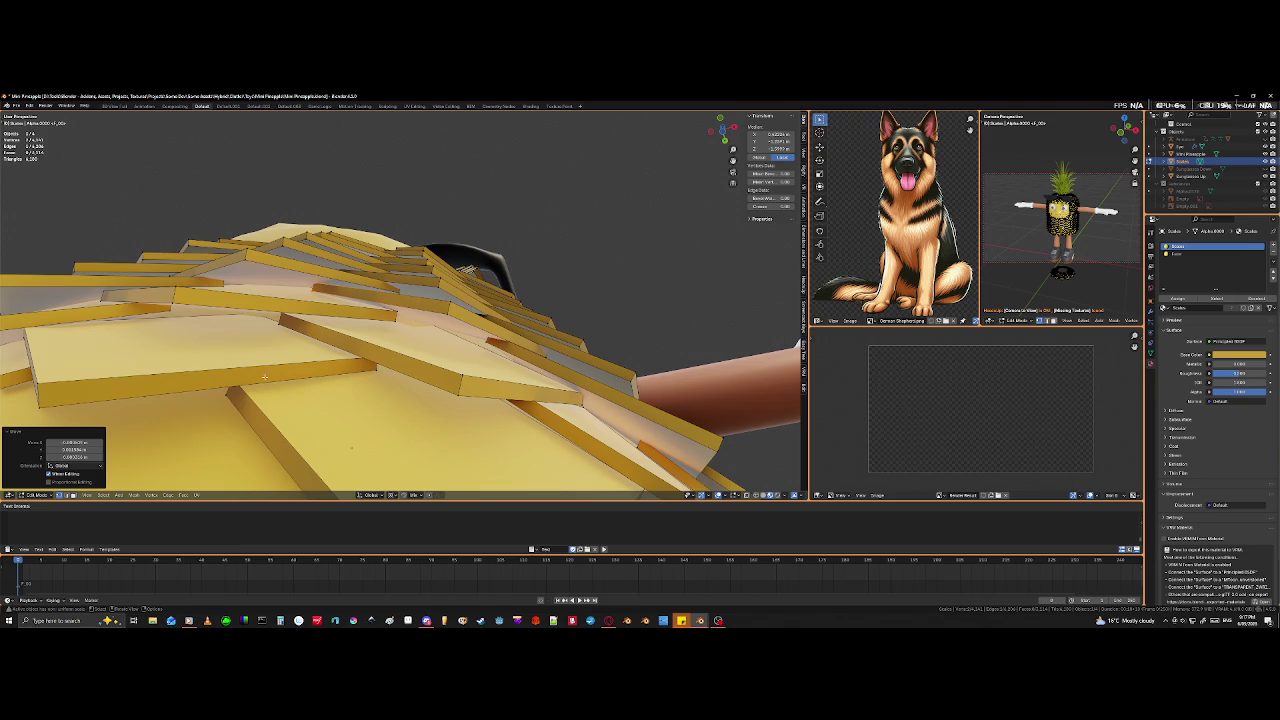
- Select an edge of a tile near the top and pull it down into position
middle_click_drag(408, 343, 303, 461)
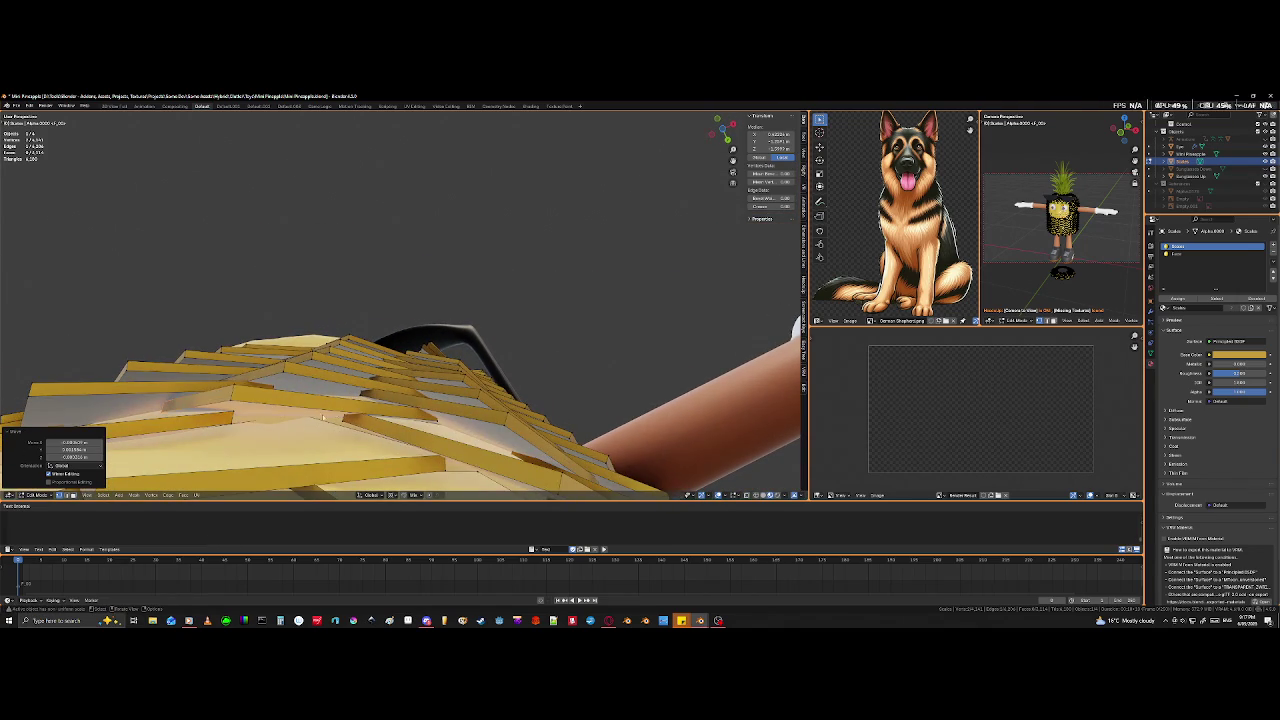
left_click(343, 426)
key("shift+z")
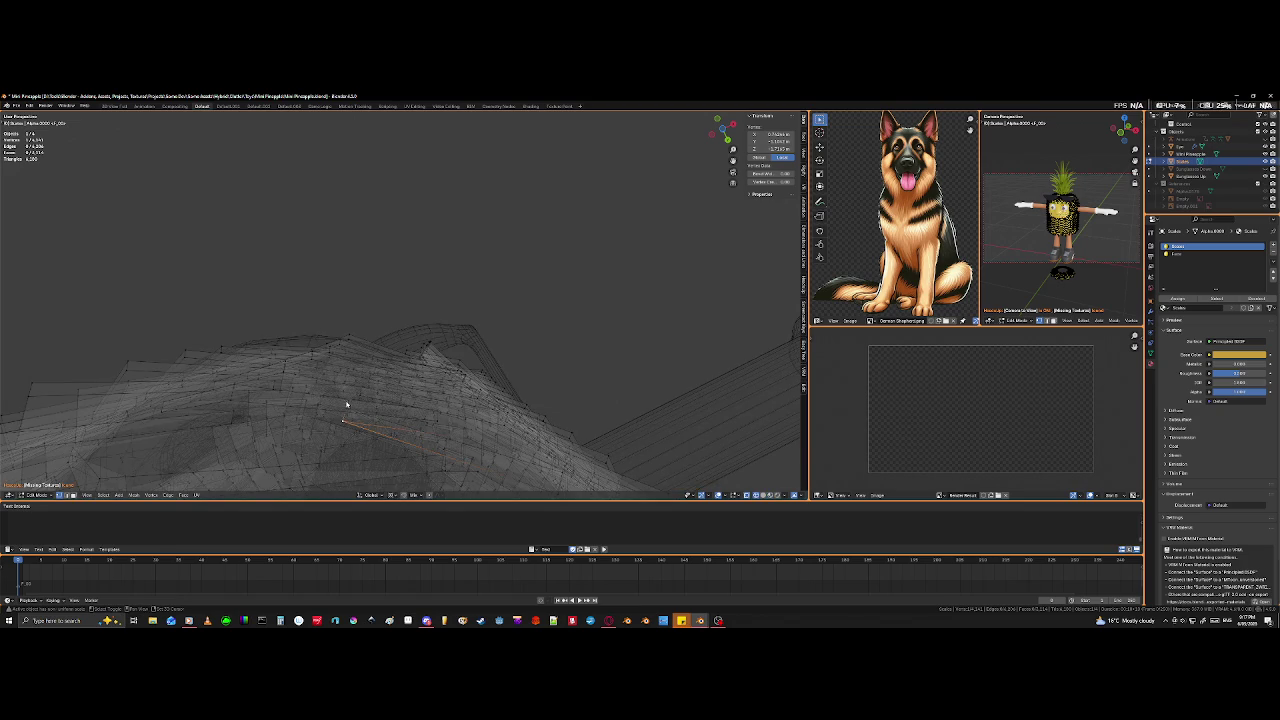
key("shift+z")
key("shift+z")
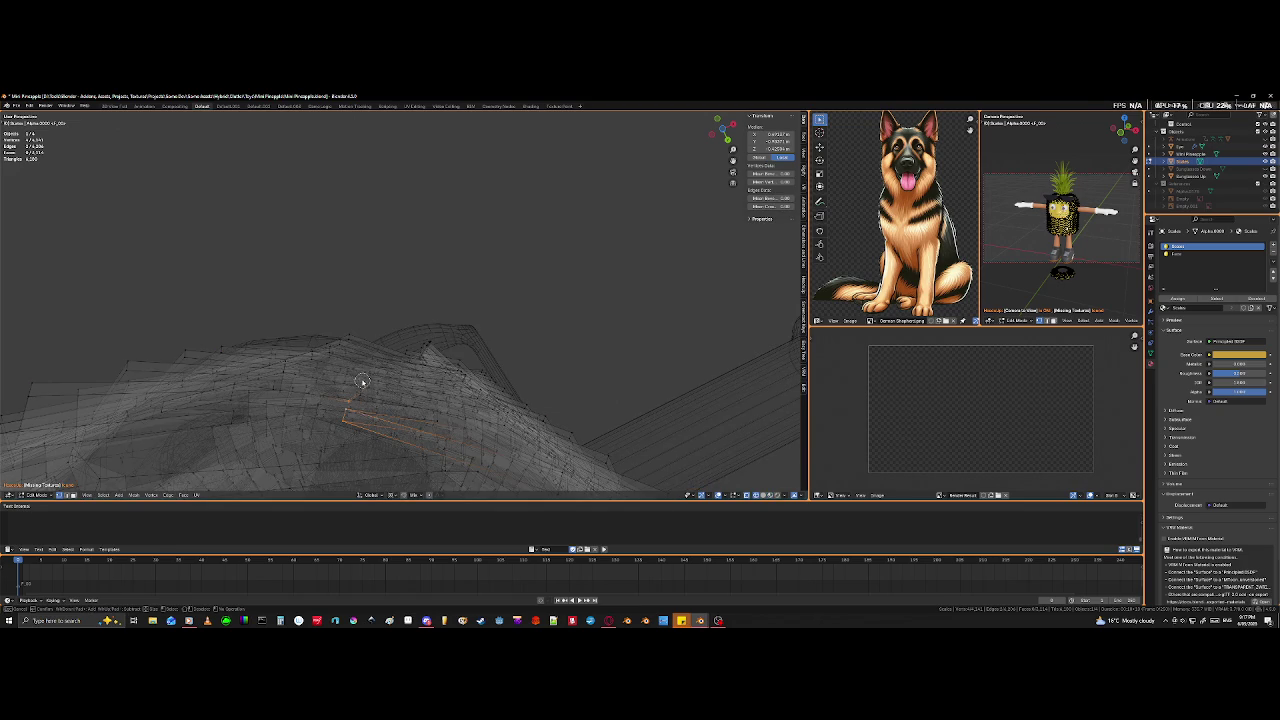
left_click(354, 423)
key("shift+z")
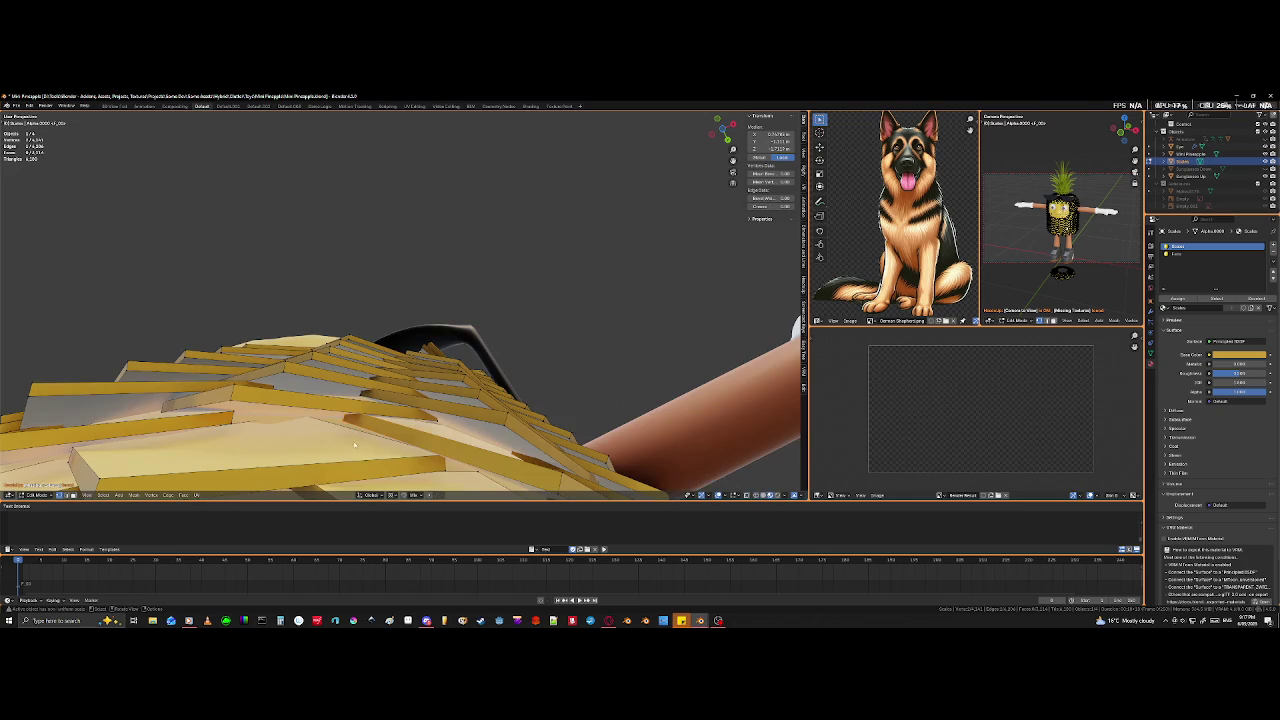
key("g")
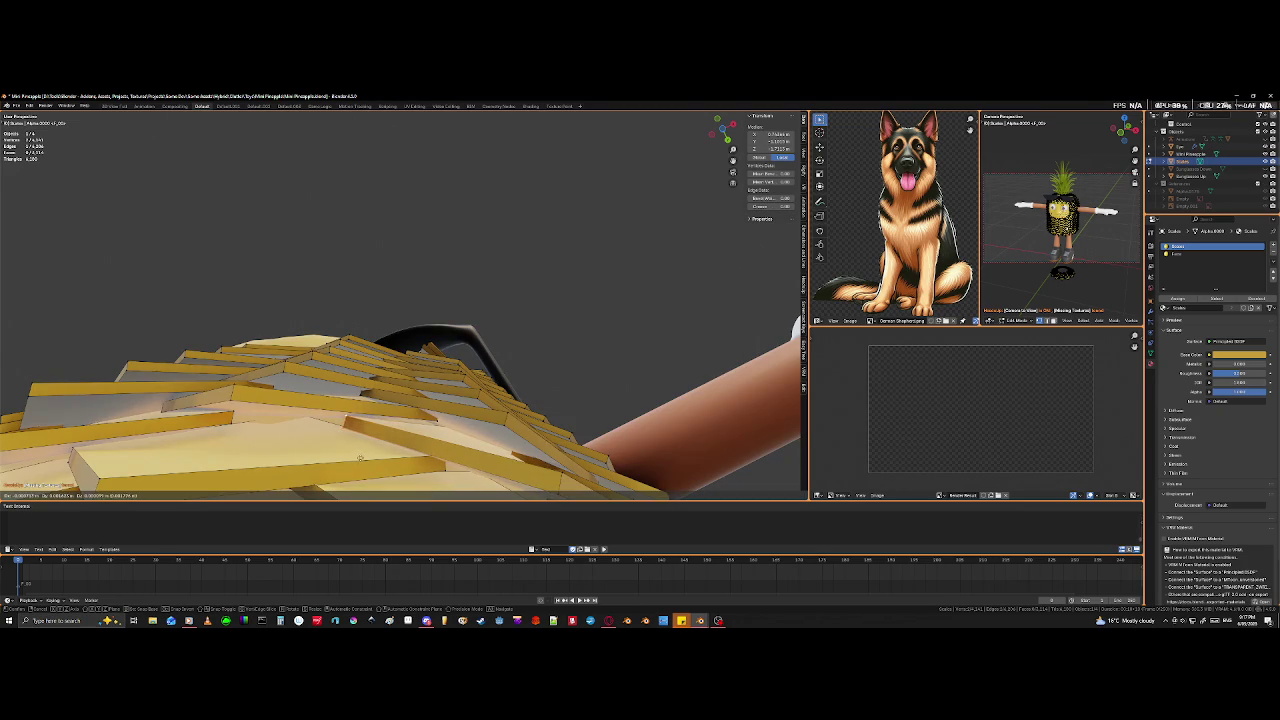
left_click(357, 475)
- Select a strip of tile edge vertices in wireframe and move it over the gap
mouse_move(357, 475)
middle_mouse_down()
mouse_move(25, 337)
mouse_move(180, 310)
mouse_move(225, 384)
mouse_move(200, 371)
middle_mouse_up()
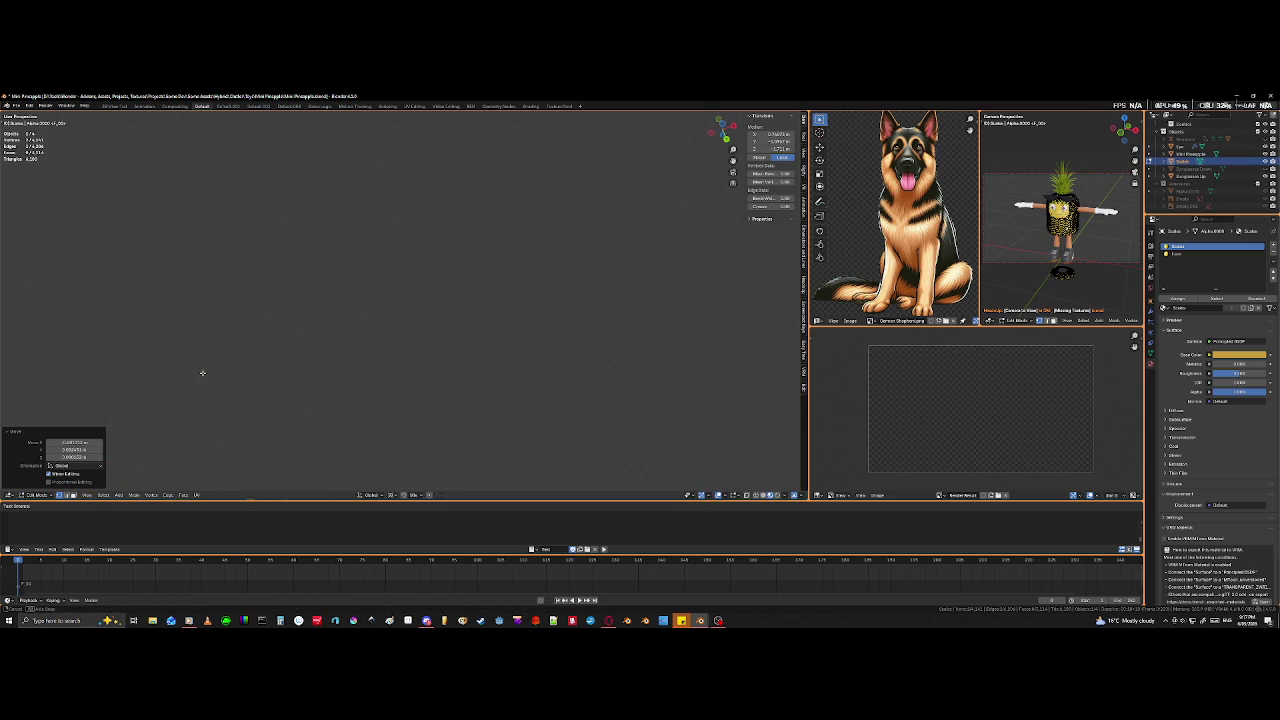
mouse_move(263, 463)
middle_mouse_down()
mouse_move(240, 180)
mouse_move(173, 220)
mouse_move(329, 331)
mouse_move(510, 402)
mouse_move(343, 478)
mouse_move(520, 400)
mouse_move(700, 360)
middle_mouse_up()
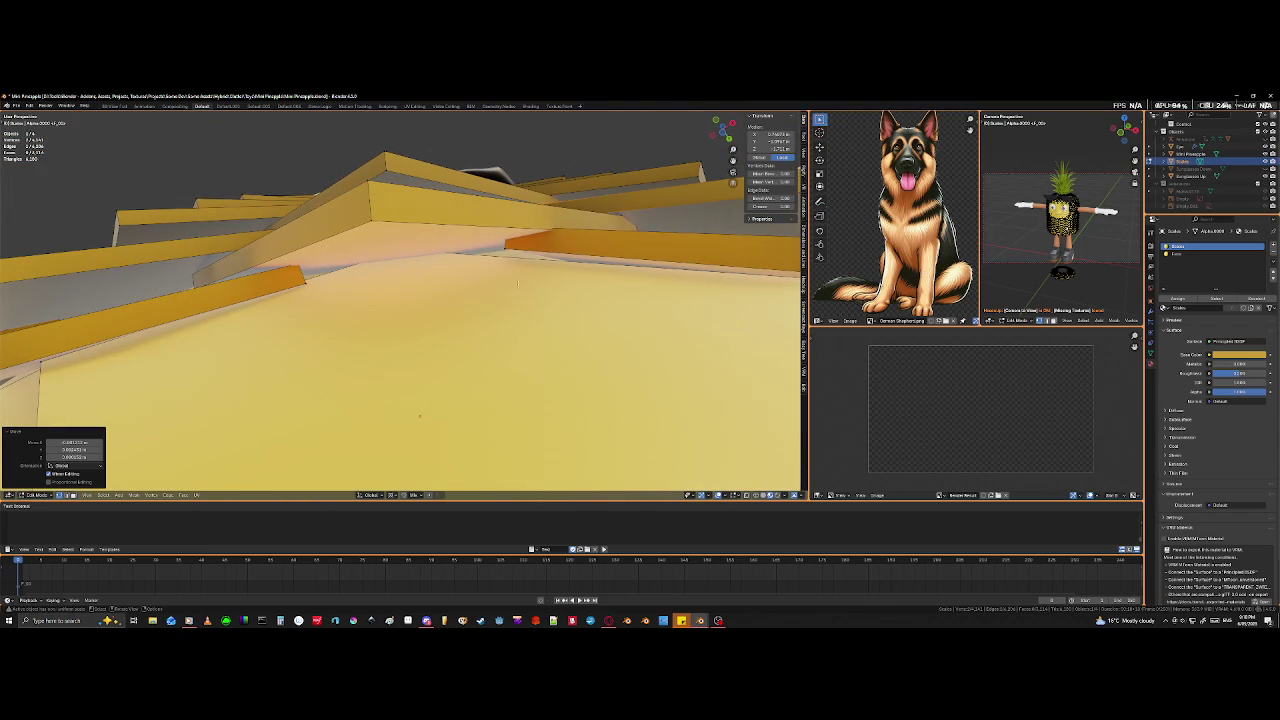
key("shift+z")
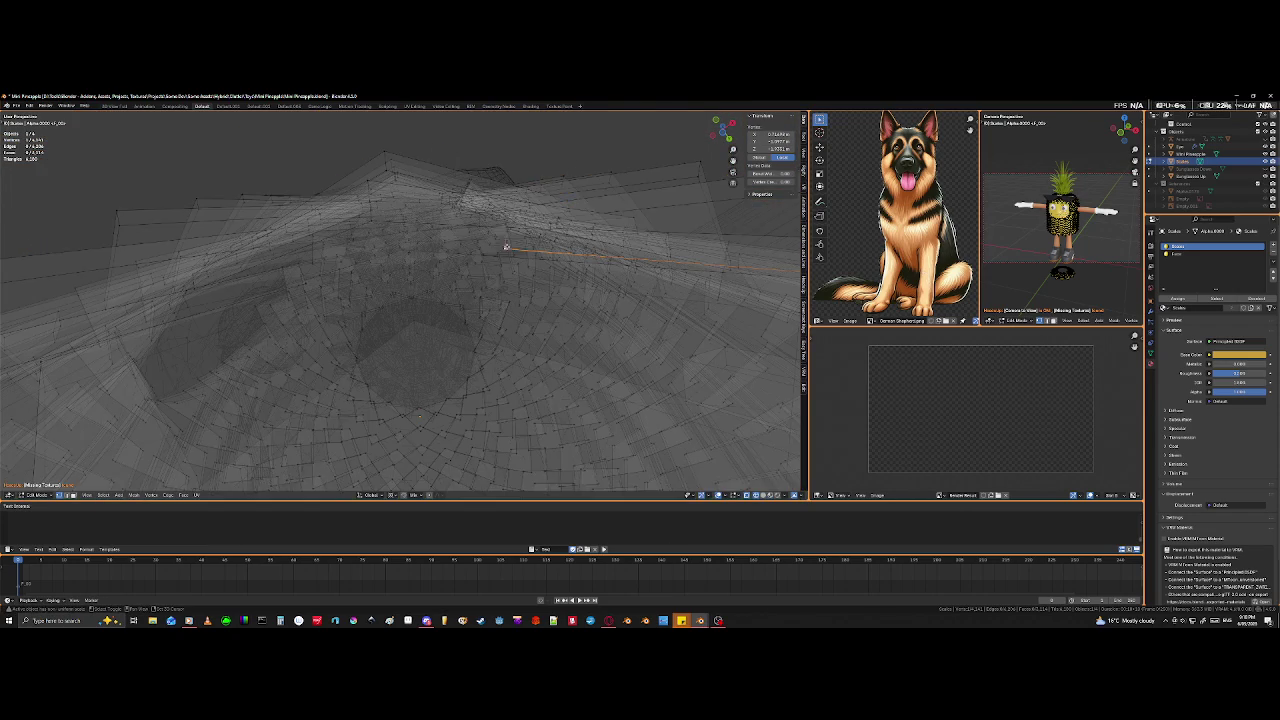
left_click(505, 230)
middle_click_drag(505, 230, 497, 290)
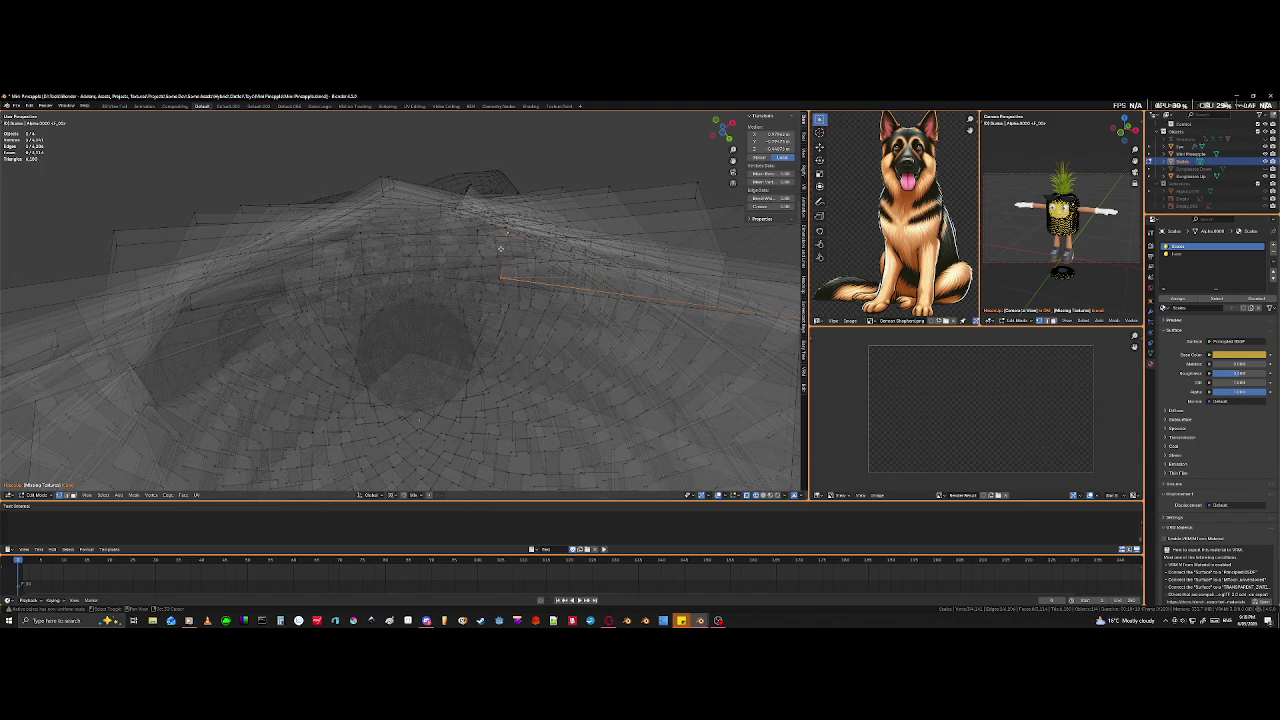
left_click(503, 254, "shift")
key("c")
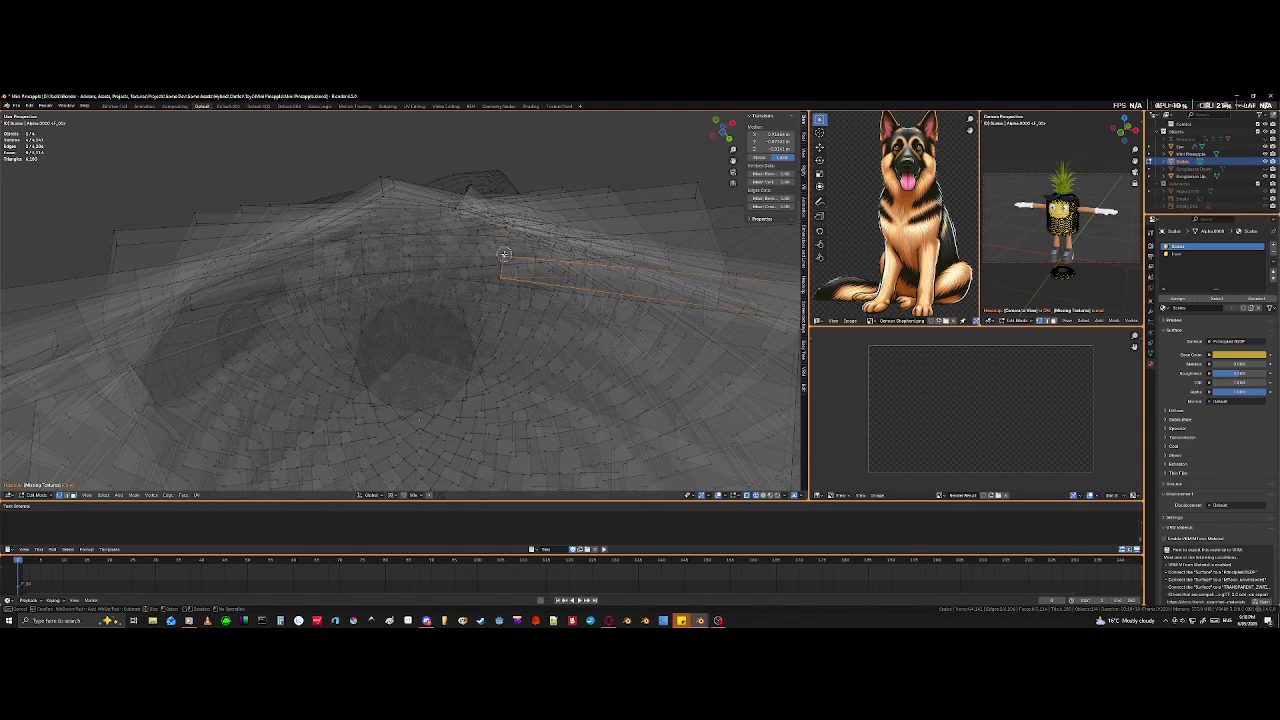
key("Escape")
key("alt+z")
key("g")
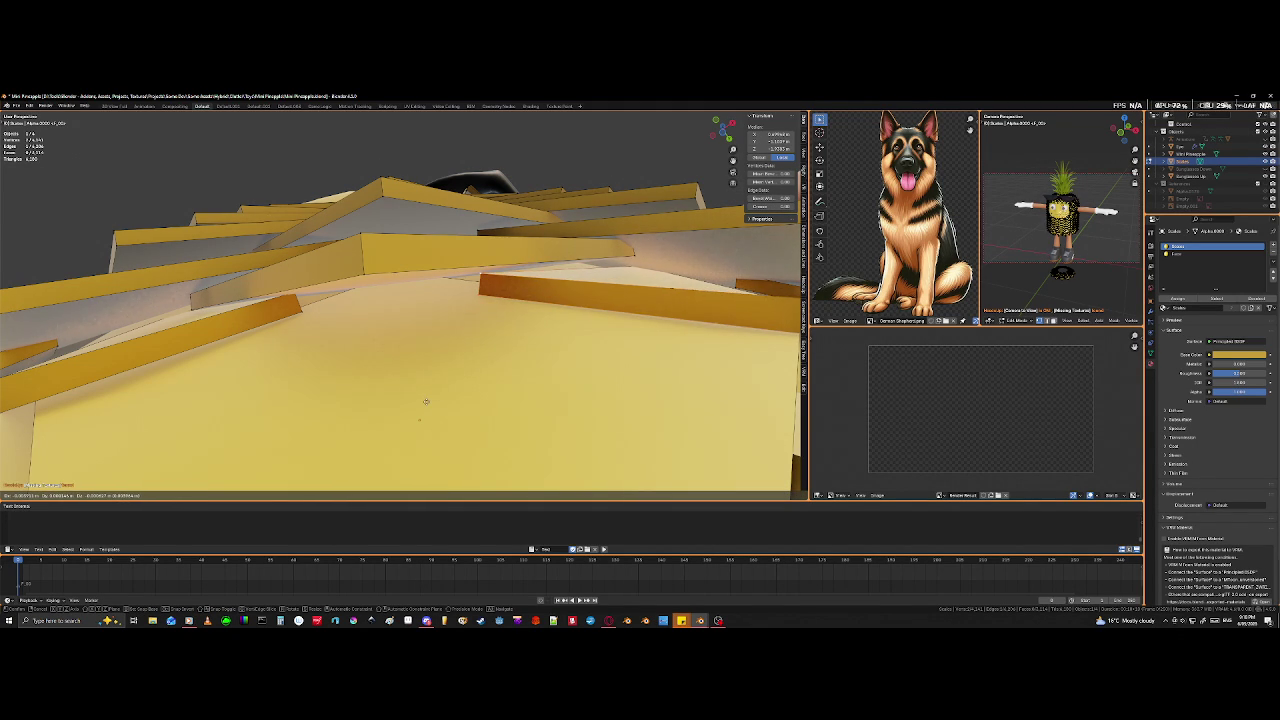
left_click(430, 400)
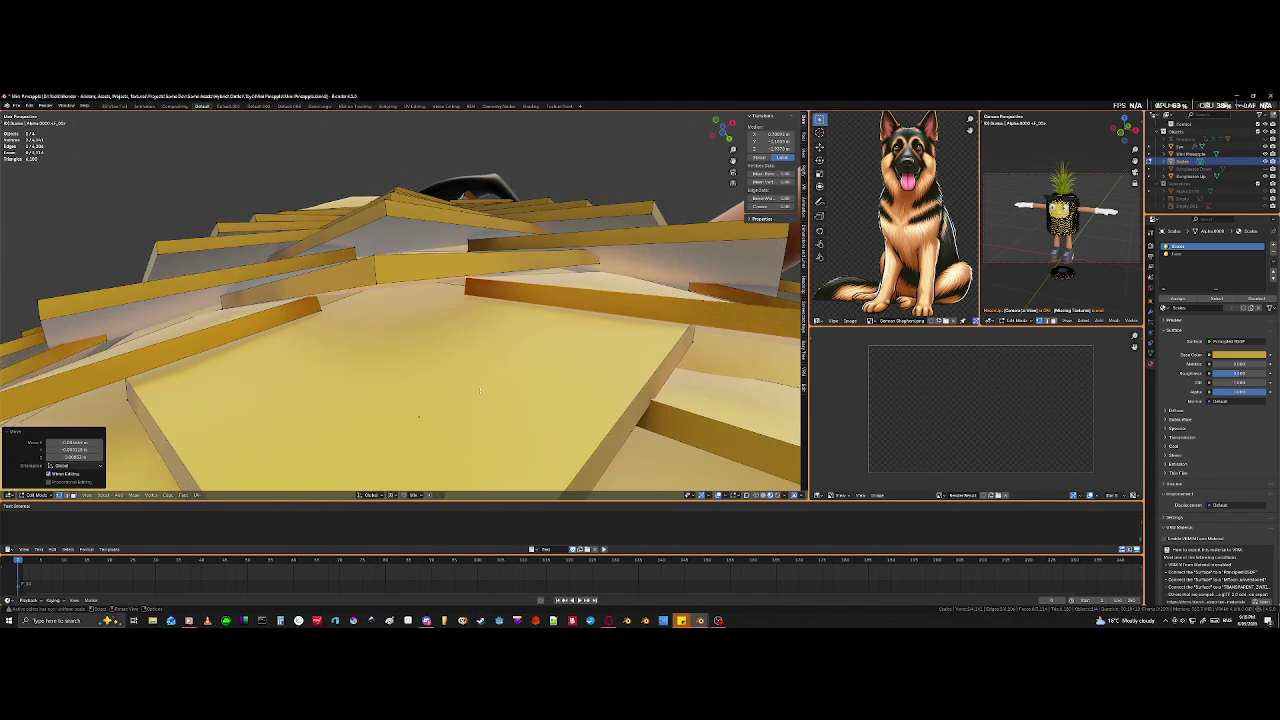
scroll(430, 400, "down", 5)
mouse_move(430, 400)
middle_mouse_down()
mouse_move(503, 469)
mouse_move(450, 440)
middle_mouse_up()
- Select a short edge of a top tile and move it down for an even overlap
scroll(440, 435, "down", 3)
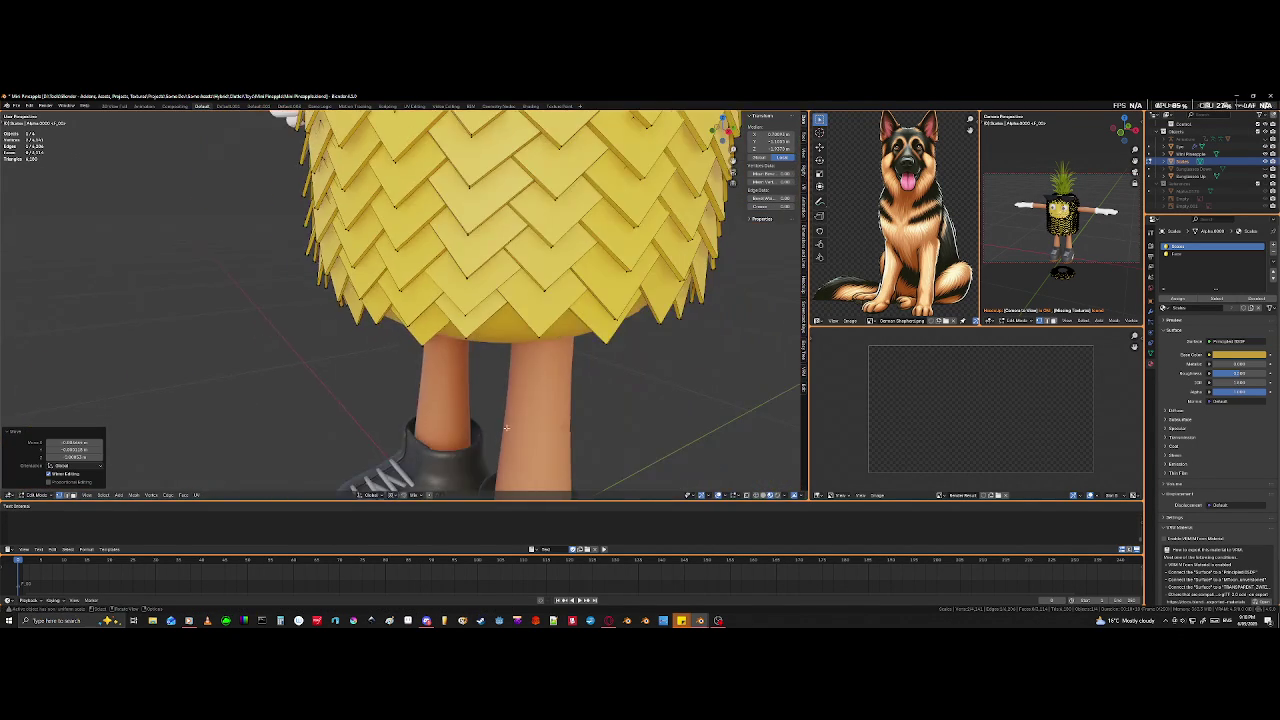
scroll(430, 430, "down", 2)
scroll(416, 427, "down", 2)
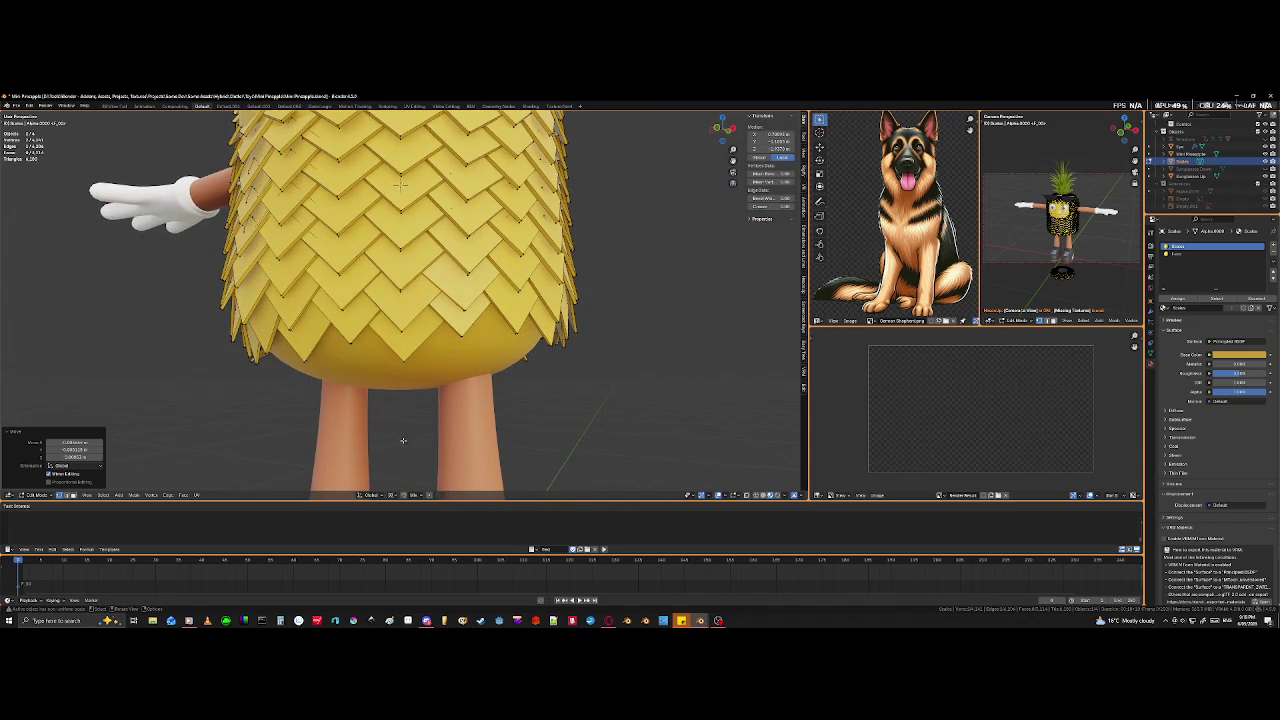
scroll(403, 440, "up", 3)
mouse_move(403, 440)
middle_mouse_down()
mouse_move(400, 360)
mouse_move(337, 305)
middle_mouse_up()
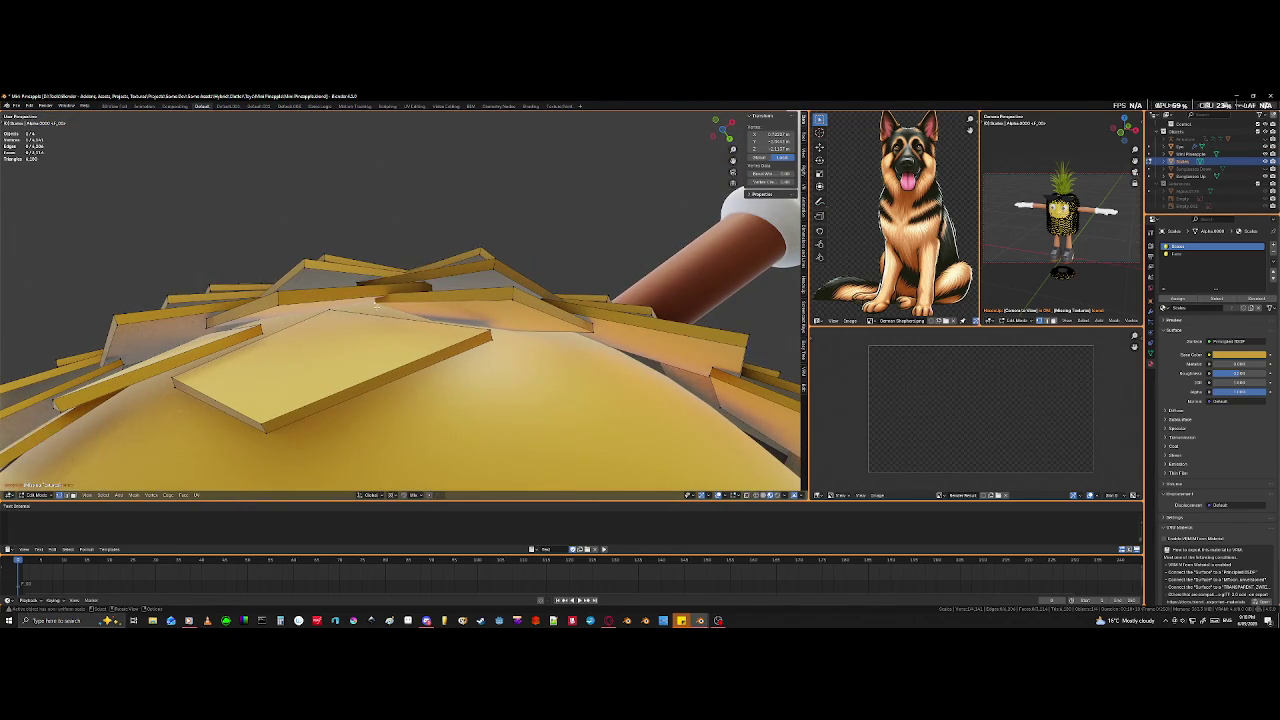
key("shift+z")
left_click(410, 293, "shift")
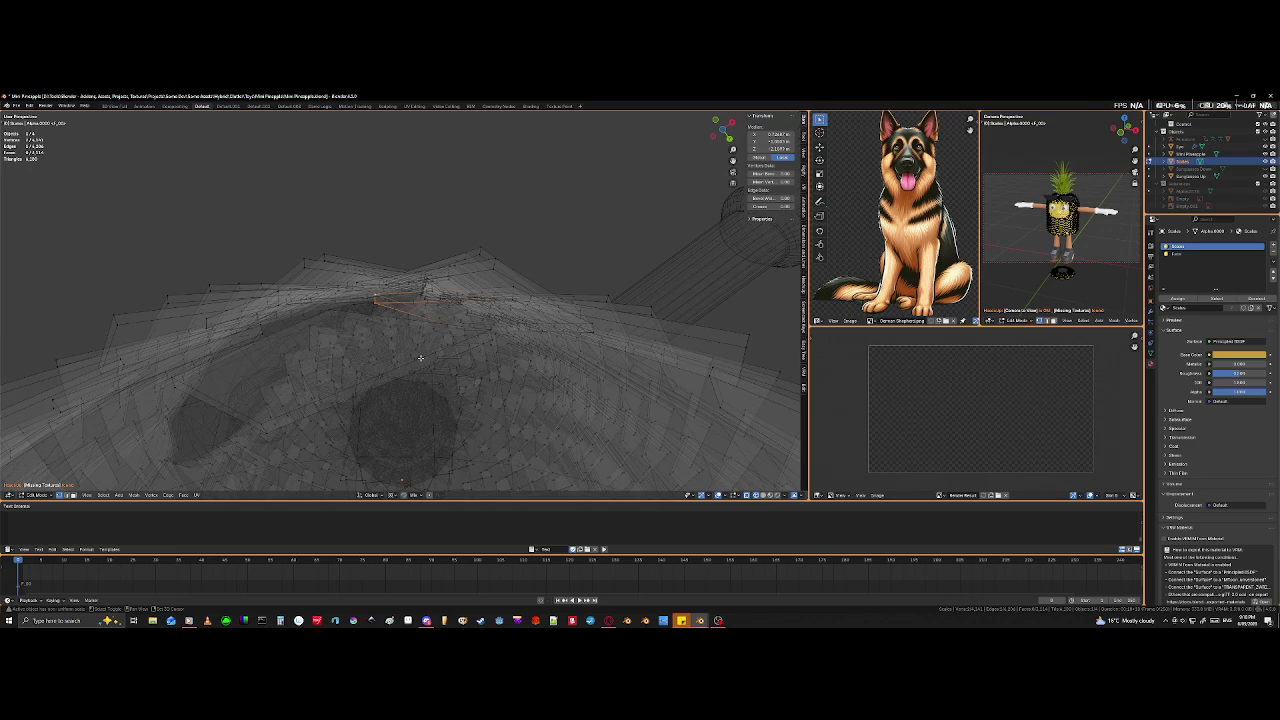
key("shift+z")
key("g")
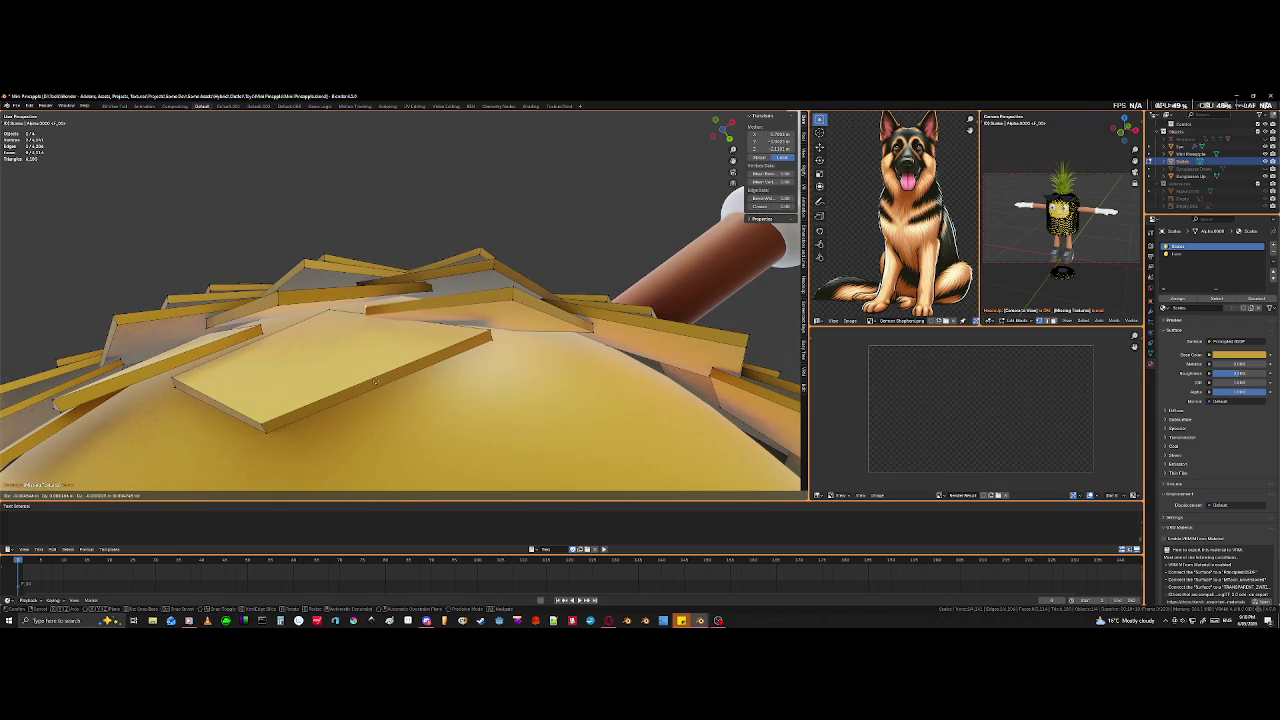
left_click(371, 376)
- Move another top tile part into place, then check the top coverage
mouse_move(371, 376)
middle_mouse_down()
mouse_move(426, 461)
mouse_move(448, 453)
middle_mouse_up()
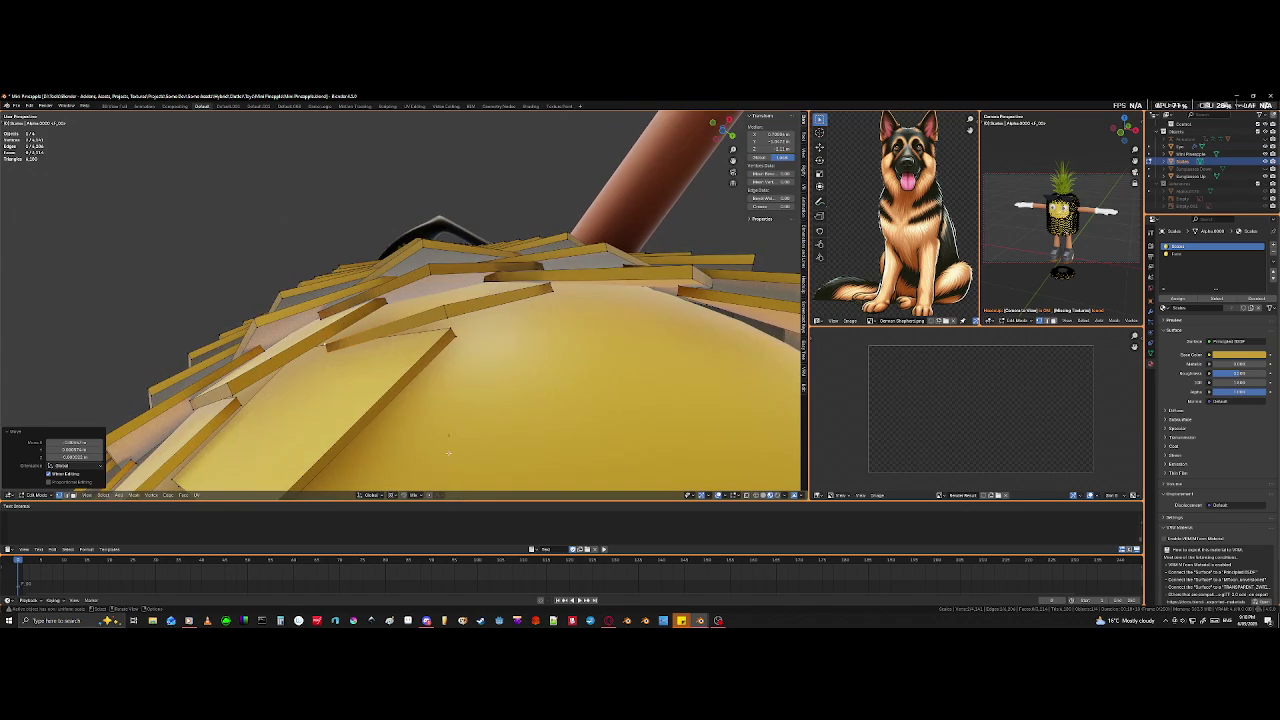
middle_click_drag(490, 381, 494, 363)
key("shift+z")
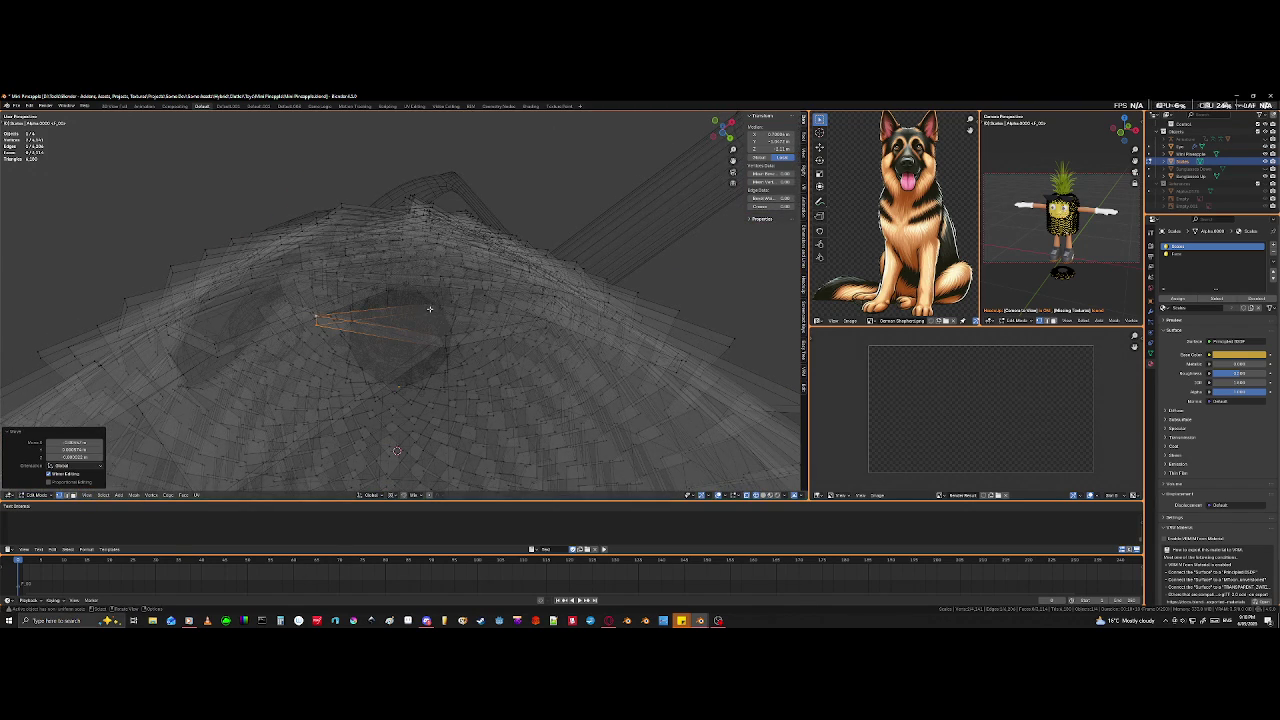
key("shift+z")
middle_click_drag(374, 444, 380, 438)
key("g")
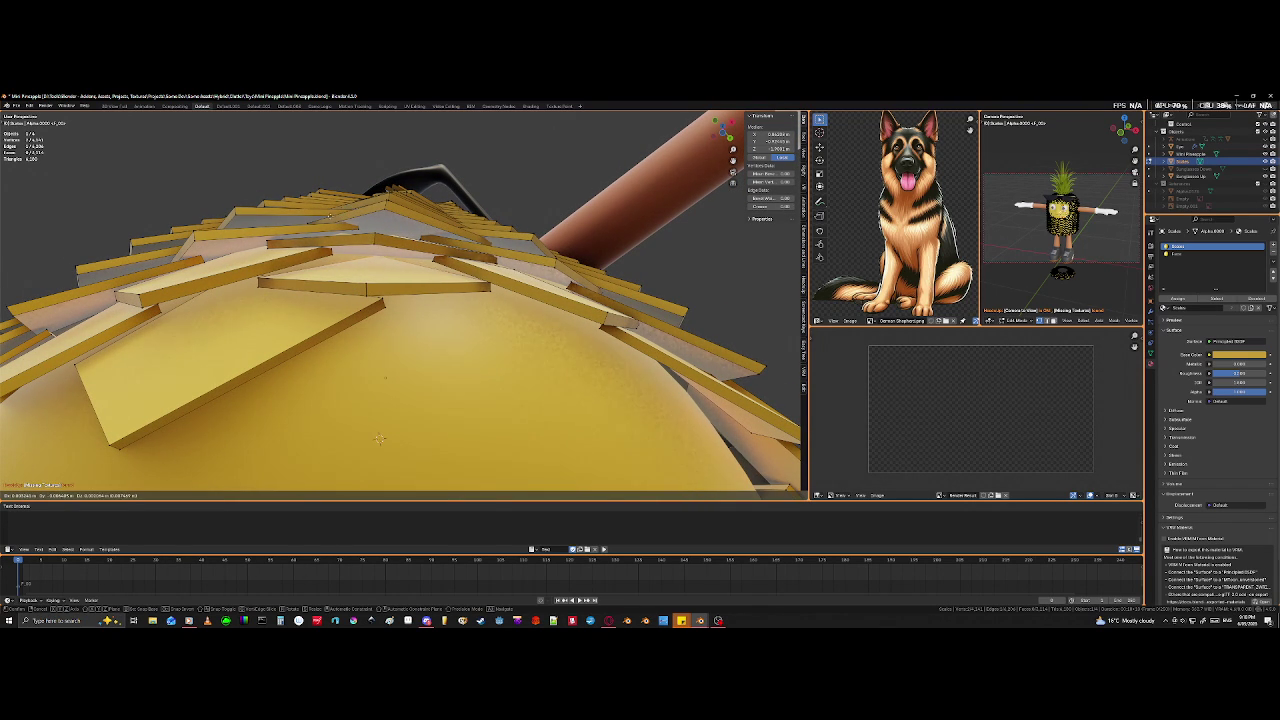
left_click(329, 226)
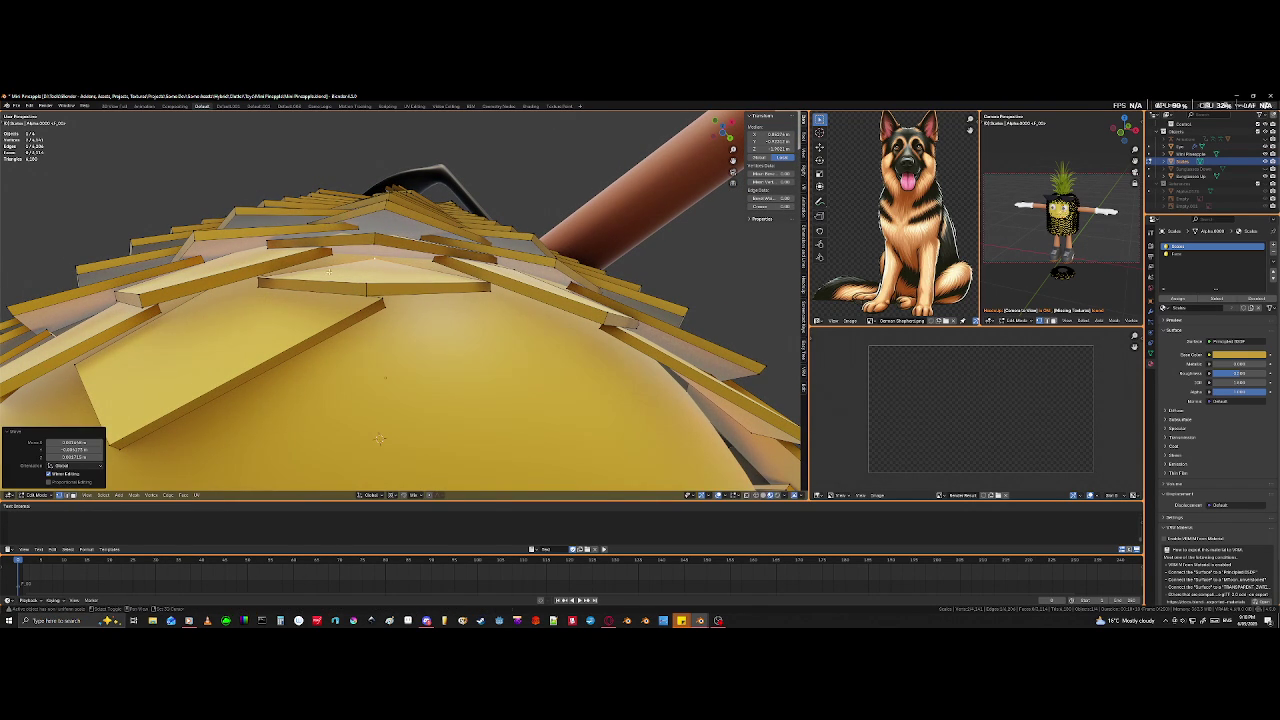
mouse_move(329, 332)
middle_mouse_down()
mouse_move(335, 321)
mouse_move(336, 403)
mouse_move(362, 361)
middle_mouse_up()
- Duplicate a bottom-edge tile in place and rotate the copy around Z
scroll(336, 403, "down", 3)
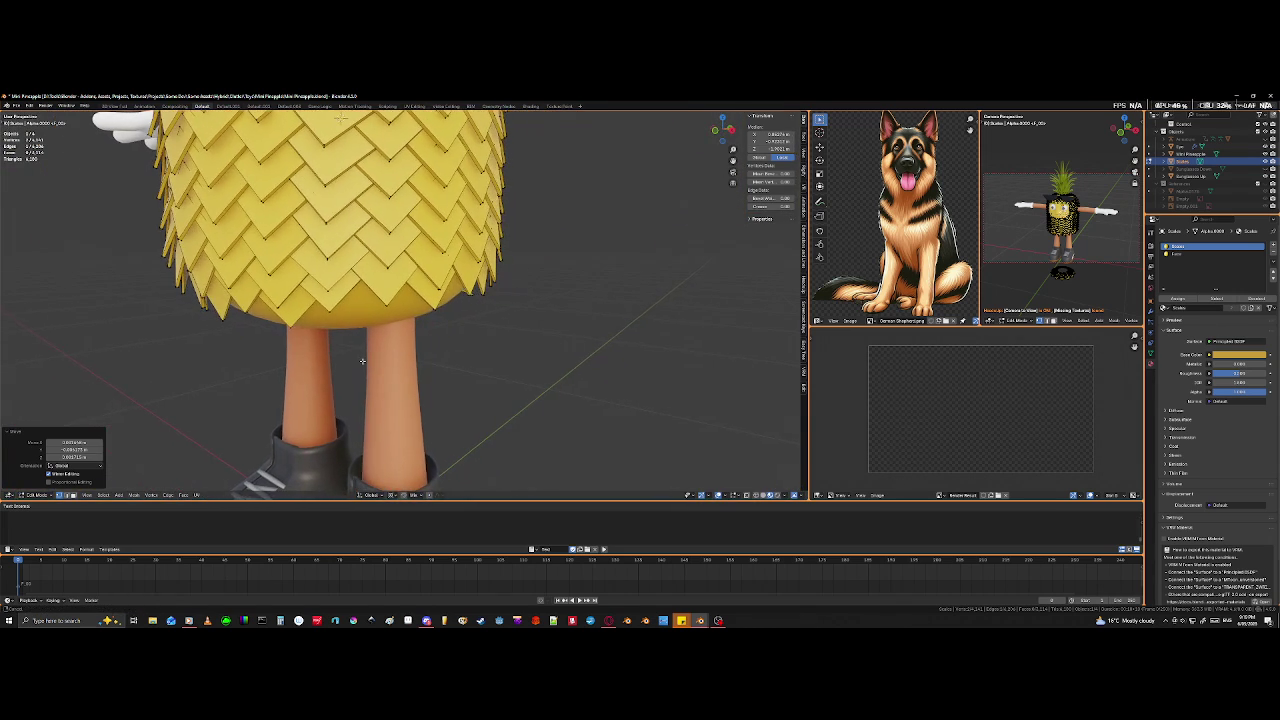
scroll(350, 358, "up", 2)
scroll(335, 354, "up", 2)
scroll(315, 349, "up", 1)
mouse_move(315, 349)
middle_mouse_down()
mouse_move(355, 256)
mouse_move(298, 334)
middle_mouse_up()
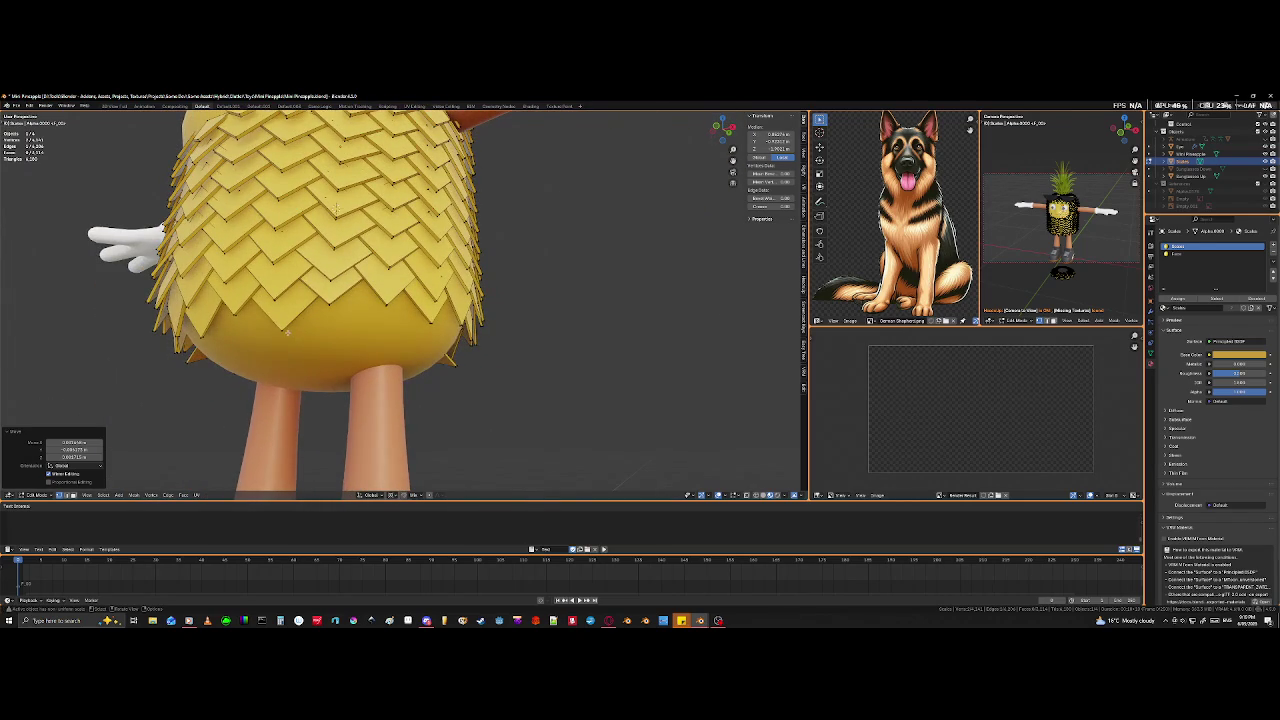
left_click(283, 330)
key("ctrl+l")
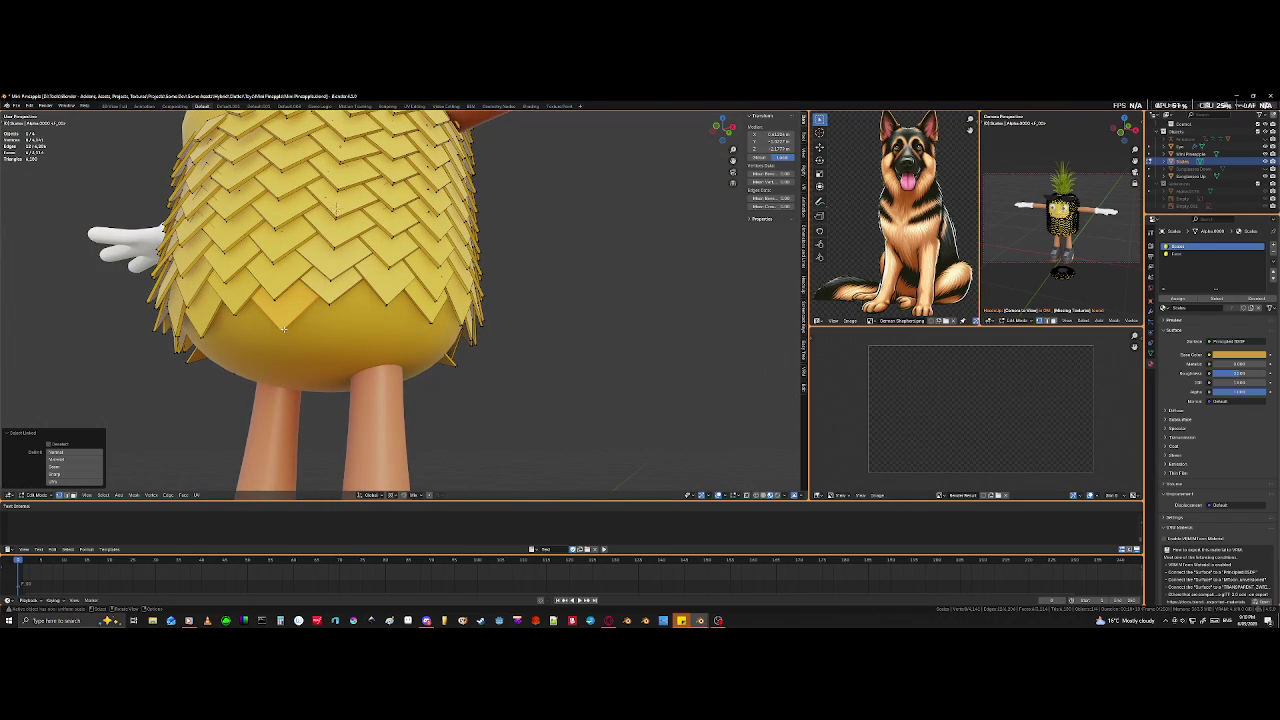
key("g")
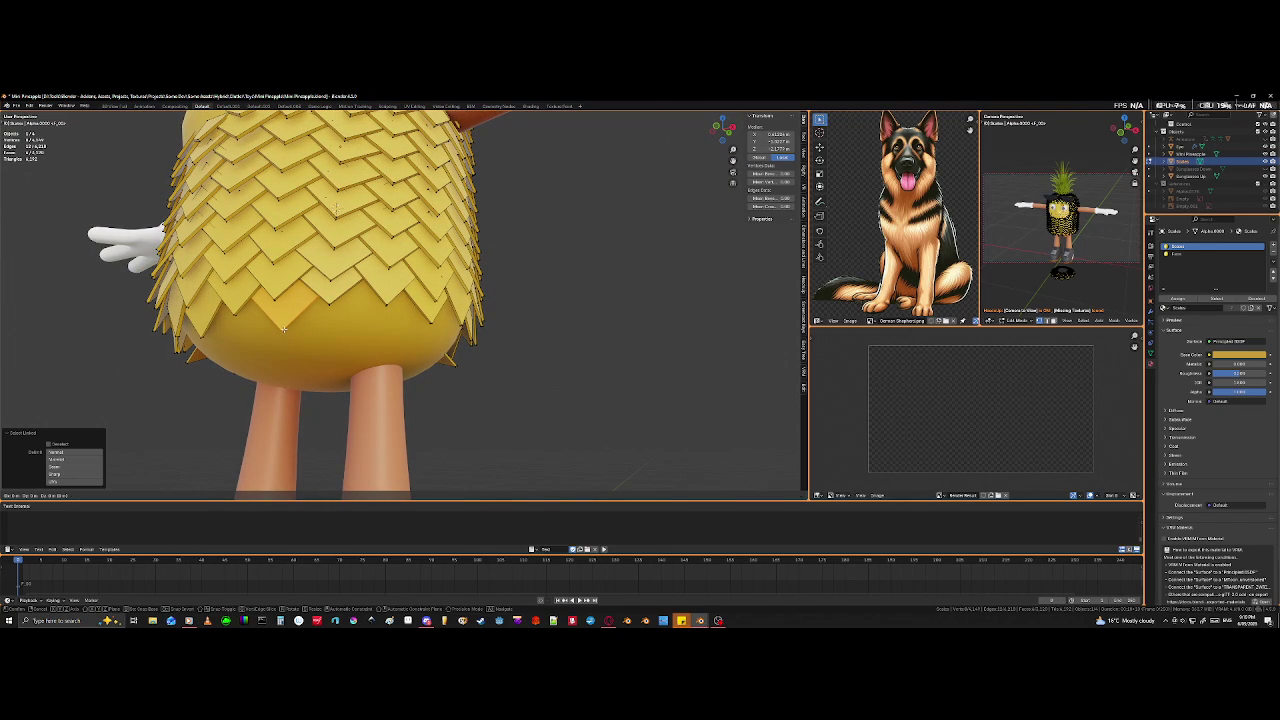
right_click(283, 330)
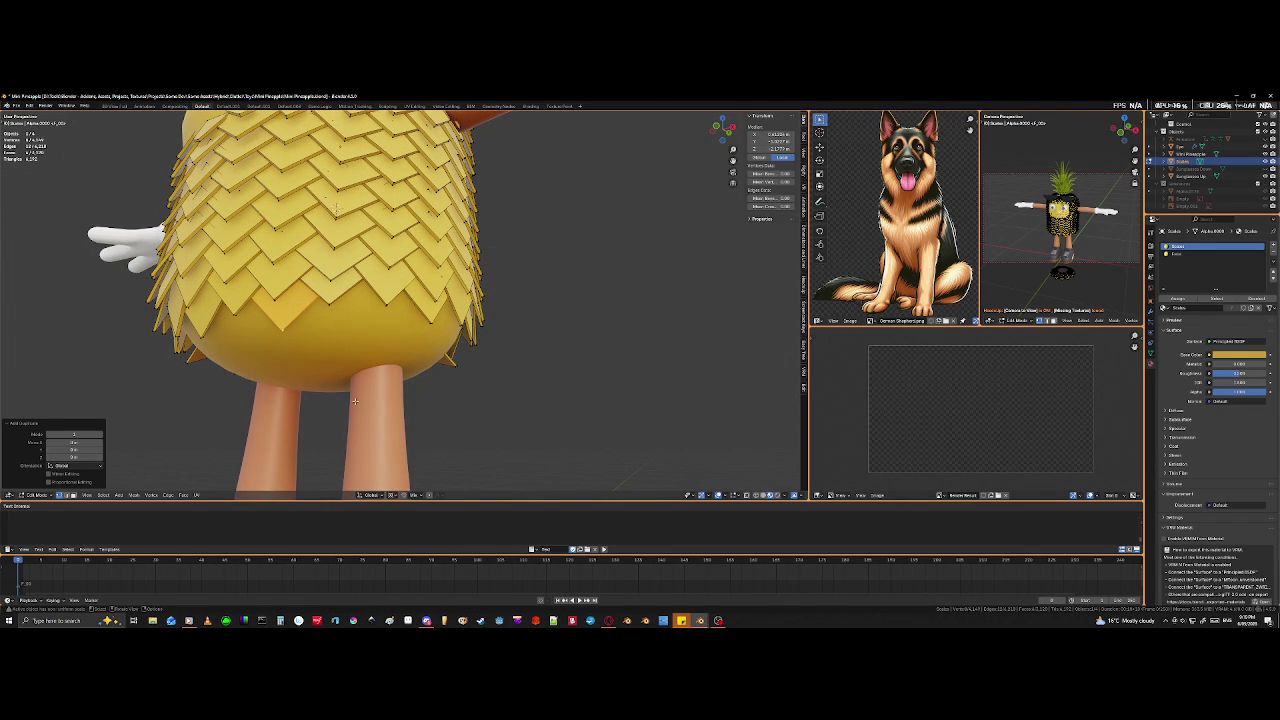
key("r")
key("z")
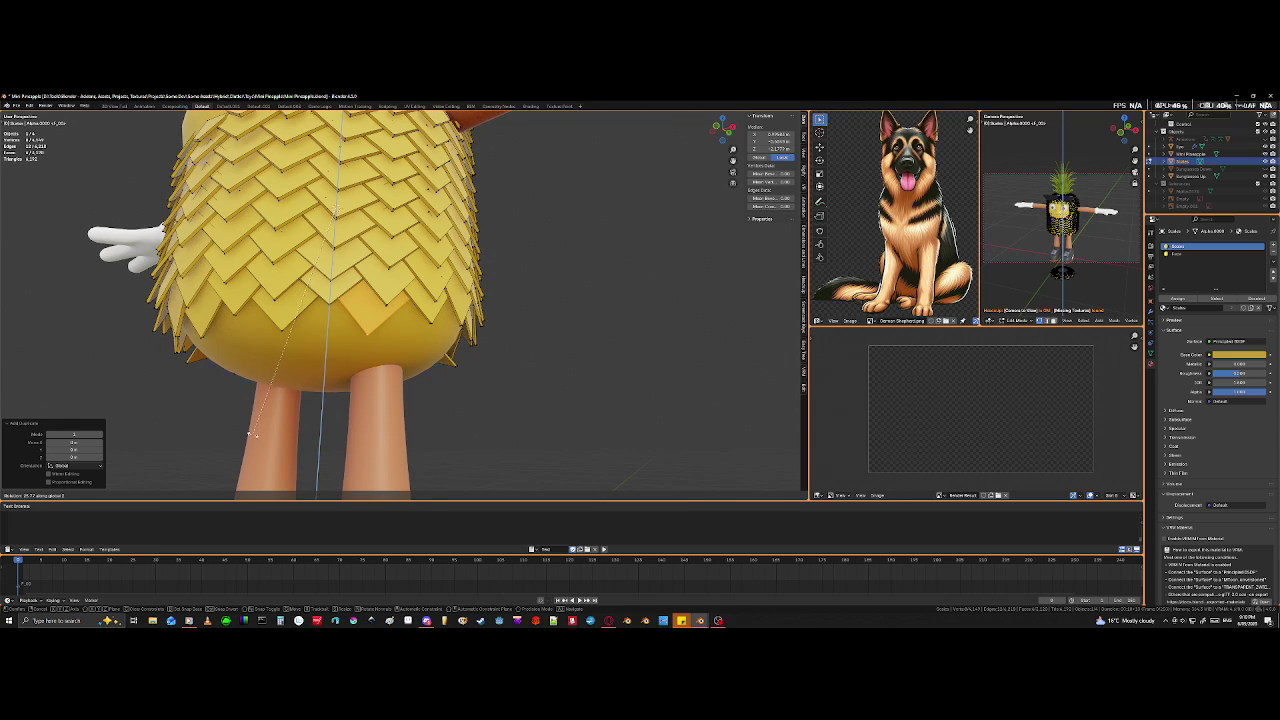
left_click(250, 433)
- Rotate the copied tile further around Z and move it into the bottom gap
middle_click_drag(250, 433, 401, 443)
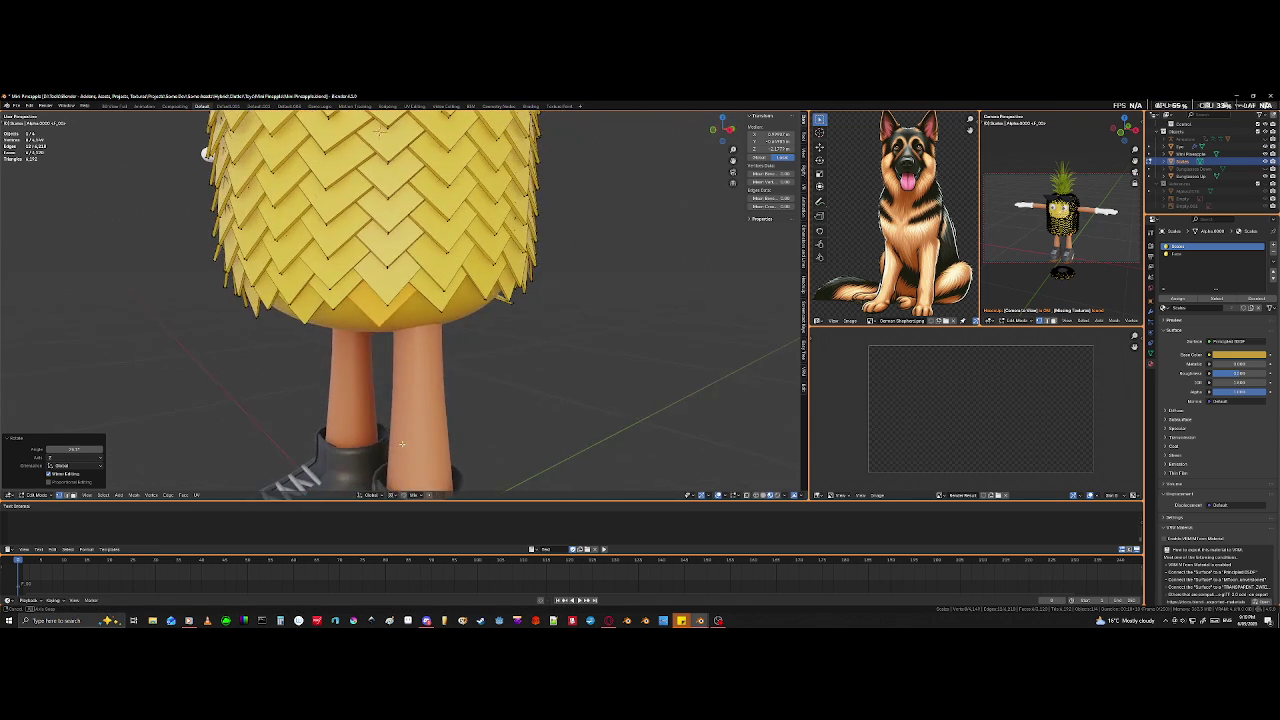
scroll(401, 443, "up", 1)
scroll(405, 435, "up", 2)
scroll(409, 428, "up", 2)
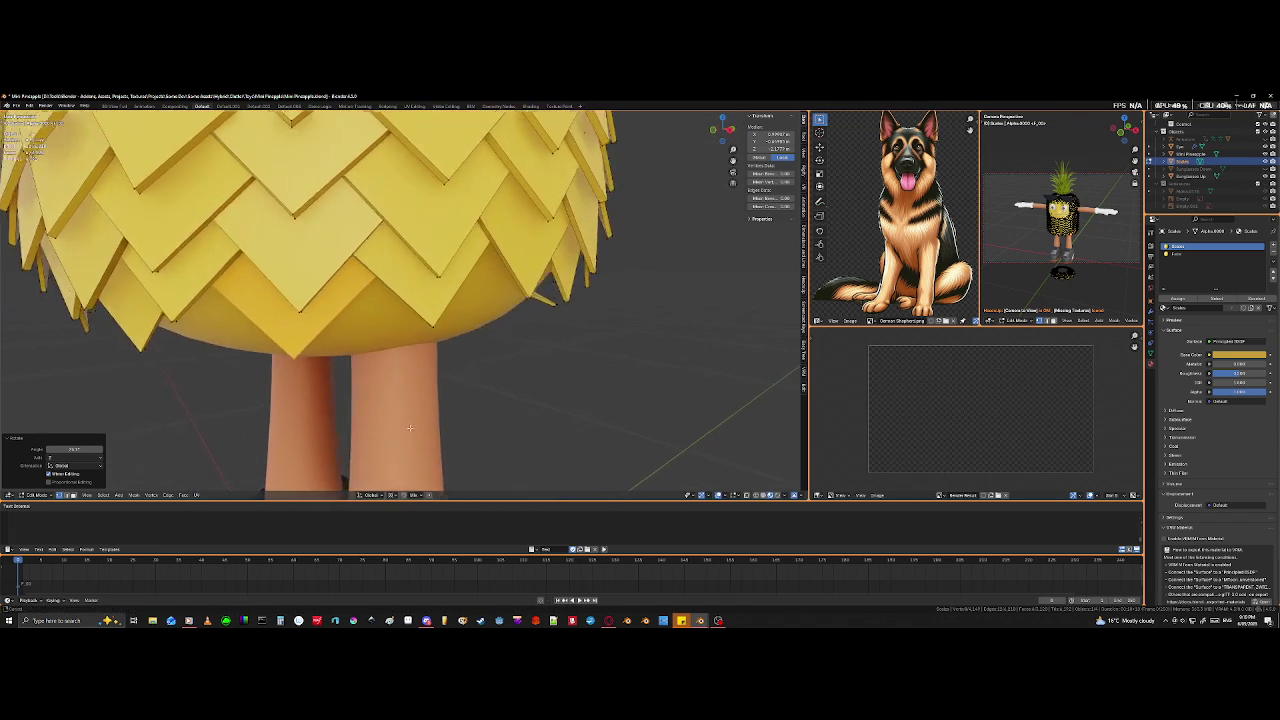
middle_click_drag(409, 428, 425, 432)
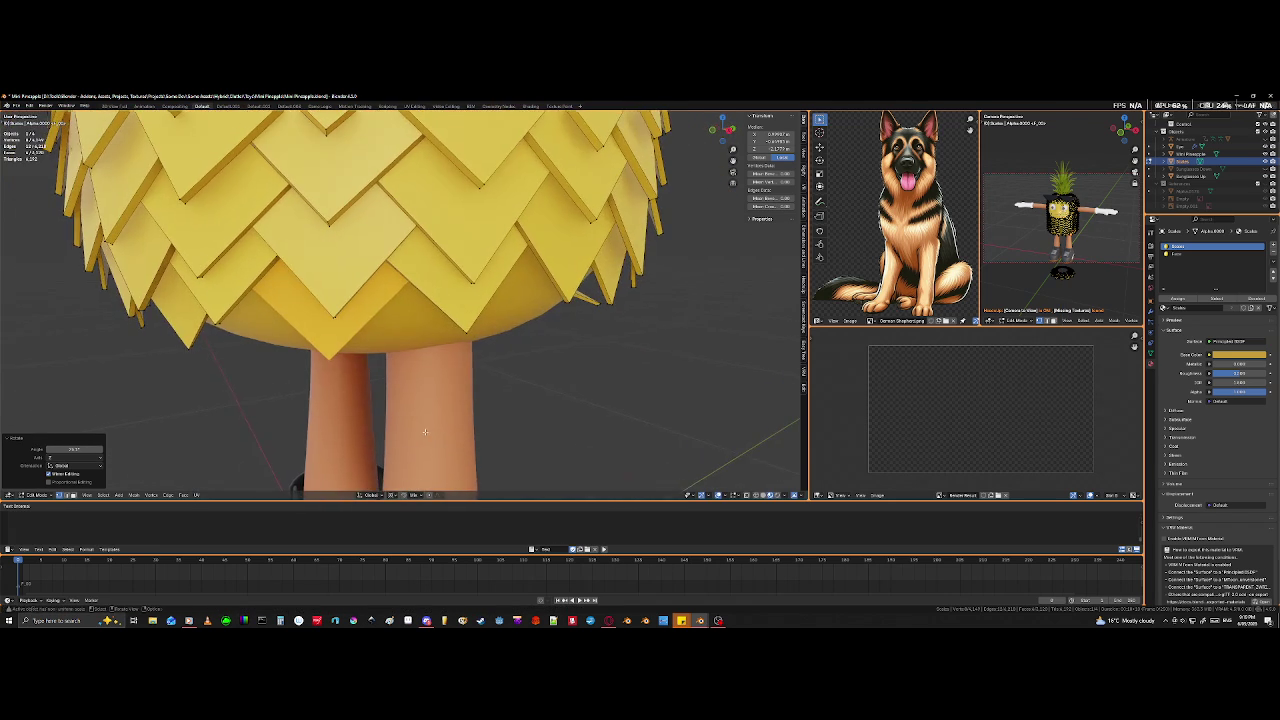
key("r")
key("z")
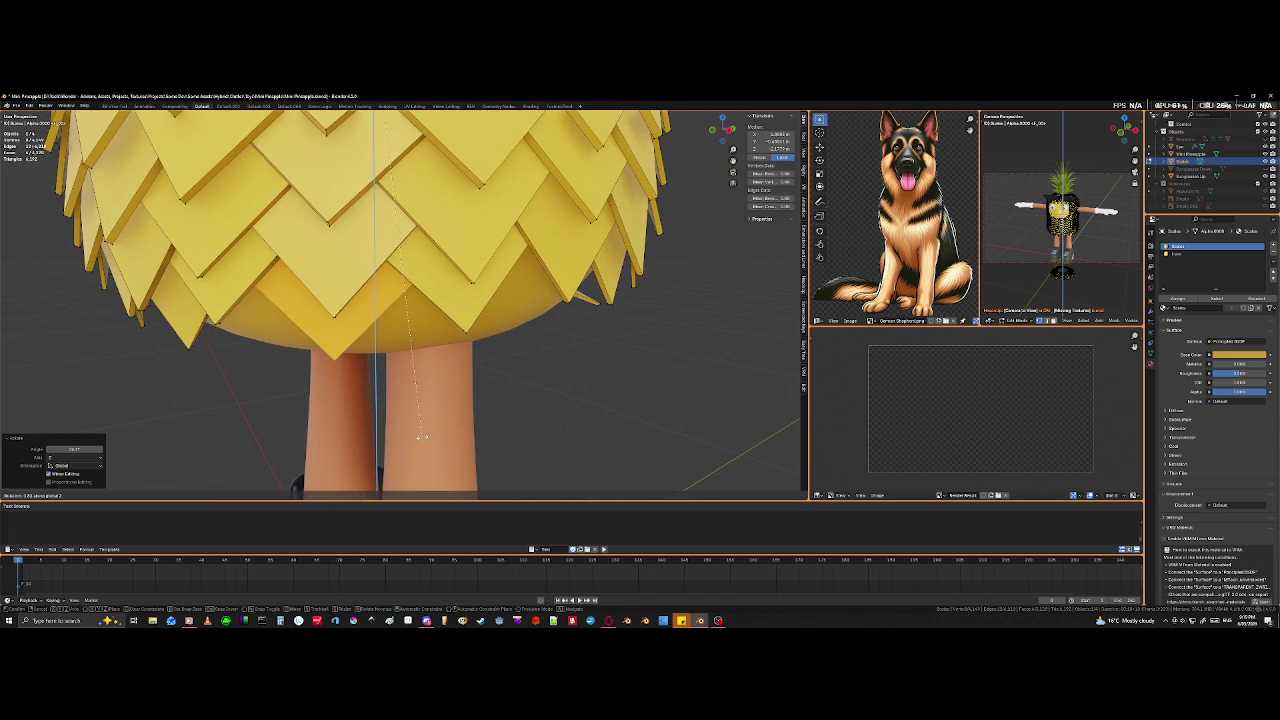
left_click(393, 467)
key("g")
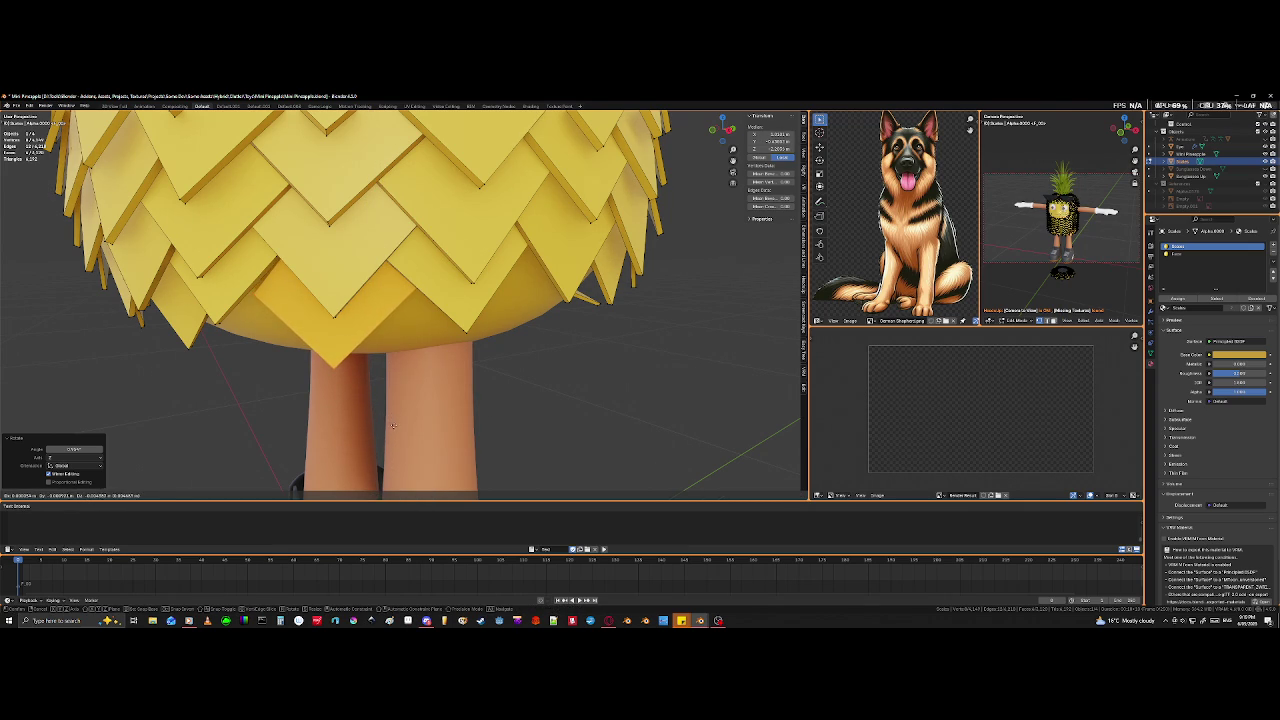
left_click(392, 428)
- Pick a corner of the bottom tile in X-ray and slide its edge twice
key("shift+z")
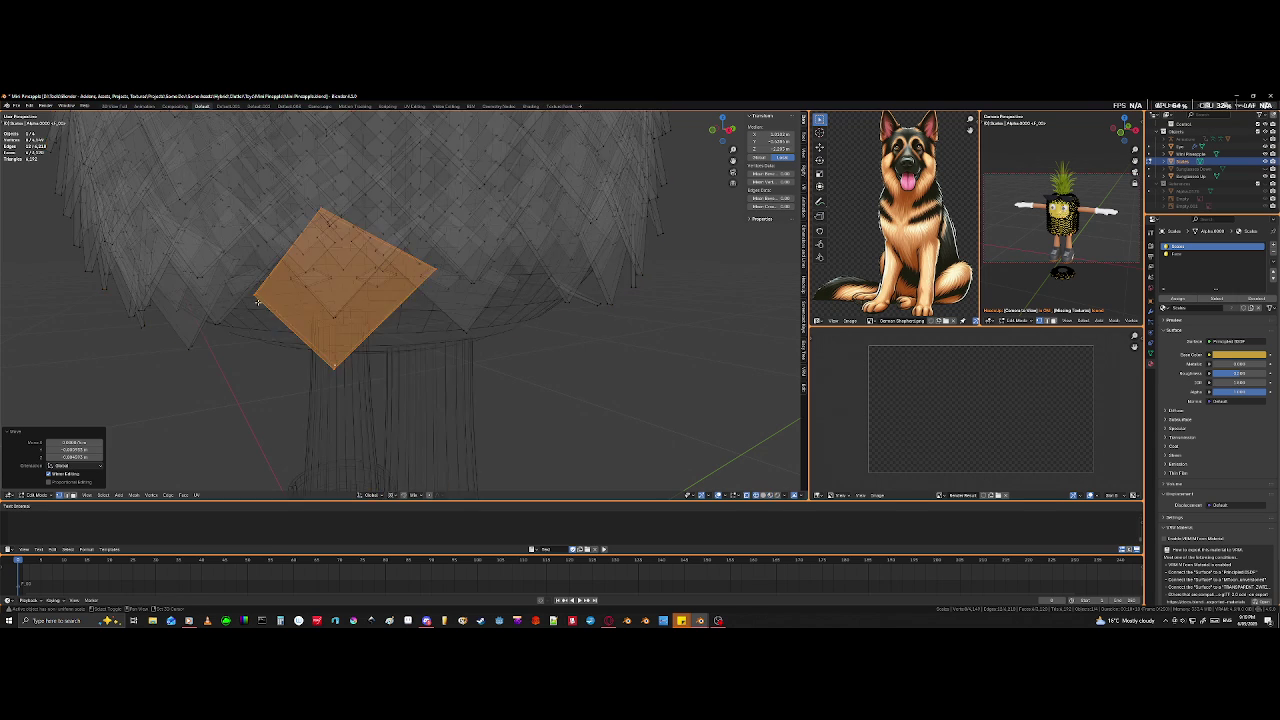
left_click(259, 290)
key("shift+z")
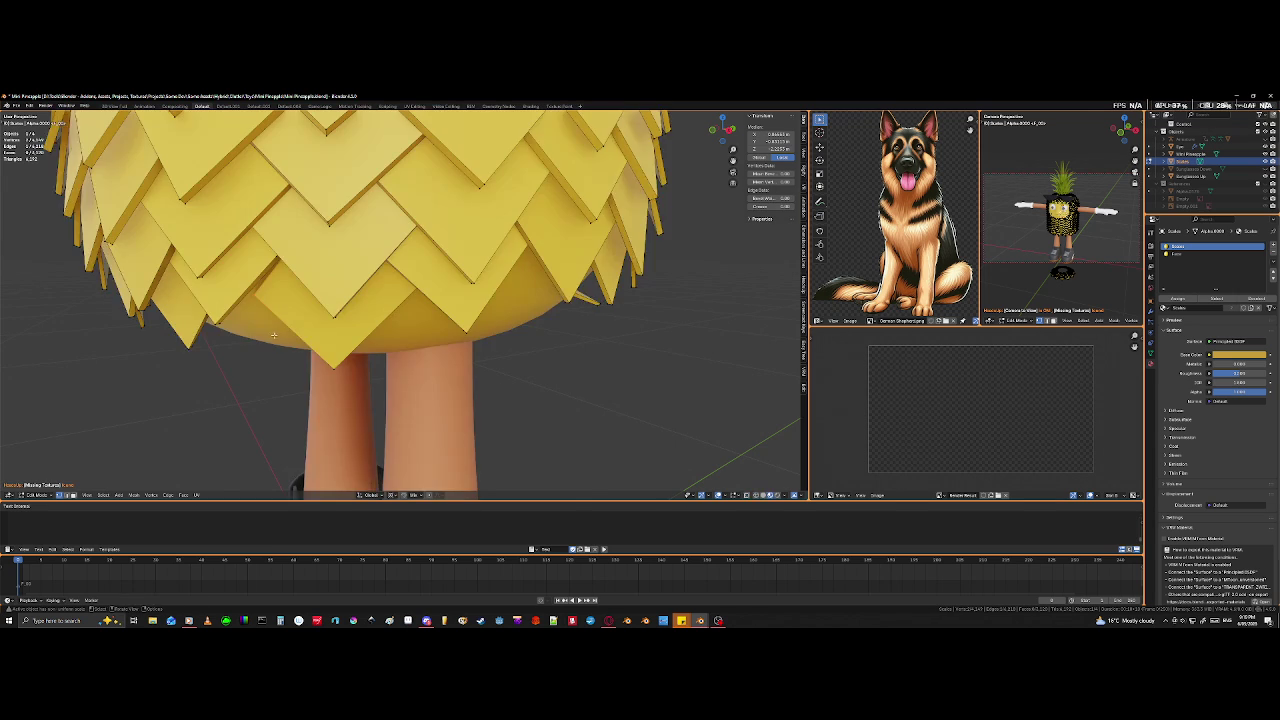
middle_click_drag(259, 290, 289, 353)
key("g")
key("g")
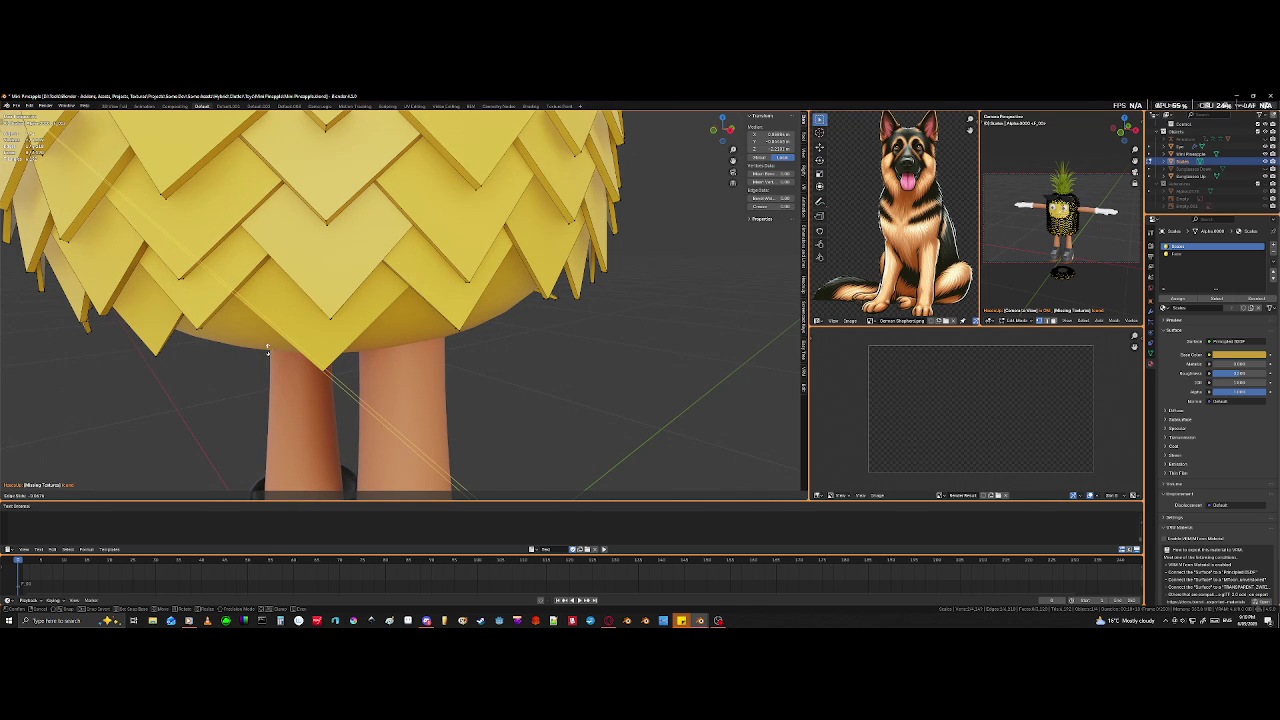
left_click(247, 323)
key("shift+z")
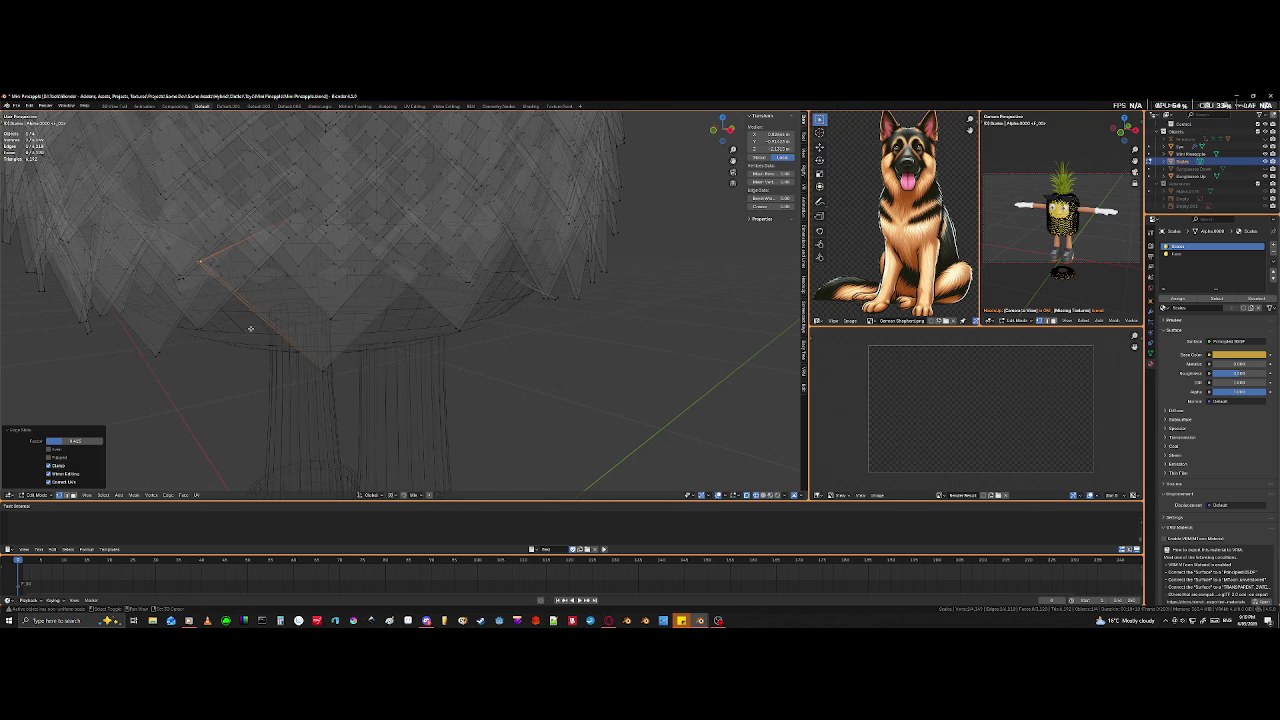
key("g")
key("g")
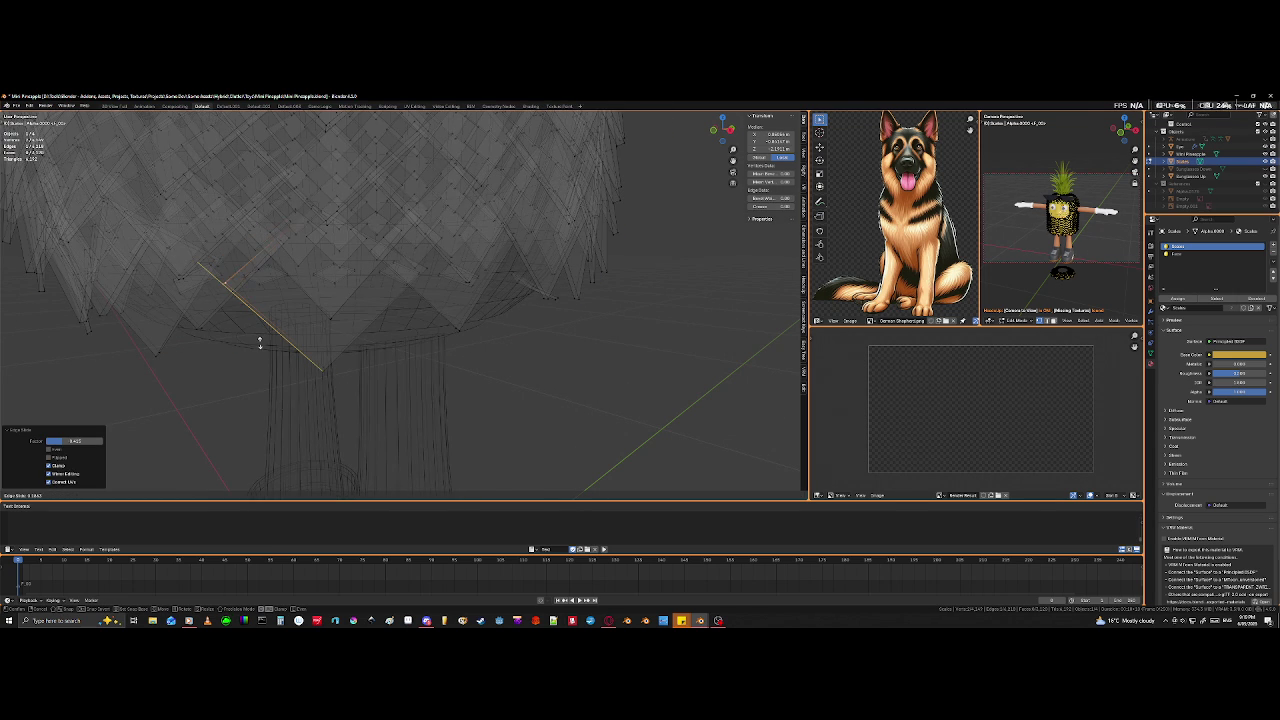
left_click(264, 345)
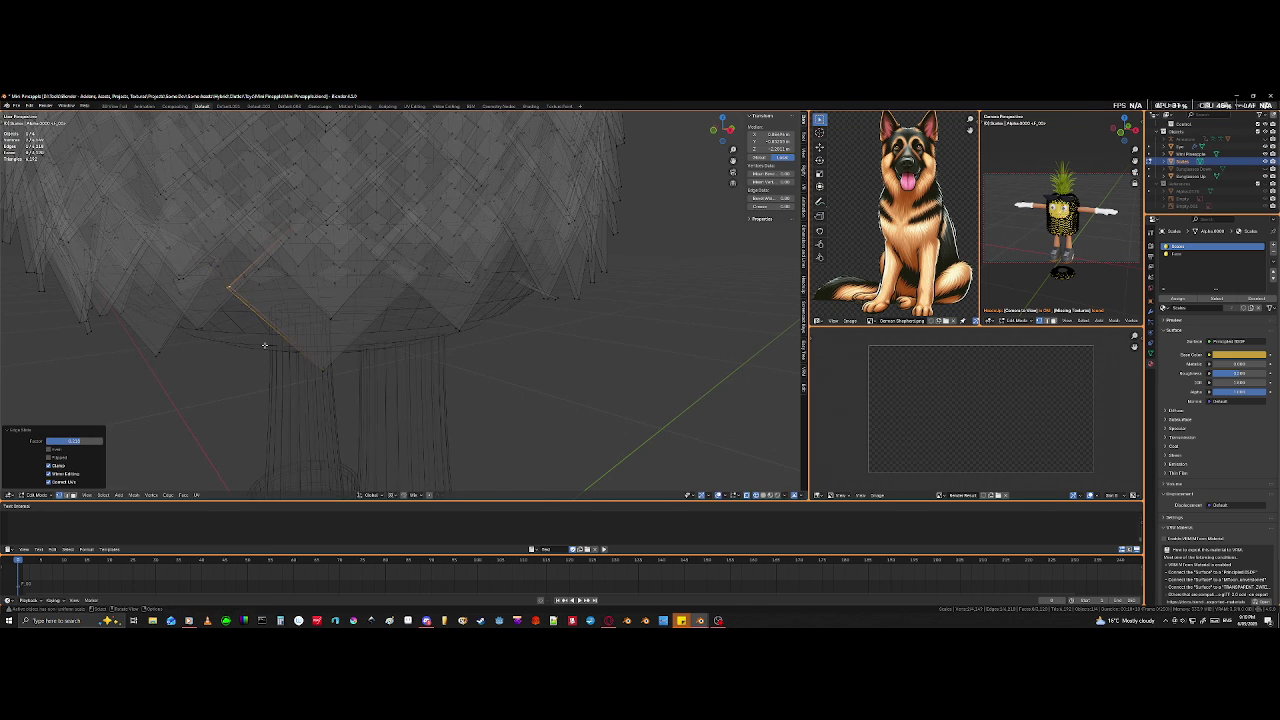
- Slide another edge of the bottom tile and move its corner vertex
left_click(433, 276)
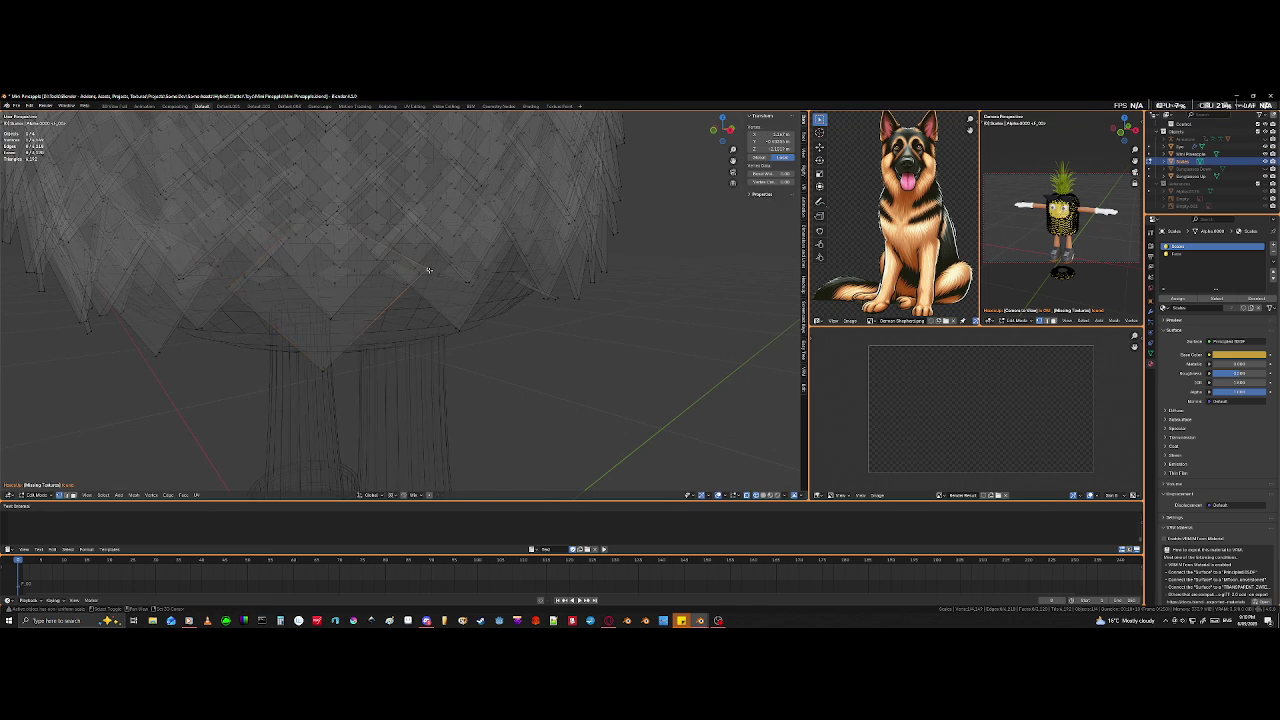
key("g")
key("g")
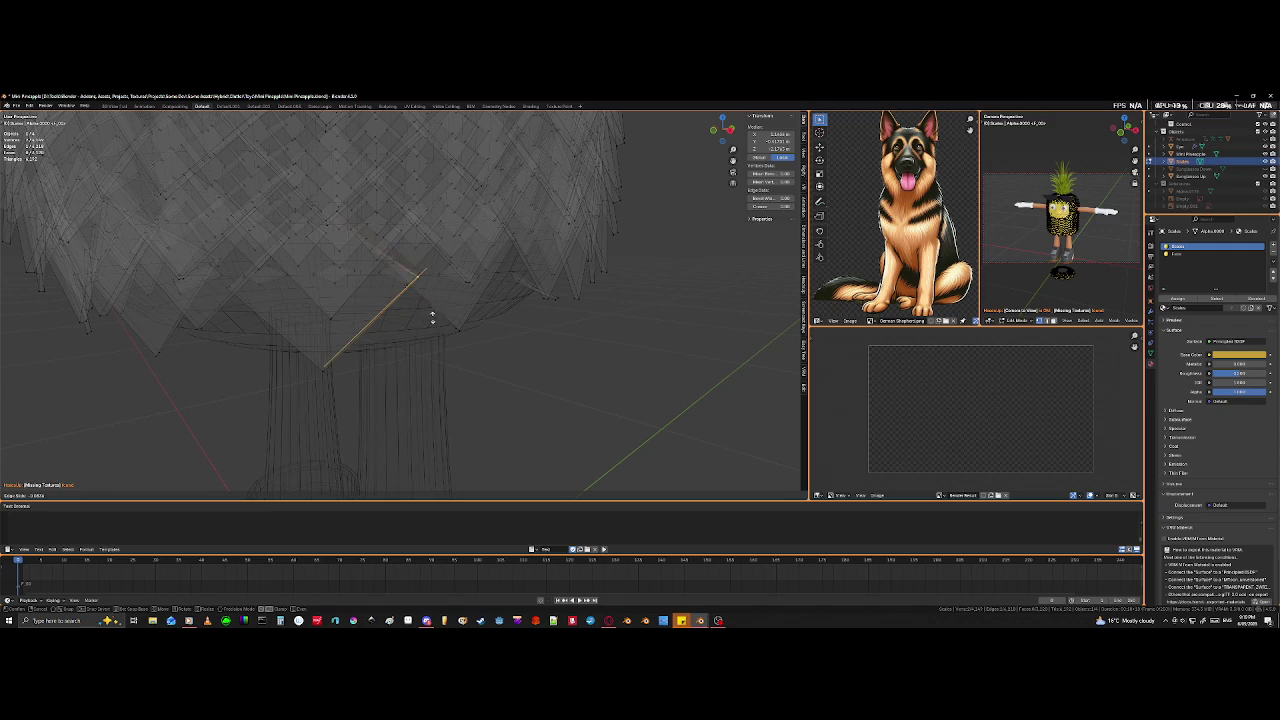
left_click(433, 320)
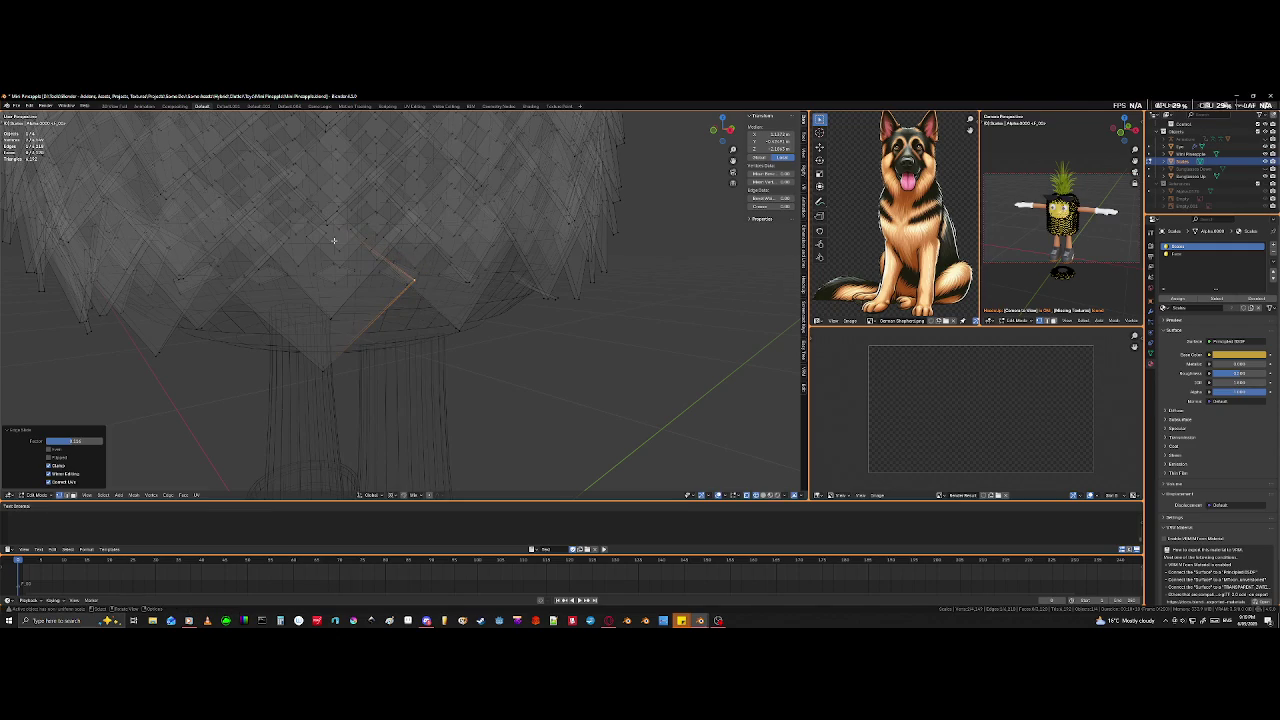
scroll(334, 289, "up", 2)
scroll(343, 289, "up", 1)
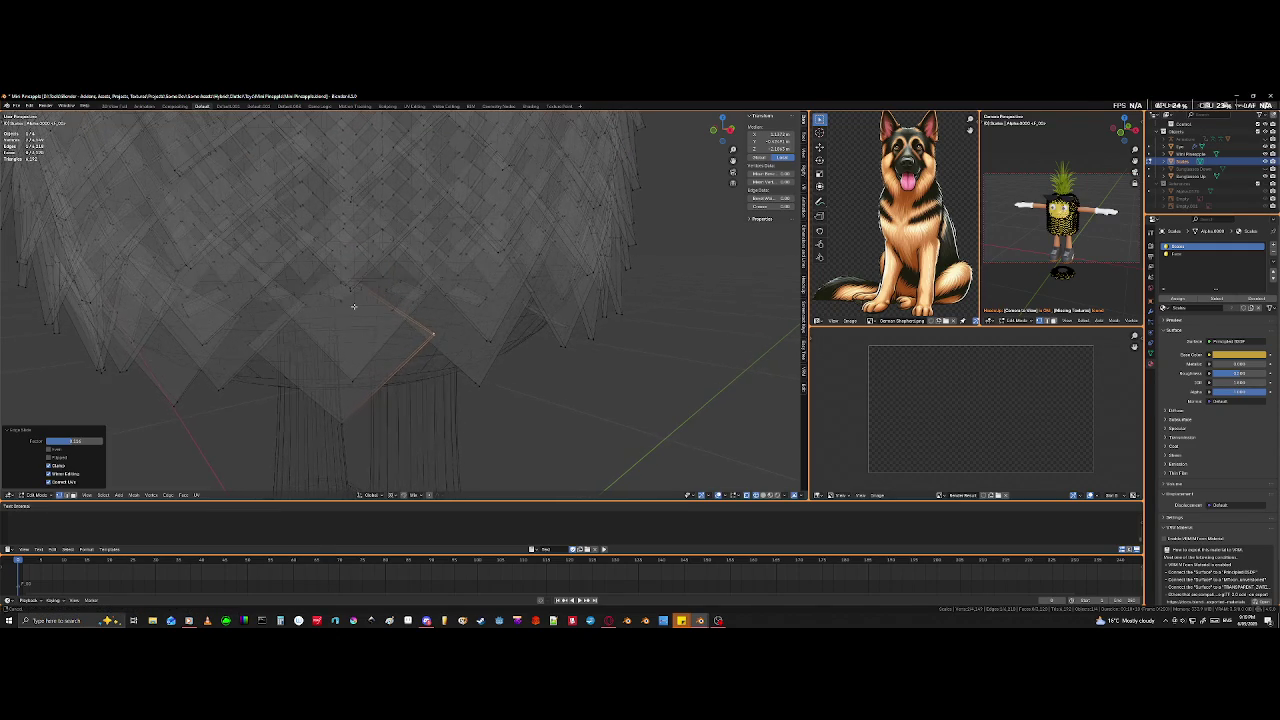
left_click(334, 269)
key("g")
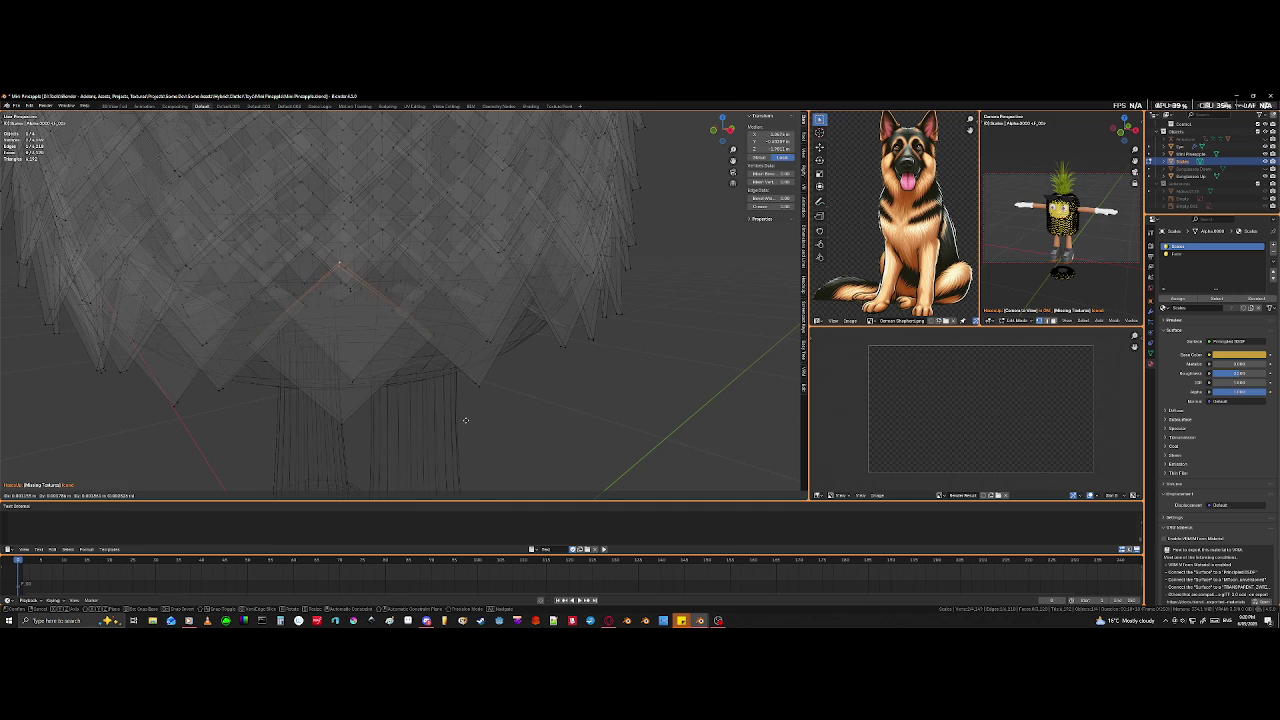
left_click(467, 418)
- Lower the tile's vertex, then slide the left tile's corner vertex along its edge
scroll(450, 440, "down", 2)
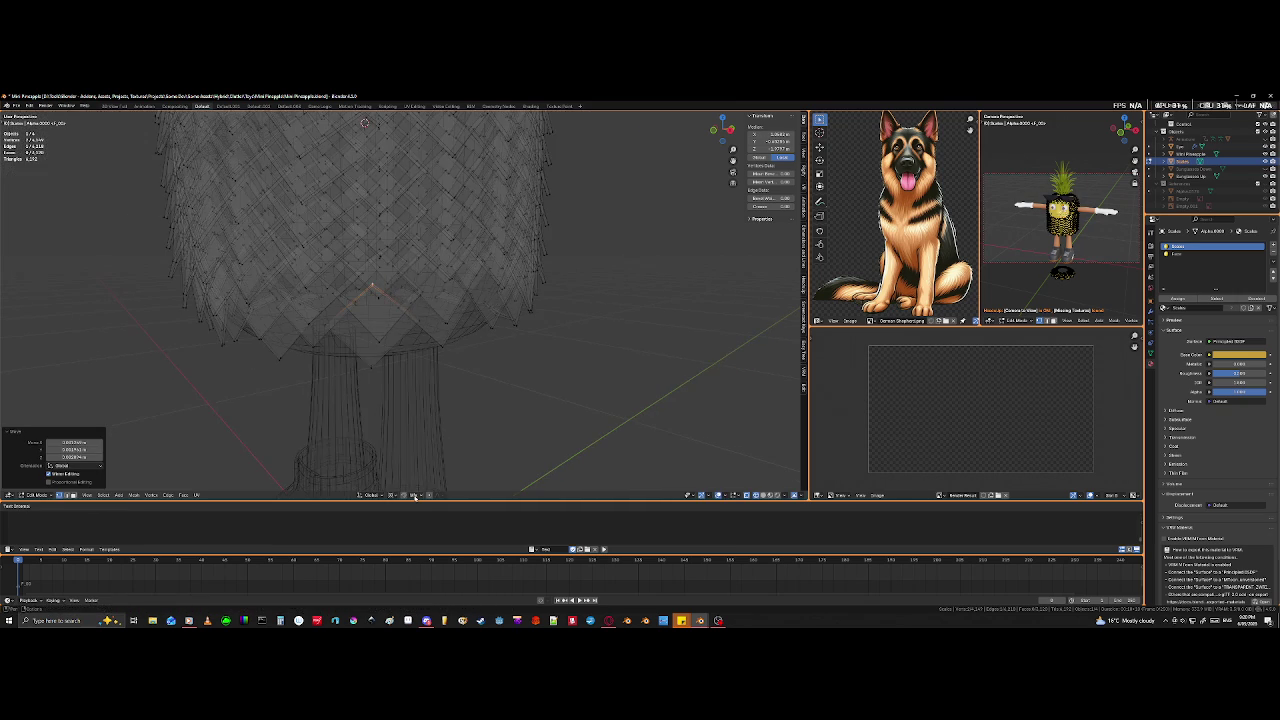
middle_click_drag(386, 470, 324, 329)
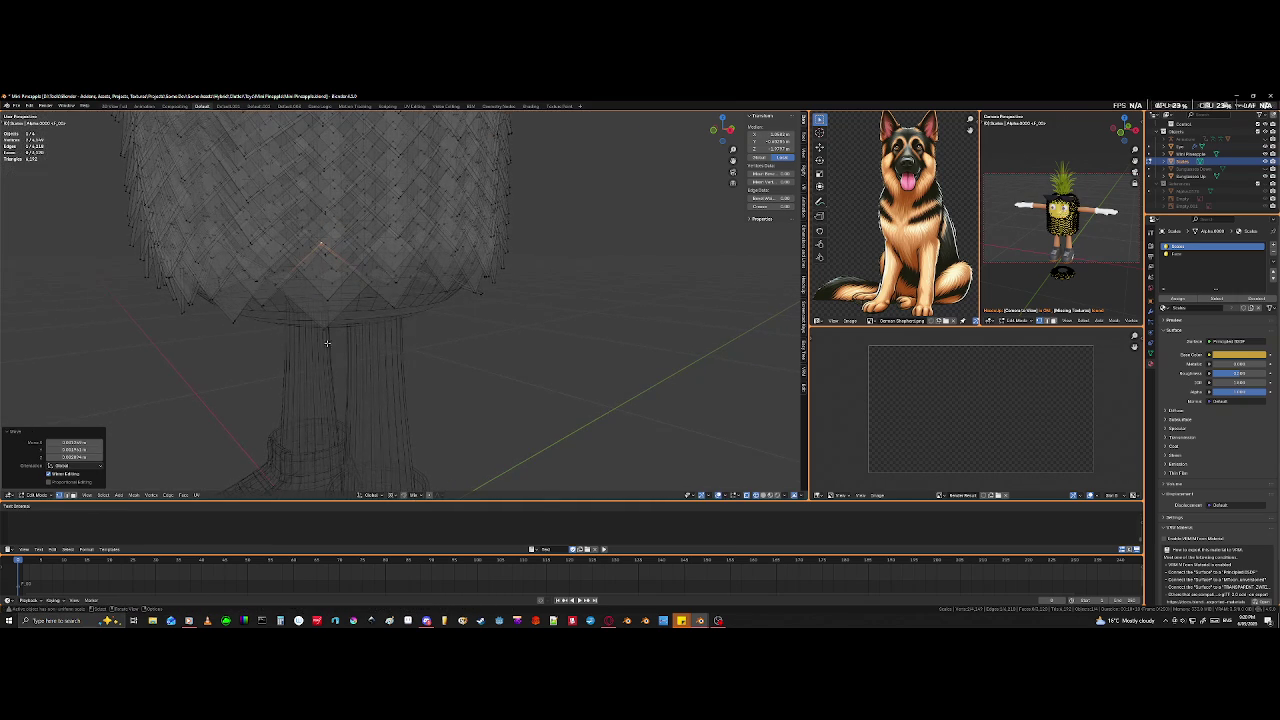
key("g")
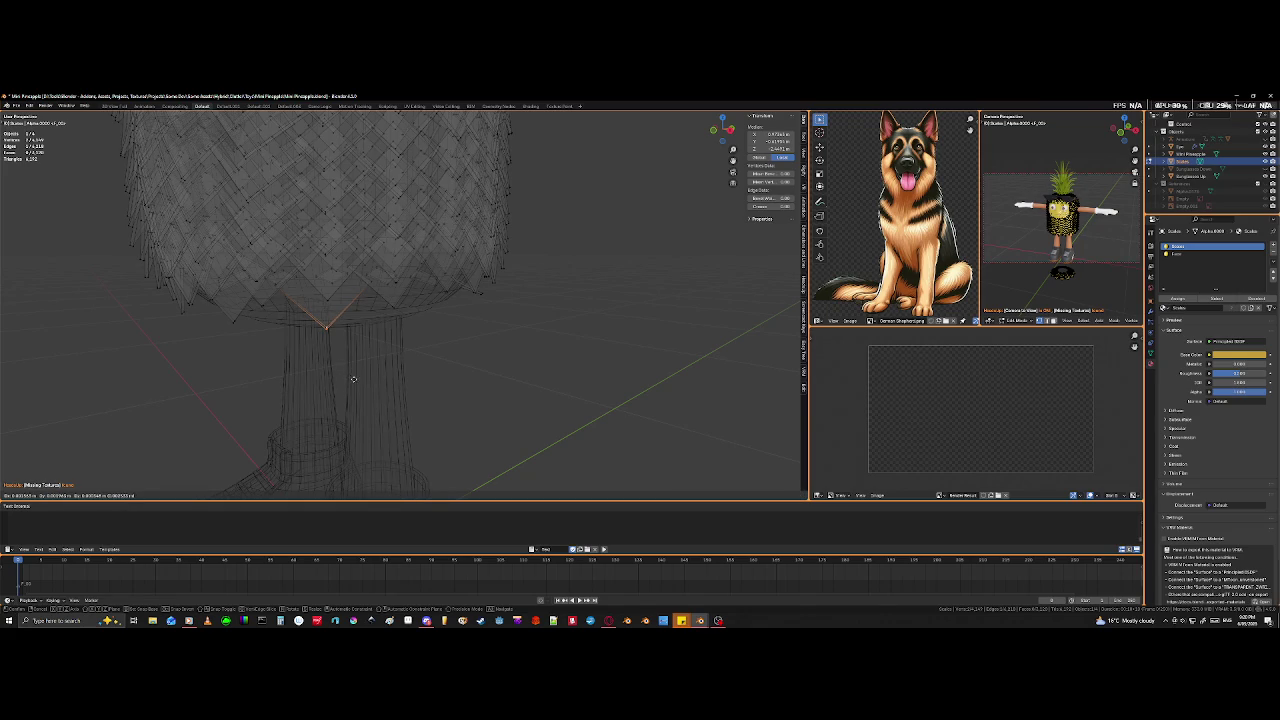
left_click(360, 386)
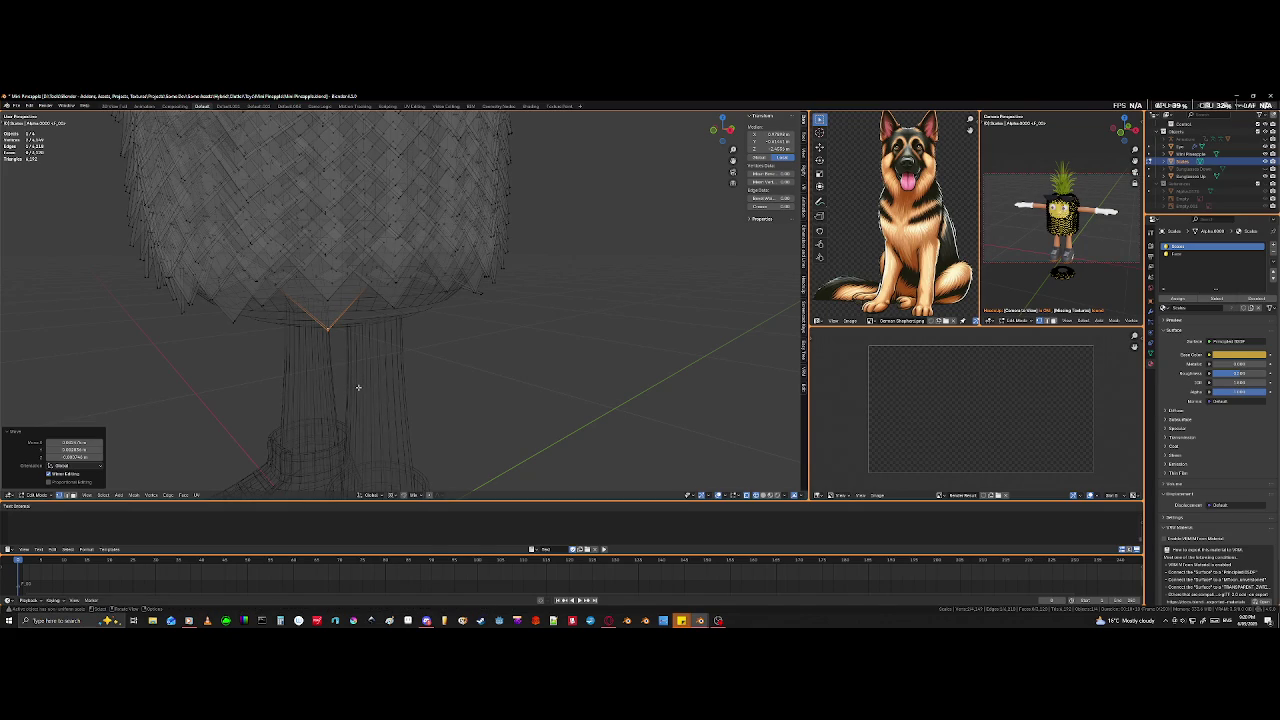
scroll(265, 307, "up", 2)
scroll(295, 333, "up", 3)
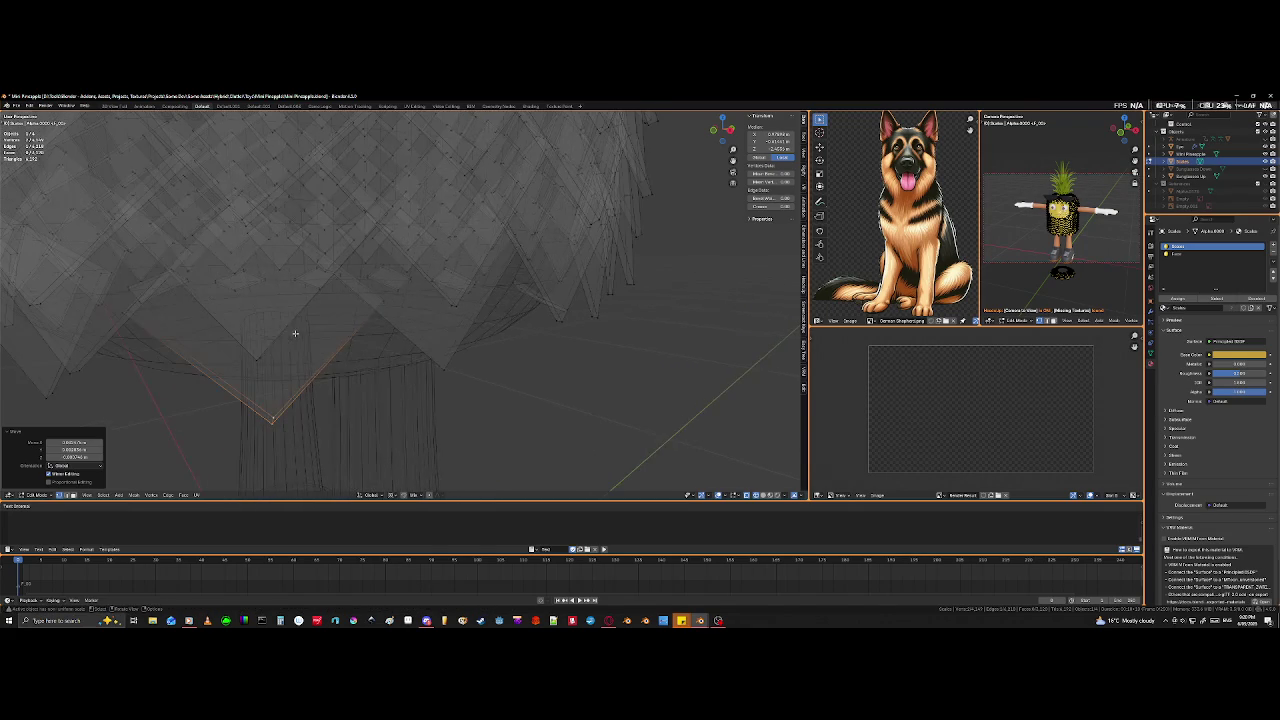
left_click(126, 314)
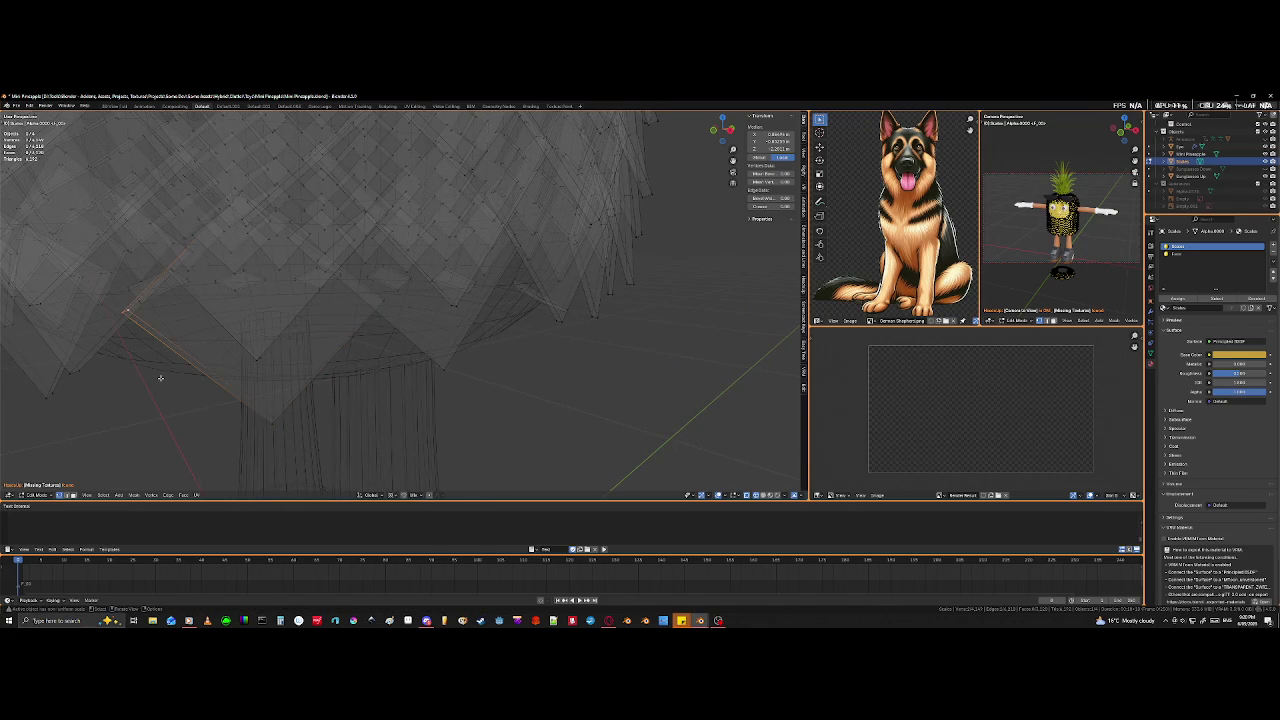
key("g")
key("g")
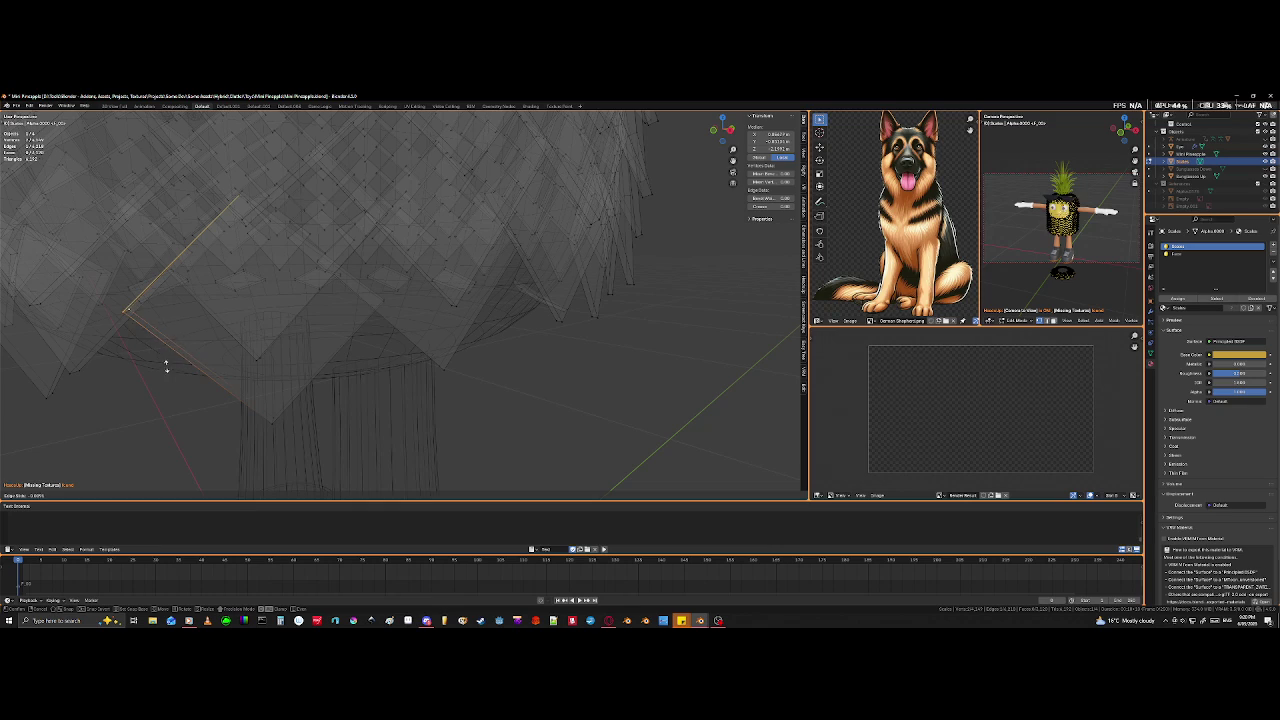
left_click(251, 319)
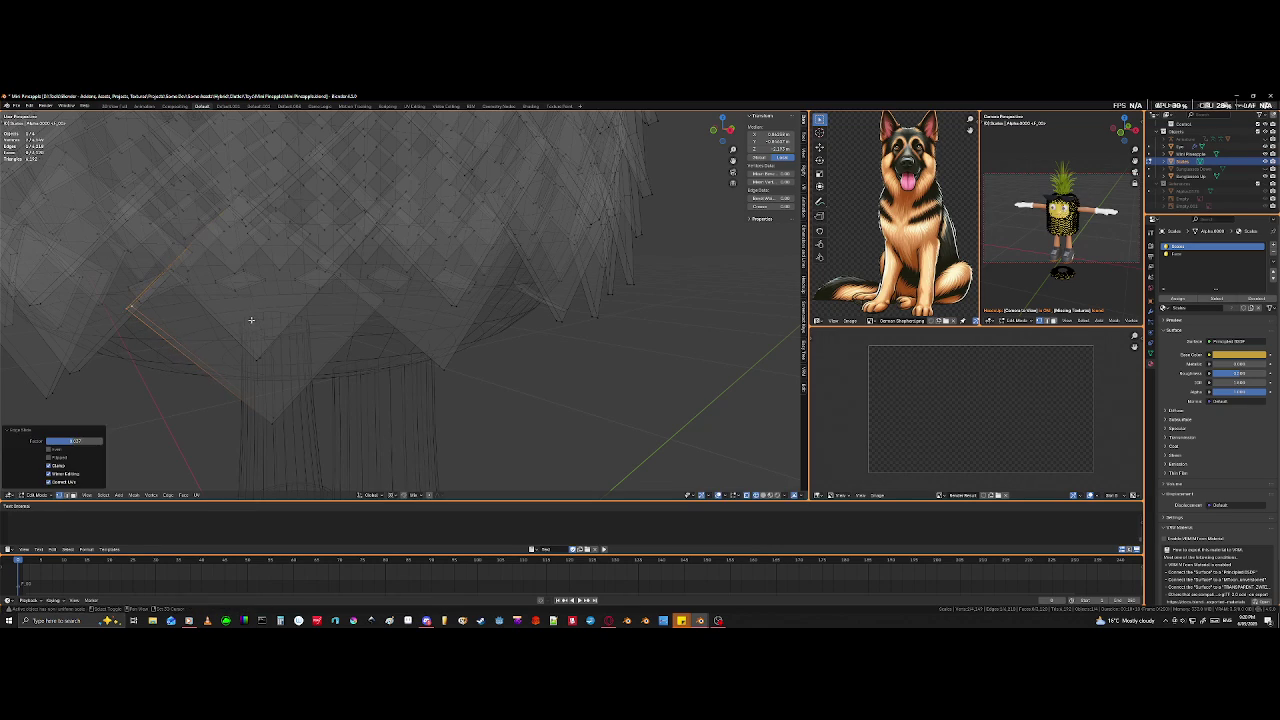
- Move the tile's bottom point leftward, then leave Edit Mode to review the bottom
left_click(272, 420)
key("g")
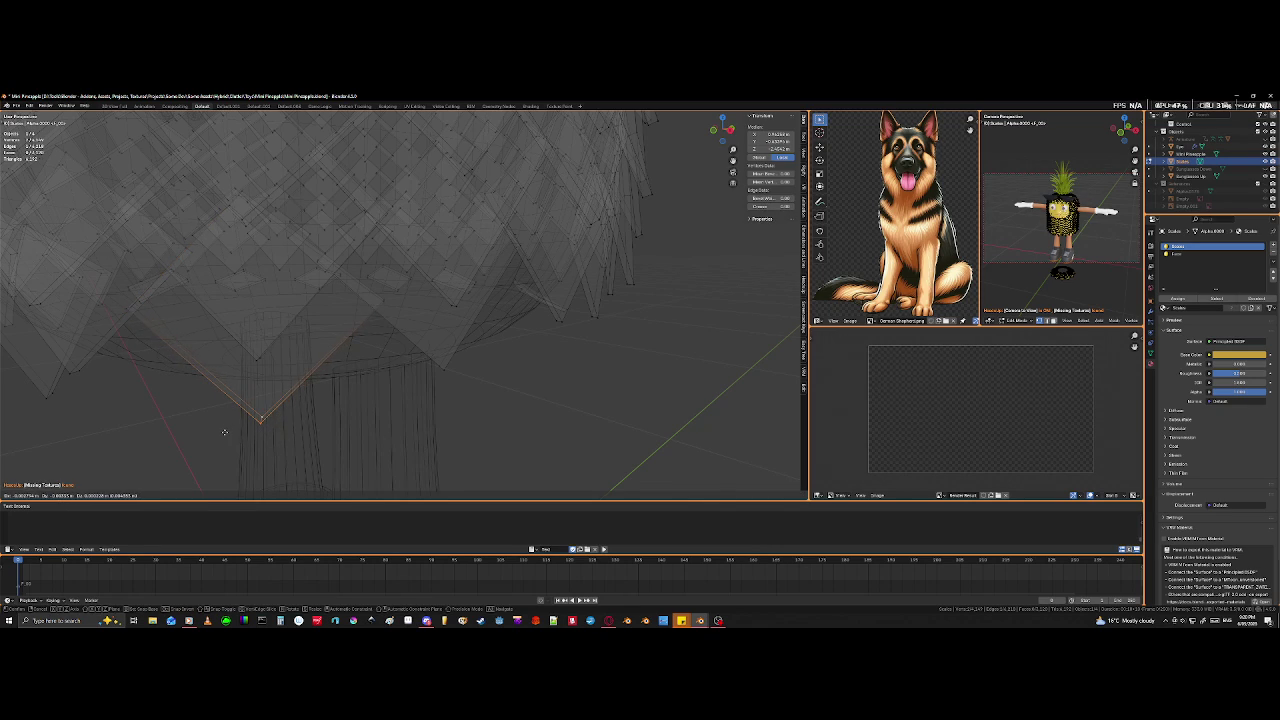
left_click(224, 432)
scroll(226, 432, "down", 1)
scroll(230, 433, "down", 1)
scroll(239, 434, "down", 1)
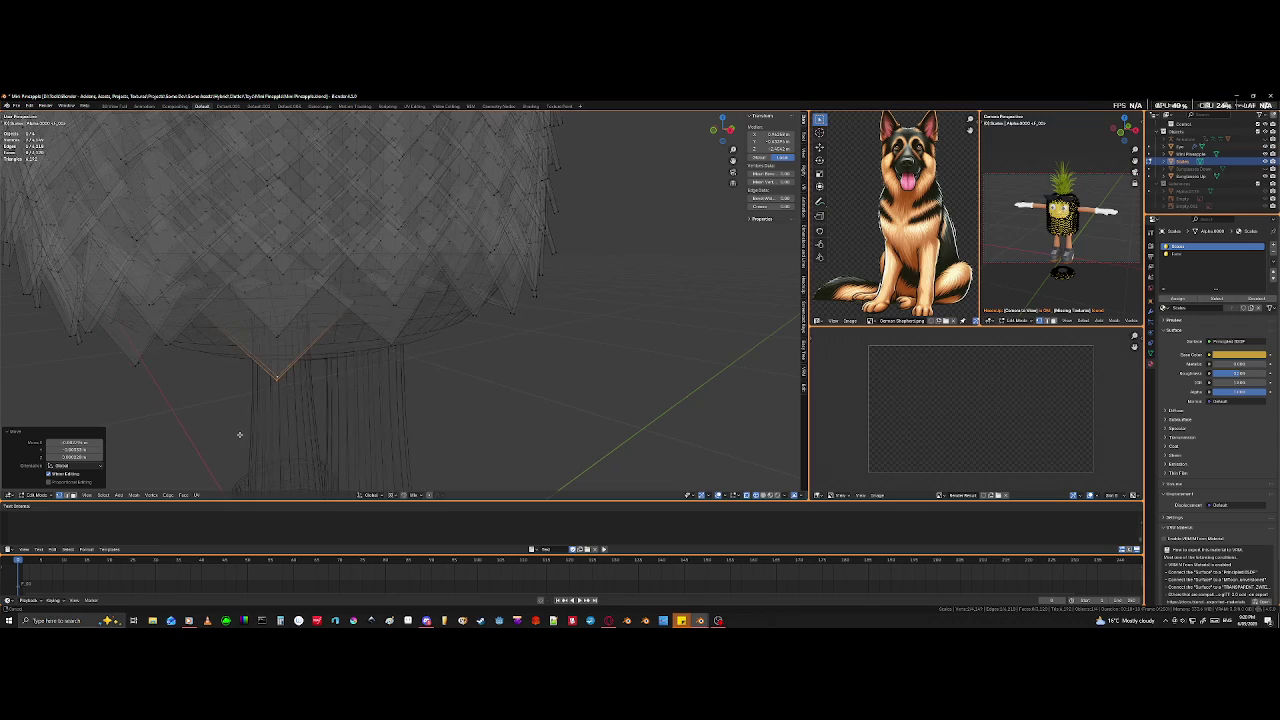
key("Tab")
middle_click_drag(261, 439, 275, 455)
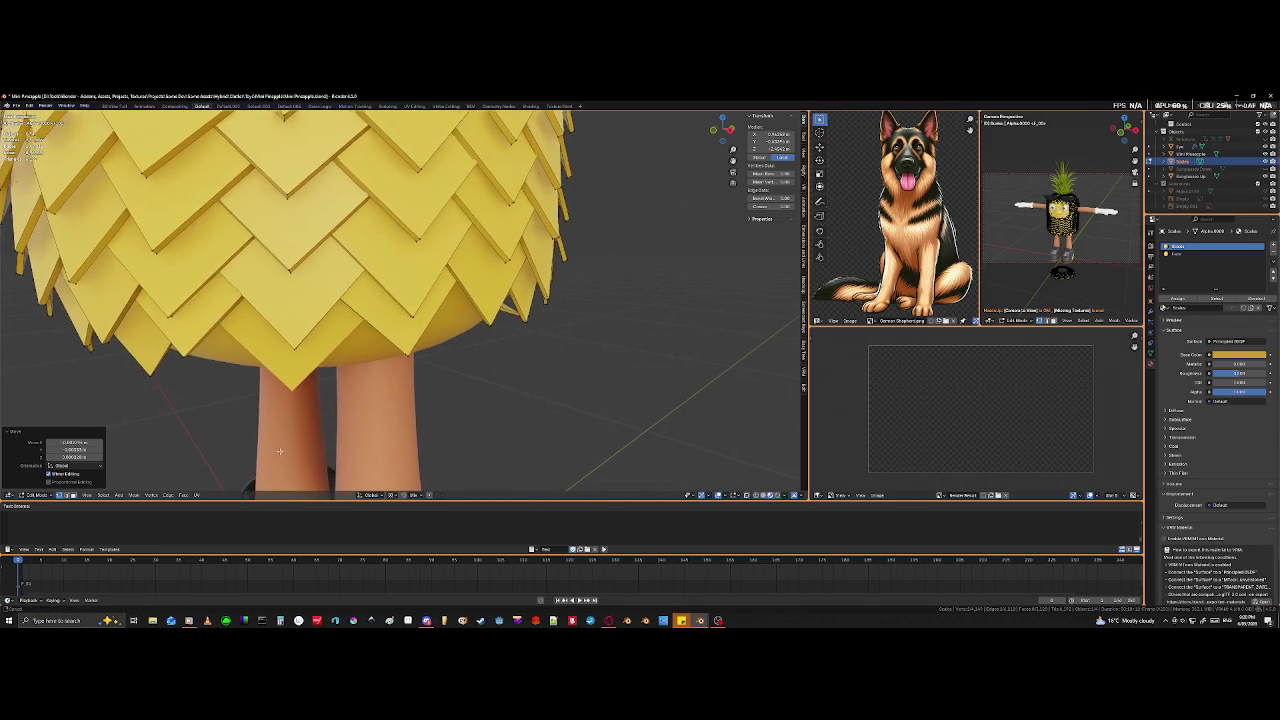
- Select two vertices of a flat top tile and move them into place
middle_click_drag(411, 414, 420, 480)
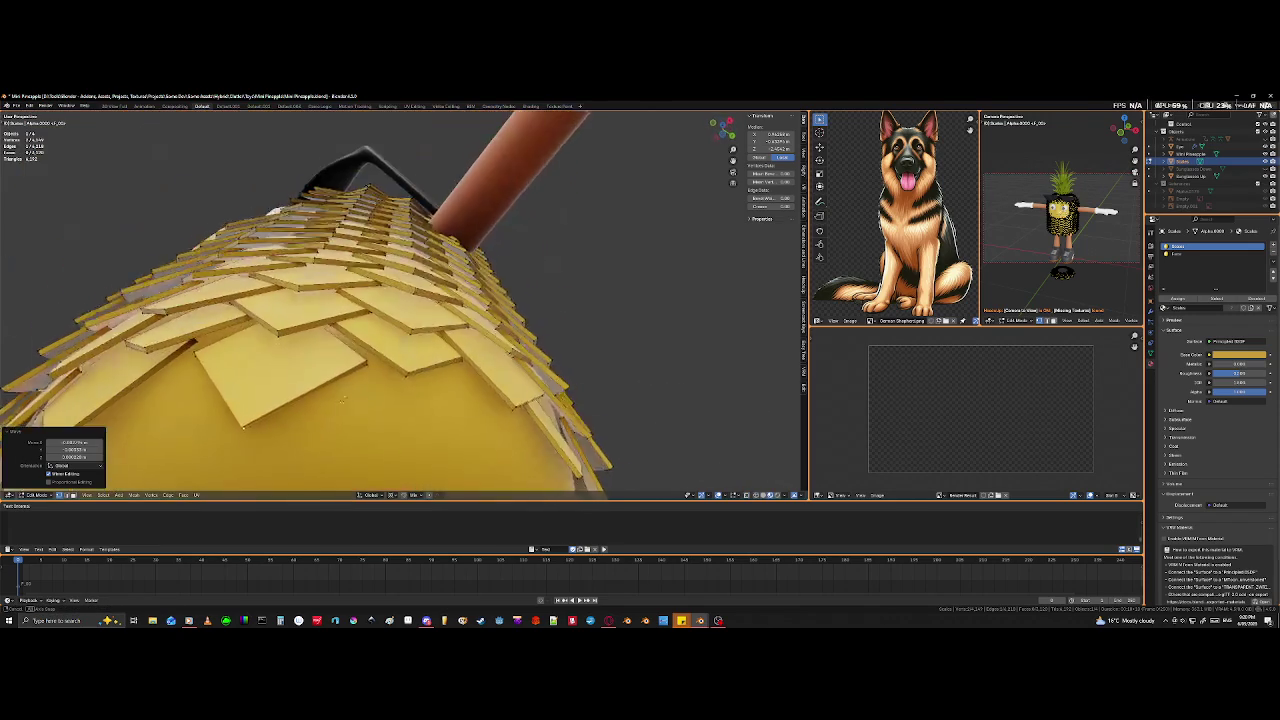
middle_click_drag(432, 336, 440, 330)
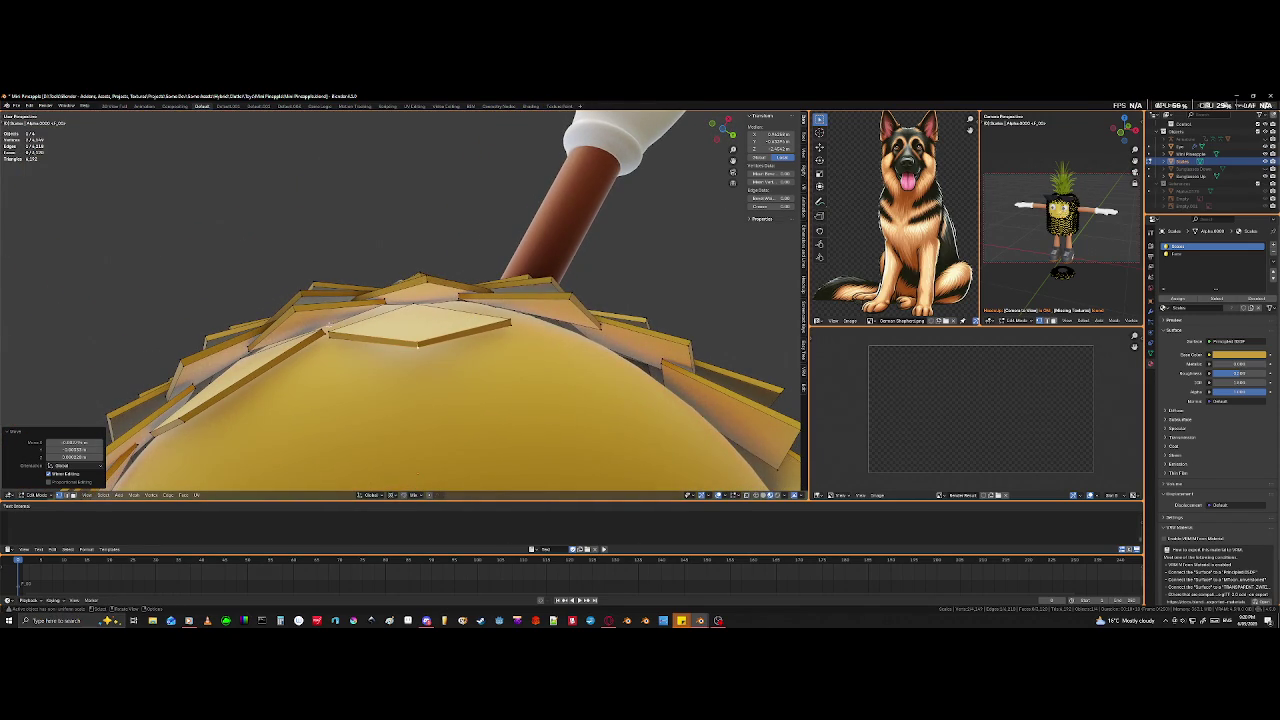
mouse_move(420, 345)
middle_mouse_down()
mouse_move(358, 487)
mouse_move(397, 401)
mouse_move(426, 410)
mouse_move(403, 341)
middle_mouse_up()
scroll(397, 401, "up", 2)
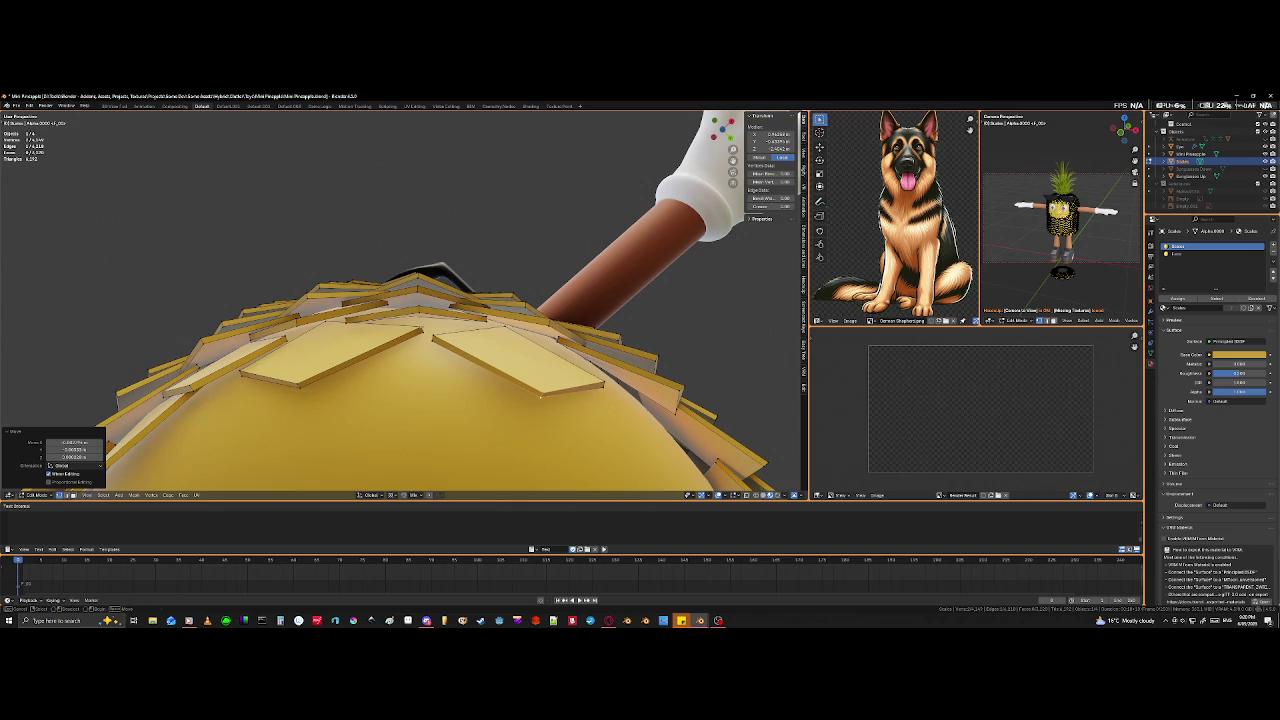
scroll(541, 396, "up", 3)
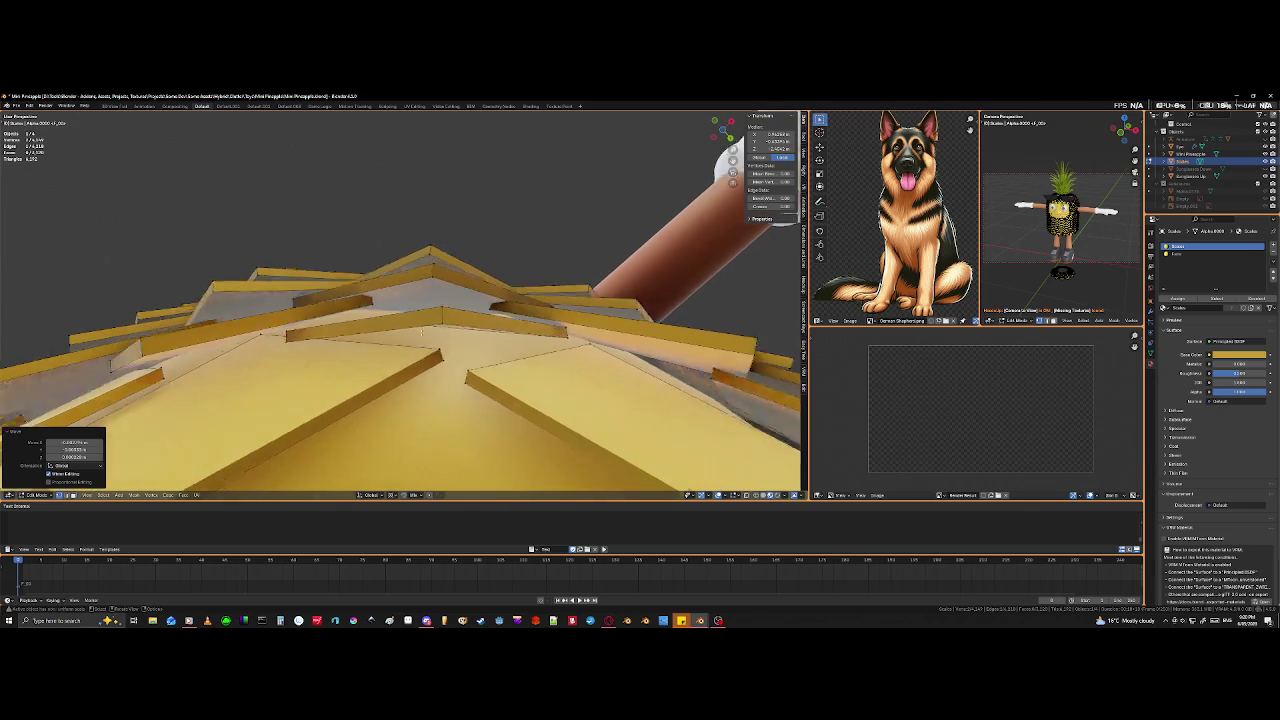
scroll(446, 357, "up", 1)
left_click(455, 375)
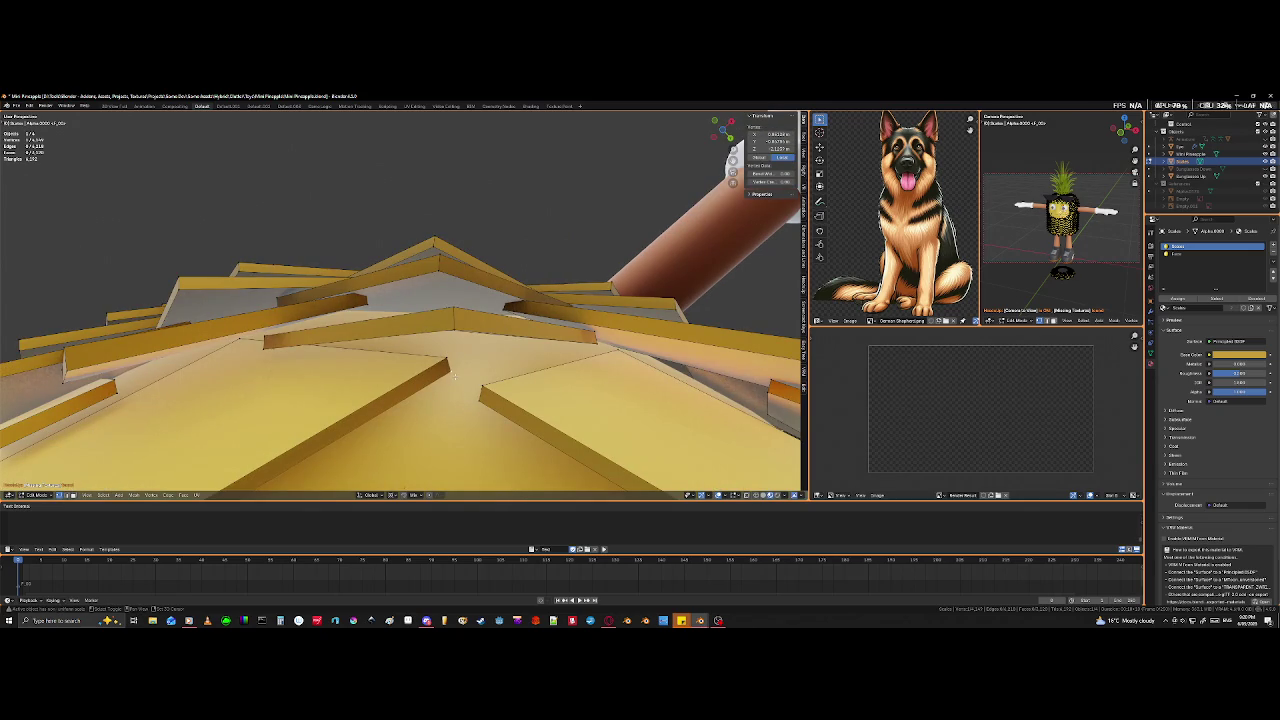
left_click(444, 357, "shift")
mouse_move(444, 357)
middle_mouse_down()
mouse_move(396, 399)
mouse_move(410, 405)
middle_mouse_up()
middle_click_drag(436, 417, 429, 426)
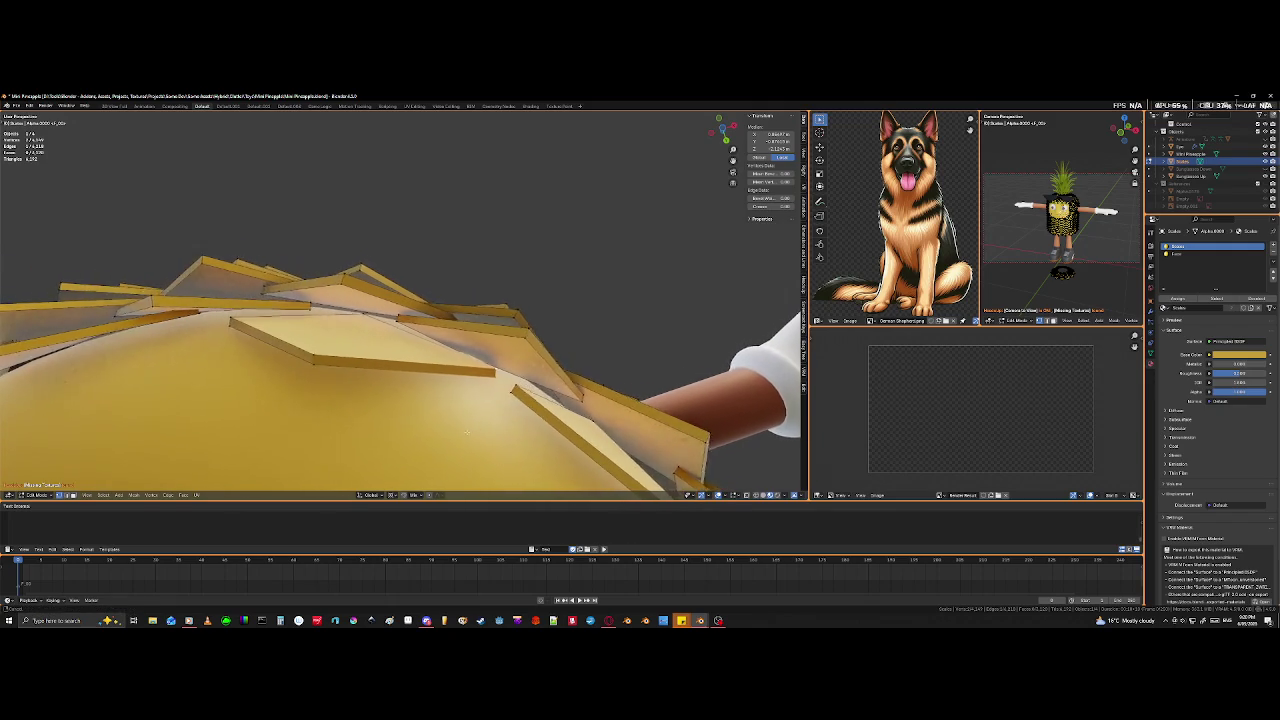
key("g")
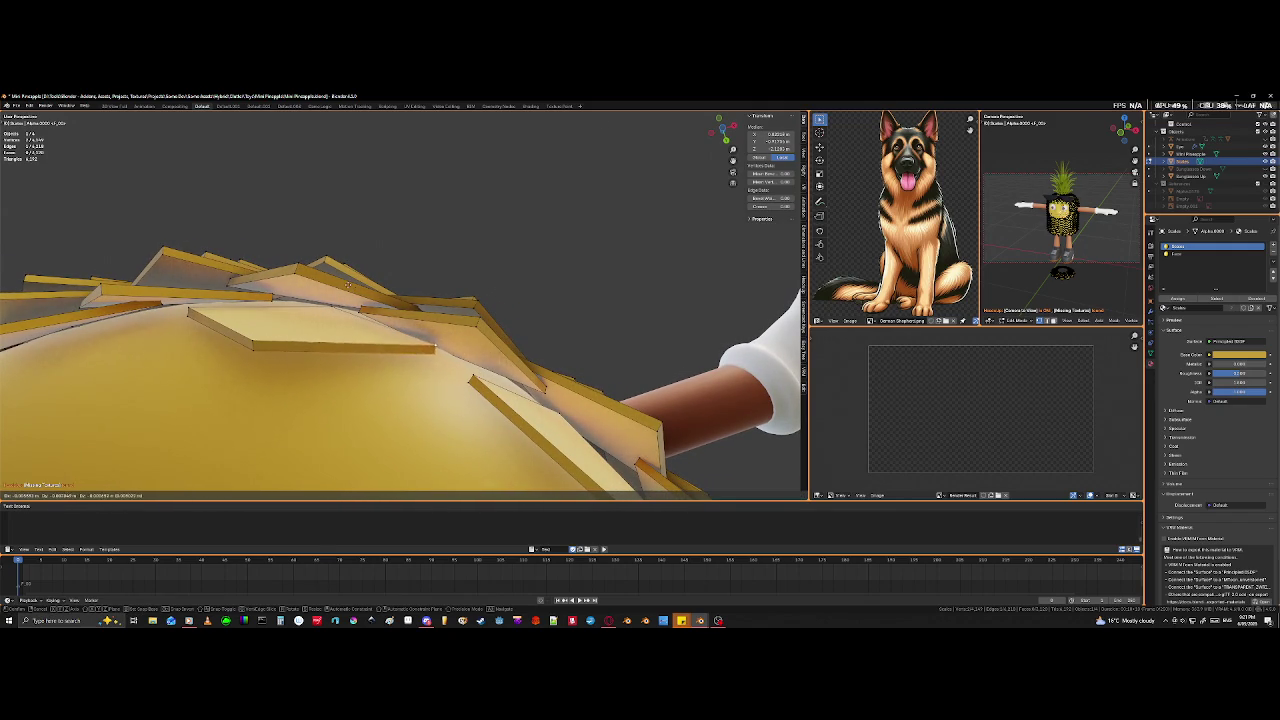
left_click(306, 255)
- Select a point on a tile and orbit to a side view of the scales and legs
mouse_move(306, 255)
middle_mouse_down()
mouse_move(407, 354)
mouse_move(387, 359)
mouse_move(337, 441)
mouse_move(373, 359)
mouse_move(361, 416)
middle_mouse_up()
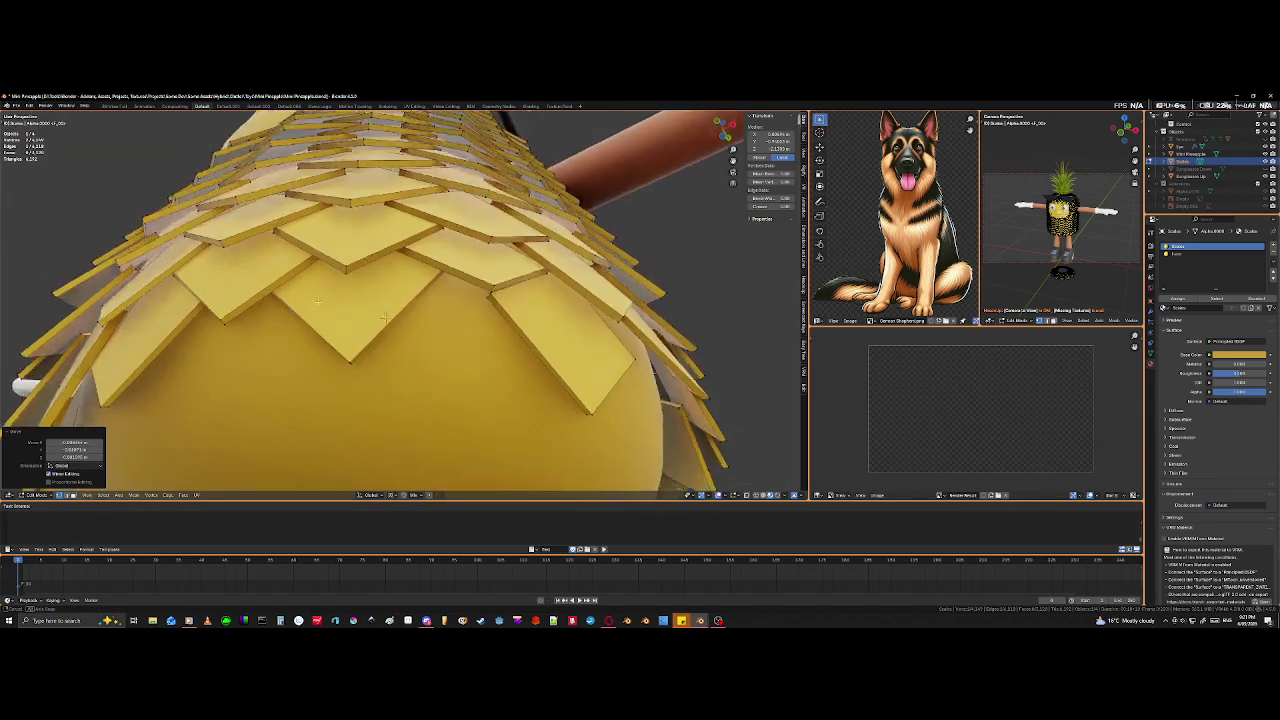
left_click(340, 354)
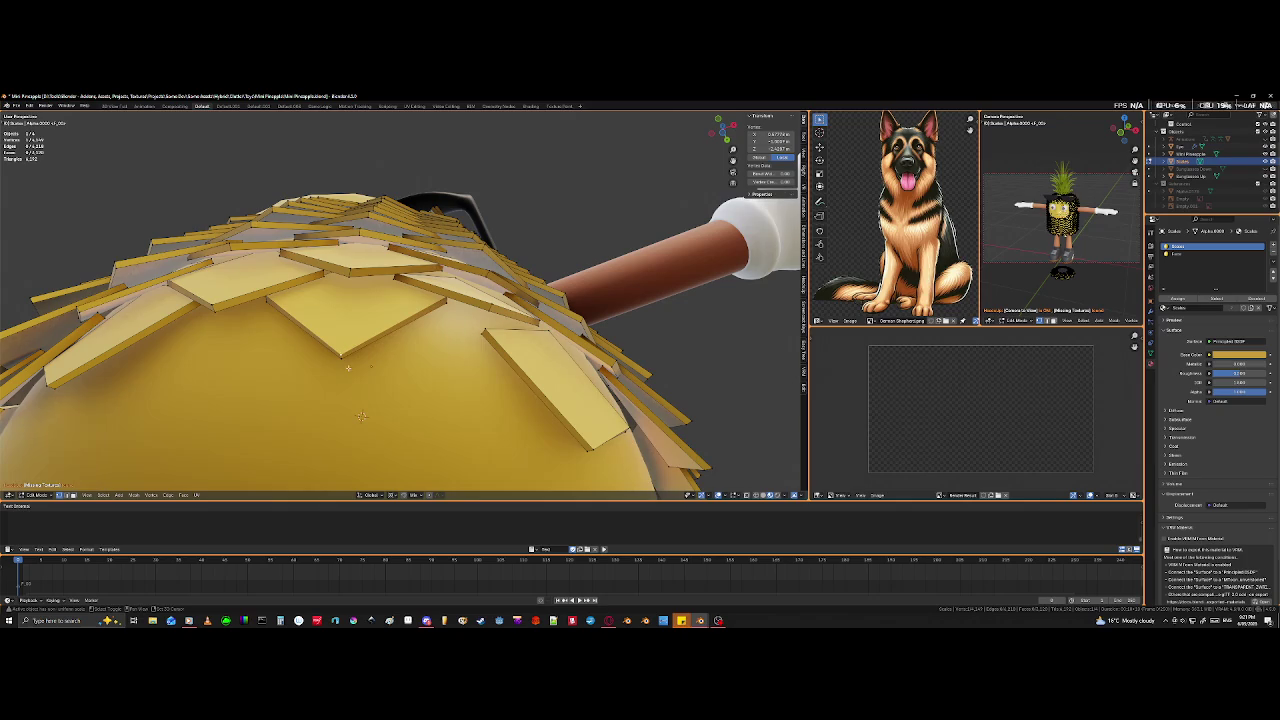
middle_click_drag(343, 357, 365, 444)
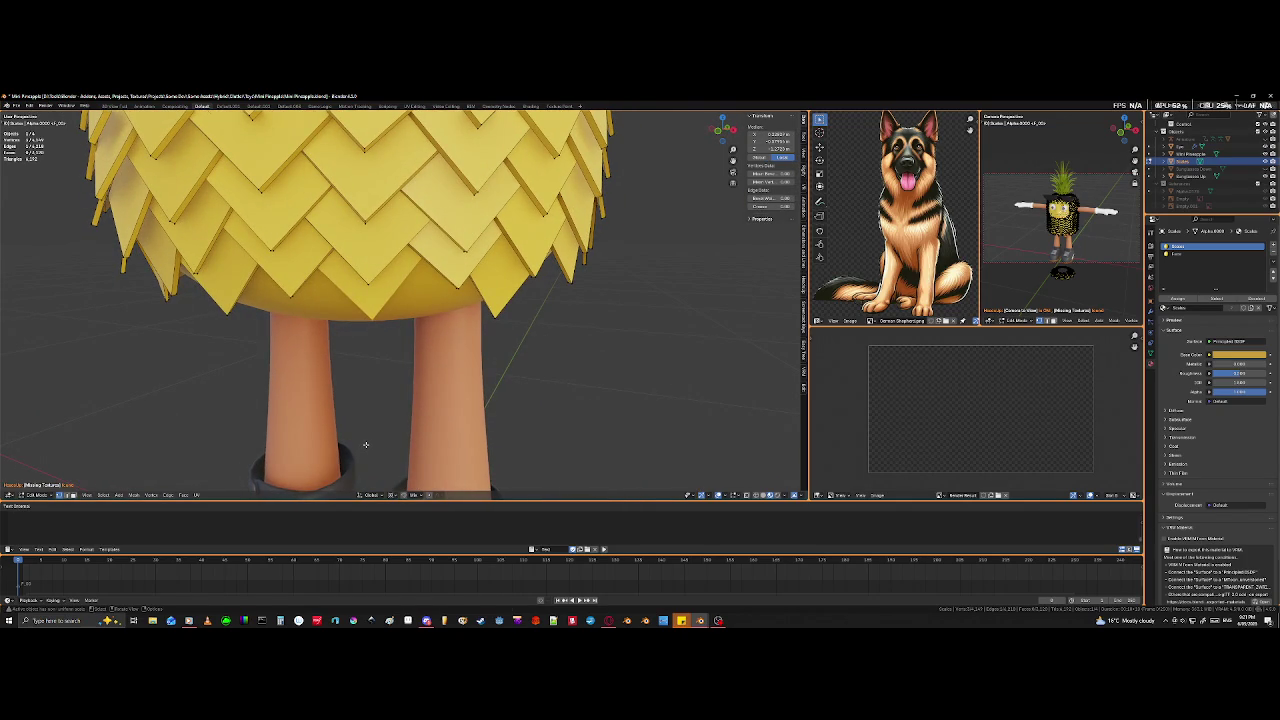
- Move the selected bottom-edge tile part, then orbit to inspect the pineapple from below
key("g")
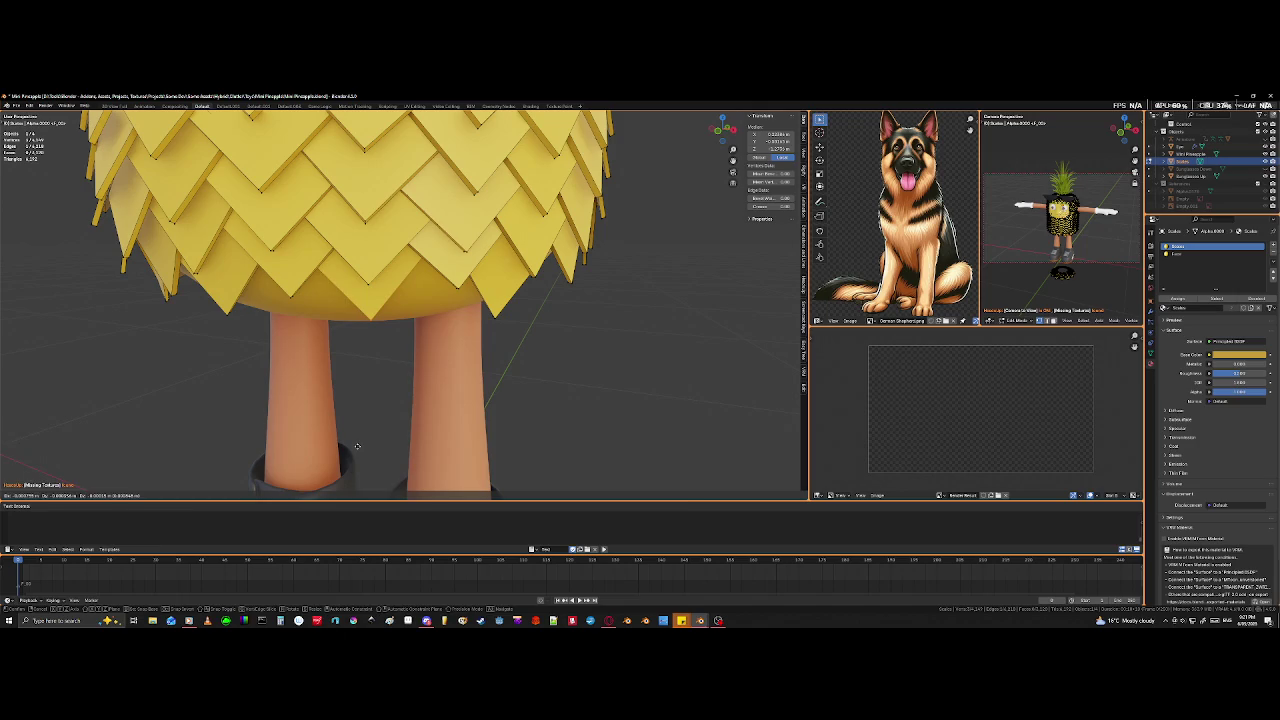
left_click(357, 446)
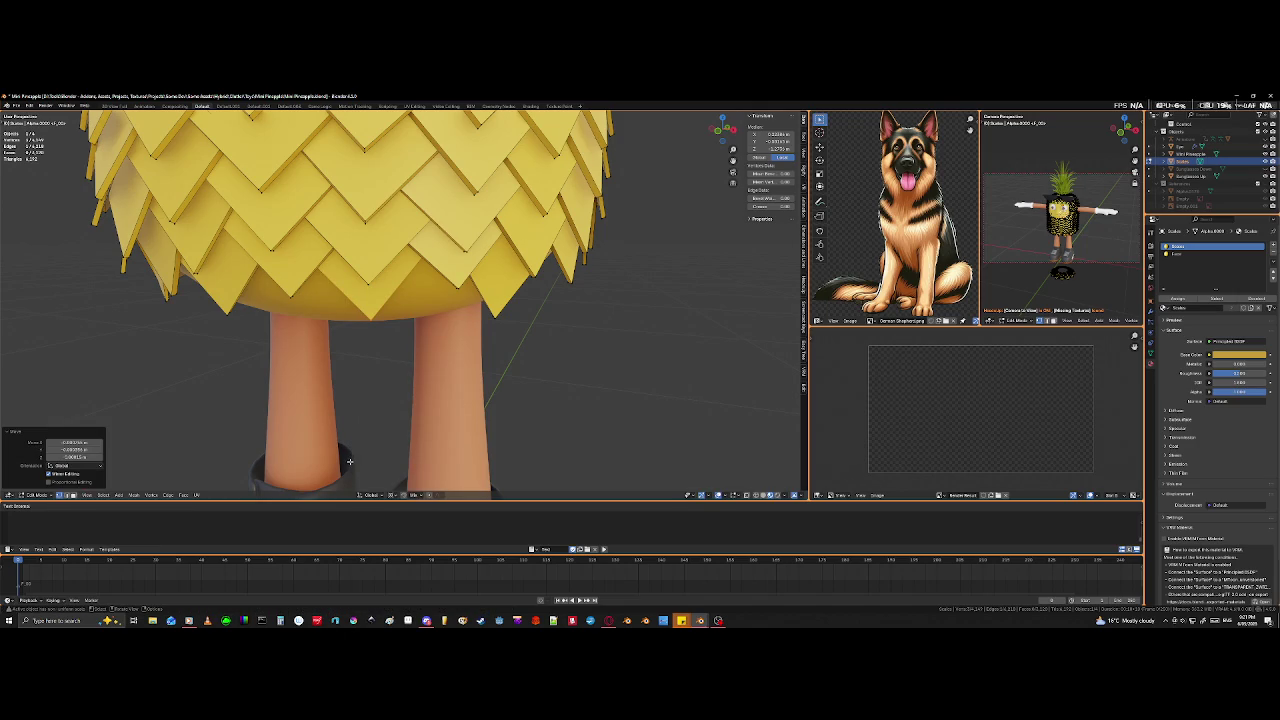
scroll(429, 373, "down", 3)
middle_click_drag(429, 373, 474, 340)
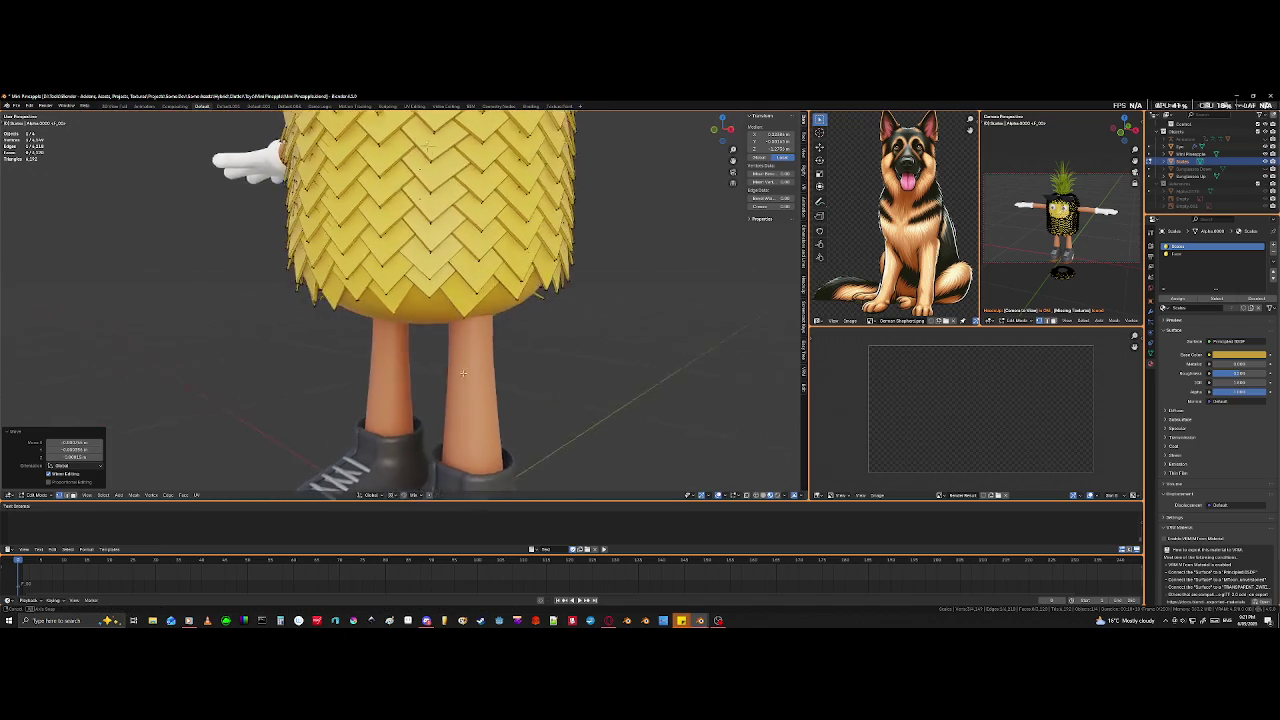
scroll(474, 340, "up", 3)
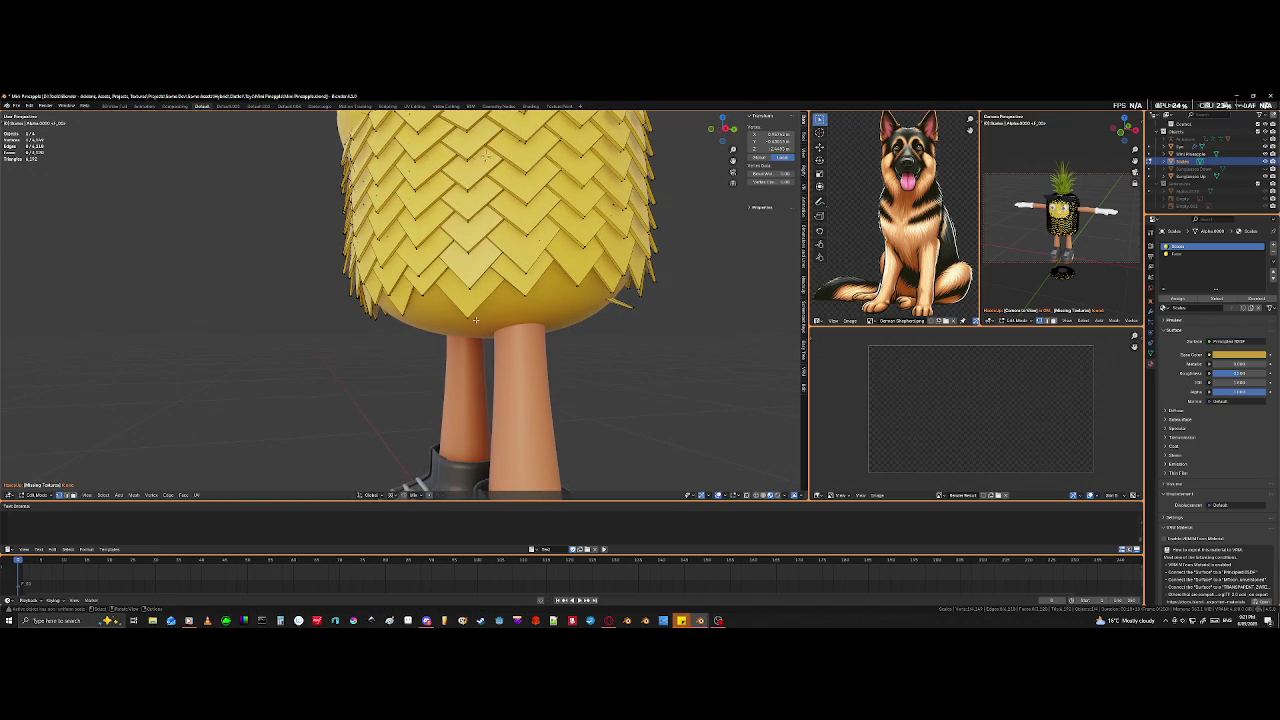
mouse_move(487, 321)
middle_mouse_down()
mouse_move(483, 260)
mouse_move(287, 338)
mouse_move(273, 388)
mouse_move(412, 362)
middle_mouse_up()
scroll(483, 260, "up", 3)
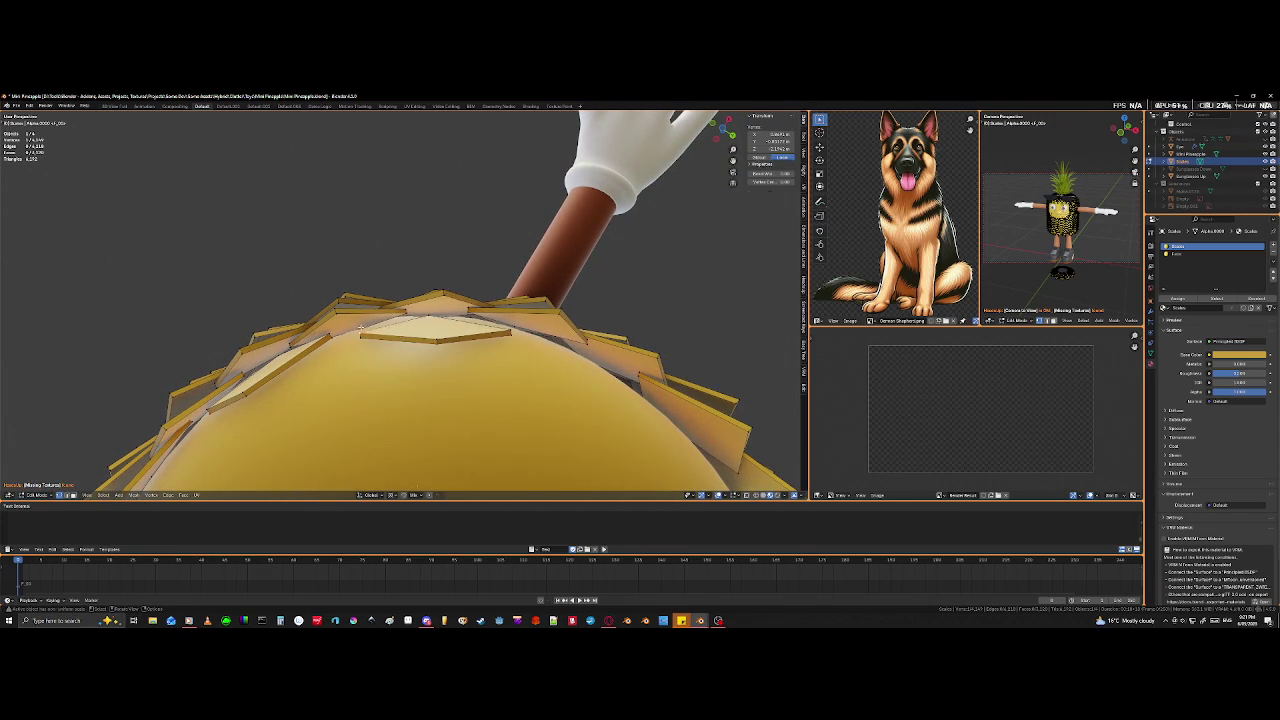
- Move the first flat tile at the pineapple's top into a new position
scroll(359, 331, "up", 2)
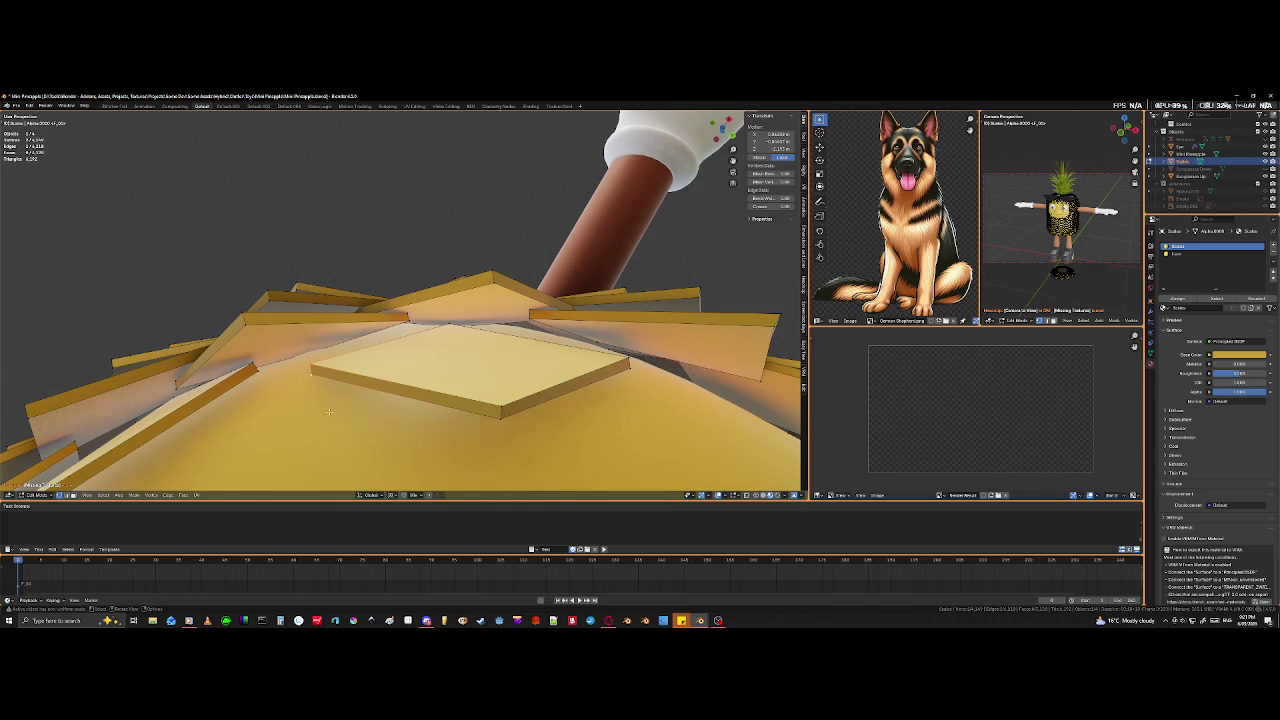
scroll(327, 413, "down", 2)
key("g")
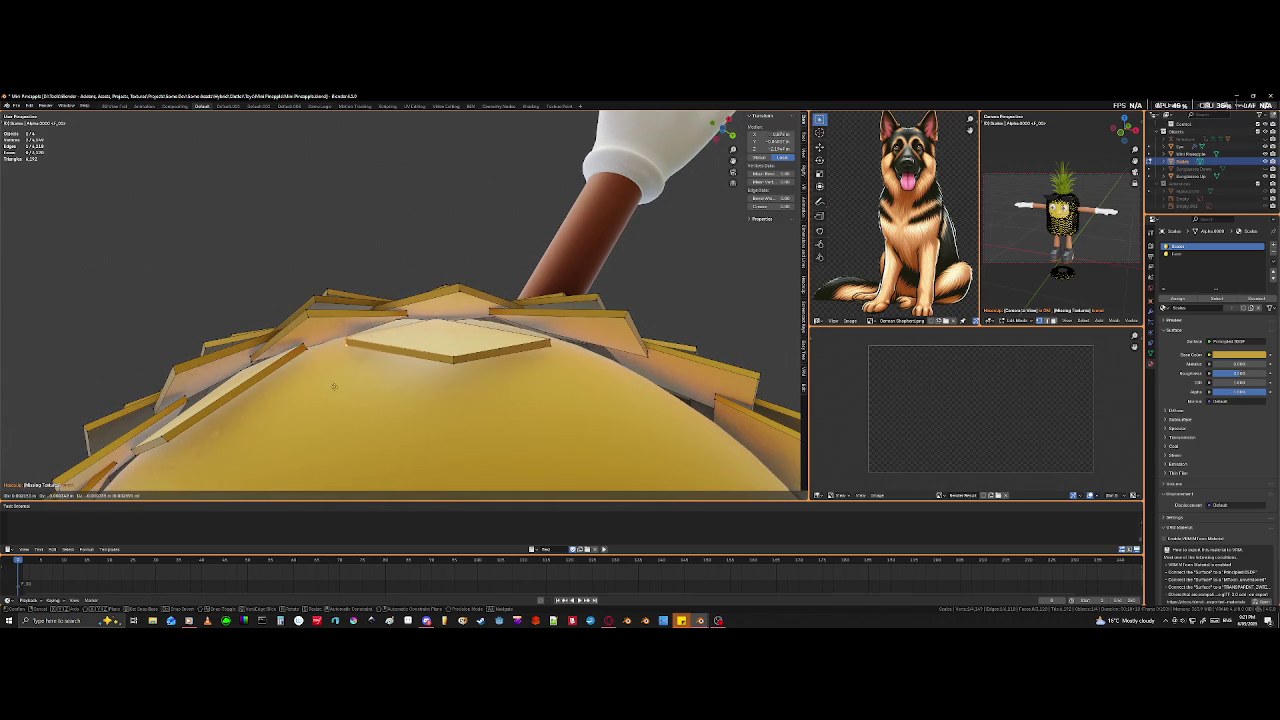
left_click(323, 351)
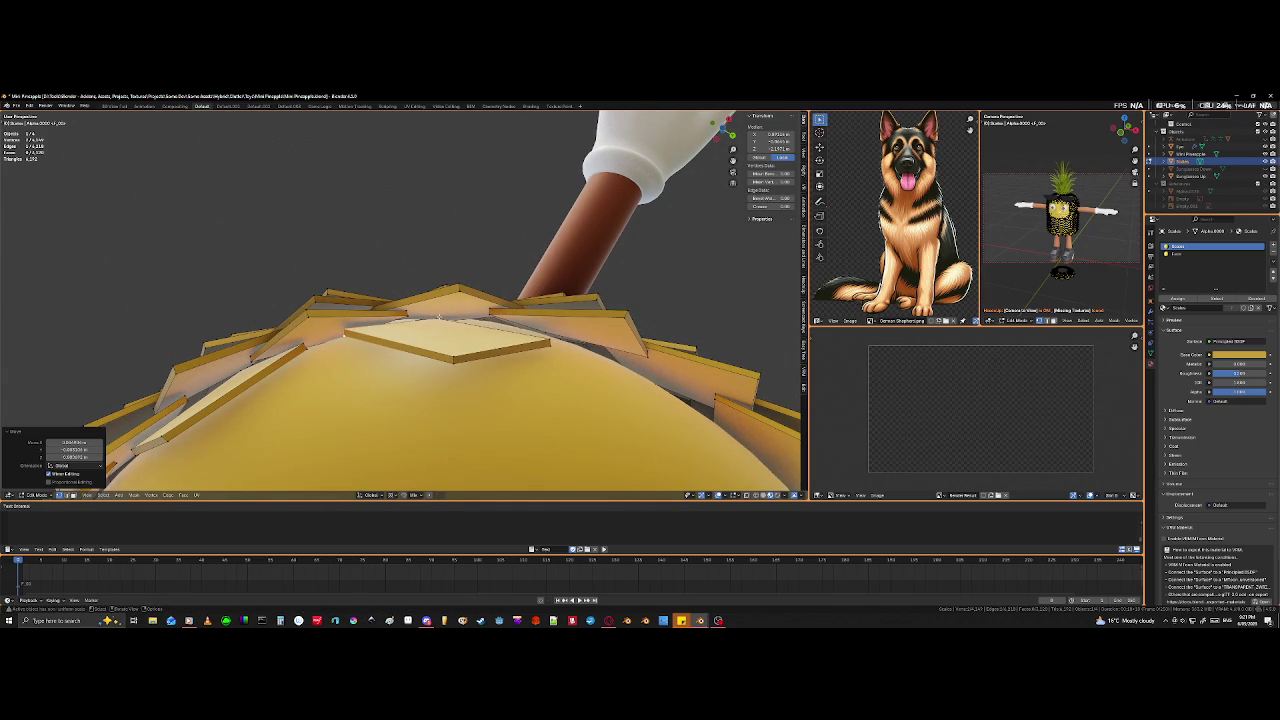
- Using see-through wireframe view, select a hidden top-tile edge and move it
left_click(431, 323)
key("shift+z")
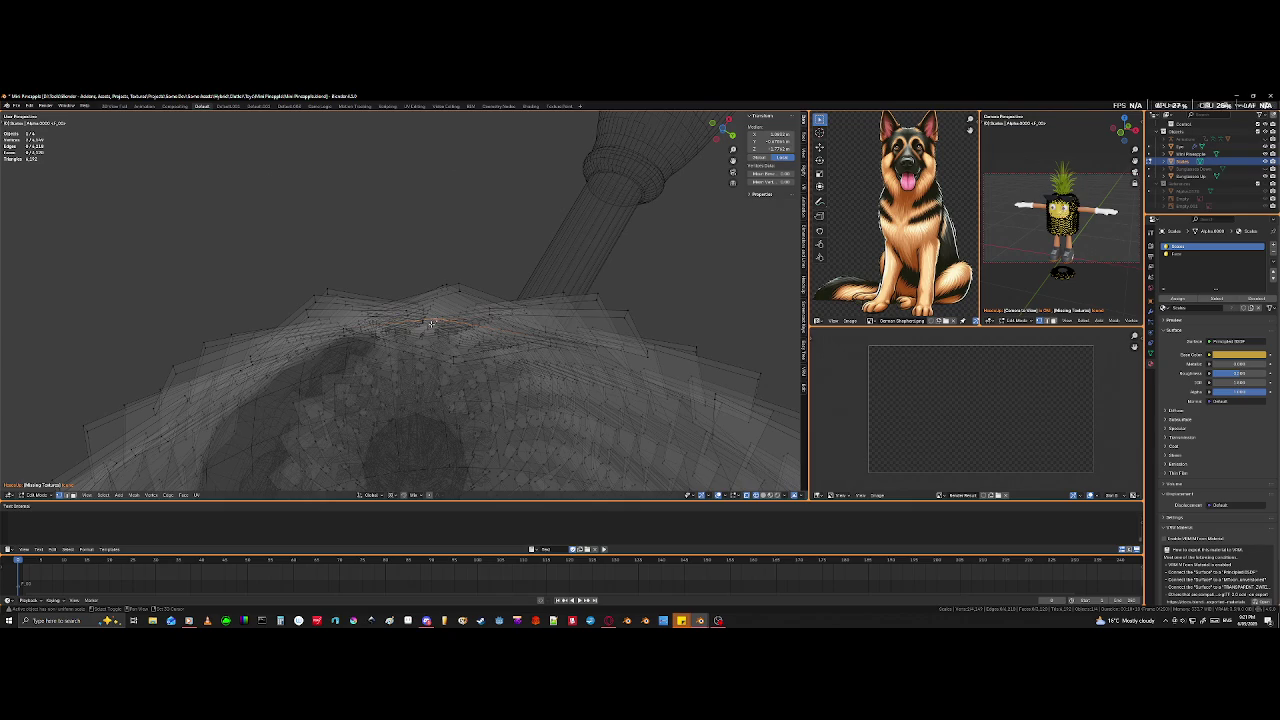
middle_click_drag(431, 323, 471, 360)
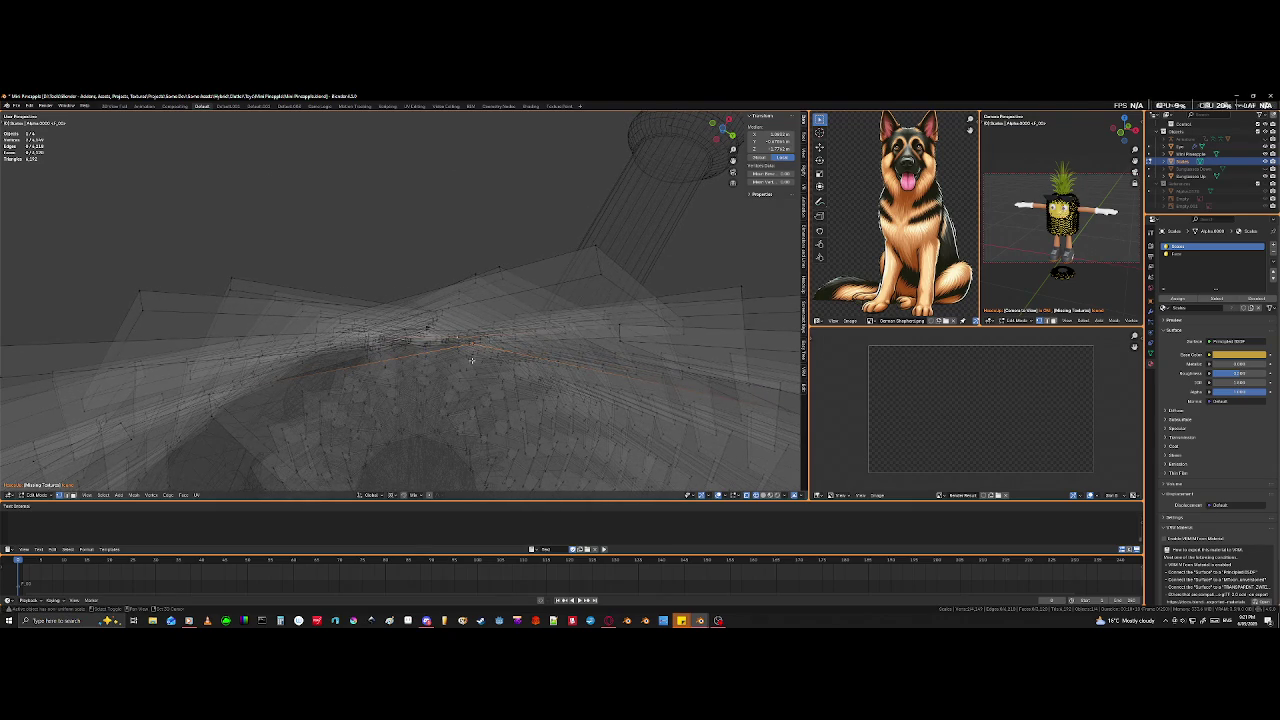
left_click(472, 354)
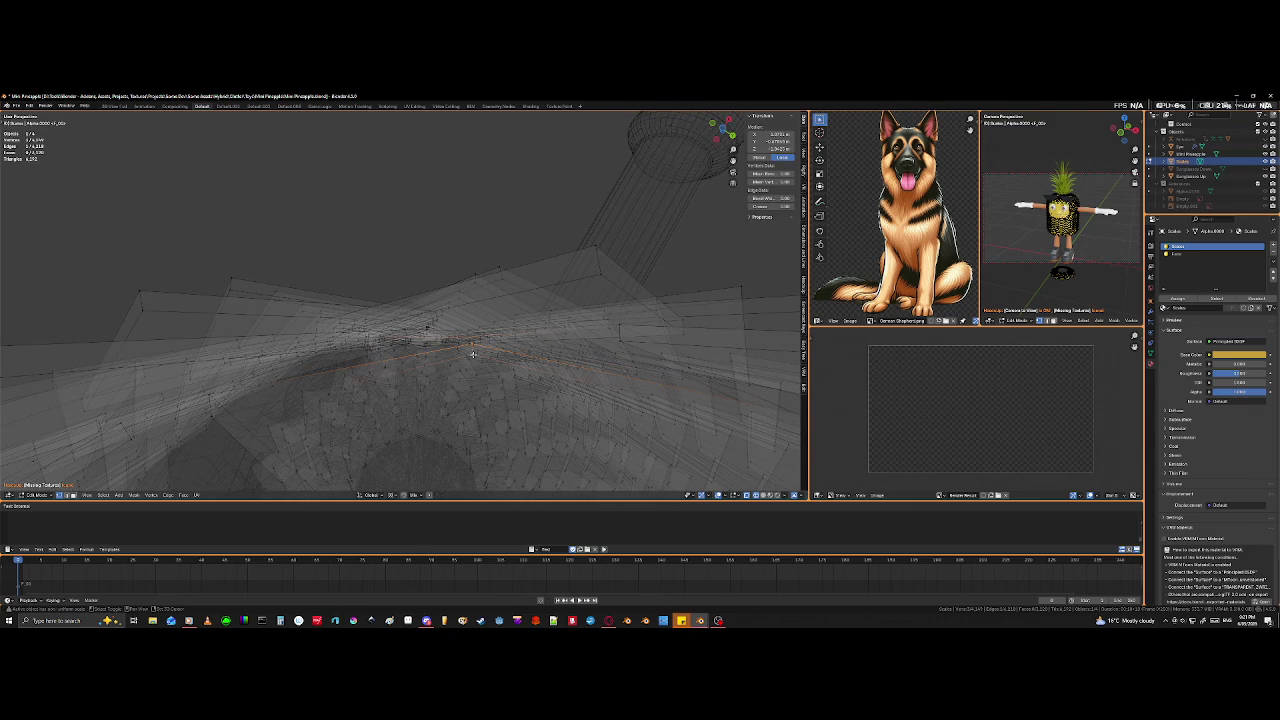
left_click(461, 337)
key("shift+z")
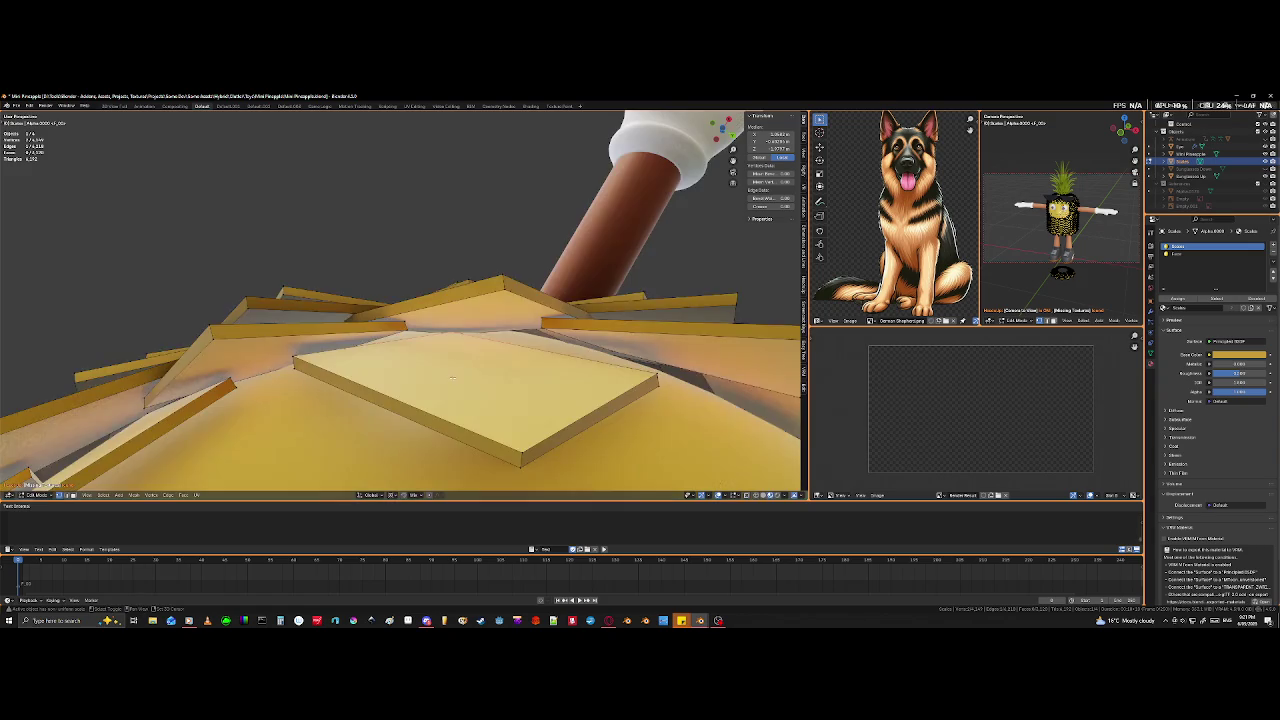
key("g")
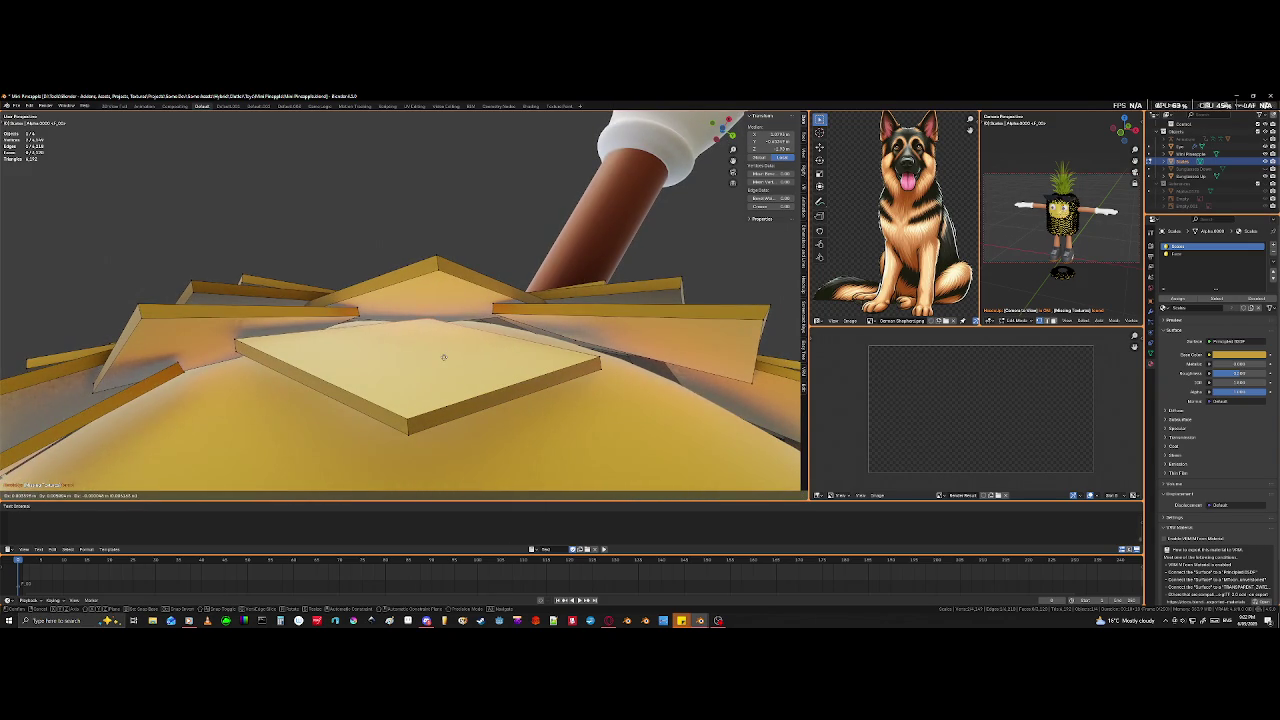
left_click(443, 357)
- Move more top-tile points so the tiles close the gap around the arm
scroll(443, 357, "down", 3)
mouse_move(443, 357)
middle_mouse_down()
mouse_move(451, 430)
mouse_move(468, 415)
middle_mouse_up()
key("g")
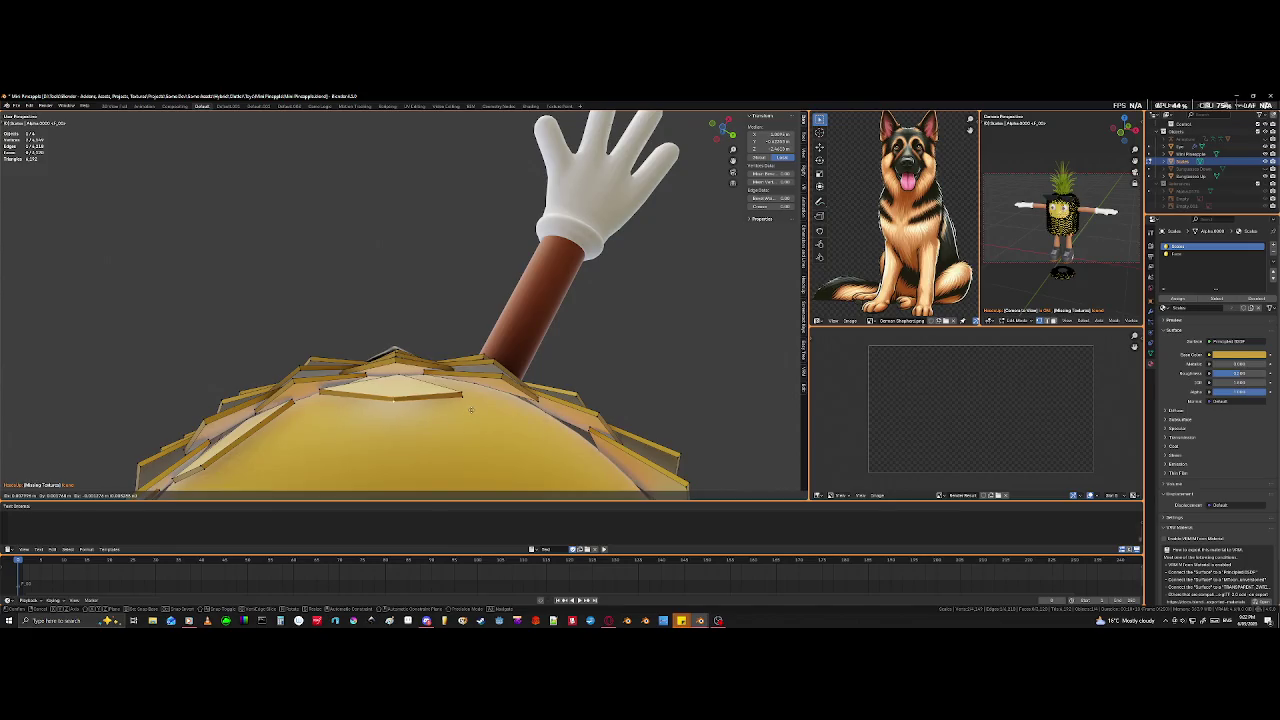
left_click(473, 405)
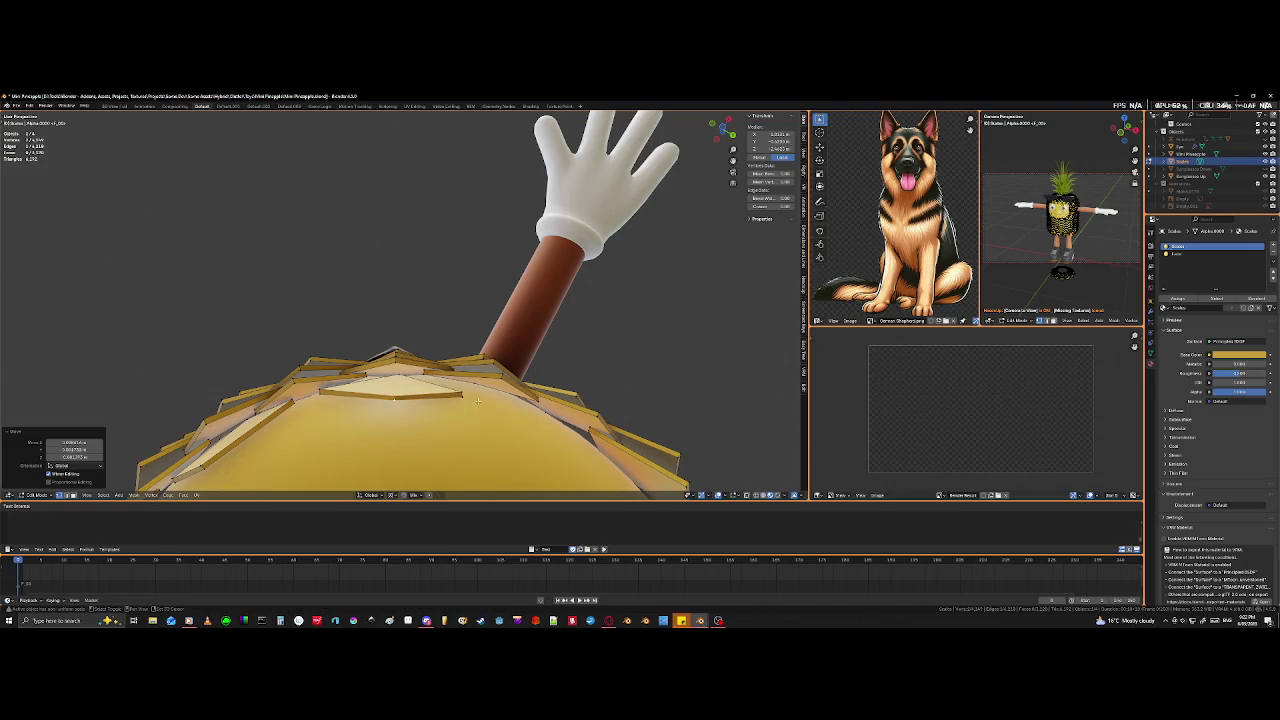
left_click(461, 393)
left_click(463, 428)
key("g")
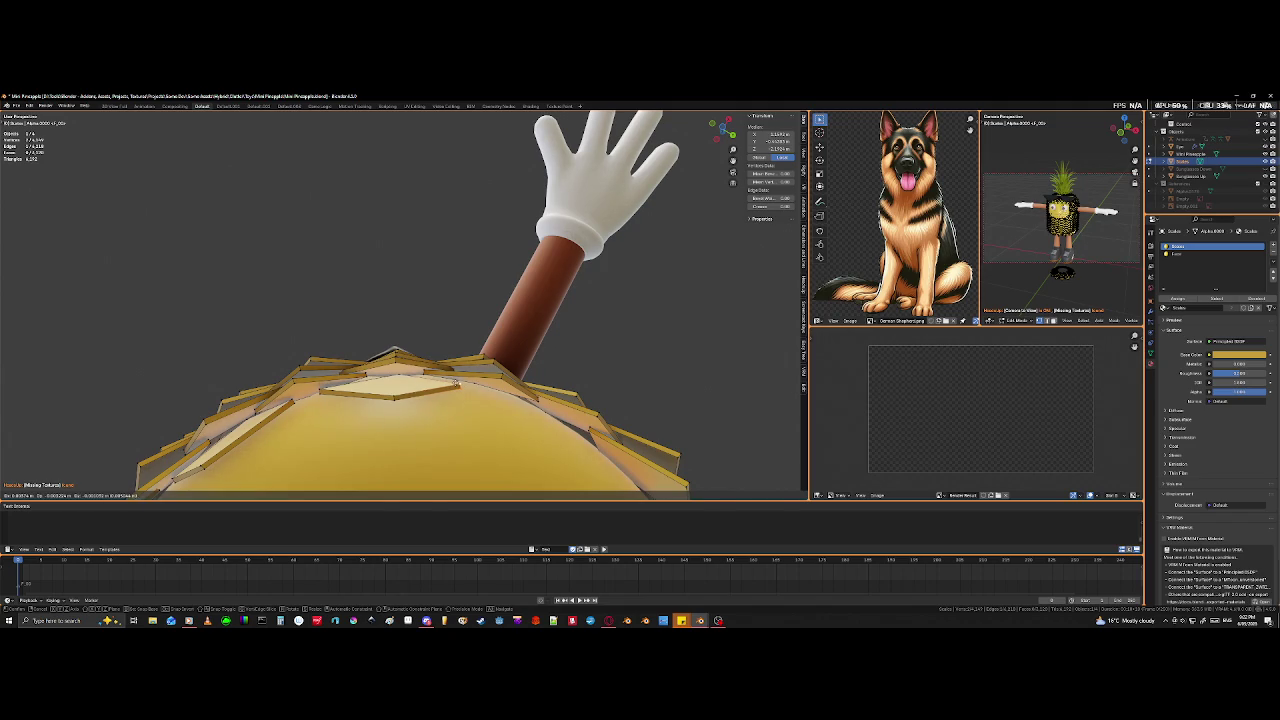
left_click(455, 383)
mouse_move(455, 383)
middle_mouse_down()
mouse_move(431, 495)
mouse_move(404, 142)
mouse_move(430, 155)
middle_mouse_up()
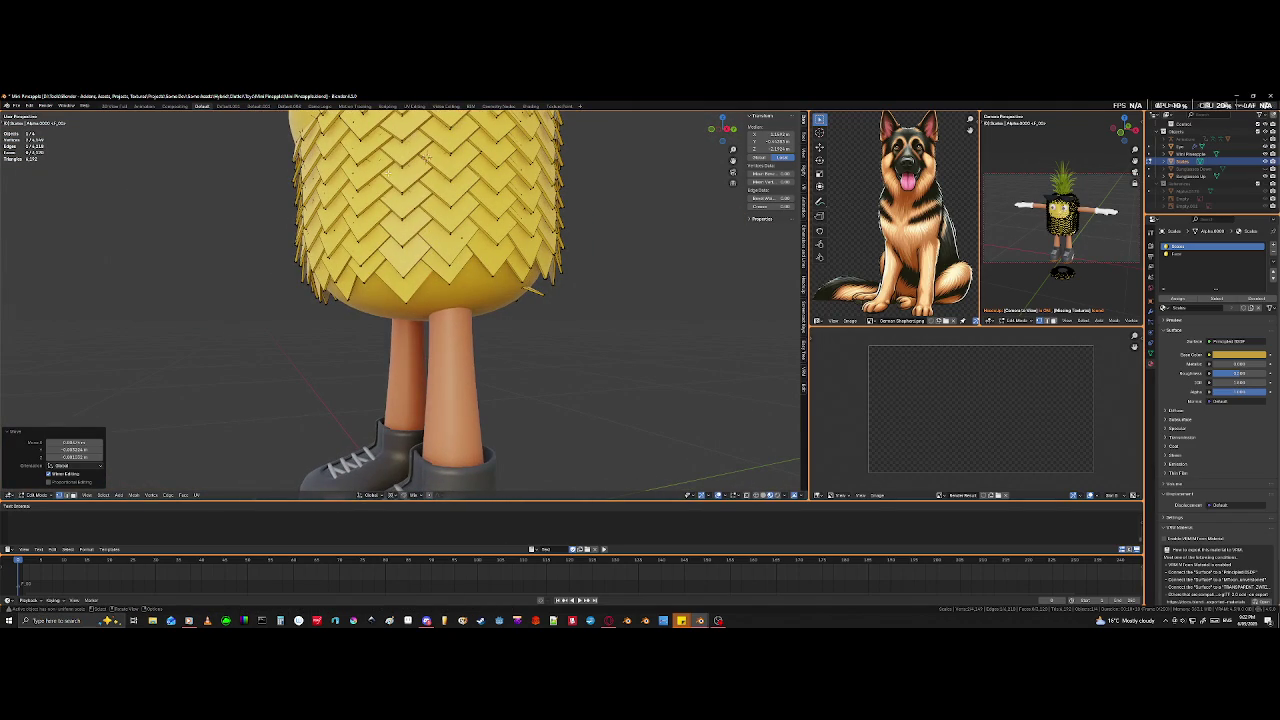
- Select a whole bottom-row tile and rotate it around the body's vertical Z axis
scroll(426, 156, "up", 1)
scroll(426, 156, "up", 2)
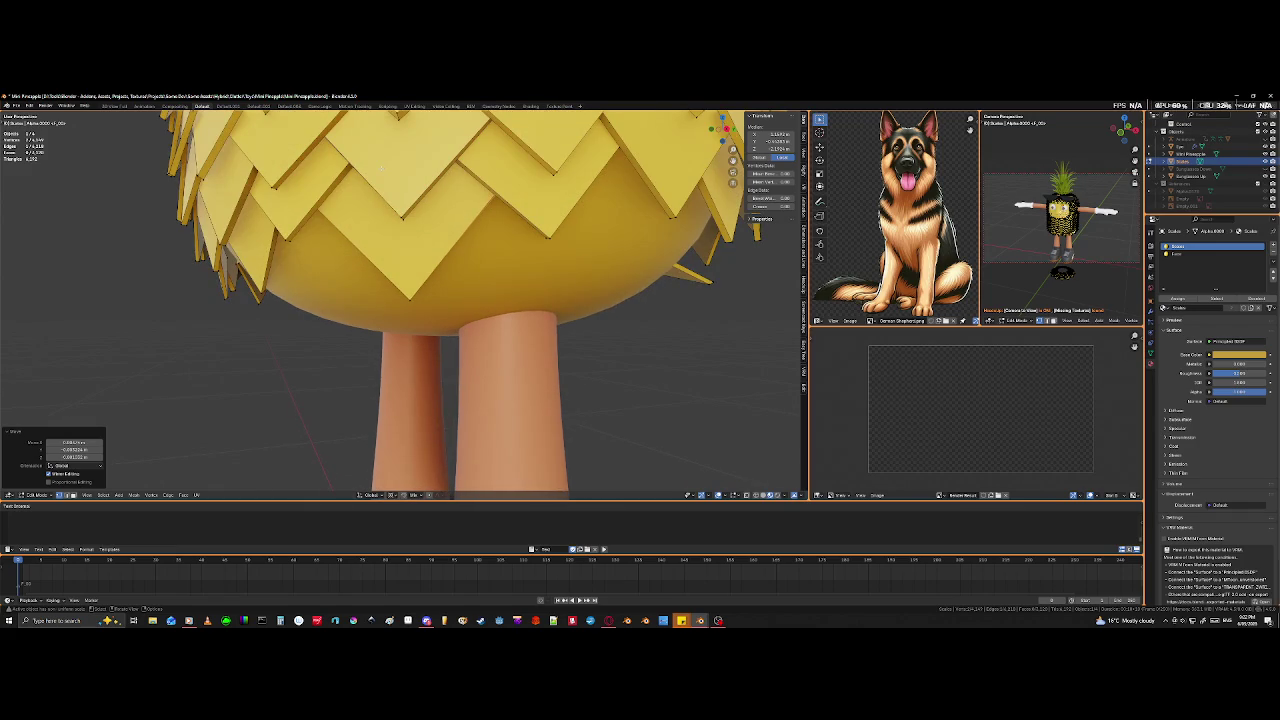
scroll(380, 165, "up", 2)
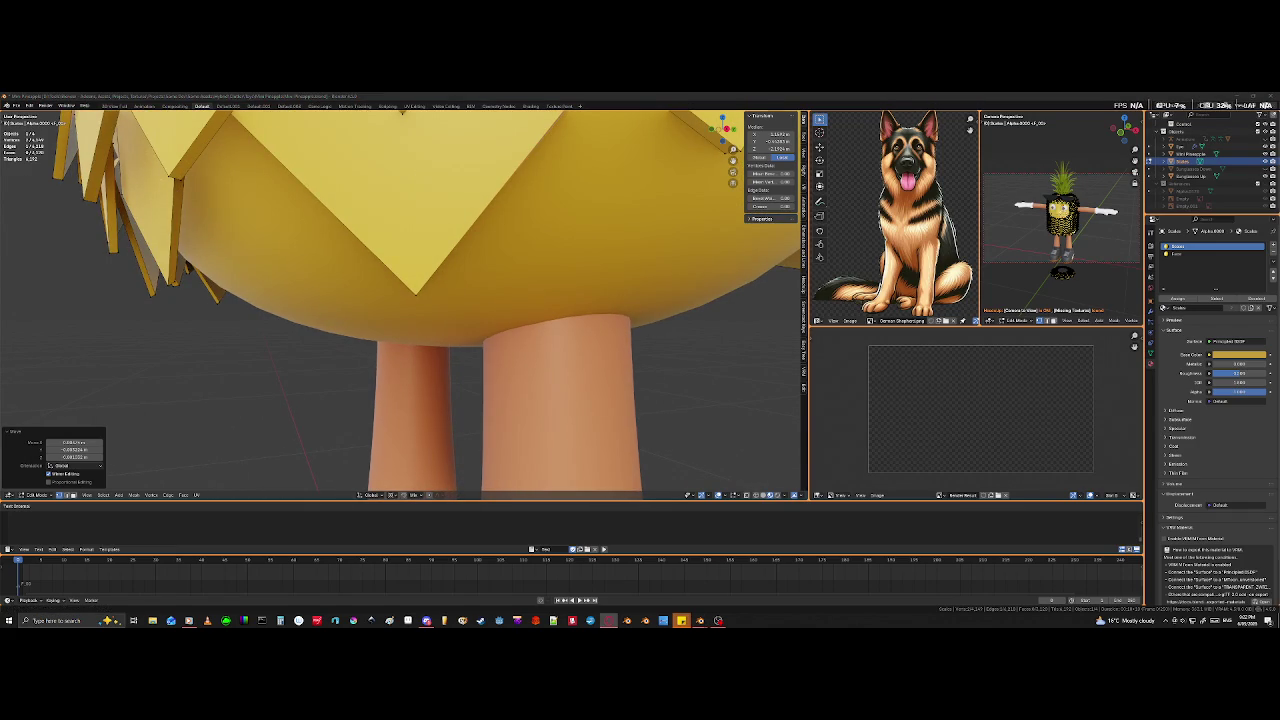
middle_click_drag(591, 286, 410, 290)
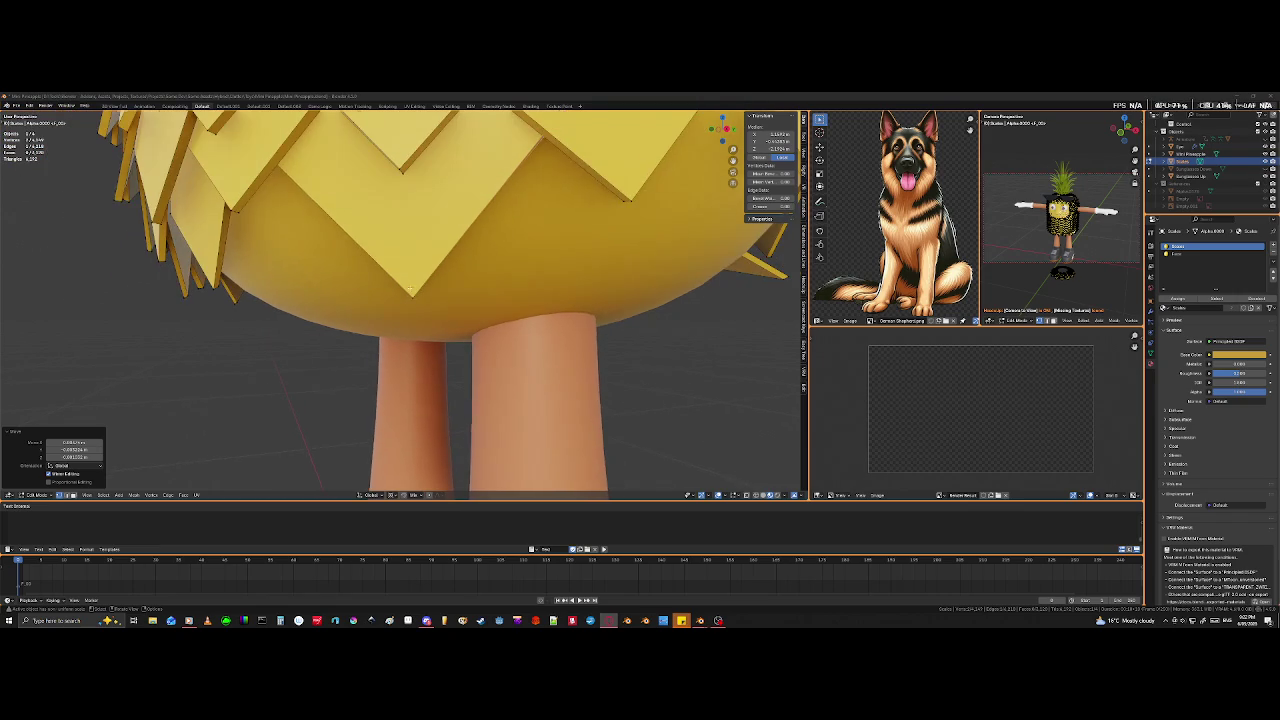
left_click(412, 295)
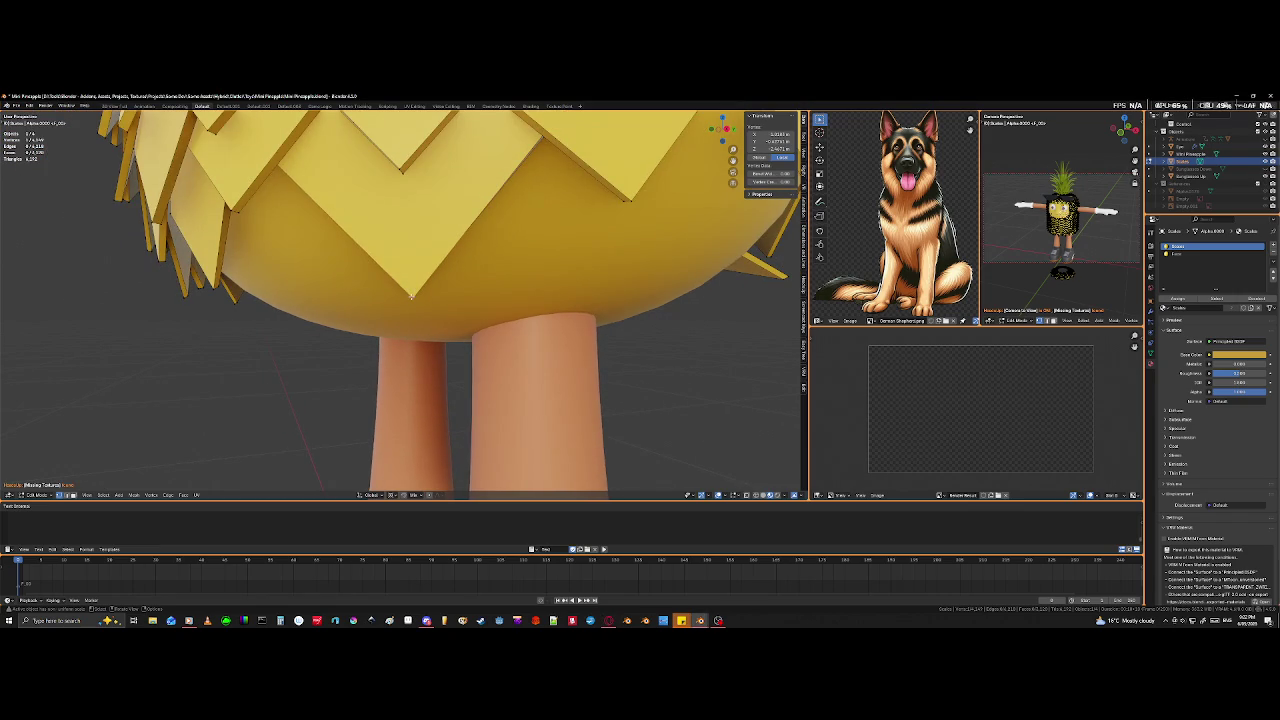
key("l")
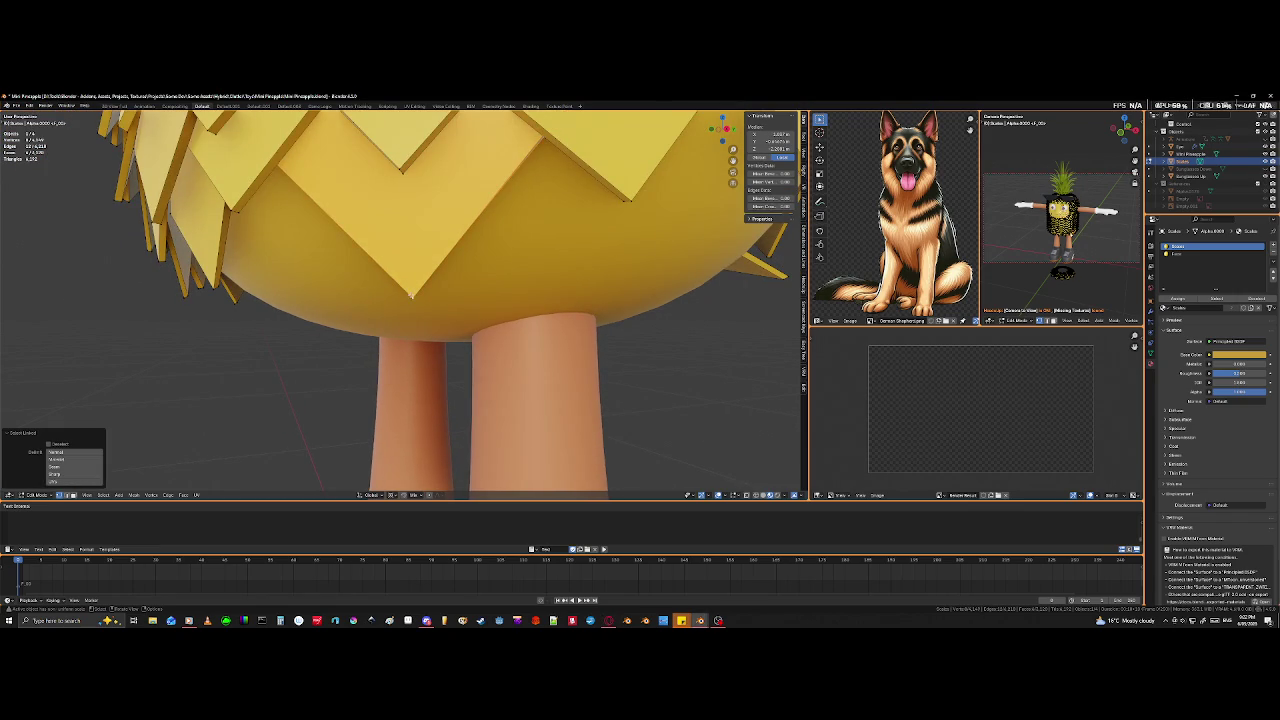
scroll(410, 297, "down", 3)
key("g")
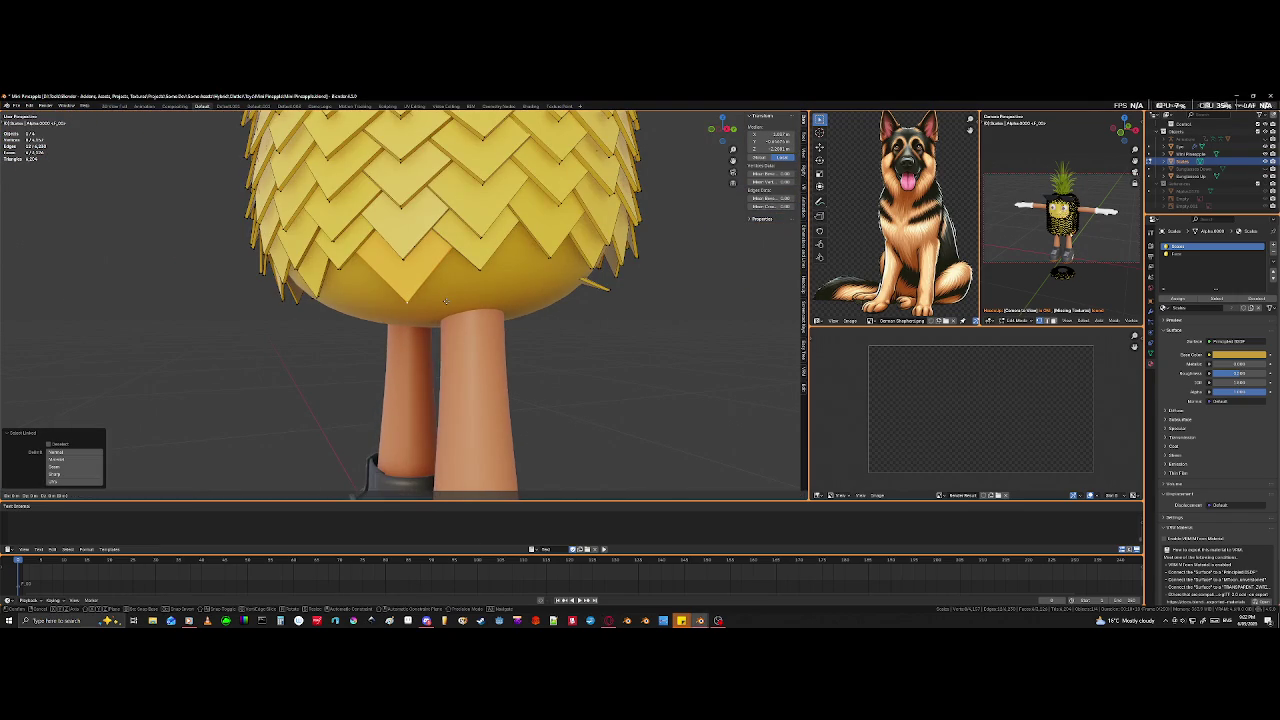
key("r")
key("z")
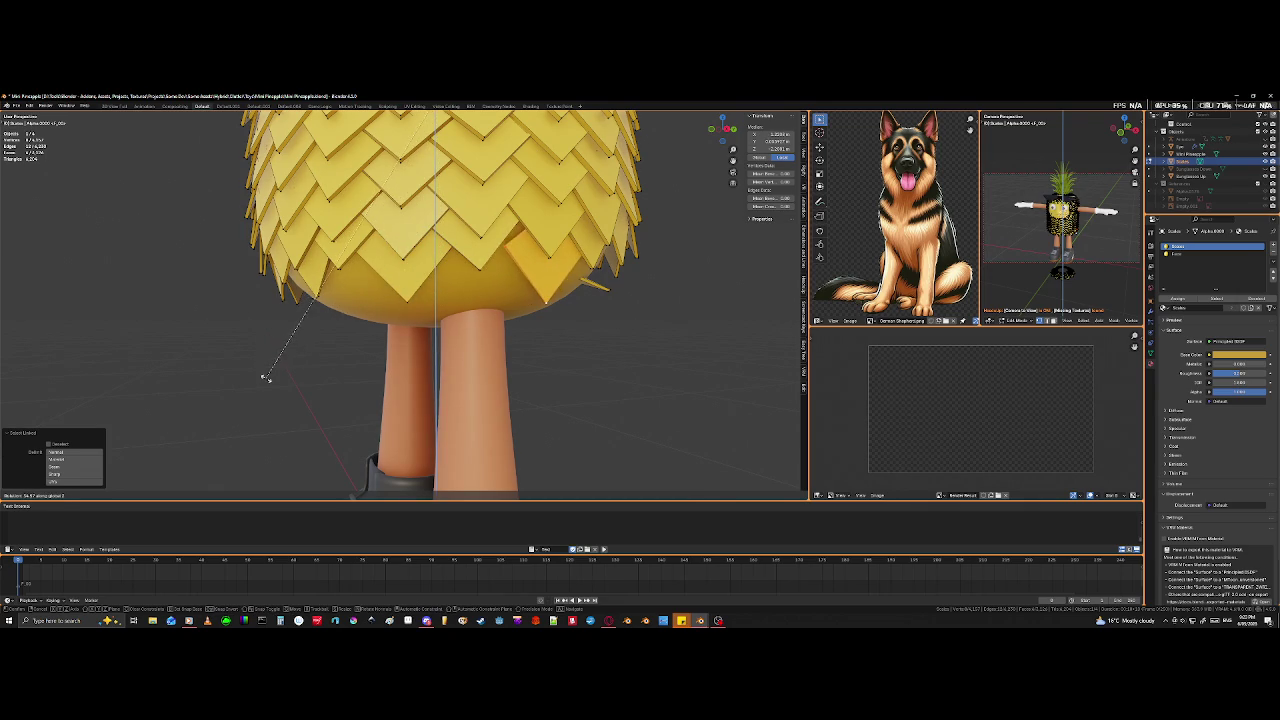
left_click(300, 322)
- Rotate the bottom tile further around Z to fill the lower-edge gap
mouse_move(418, 355)
middle_mouse_down()
mouse_move(385, 367)
mouse_move(402, 398)
middle_mouse_up()
scroll(363, 366, "up", 2)
key("r")
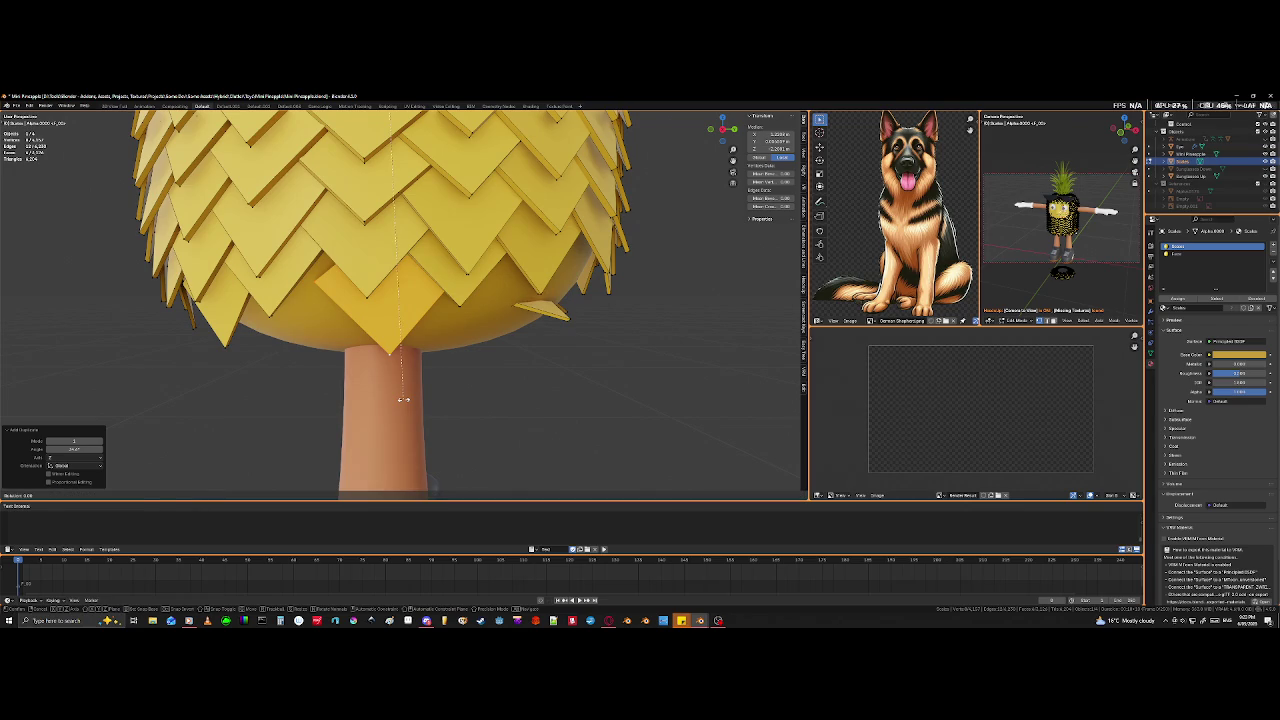
key("z")
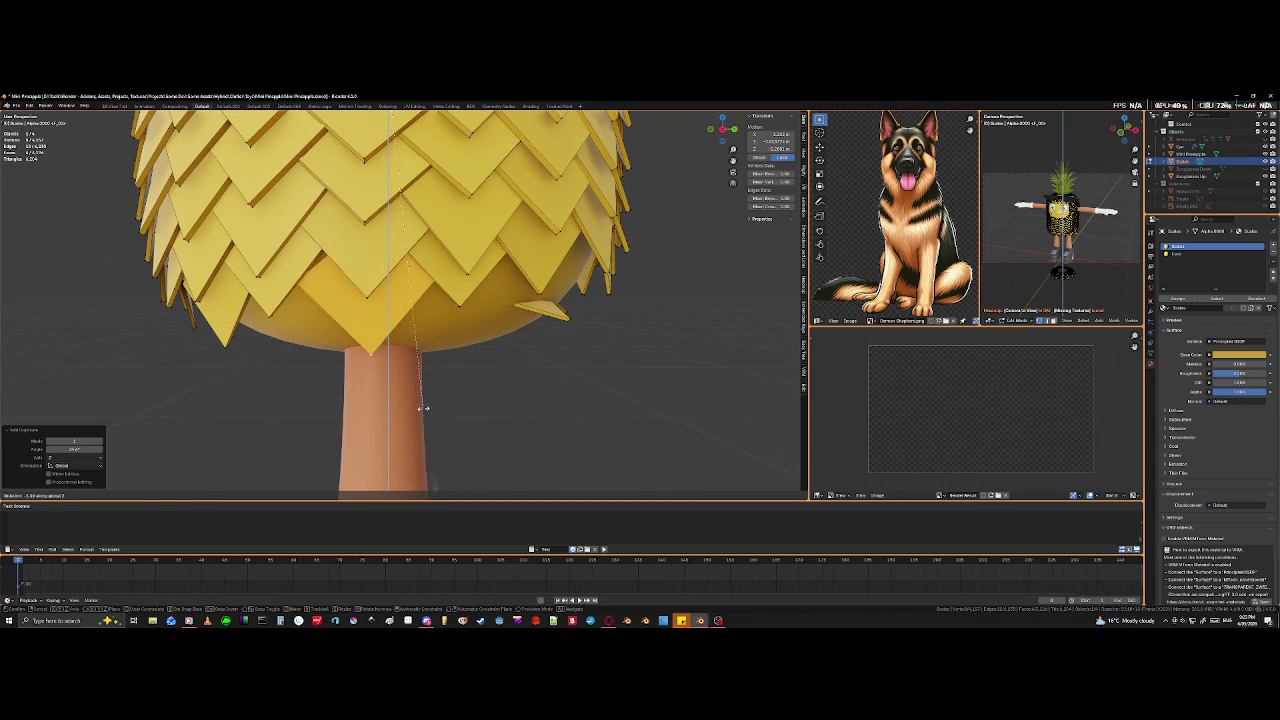
left_click(424, 408)
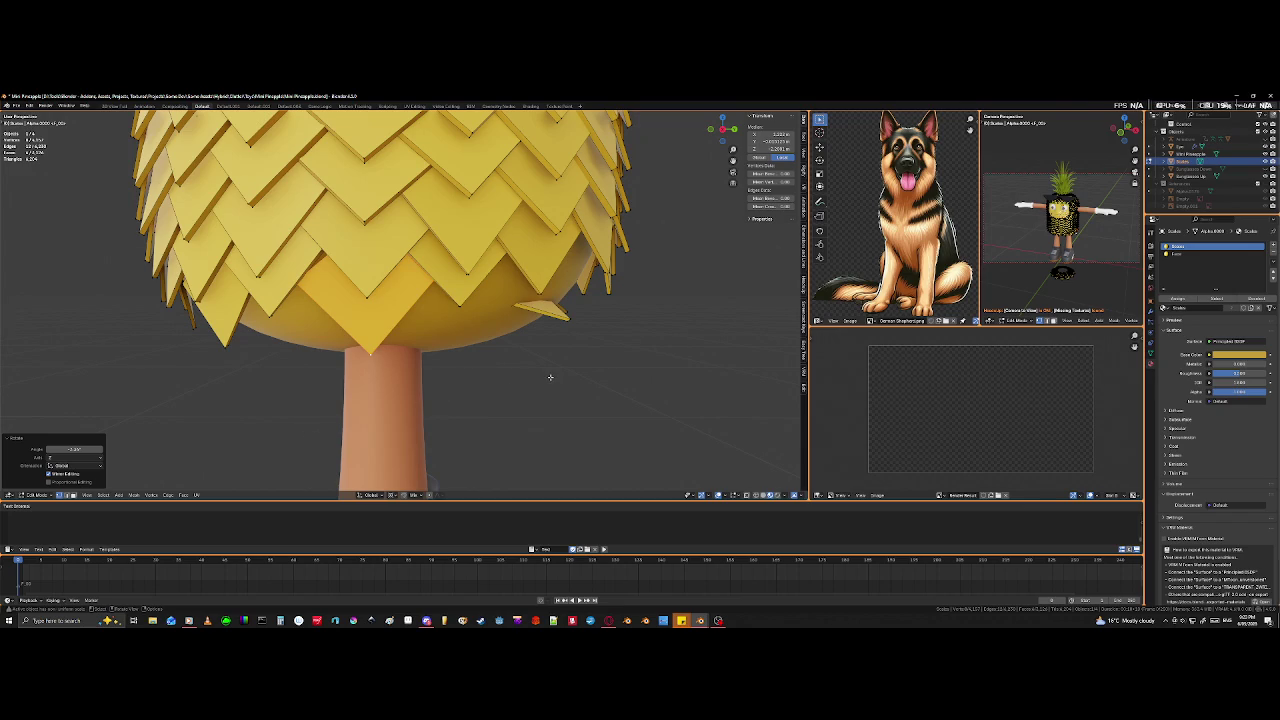
- Rotate the lower scale about the Z axis to a new angle
scroll(558, 332, "up", 2)
scroll(450, 320, "up", 2)
scroll(314, 307, "down", 2)
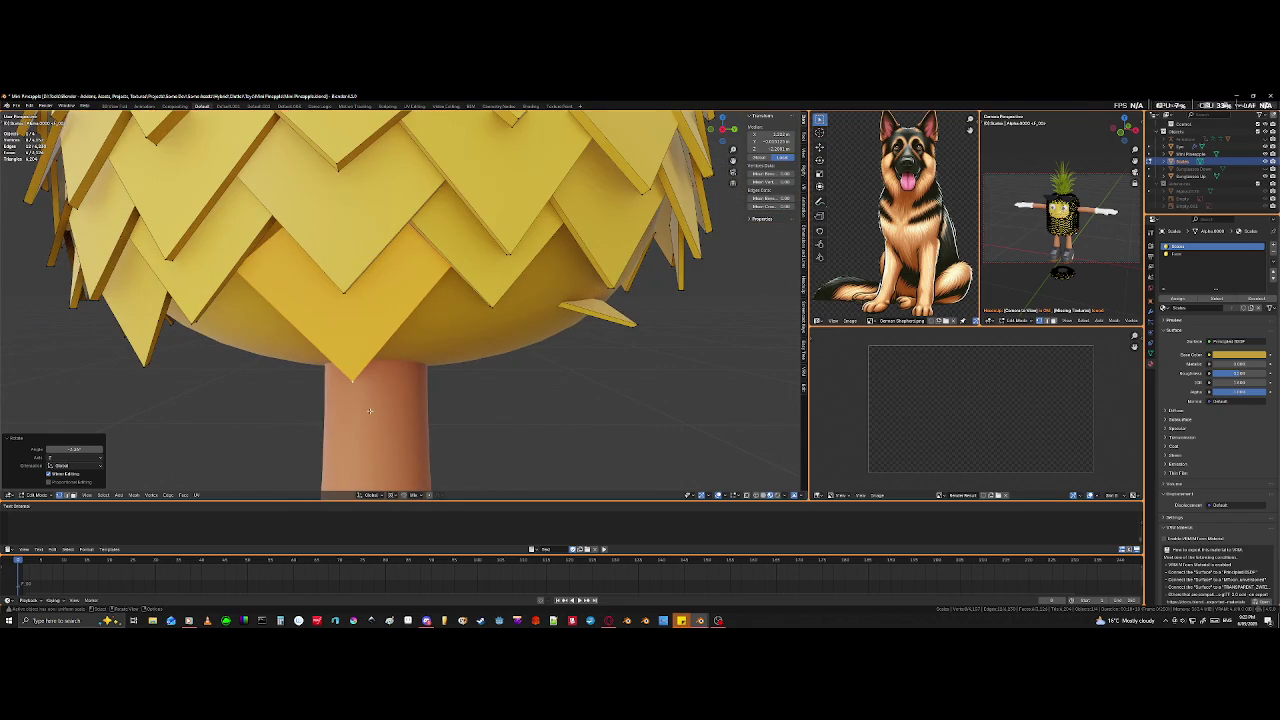
key("r")
key("z")
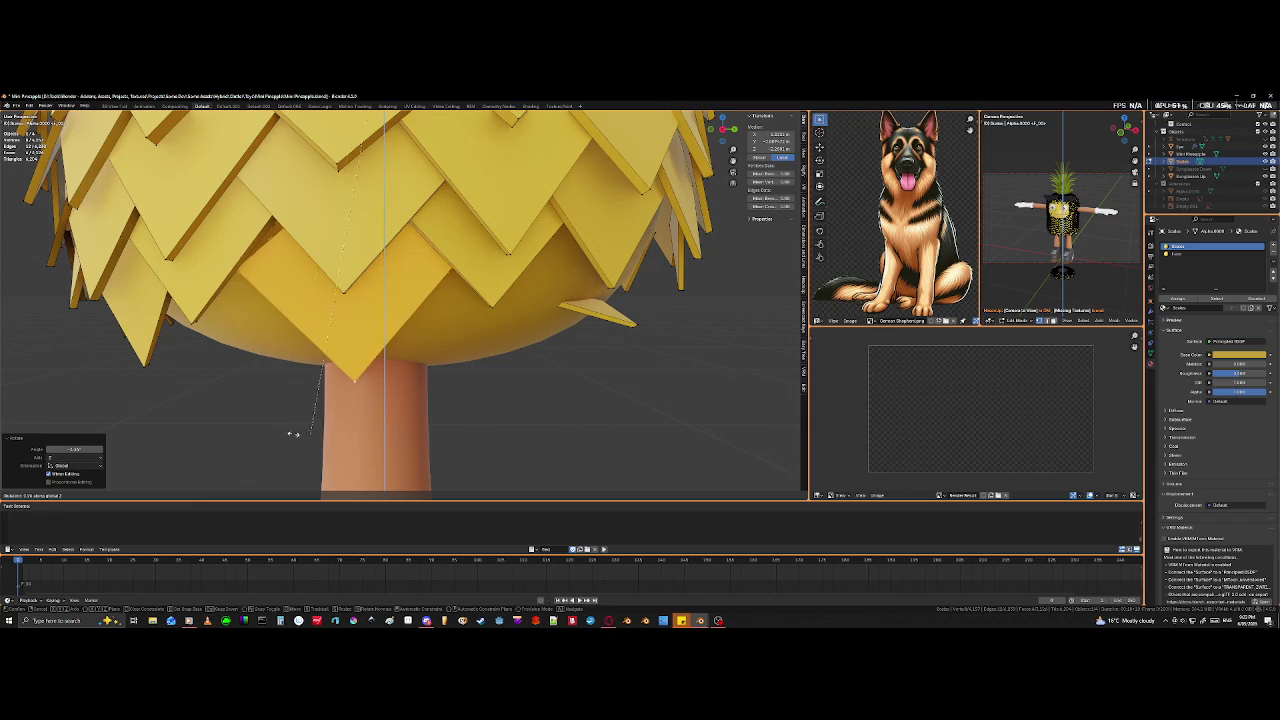
left_click(367, 331)
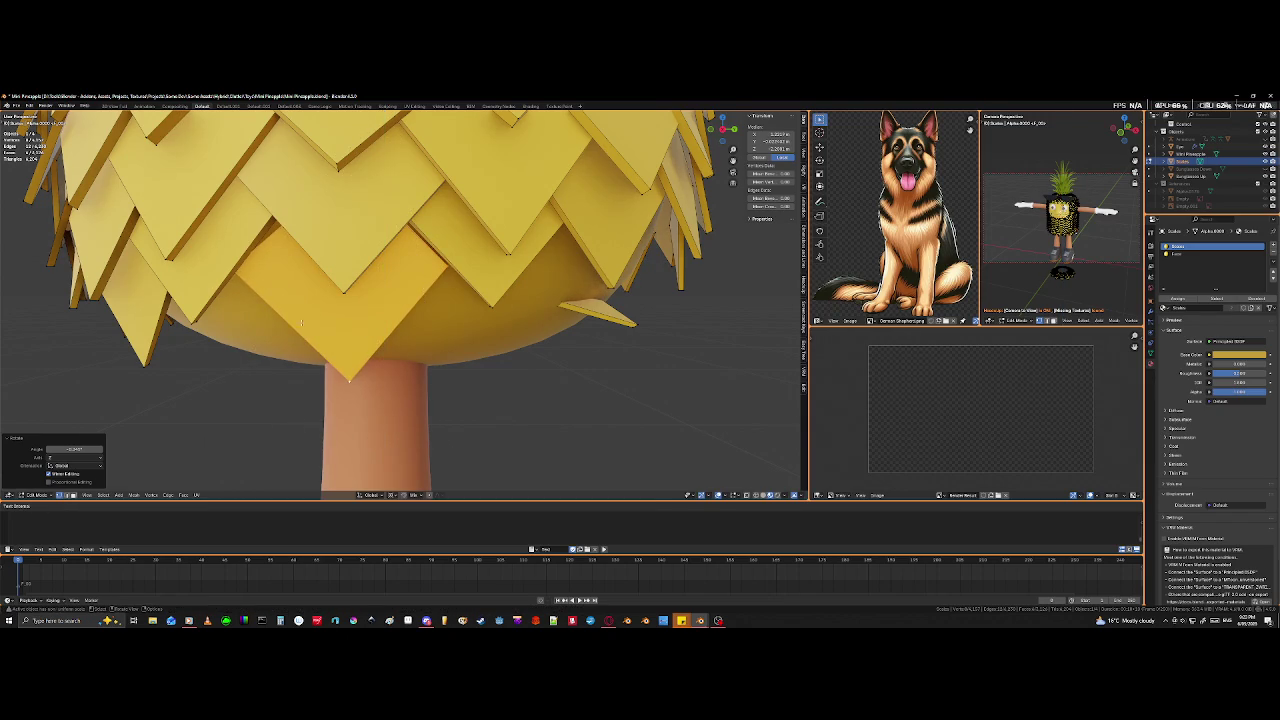
- Deselect the rotated scale face in X-ray and orbit toward the body's underside
key("alt+z")
mouse_move(301, 321)
middle_mouse_down("shift")
mouse_move(369, 370)
mouse_move(435, 353)
middle_mouse_up("shift")
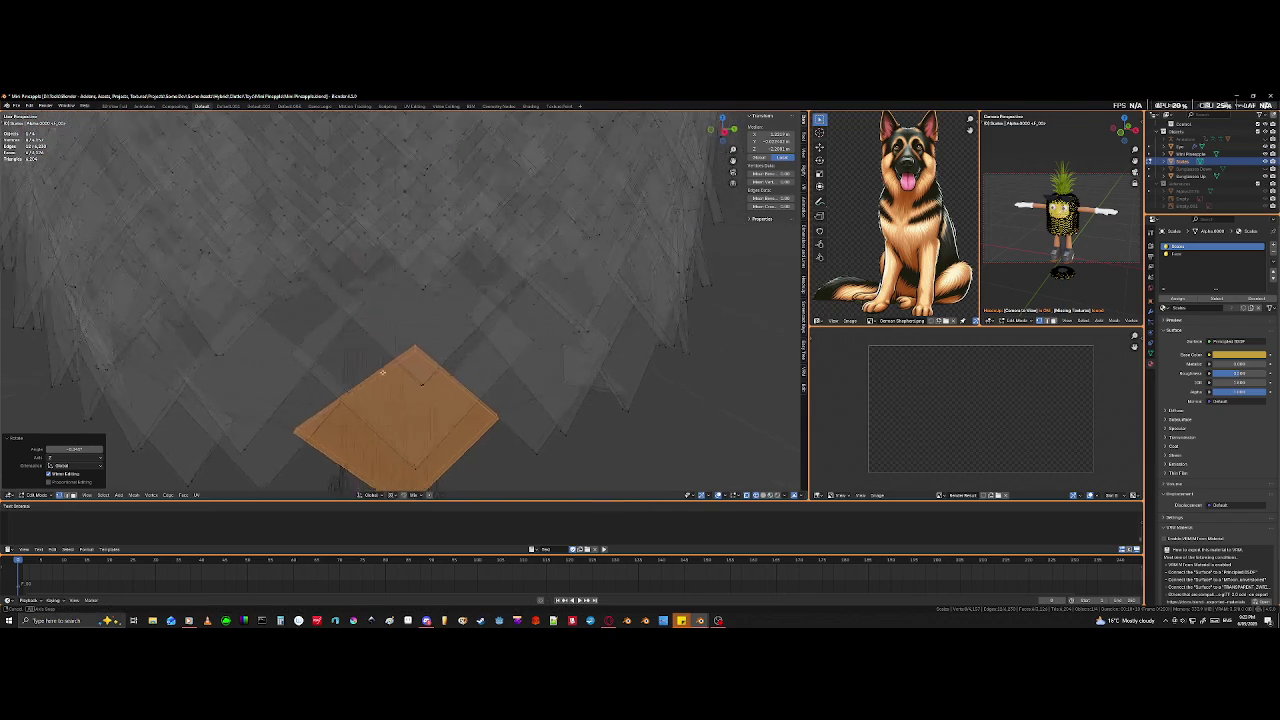
left_click(432, 349)
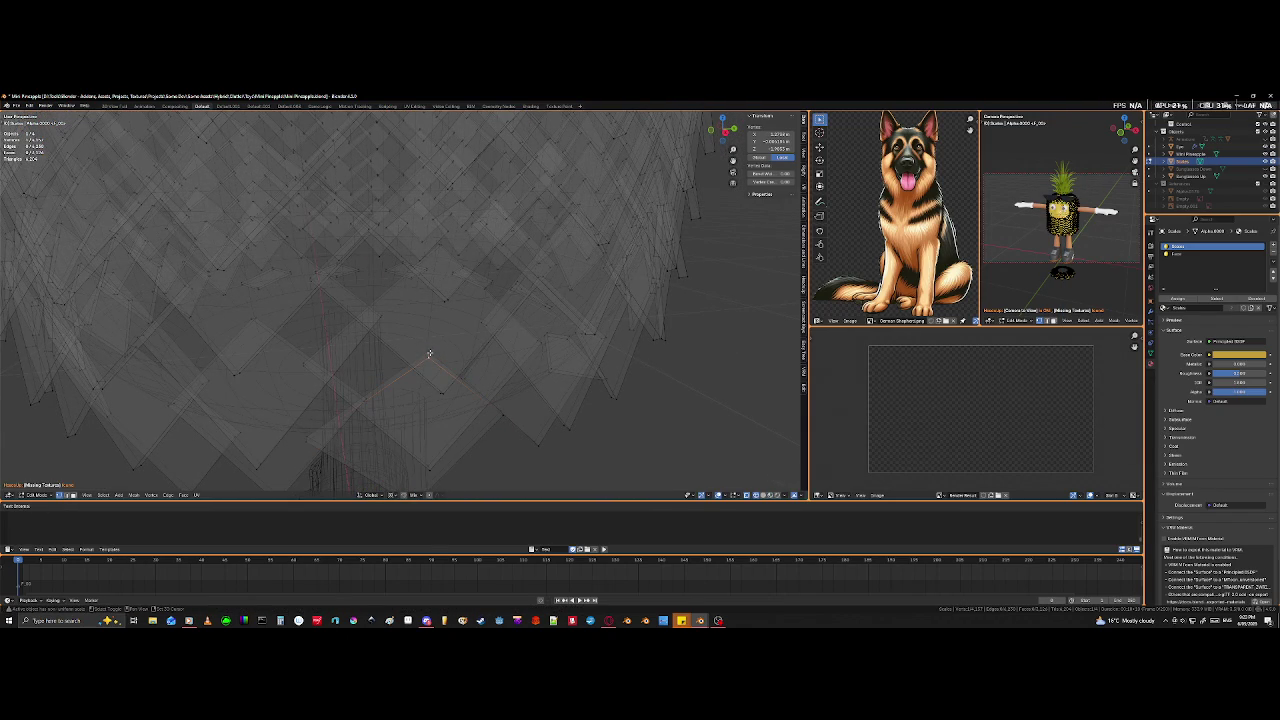
scroll(430, 352, "down", 3)
scroll(407, 379, "down", 2)
middle_click_drag(407, 379, 408, 305)
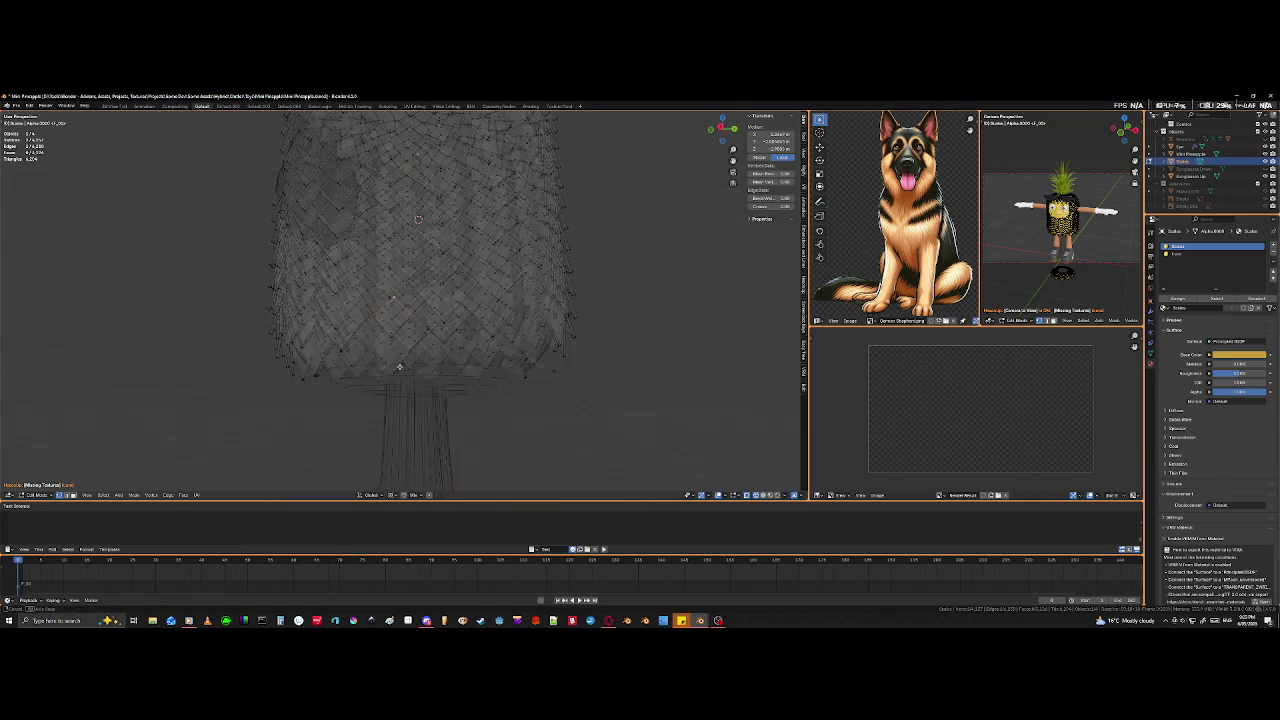
key("shift+z")
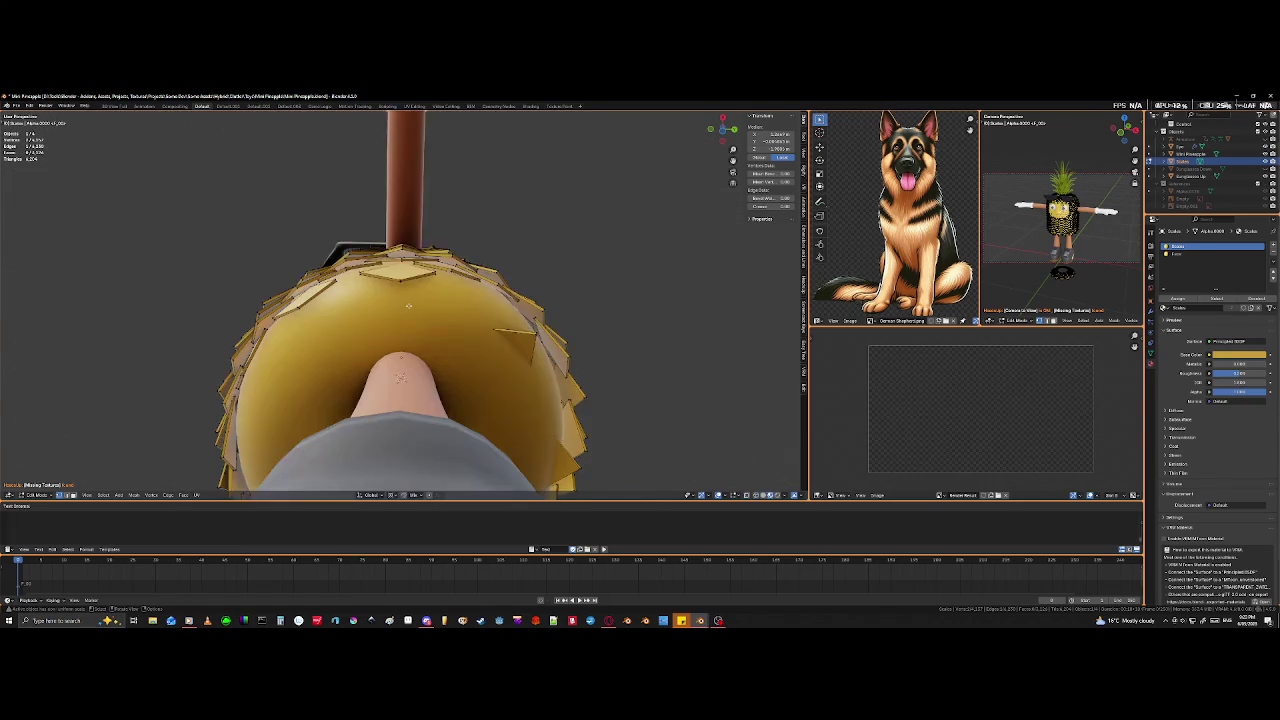
- Orbit and zoom around the yellow underside scales in solid shading
scroll(410, 308, "up", 3)
mouse_move(410, 308)
middle_mouse_down()
mouse_move(432, 321)
mouse_move(426, 287)
mouse_move(414, 289)
middle_mouse_up()
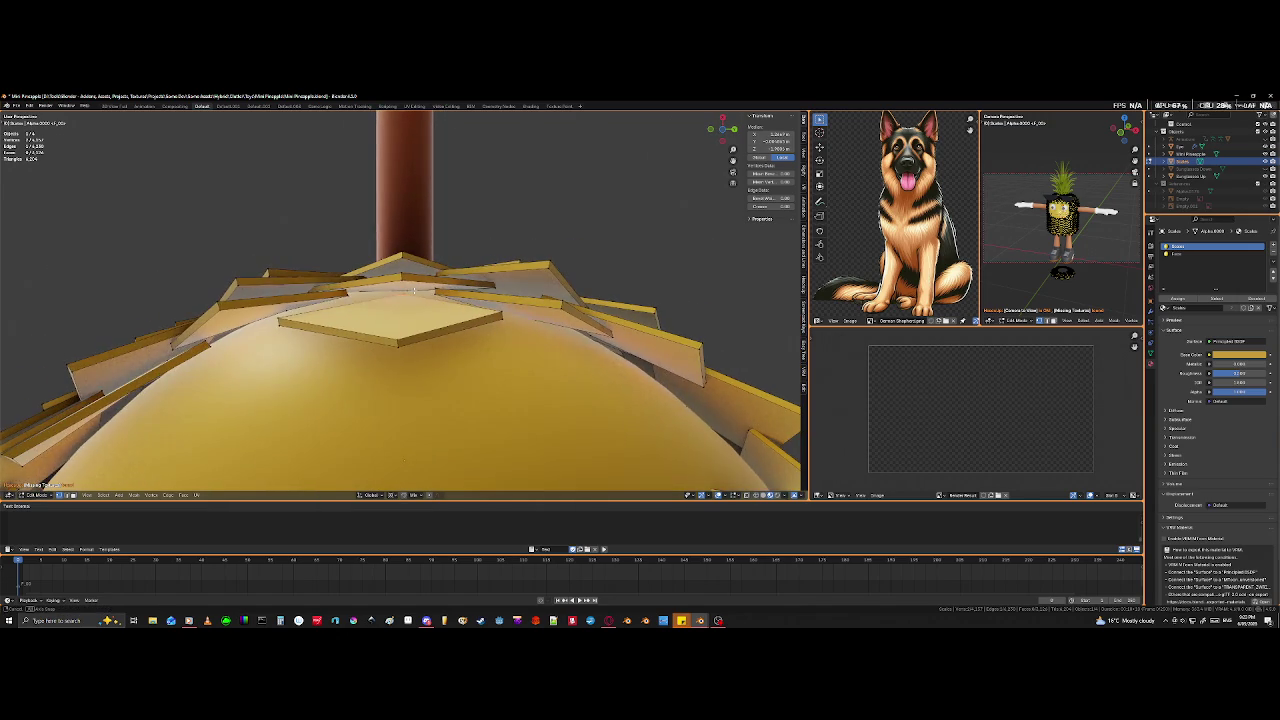
scroll(415, 288, "up", 2)
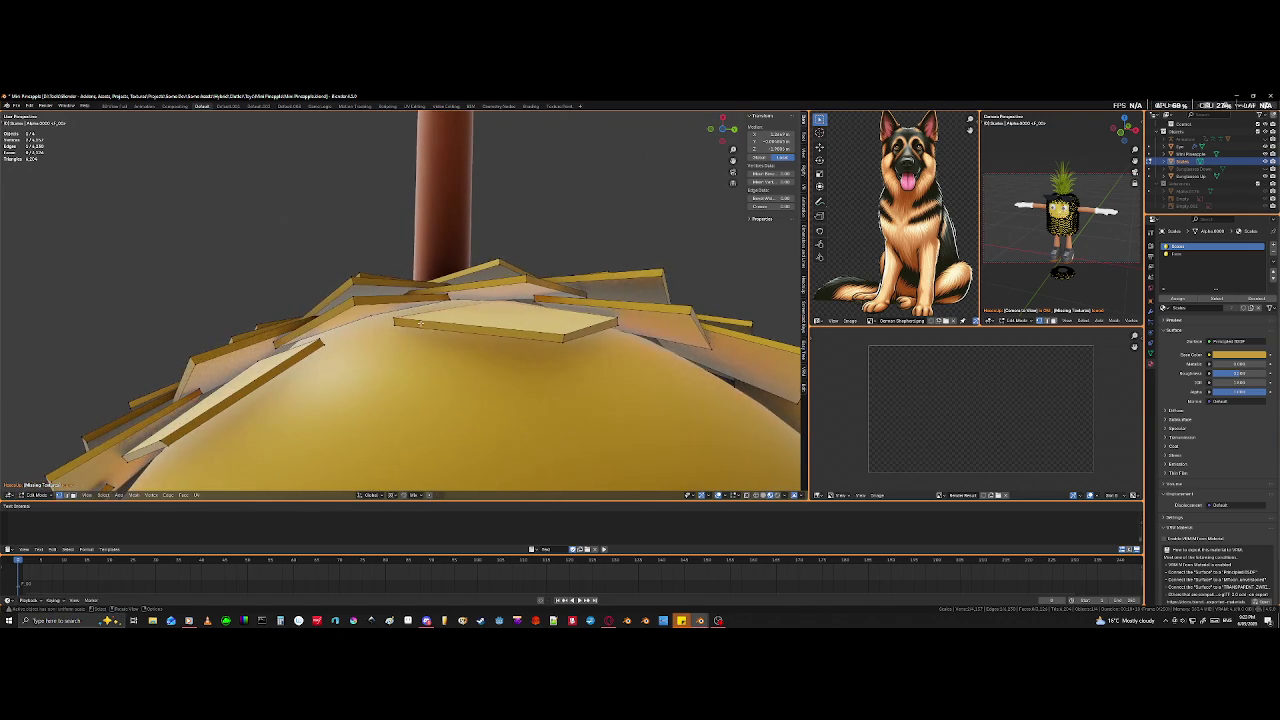
scroll(412, 323, "up", 2)
mouse_move(382, 330)
middle_mouse_down()
mouse_move(440, 362)
mouse_move(448, 389)
mouse_move(412, 357)
middle_mouse_up()
scroll(436, 351, "down", 5)
- Select edges of an underside scale and begin sliding them along the mesh
left_click(400, 355)
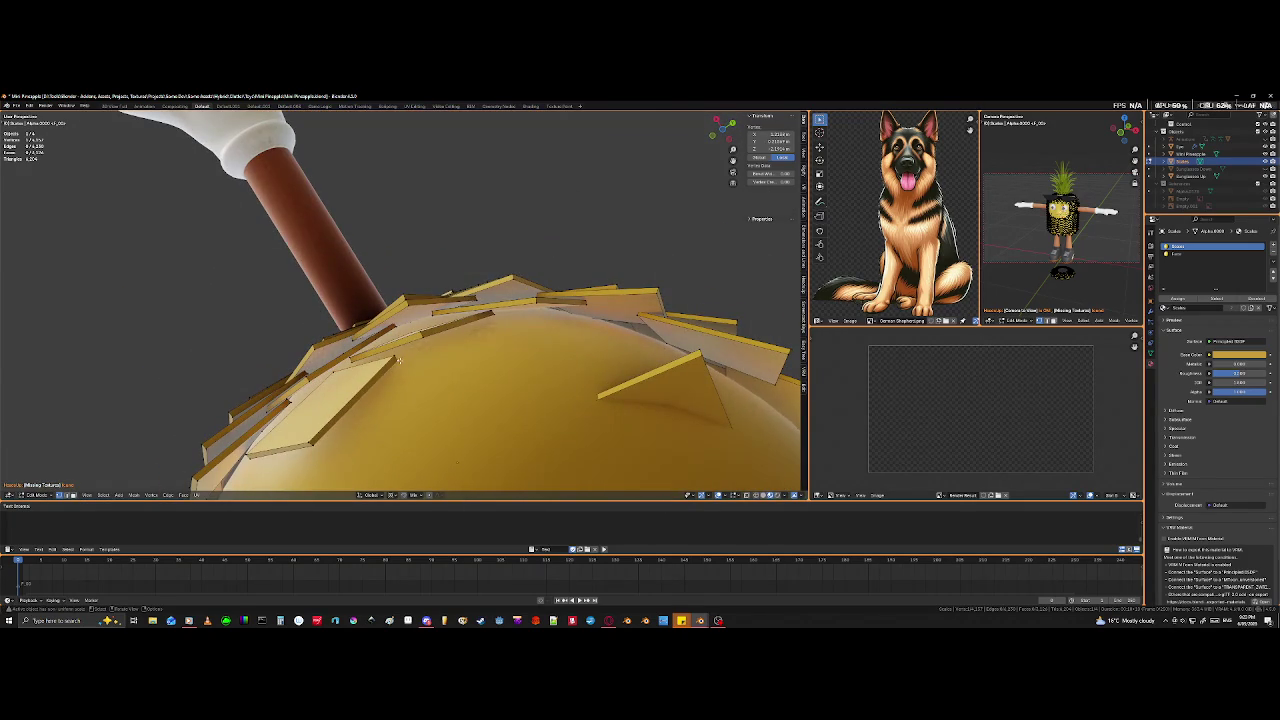
left_click(388, 352)
middle_click_drag(413, 393, 383, 472)
key("g")
key("g")
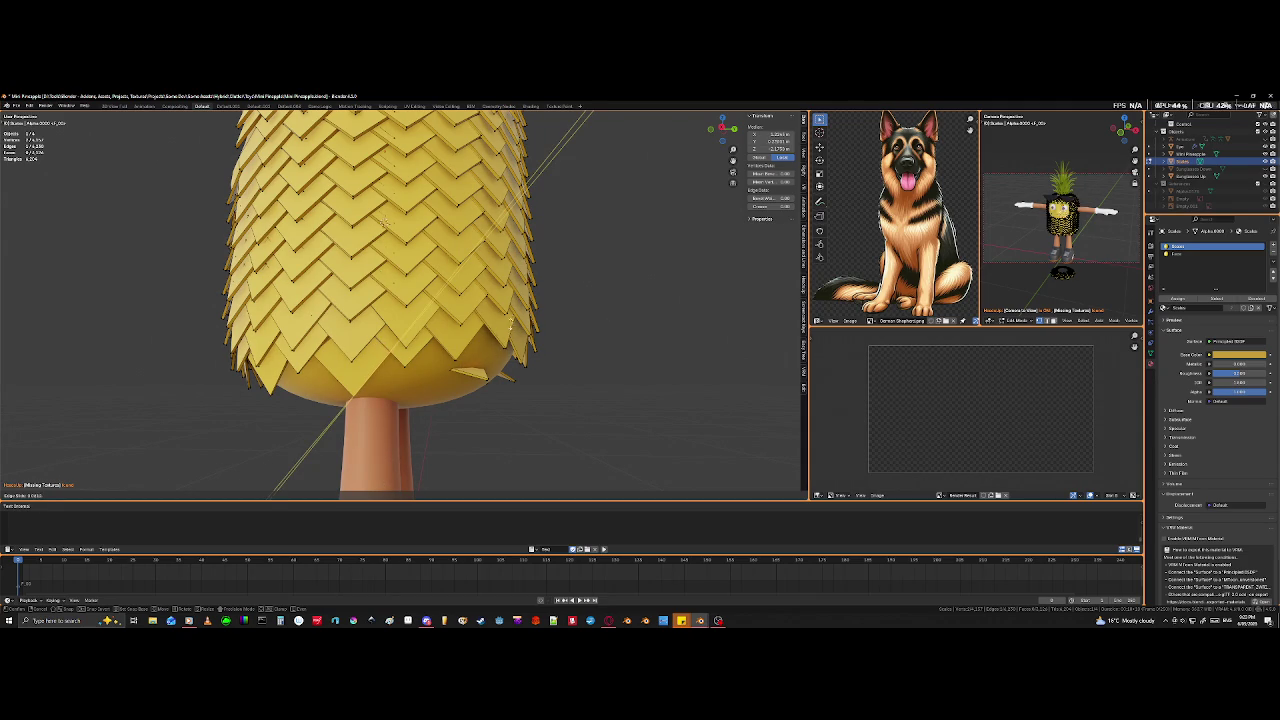
- Confirm the edge slide on the bottom scale and clear the mesh selection in X-ray
left_click(513, 312)
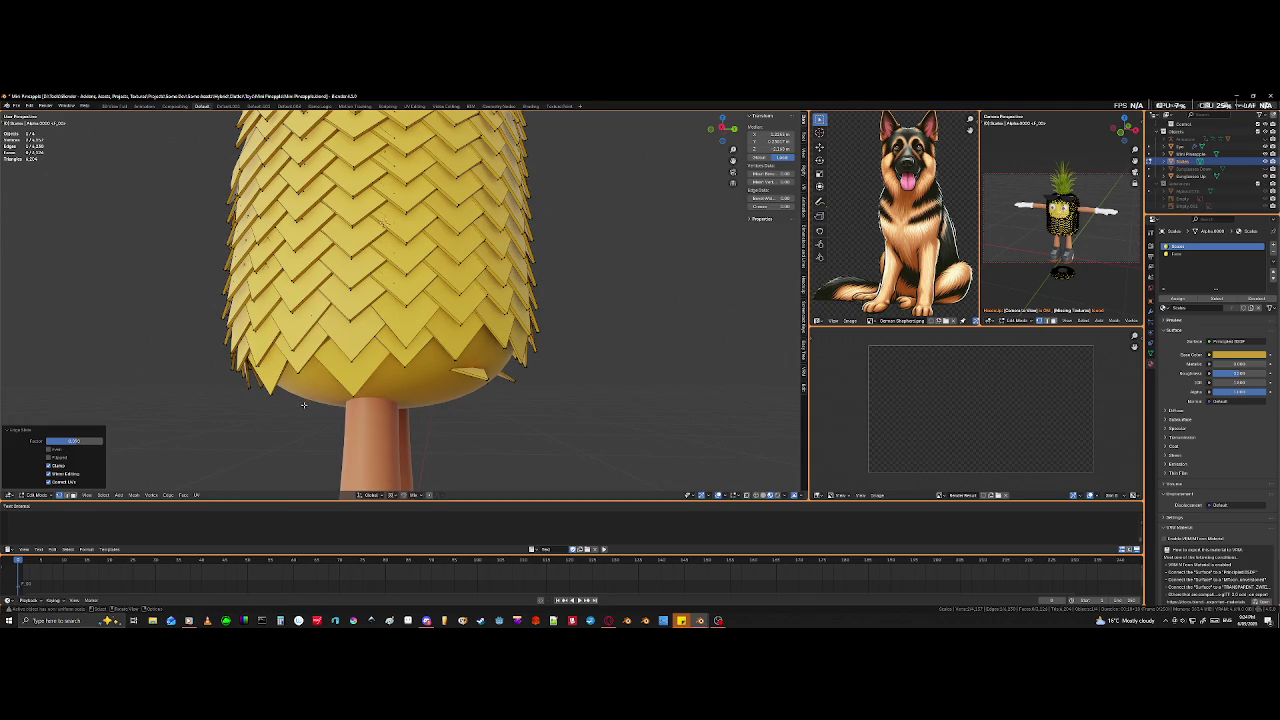
scroll(286, 423, "up", 1)
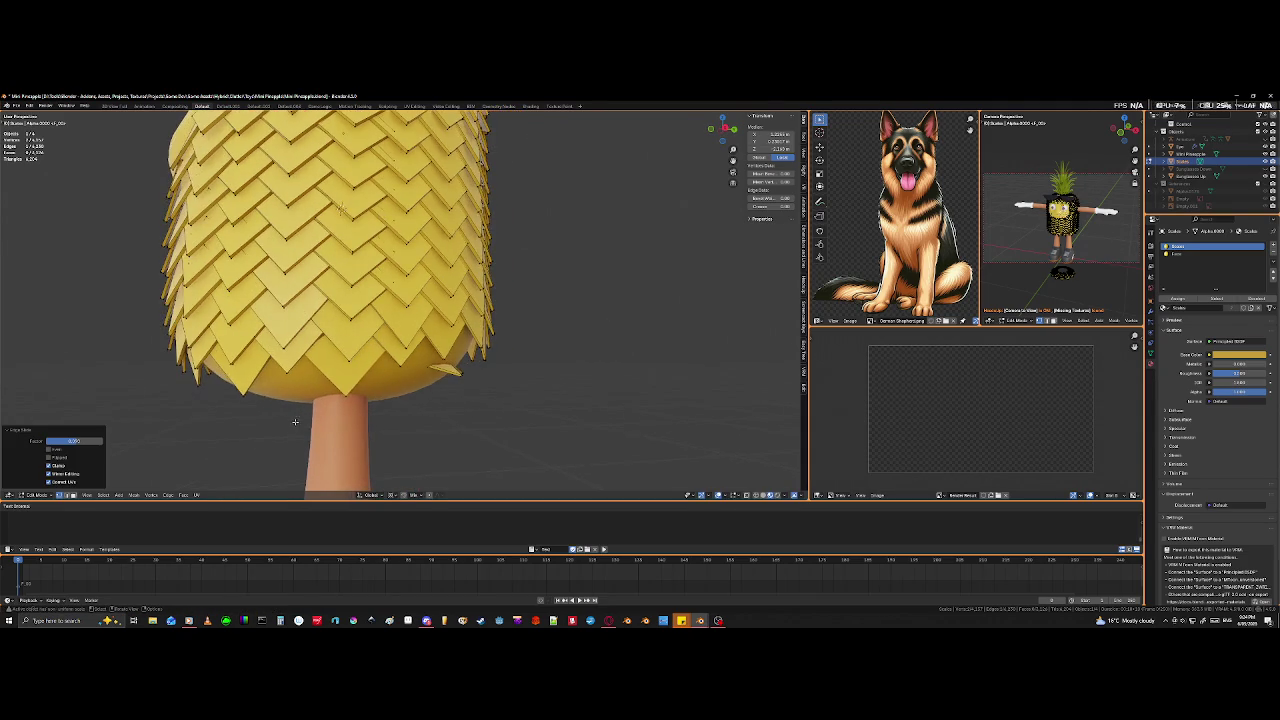
scroll(289, 423, "up", 4)
key("shift+z")
left_click(318, 438)
middle_click_drag(318, 438, 322, 442, "shift")
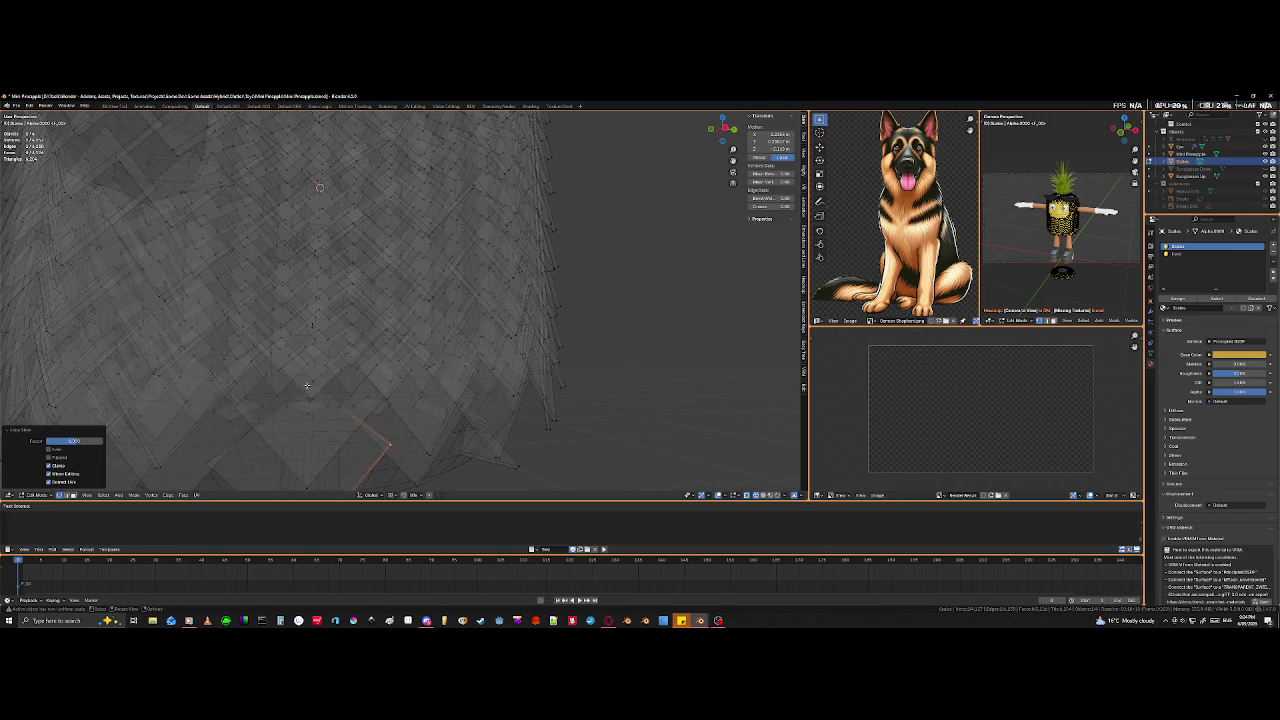
key("alt+a")
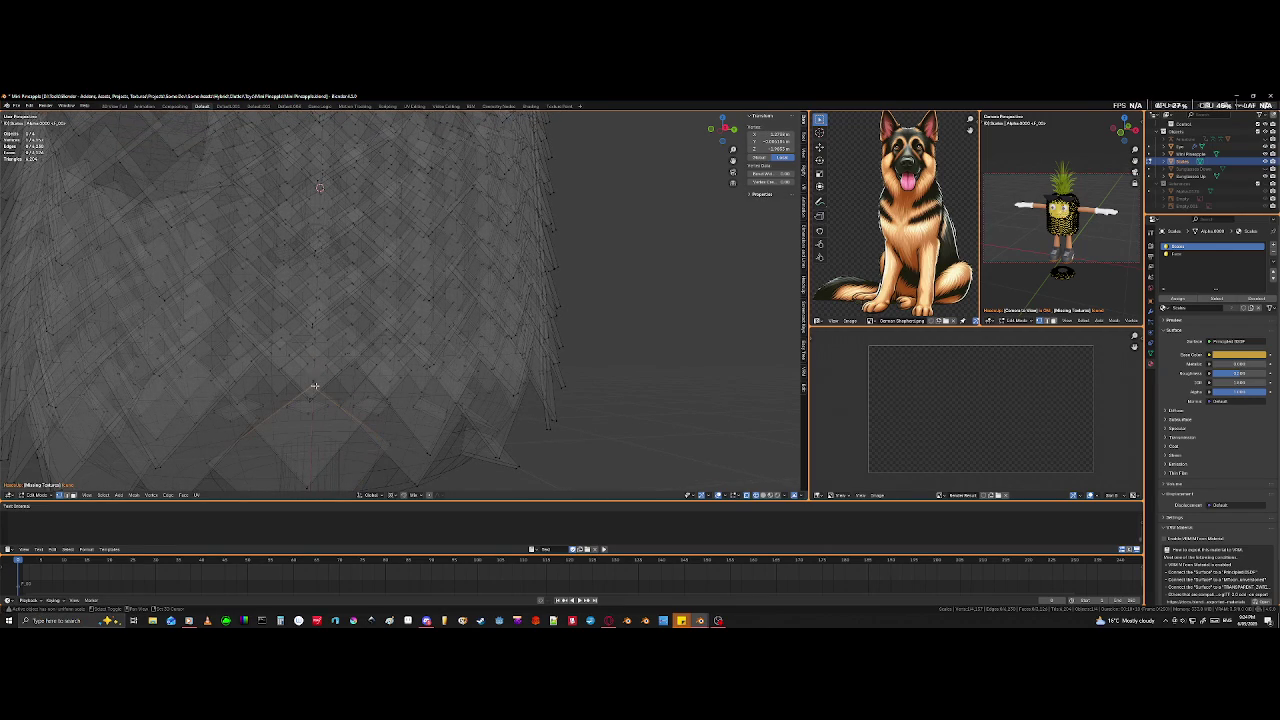
- Move a bottom scale's selected vertex into place and orbit to check the remaining gap
left_click(313, 386)
middle_click_drag(313, 386, 264, 420)
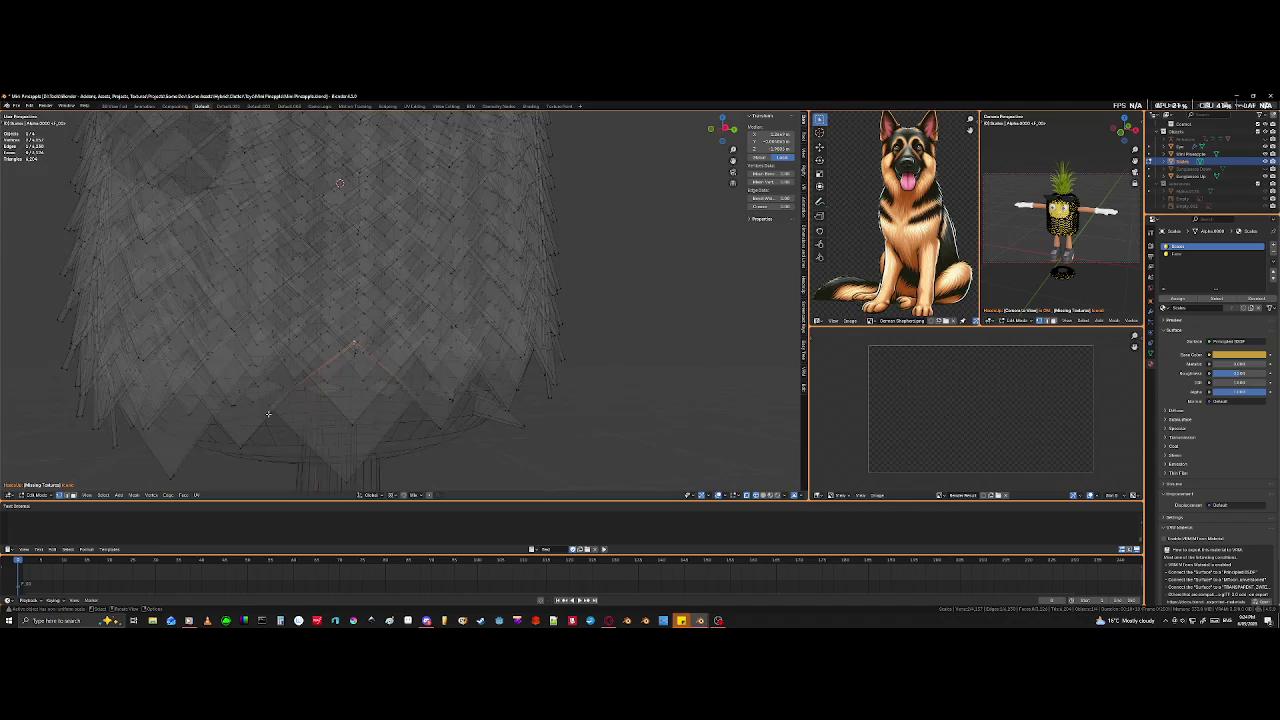
scroll(335, 428, "down", 6)
key("Tab")
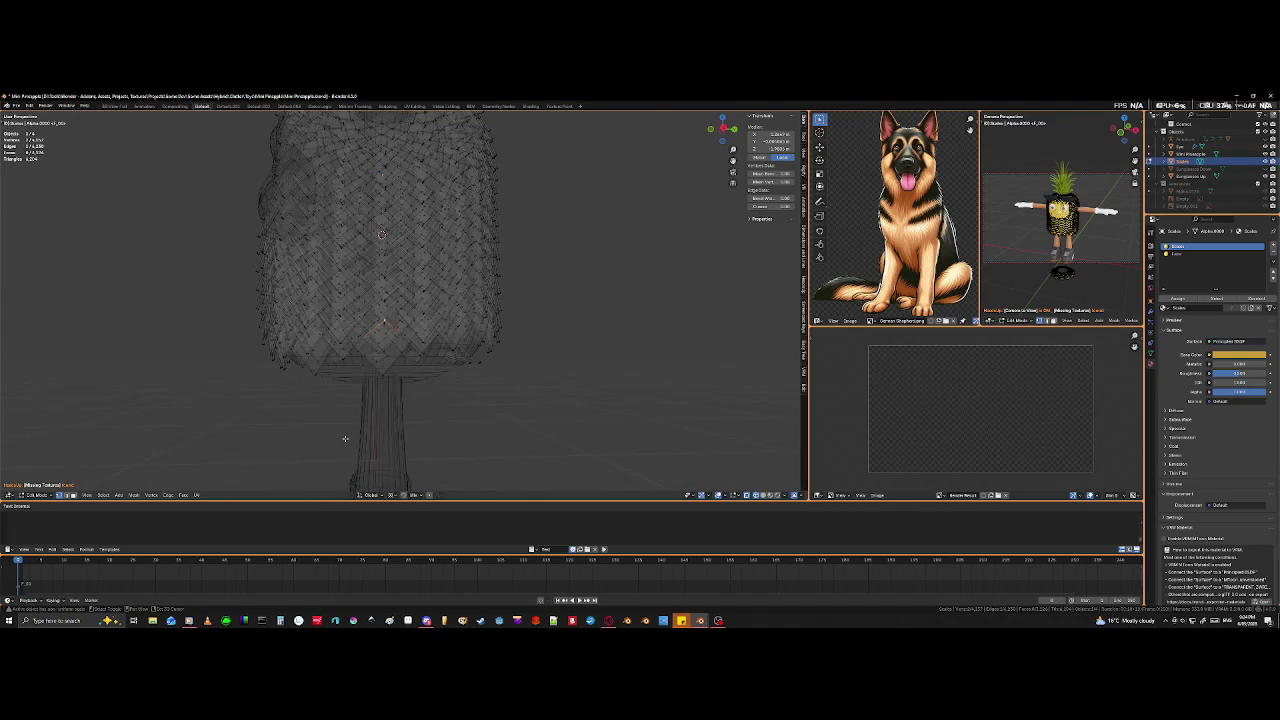
key("shift+z")
scroll(405, 430, "up", 3)
key("g")
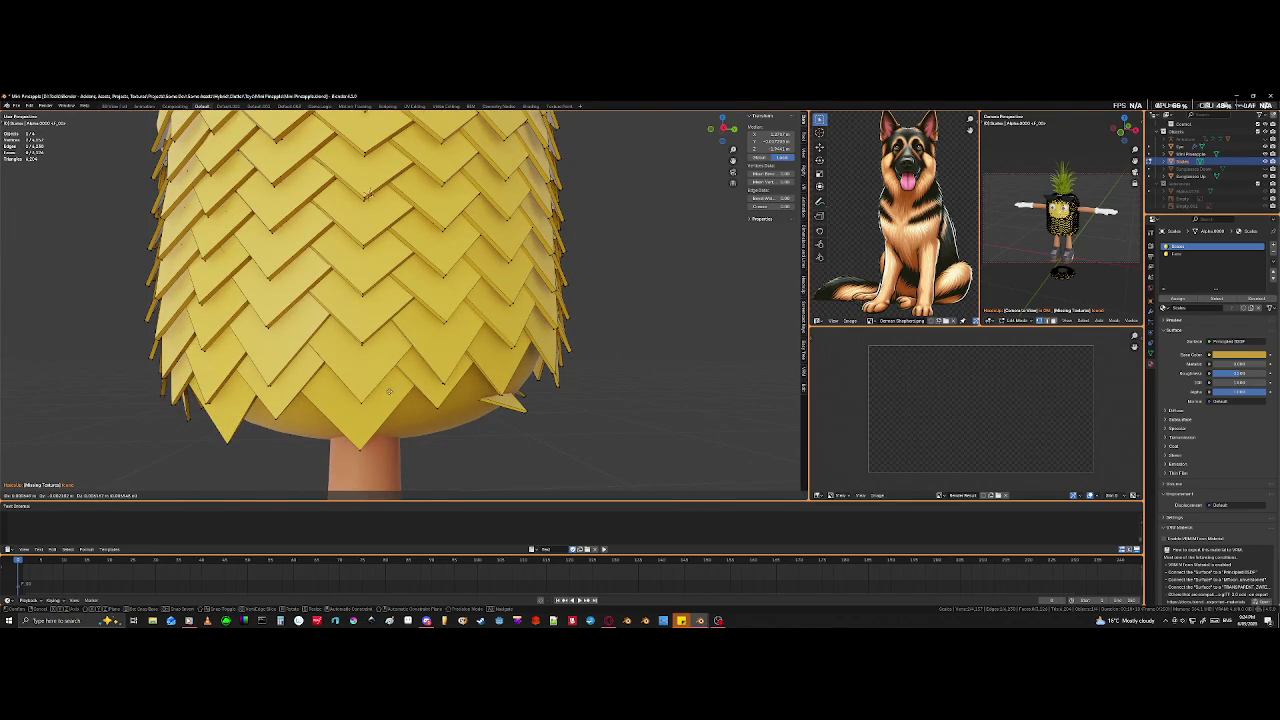
left_click(389, 391)
scroll(389, 391, "down", 2)
mouse_move(389, 391)
middle_mouse_down()
mouse_move(382, 428)
mouse_move(346, 426)
mouse_move(398, 428)
mouse_move(387, 428)
middle_mouse_up()
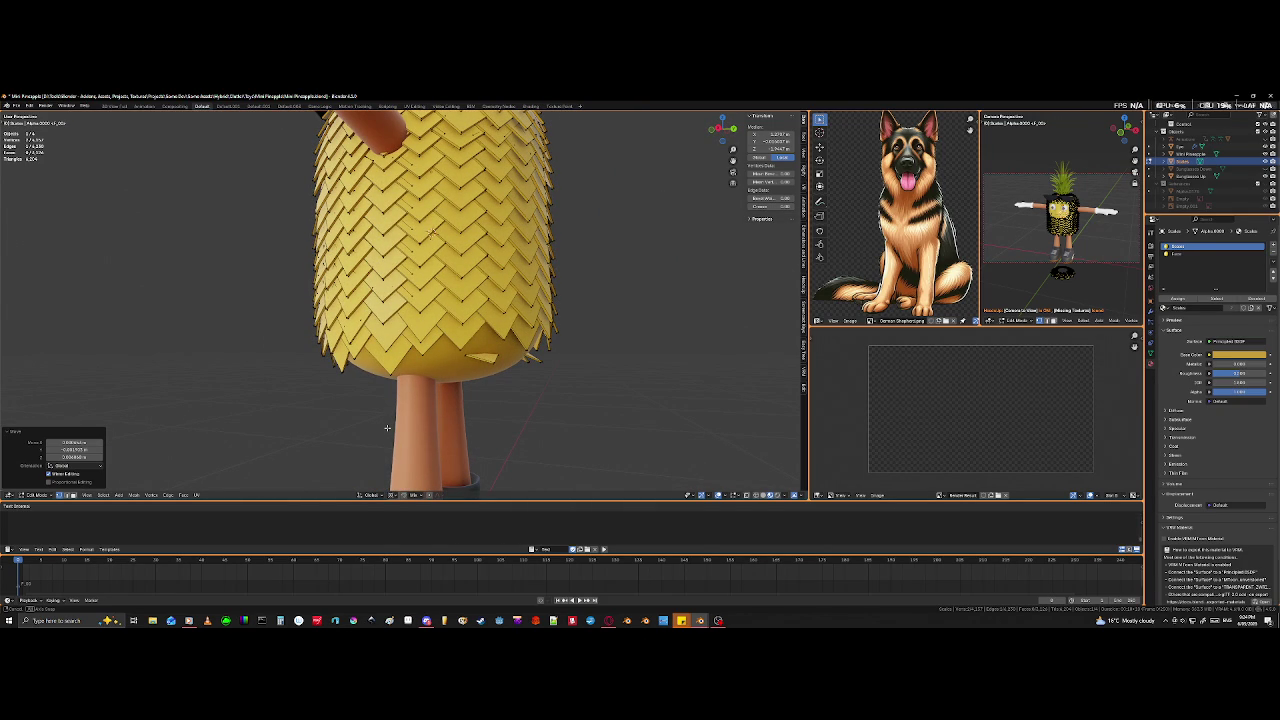
mouse_move(446, 388)
middle_mouse_down()
mouse_move(366, 418)
mouse_move(351, 368)
middle_mouse_up()
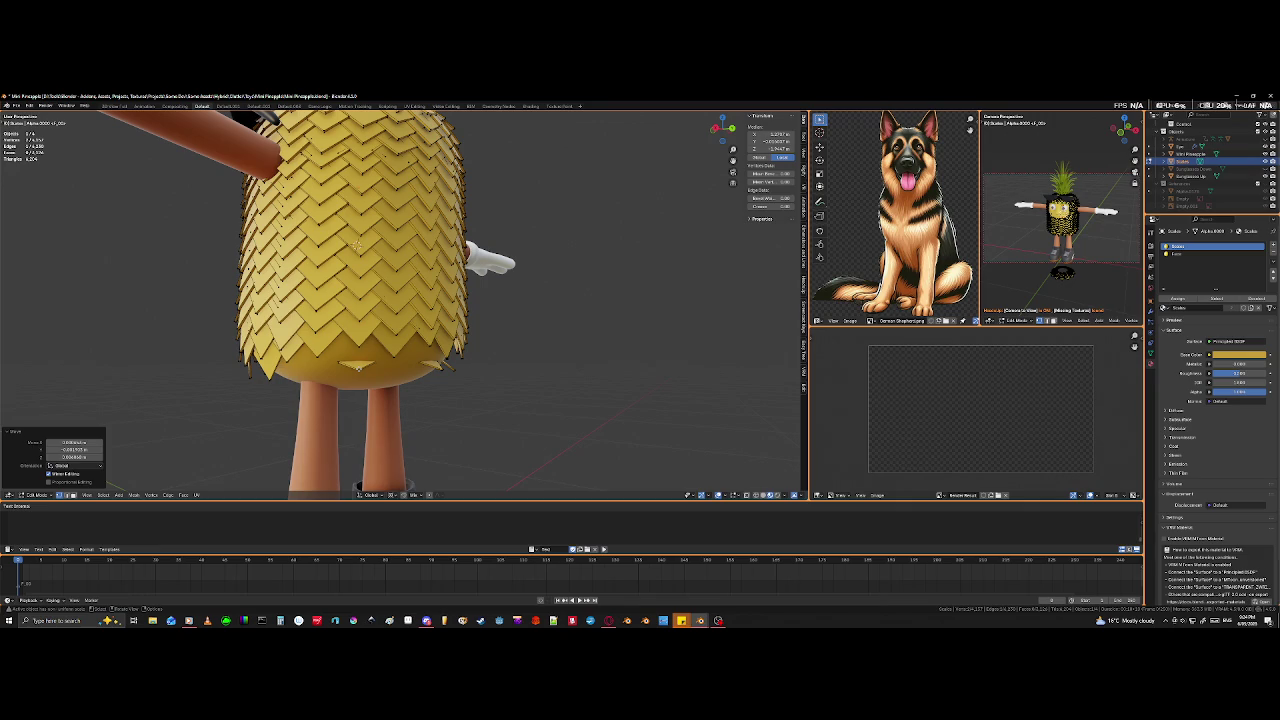
- Undo, then select the whole linked stray scale below the arm and view it in X-ray
key("ctrl+z")
key("ctrl+l")
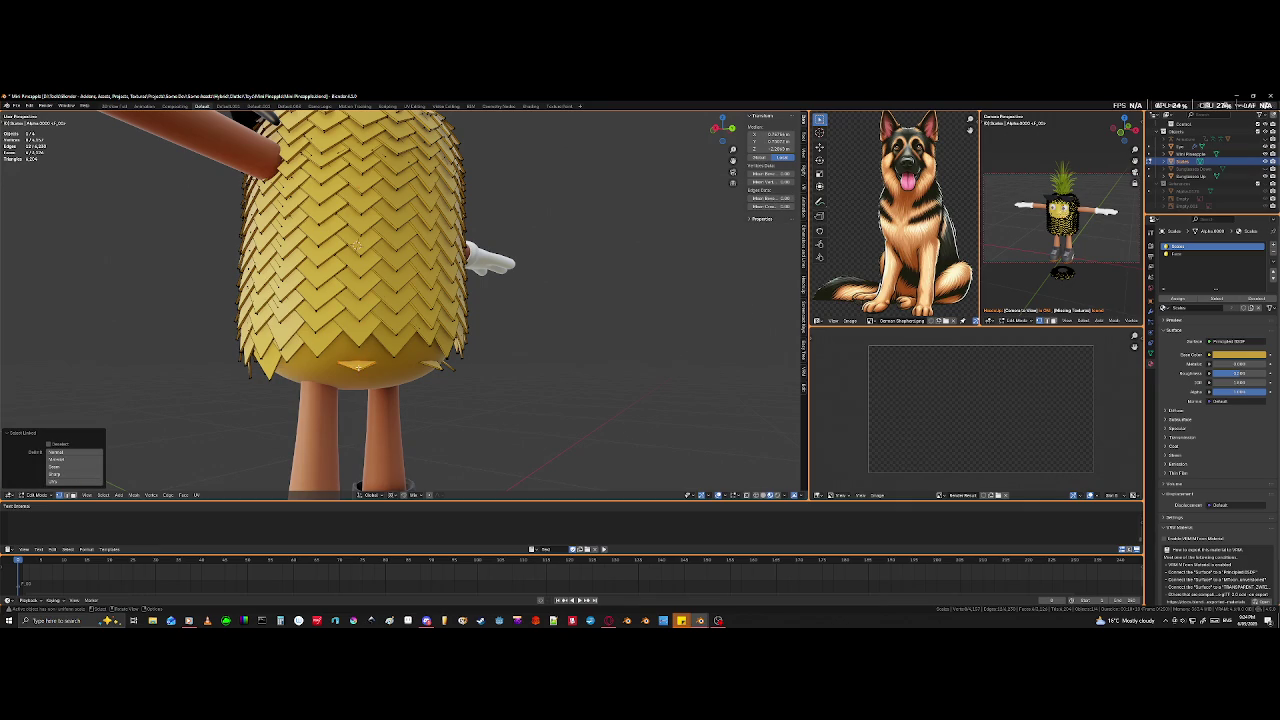
middle_click_drag(357, 370, 363, 377)
key("alt+z")
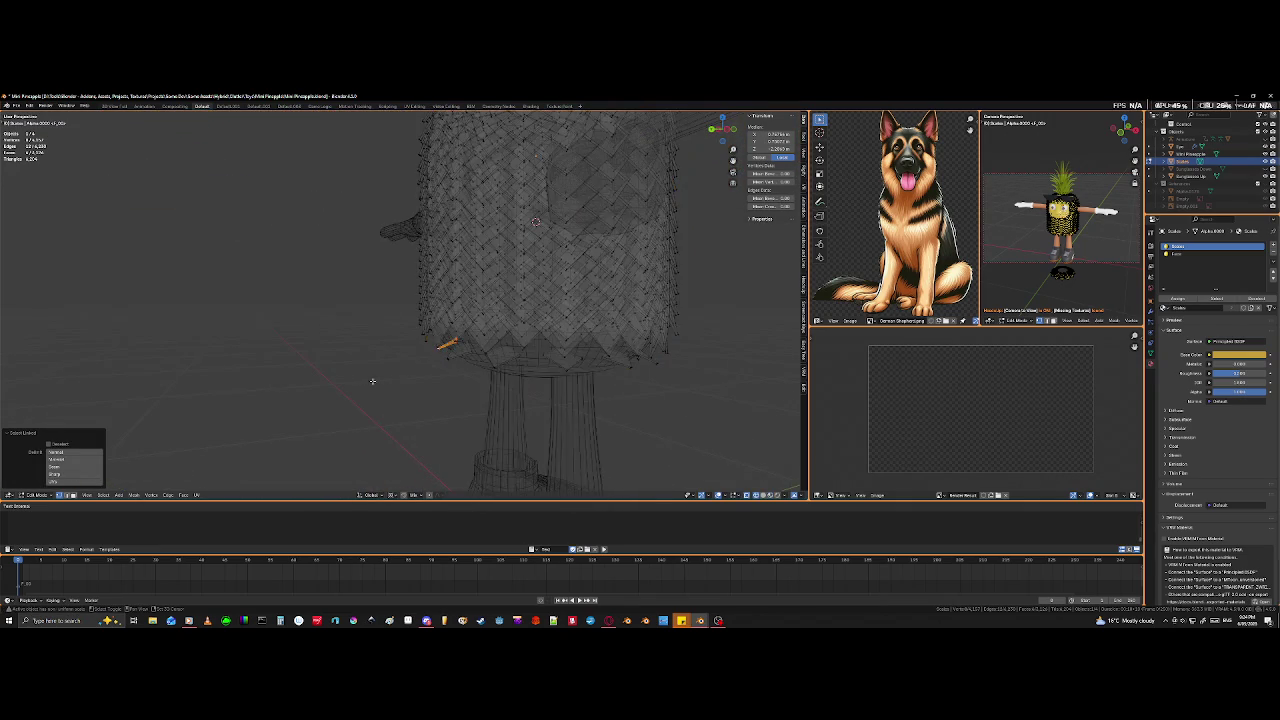
scroll(456, 388, "up", 5)
mouse_move(456, 388)
middle_mouse_down()
mouse_move(386, 297)
mouse_move(391, 306)
mouse_move(337, 317)
mouse_move(420, 289)
mouse_move(498, 284)
mouse_move(482, 268)
mouse_move(591, 285)
middle_mouse_up()
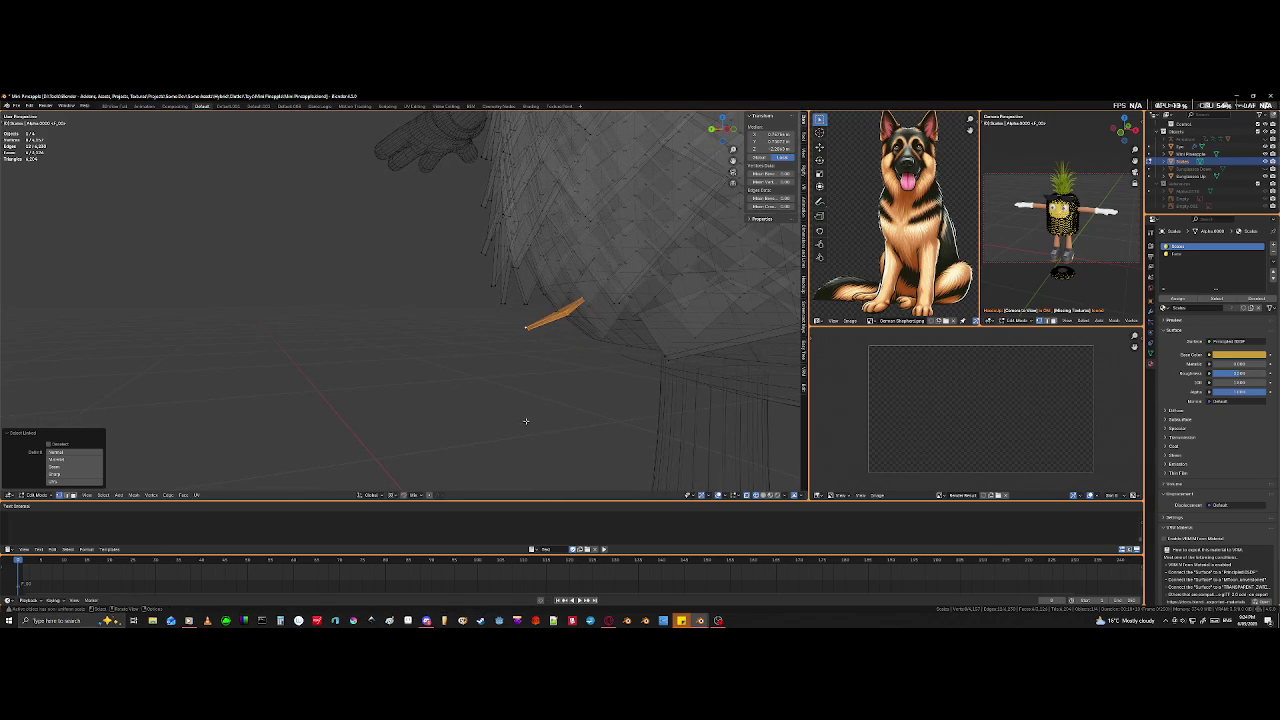
- Change the pivot point and rotate the stray scale upright
left_click(393, 495)
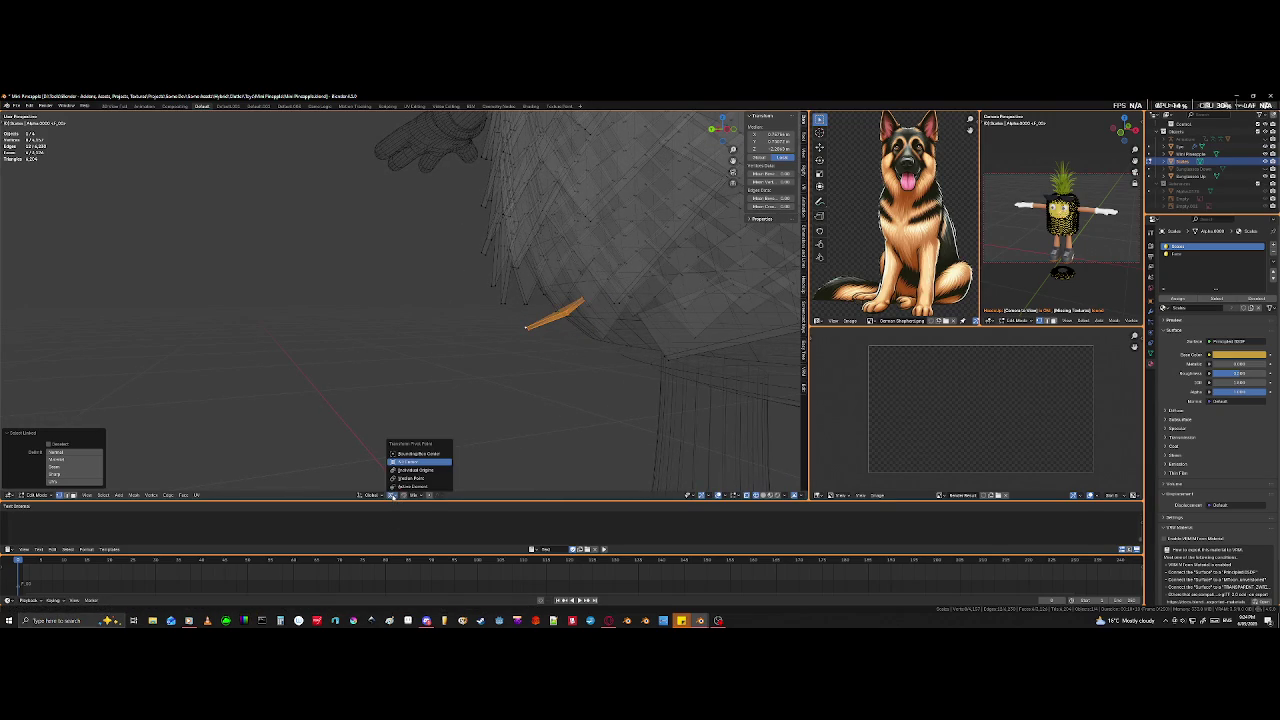
left_click(420, 454)
key("r")
left_click(604, 336)
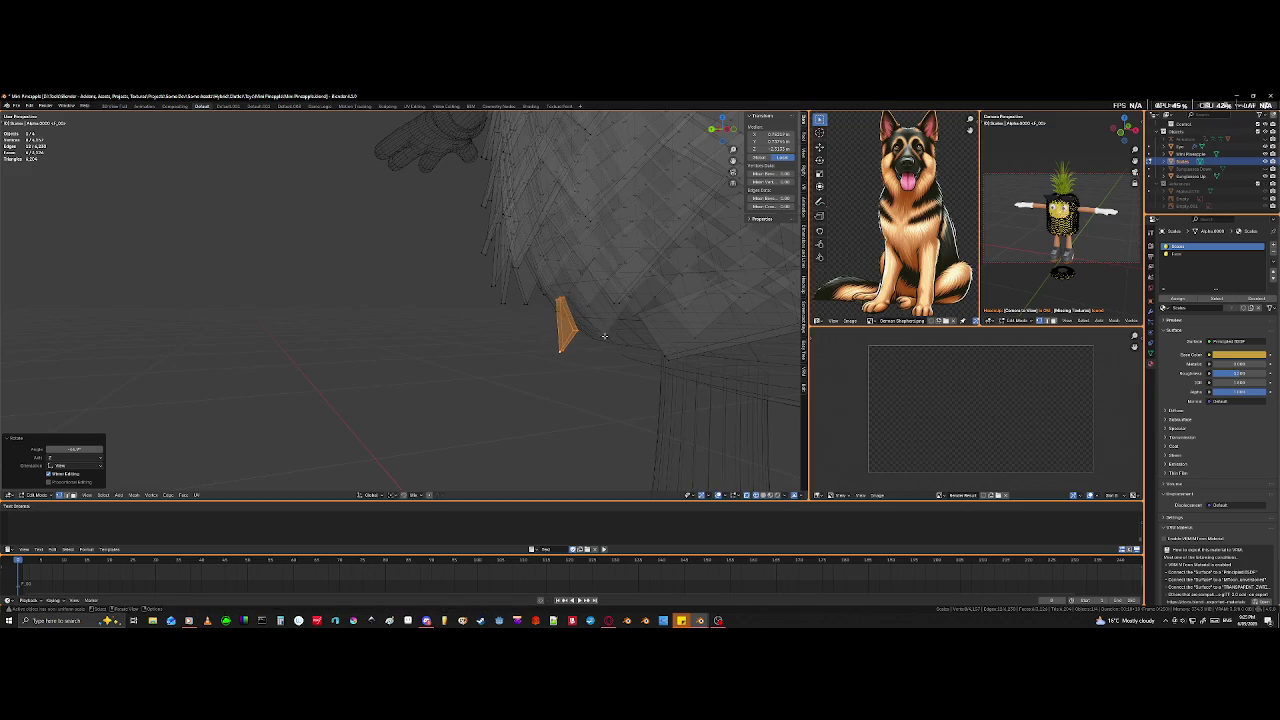
middle_click_drag(604, 336, 624, 388)
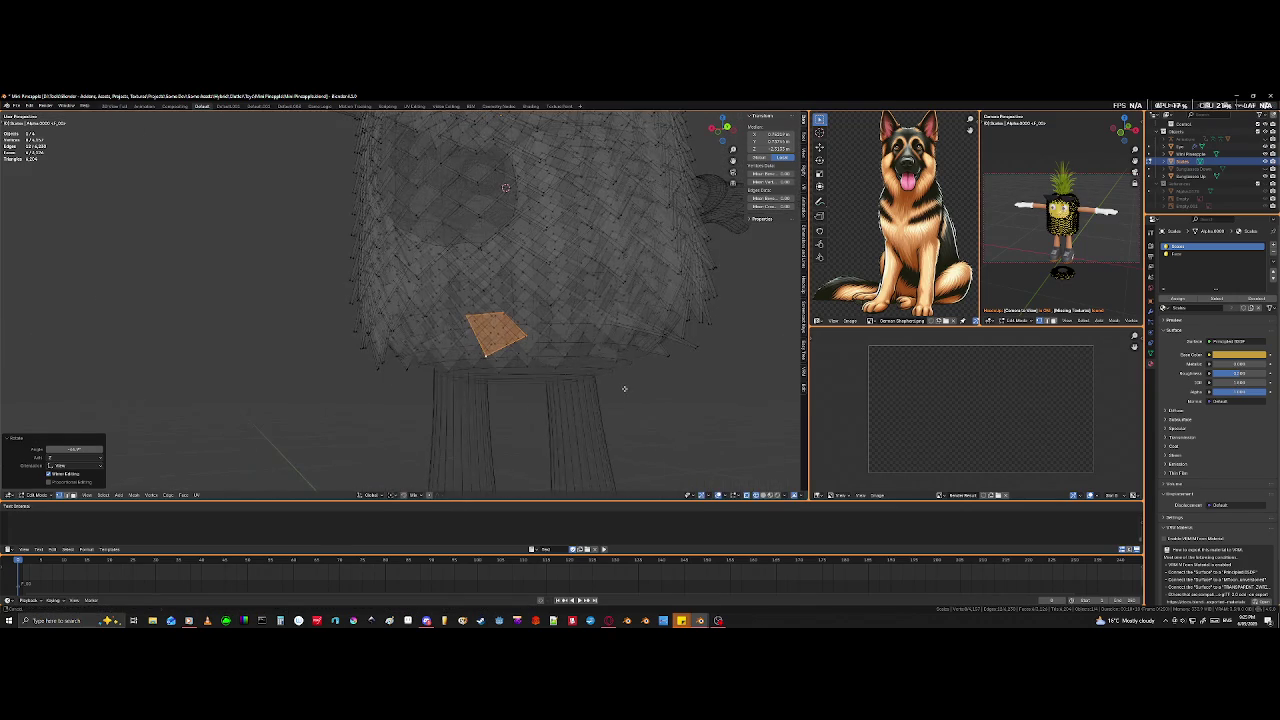
key("alt+z")
middle_click_drag(624, 388, 600, 432)
- Rotate the underside scale to a new angle and move it into the bottom gap
key("r")
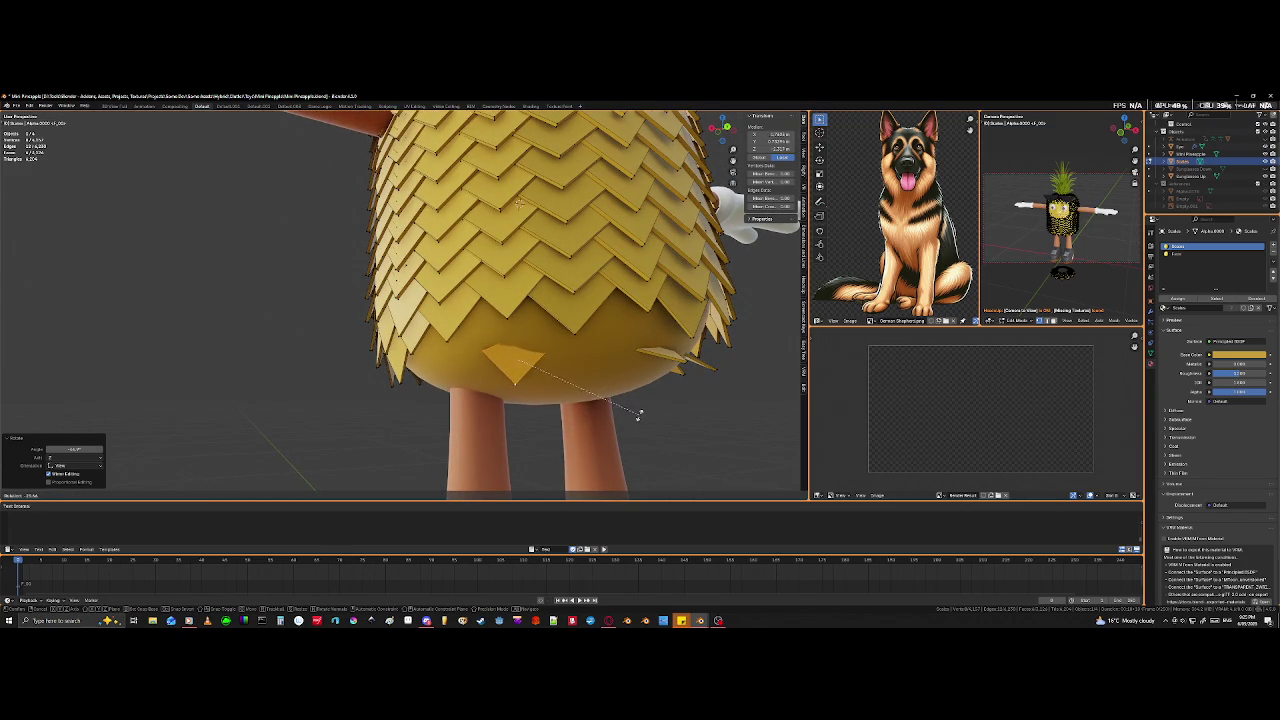
left_click(641, 413)
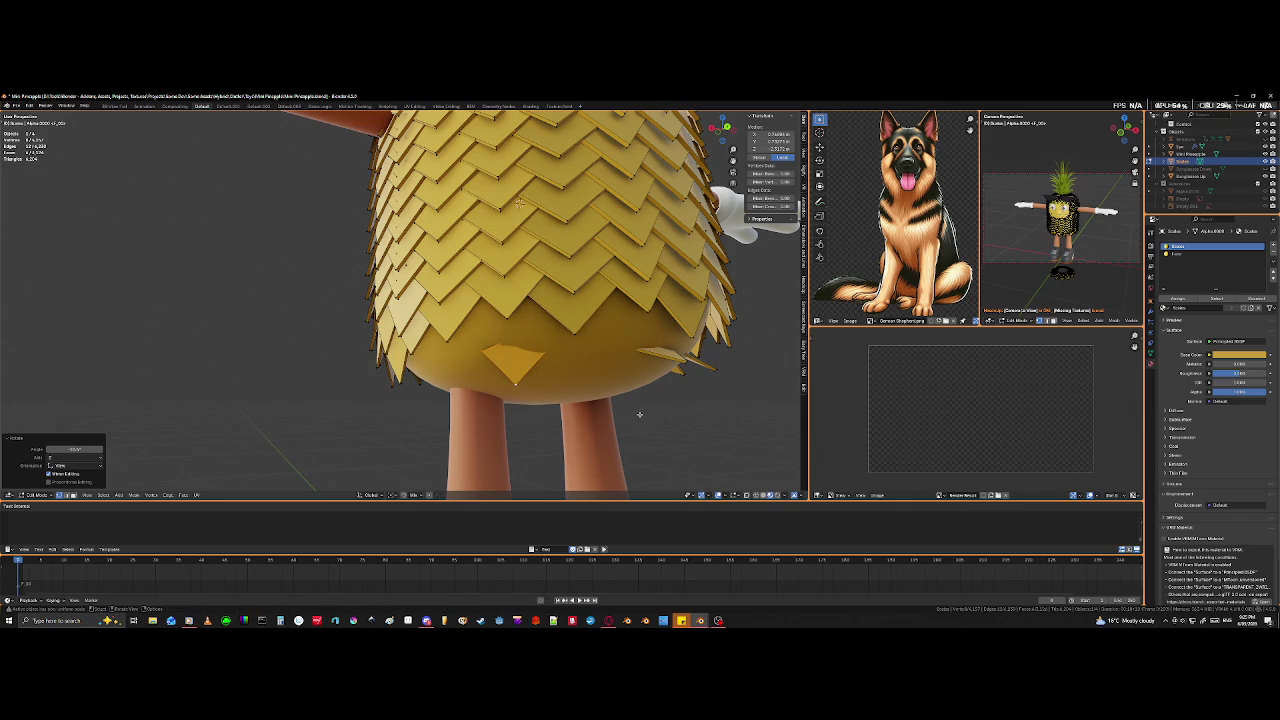
key("g")
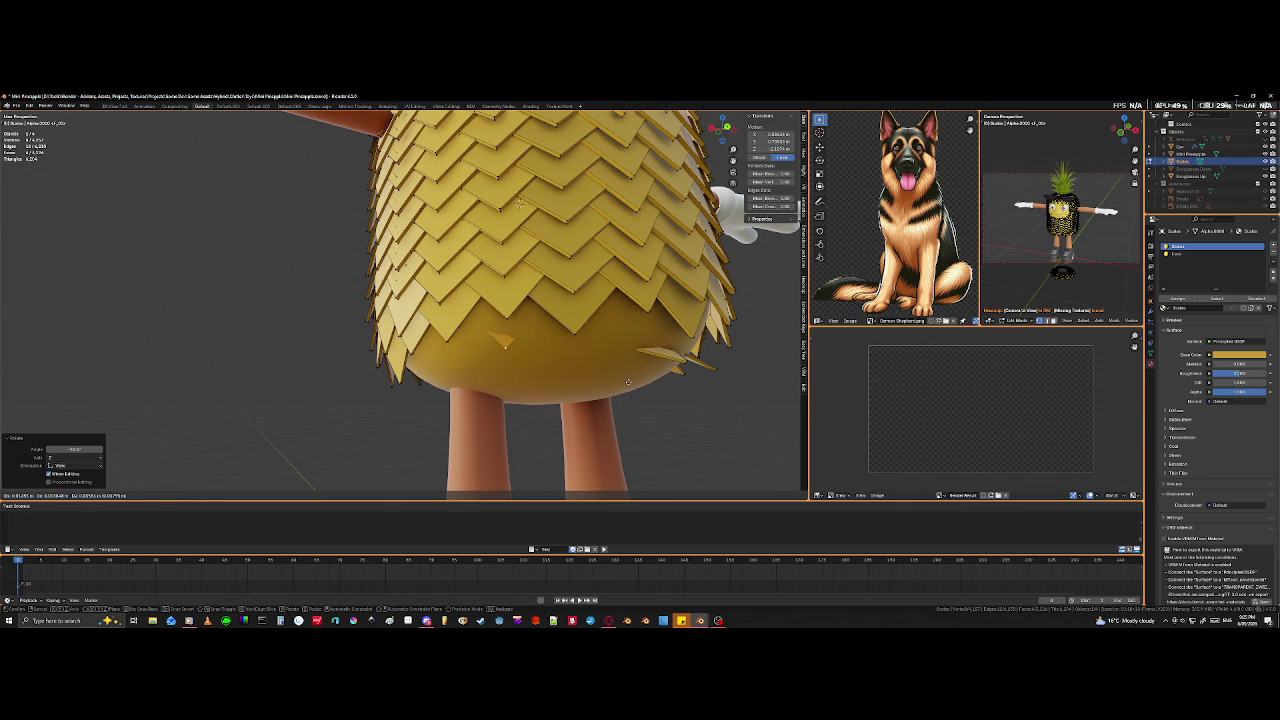
left_click(518, 203)
mouse_move(518, 203)
middle_mouse_down()
mouse_move(395, 136)
mouse_move(410, 150)
middle_mouse_up()
- In X-ray, scale the selected piece and nudge it upward
key("shift+z")
mouse_move(470, 290)
middle_mouse_down()
mouse_move(497, 322)
mouse_move(491, 371)
middle_mouse_up()
key("s")
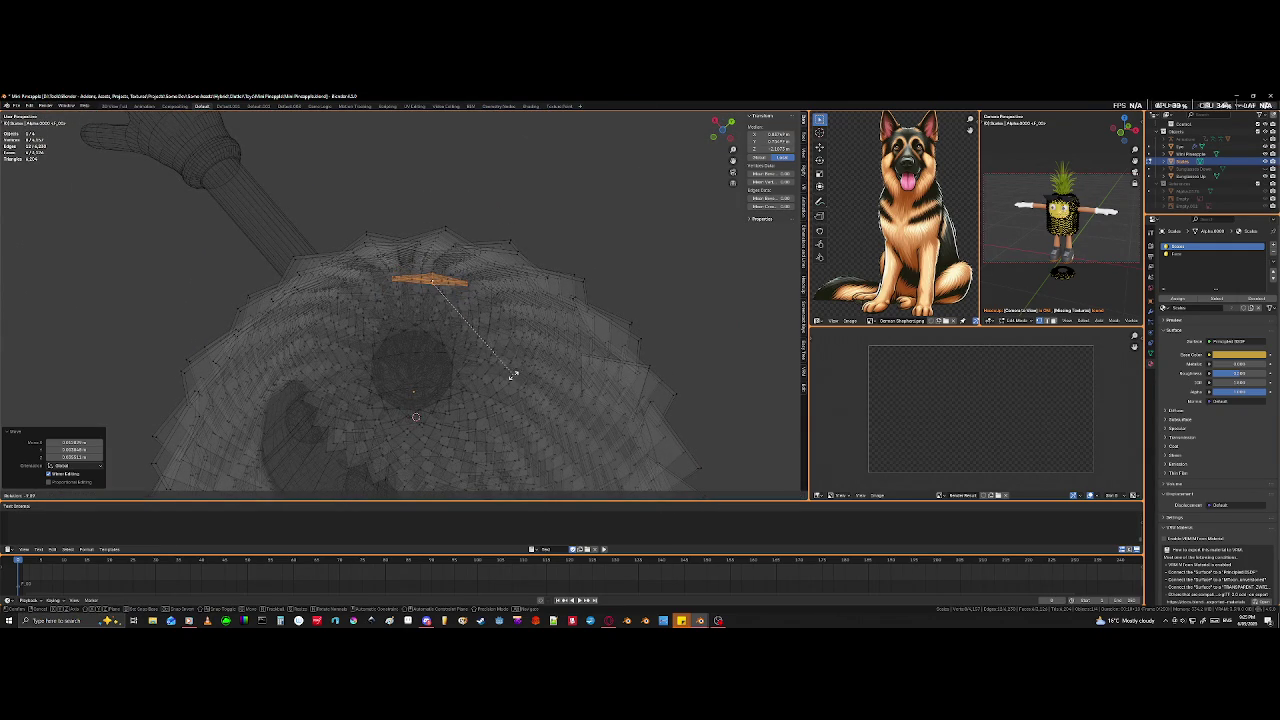
left_click(512, 378)
key("g")
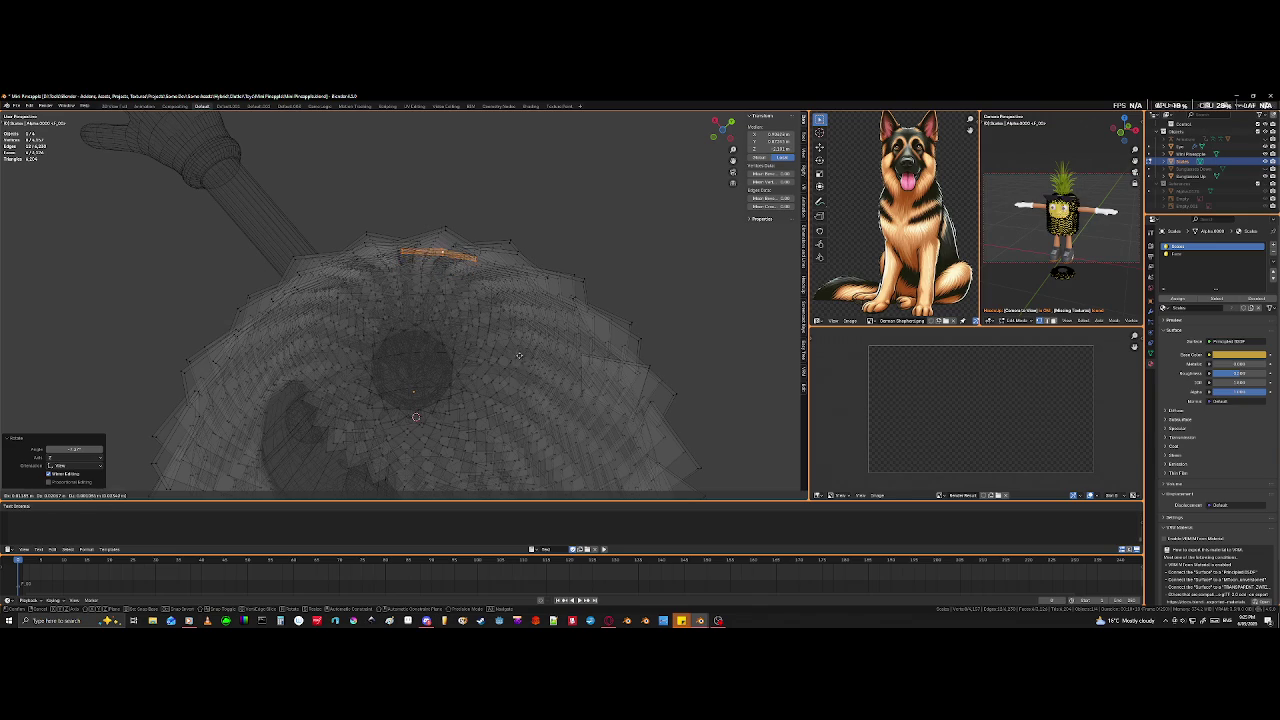
left_click(518, 357)
- Return to solid view and orbit to a level side view of the legs before moving the face again
key("shift+z")
middle_click_drag(520, 347, 519, 437)
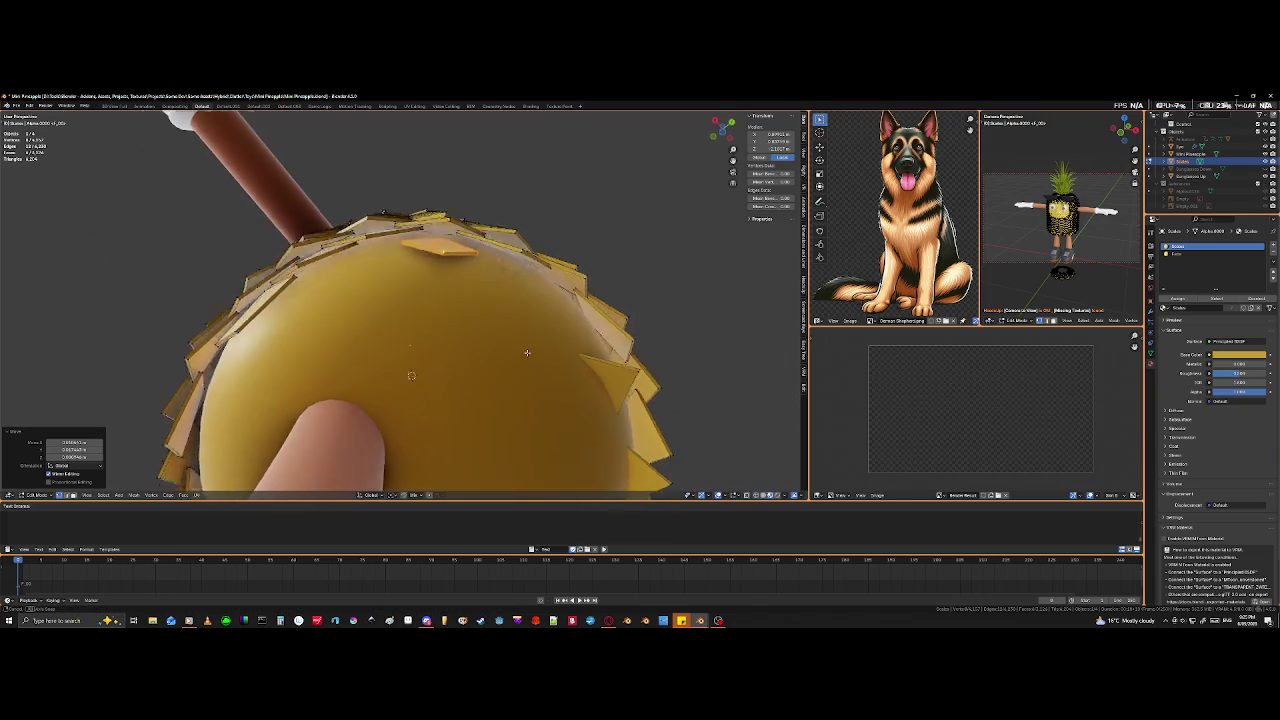
scroll(519, 437, "up", 1)
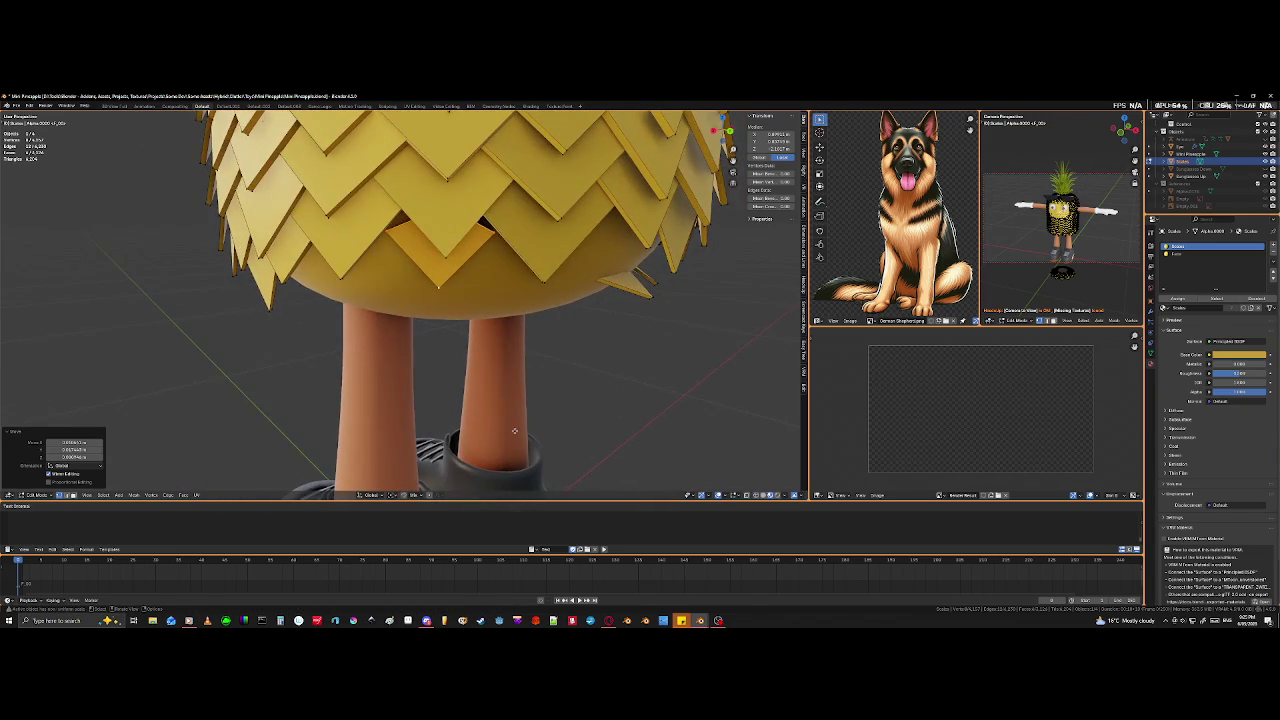
scroll(500, 420, "up", 2)
scroll(484, 408, "up", 2)
mouse_move(484, 408)
middle_mouse_down()
mouse_move(448, 440)
mouse_move(449, 406)
mouse_move(500, 403)
mouse_move(446, 403)
mouse_move(441, 391)
middle_mouse_up()
scroll(446, 430, "down", 1)
scroll(443, 418, "down", 1)
key("g")
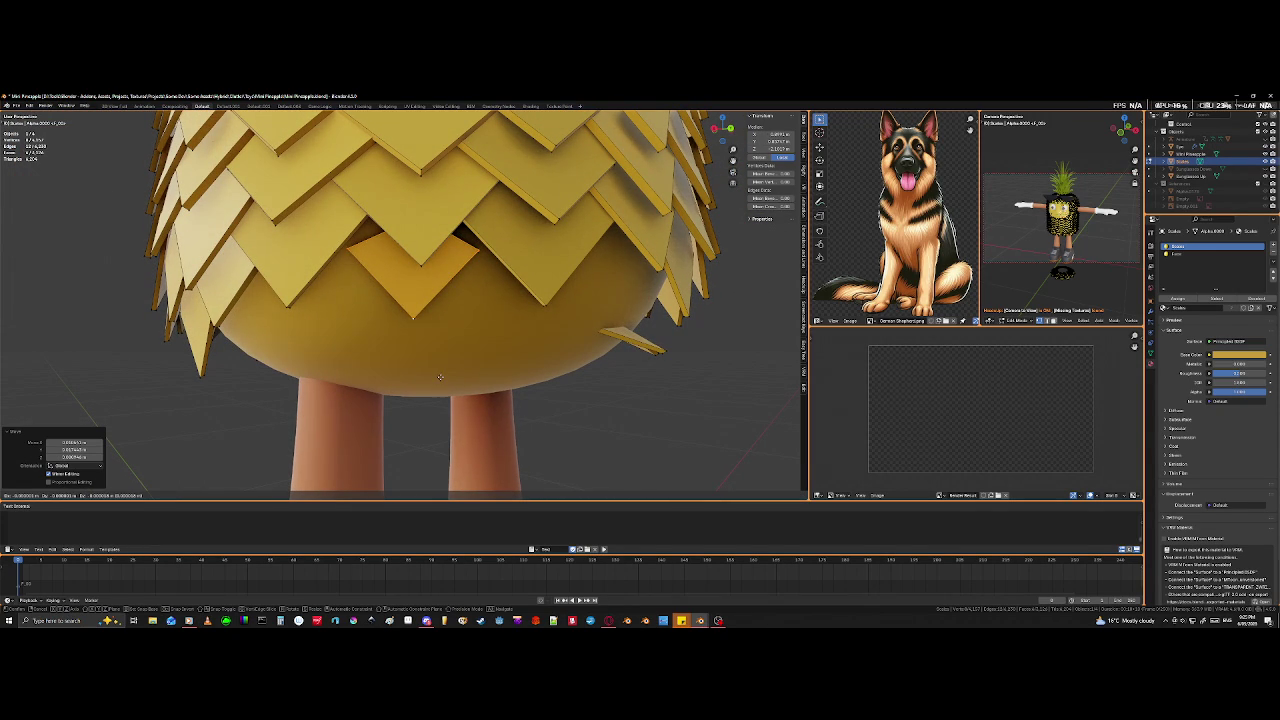
- Confirm the face move, deselect its bottom vertex, and shift the remaining vertices along Z
left_click(438, 436)
key("alt+z")
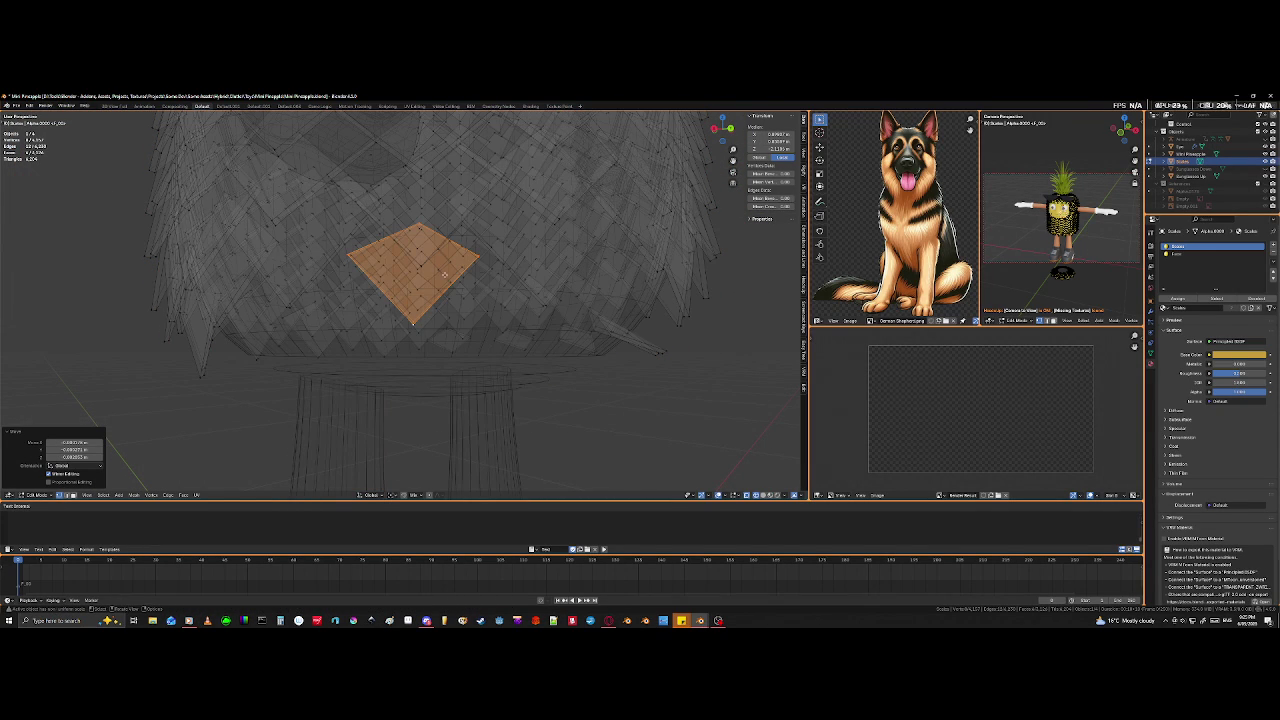
key("c")
middle_click(414, 318)
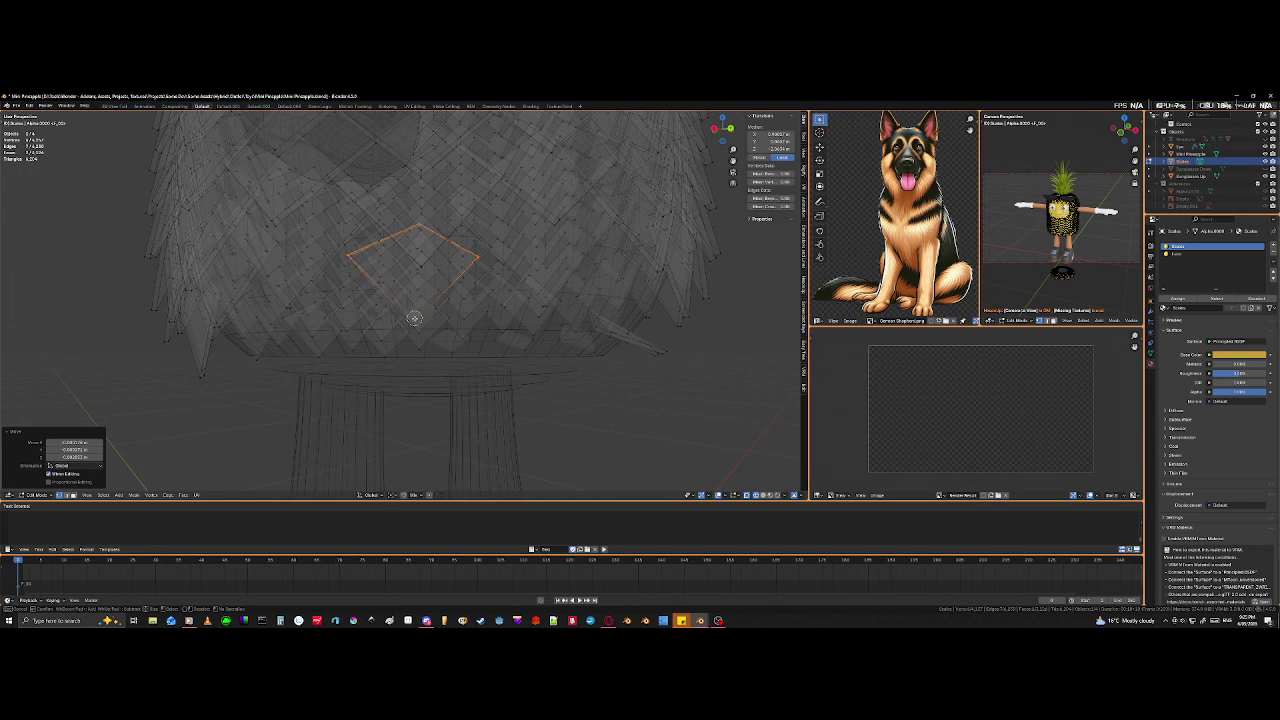
key("Escape")
scroll(430, 350, "down", 4)
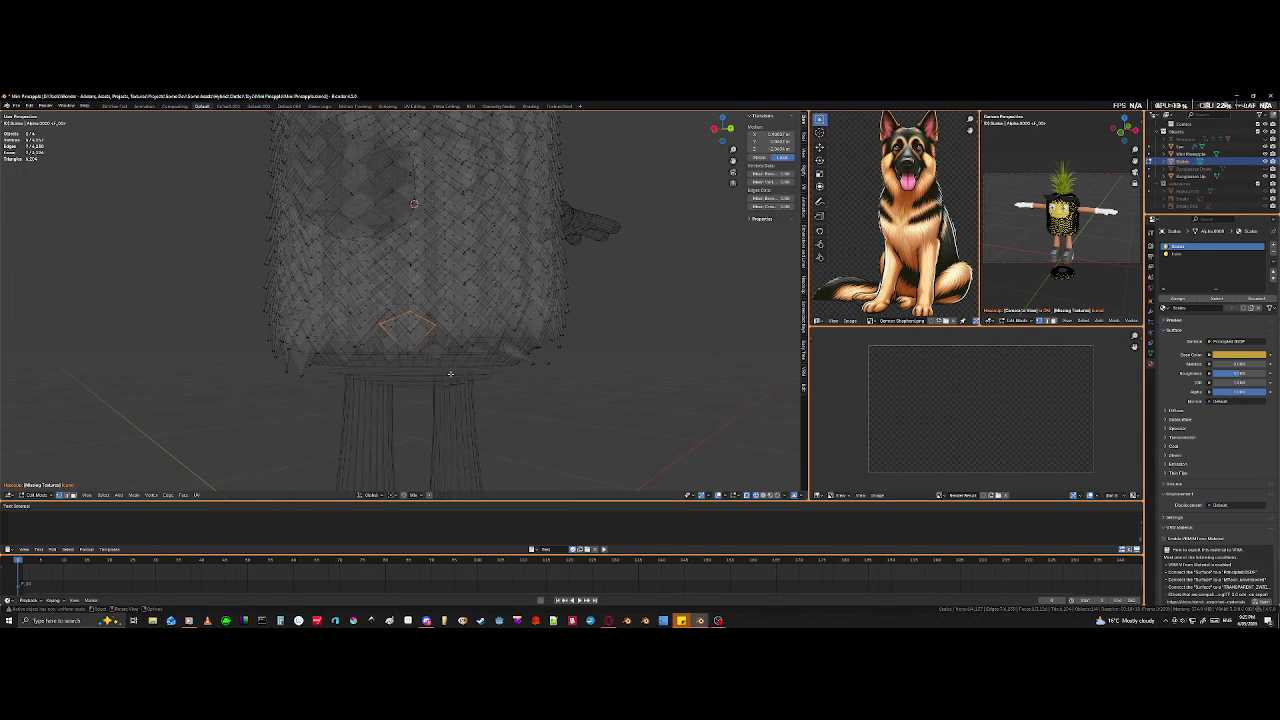
key("g")
key("x")
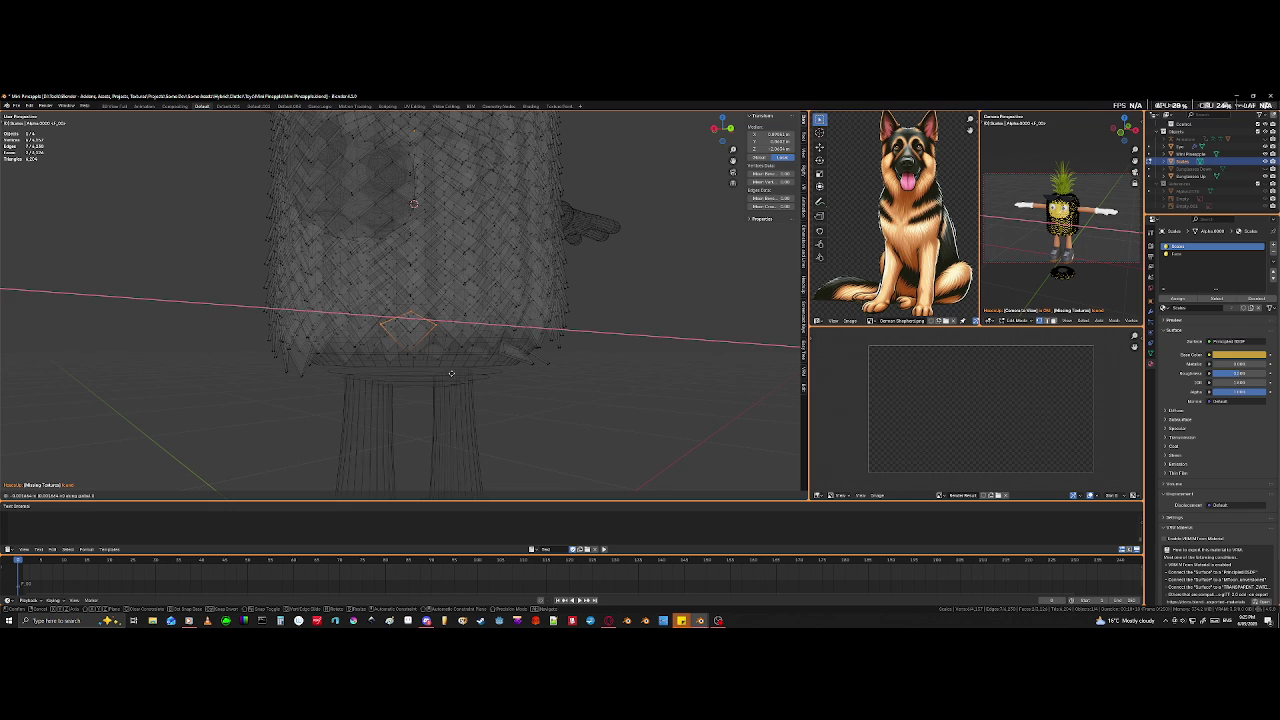
key("z")
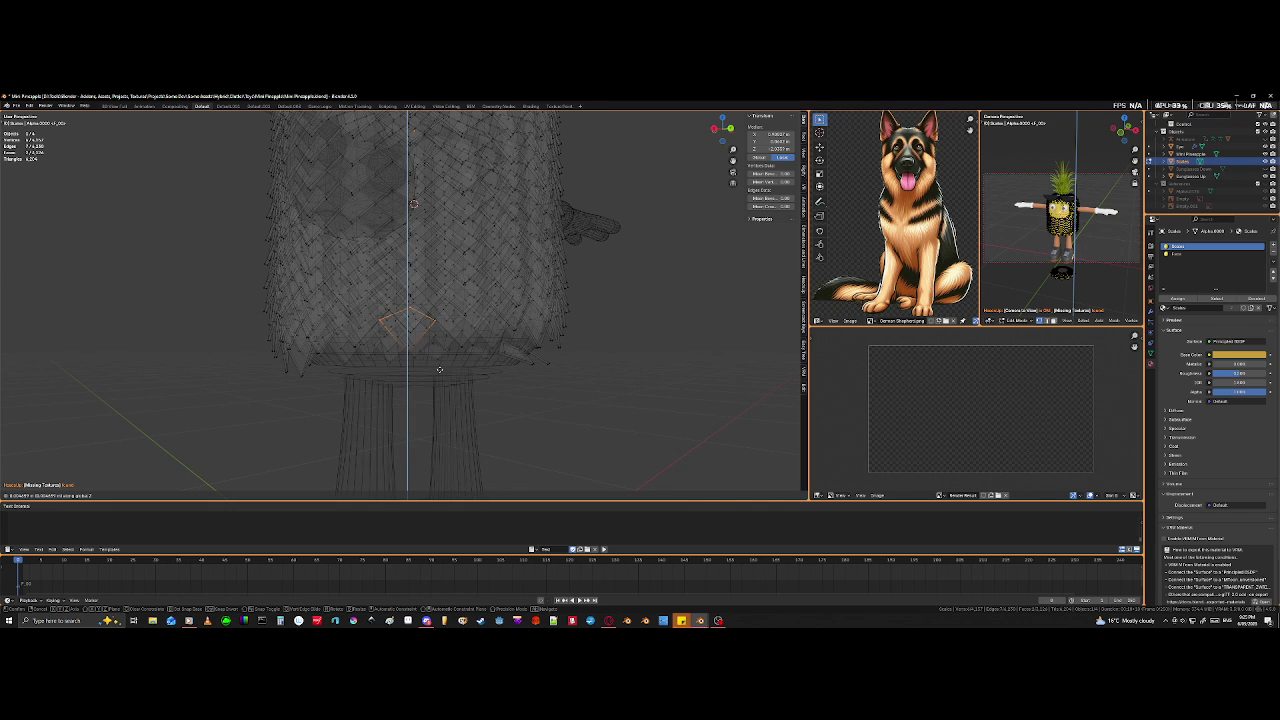
left_click(439, 369)
- Raise only the scale's top vertex along Z to shape the diamond
scroll(437, 369, "up", 3)
scroll(435, 369, "up", 4)
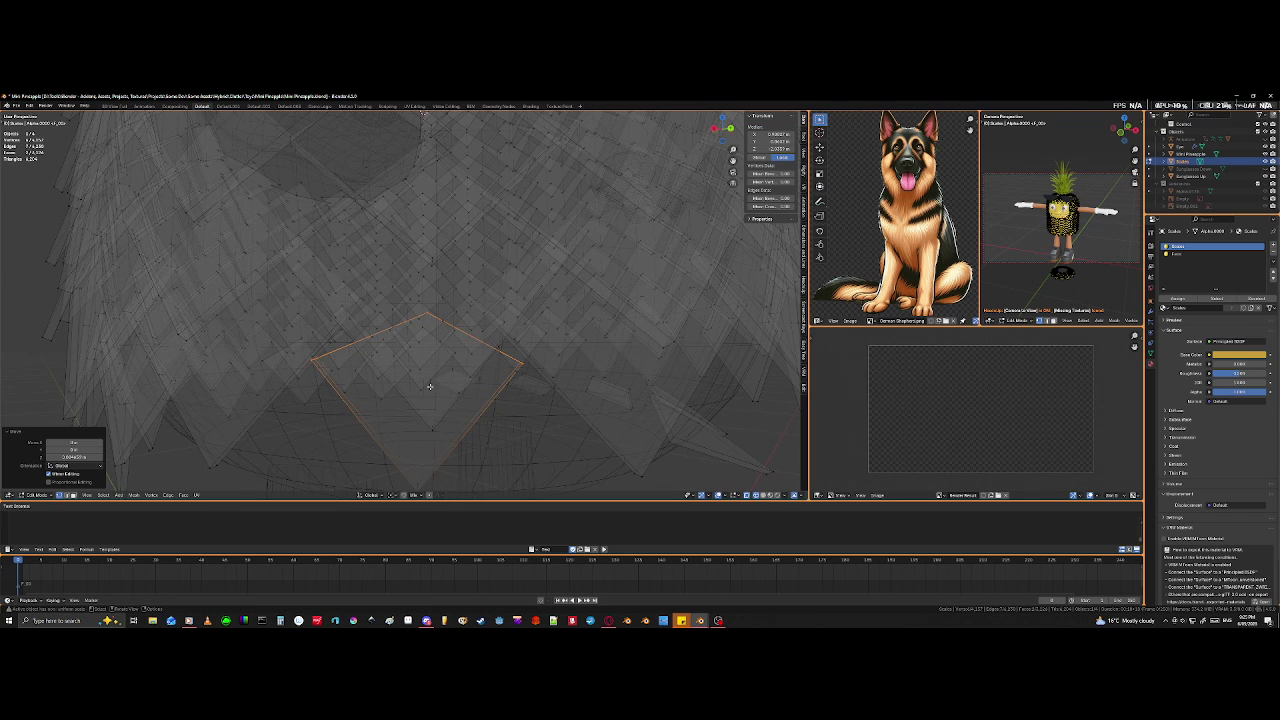
key("c")
middle_click(313, 361)
middle_click_drag(520, 347, 511, 366)
key("Escape")
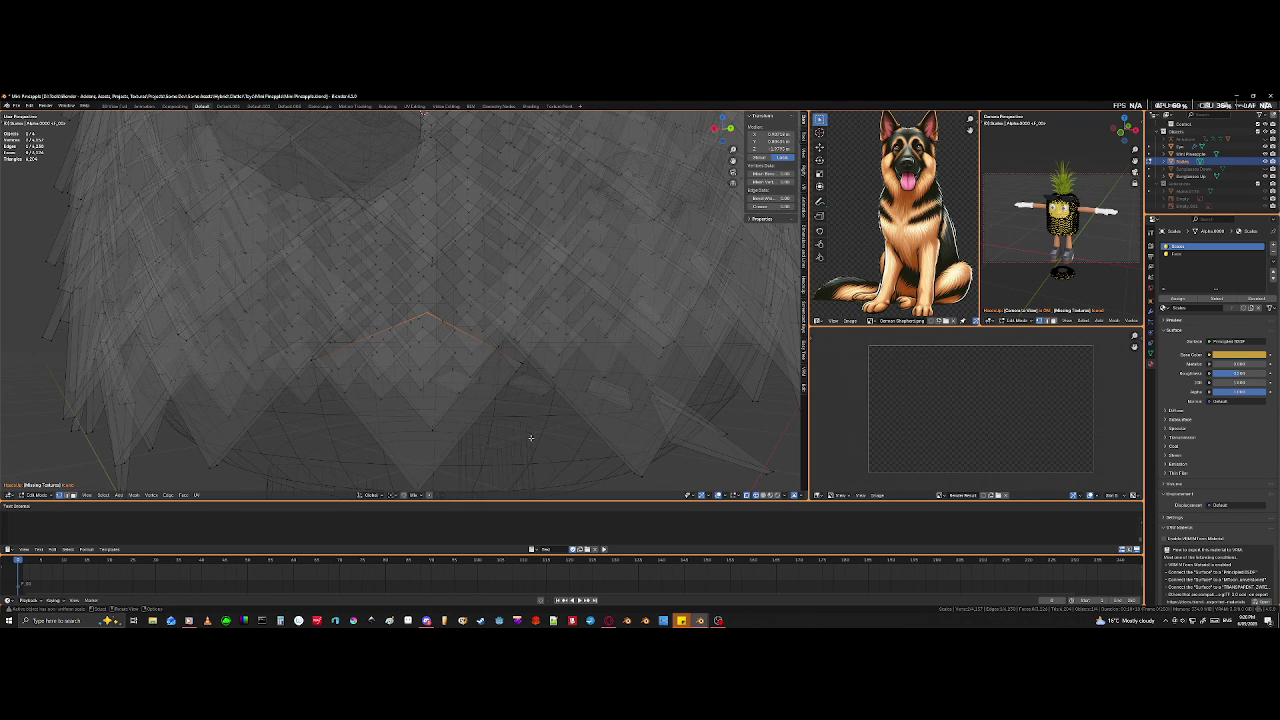
key("g")
key("z")
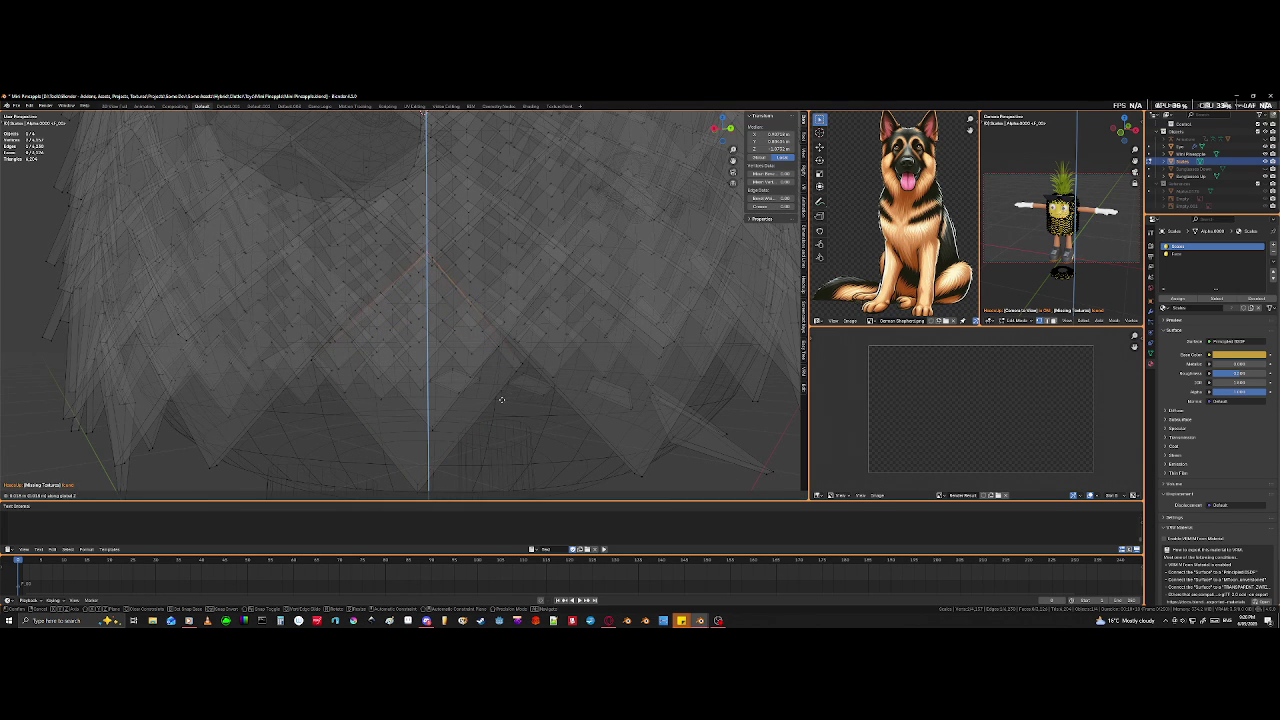
left_click(502, 402)
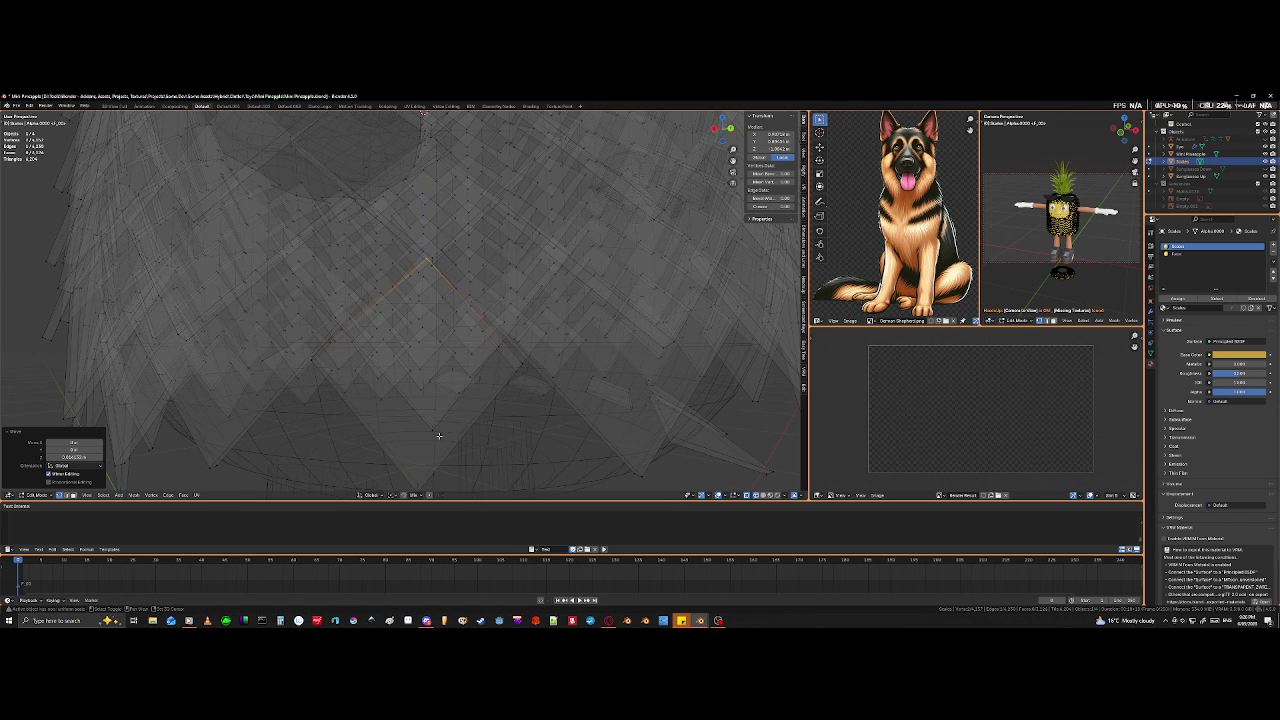
- Select a scale edge near the arm base and edge-slide it to tighten the gap
key("Tab")
scroll(431, 432, "down", 5)
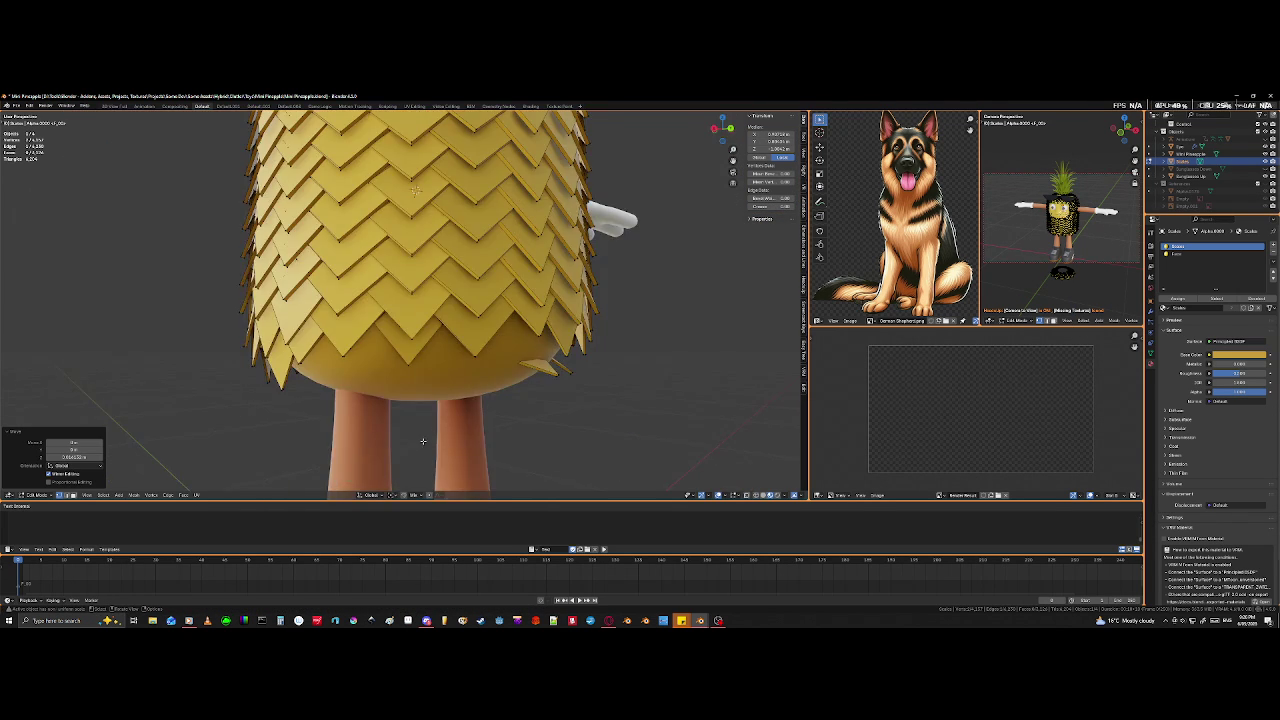
middle_click_drag(423, 441, 435, 361)
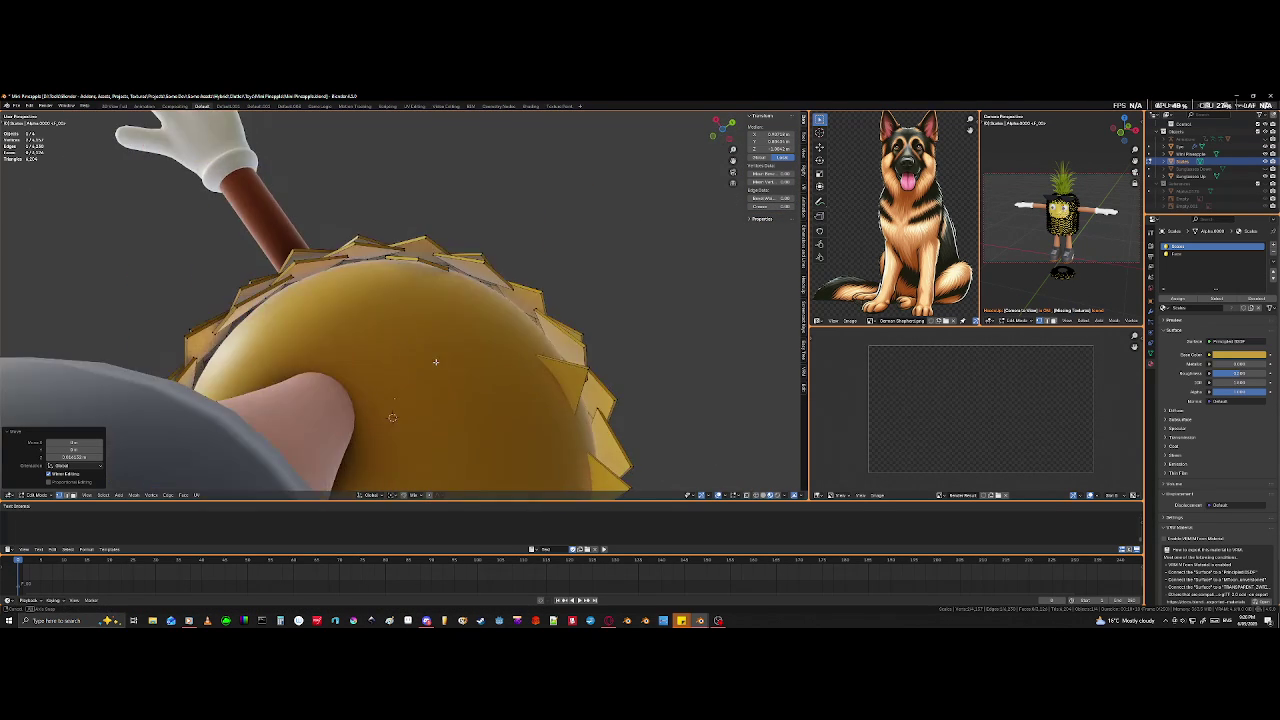
scroll(440, 355, "up", 3)
scroll(452, 342, "up", 2)
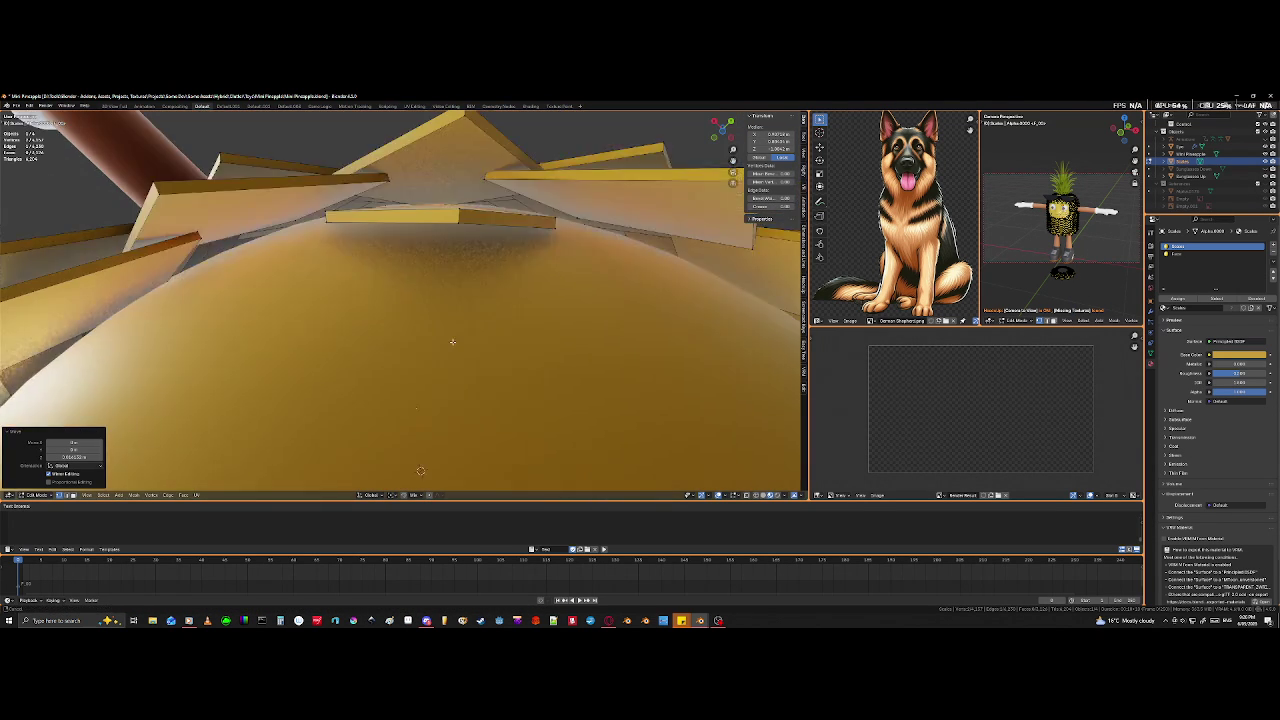
middle_click_drag(452, 342, 331, 281)
left_click(331, 281)
mouse_move(421, 489)
middle_mouse_down()
mouse_move(422, 271)
mouse_move(458, 330)
middle_mouse_up()
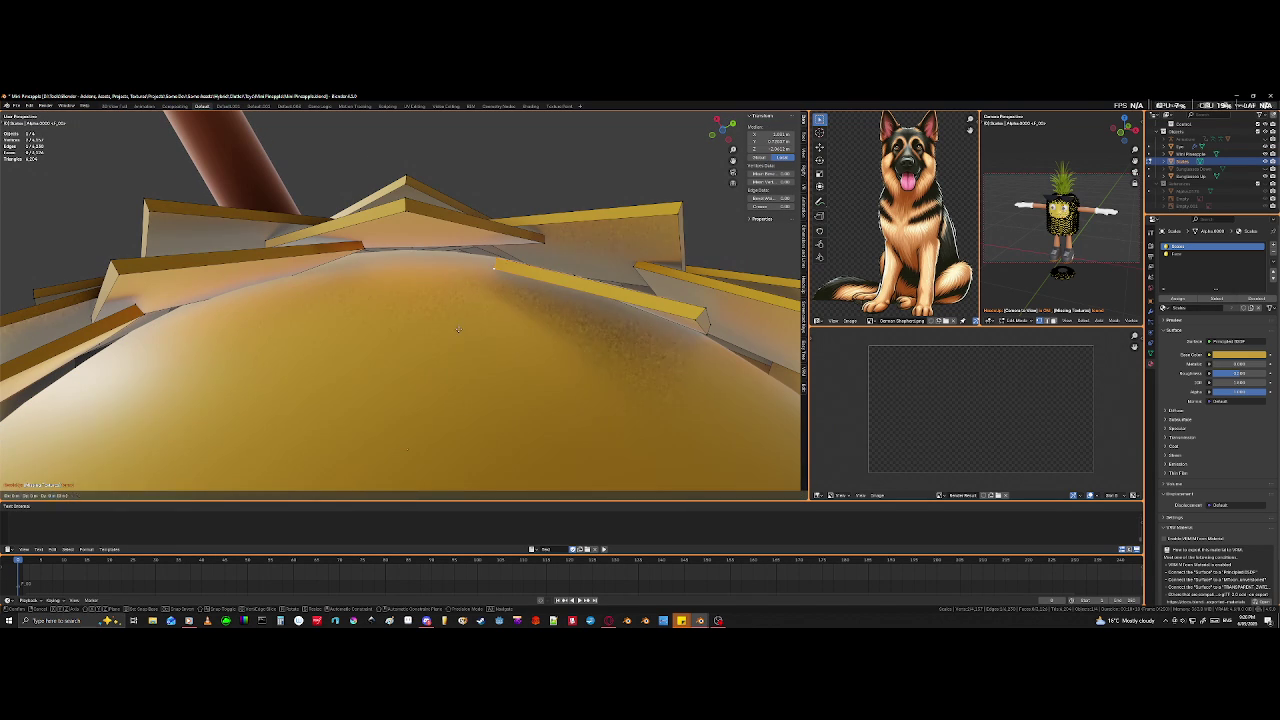
key("g")
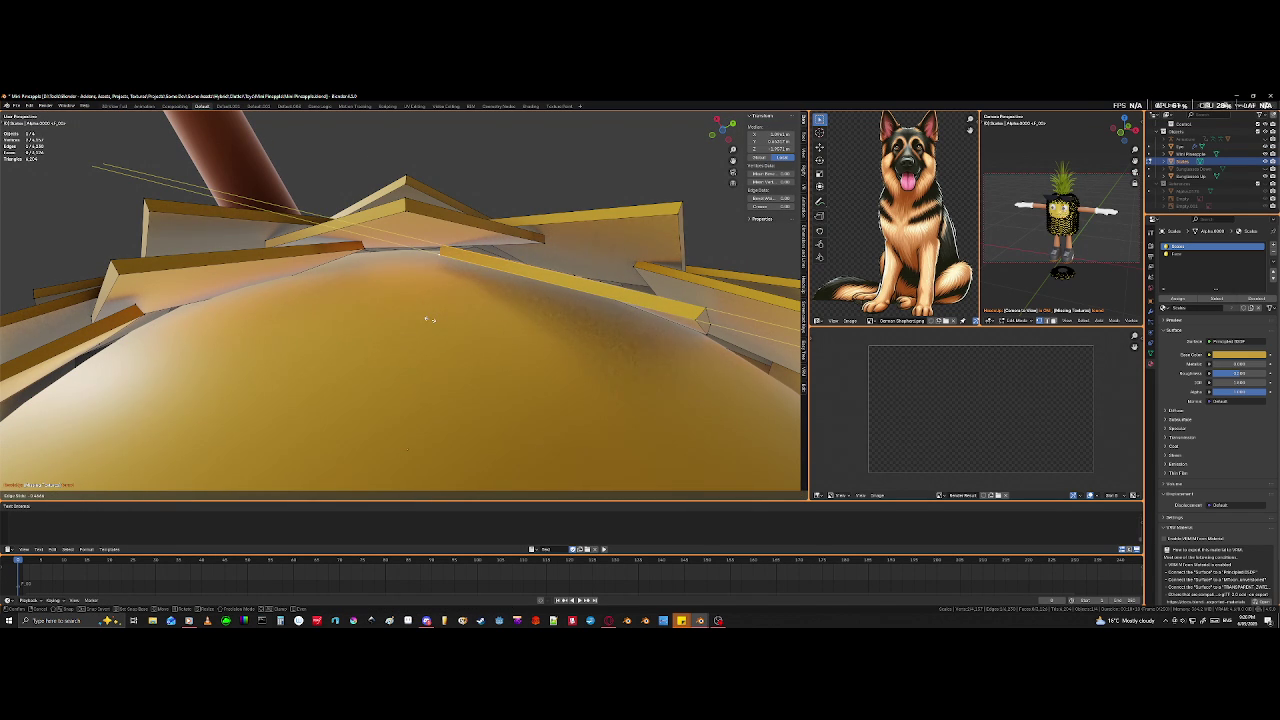
left_click(437, 319)
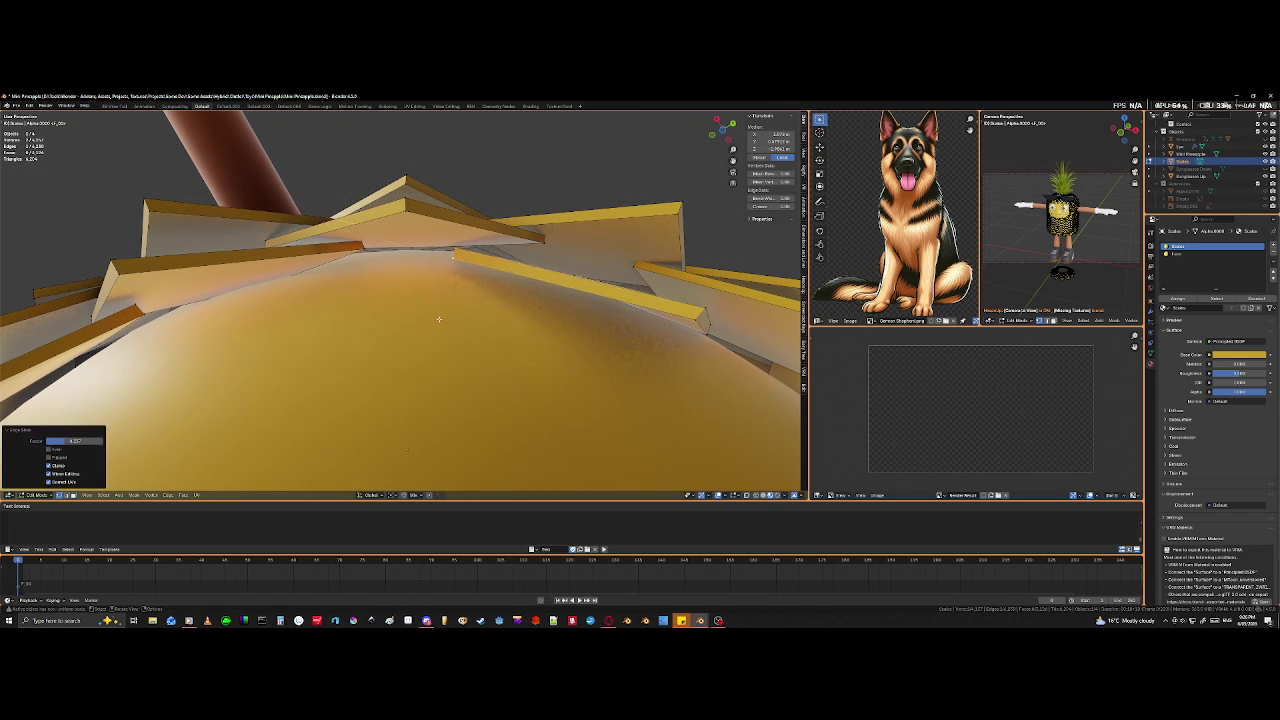
- Edge-slide another scale edge higher up the dome of scales
scroll(416, 370, "down", 8)
middle_click_drag(416, 370, 556, 311)
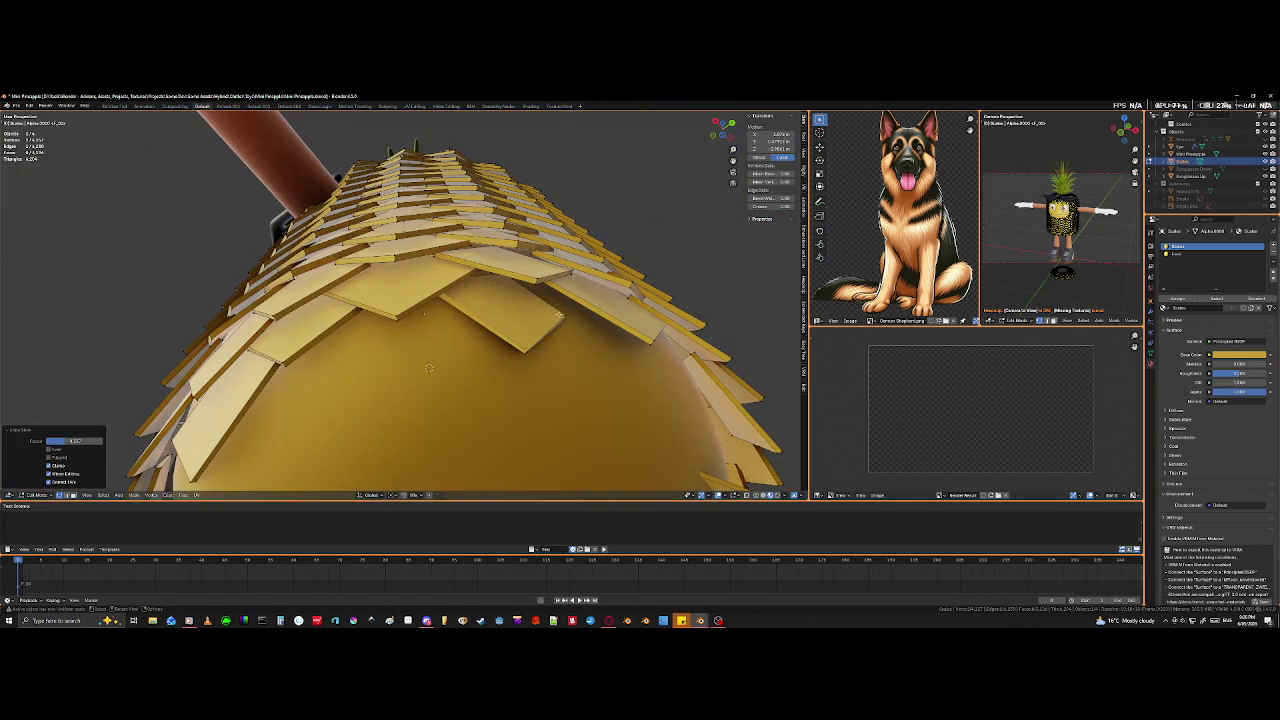
left_click(565, 318)
left_click(565, 316, "shift")
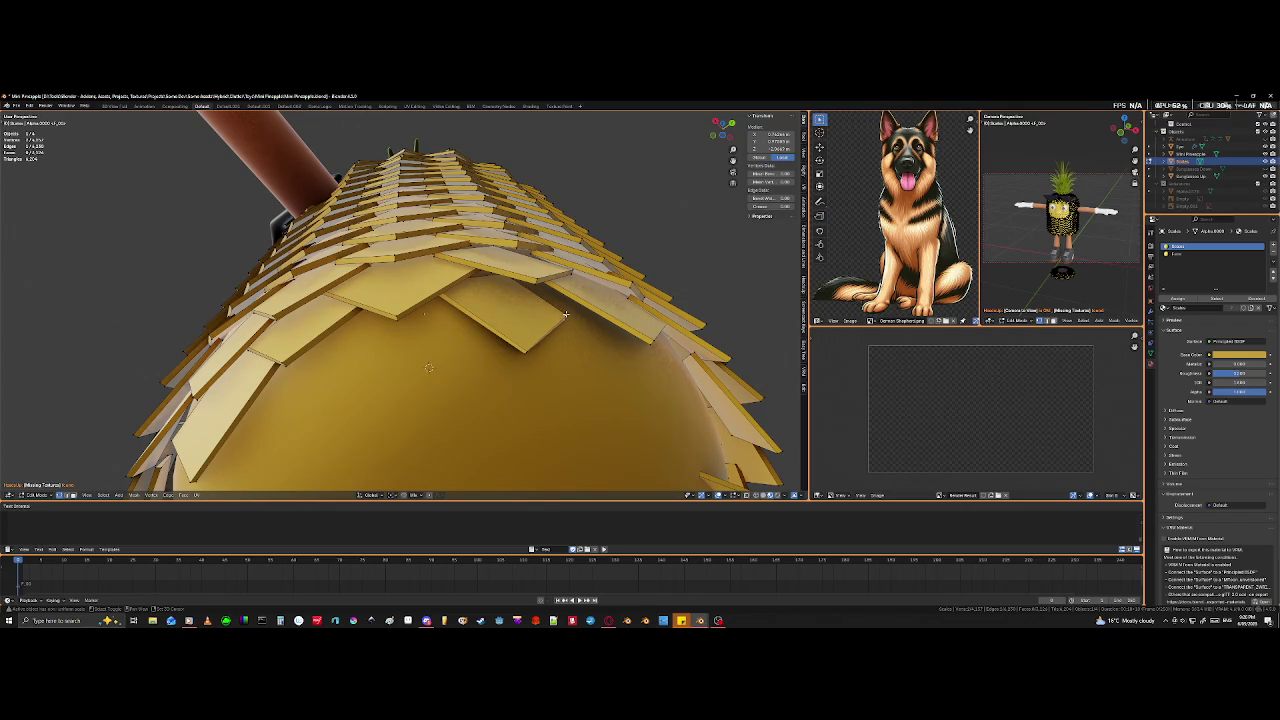
key("g")
key("g")
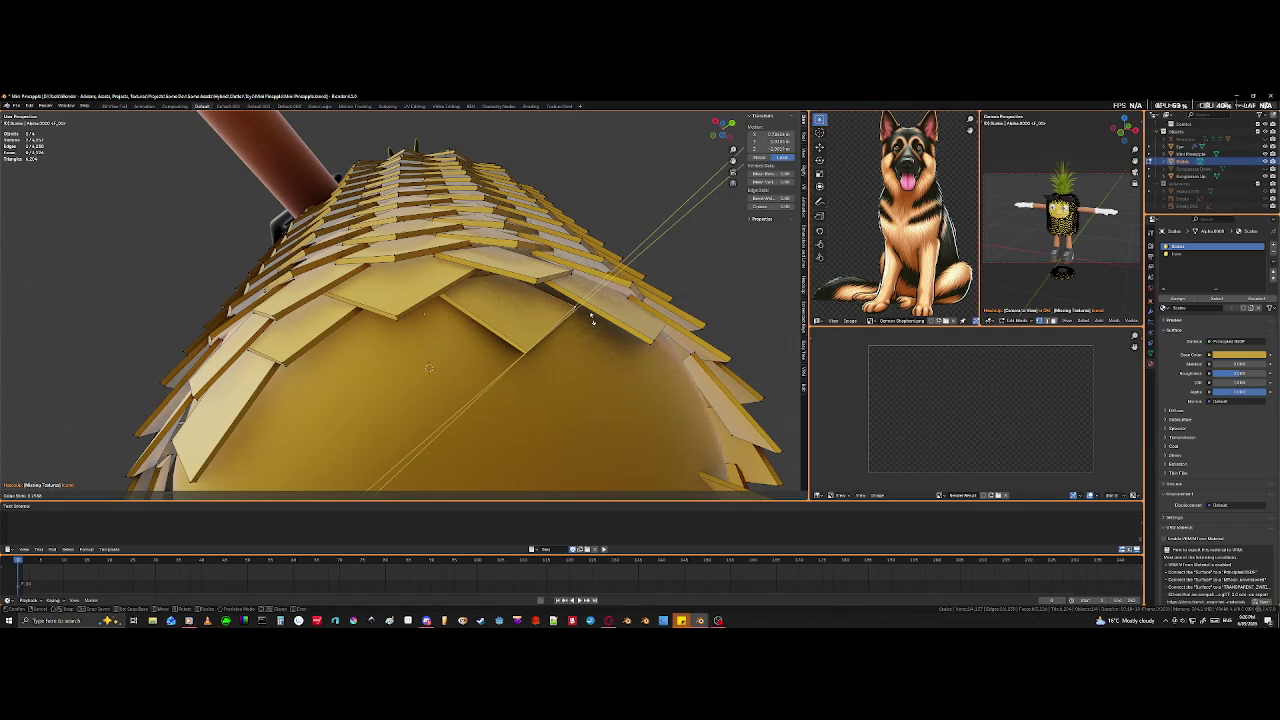
left_click(592, 320)
- Select a whole linked scale plate with L and move it into a new position
mouse_move(592, 320)
middle_mouse_down()
mouse_move(573, 307)
mouse_move(346, 348)
middle_mouse_up()
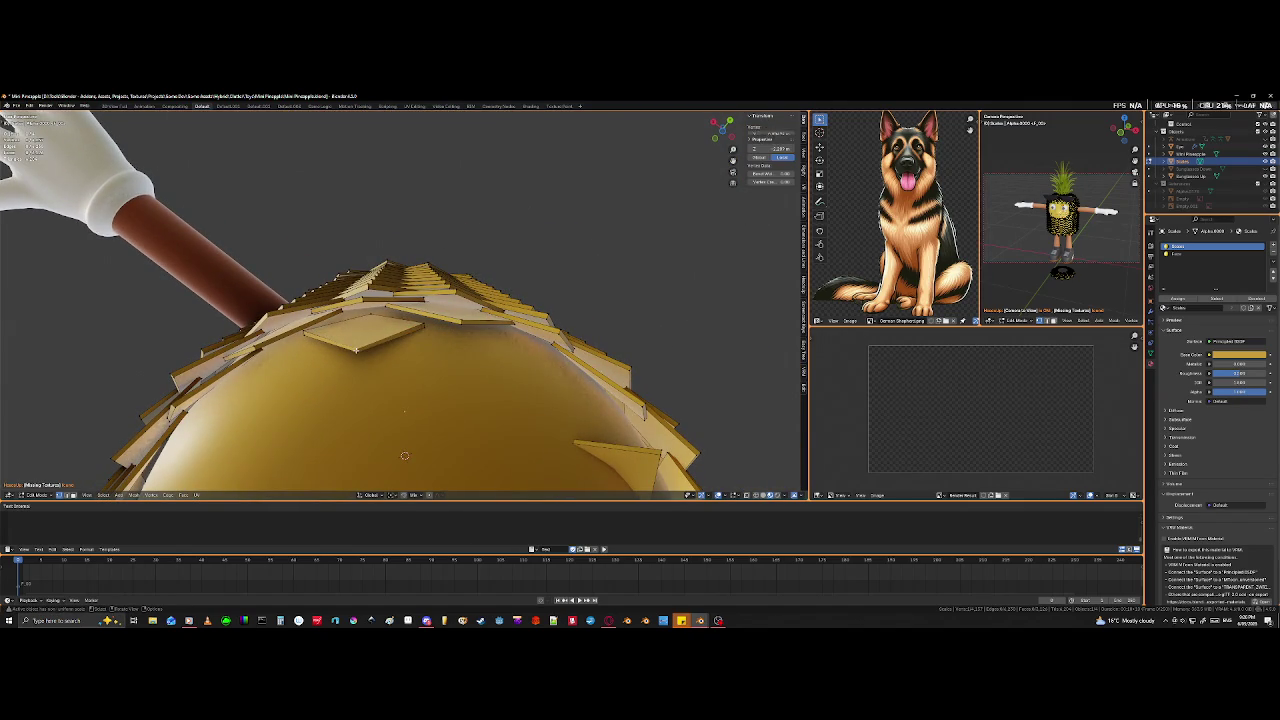
key("l")
key("g")
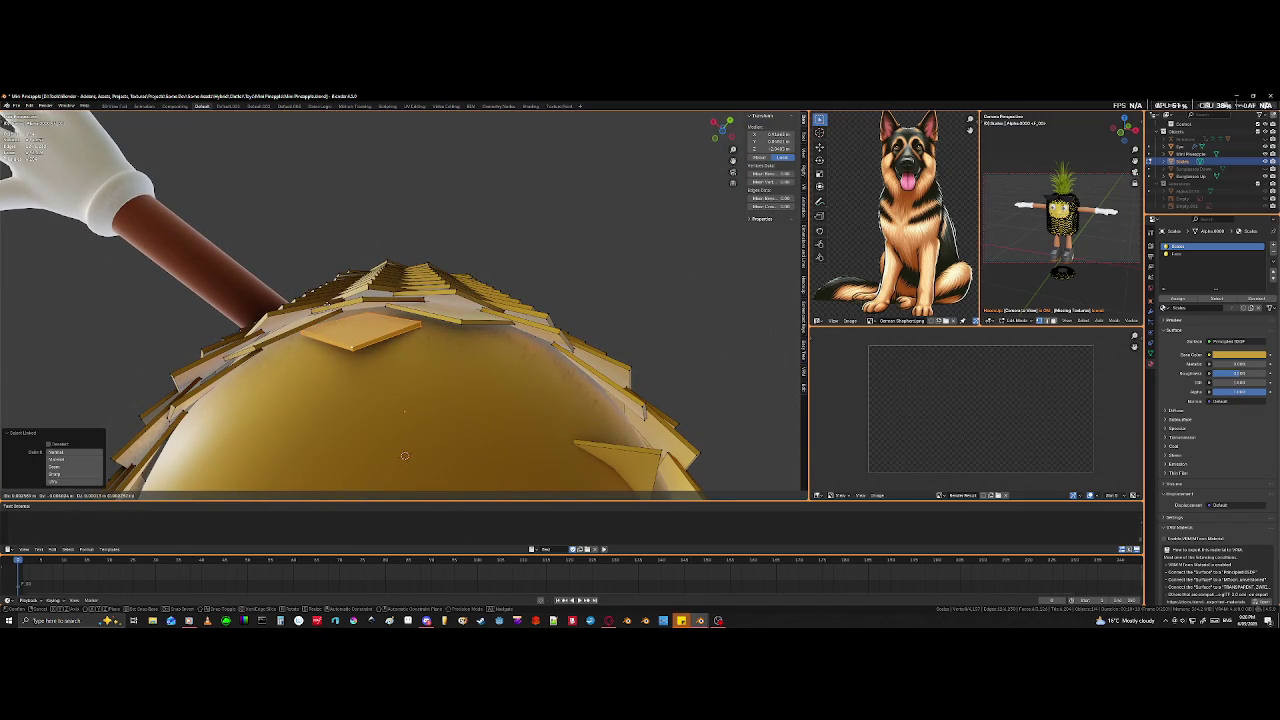
left_click(404, 410)
middle_click_drag(404, 410, 364, 166)
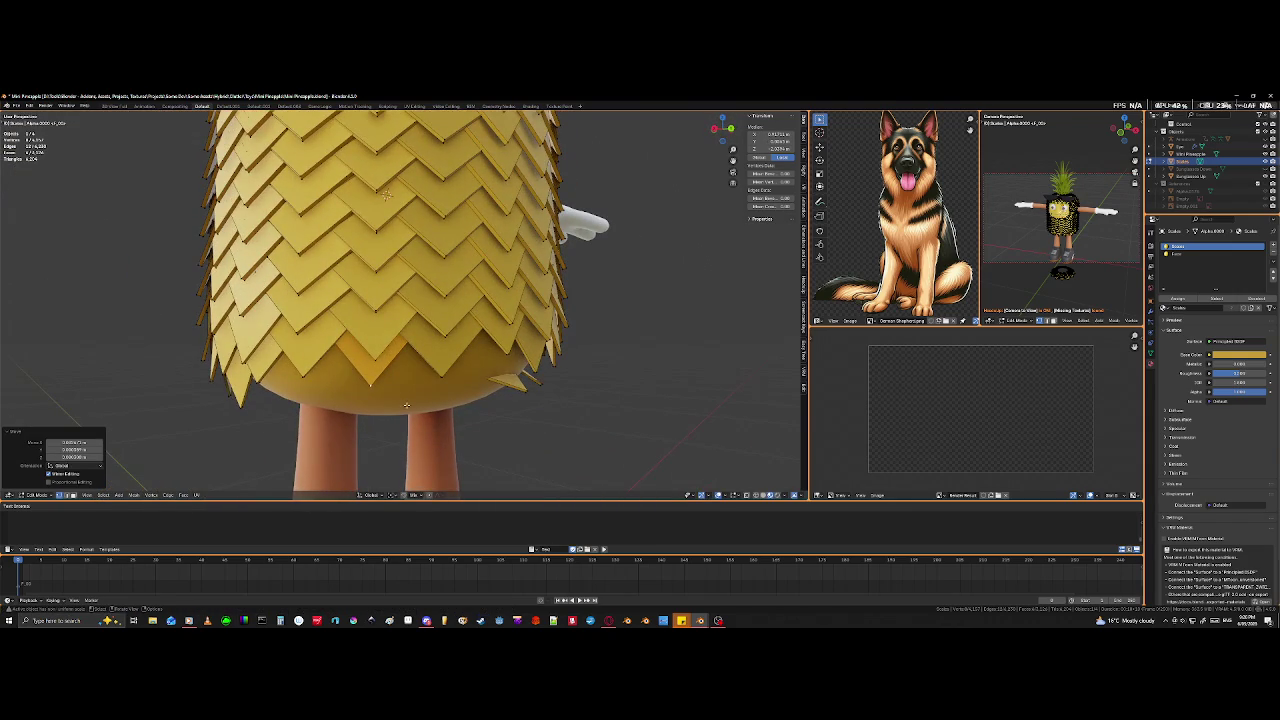
- Undo the last plate move and instead reposition a selected plate edge beside the arm
scroll(407, 402, "up", 3)
middle_click_drag(407, 402, 393, 328)
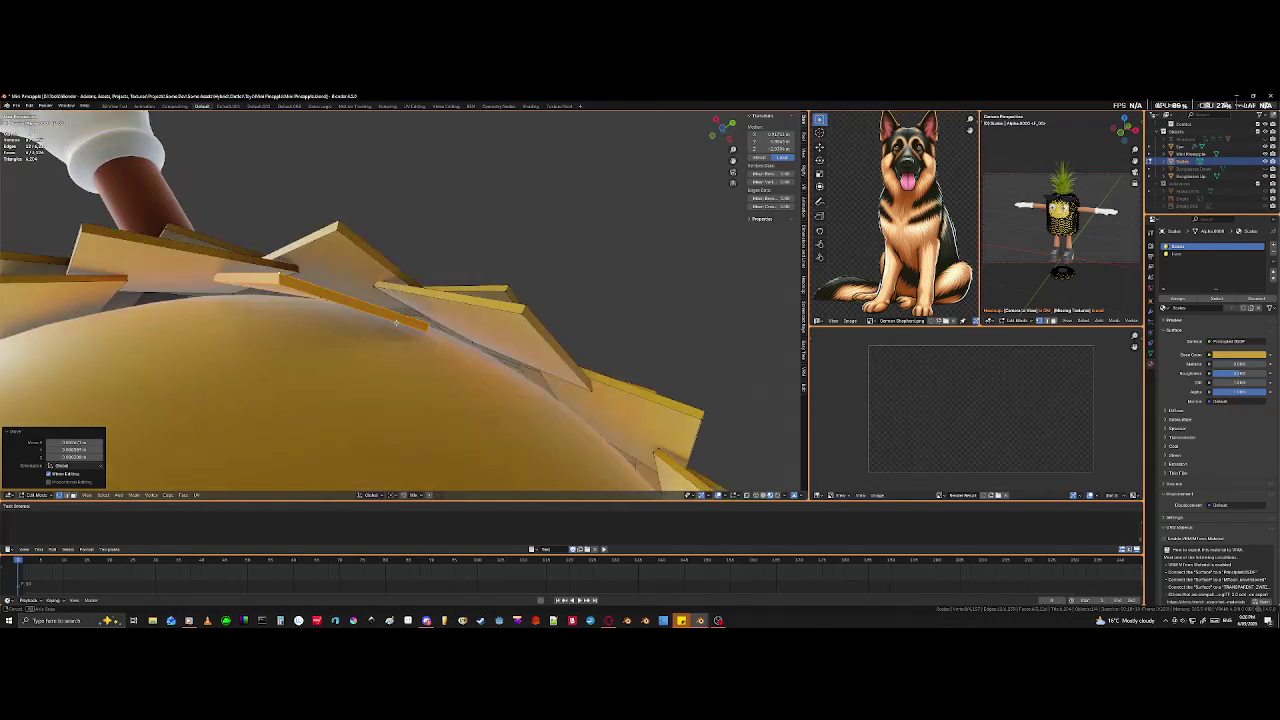
key("ctrl+z")
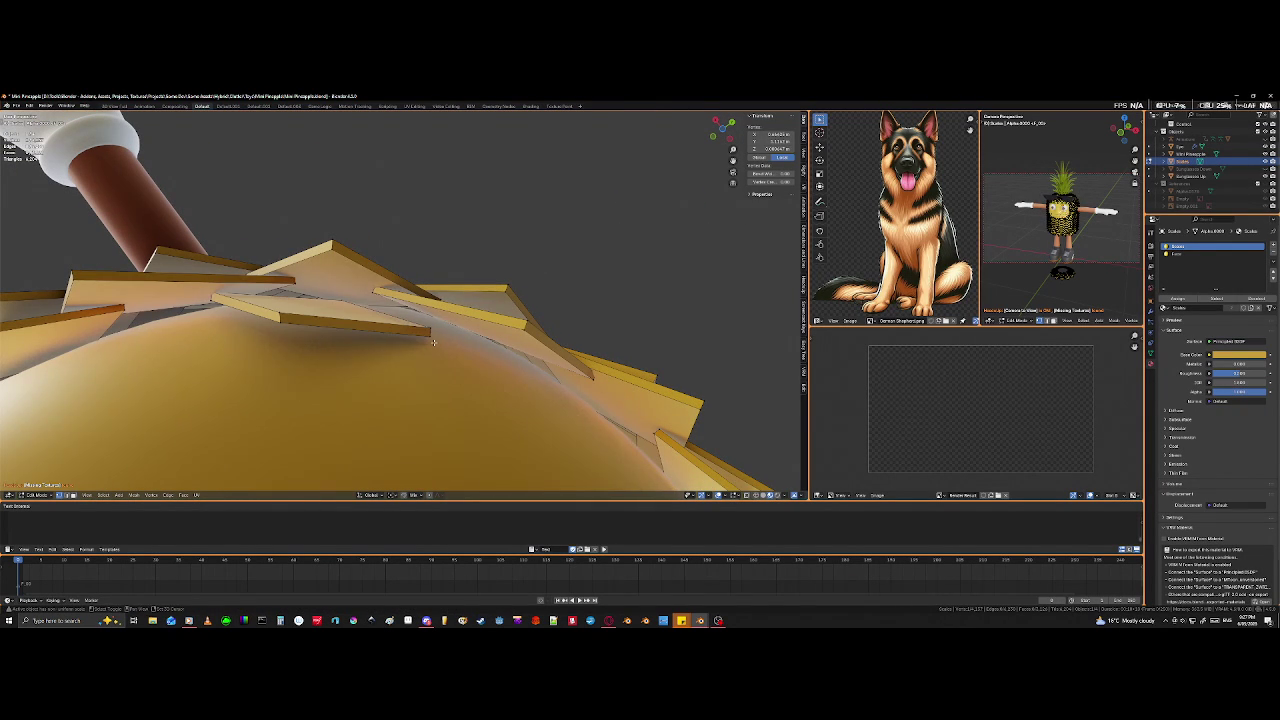
left_click(425, 367)
key("g")
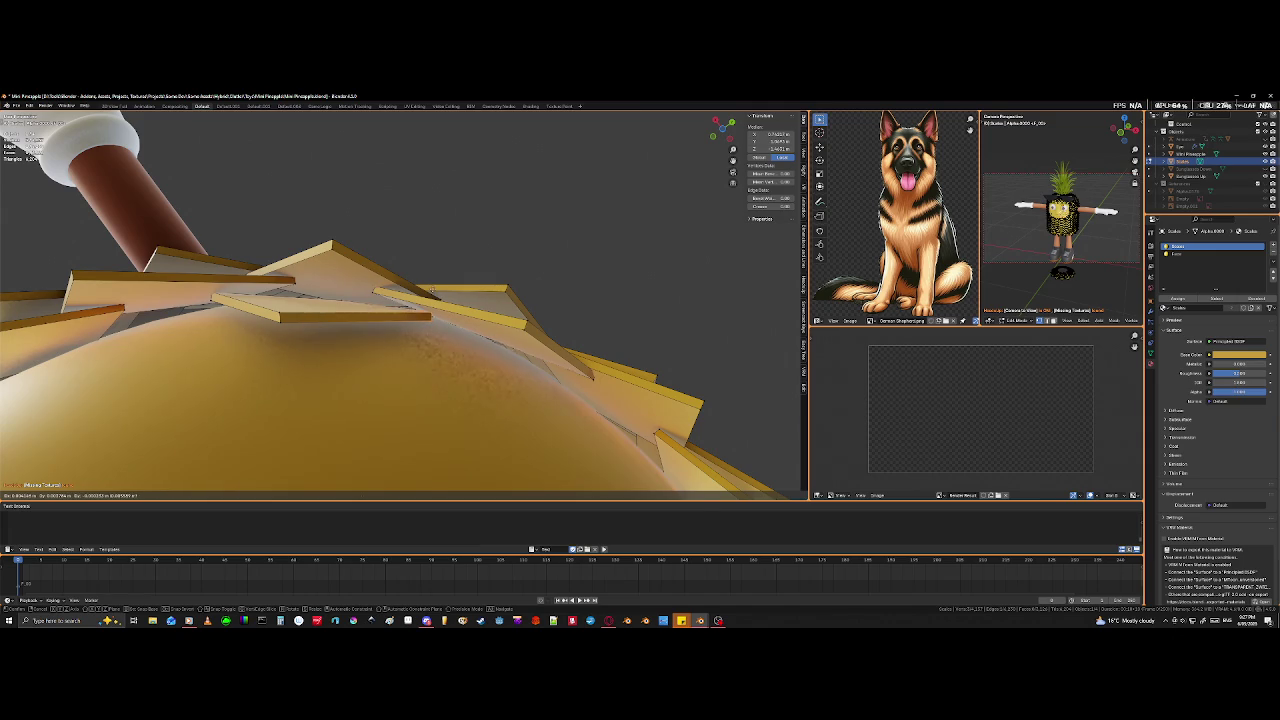
left_click(431, 291)
middle_click_drag(236, 299, 303, 345)
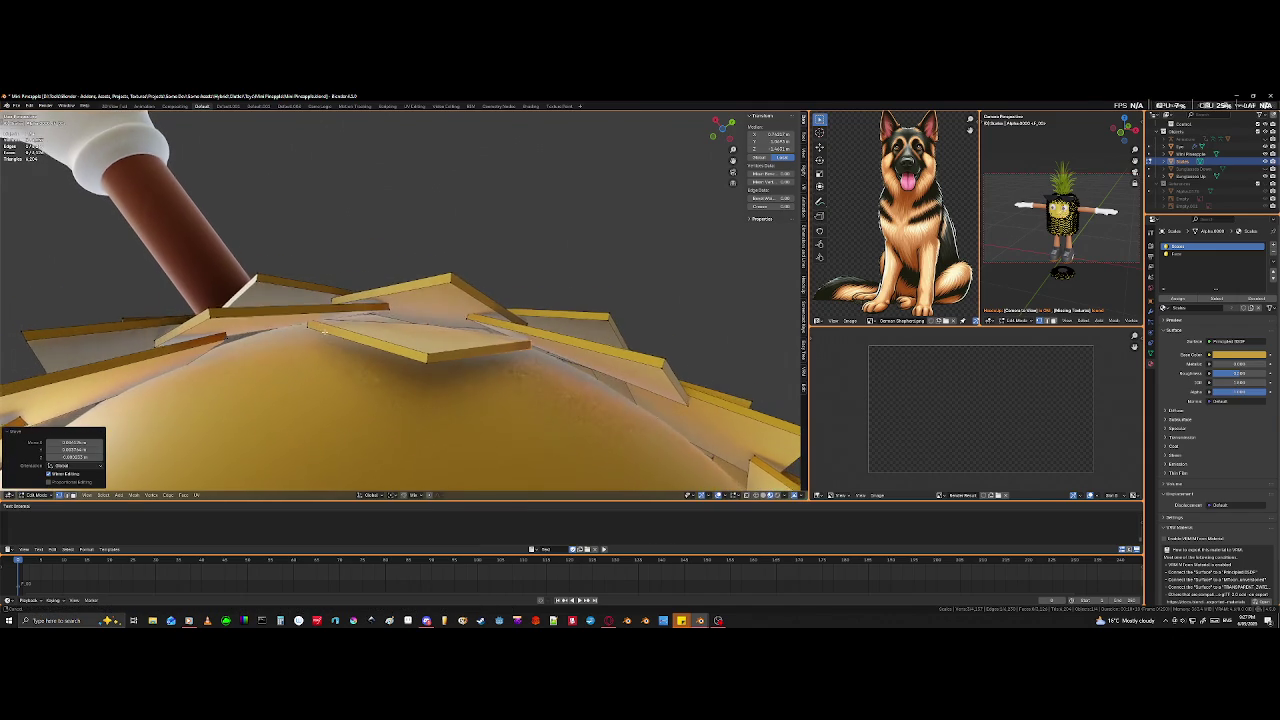
- Select another plate's hidden vertices through X-ray, move them to overlap, and orbit to check
left_click(306, 330)
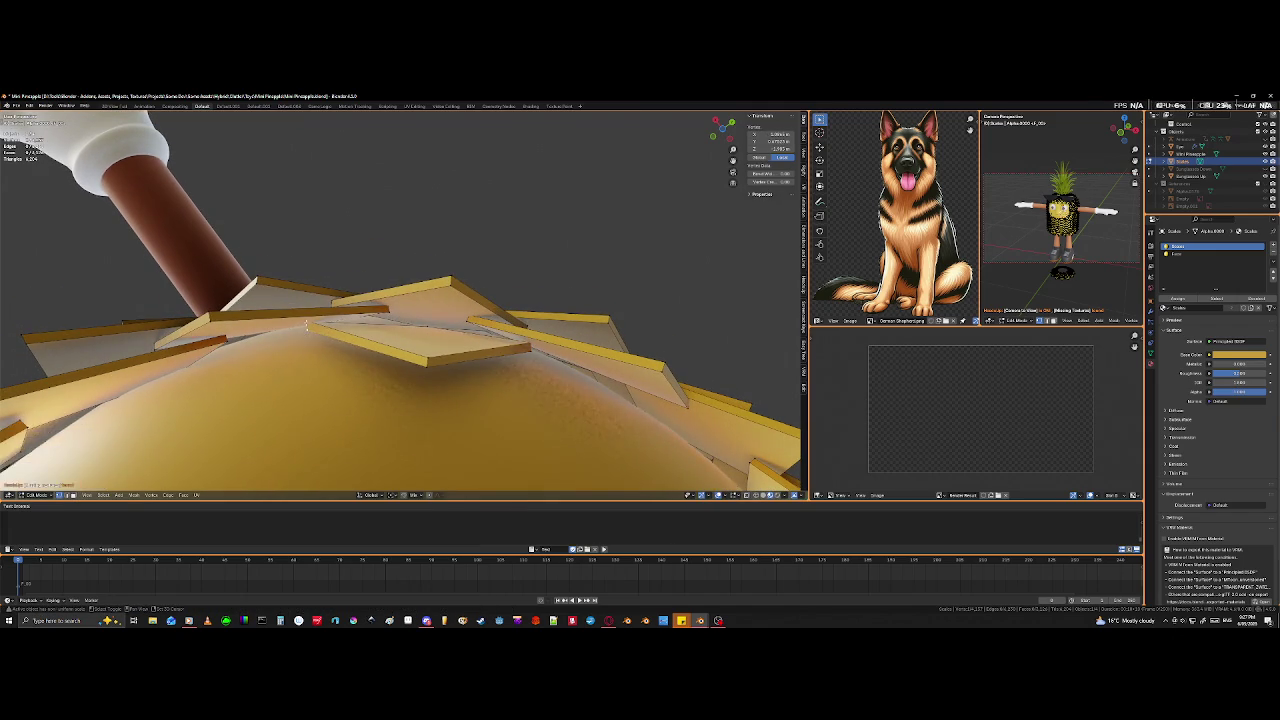
key("shift+z")
left_click(307, 326)
key("shift+z")
key("g")
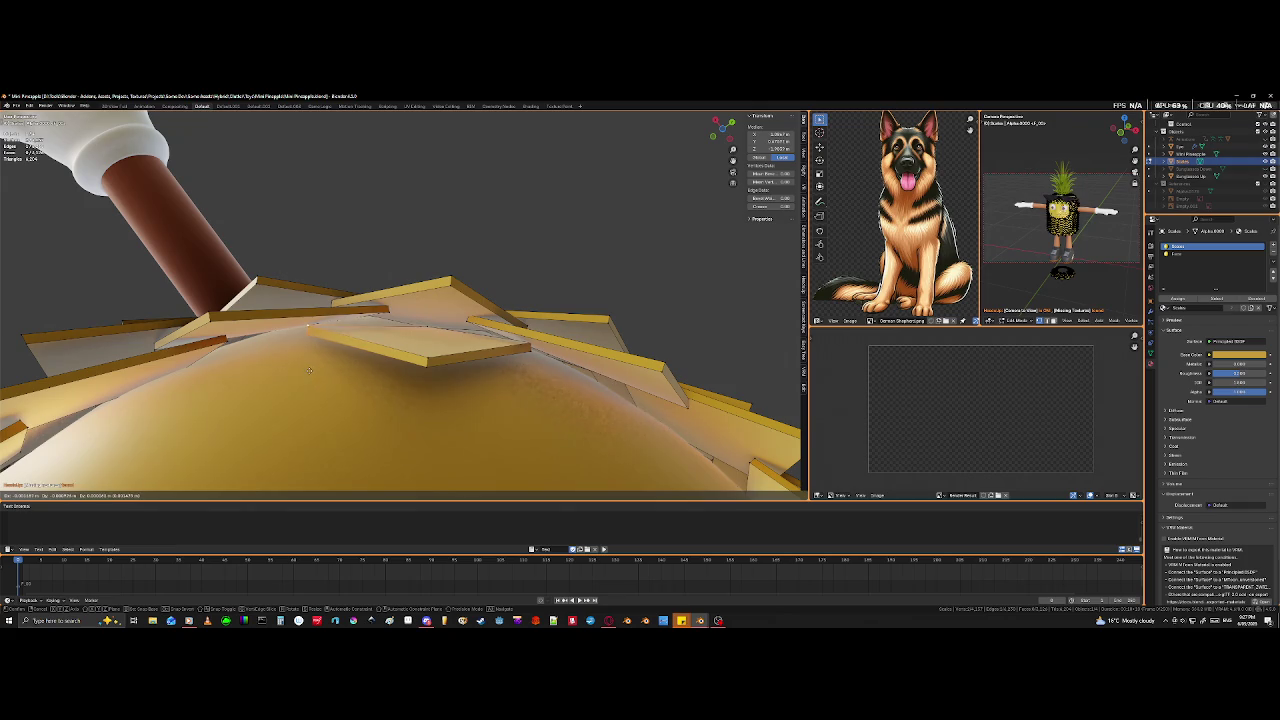
left_click(309, 371)
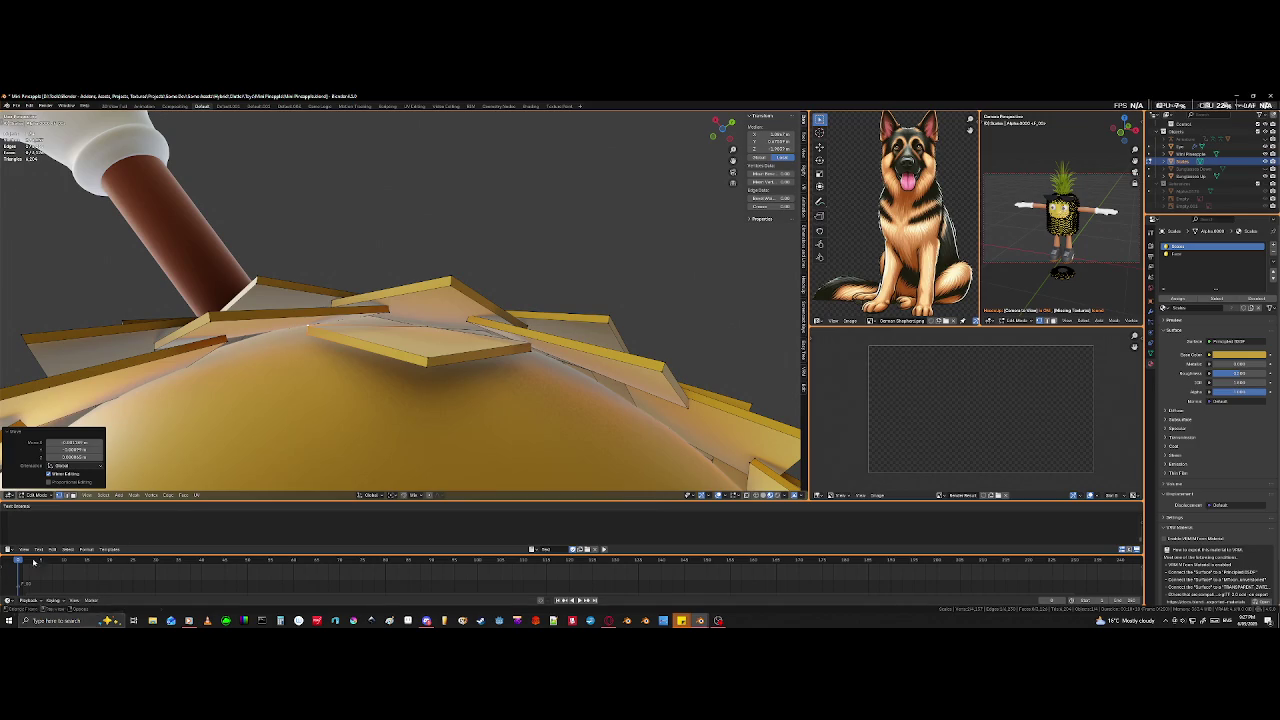
mouse_move(481, 318)
middle_mouse_down()
mouse_move(280, 433)
mouse_move(432, 365)
middle_mouse_up()
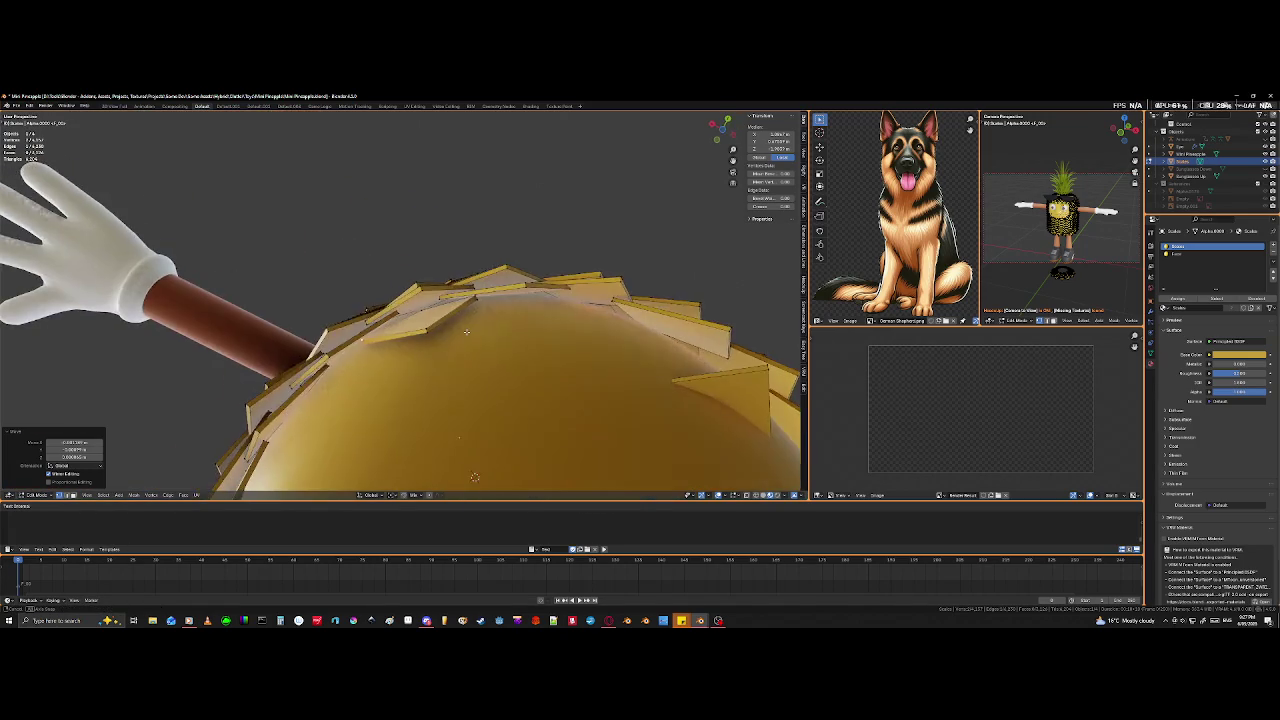
- Select edges of the scale plate near the arm base, checking them in X-ray view
scroll(432, 365, "up", 5)
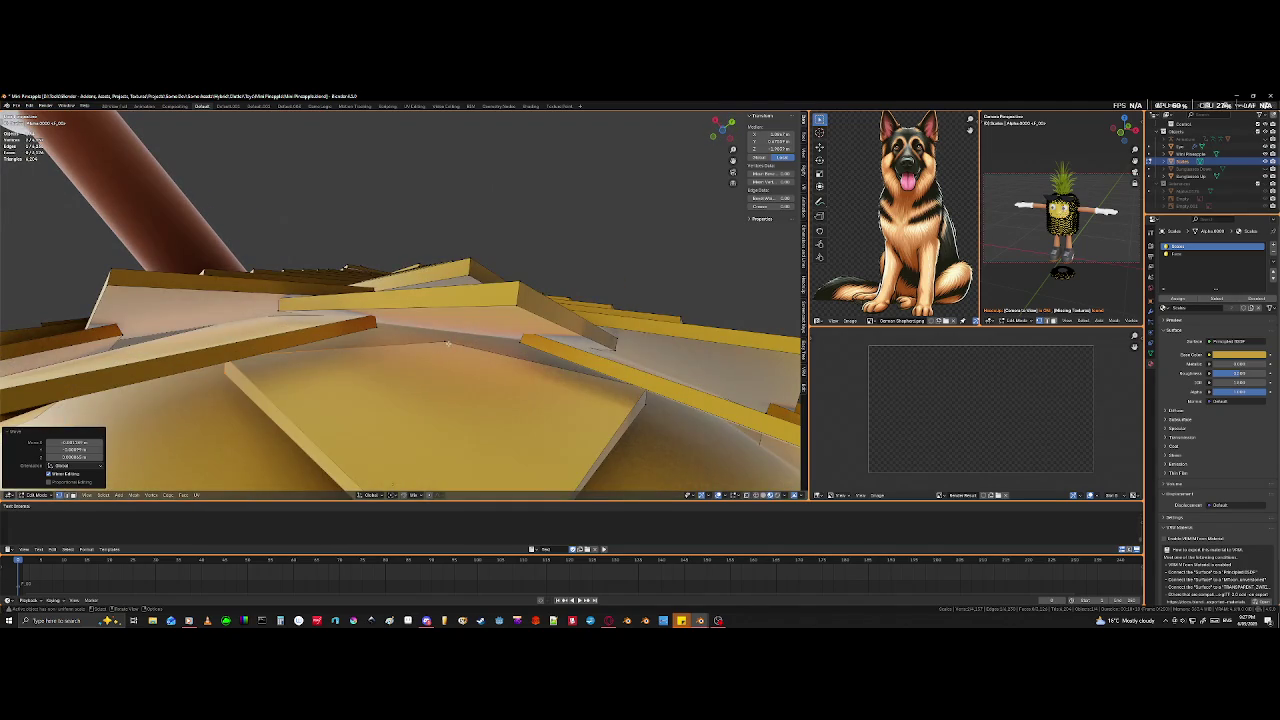
mouse_move(447, 342)
middle_mouse_down()
mouse_move(370, 379)
mouse_move(524, 363)
middle_mouse_up()
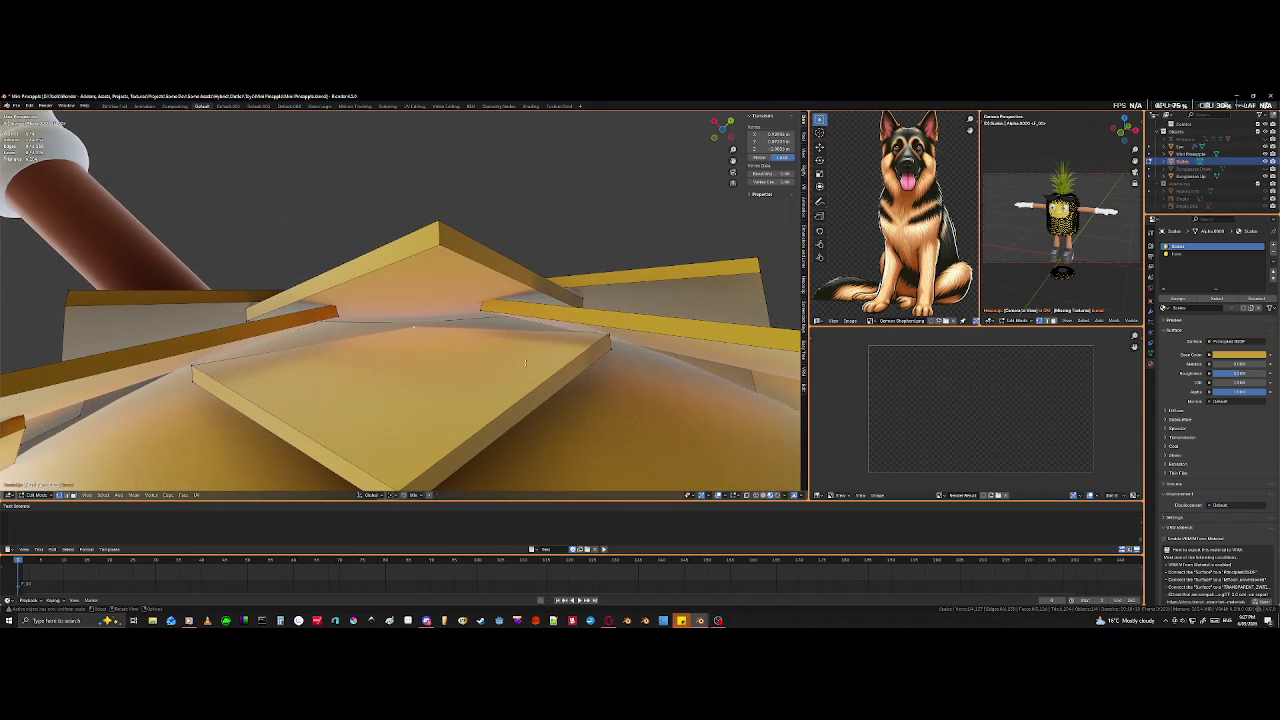
key("shift+z")
left_click(416, 337, "shift")
key("shift+z")
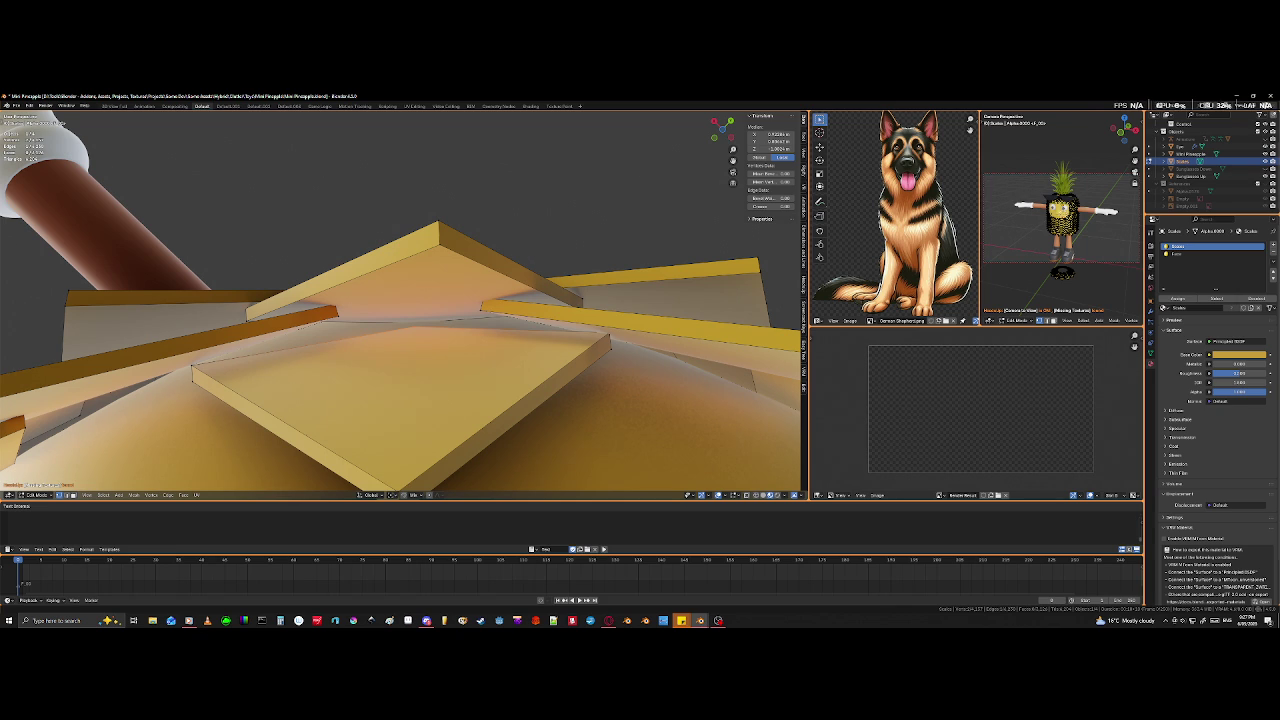
middle_click_drag(349, 358, 322, 343)
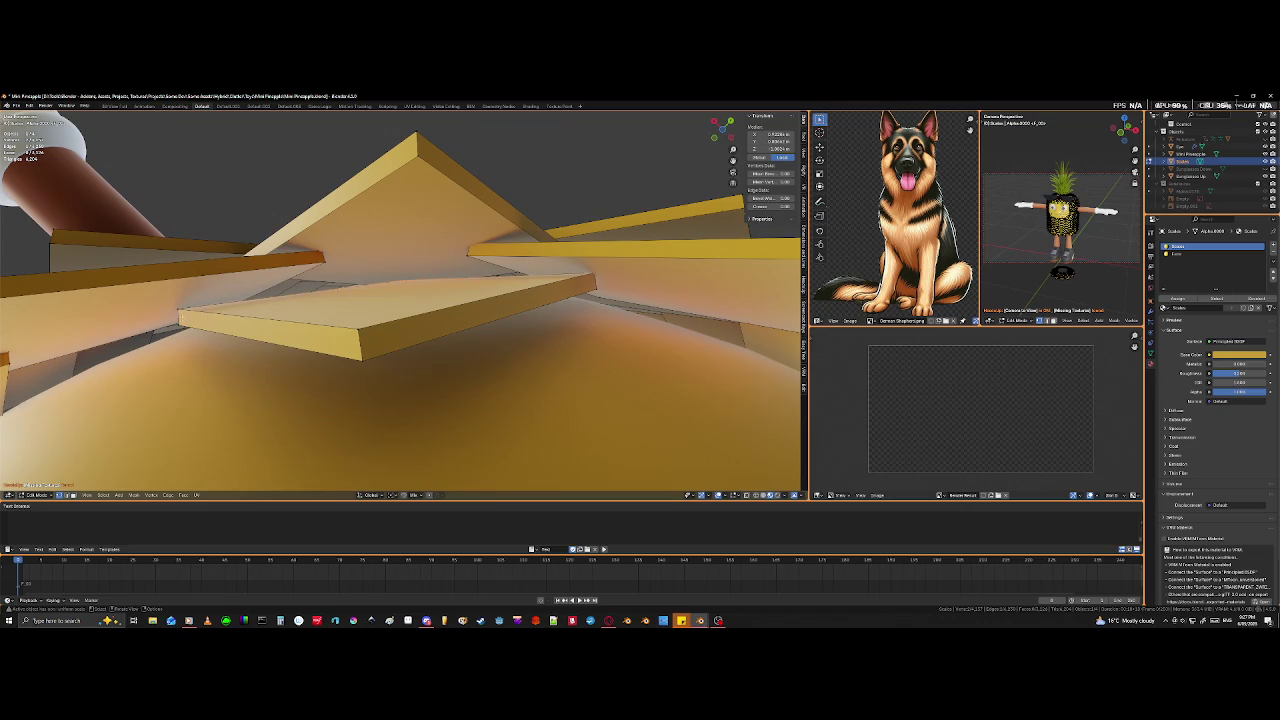
left_click(182, 326, "shift")
- Make a knife cut across the selected scale plate
key("k")
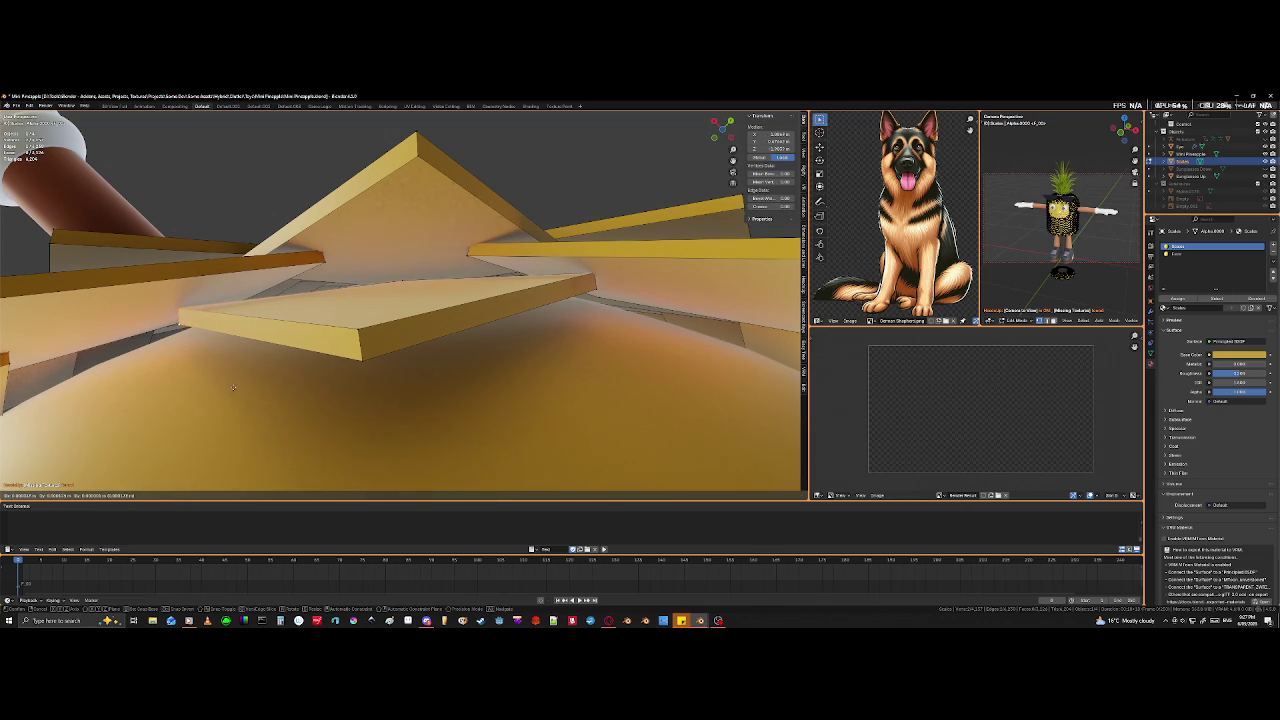
left_click(252, 314)
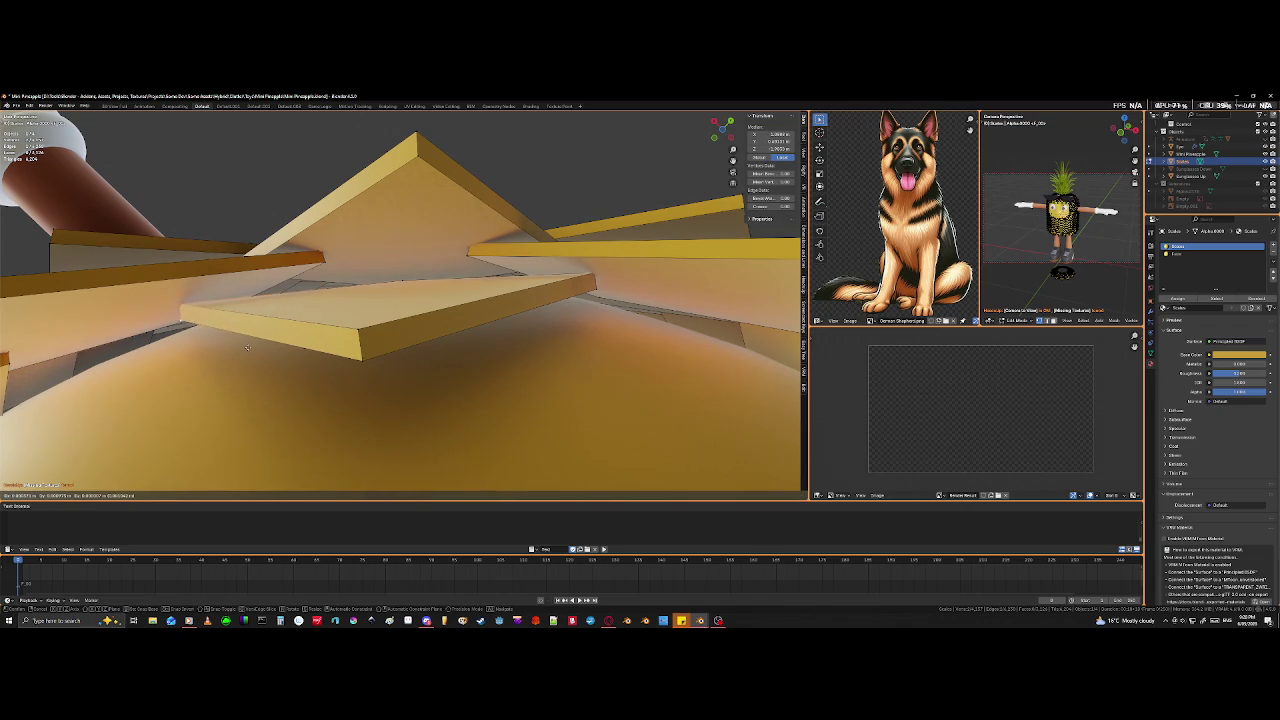
key("Return")
scroll(249, 347, "down", 5)
- Add a second knife cut on the plate from a side view of the top
mouse_move(249, 347)
middle_mouse_down()
mouse_move(569, 299)
mouse_move(512, 311)
middle_mouse_up()
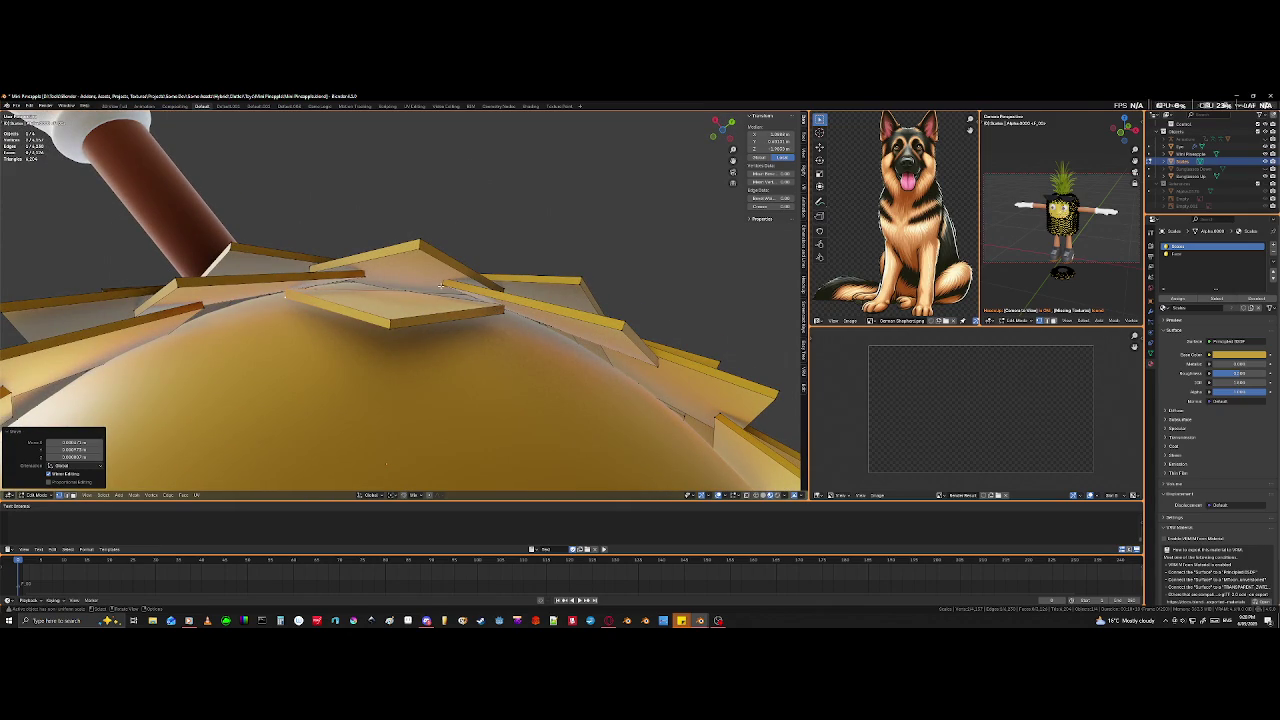
key("k")
key("Escape")
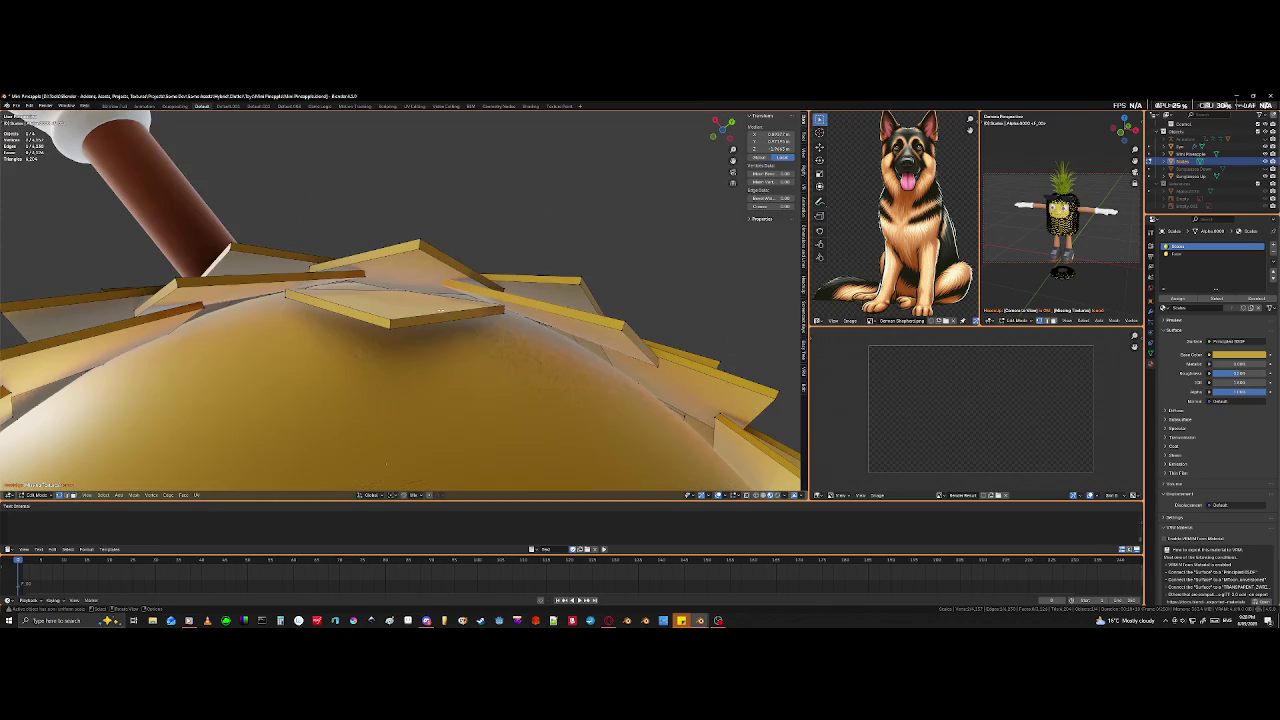
key("k")
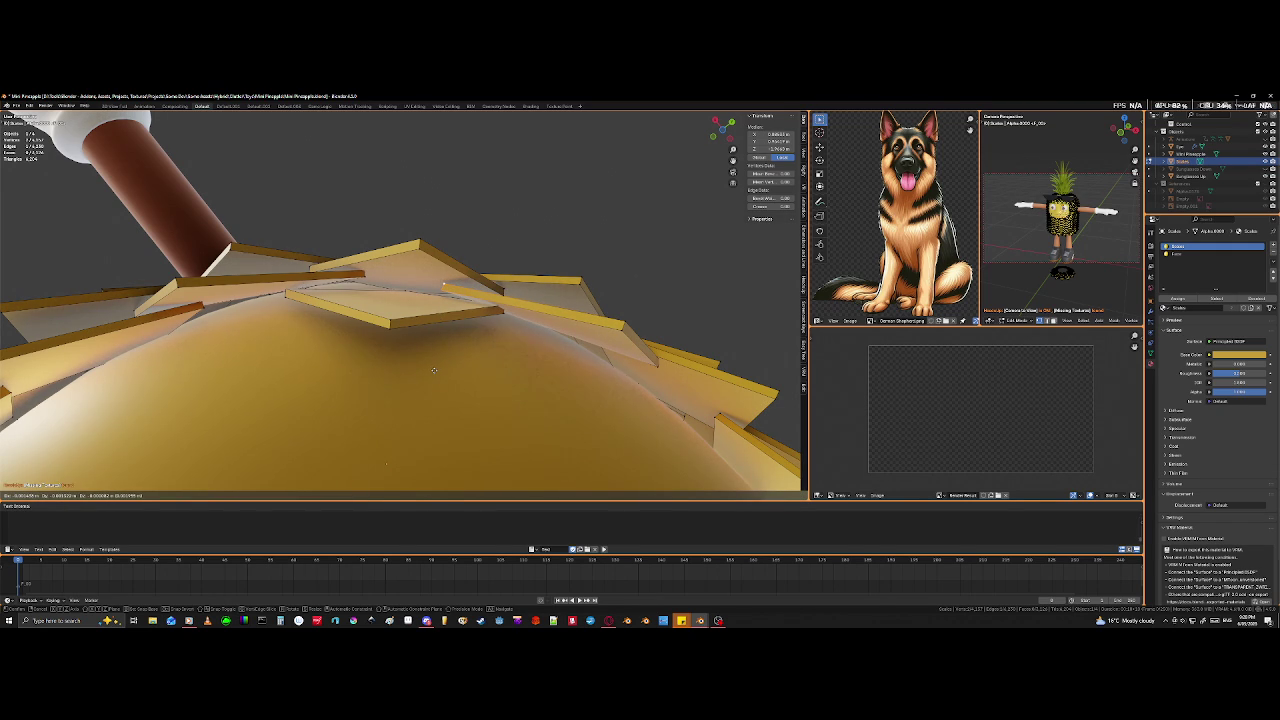
key("Return")
- Cancel the stray knife cut and return to shaded material view
key("k")
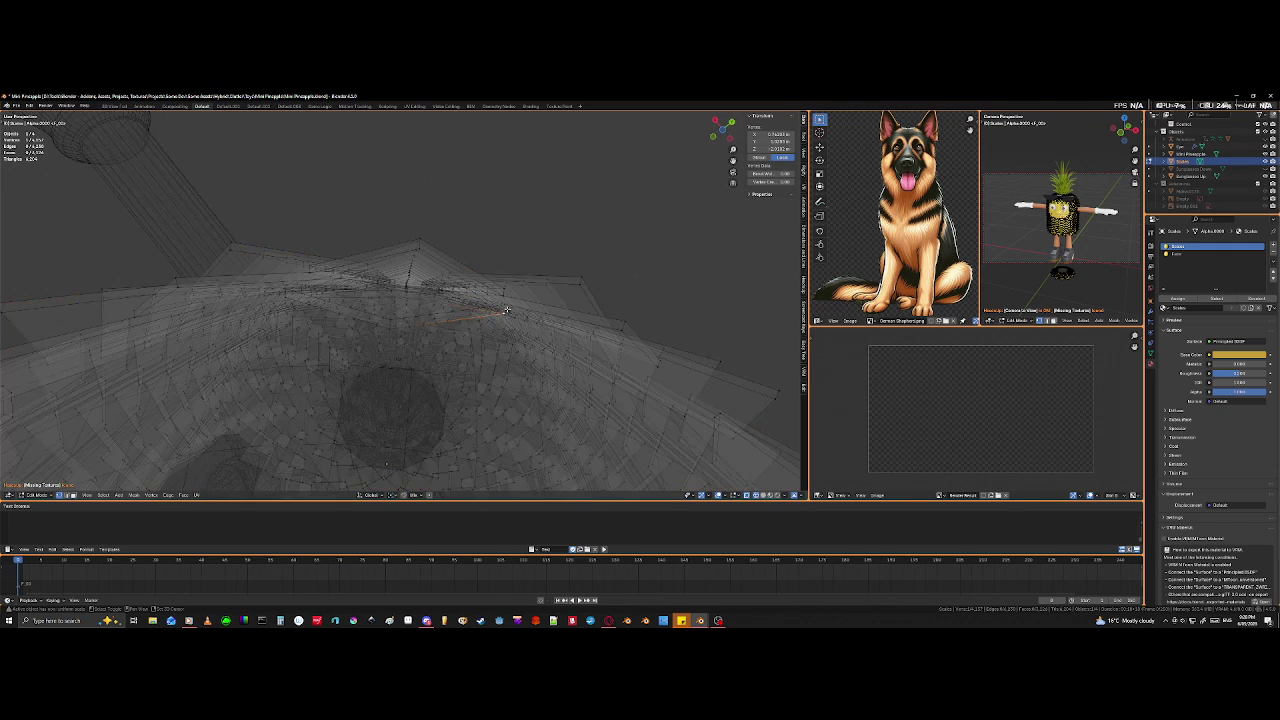
middle_click_drag(506, 309, 653, 326)
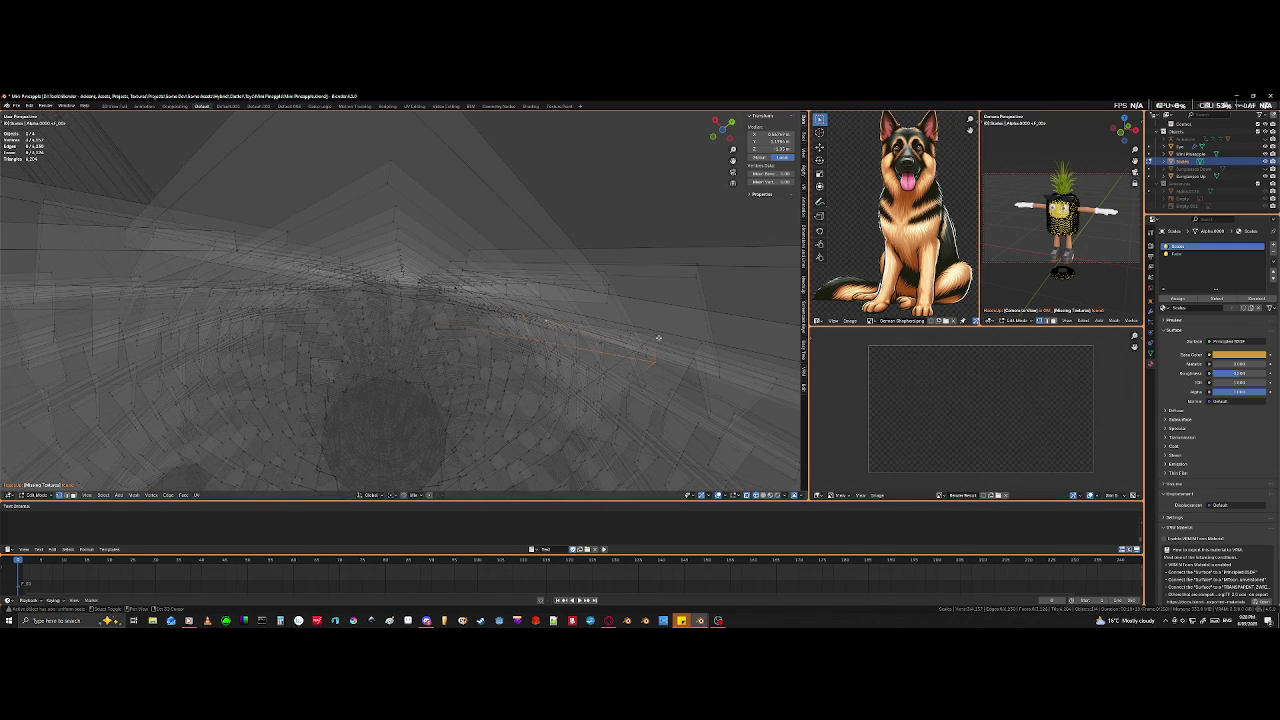
key("k")
left_click(658, 338)
key("Escape")
key("z")
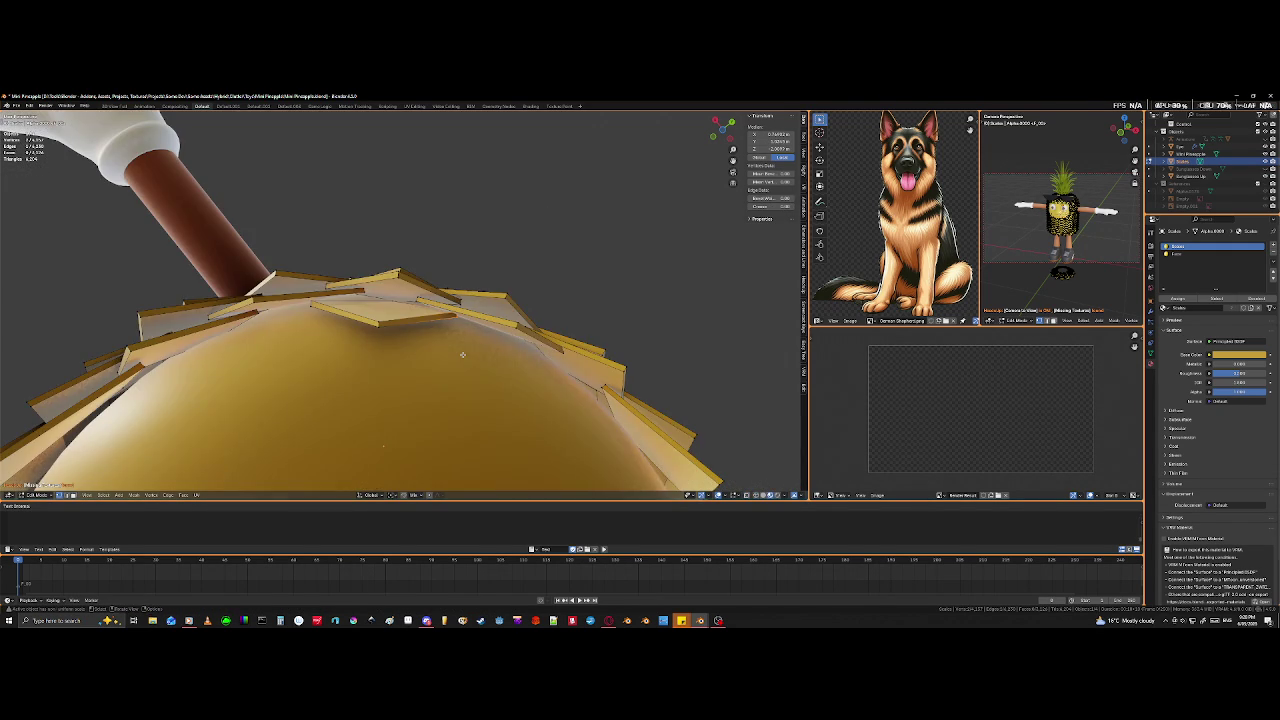
- Move the plate under the arm base over the gap and inspect it from the top
middle_click_drag(462, 354, 456, 350)
key("k")
key("g")
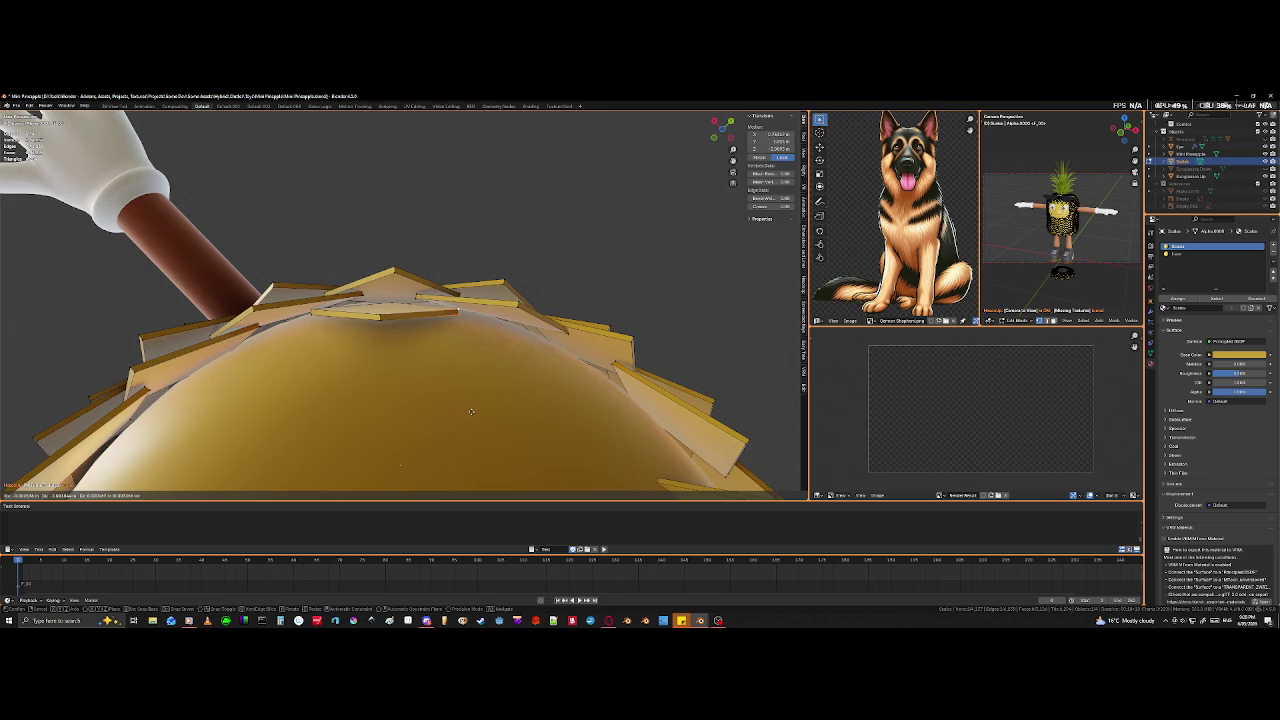
left_click(475, 413)
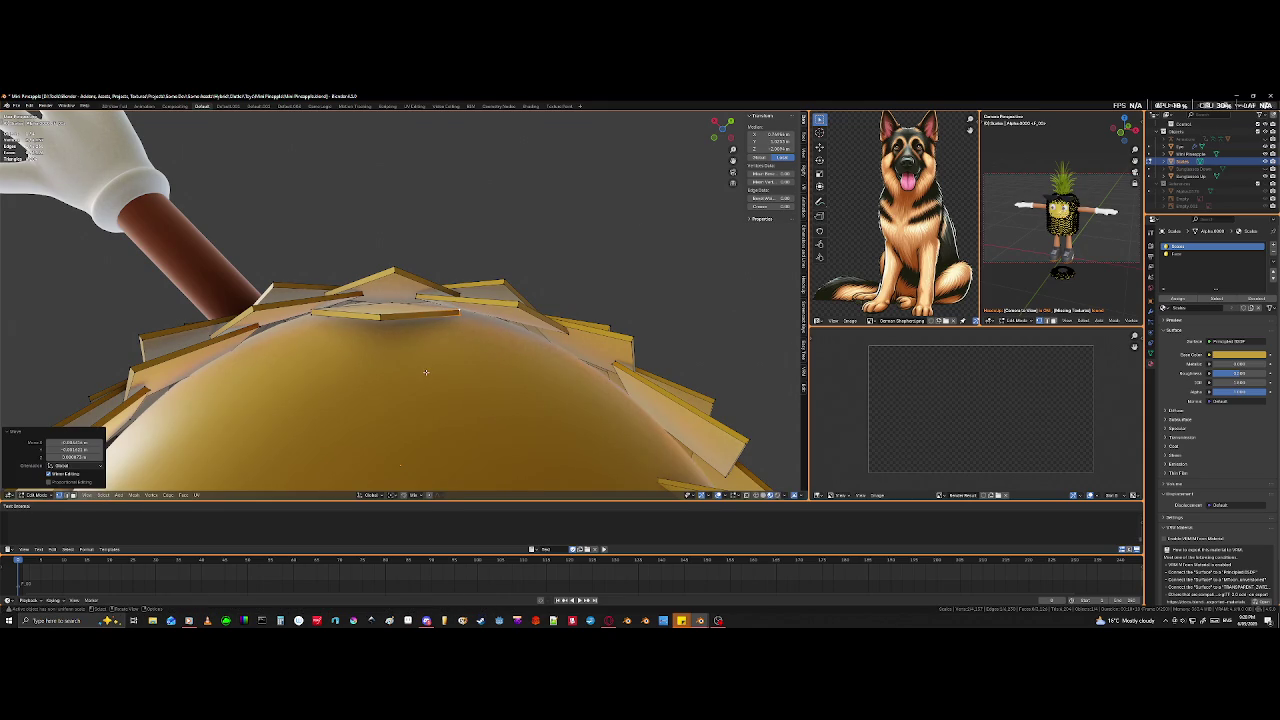
middle_click_drag(425, 373, 458, 378)
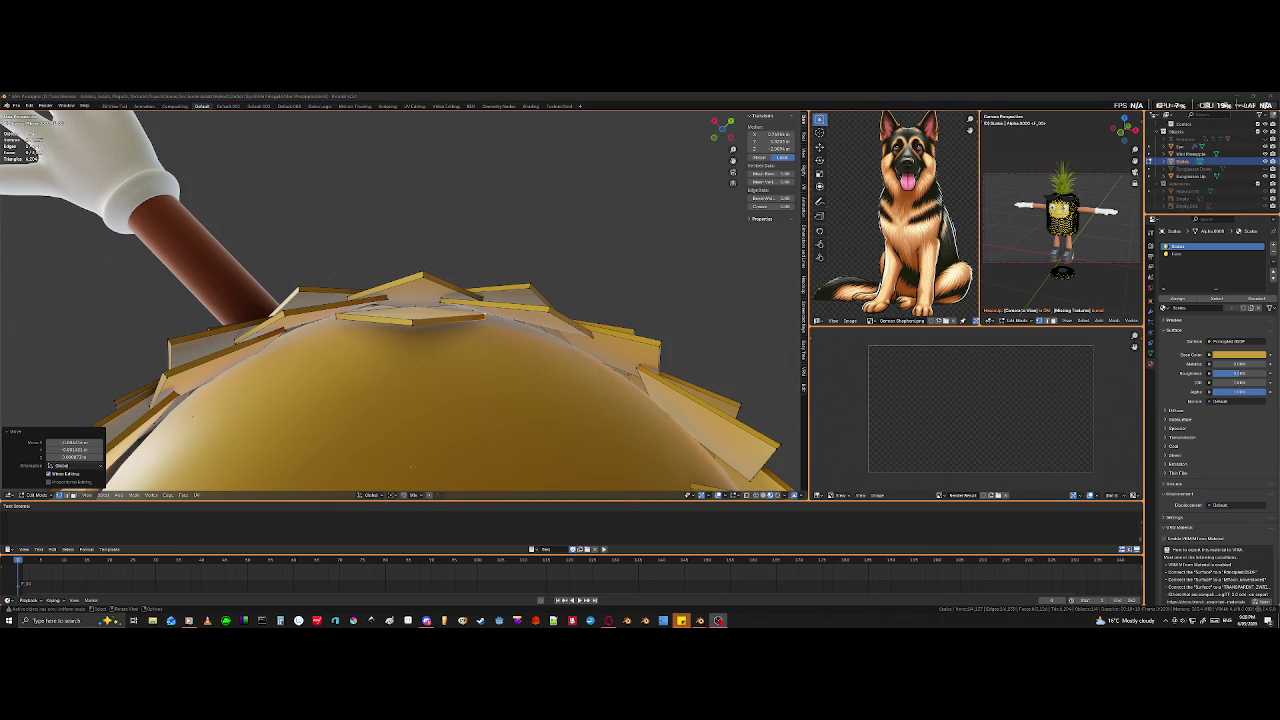
scroll(470, 358, "up", 3)
scroll(470, 358, "up", 2)
scroll(470, 358, "down", 3)
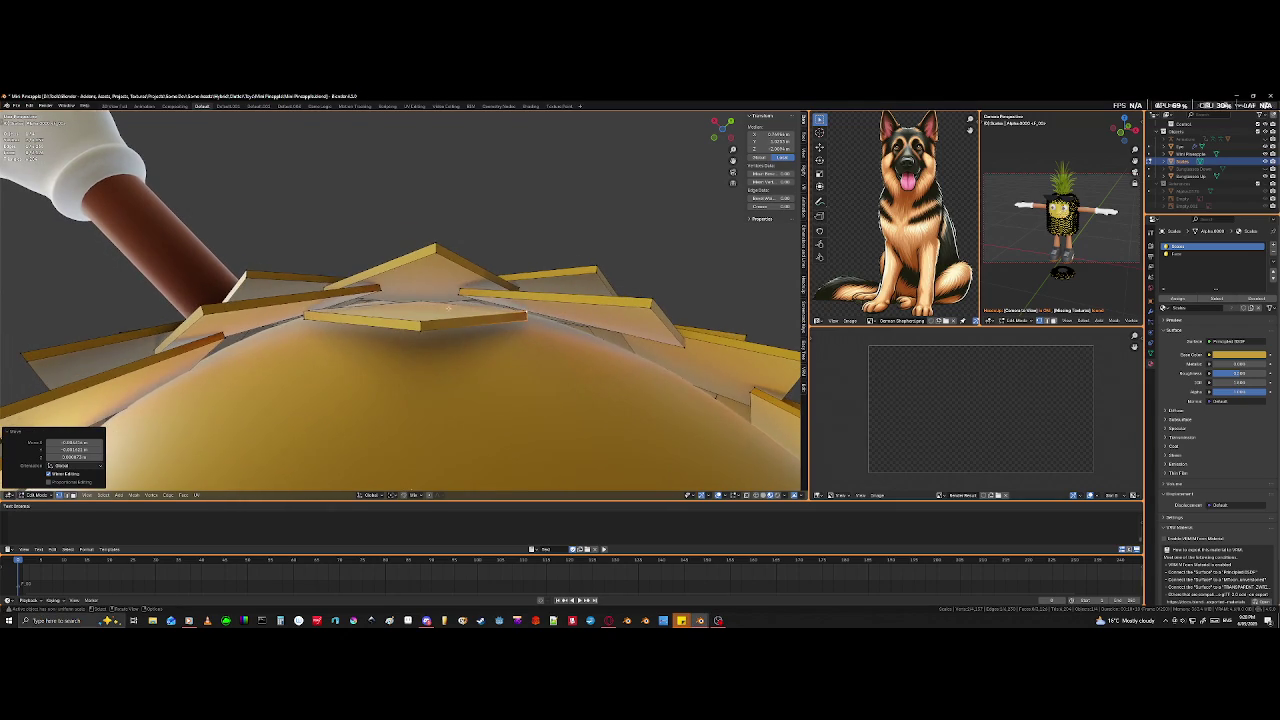
middle_click_drag(460, 347, 343, 316)
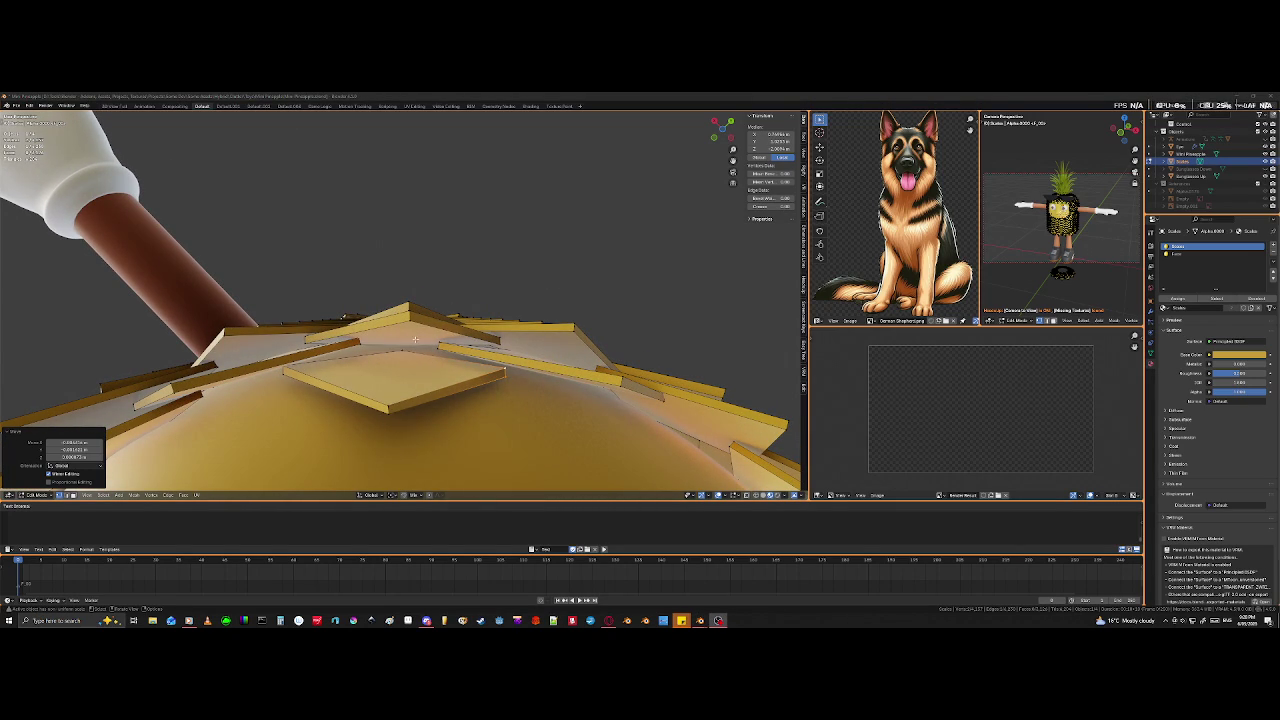
- Move two scale plates beside the arm base so they overlap their neighbours
middle_click_drag(407, 322, 378, 463)
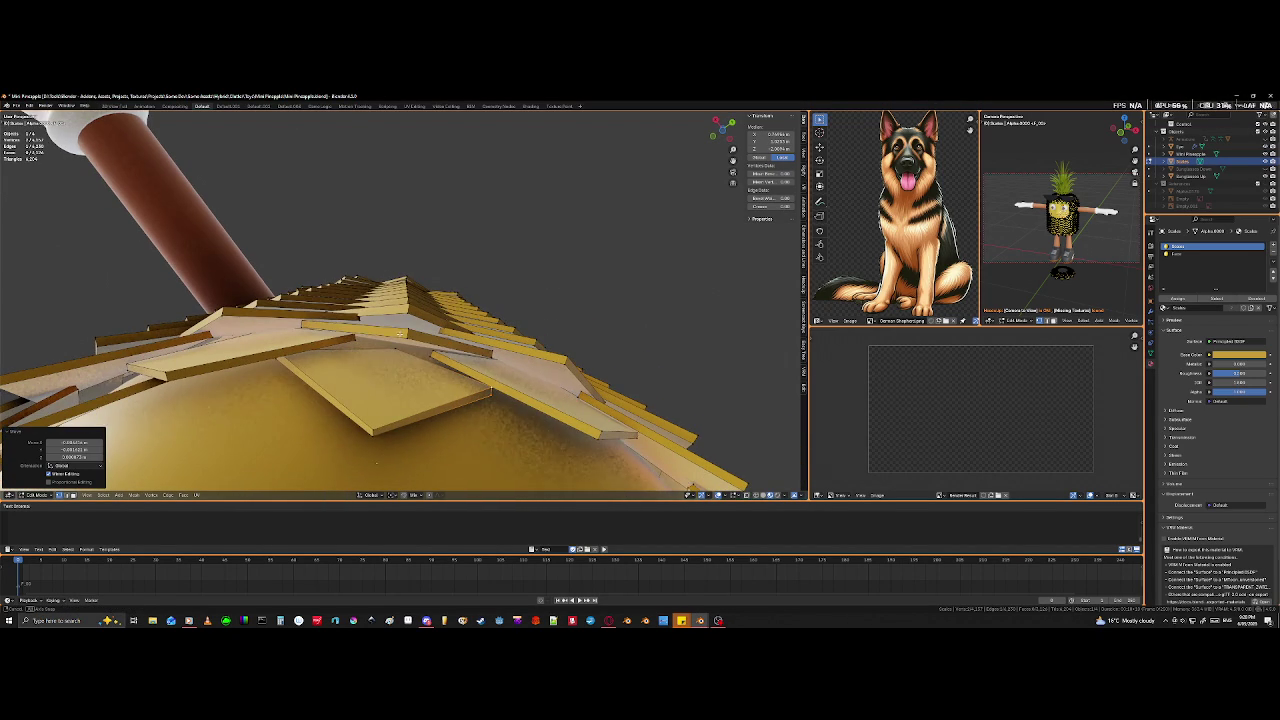
left_click(356, 341)
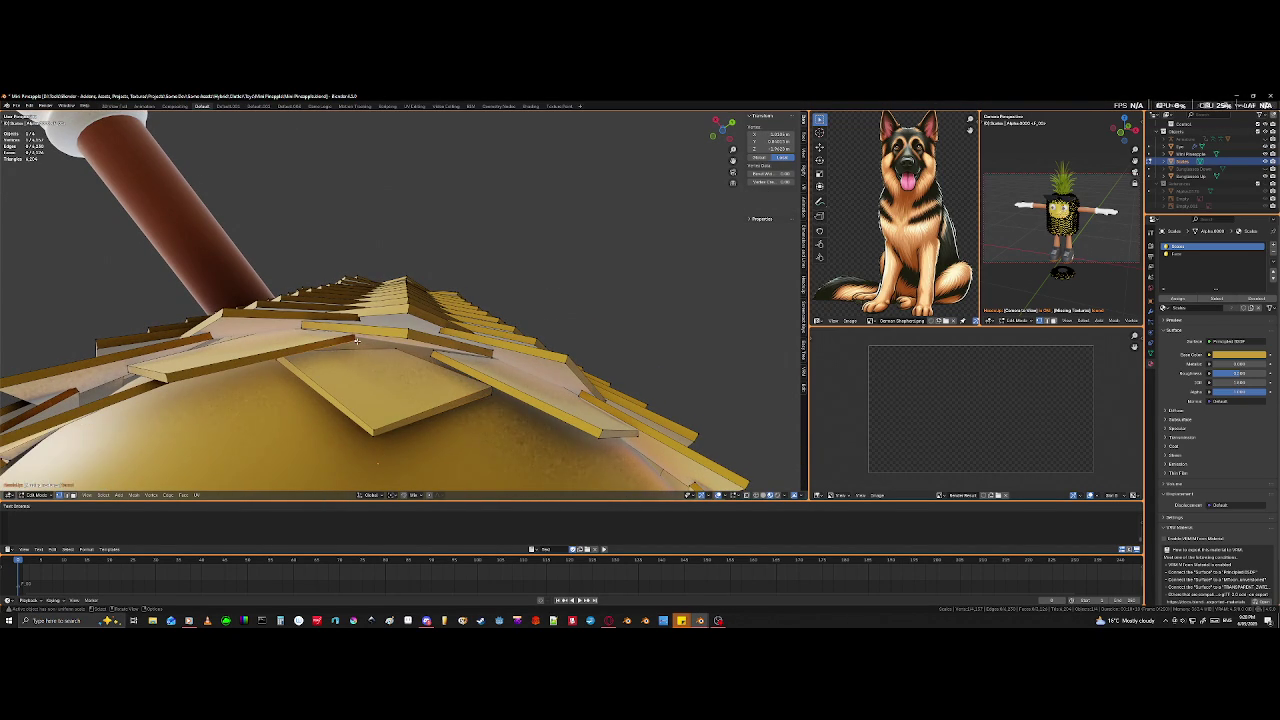
key("shift+z")
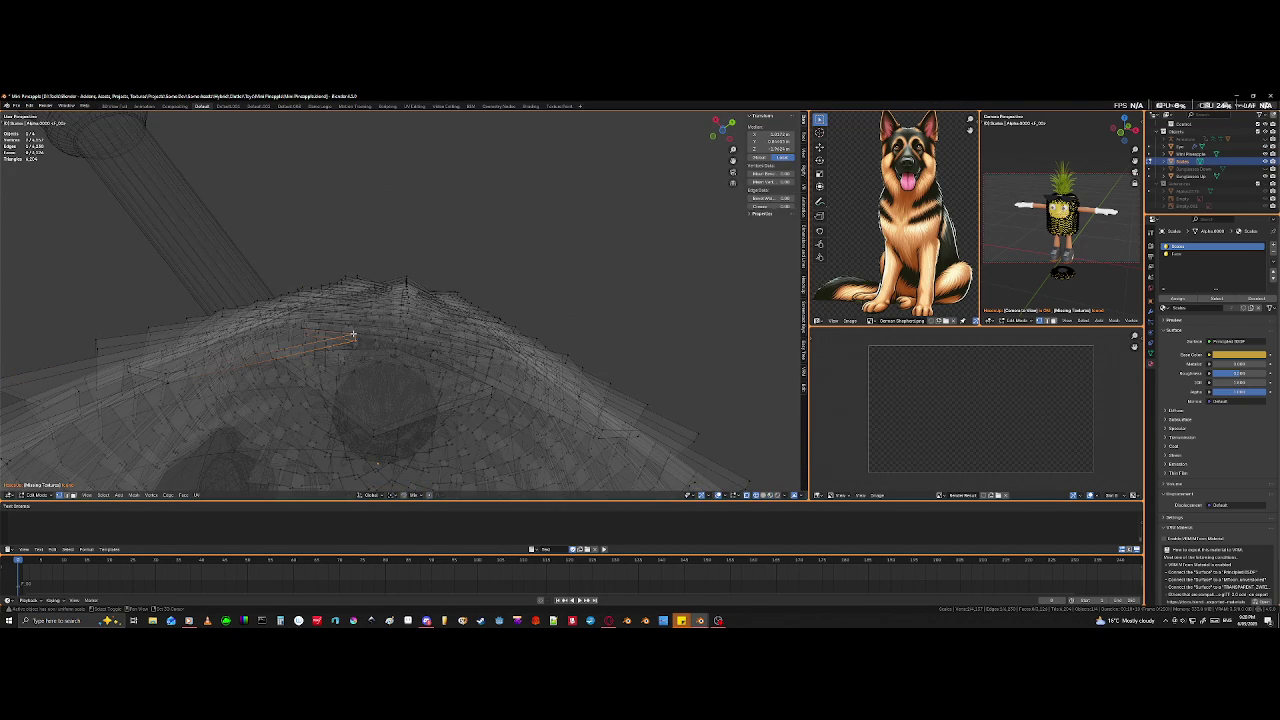
key("shift+z")
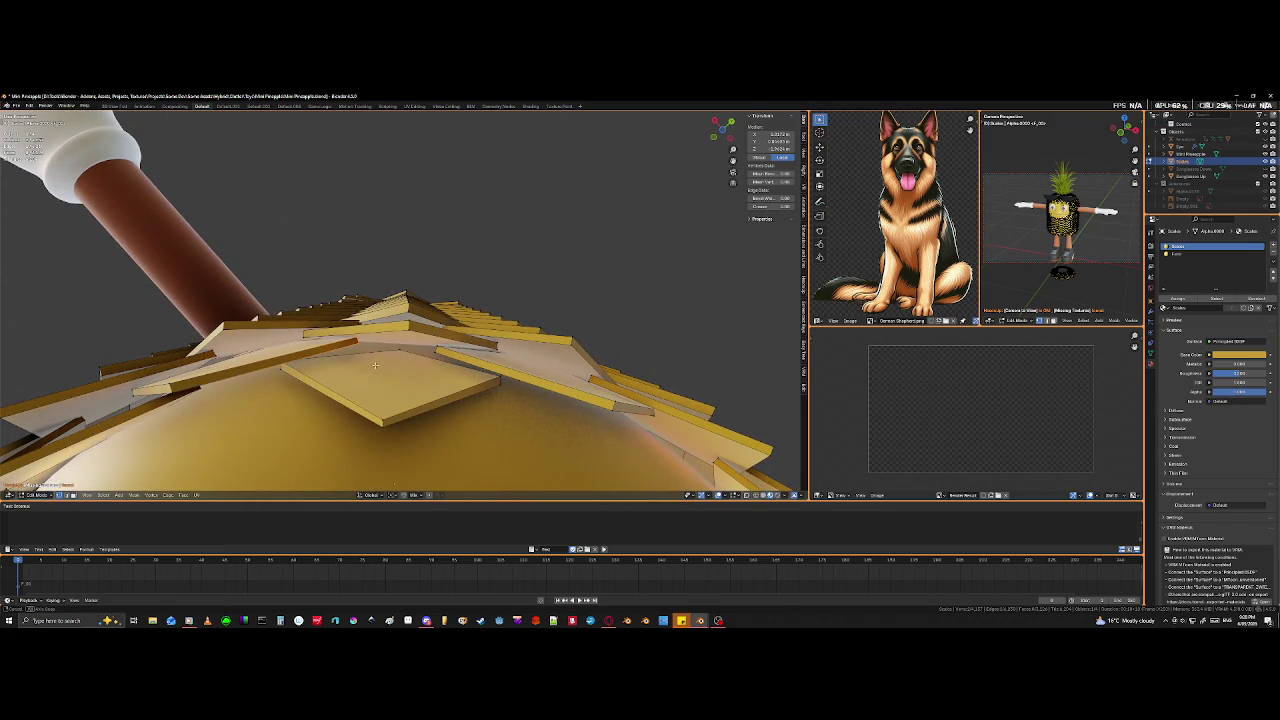
key("g")
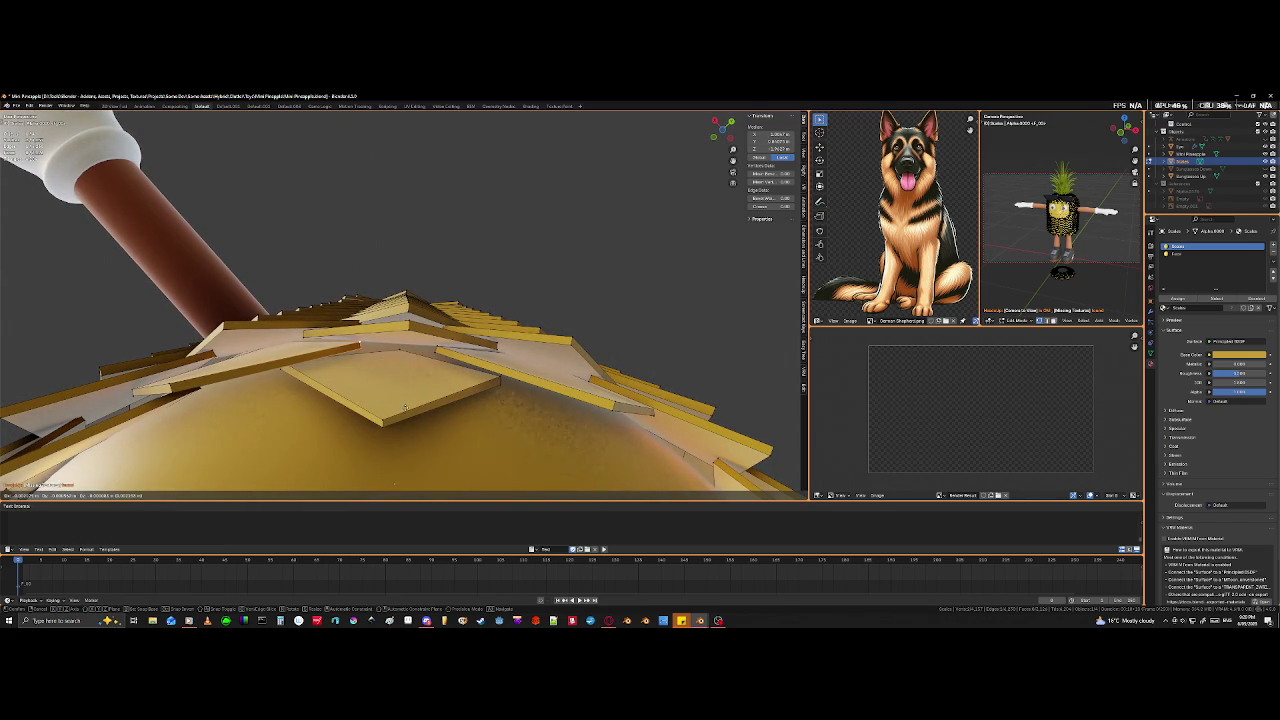
left_click(405, 407)
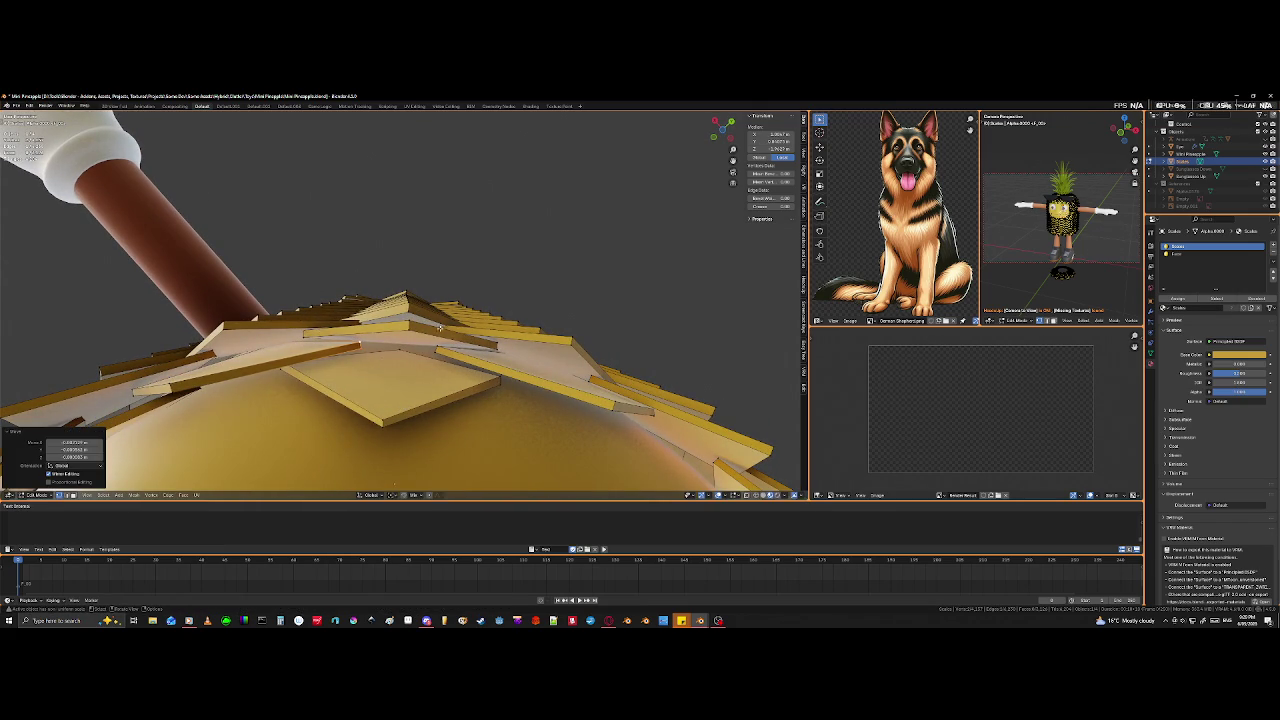
left_click(407, 335)
key("g")
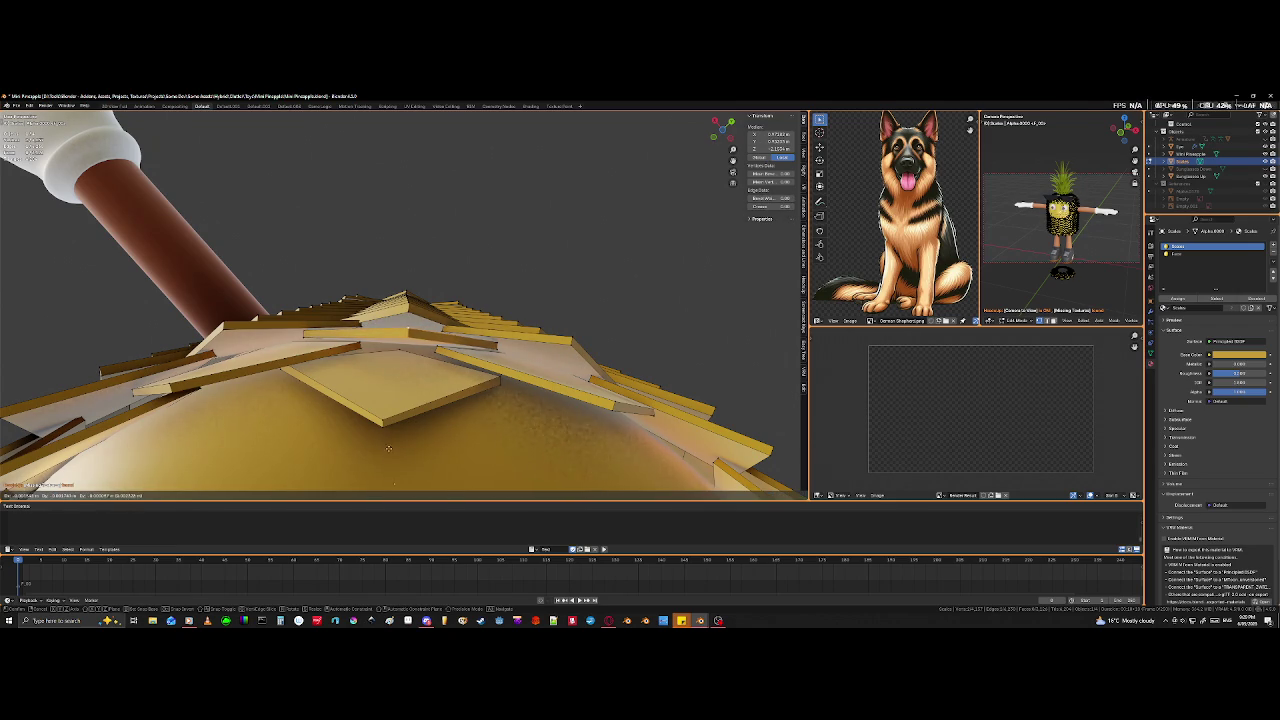
left_click(394, 461)
mouse_move(394, 461)
middle_mouse_down()
mouse_move(380, 379)
mouse_move(321, 341)
middle_mouse_up()
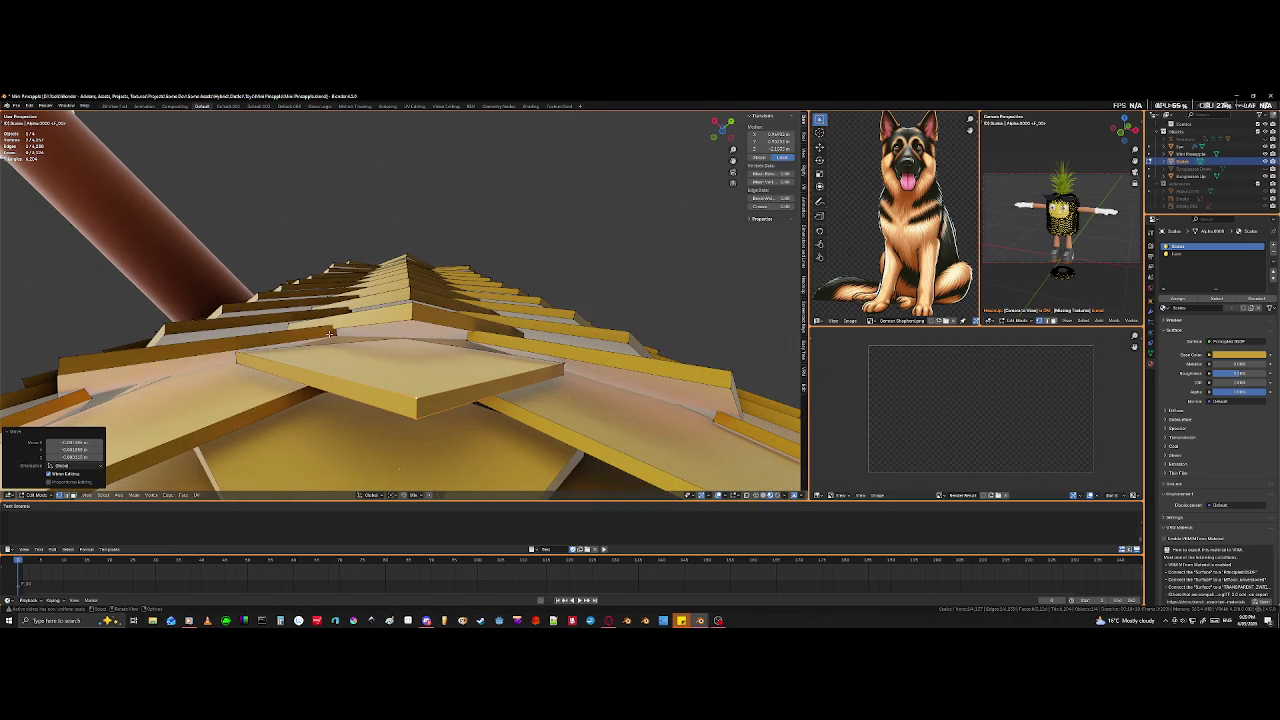
- Shift two more scale parts, reaching hidden points in X-ray, to close gaps
left_click(337, 338)
key("alt+z")
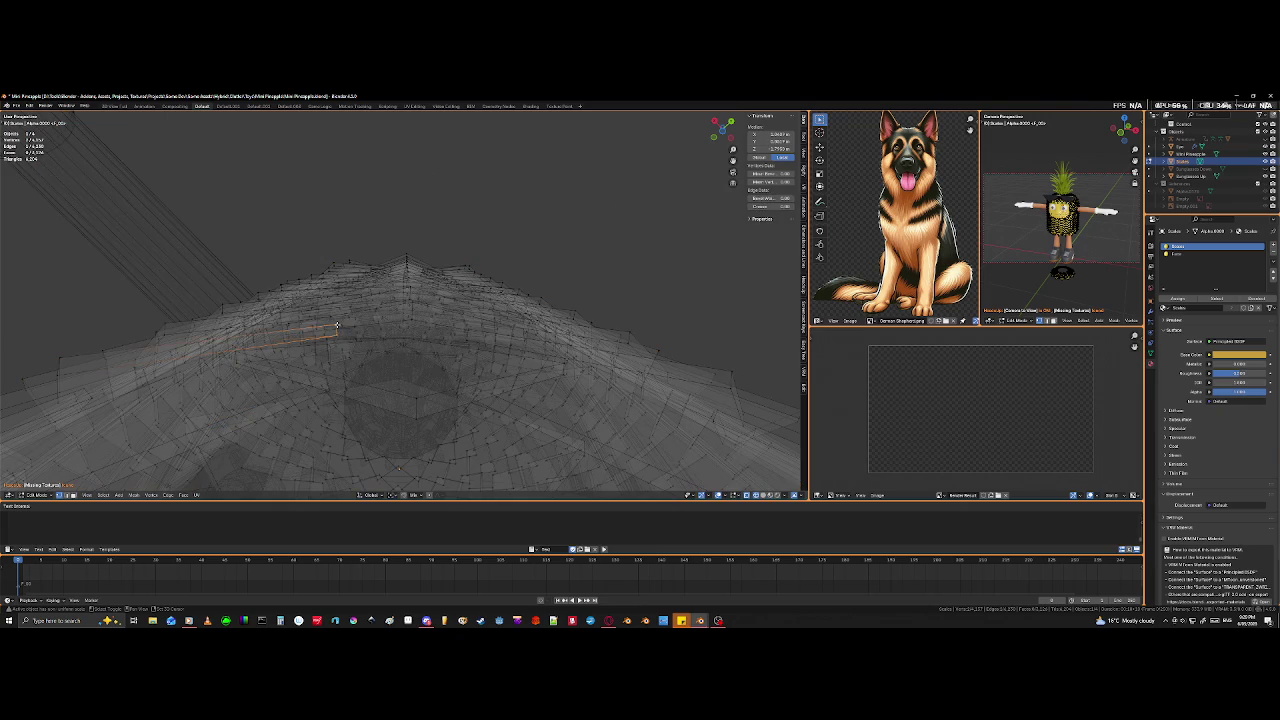
key("alt+z")
key("g")
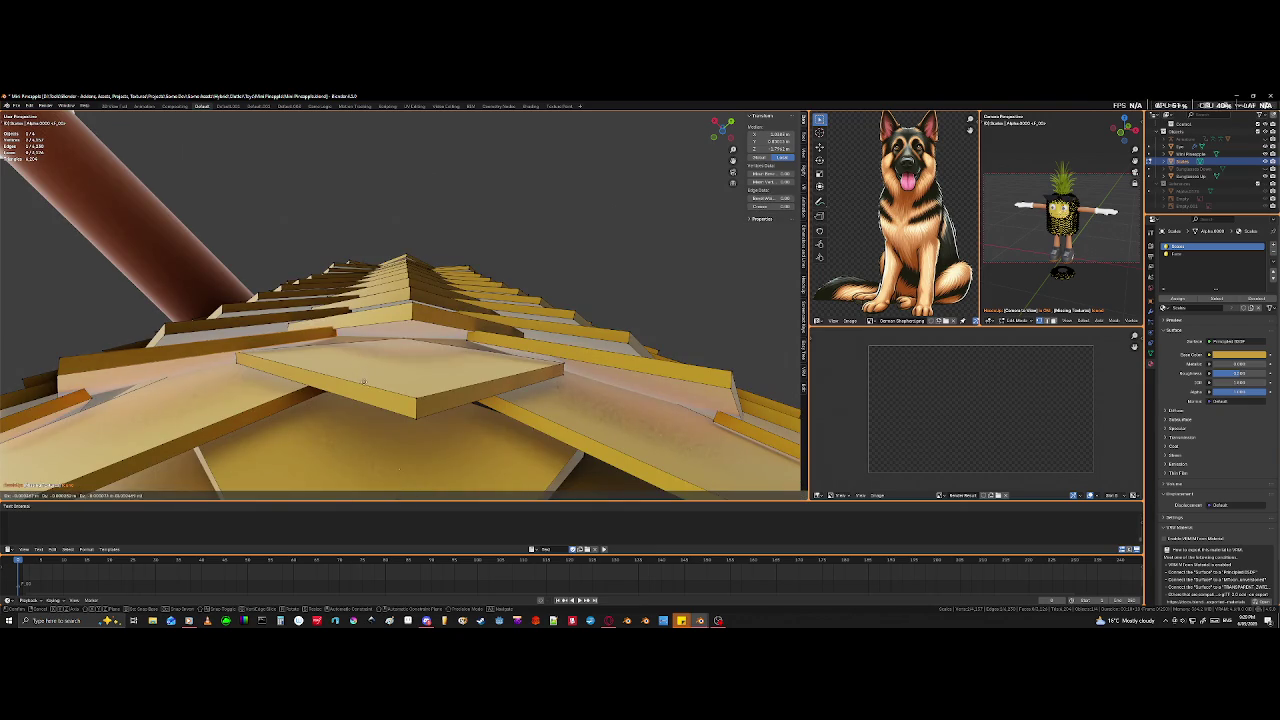
left_click(373, 417)
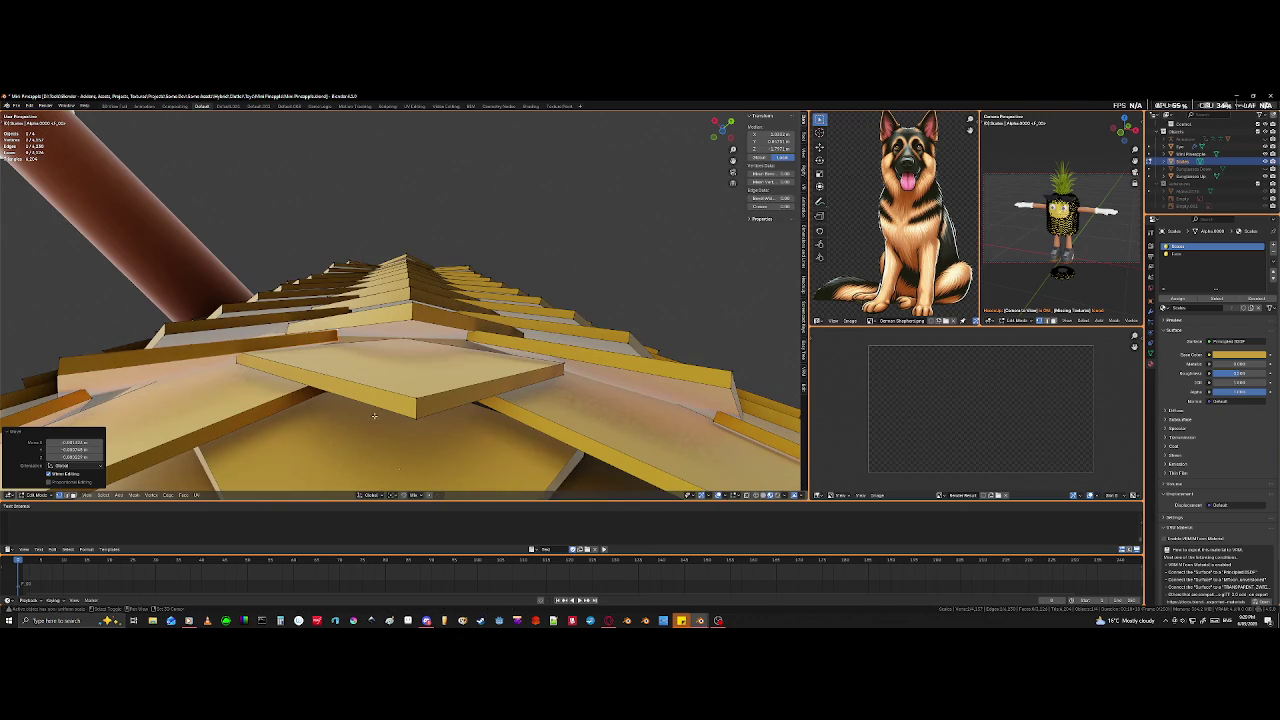
left_click(468, 344)
key("alt+z")
left_click(470, 335)
key("alt+z")
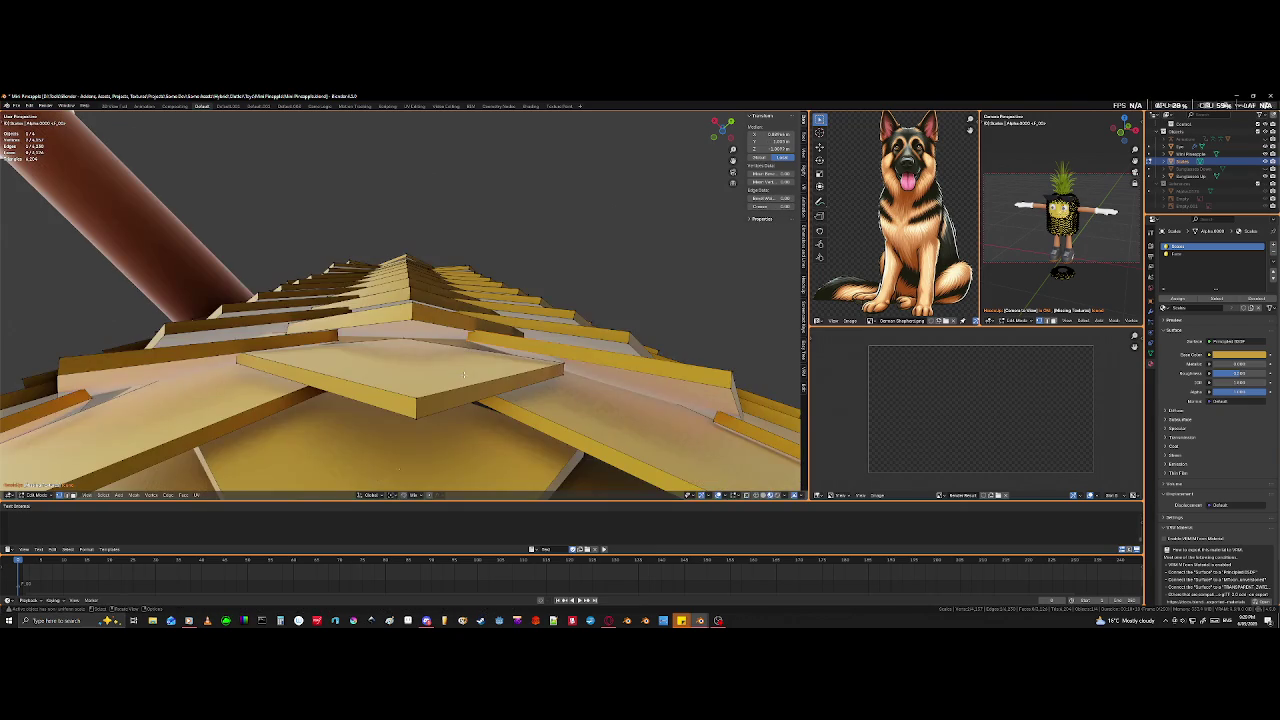
key("g")
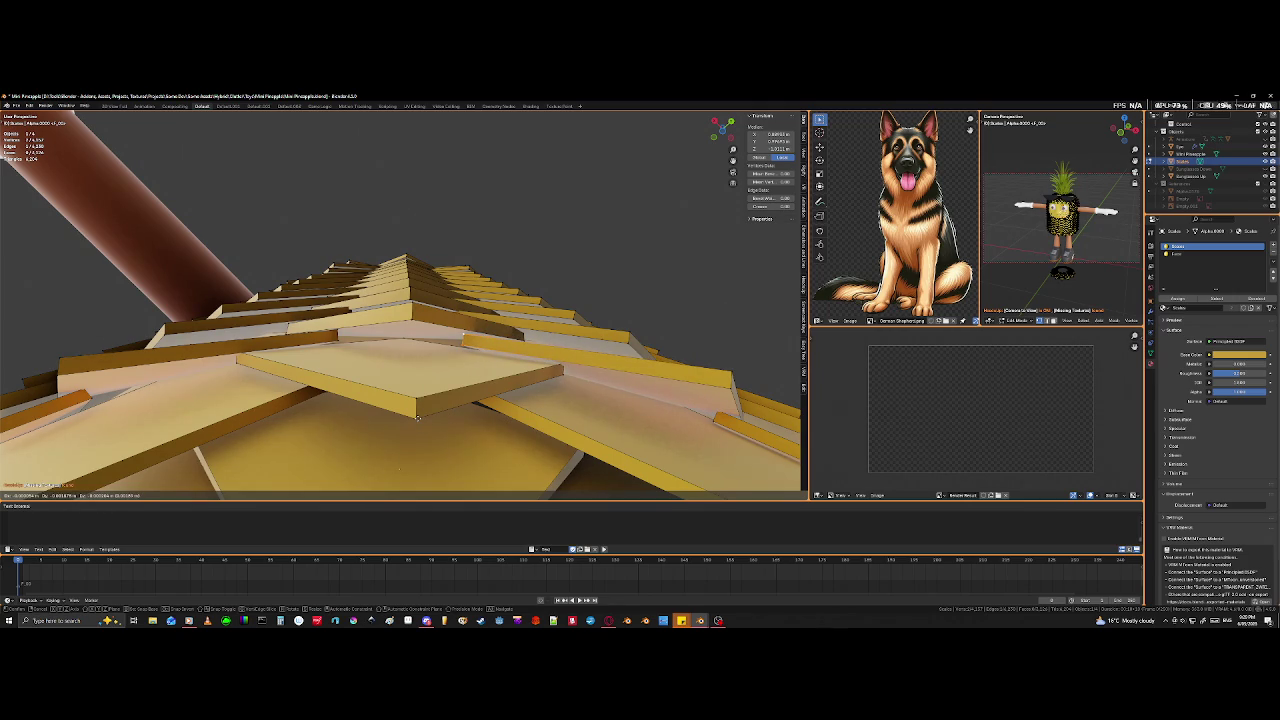
left_click(418, 417)
middle_click_drag(400, 440, 394, 483)
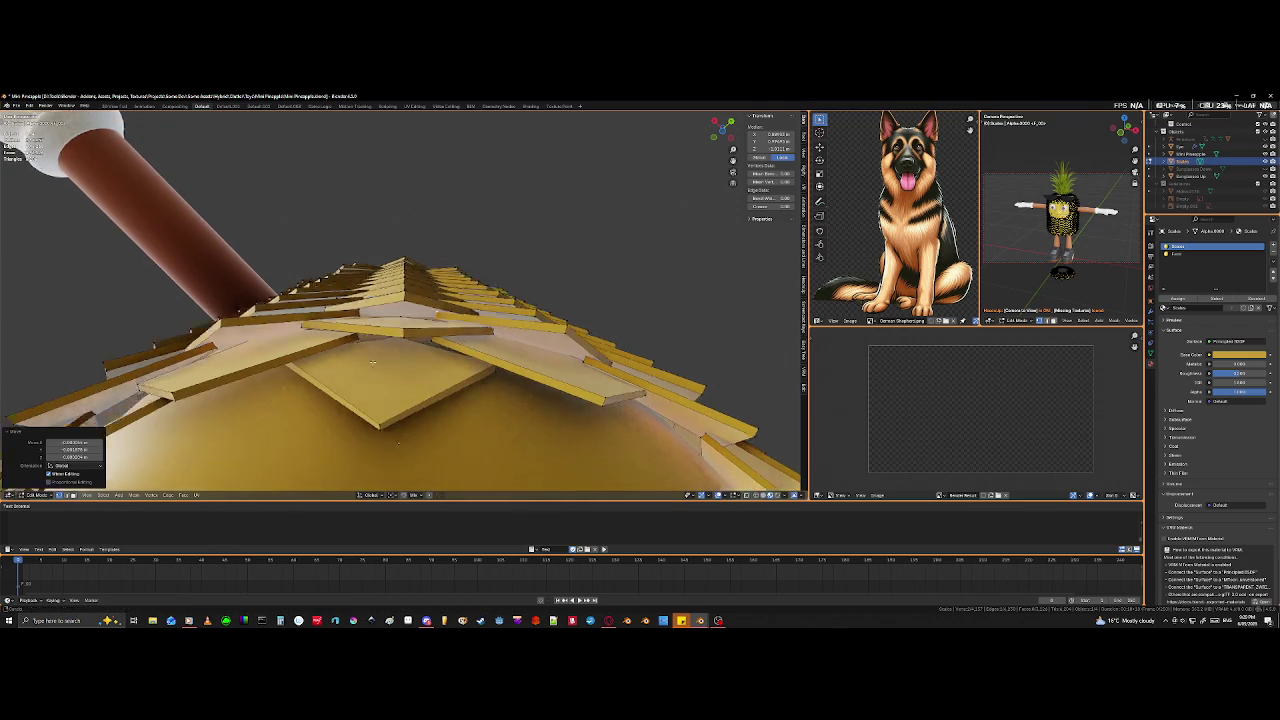
- Zoom in and drag a scale's corner edge upward among the overlapping scales
scroll(394, 483, "up", 3)
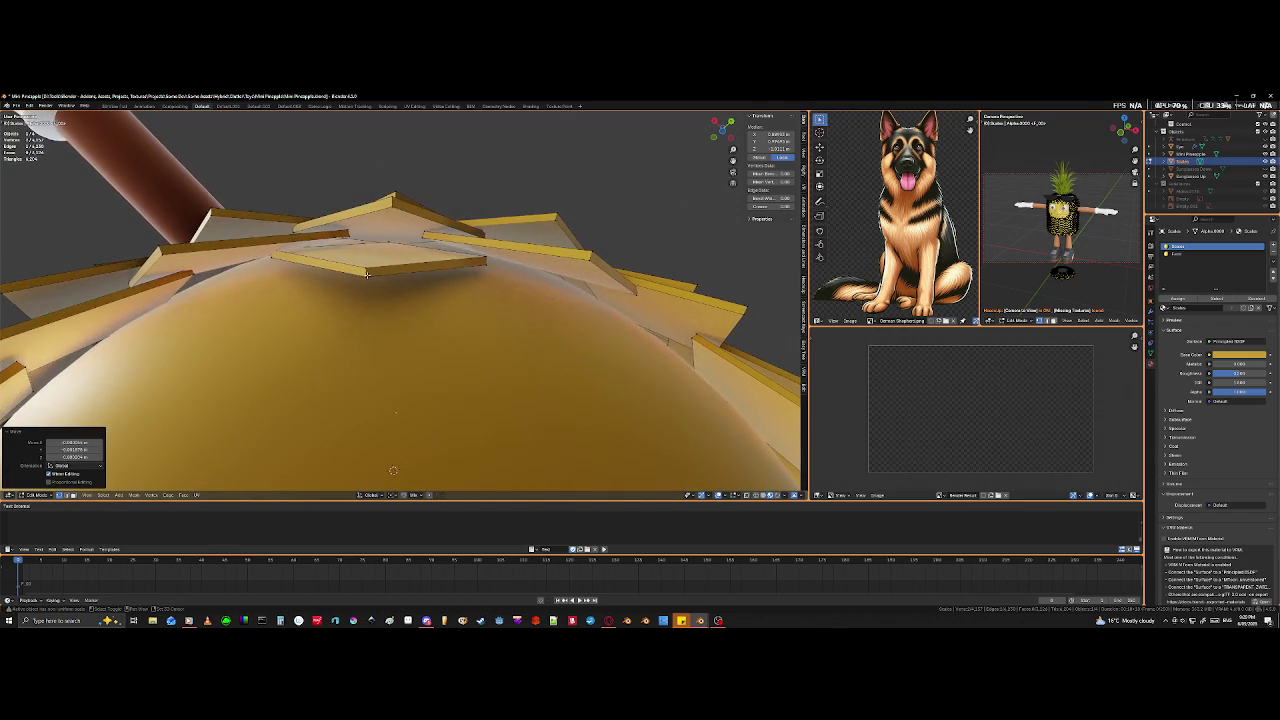
scroll(392, 460, "up", 4)
scroll(390, 441, "up", 3)
middle_click_drag(474, 250, 528, 331)
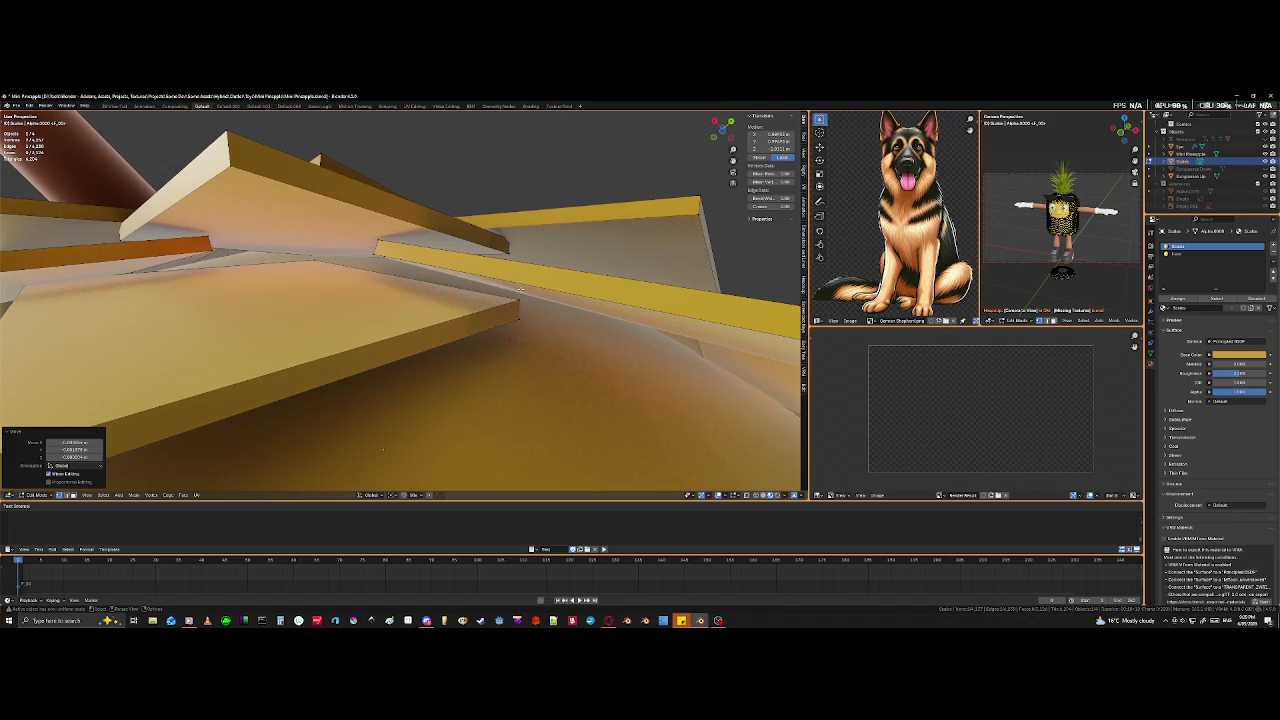
left_click(528, 331)
left_click(521, 320)
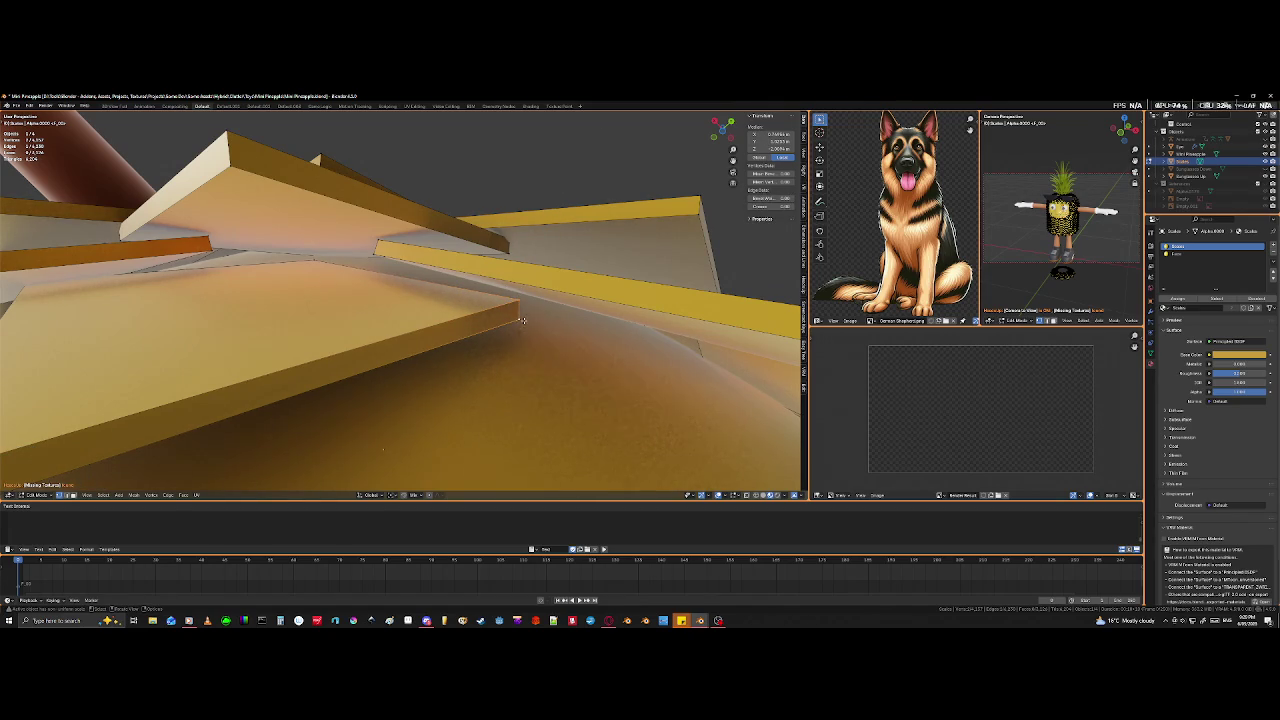
key("g")
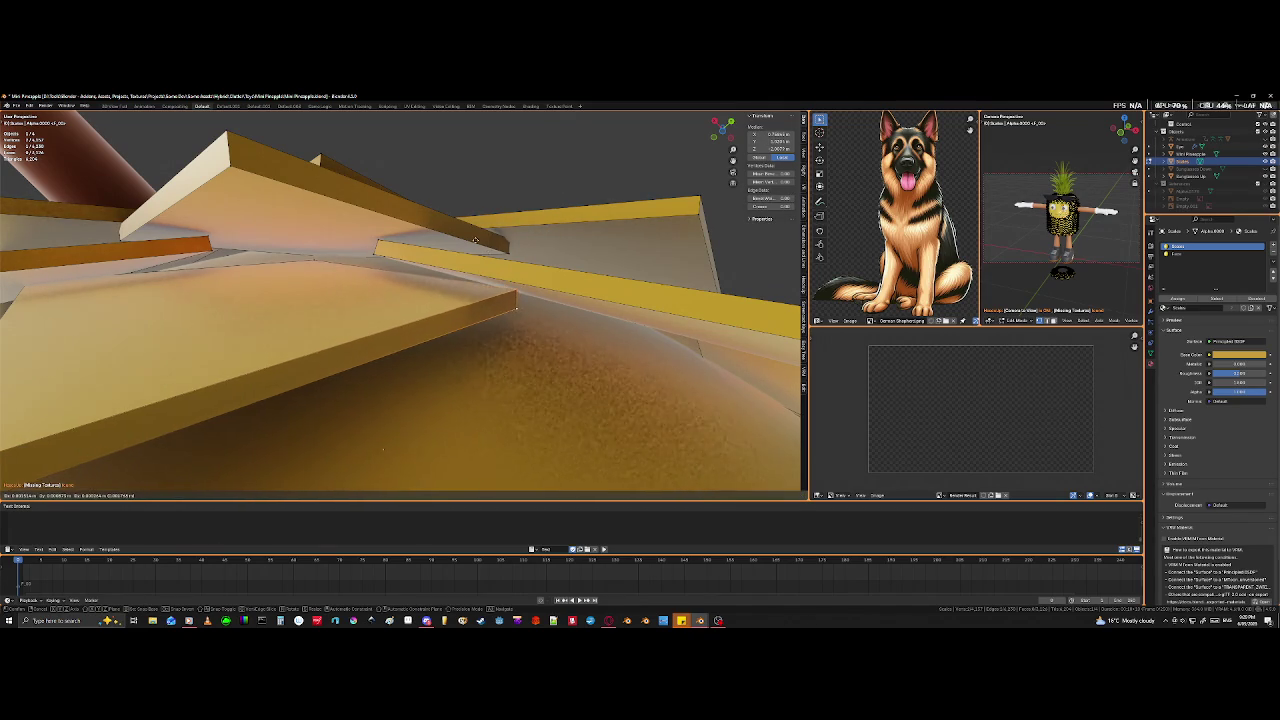
left_click(469, 229)
mouse_move(469, 229)
middle_mouse_down()
mouse_move(293, 312)
mouse_move(374, 354)
mouse_move(449, 323)
mouse_move(416, 487)
middle_mouse_up()
- Select a hidden scale edge in wireframe view and move that scale face into place
key("shift+z")
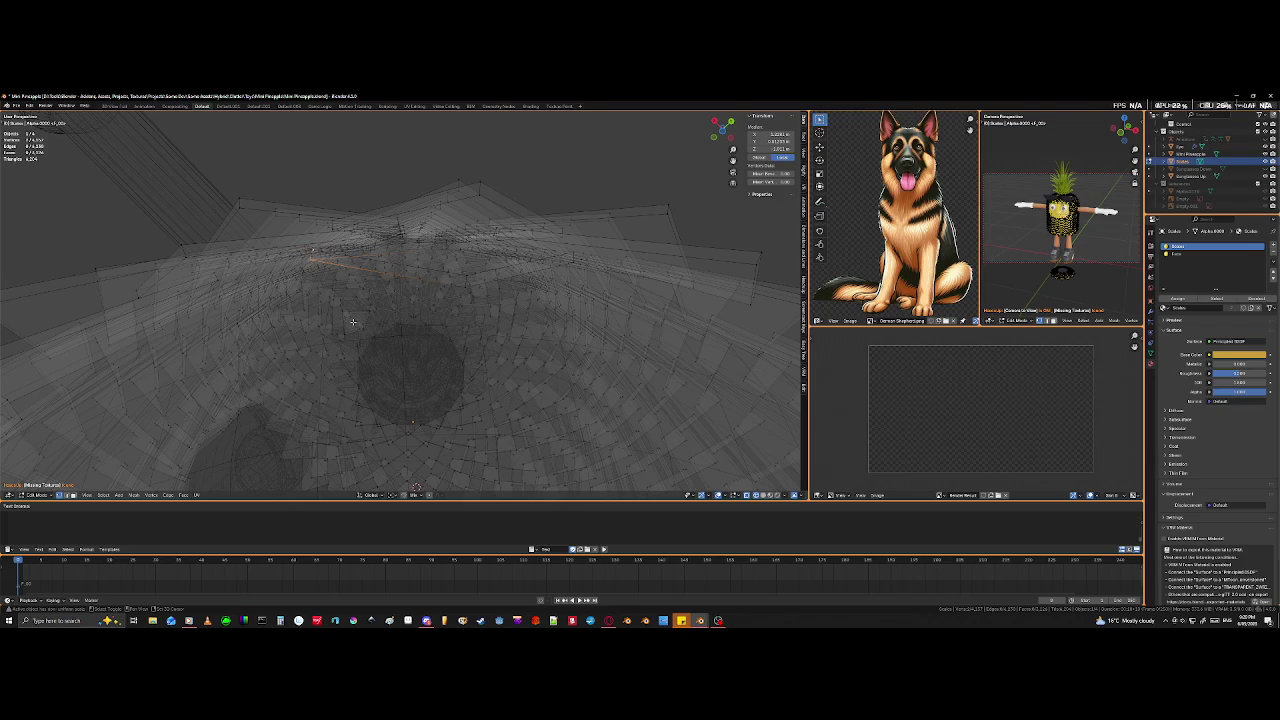
middle_click_drag(320, 290, 263, 267)
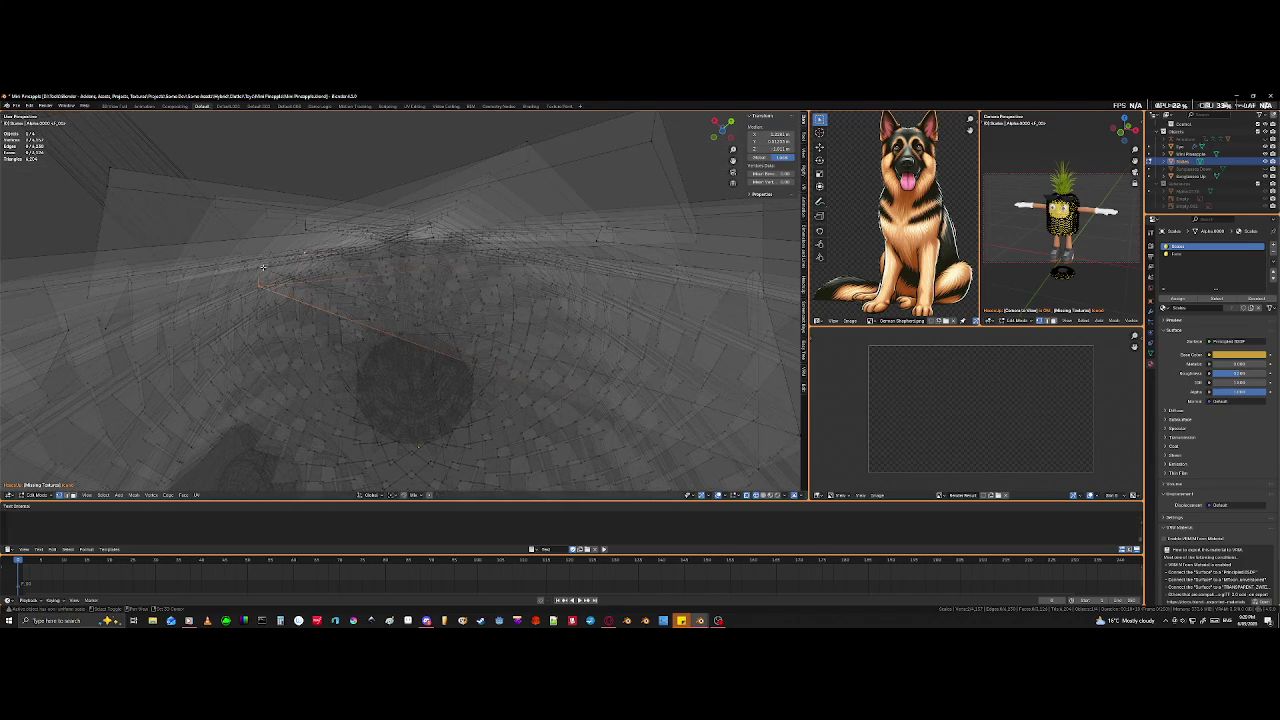
left_click(257, 267, "shift")
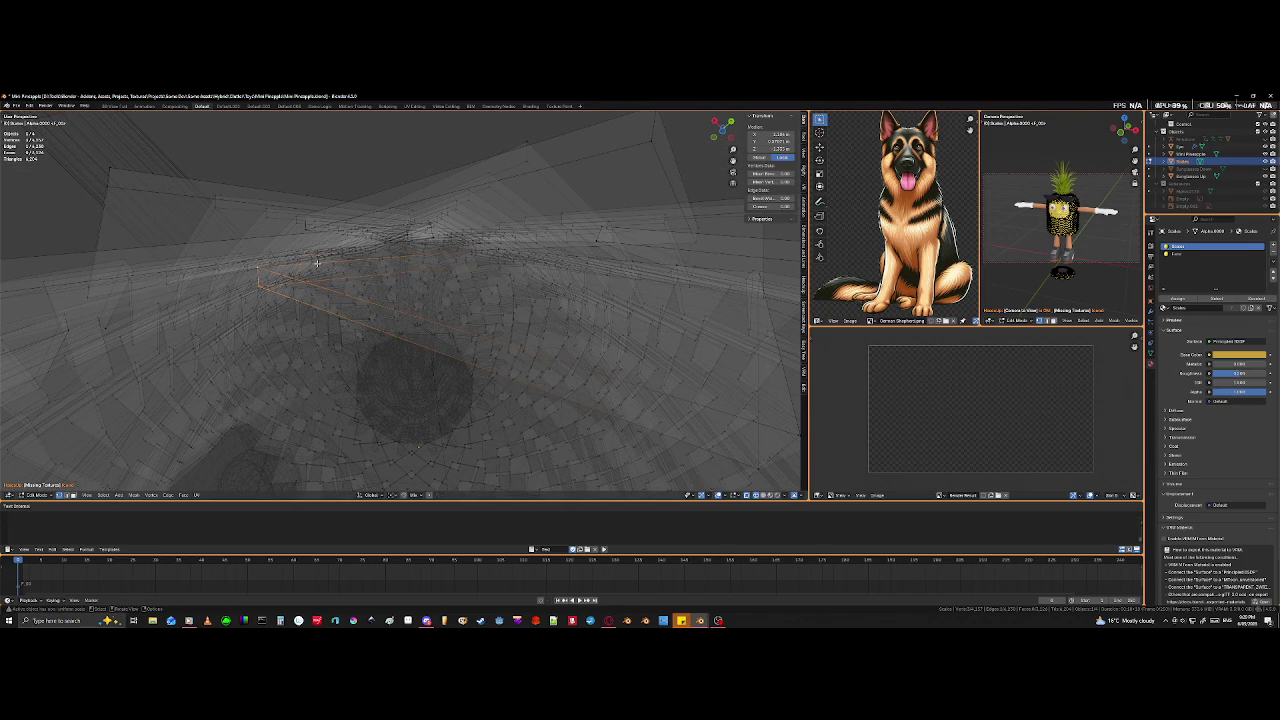
middle_click_drag(380, 333, 395, 364)
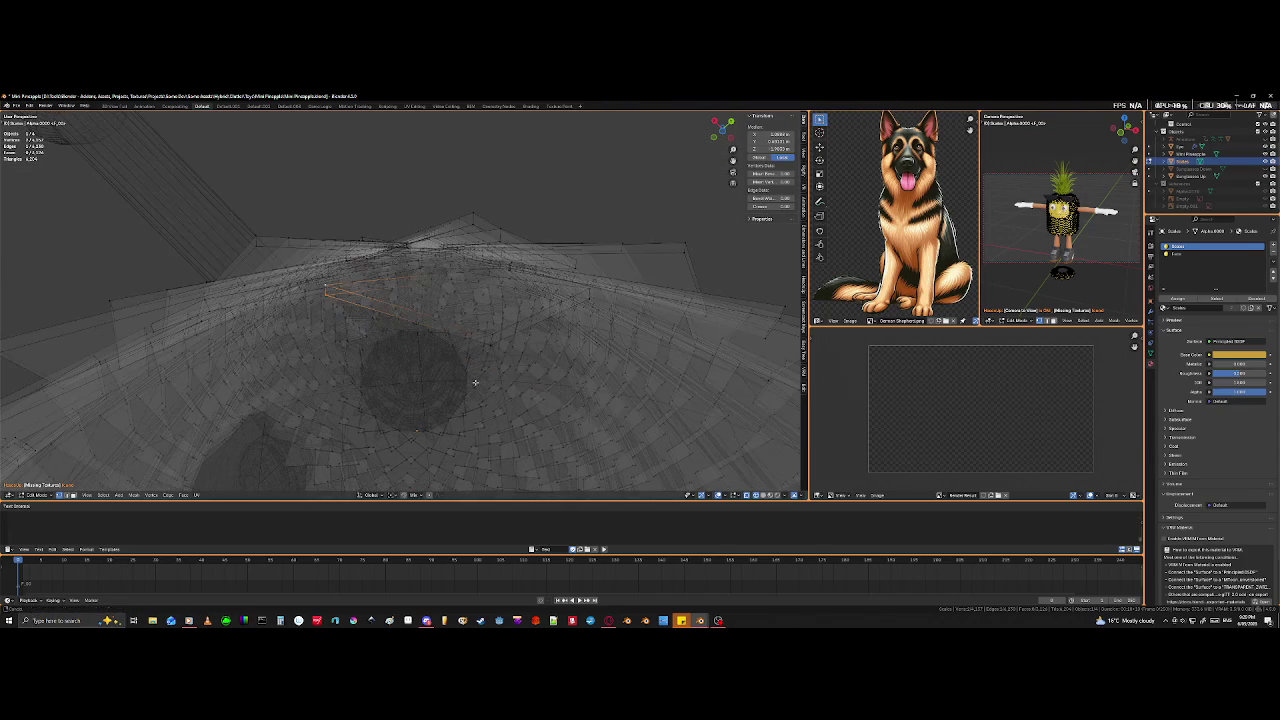
key("shift+z")
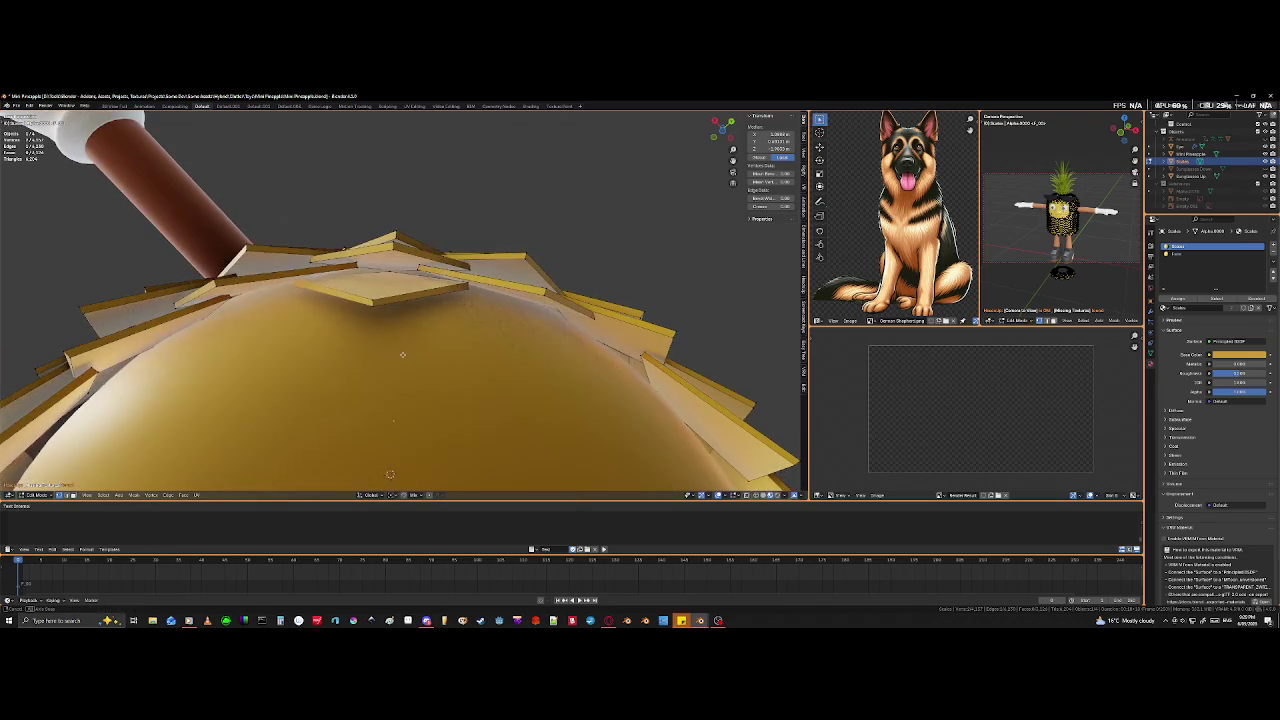
mouse_move(395, 364)
middle_mouse_down()
mouse_move(343, 387)
mouse_move(431, 392)
middle_mouse_up()
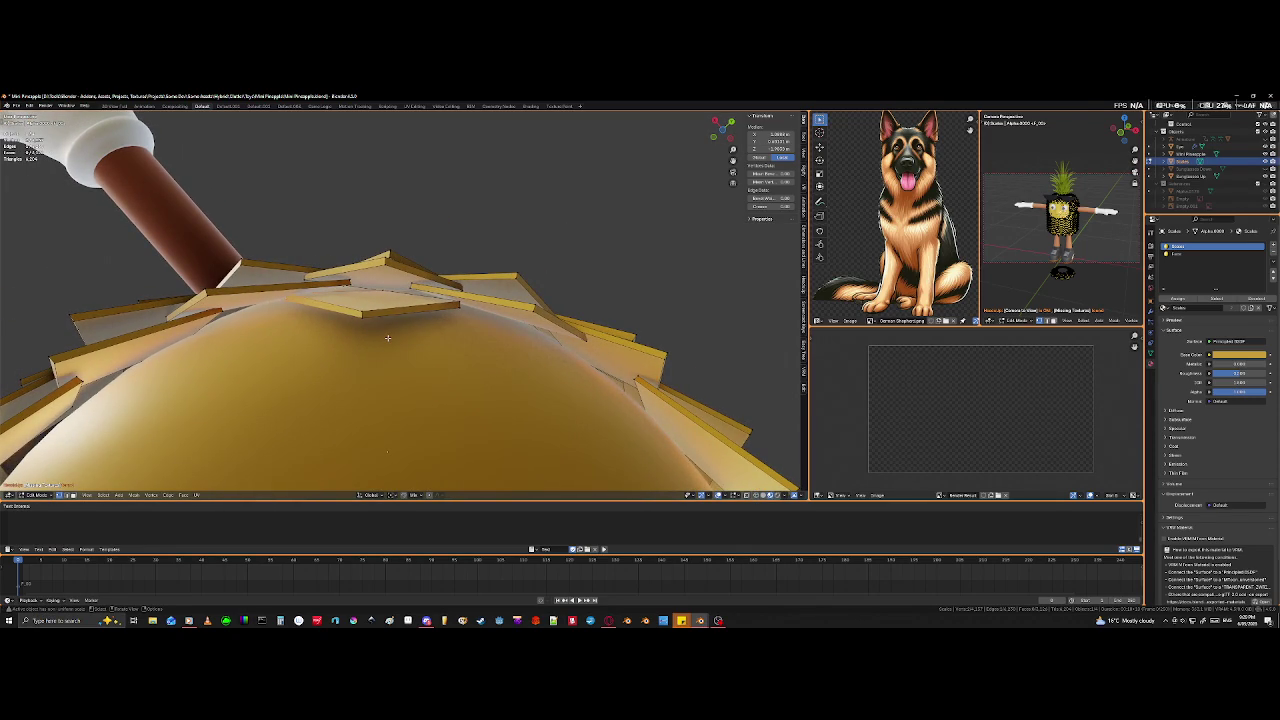
key("g")
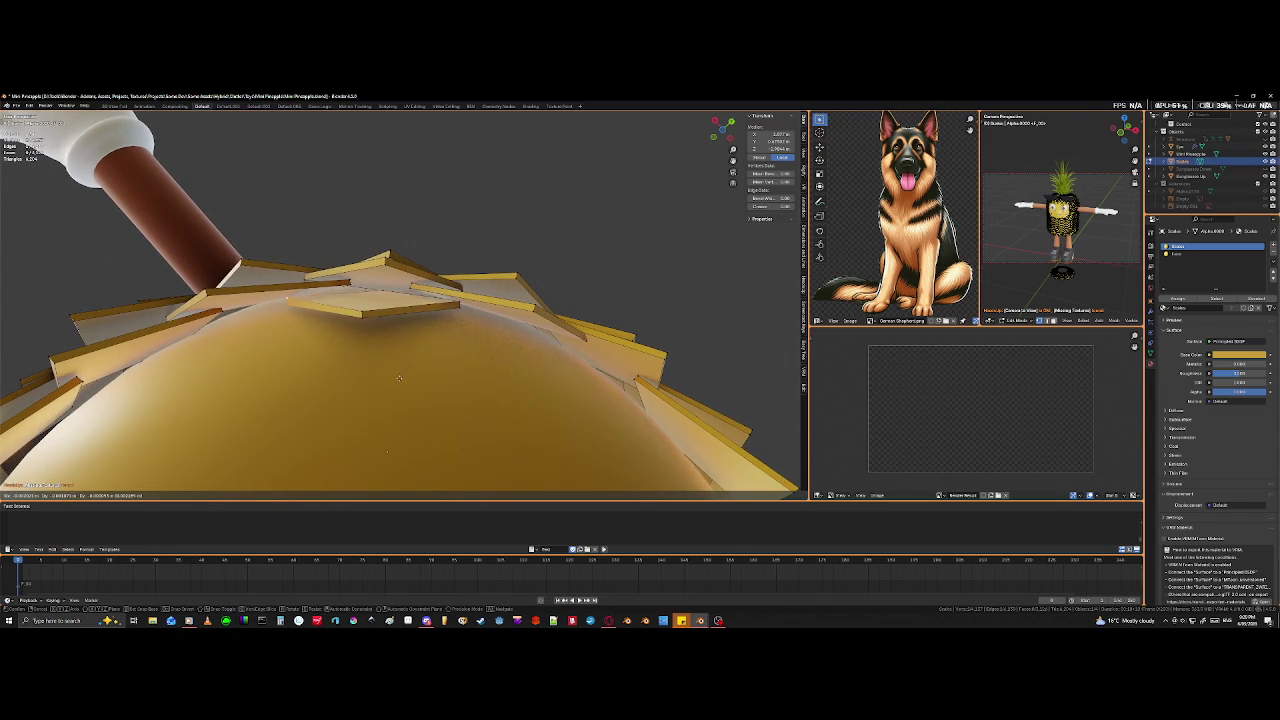
left_click(380, 312)
mouse_move(364, 305)
middle_mouse_down()
mouse_move(527, 372)
mouse_move(405, 379)
middle_mouse_up()
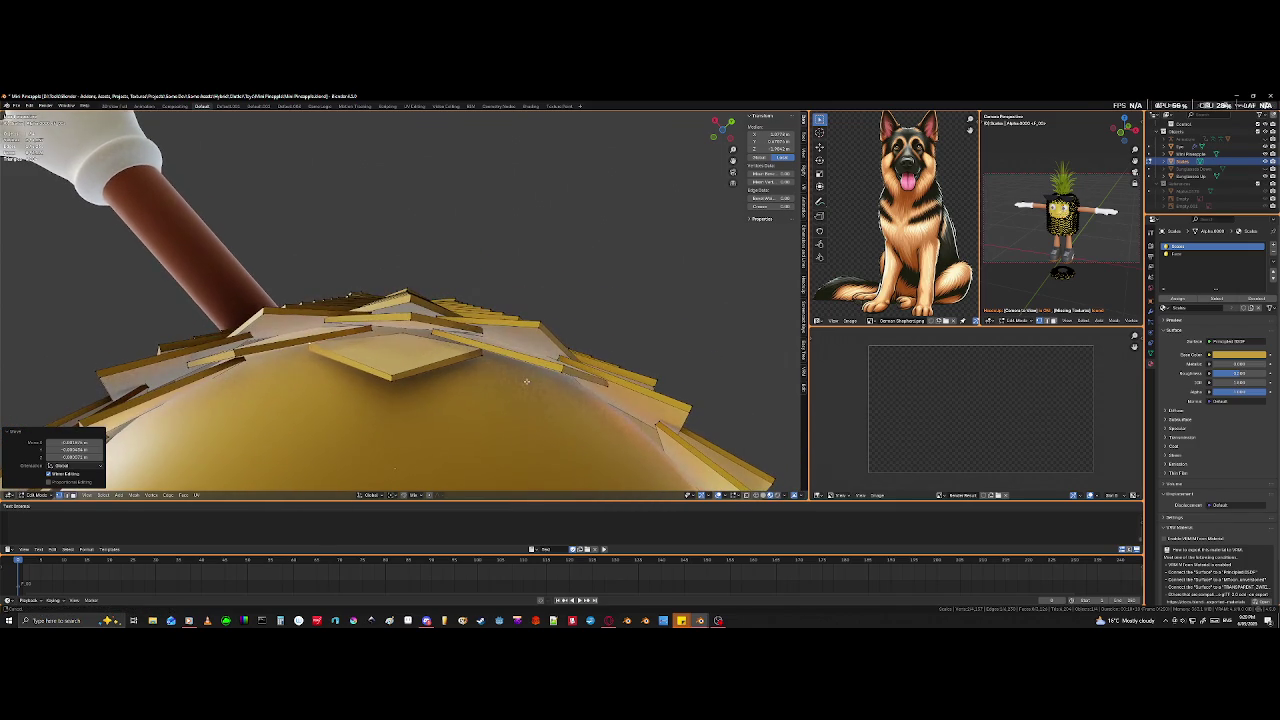
- Move one scale to a new spot, then select vertices near the mesh peak in X-ray
left_click(396, 381, "shift")
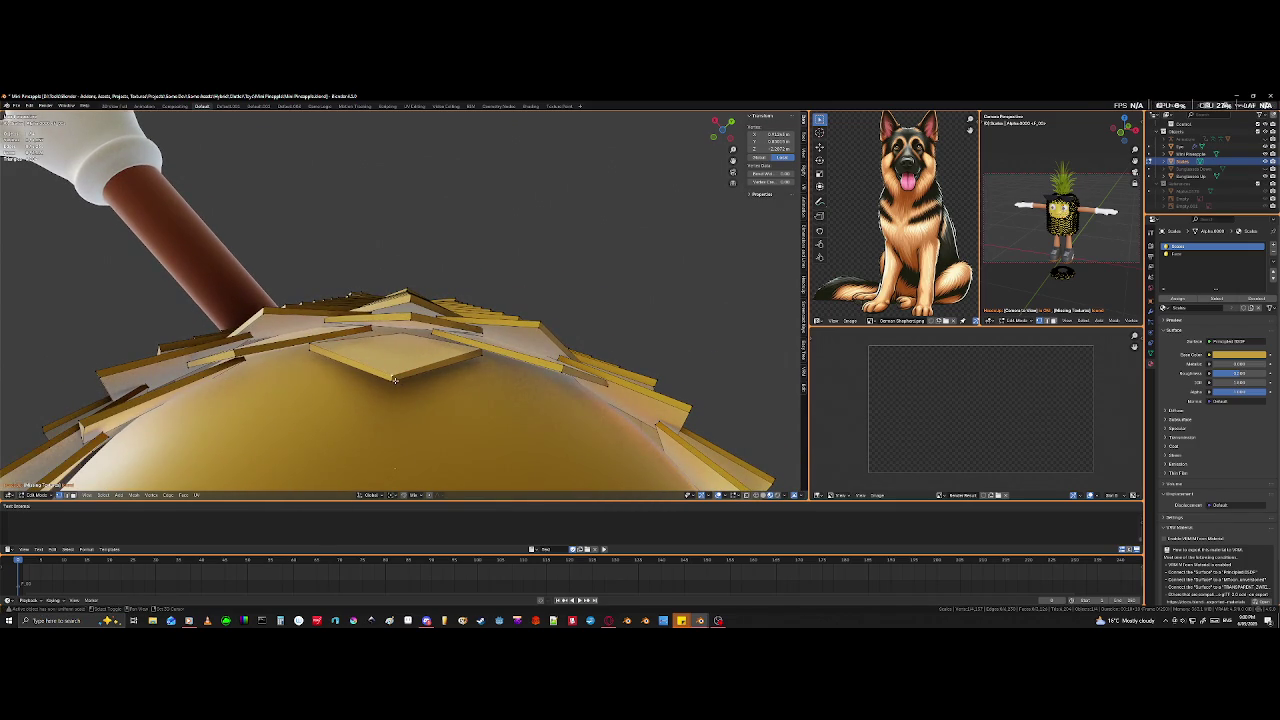
key("g")
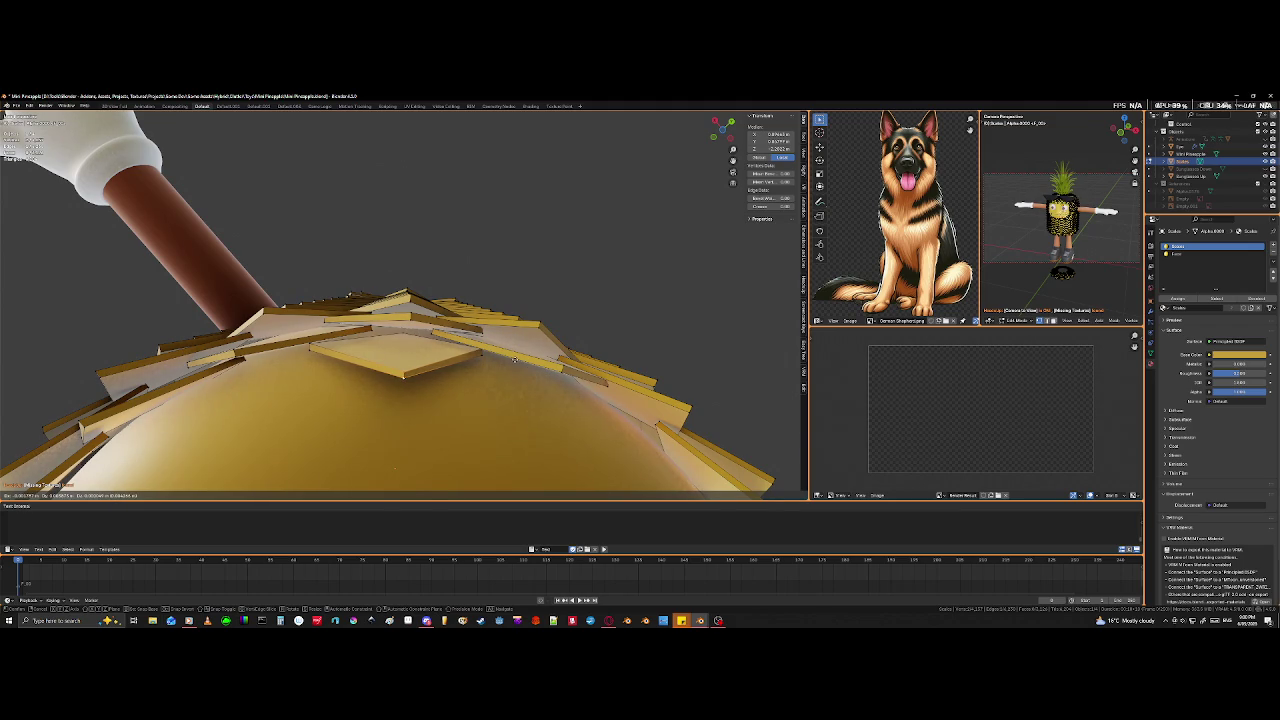
left_click(514, 358)
left_click(405, 337)
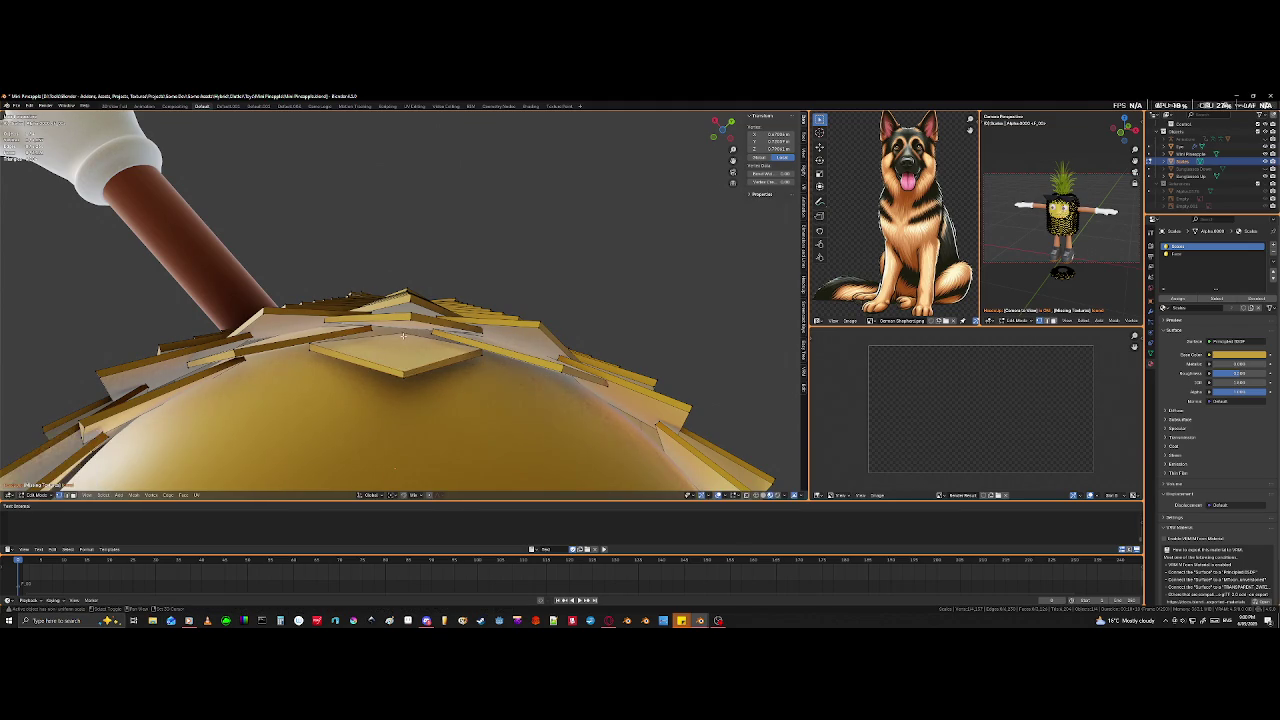
key("shift+z")
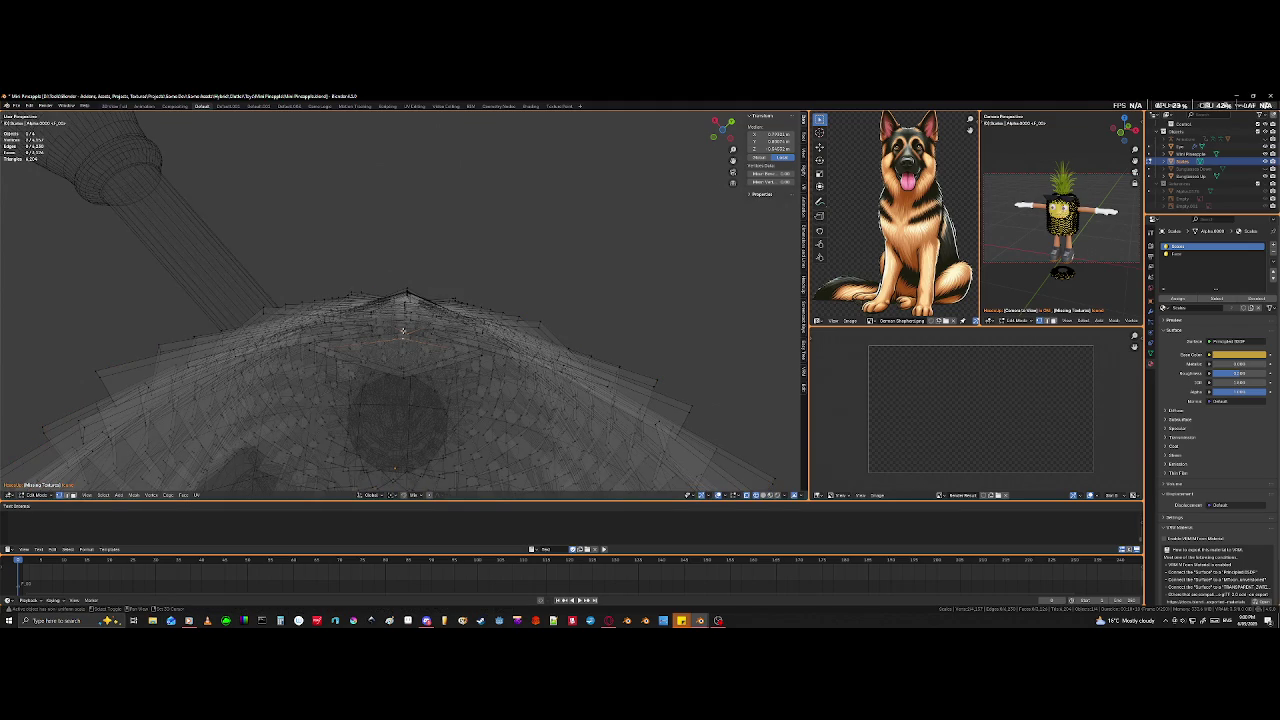
left_click(404, 332)
middle_click_drag(404, 332, 410, 337)
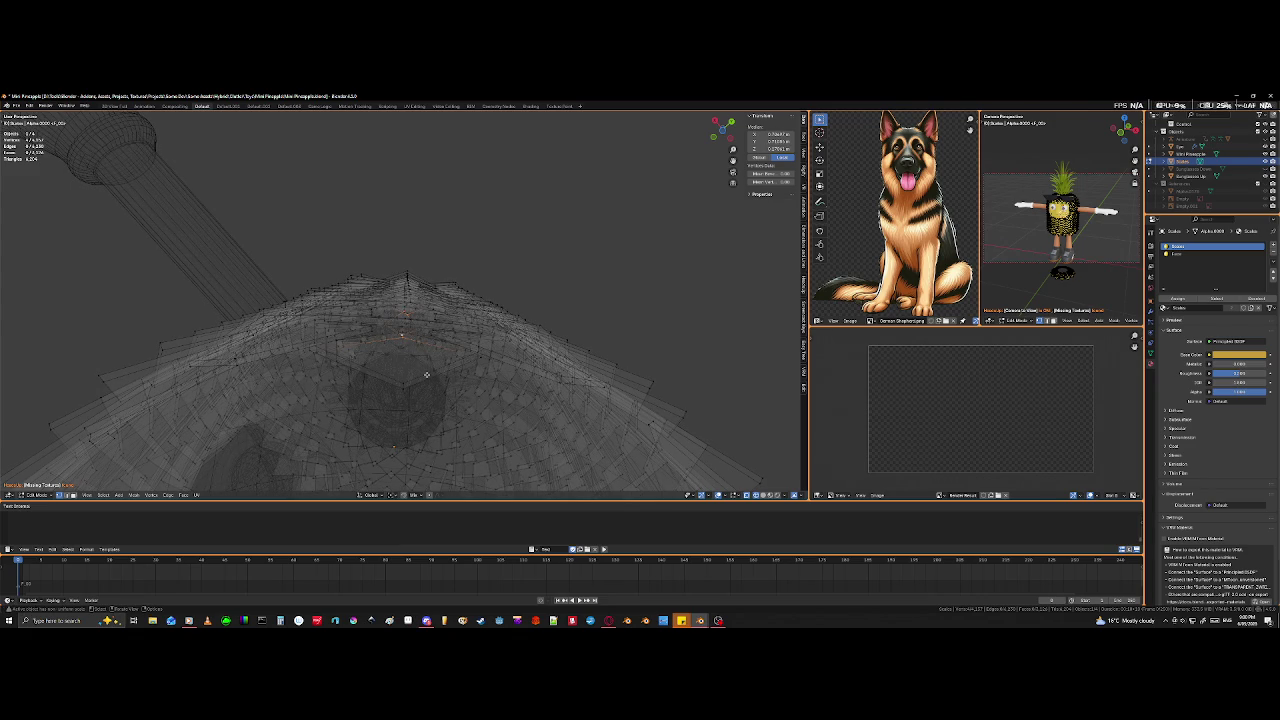
- Cut new edges across the scale with the Knife tool
right_click(429, 374)
scroll(431, 410, "down", 2)
key("k")
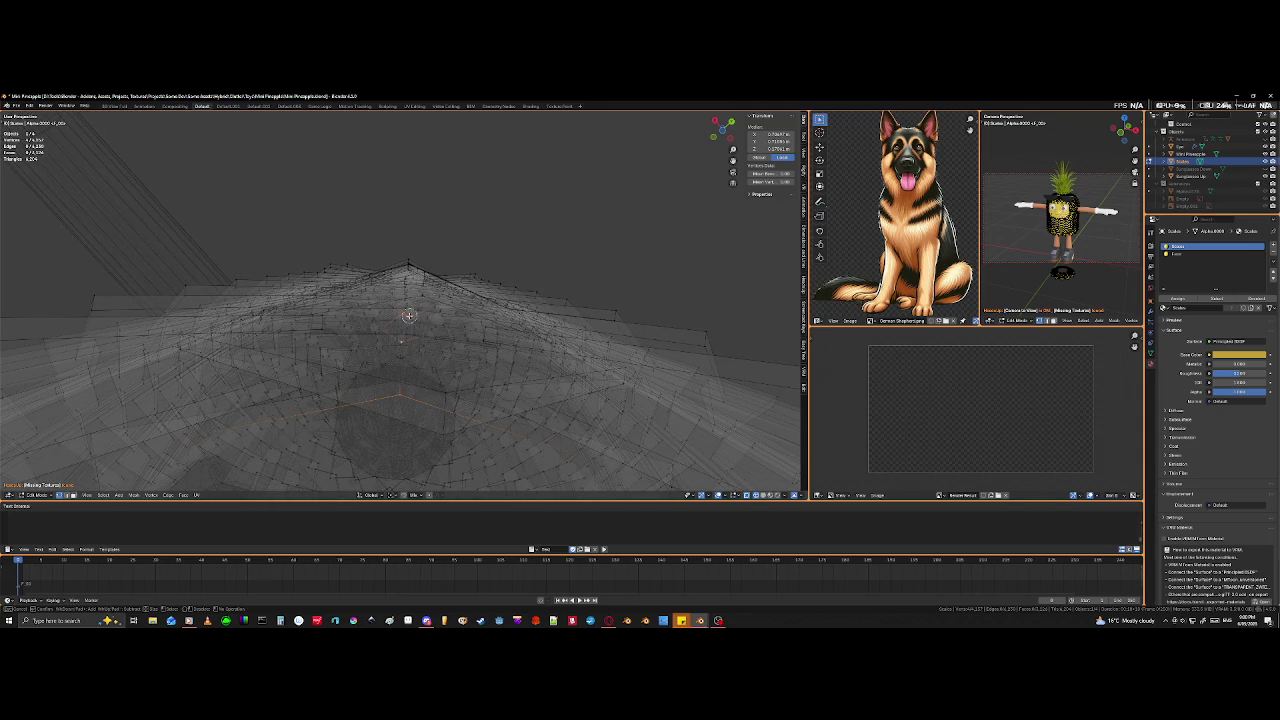
key("Return")
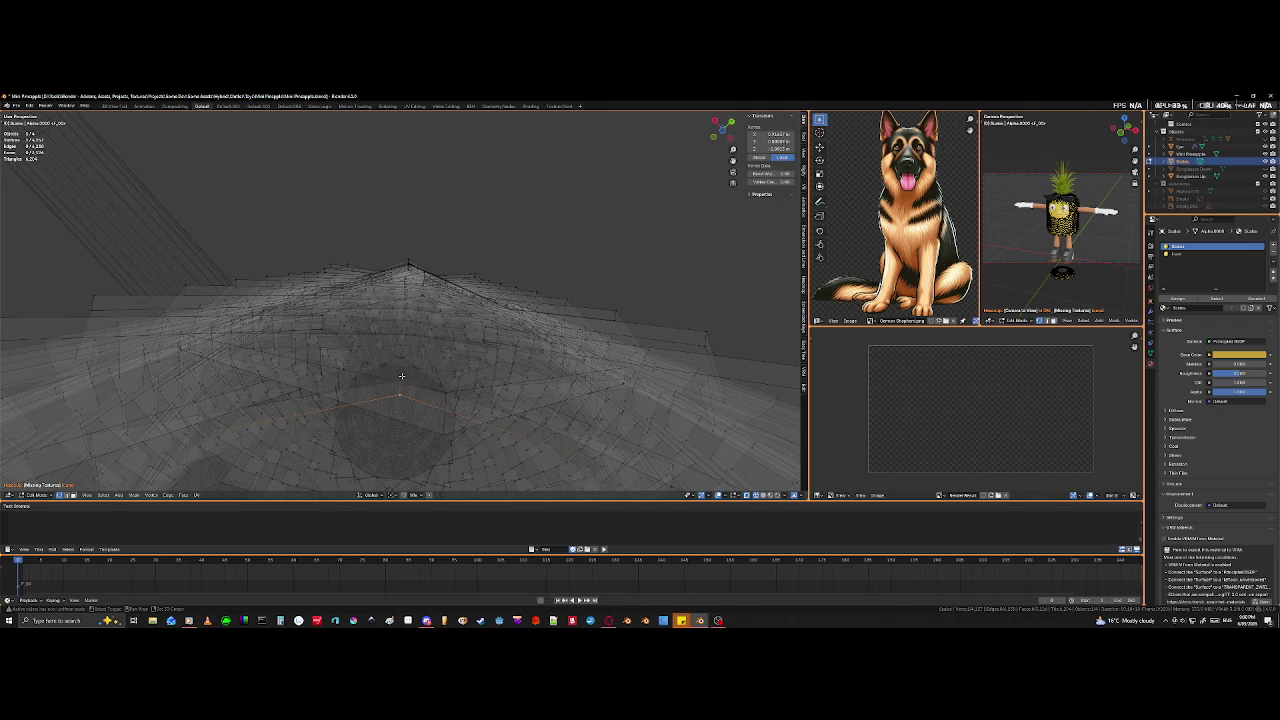
mouse_move(400, 377)
middle_mouse_down()
mouse_move(408, 407)
mouse_move(371, 400)
mouse_move(414, 401)
mouse_move(400, 383)
middle_mouse_up()
key("shift+z")
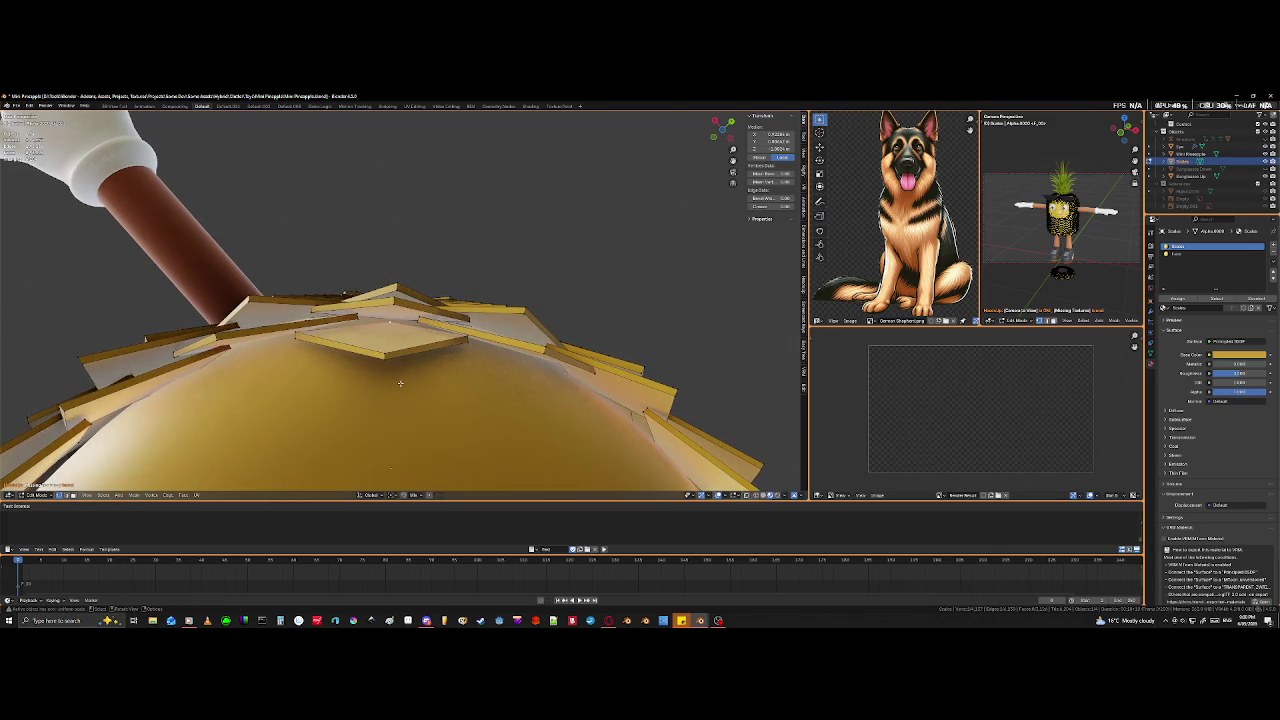
- Move the cut scale part into its new position
key("g")
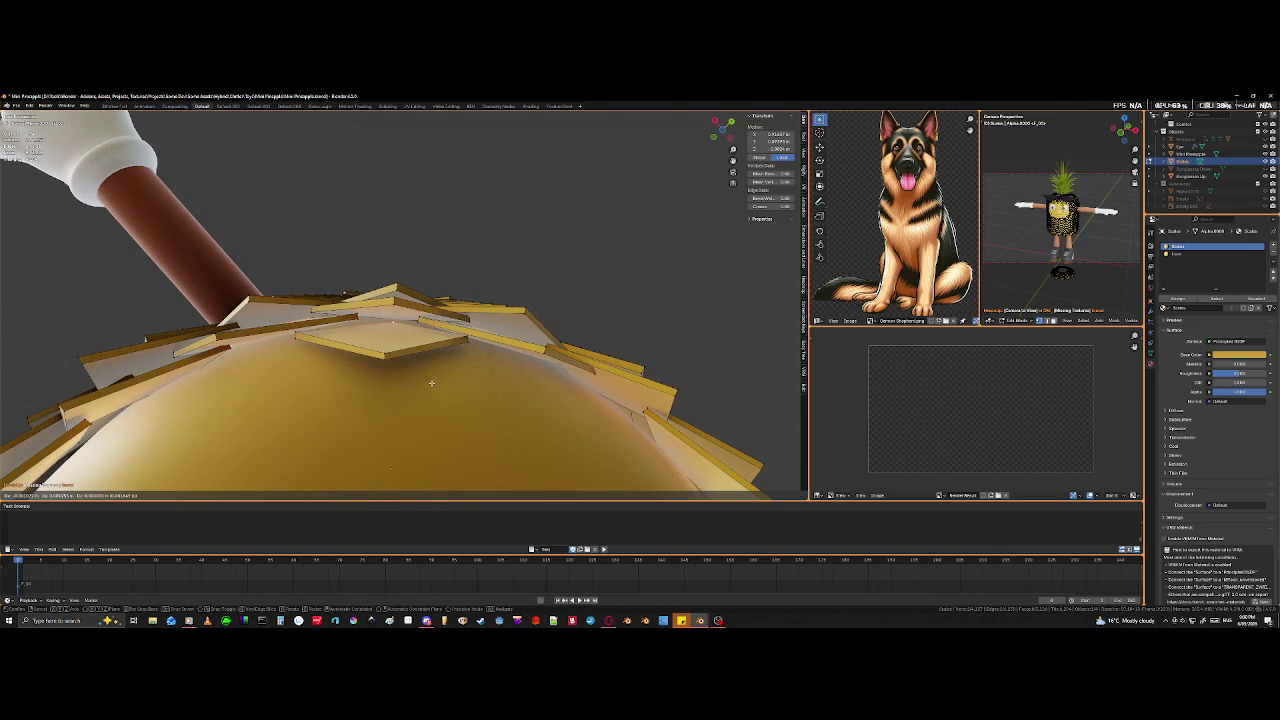
left_click(431, 383)
scroll(431, 383, "down", 3)
mouse_move(431, 383)
middle_mouse_down()
mouse_move(445, 370)
mouse_move(366, 333)
middle_mouse_up()
scroll(449, 366, "up", 3)
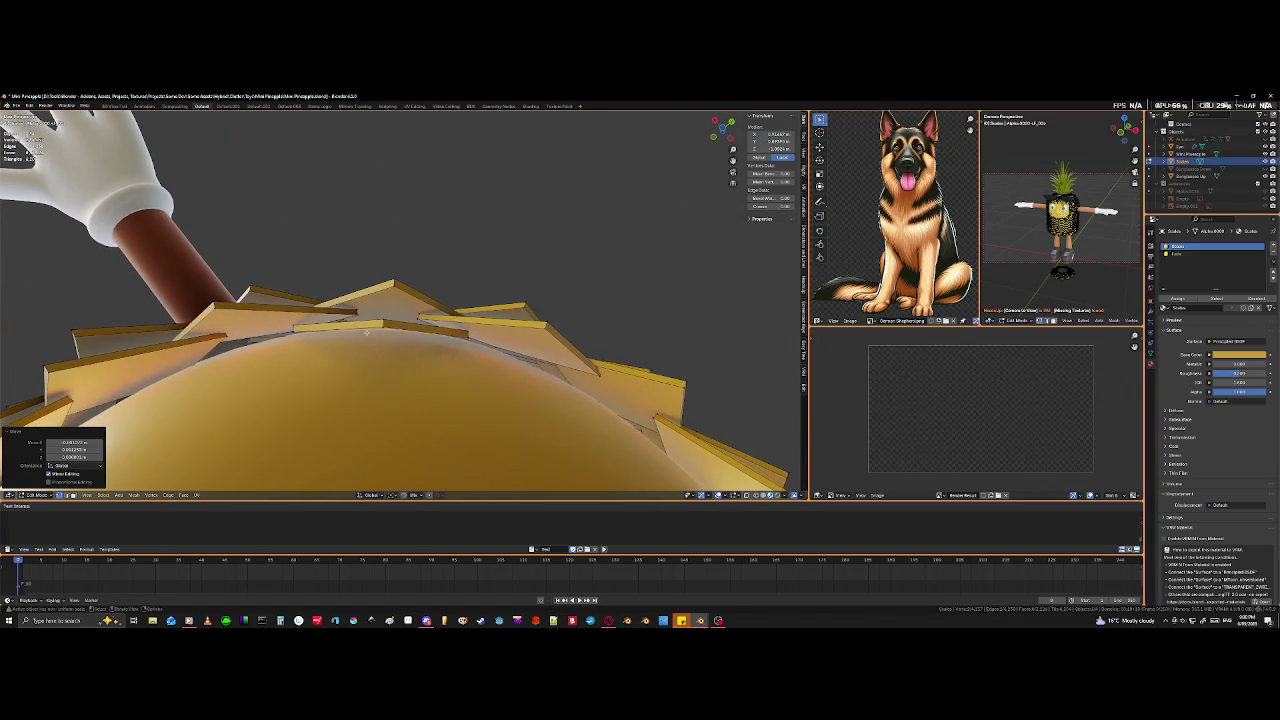
- Reposition another scale and review the body from a full front view
key("g")
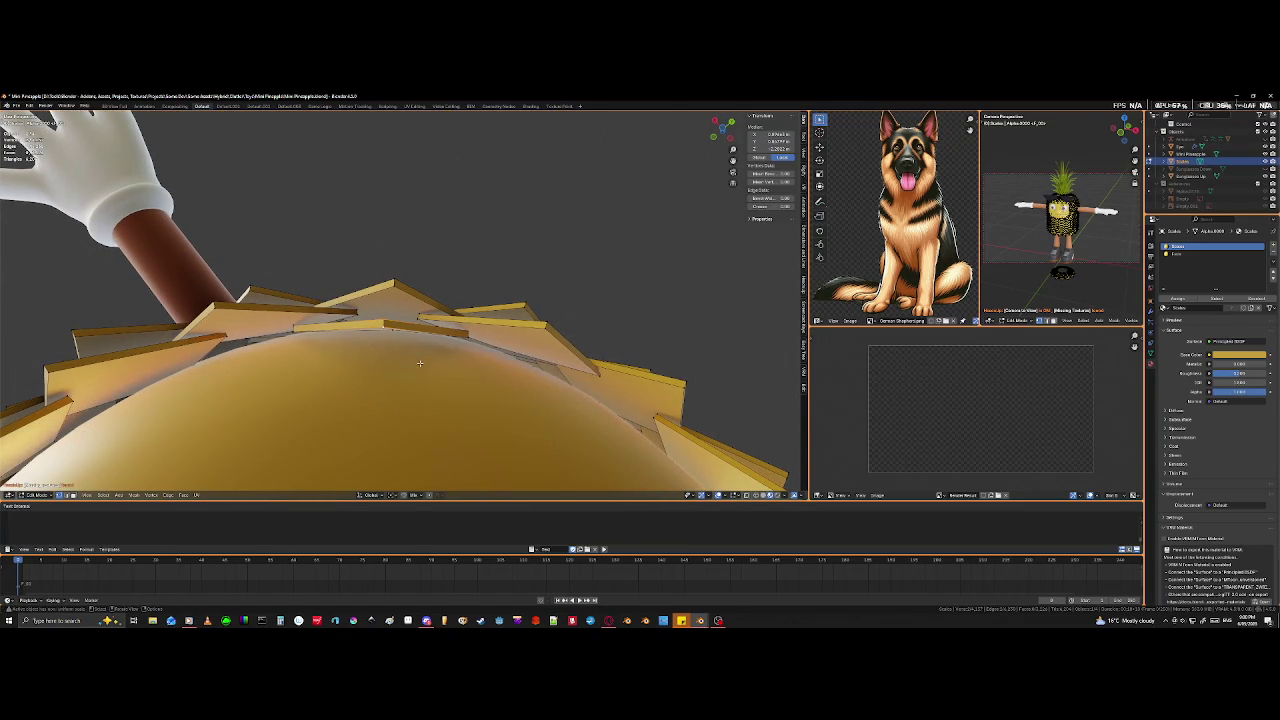
key("g")
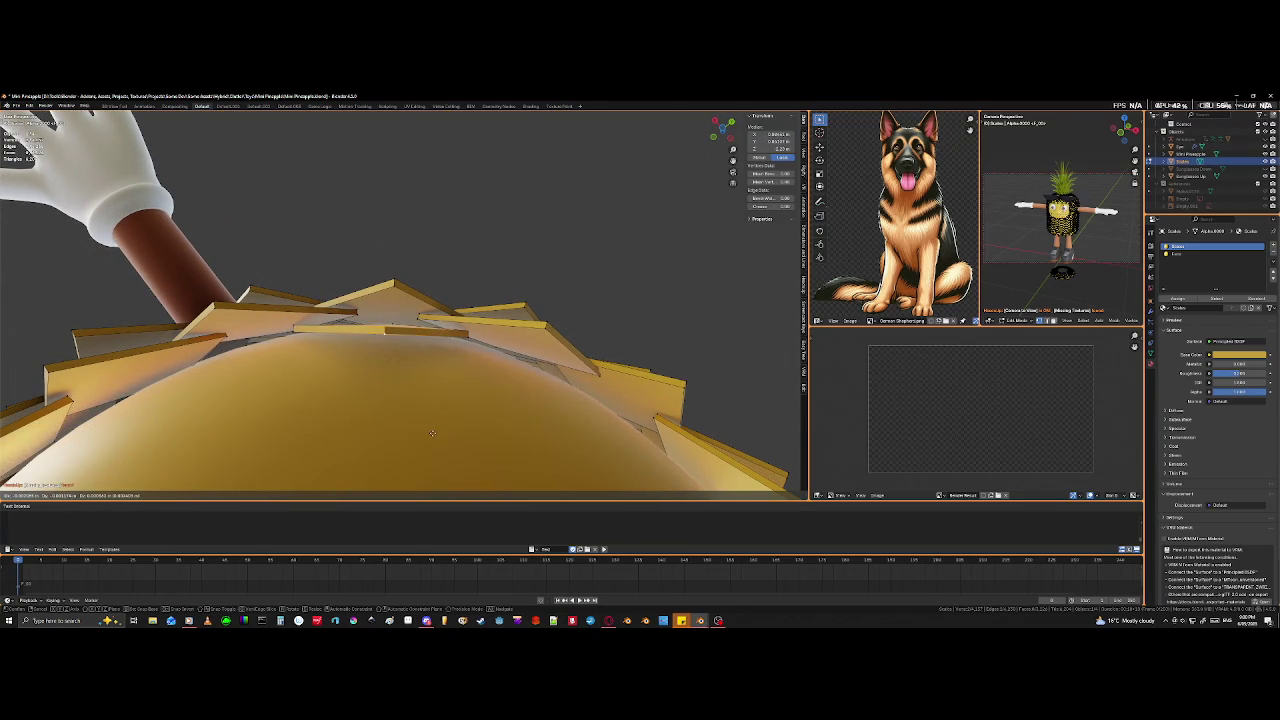
left_click(441, 425)
mouse_move(441, 425)
middle_mouse_down()
mouse_move(423, 464)
mouse_move(398, 467)
mouse_move(631, 266)
mouse_move(747, 290)
mouse_move(766, 309)
middle_mouse_up()
mouse_move(666, 323)
middle_mouse_down()
mouse_move(739, 333)
mouse_move(592, 421)
mouse_move(605, 481)
mouse_move(520, 400)
middle_mouse_up()
- Frame the stray underside scale's tip and select its whole linked spike piece
scroll(423, 397, "up", 3)
scroll(423, 397, "up", 2)
mouse_move(423, 397)
middle_mouse_down()
mouse_move(124, 419)
mouse_move(253, 410)
middle_mouse_up()
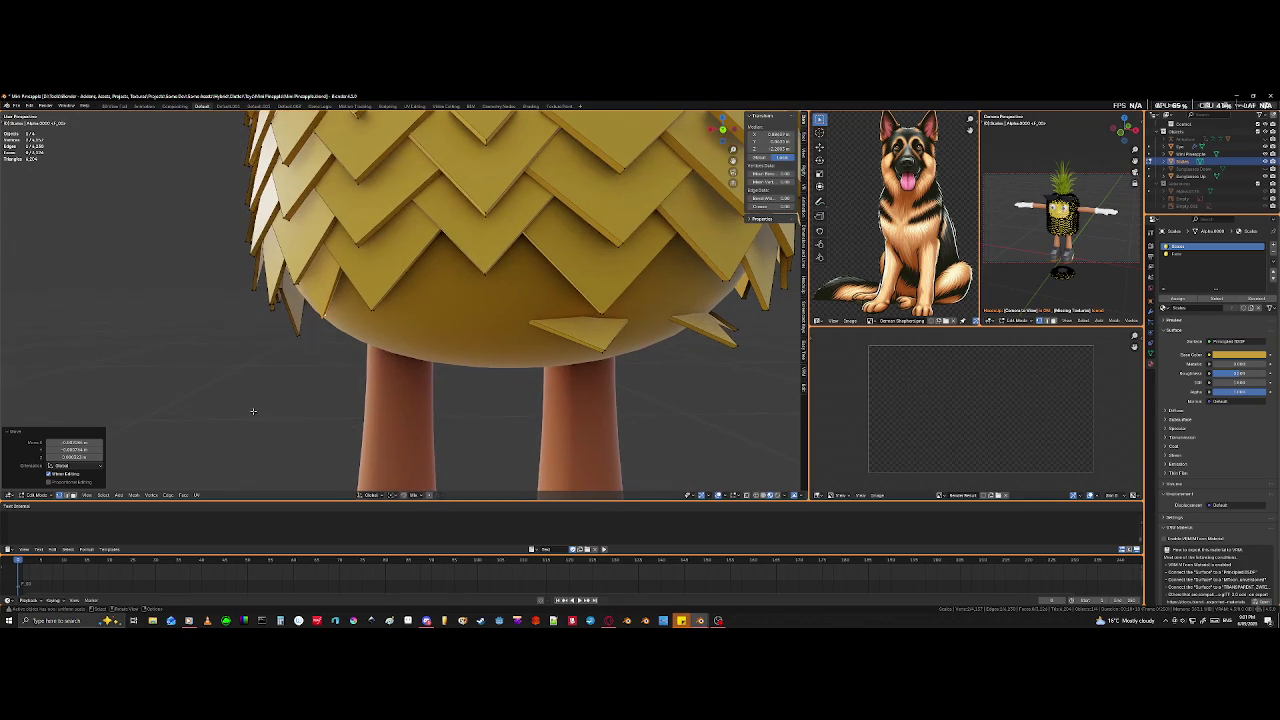
mouse_move(320, 378)
middle_mouse_down()
mouse_move(500, 362)
mouse_move(220, 357)
mouse_move(288, 272)
mouse_move(353, 281)
middle_mouse_up()
left_click(456, 316)
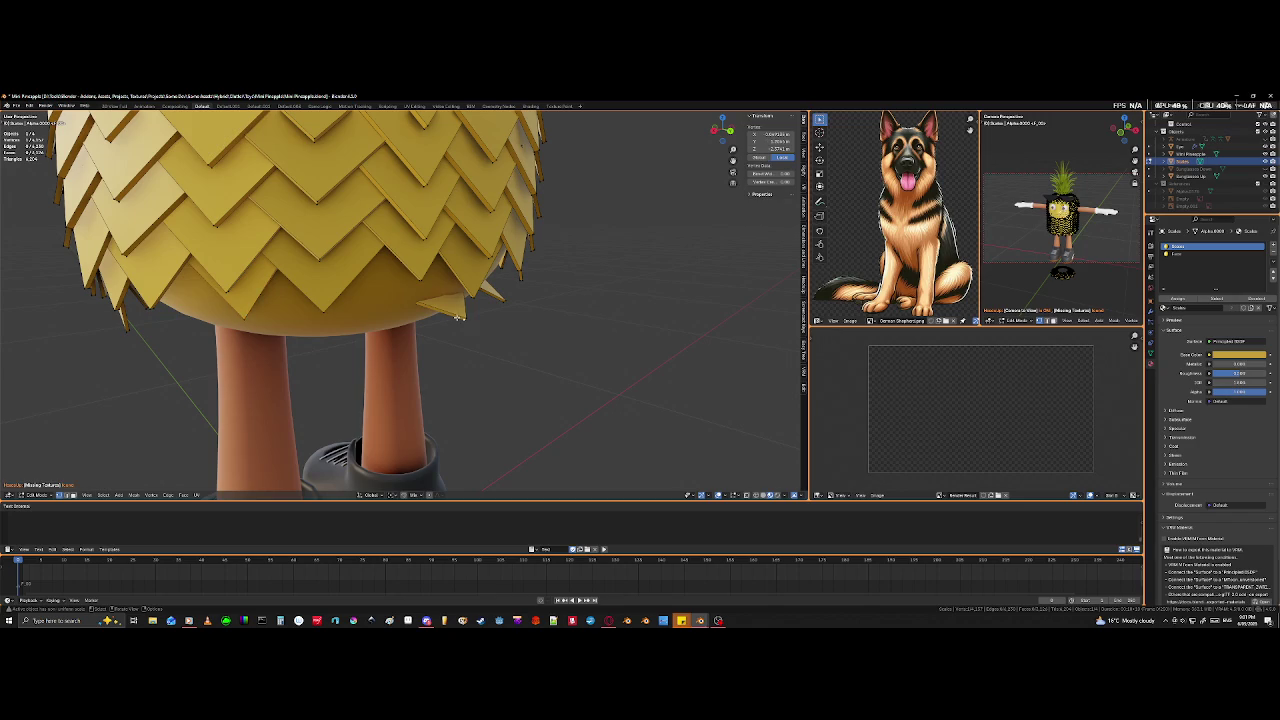
key("KP_Decimal")
middle_click_drag(451, 316, 429, 233)
mouse_move(435, 236)
middle_mouse_down()
mouse_move(586, 286)
mouse_move(594, 317)
mouse_move(353, 311)
middle_mouse_up()
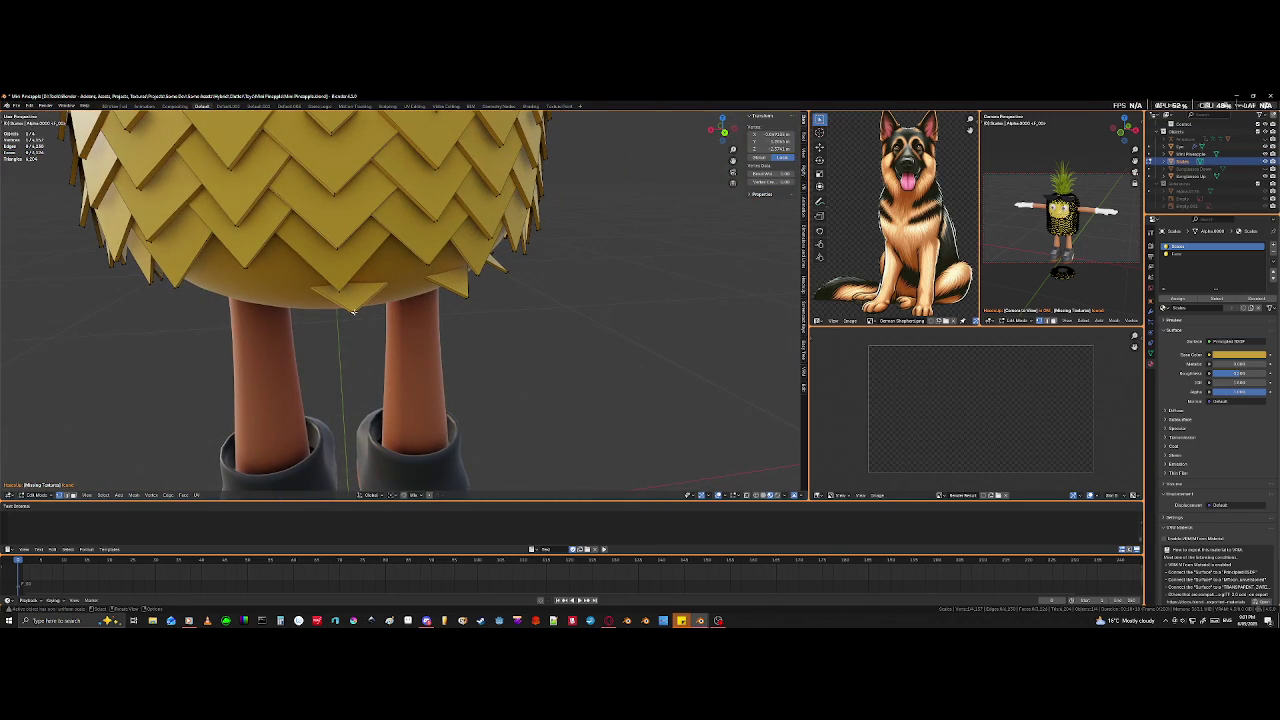
key("l")
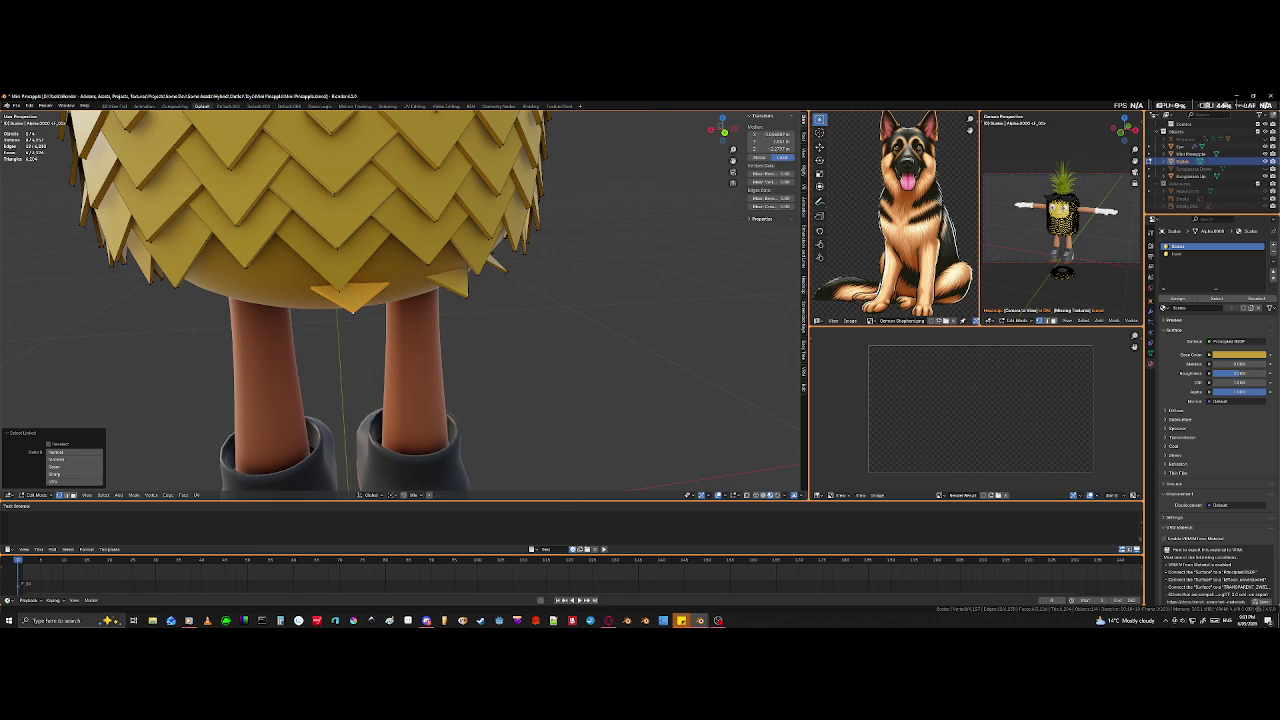
mouse_move(352, 310)
middle_mouse_down()
mouse_move(350, 355)
mouse_move(309, 331)
mouse_move(293, 348)
middle_mouse_up()
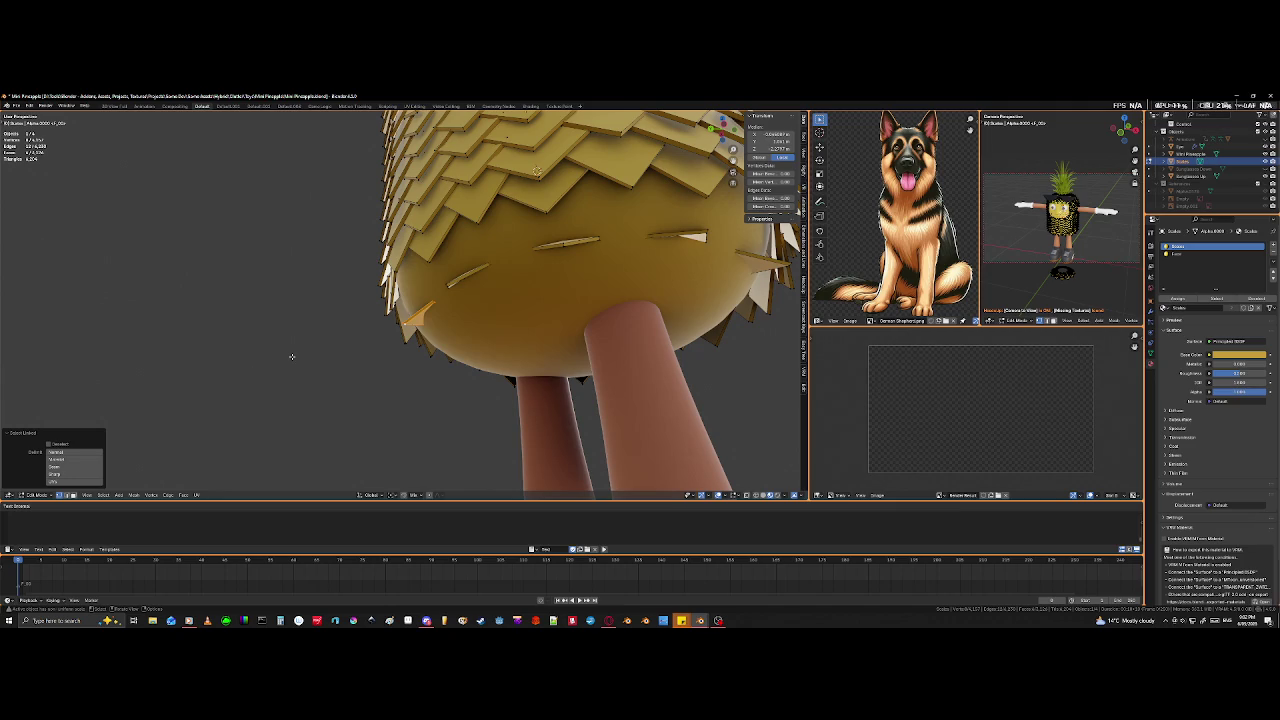
scroll(292, 356, "down", 4)
scroll(447, 311, "down", 1)
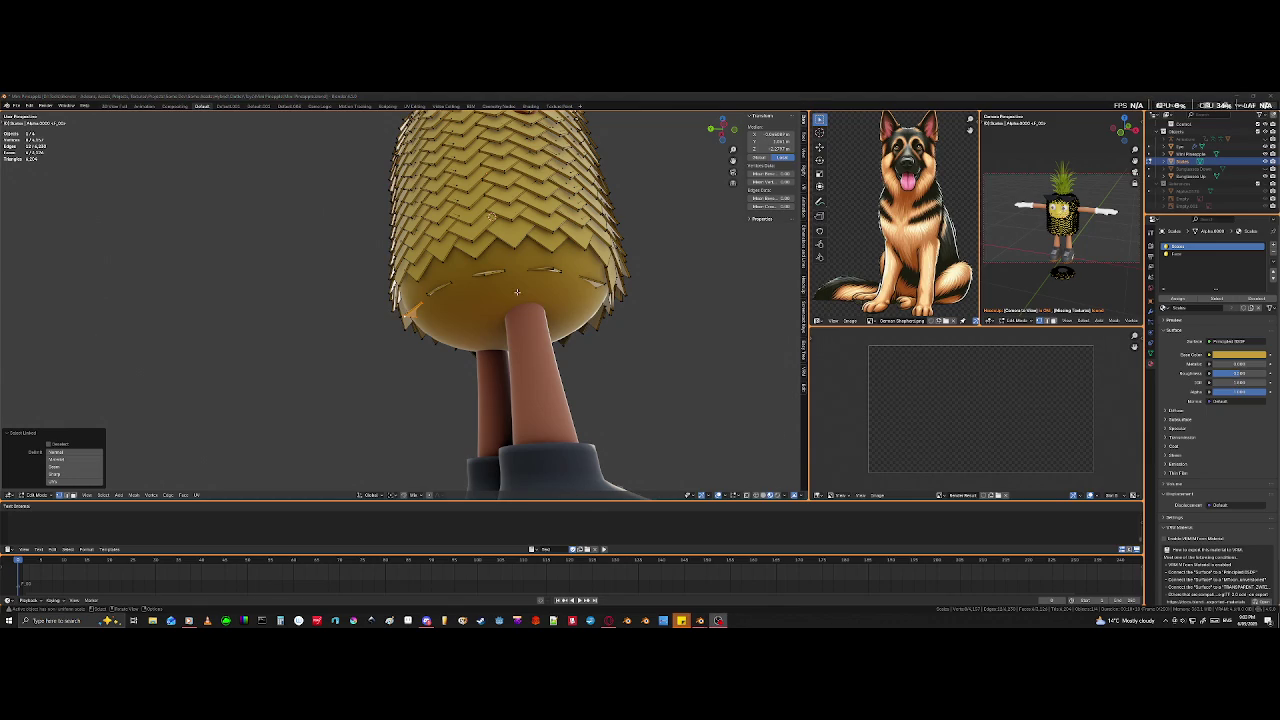
mouse_move(517, 292)
middle_mouse_down()
mouse_move(314, 313)
mouse_move(427, 320)
middle_mouse_up()
scroll(314, 313, "up", 1)
scroll(314, 313, "up", 3)
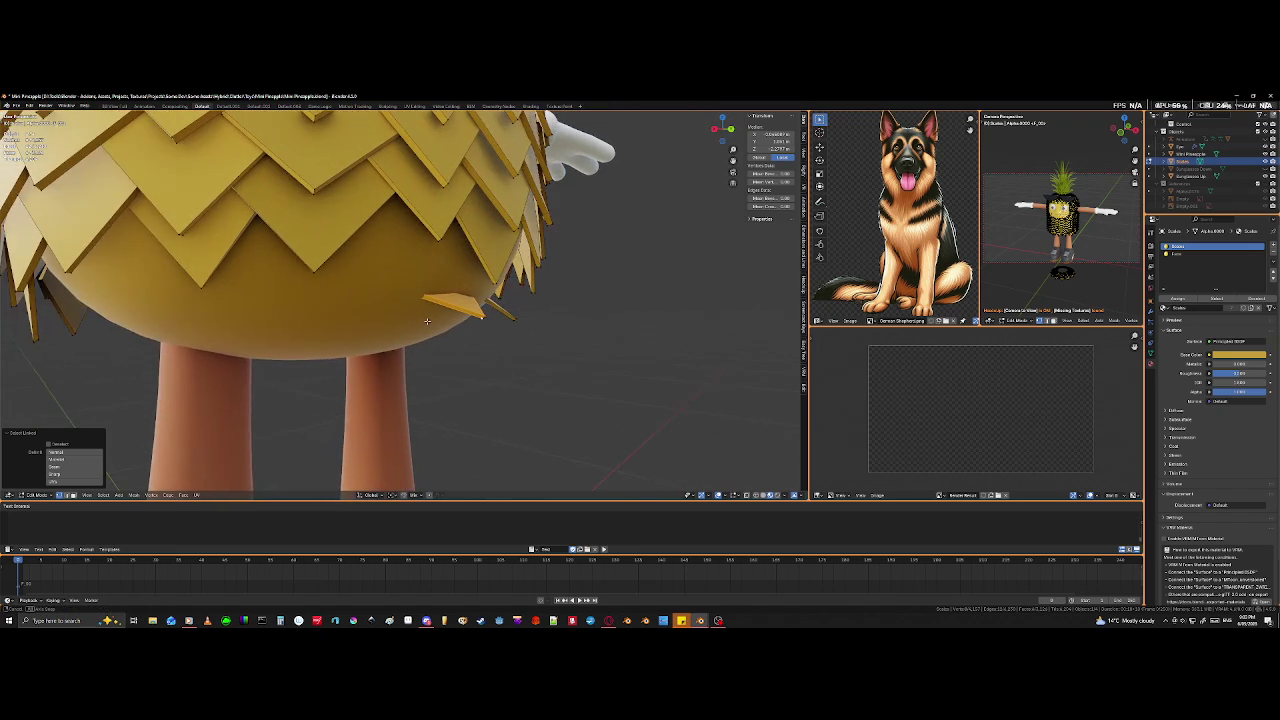
- Set the pivot point and rotate the triangular scale around the Z axis
mouse_move(427, 320)
middle_mouse_down()
mouse_move(366, 317)
mouse_move(349, 271)
middle_mouse_up()
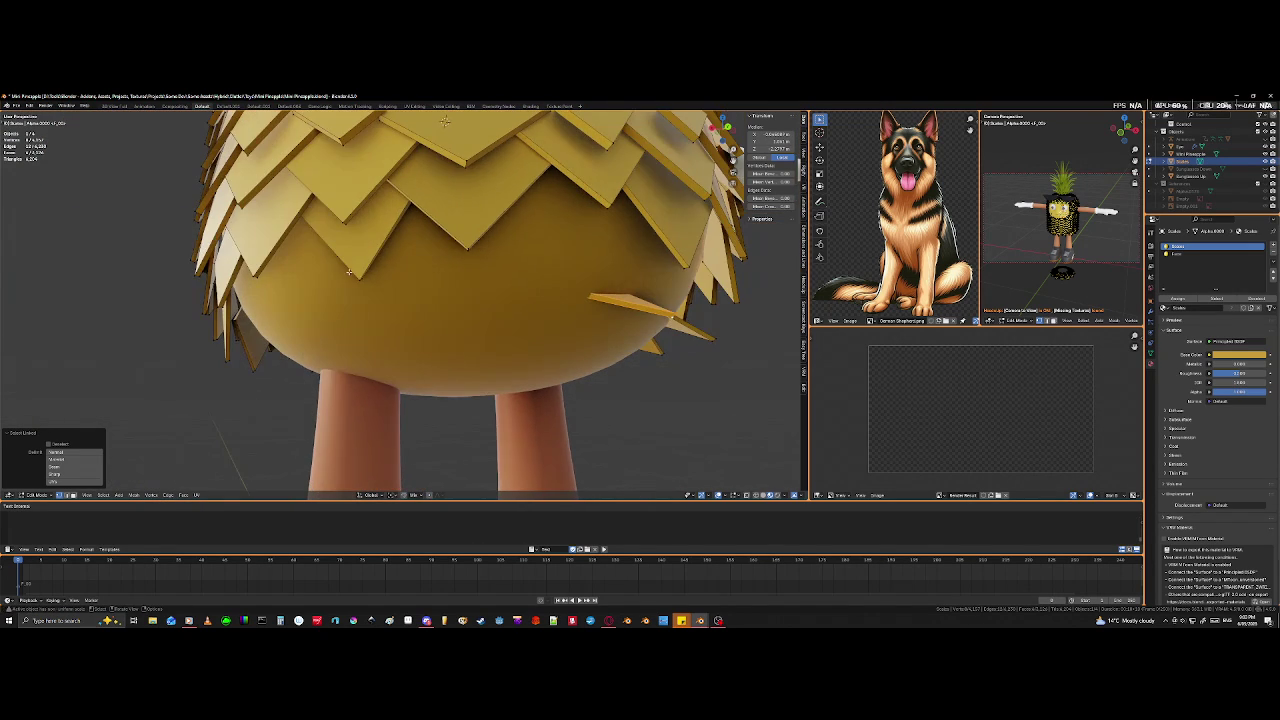
middle_click_drag(549, 288, 379, 333)
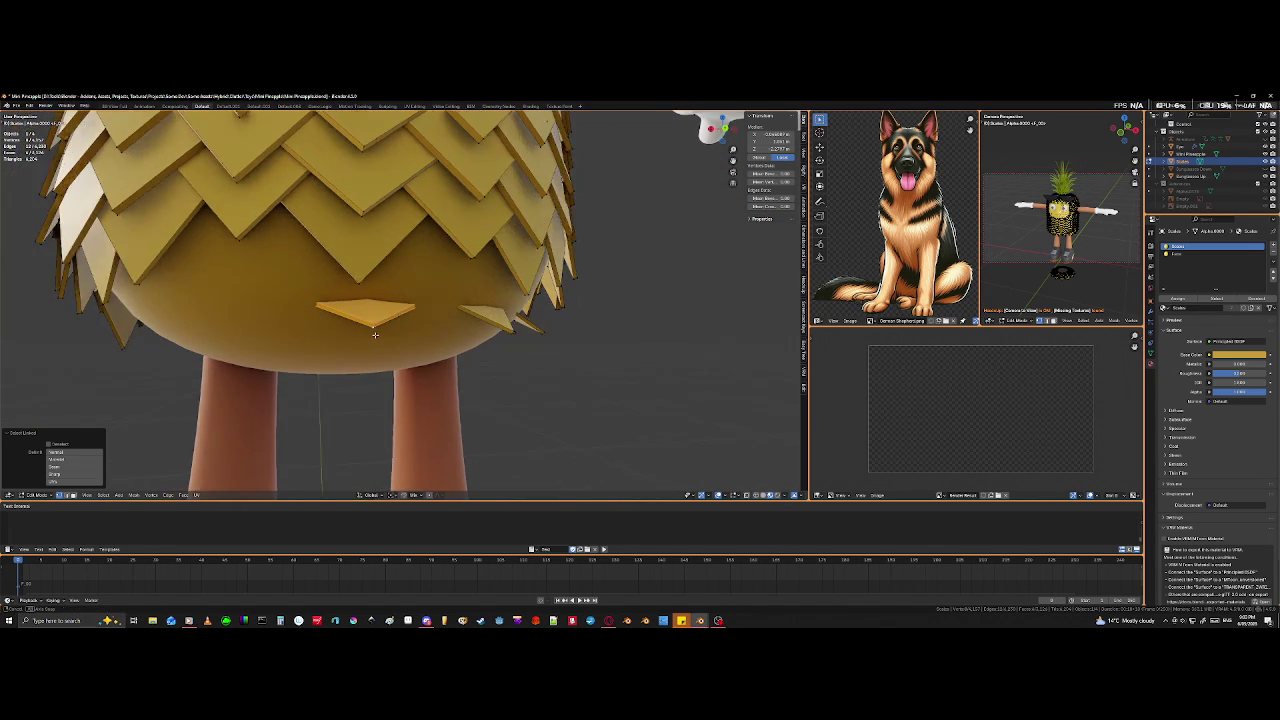
left_click(392, 495)
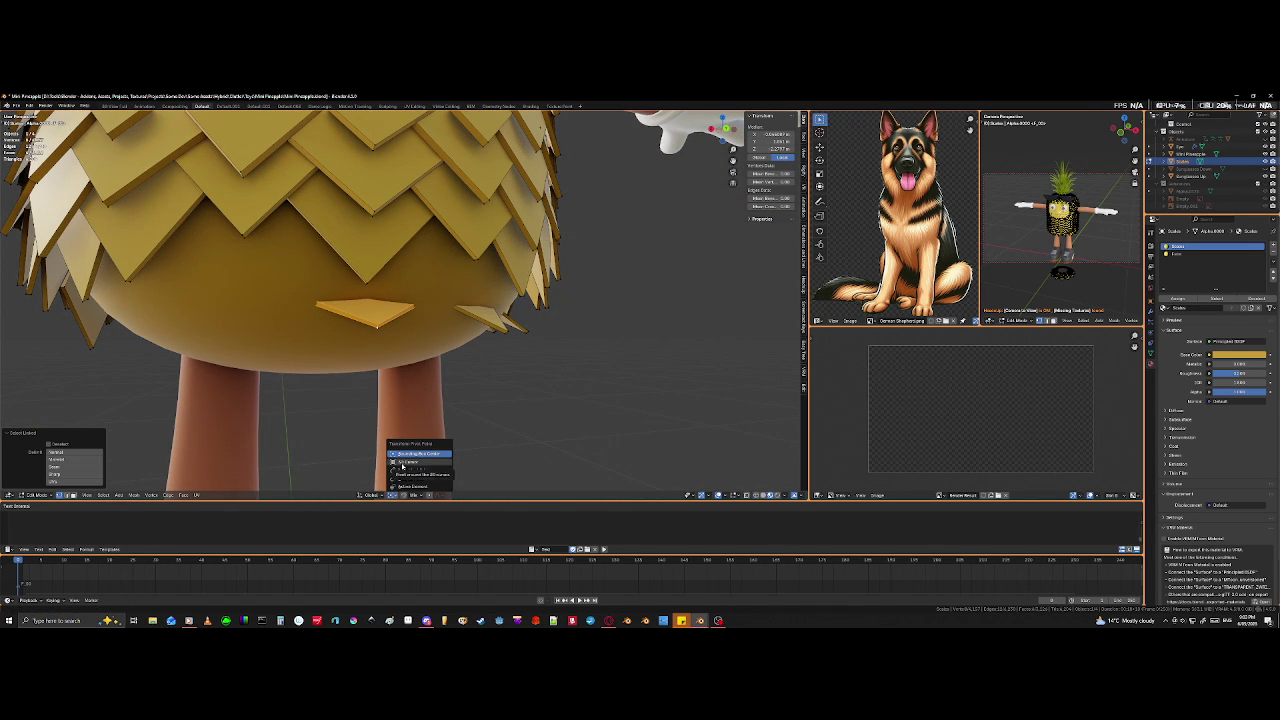
left_click(402, 463)
mouse_move(400, 466)
middle_mouse_down()
mouse_move(517, 347)
mouse_move(484, 368)
middle_mouse_up()
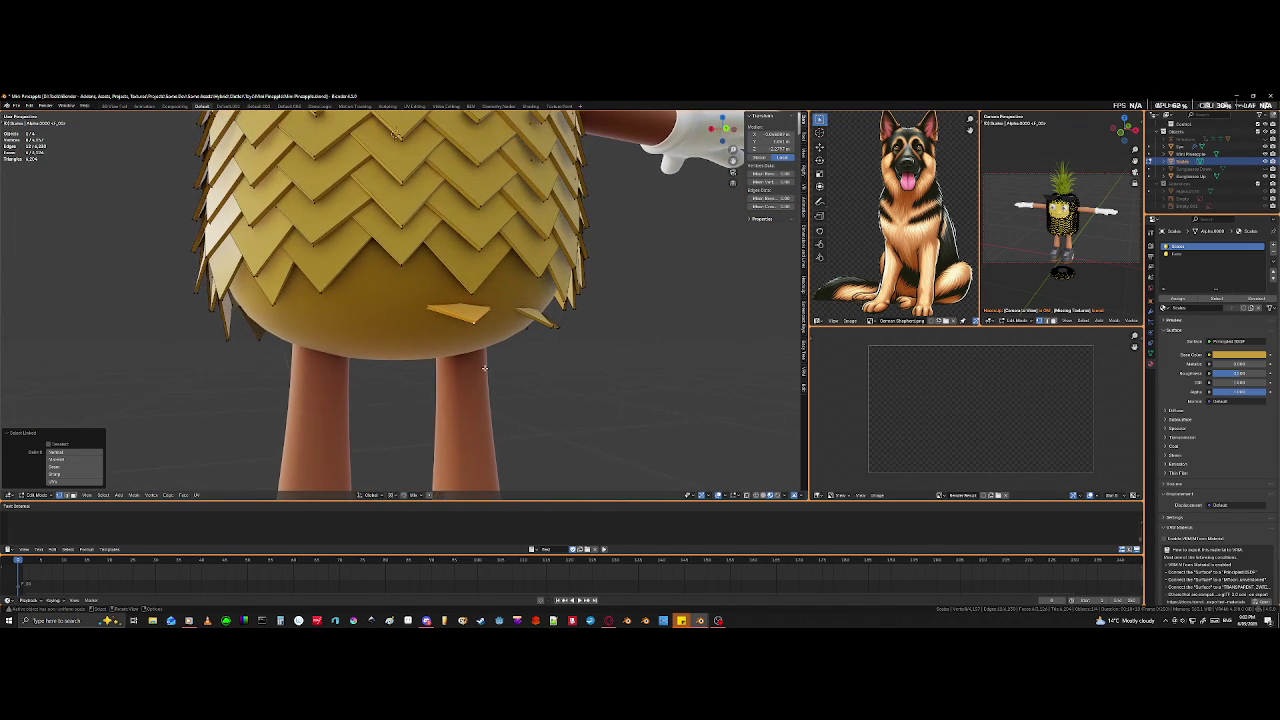
key("r")
key("z")
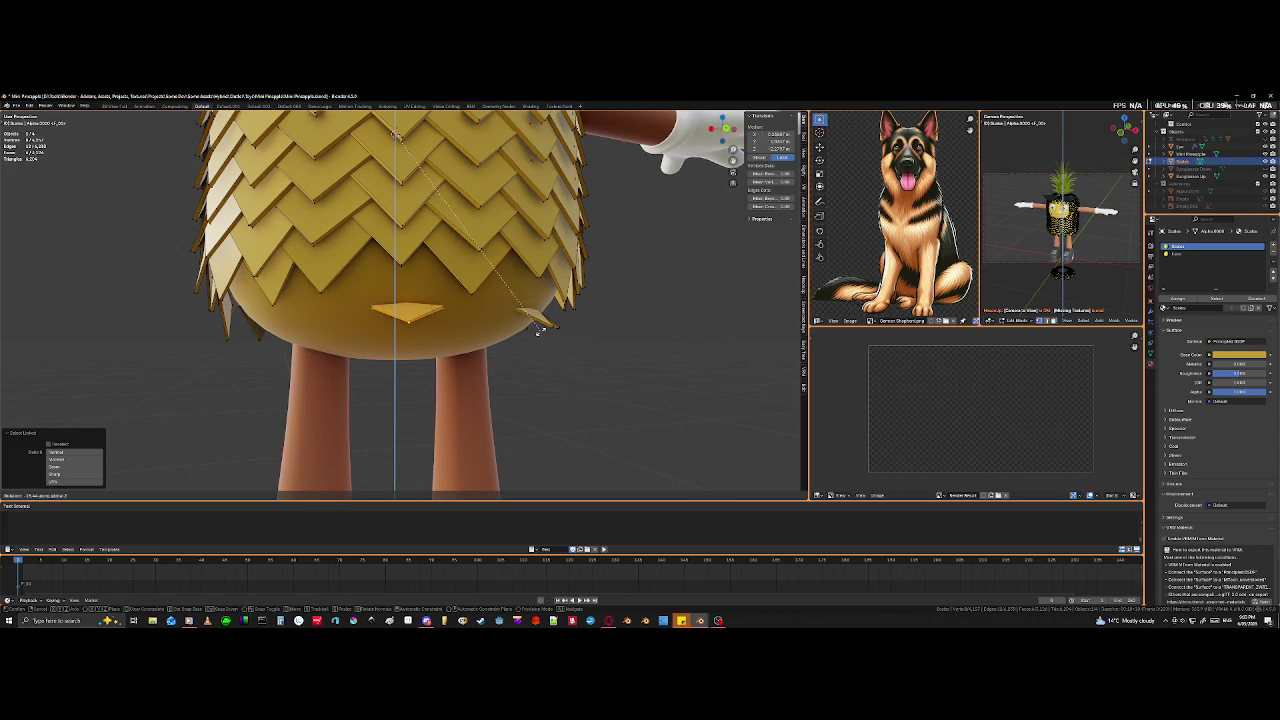
left_click(541, 322)
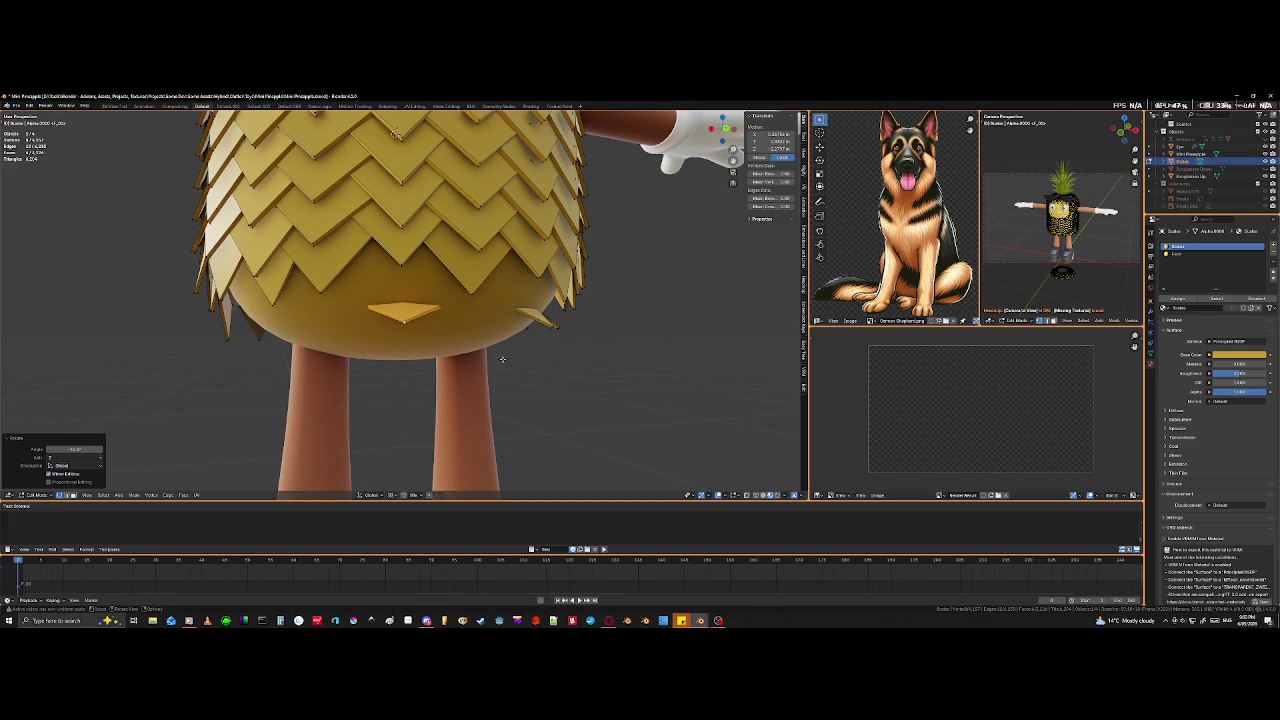
- Change the pivot setting and rotate the spike scale to face the belly
left_click(397, 496)
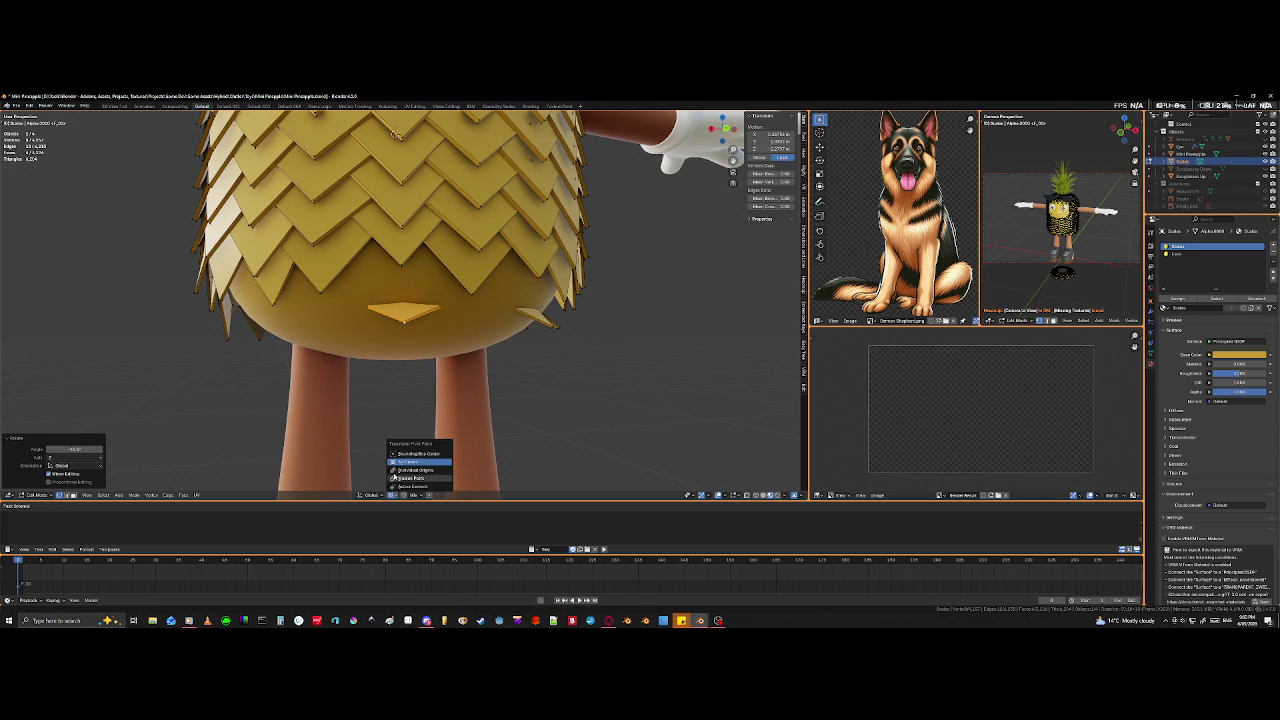
mouse_move(430, 440)
middle_mouse_down()
mouse_move(410, 379)
mouse_move(357, 363)
mouse_move(441, 333)
mouse_move(623, 371)
mouse_move(606, 371)
mouse_move(594, 437)
middle_mouse_up()
scroll(363, 374, "up", 2)
key("r")
left_click(700, 352)
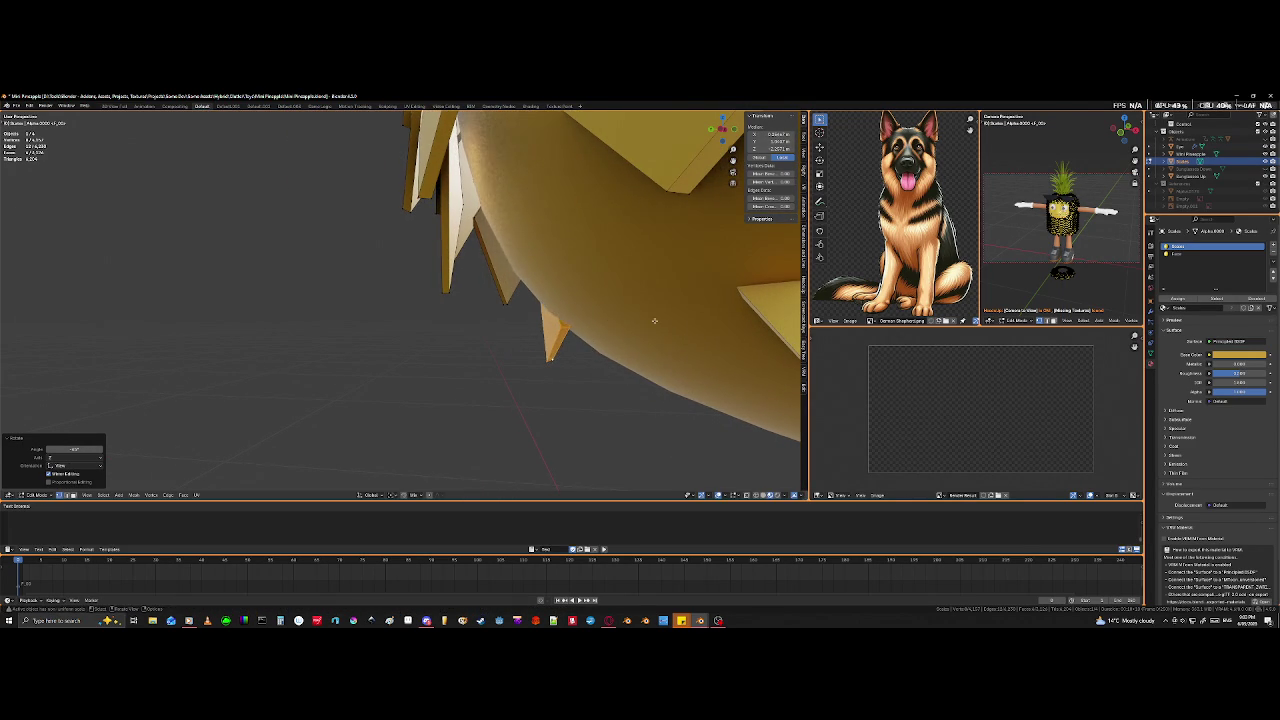
scroll(697, 330, "down", 4)
middle_click_drag(697, 330, 438, 432)
- Rotate the underside triangle three times to angle it, then lift it under the scale rows
key("r")
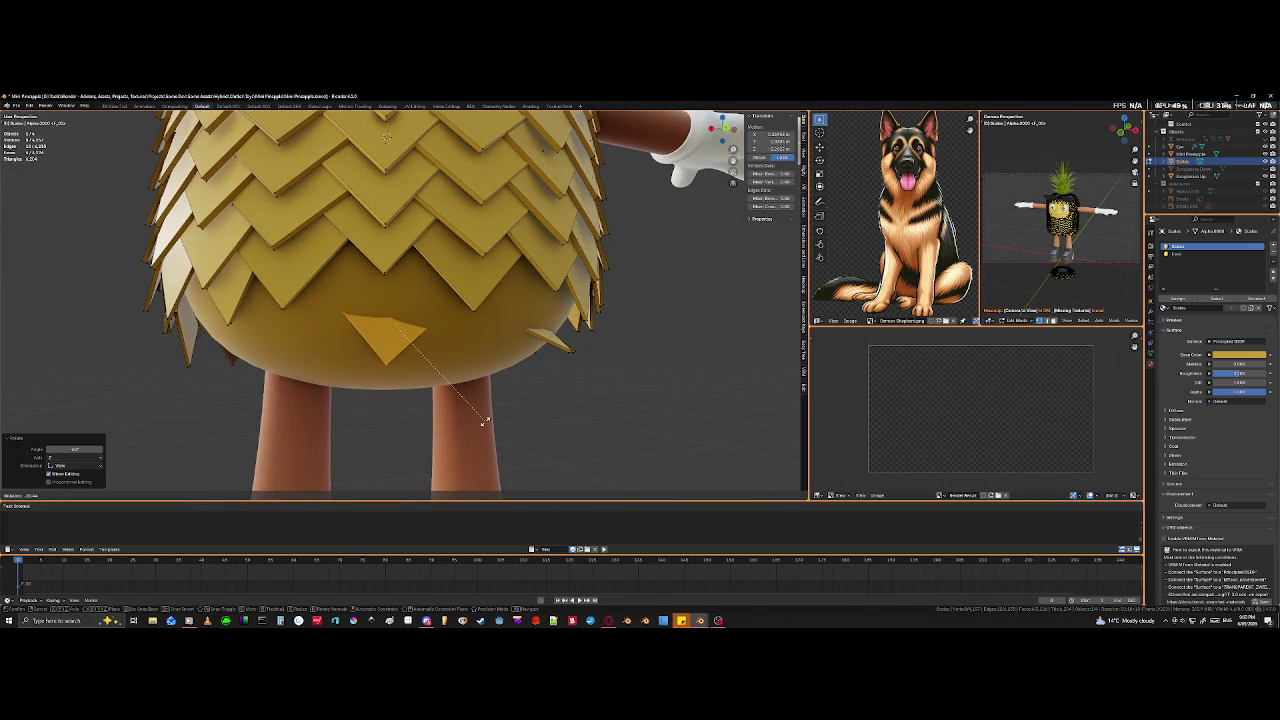
left_click(483, 421)
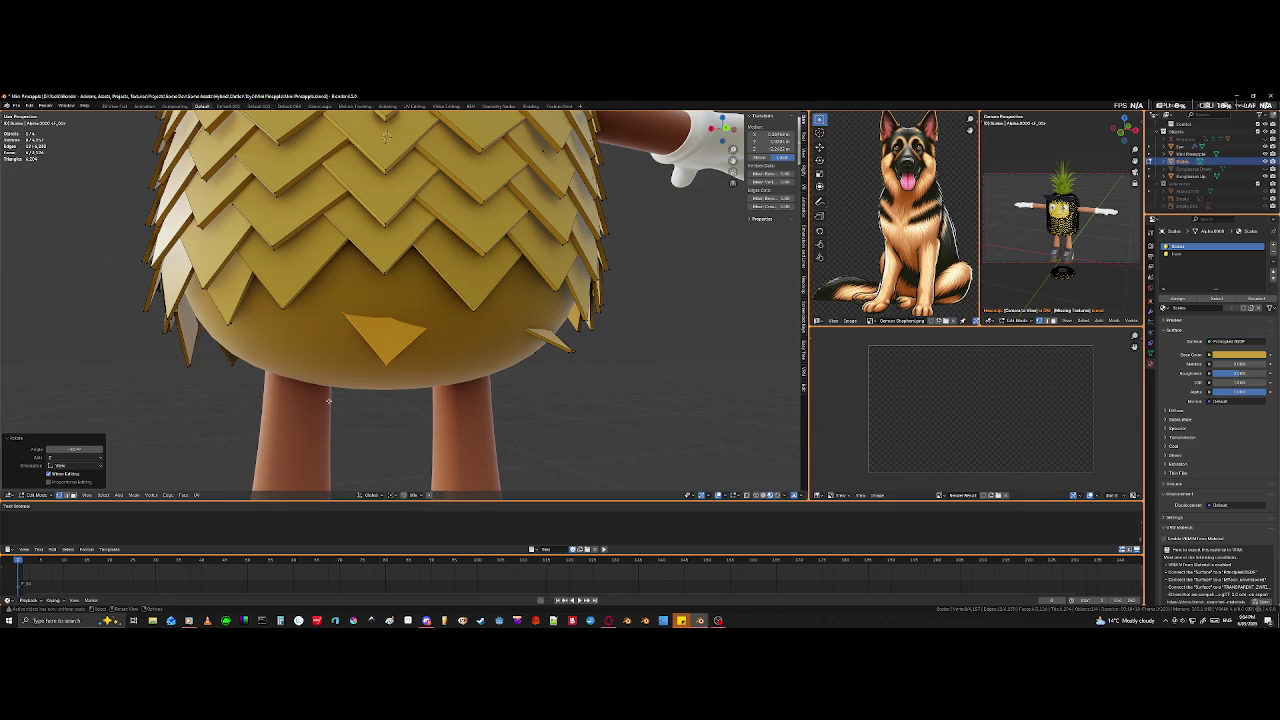
key("r")
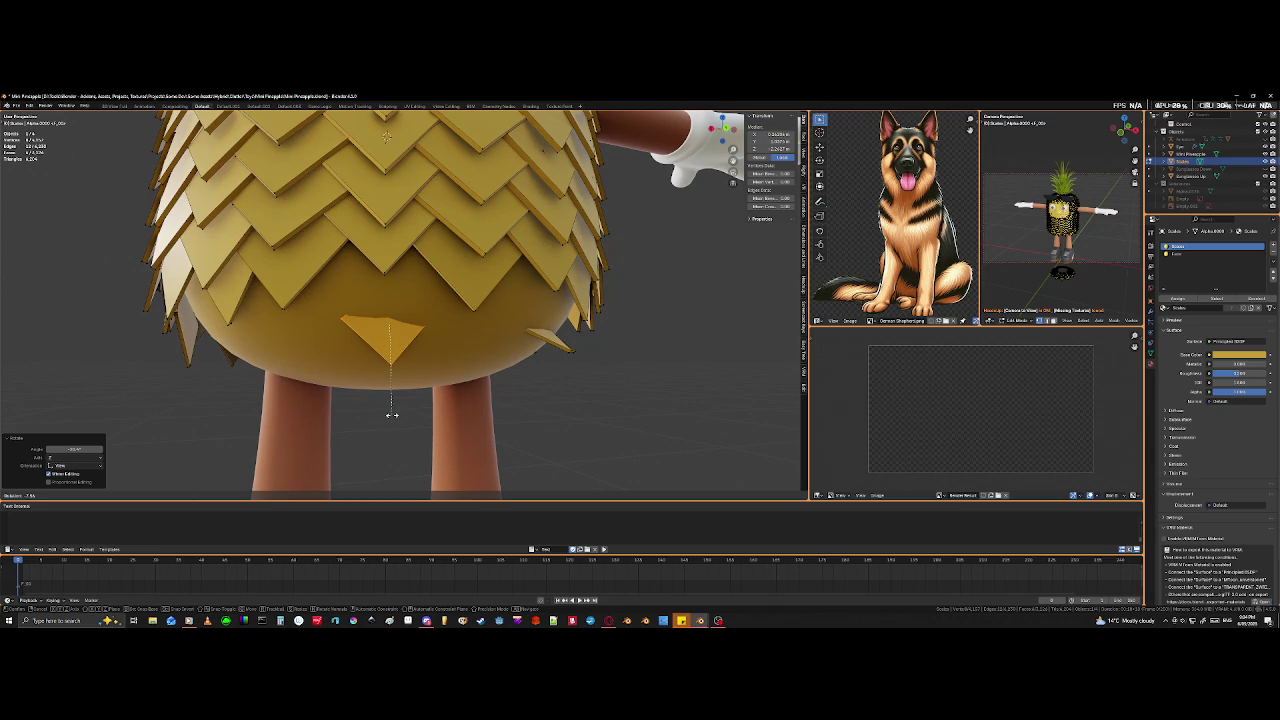
left_click(391, 414)
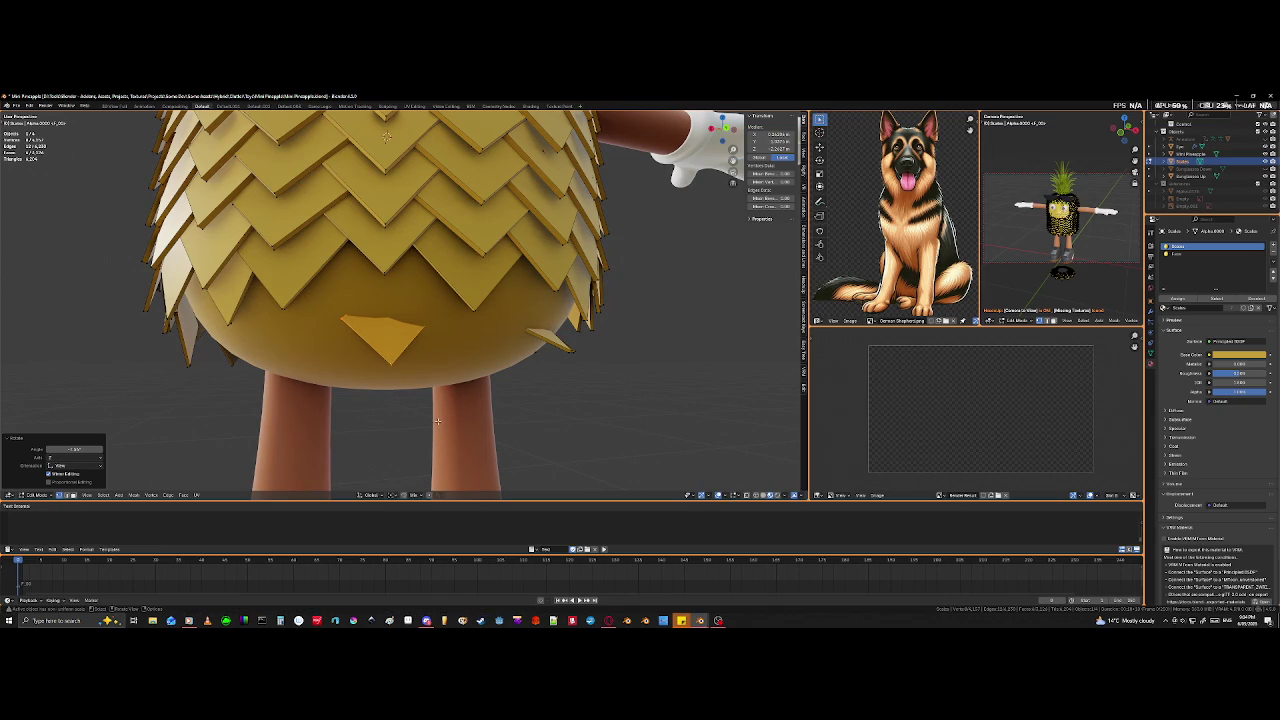
middle_click_drag(437, 421, 424, 371)
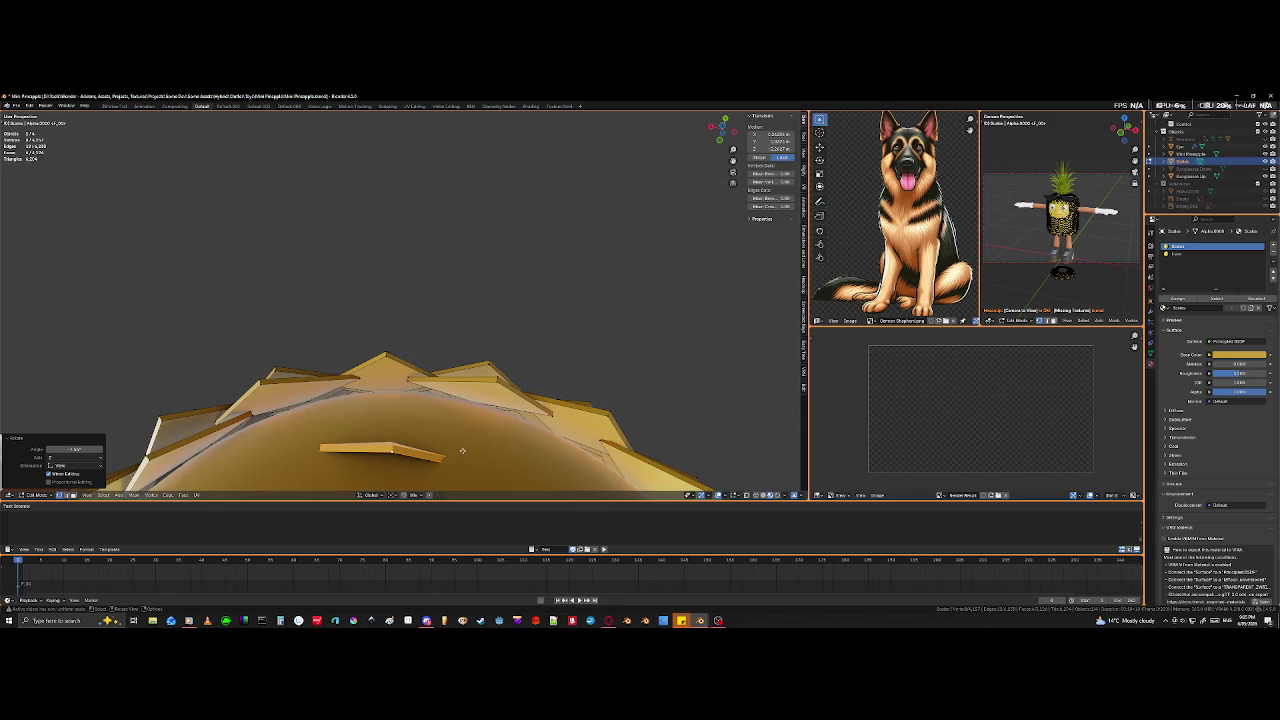
key("r")
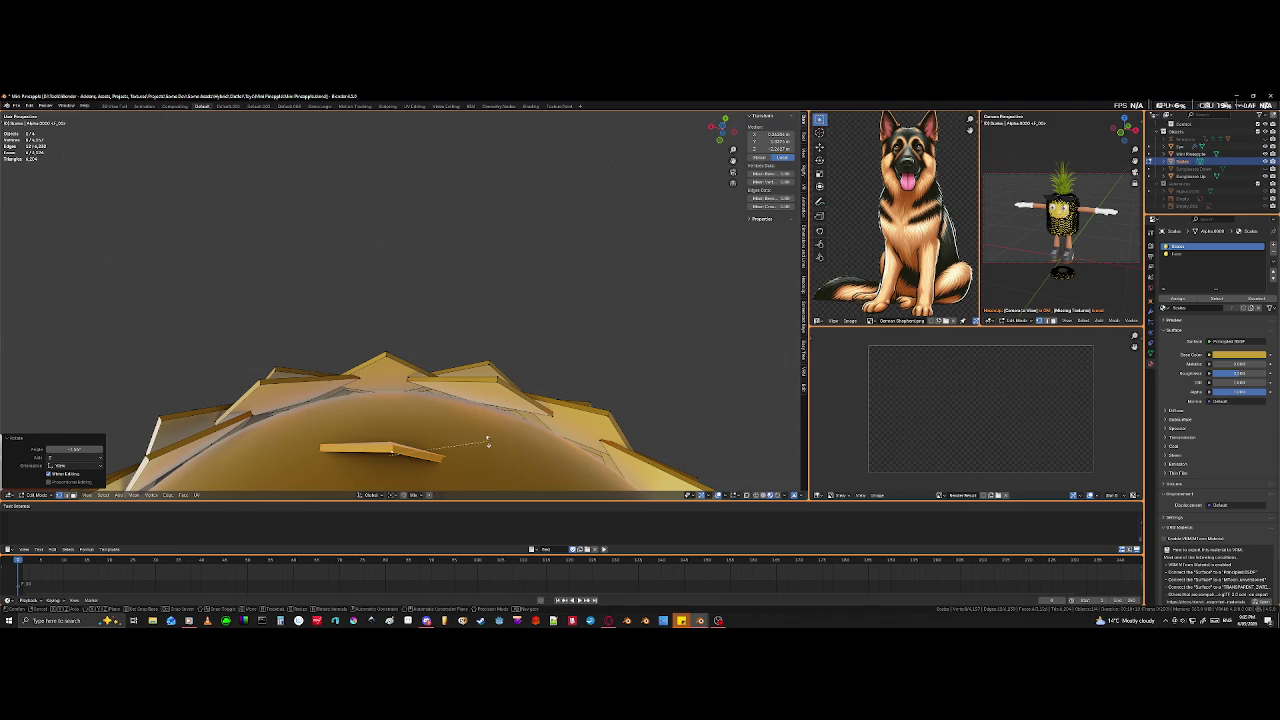
left_click(482, 424)
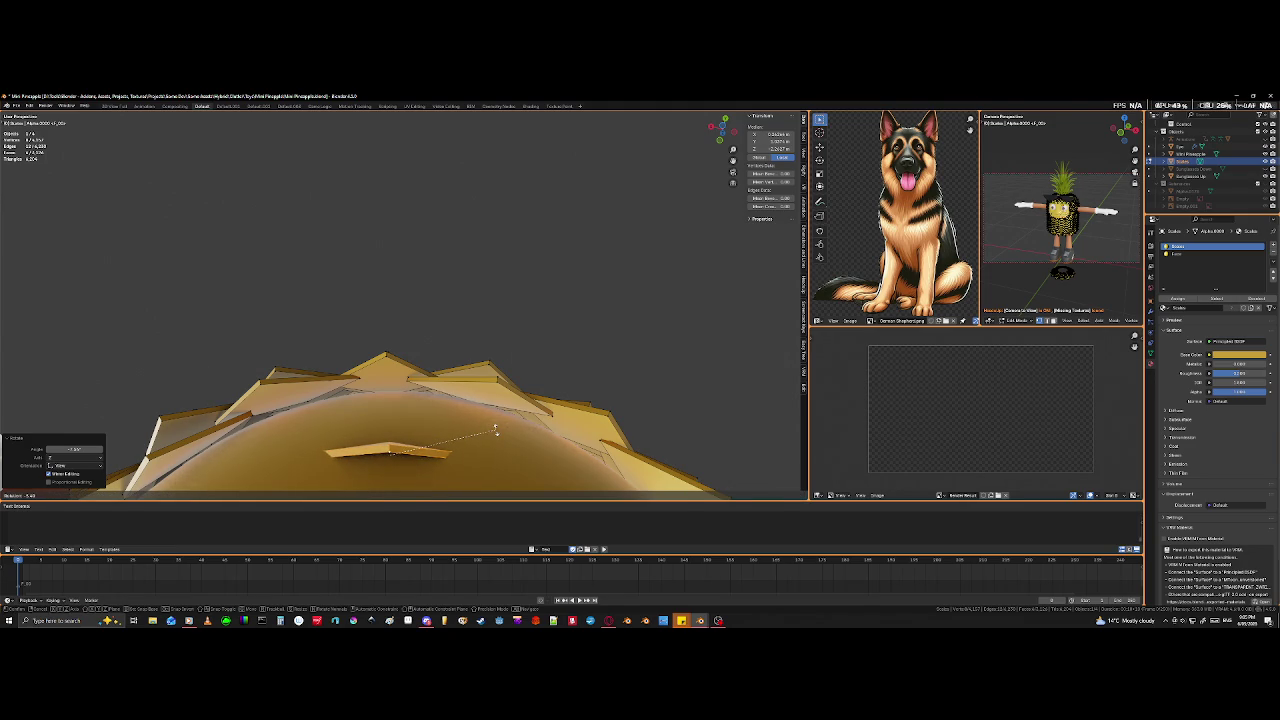
key("g")
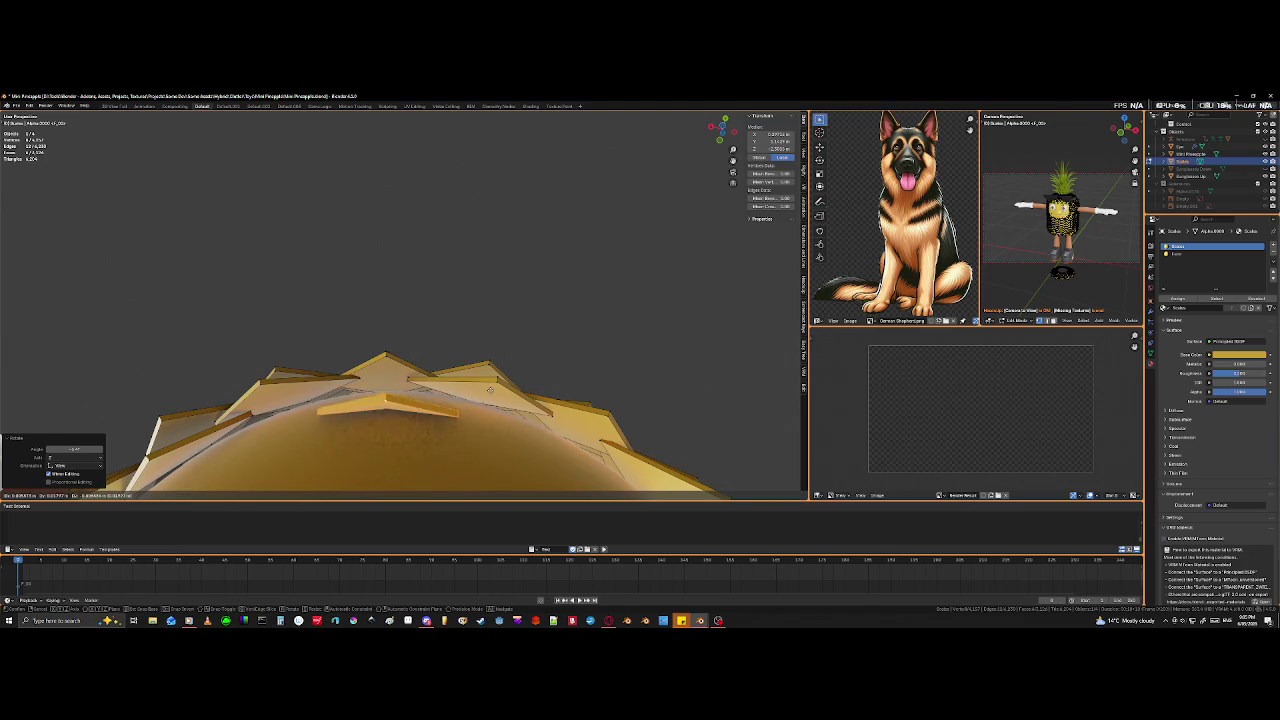